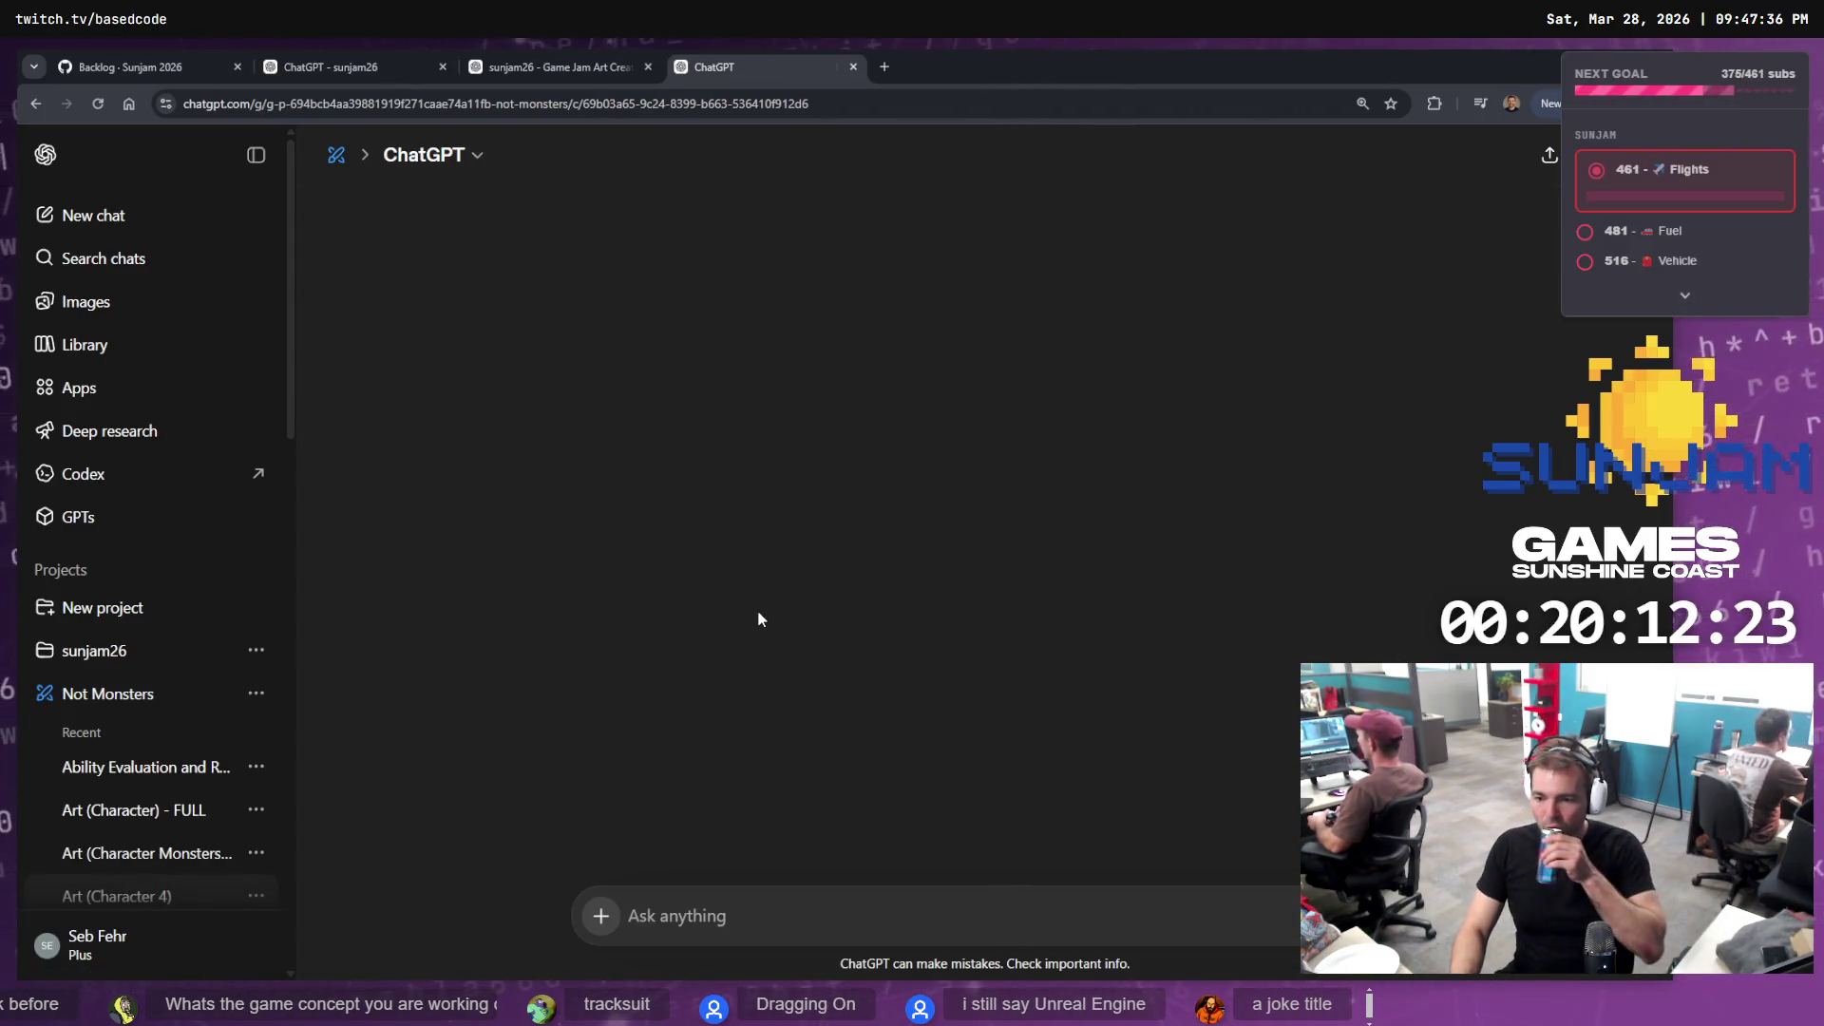
Select the 'No other characters…parented to body' requirements text in the Not Monsters chat
scroll(871, 605, "up", 20)
scroll(1127, 507, "down", 4)
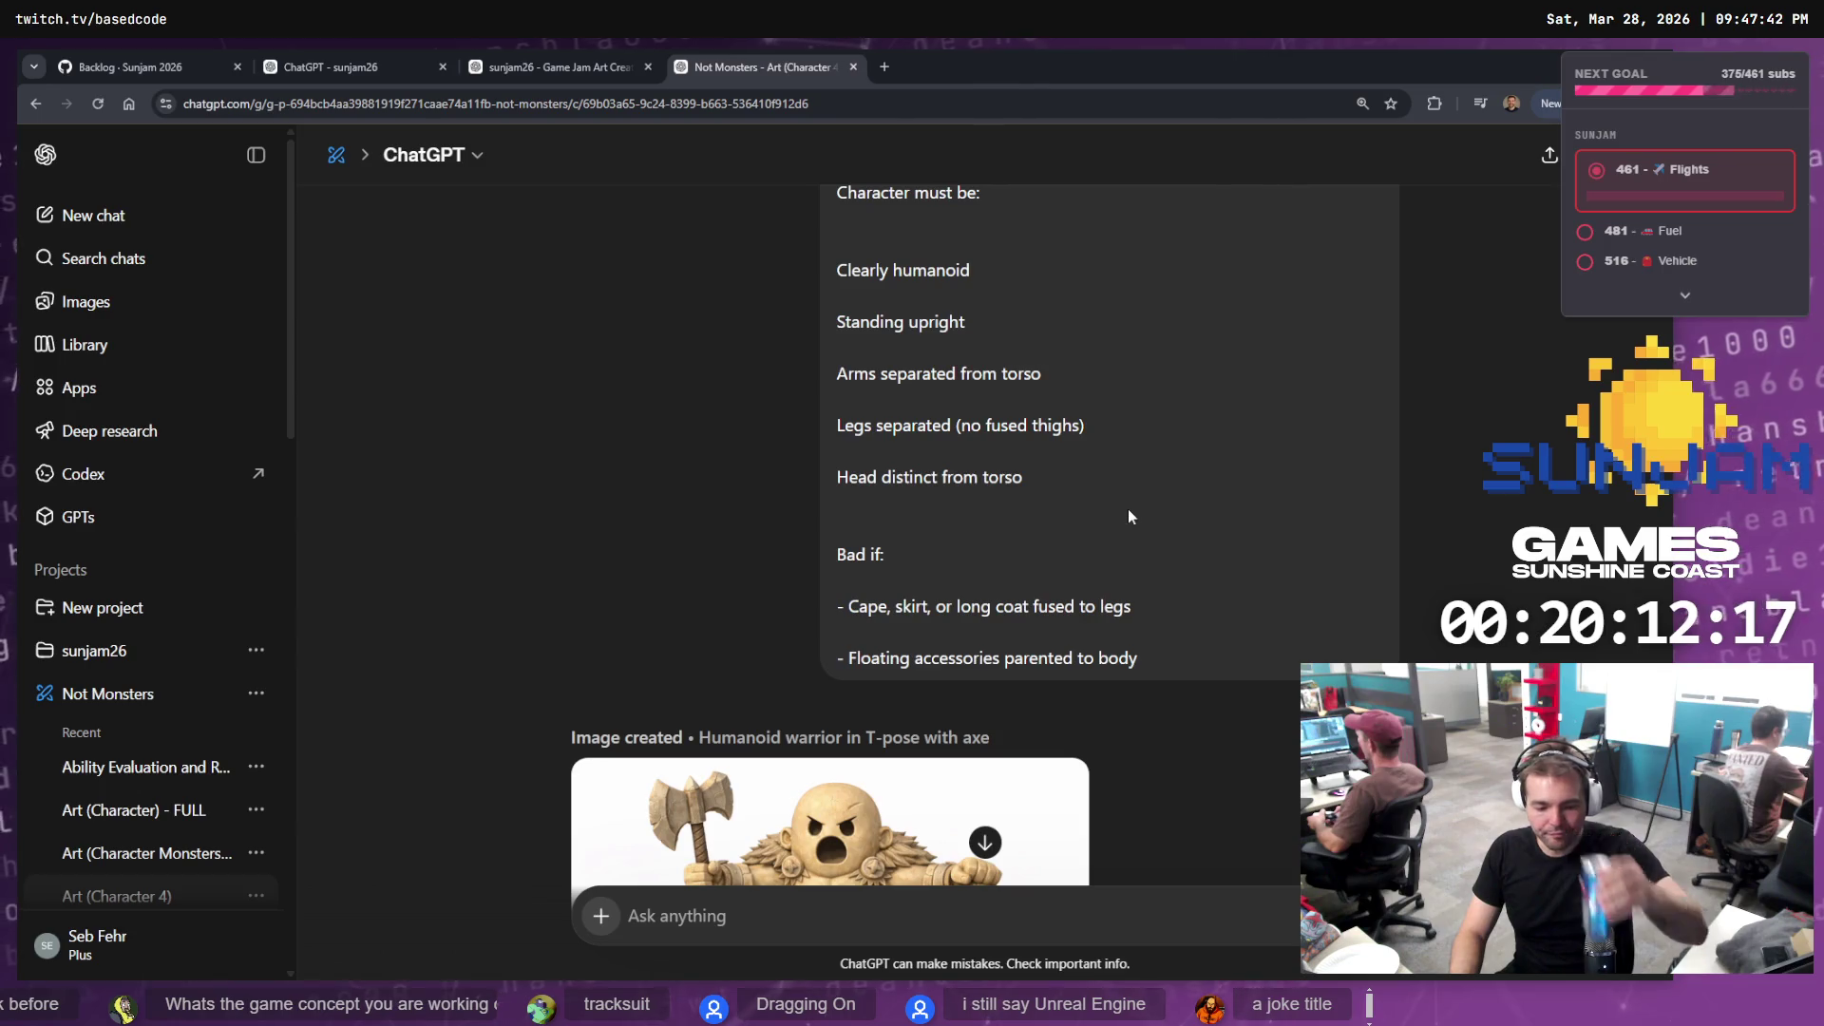
mouse_move(1186, 638)
left_mouse_down()
mouse_move(1126, 635)
mouse_move(959, 504)
mouse_move(842, 445)
mouse_move(830, 367)
left_mouse_up()
scroll(1045, 570, "up", 2)
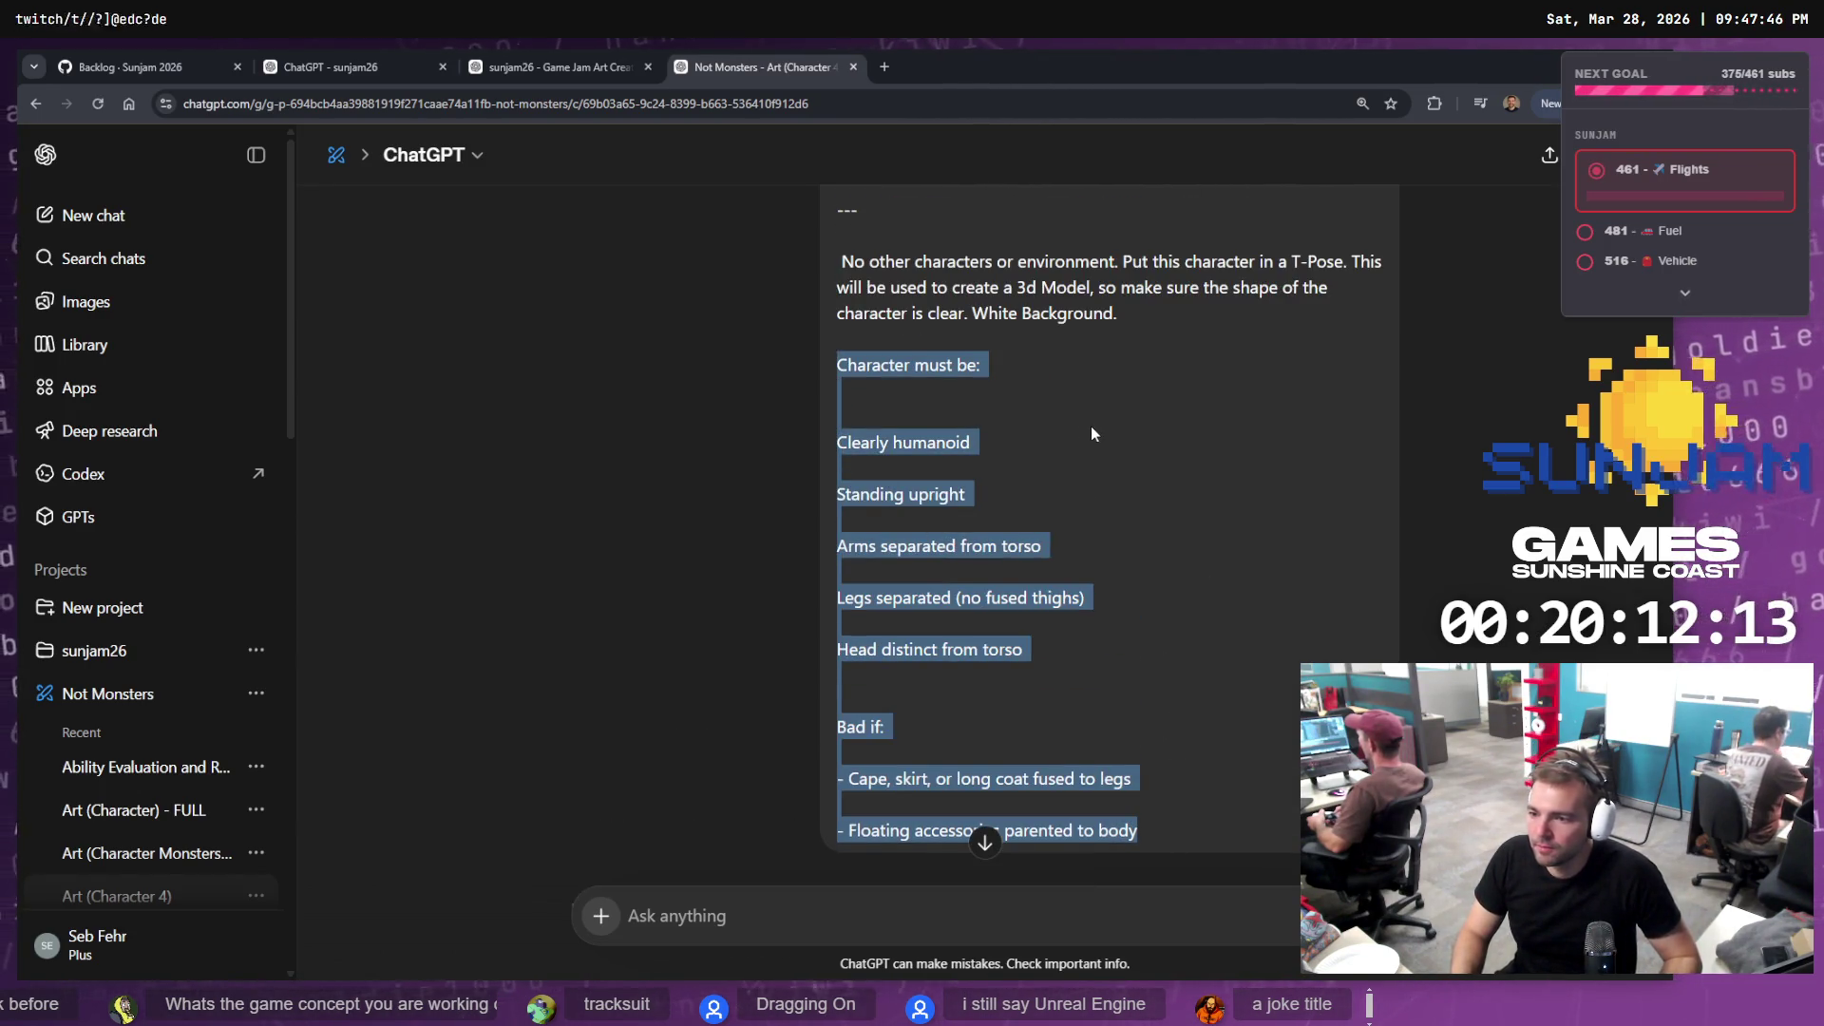
left_click(1180, 308)
mouse_move(835, 258)
left_mouse_down()
mouse_move(1110, 655)
mouse_move(1109, 617)
mouse_move(1155, 572)
left_mouse_up()
Go back to the Game Jam Art Creation chat and close the Not Monsters chat
scroll(1110, 656, "down", 3)
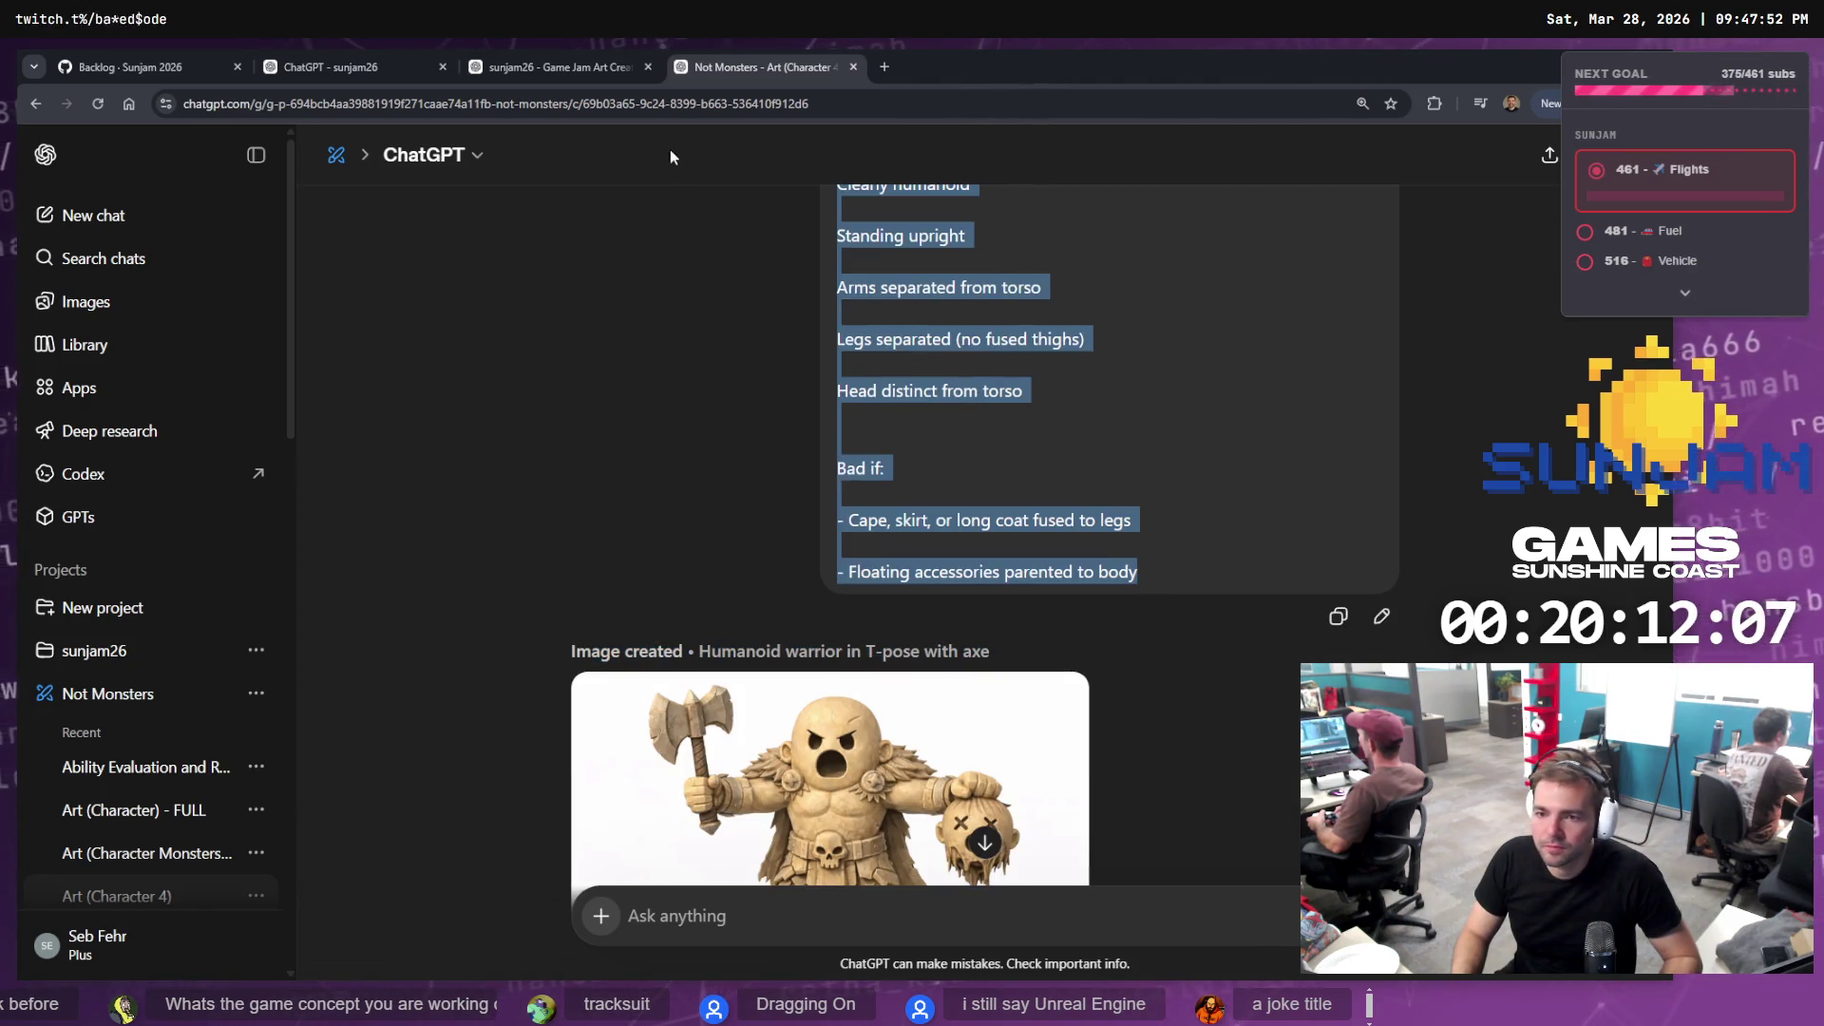
left_click(563, 69)
middle_click(807, 68)
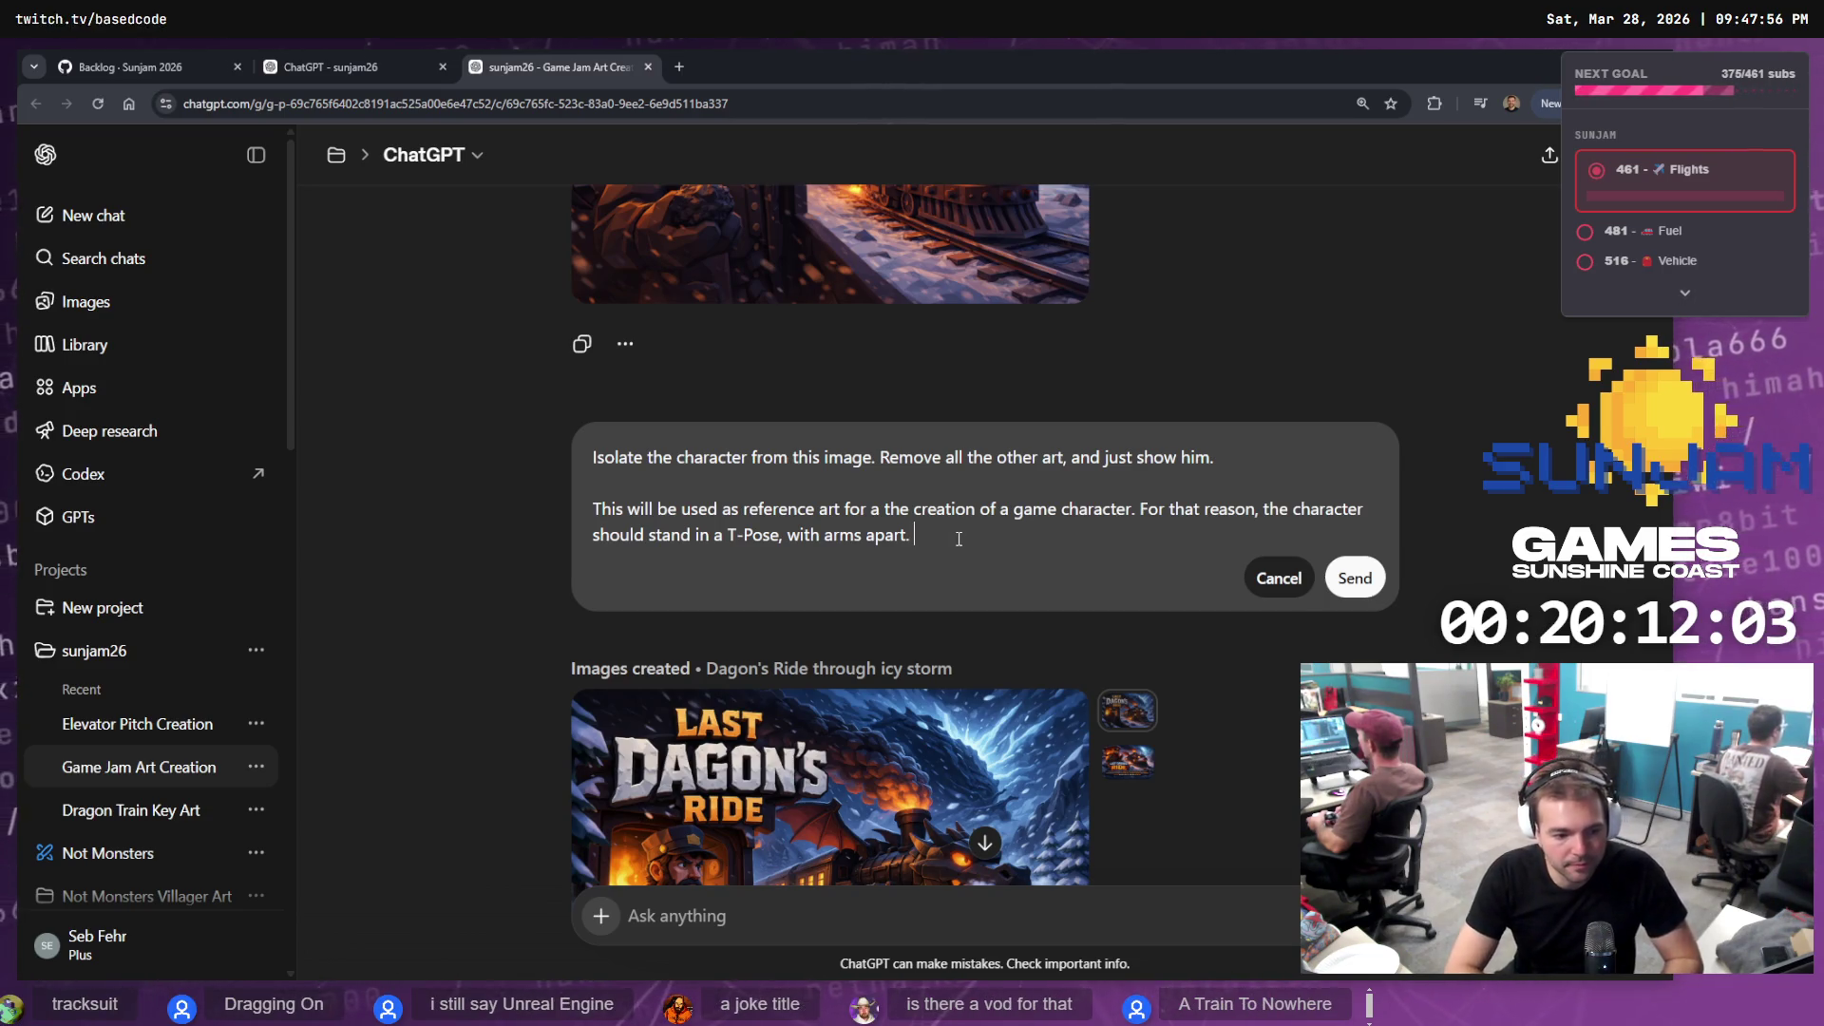
Paste the T-Pose requirements, white background and Bad-if list as a new paragraph at the prompt's end
key("shift+Return")
key("shift+Return")
type("No other characters or environment. Put this character in a T-Pose. This will be used to create a 3d Model, so make sure the shape of the character is clear. White Background. Character must be: Clearly humanoid Standing upright Arms separated from torso Legs separated (no fused thighs) Head distinct from torso Bad if: - Cape, skirt, or long coat fused to legs - Floating accessories parented to body")
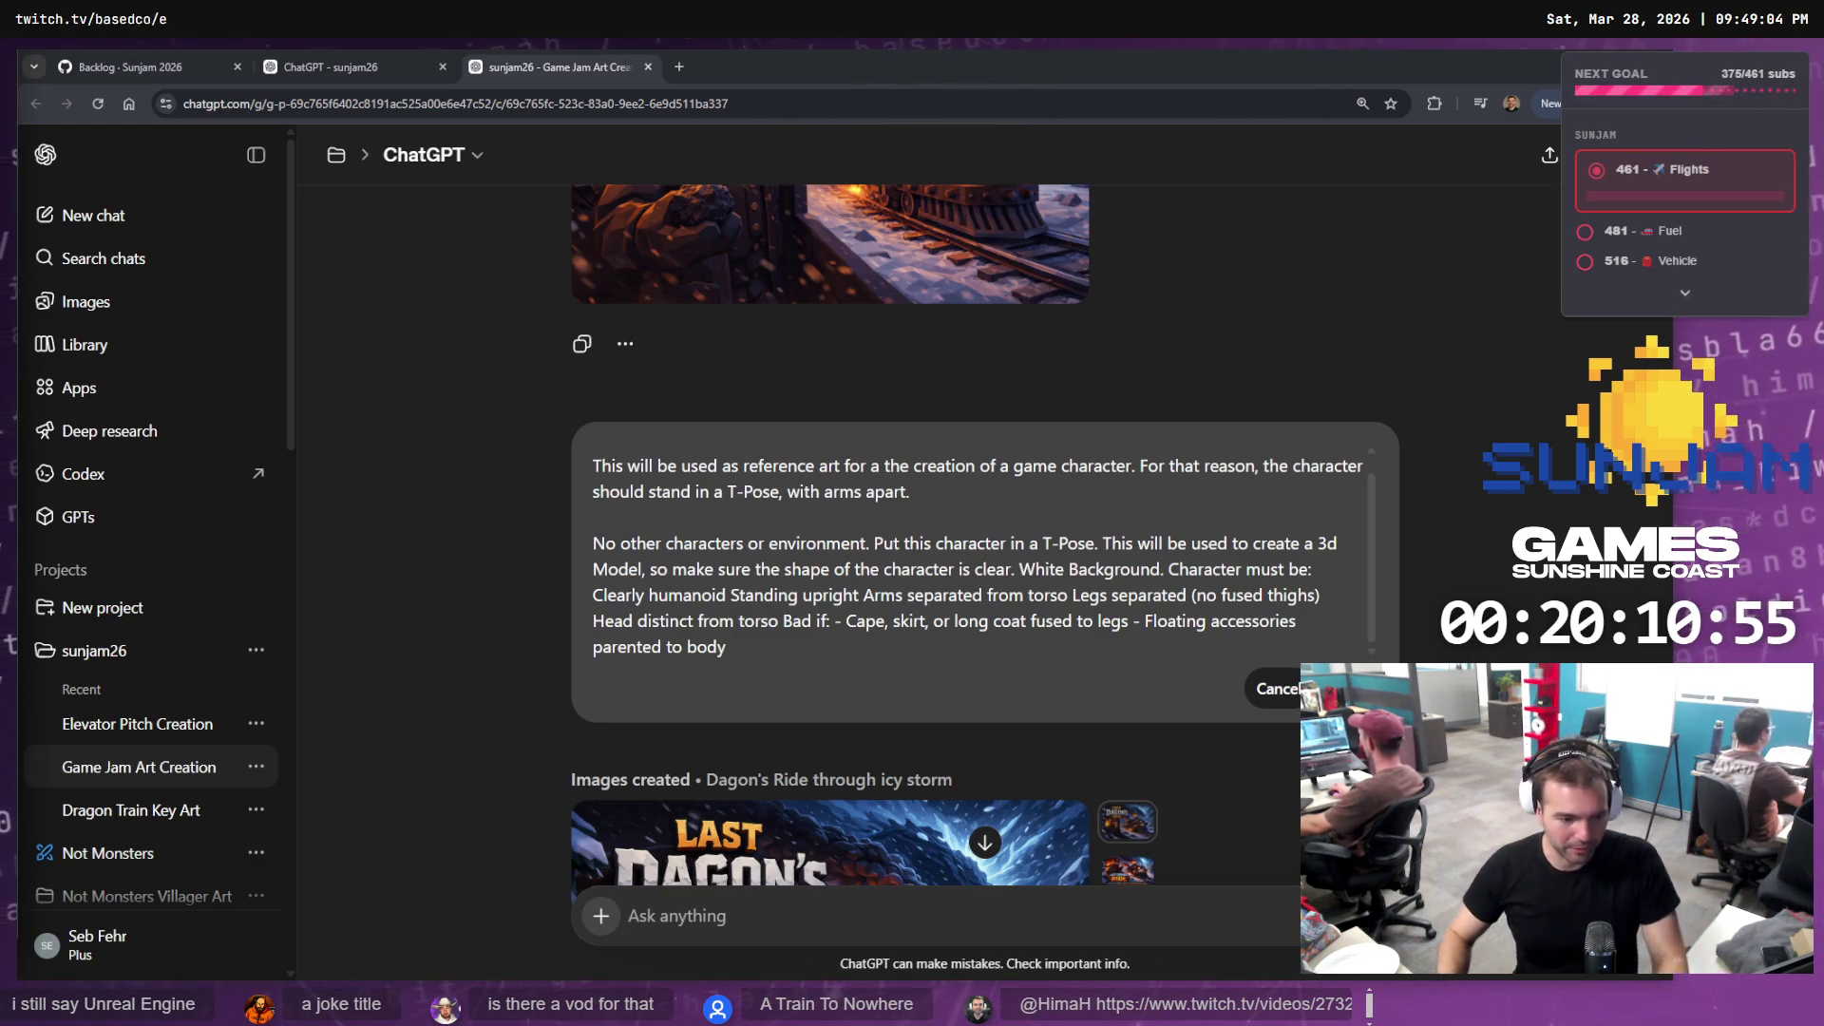
scroll(875, 648, "down", 3)
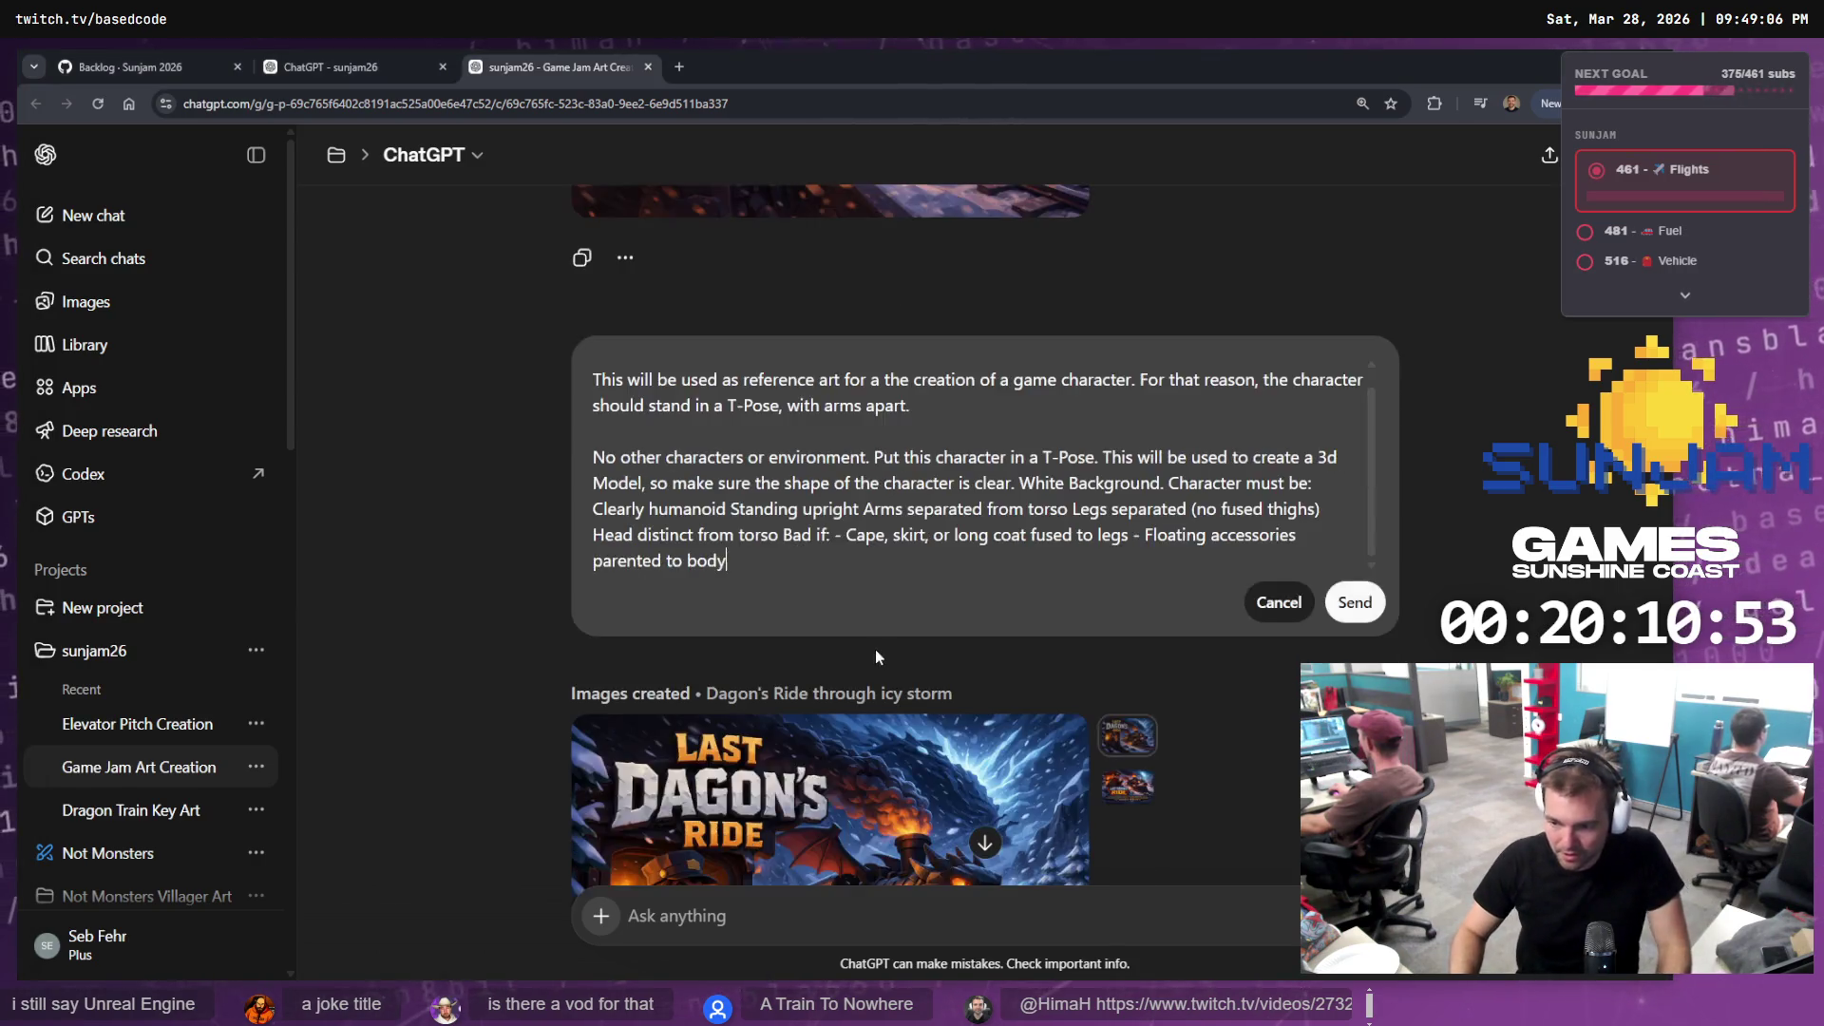
Give 'Bad if:' its own paragraph, with the cape and floating accessories items on separate lines
scroll(805, 456, "up", 2)
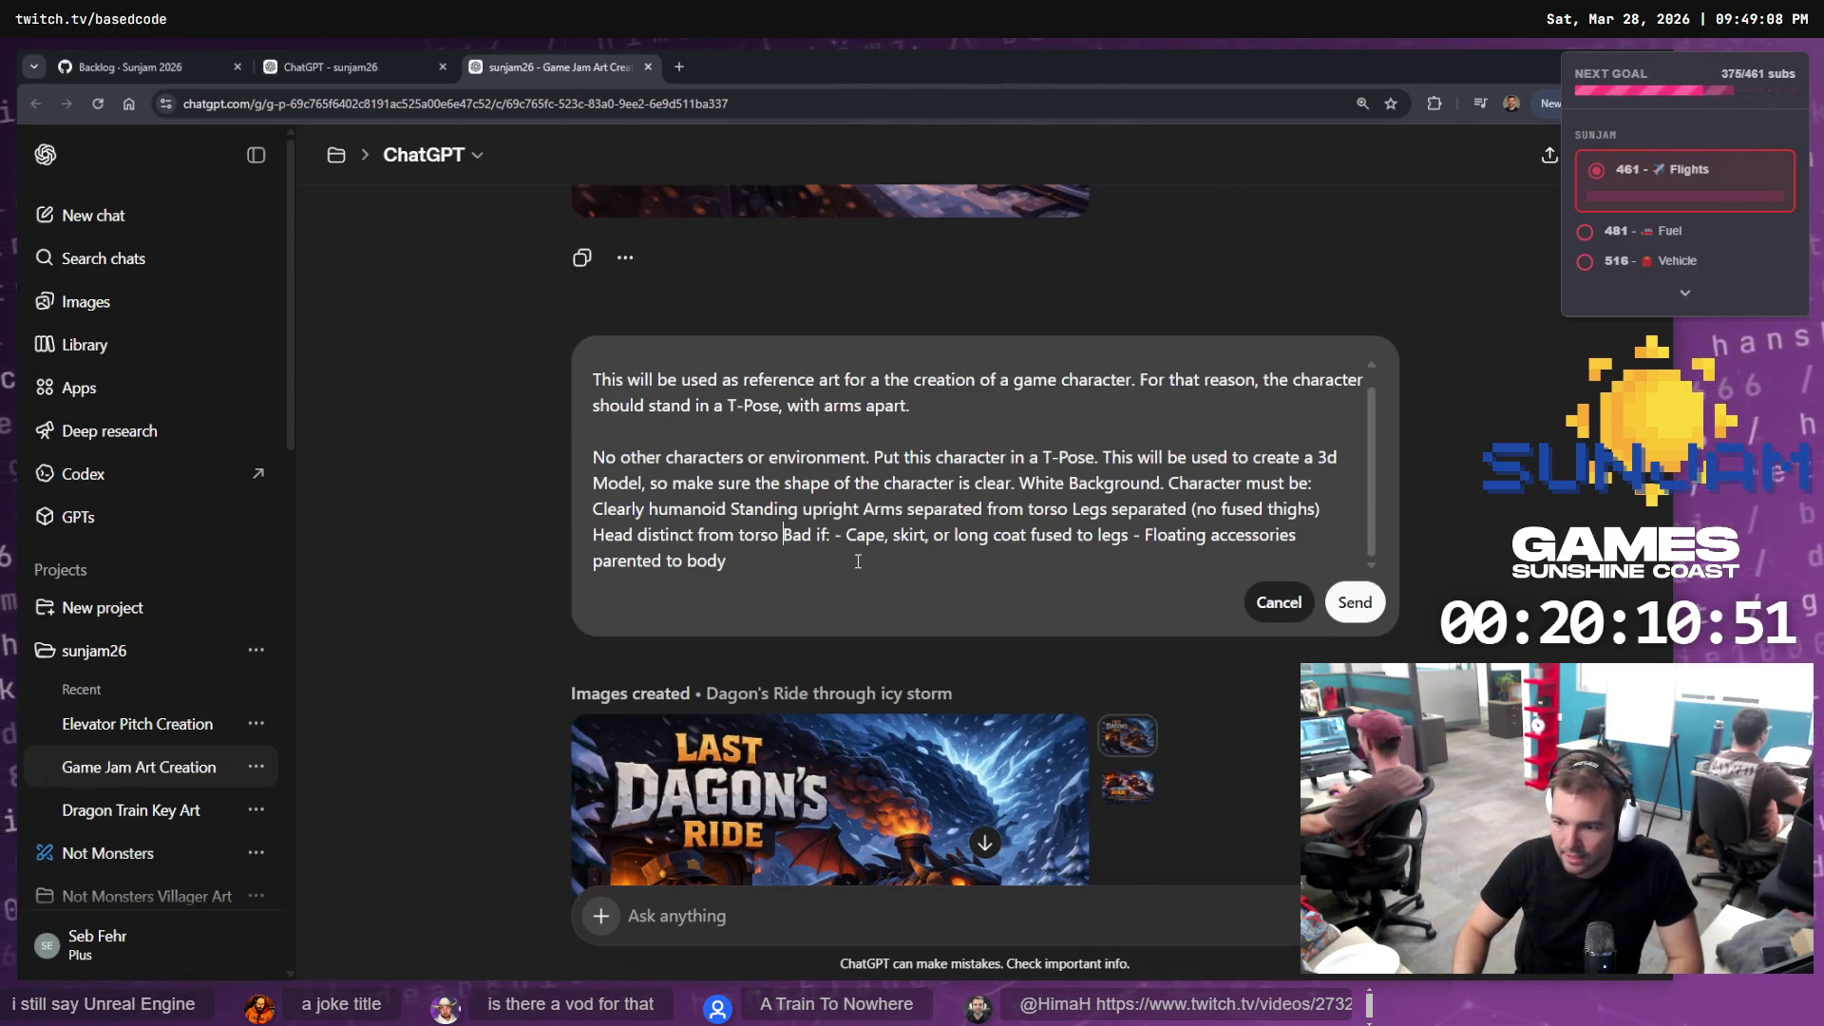
key("shift+Return")
key("shift+Return")
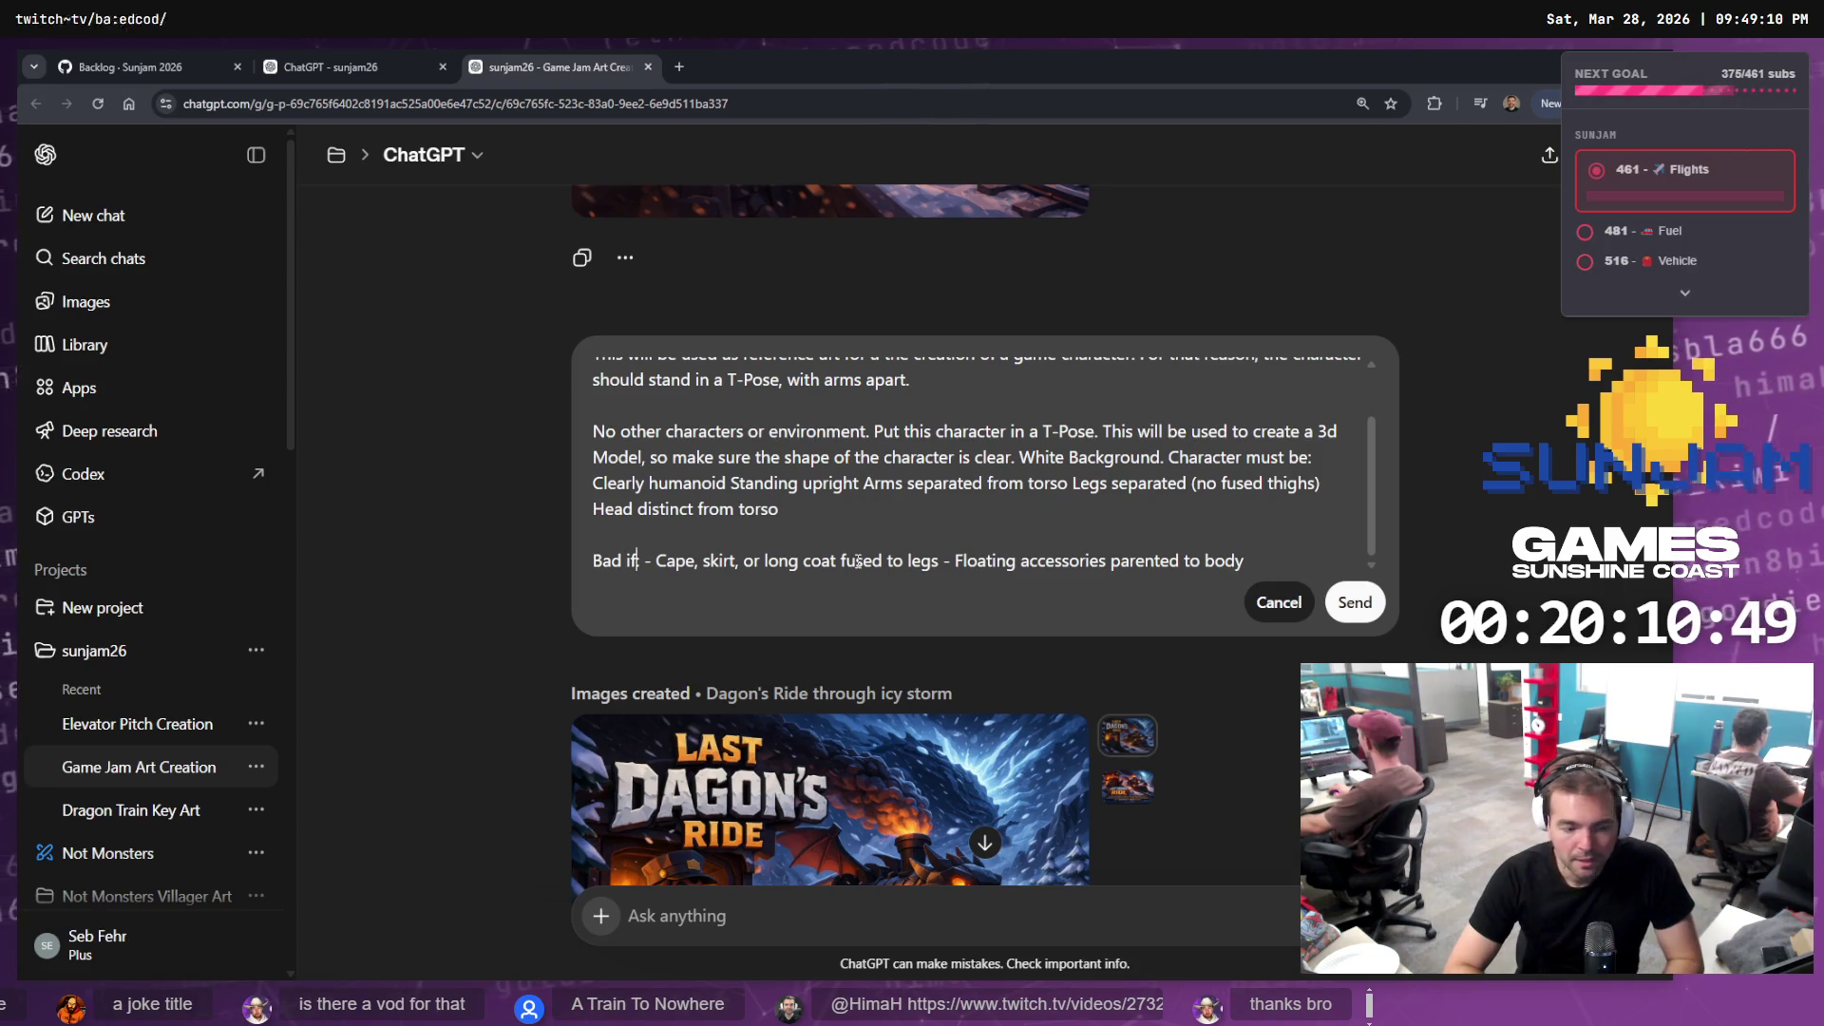
key("shift+Return")
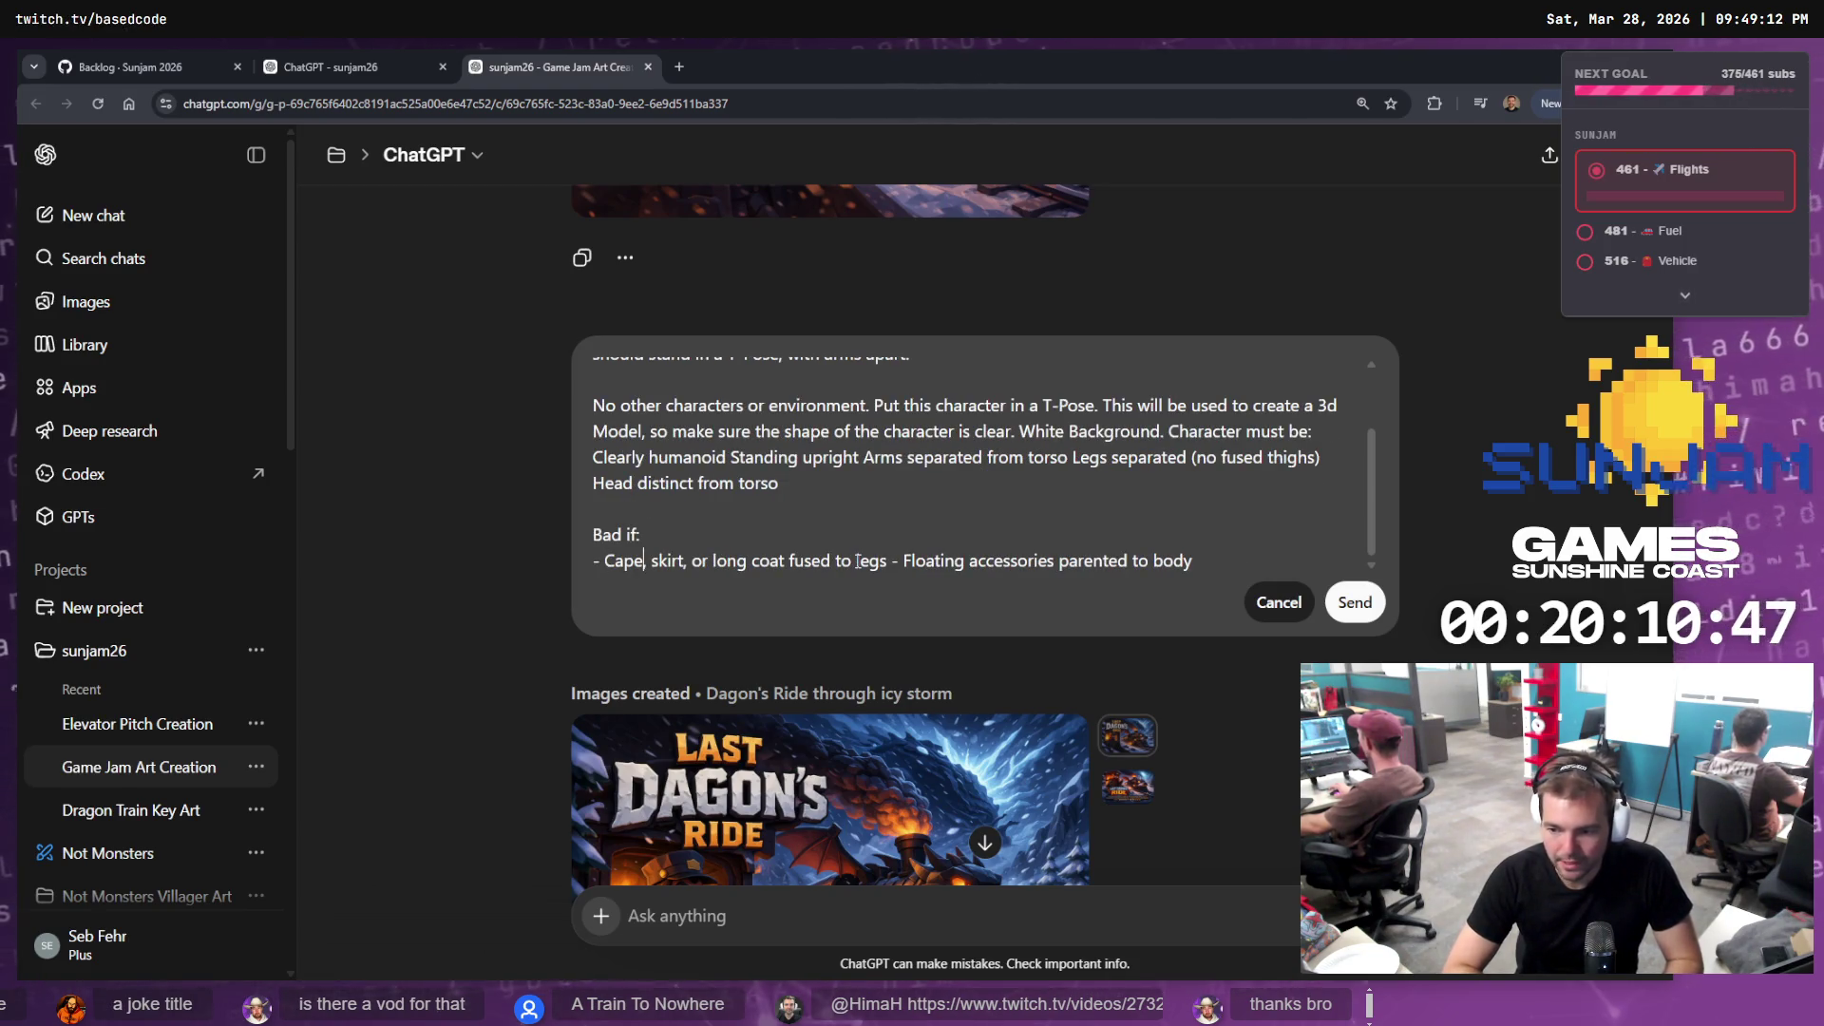
key("ctrl+Right")
key("ctrl+Right")
key("ctrl+Right")
key("shift+Return")
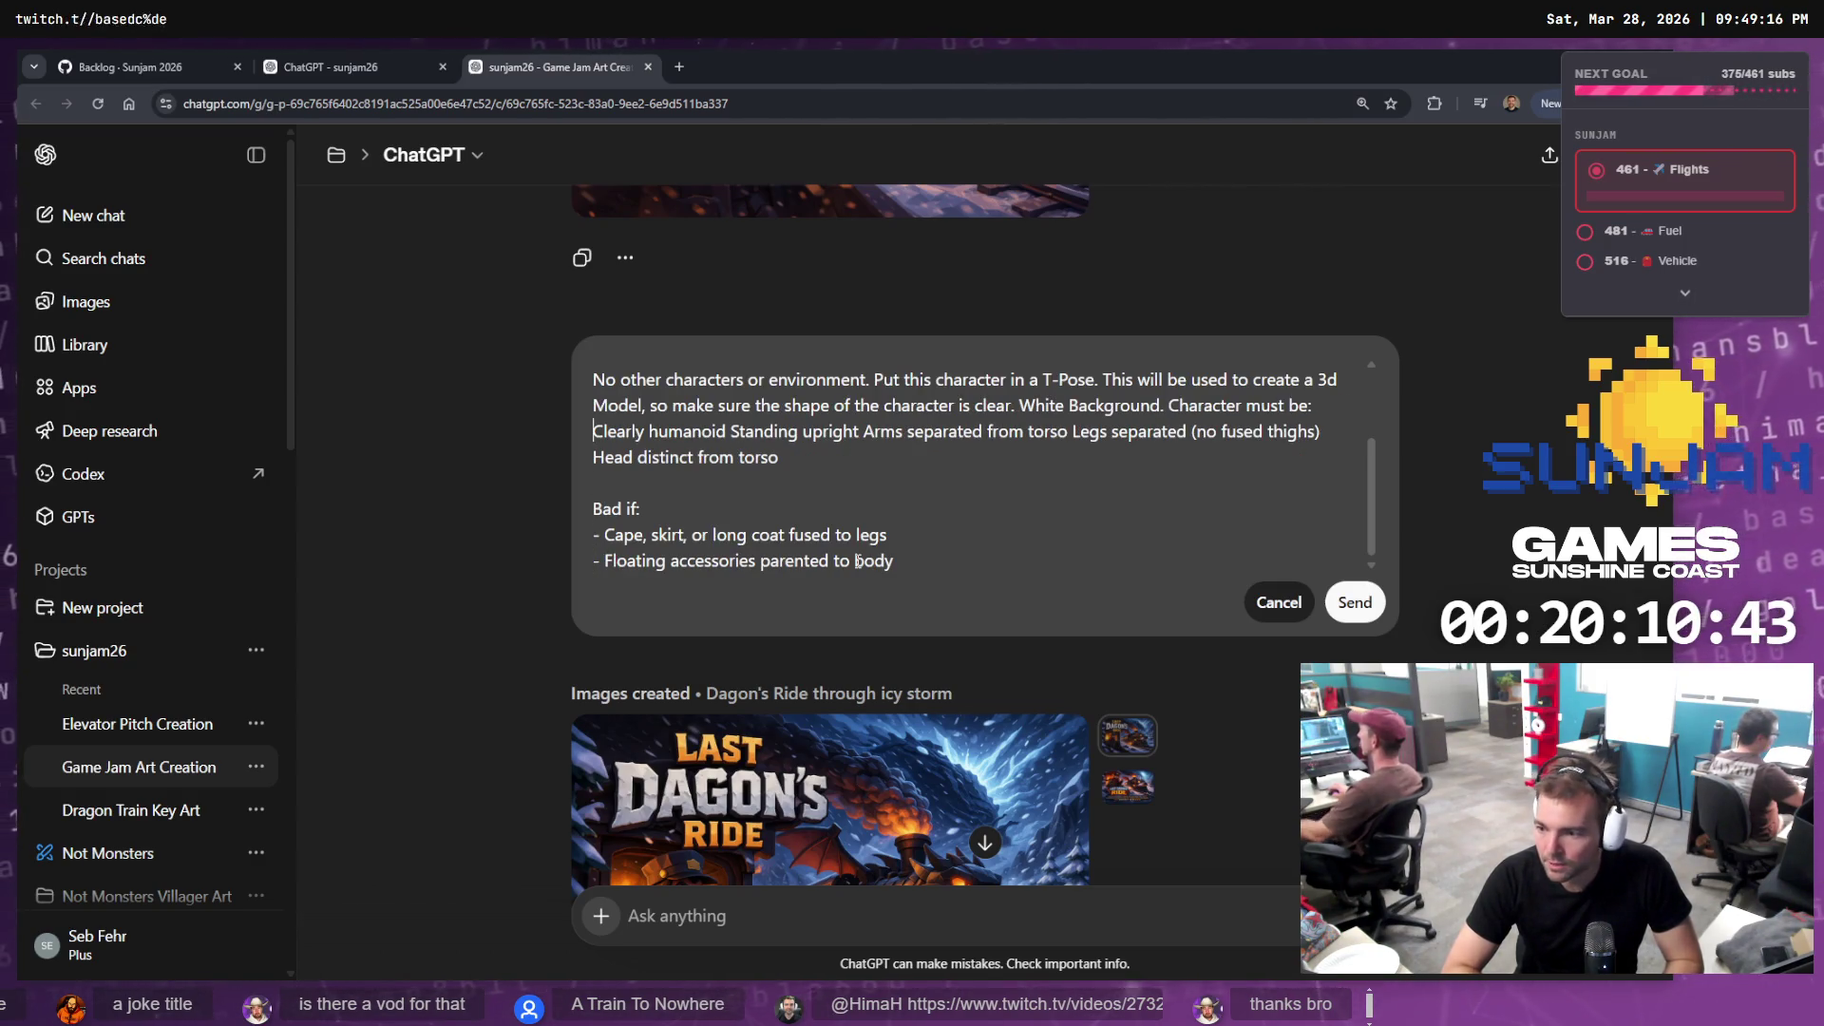
Split 'Put this character', 'Character must be:' and 'Clearly humanoid' into separate paragraphs
key("ctrl+Home")
key("ctrl+Right")
key("ctrl+Right")
key("ctrl+Right")
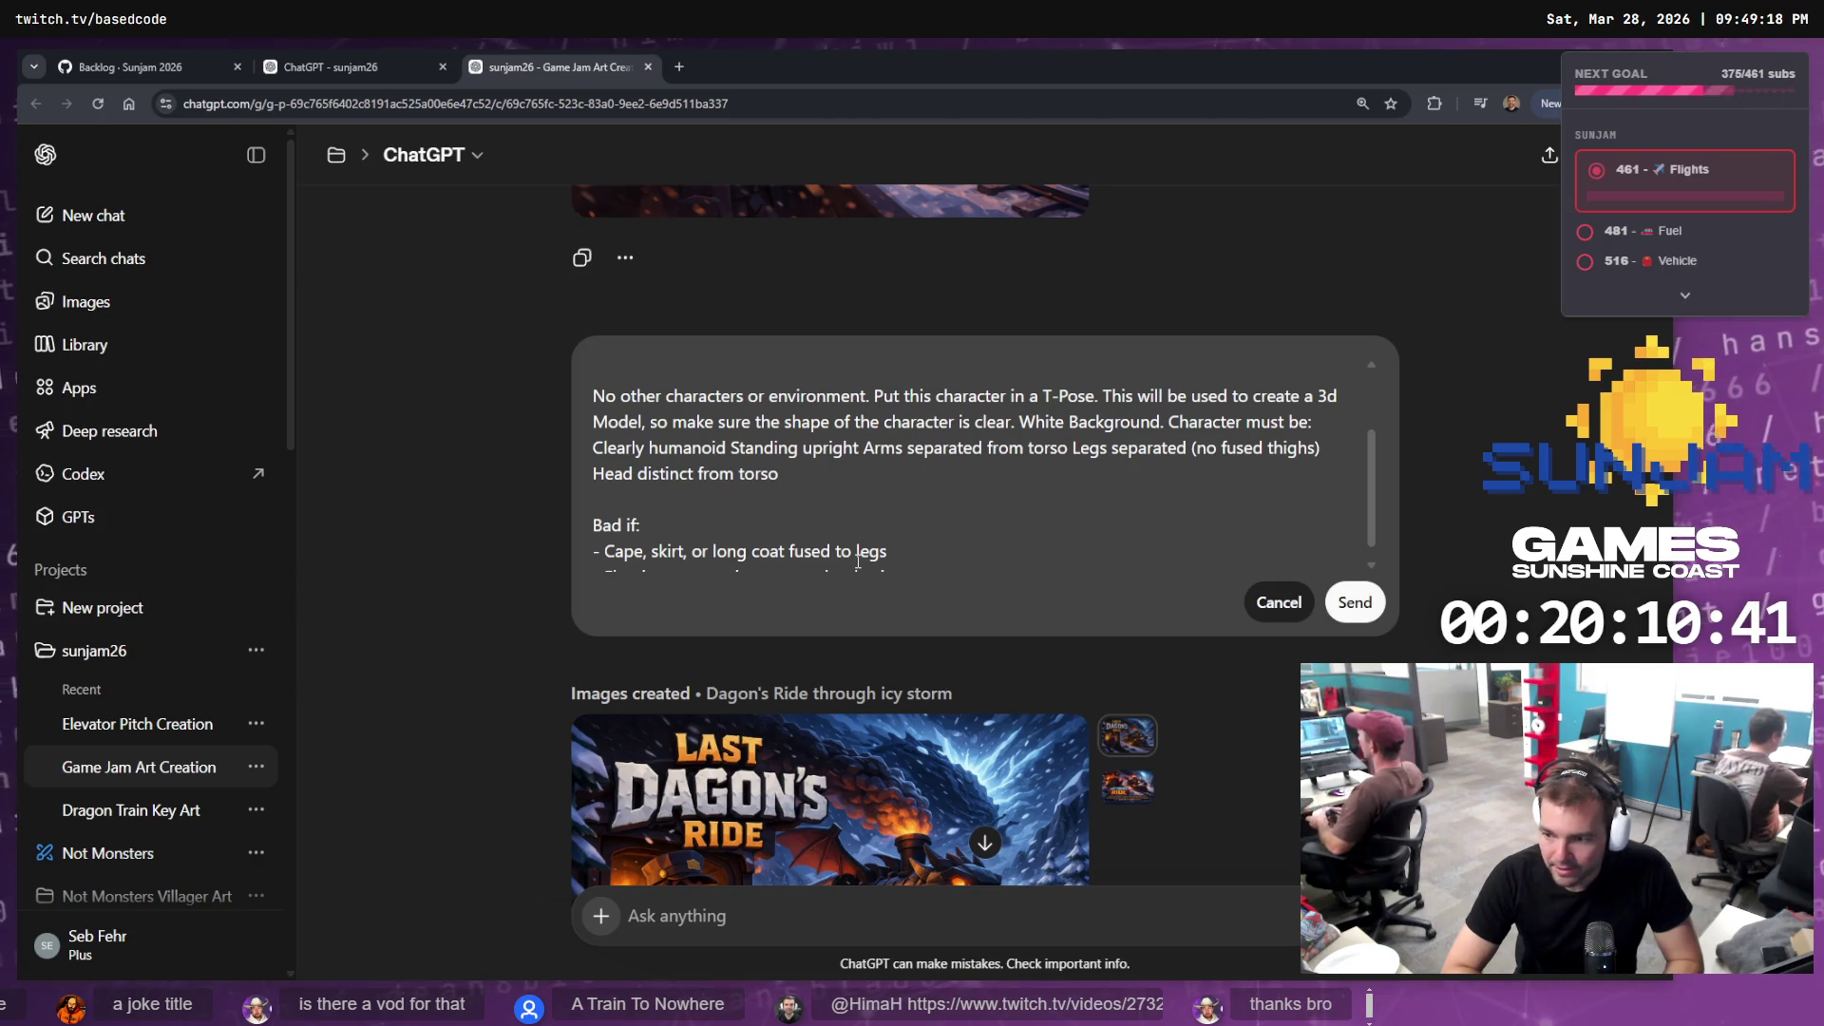
key("ctrl+Left")
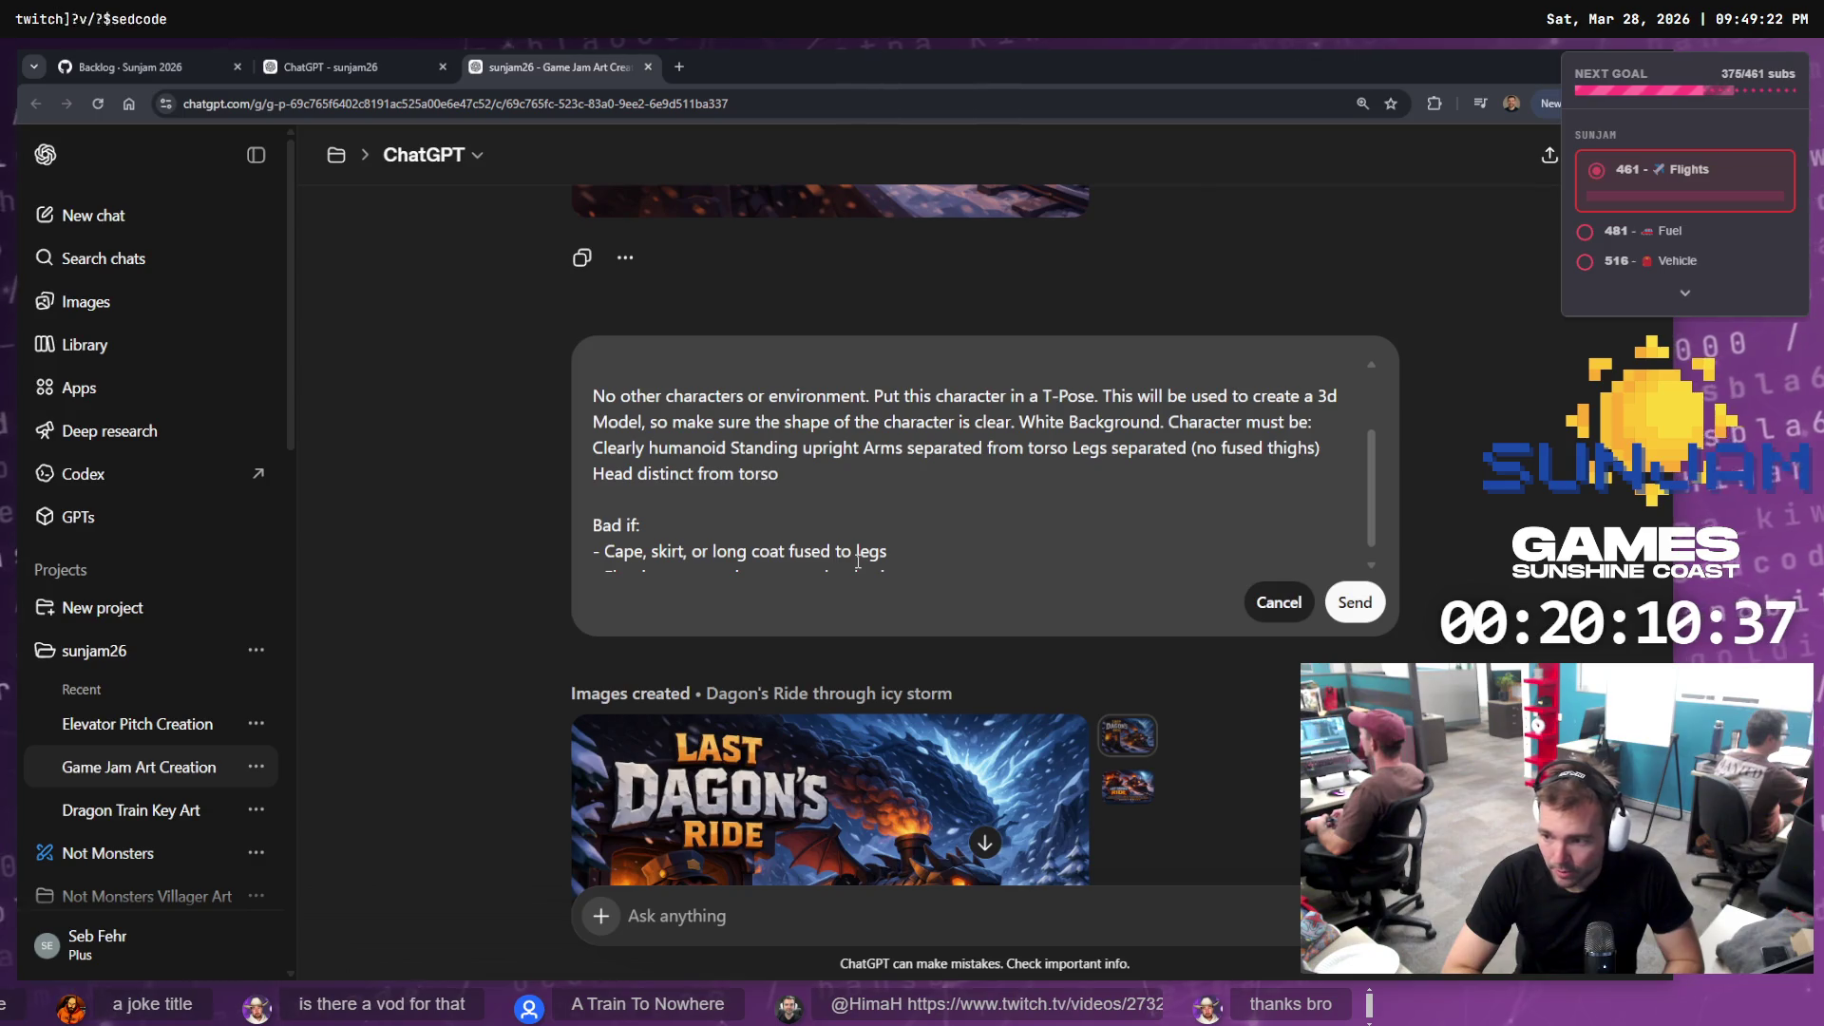
key("Return")
key("Return")
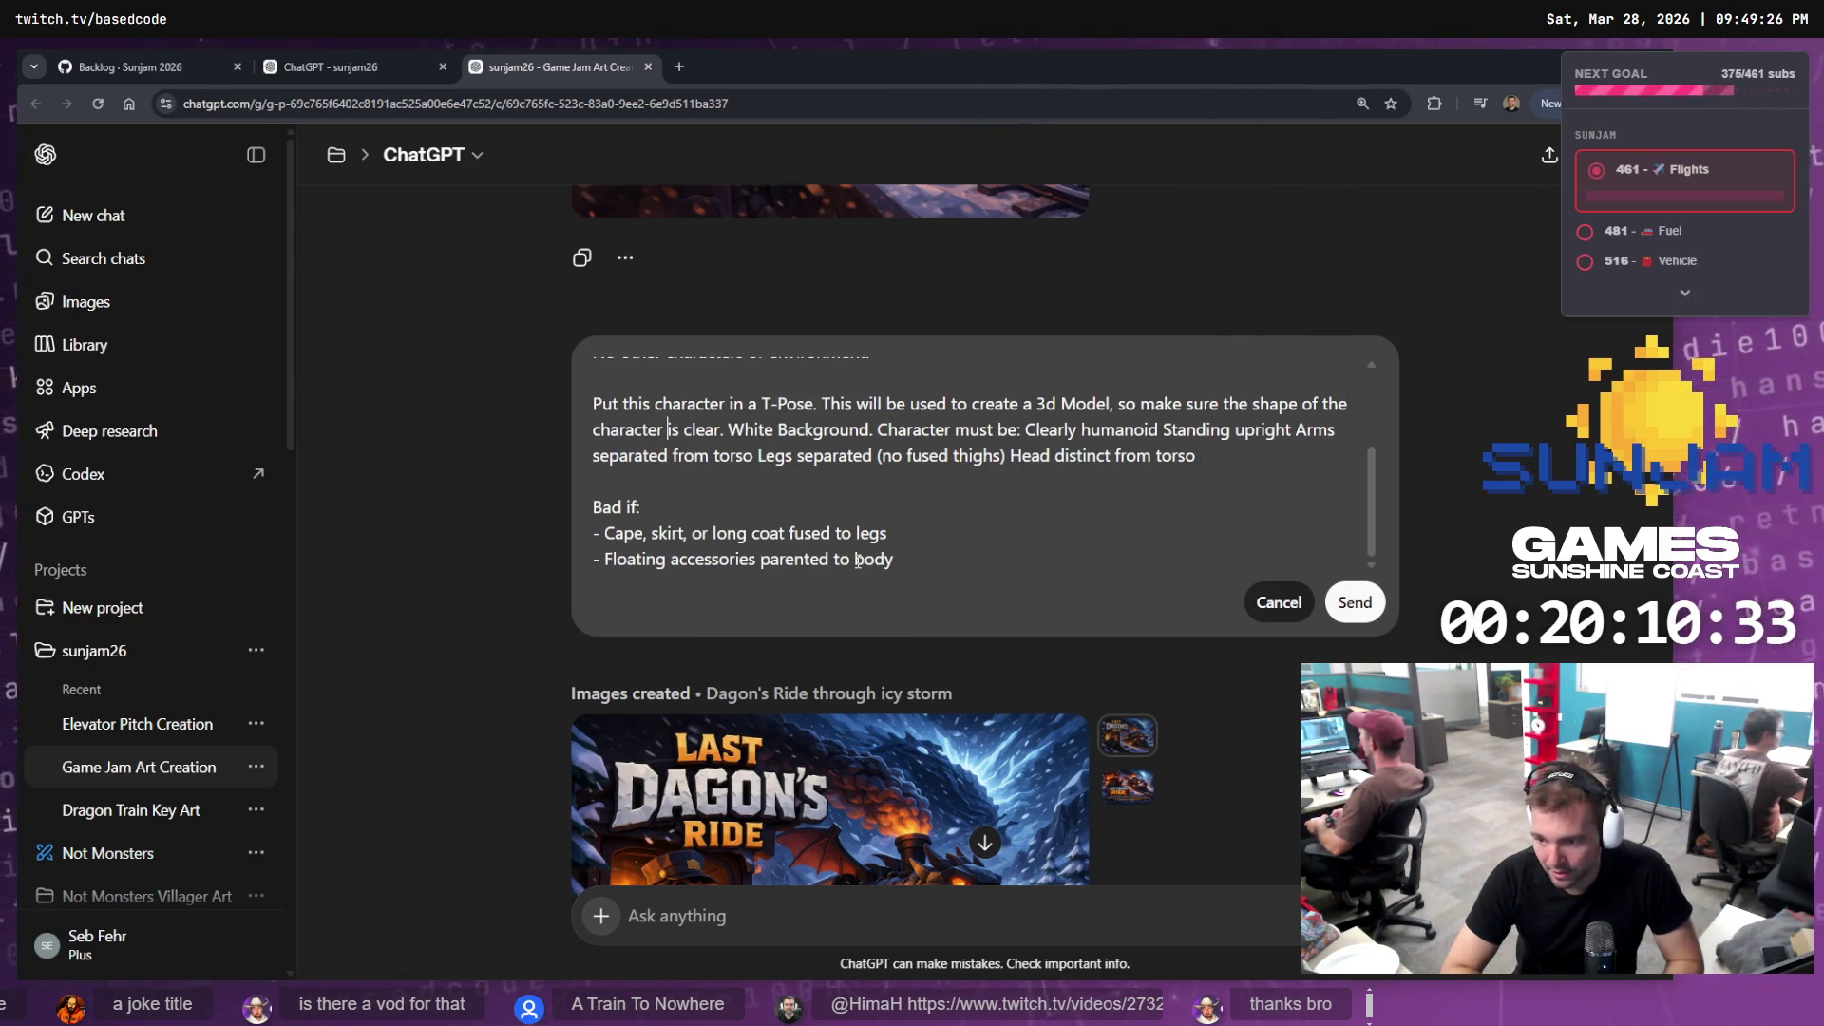
key("Return")
key("Return")
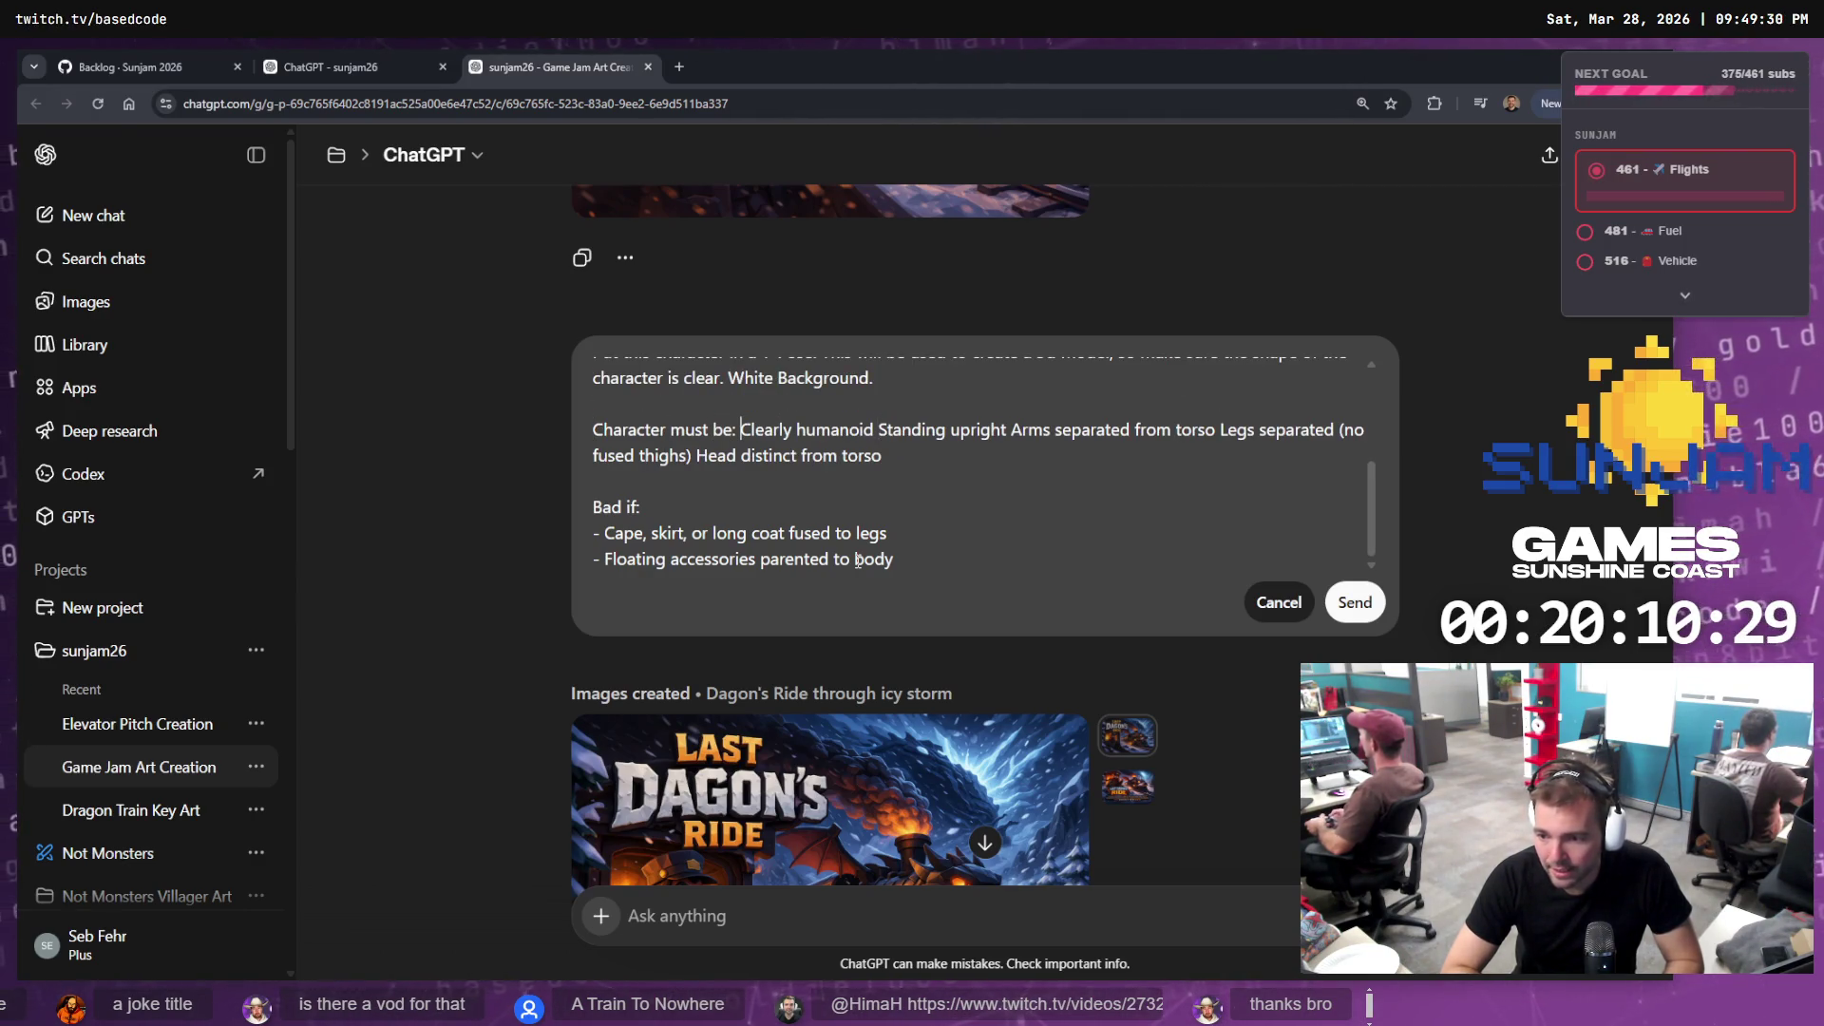
key("Return")
Turn the humanoid, arms, legs and head requirements into a dashed bullet list
key("ctrl+Right")
key("ctrl+Right")
key("ctrl+Right")
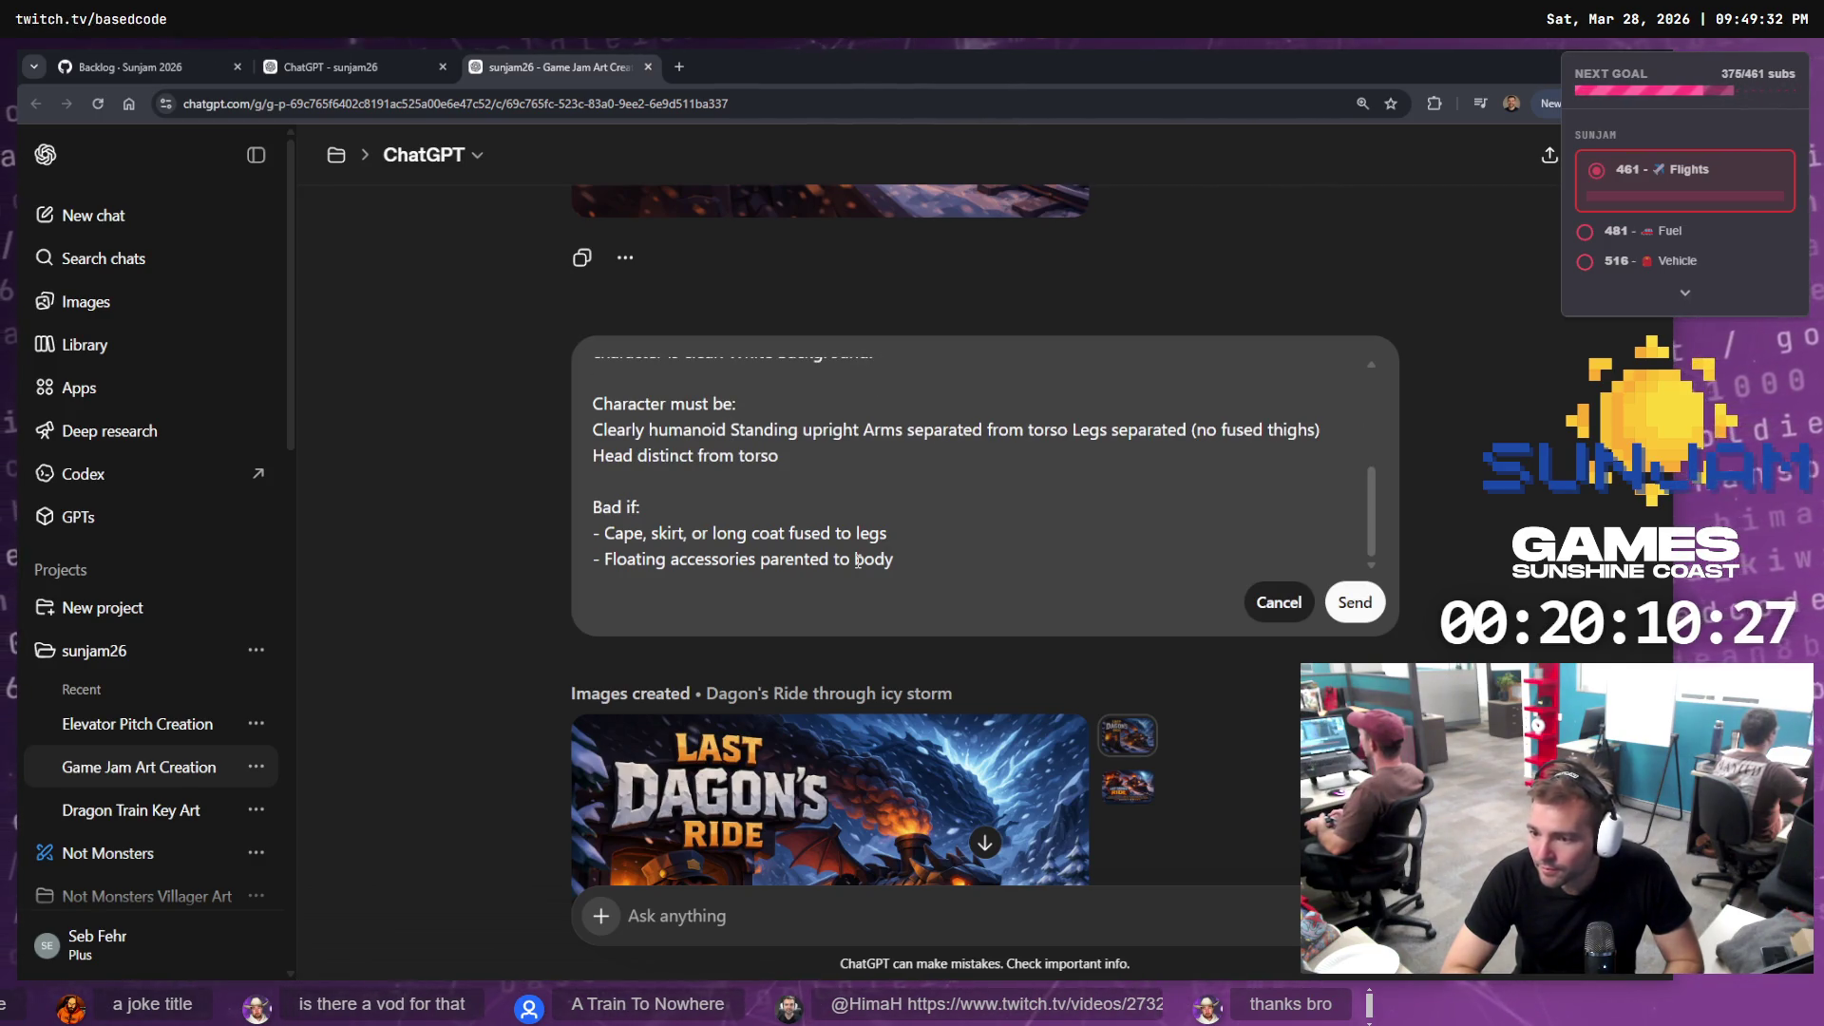
key("Return")
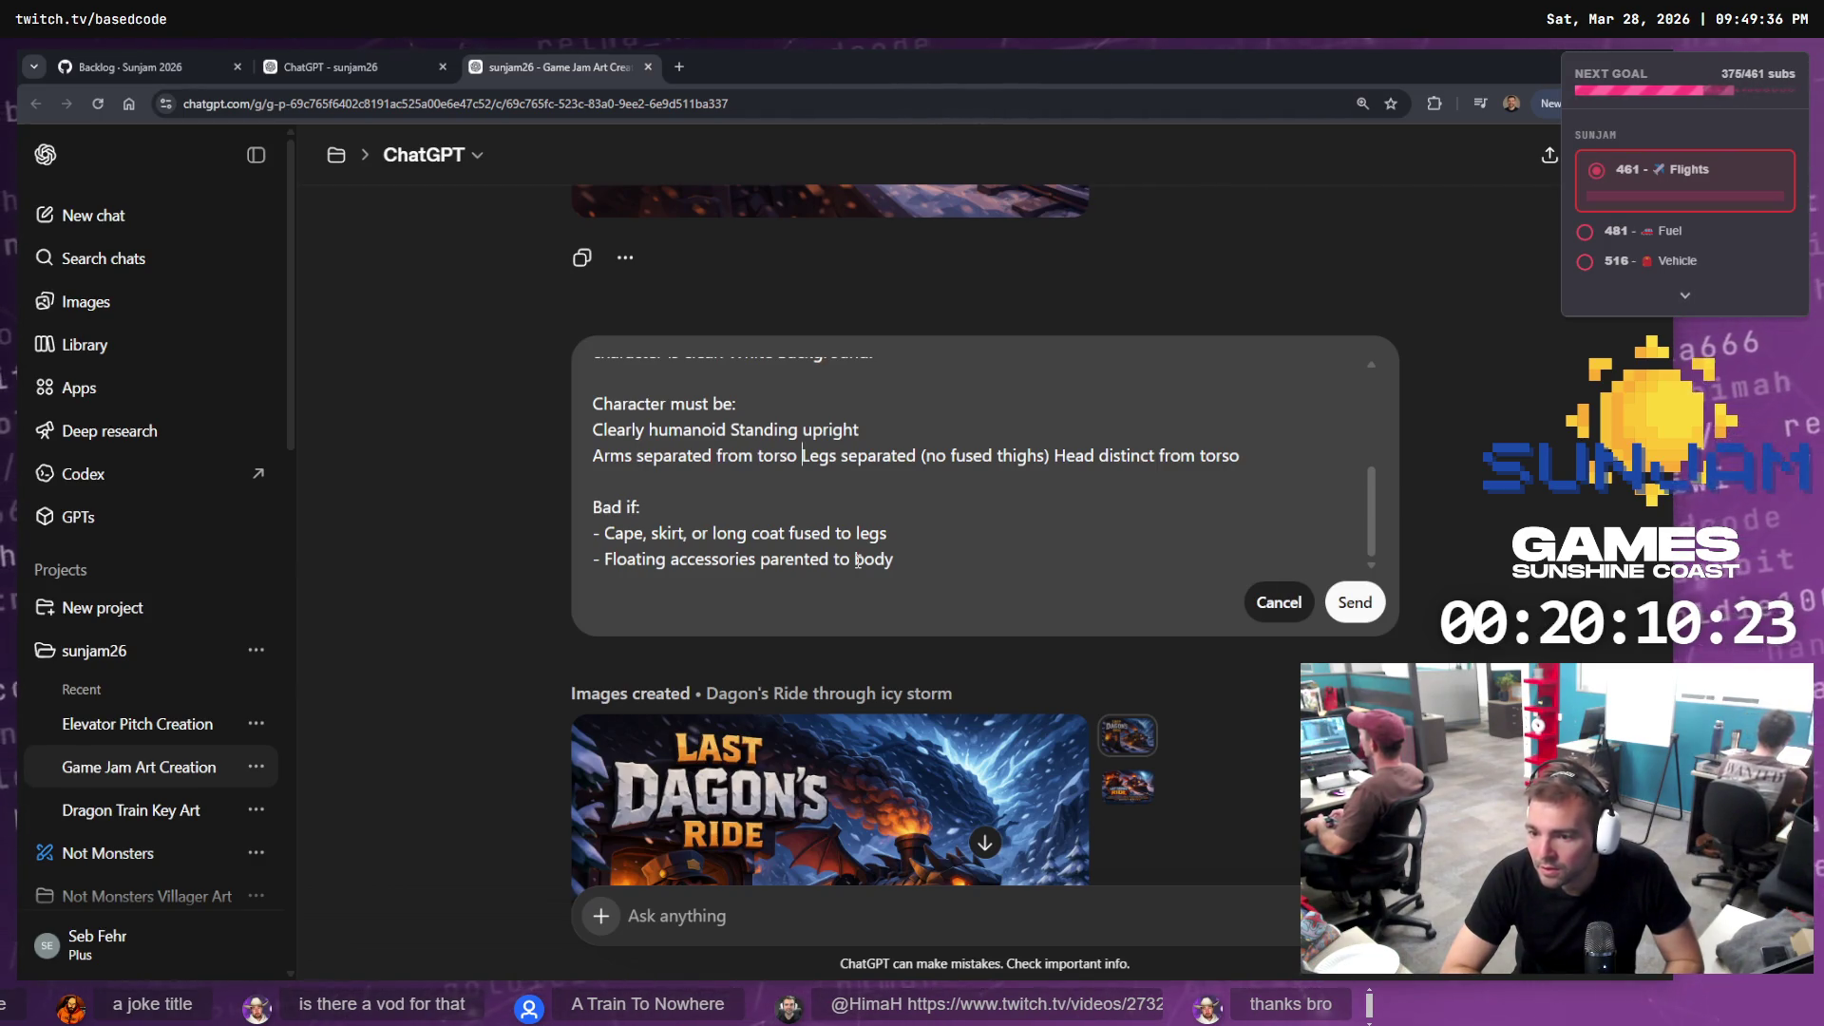
key("Return")
type("-")
key("Up")
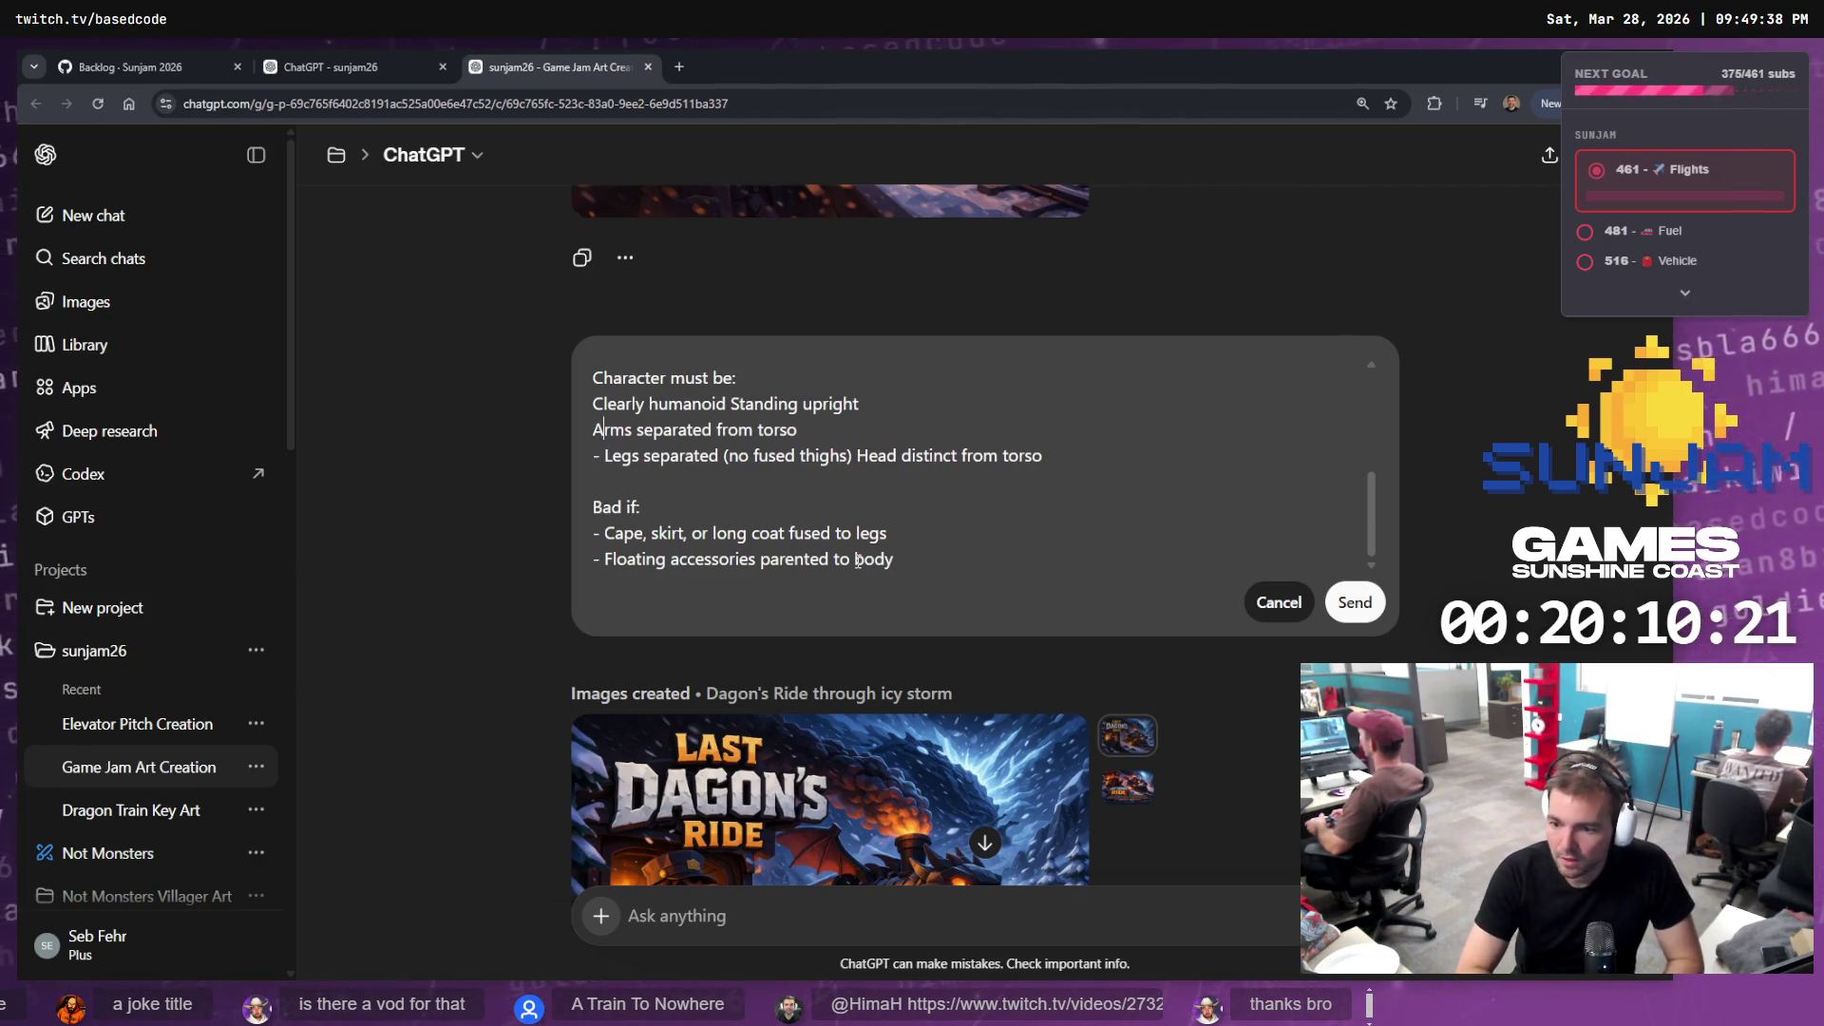
type("-")
key("Up")
key("Home")
type("-")
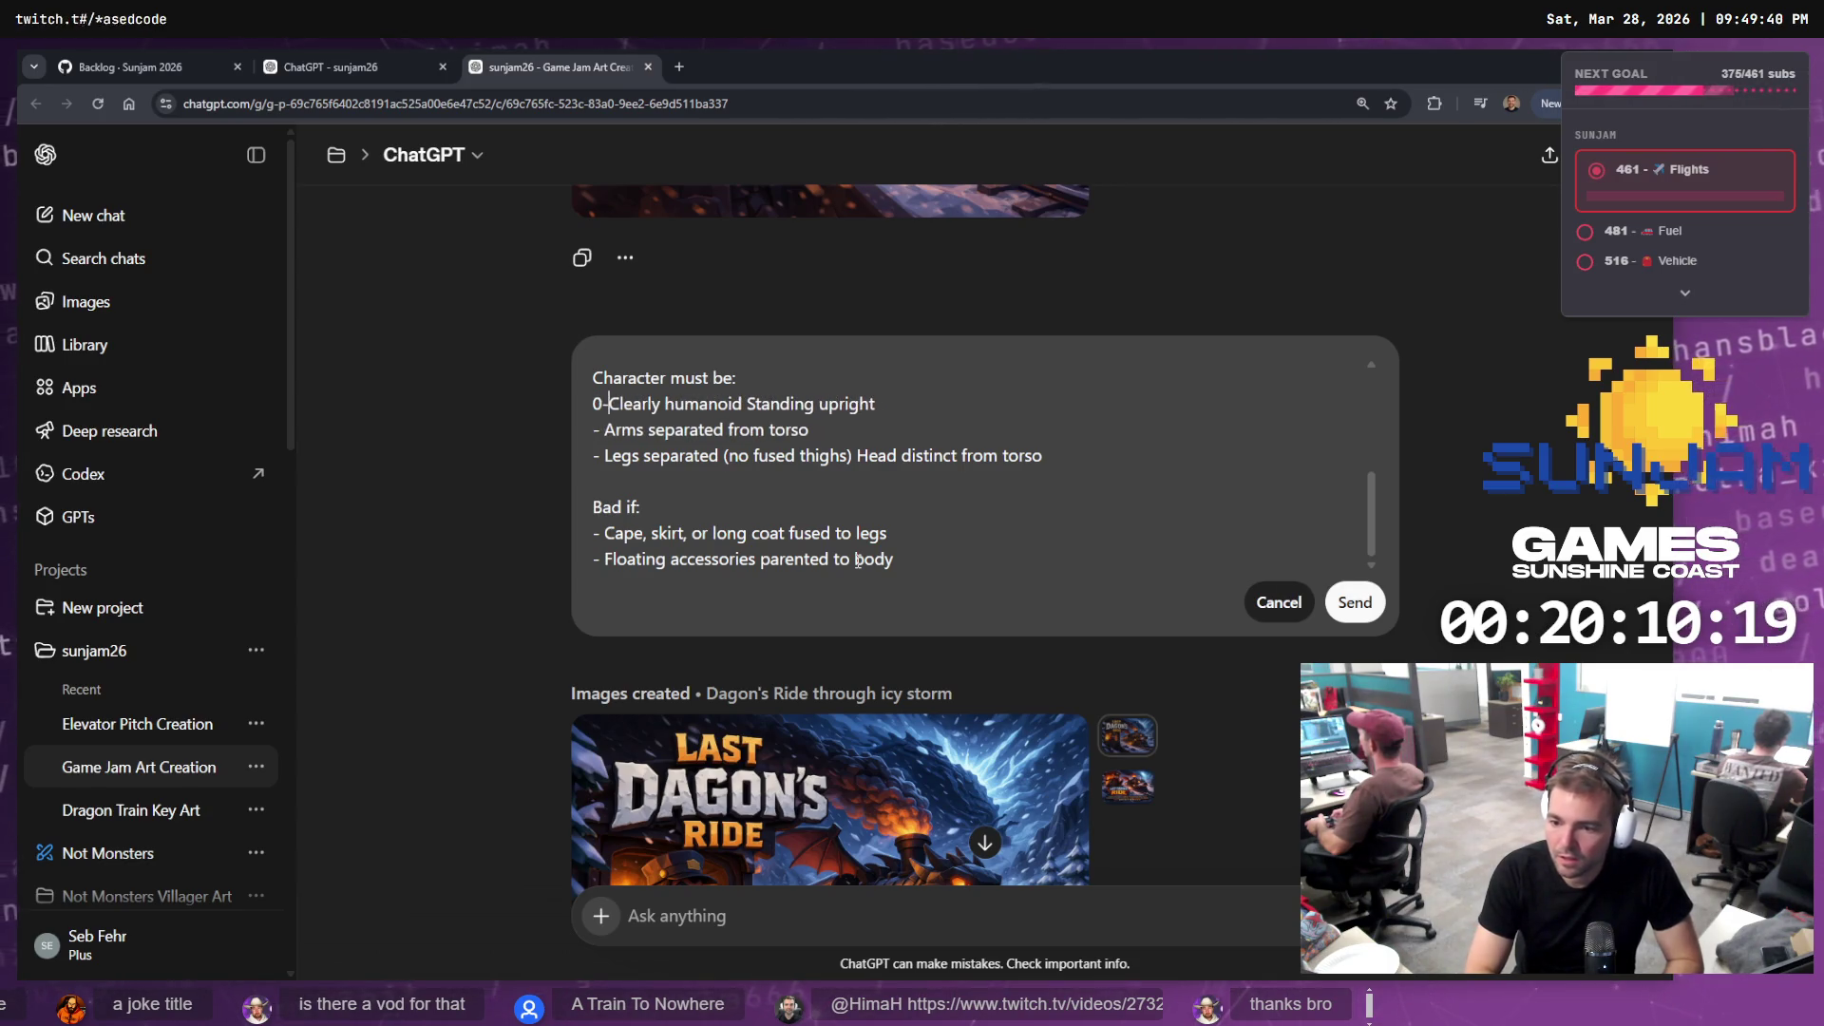
key("ctrl+Right")
key("ctrl+Right")
key("ctrl+Right")
key("shift+Return")
type("-")
Delete the 'No other characters or environment.' line, rejoin 'Put this character', and send the prompt
scroll(966, 495, "up", 3)
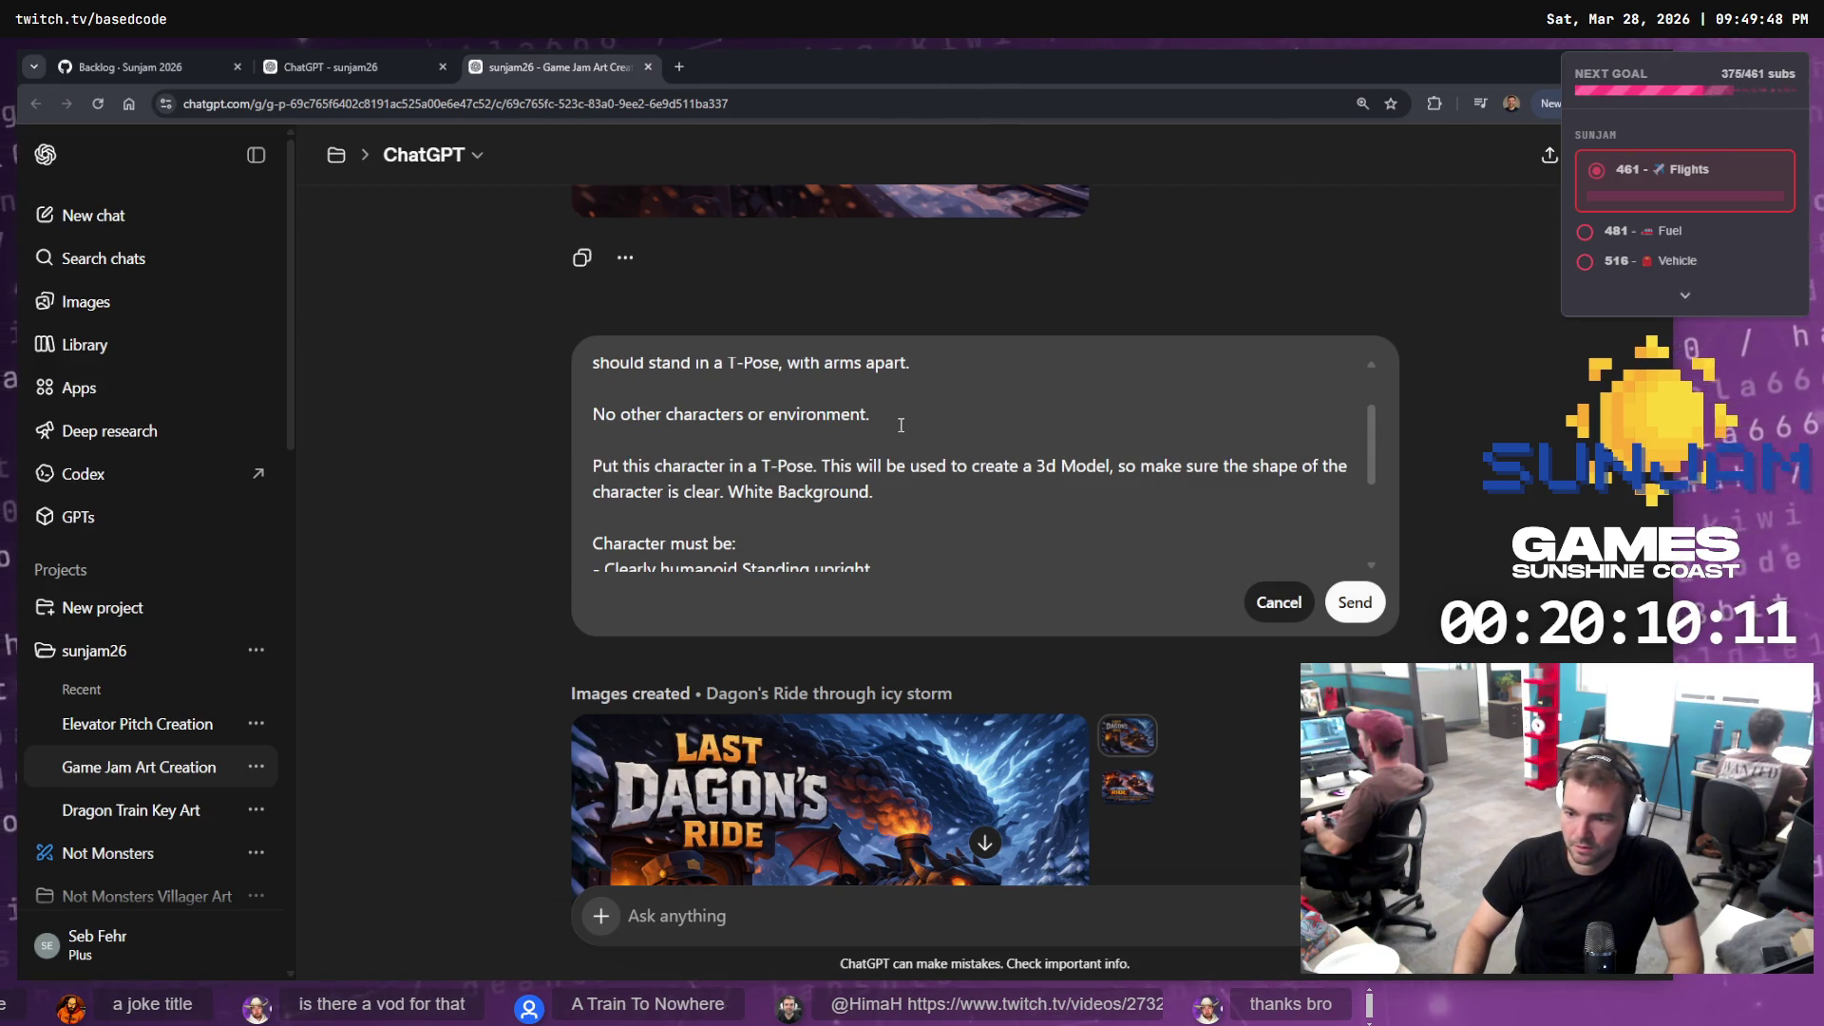
scroll(821, 448, "up", 2)
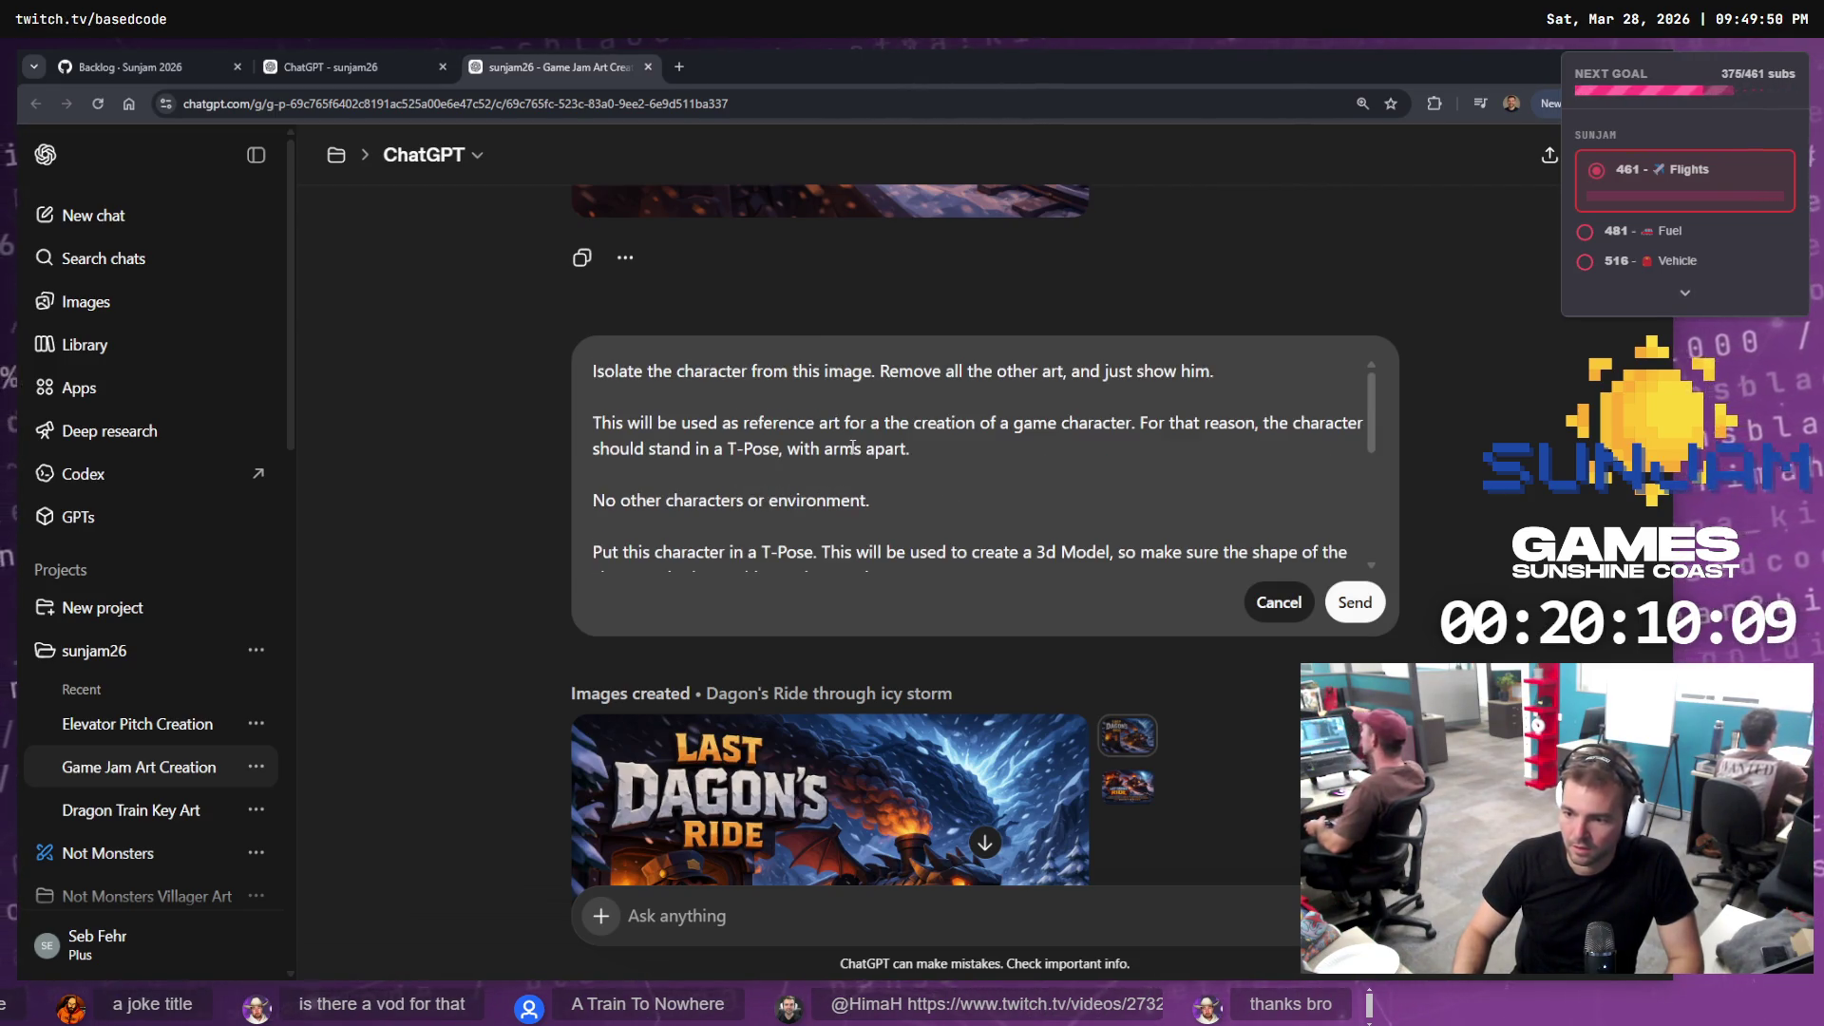
left_click(966, 459, "shift")
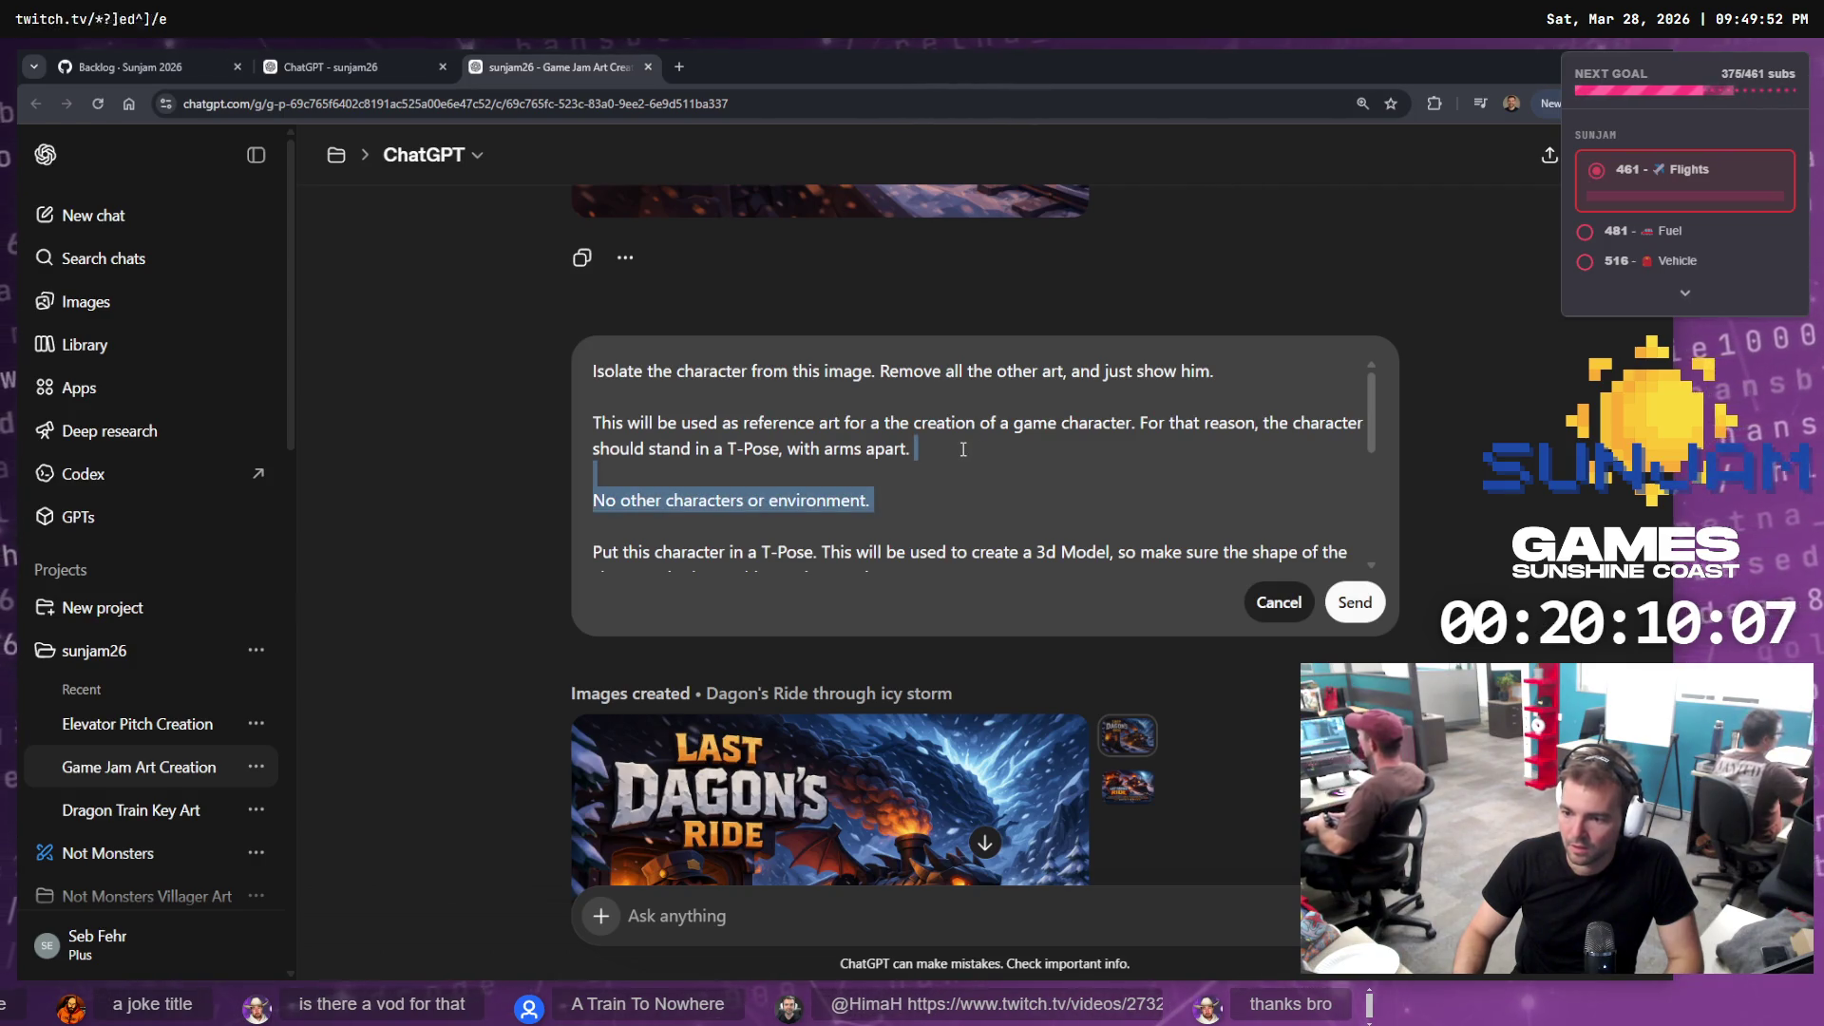
key("BackSpace")
key("Delete")
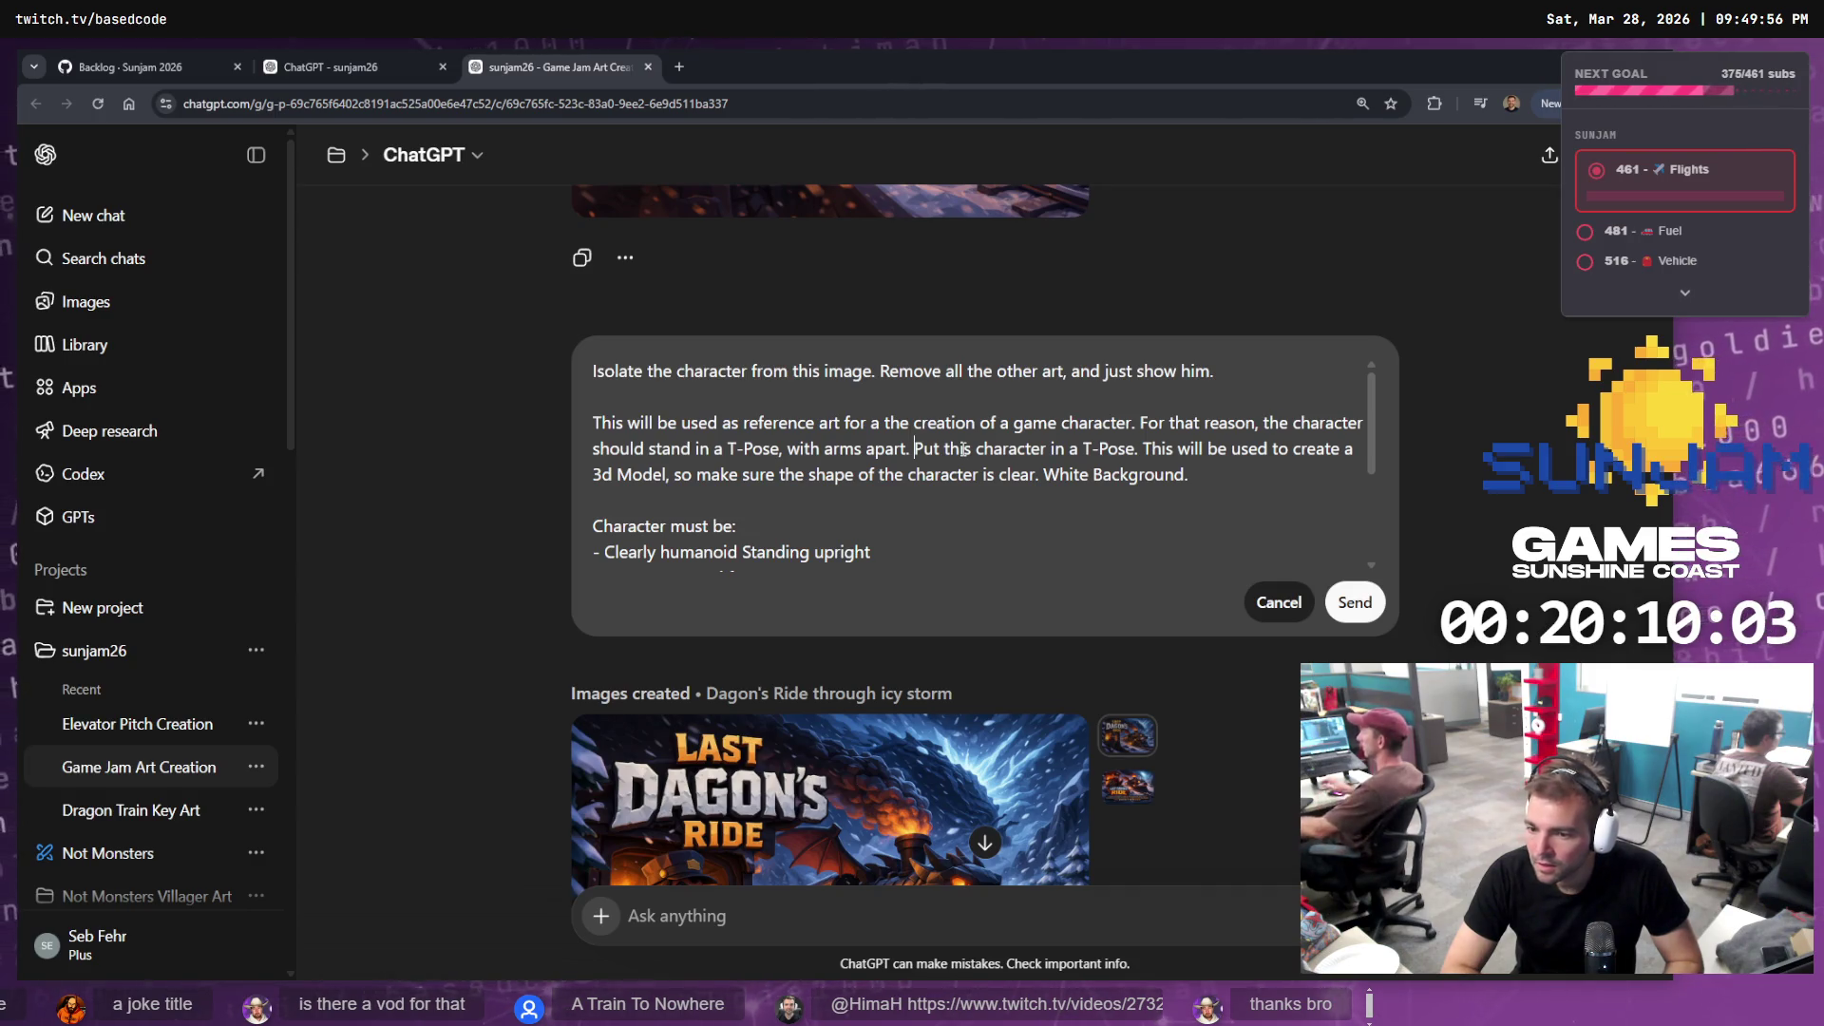
scroll(847, 424, "up", 1)
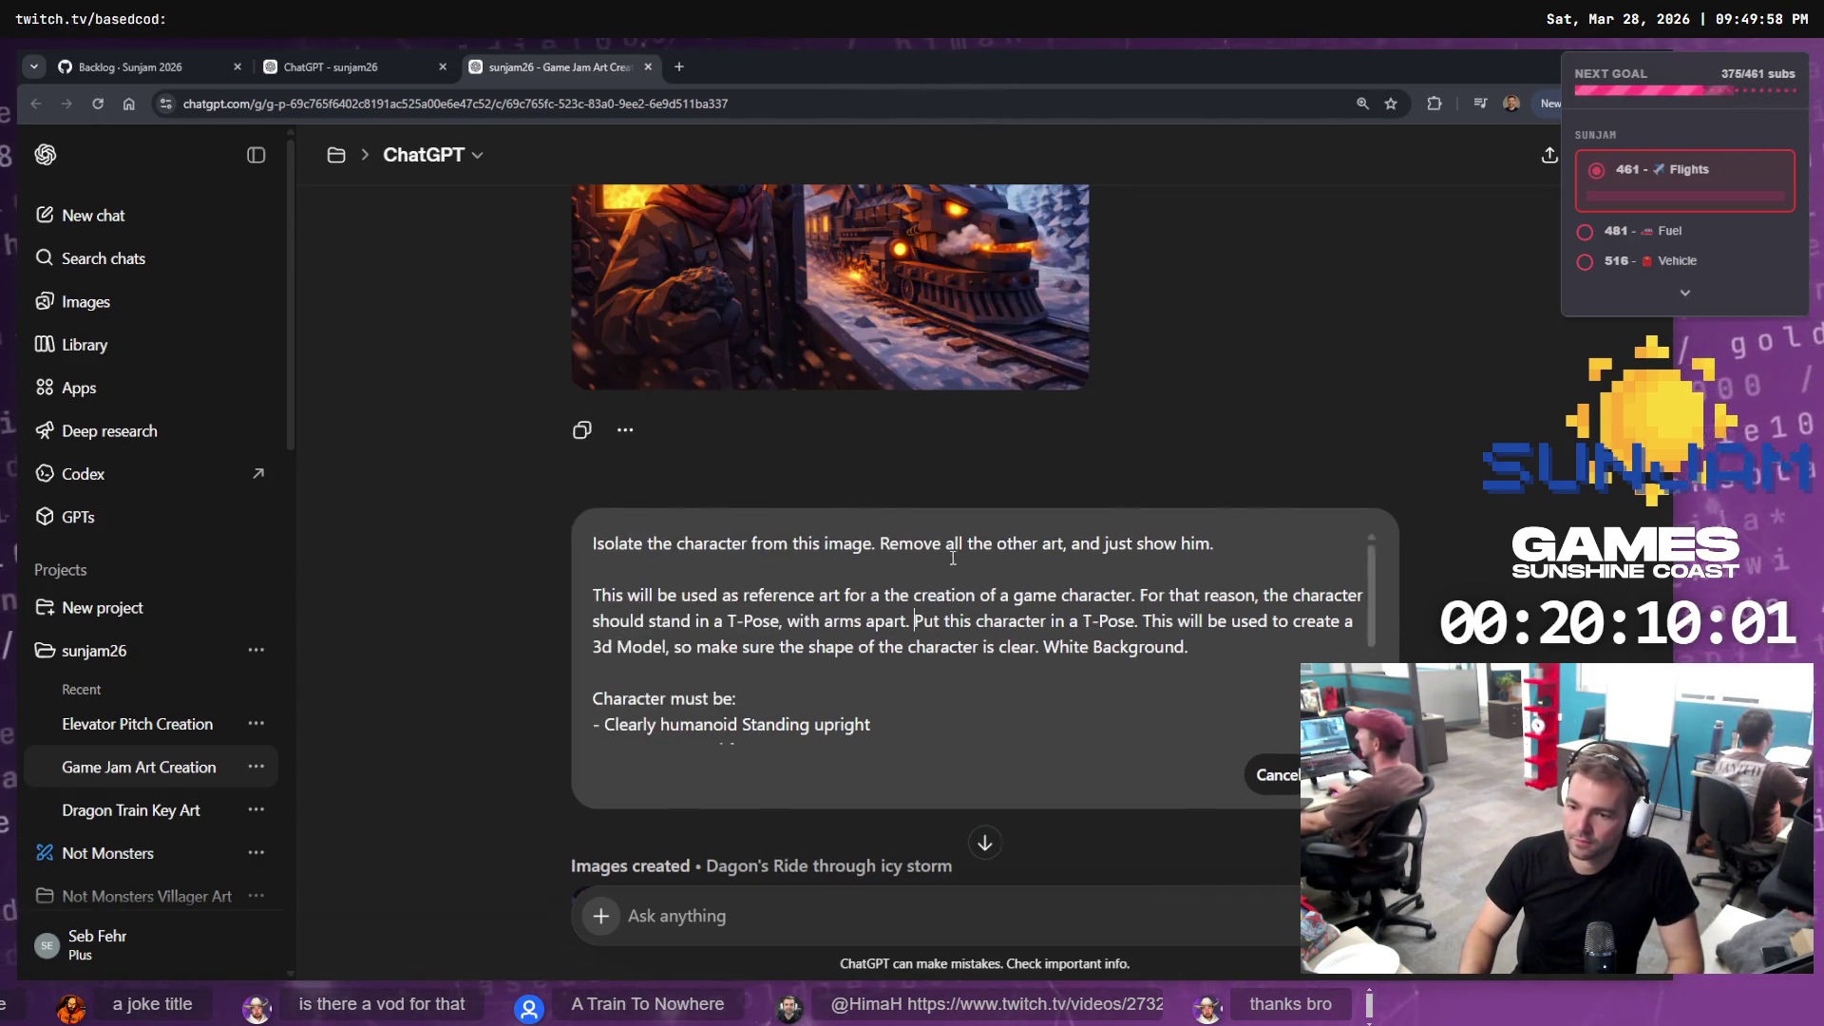
scroll(846, 425, "down", 3)
left_click(1349, 689)
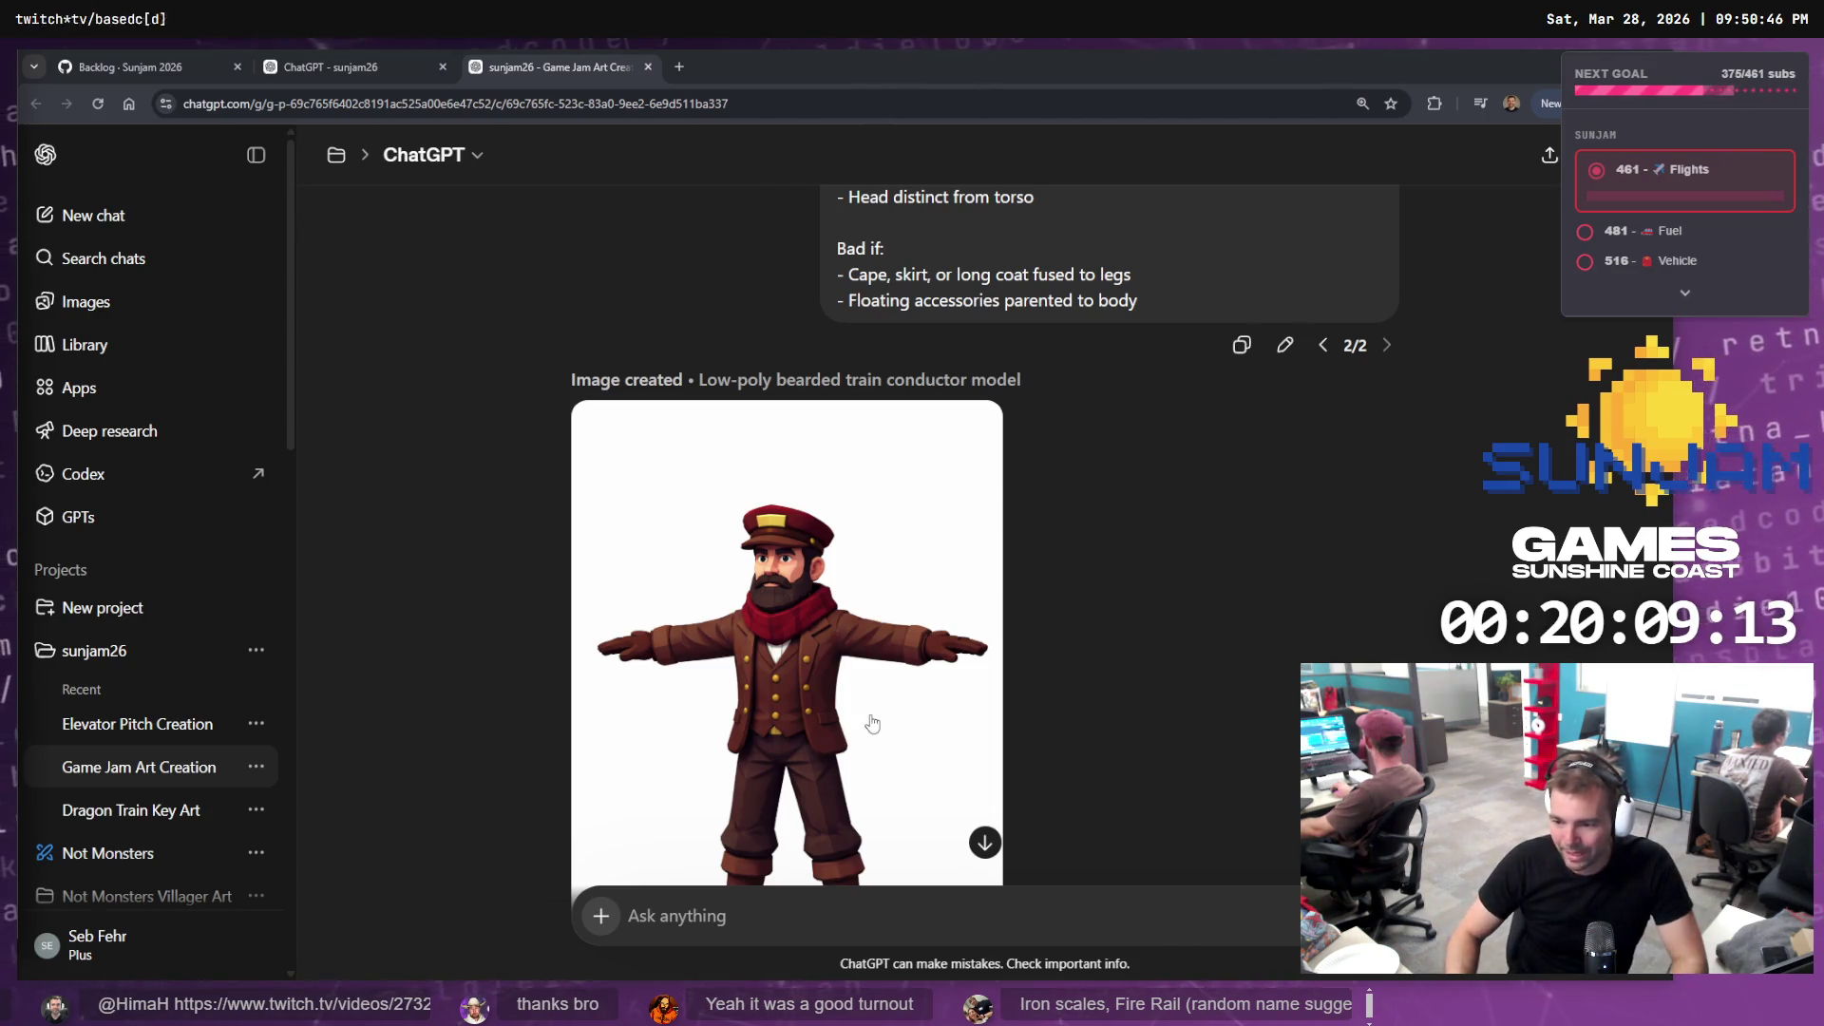
Review the generated T-pose conductor with red scarf, brown coat and cap
scroll(1229, 574, "down", 3)
scroll(1189, 545, "up", 2)
scroll(1174, 564, "up", 4)
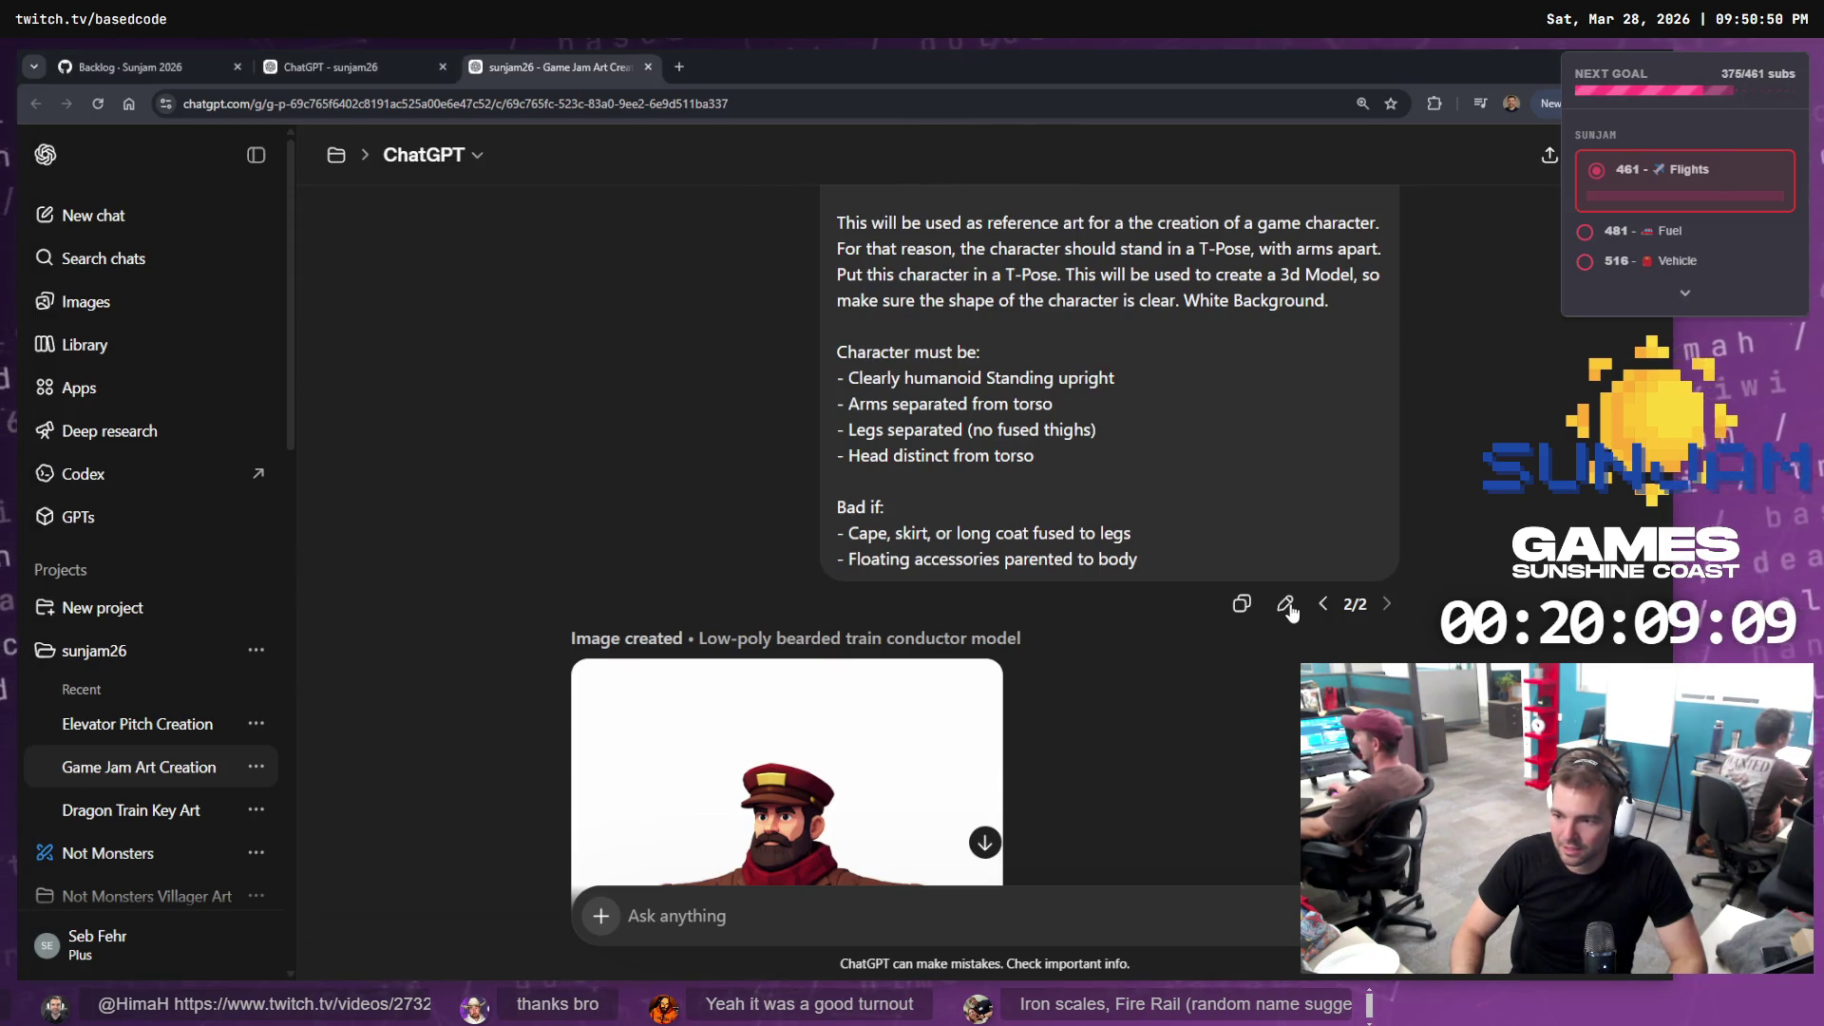
Add a 'Facing the Camera.' requirement under 'Character must be:' and resubmit the prompt
left_click(1286, 605)
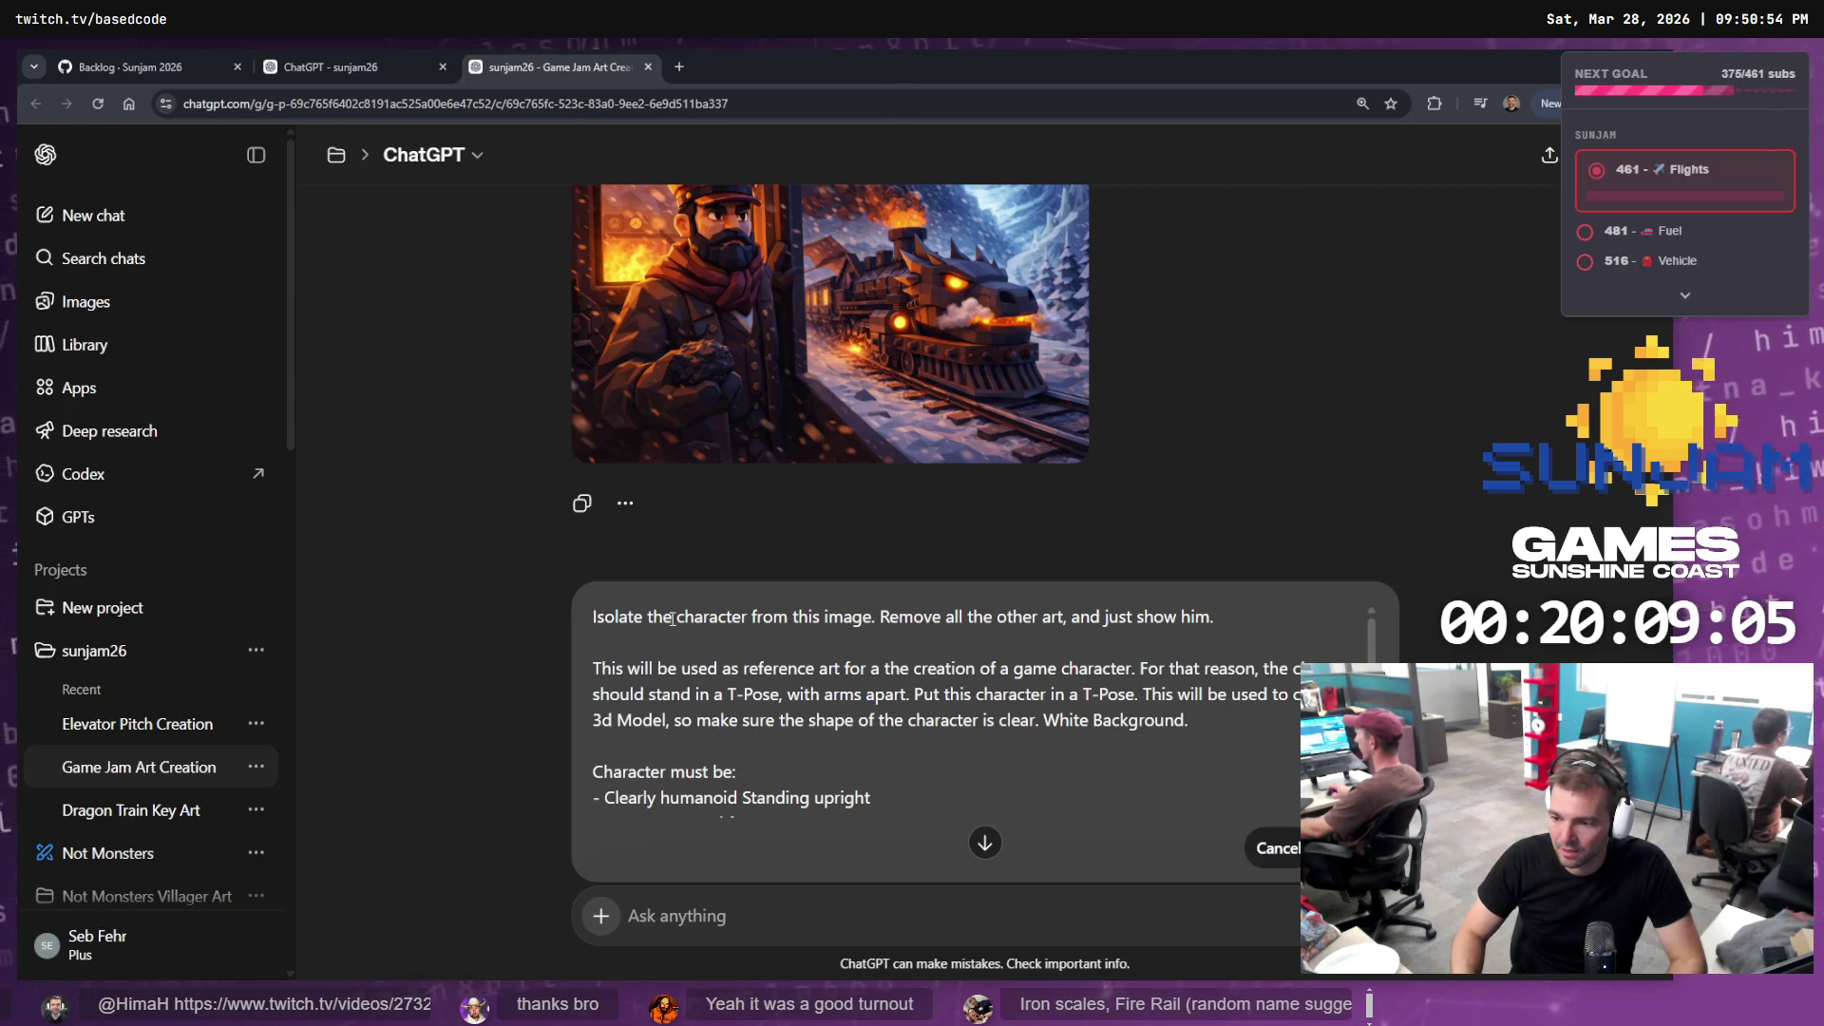
scroll(1174, 746, "down", 2)
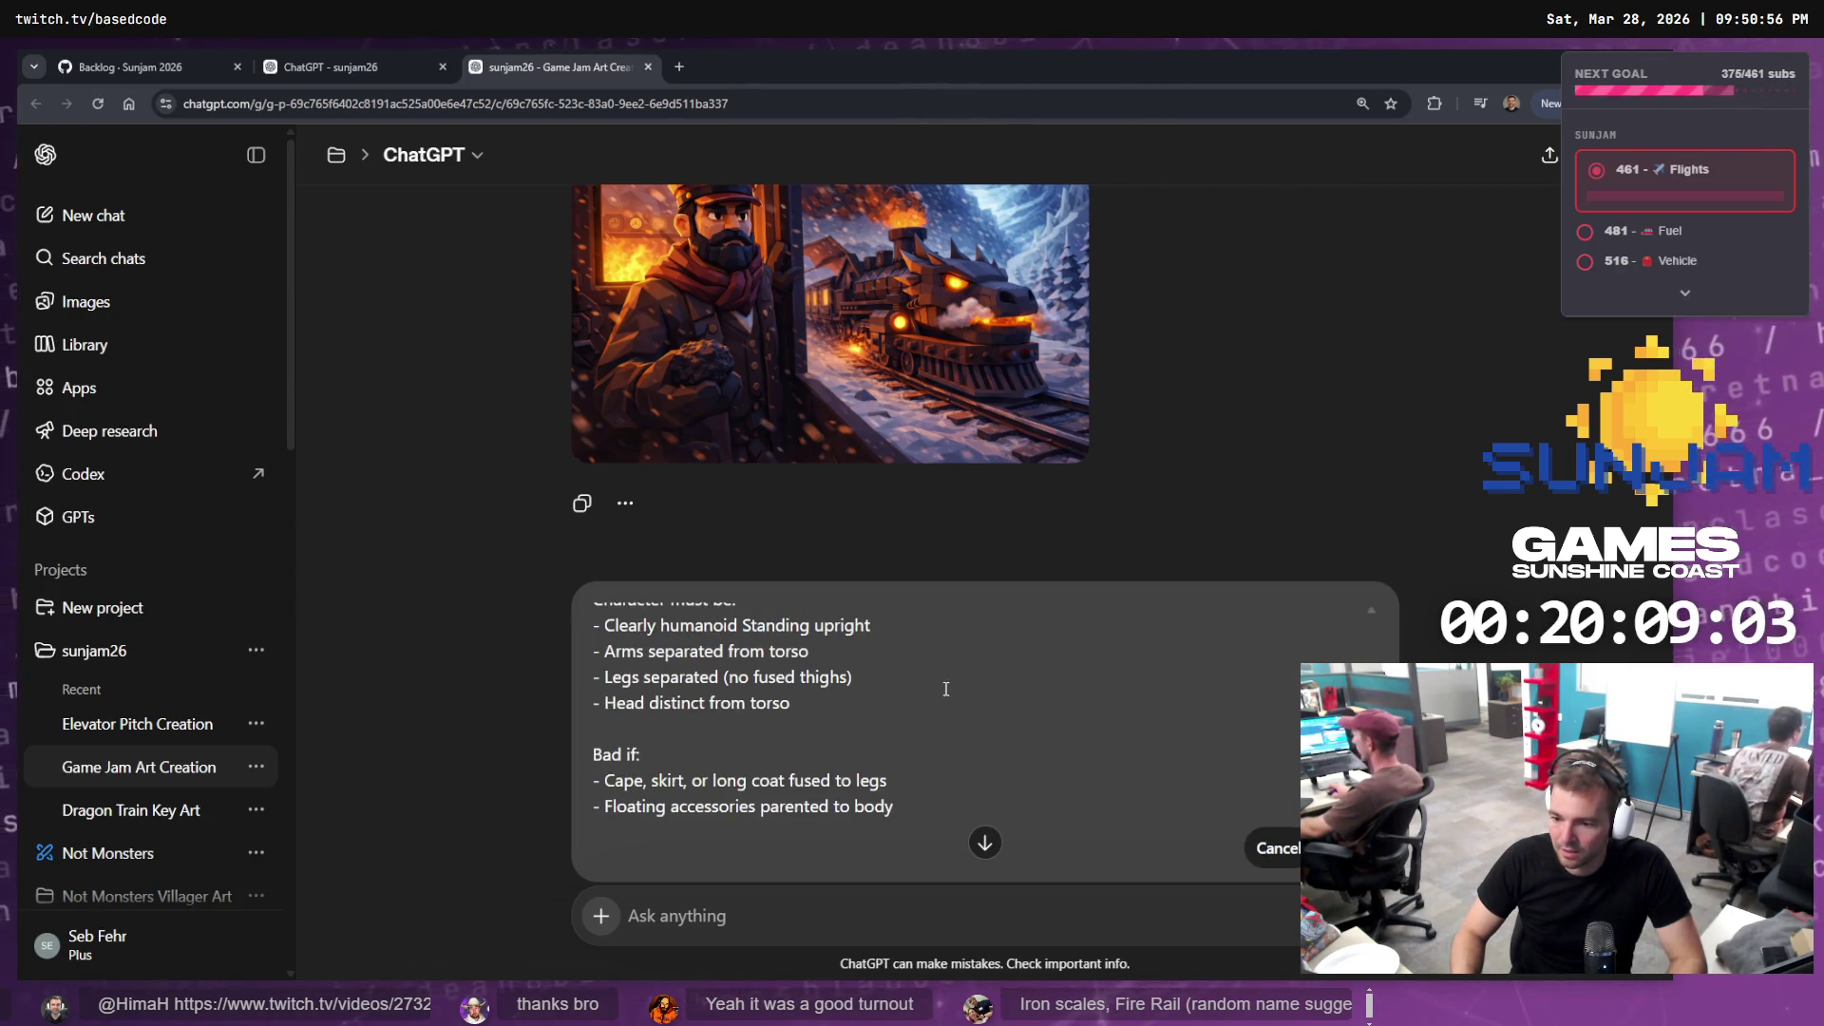
scroll(1130, 725, "up", 1)
left_click(810, 692)
key("Return")
type("- Directly")
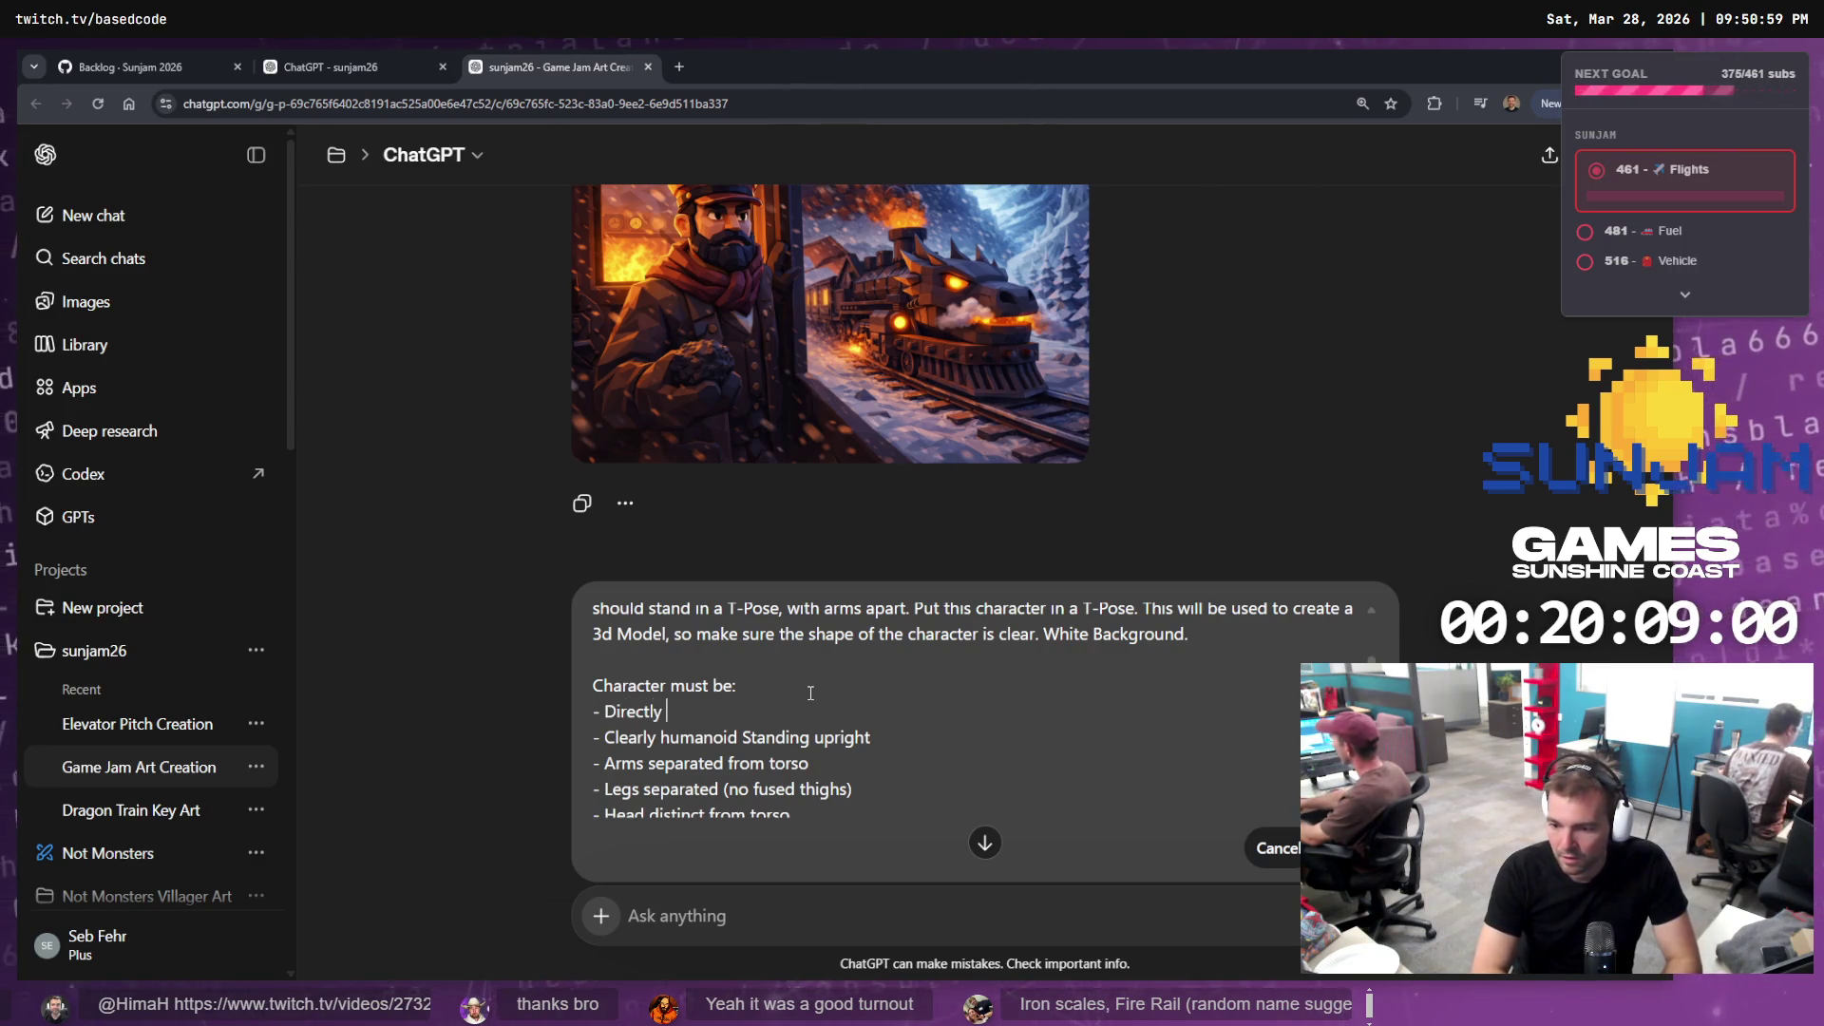
type("Facing the Camera.")
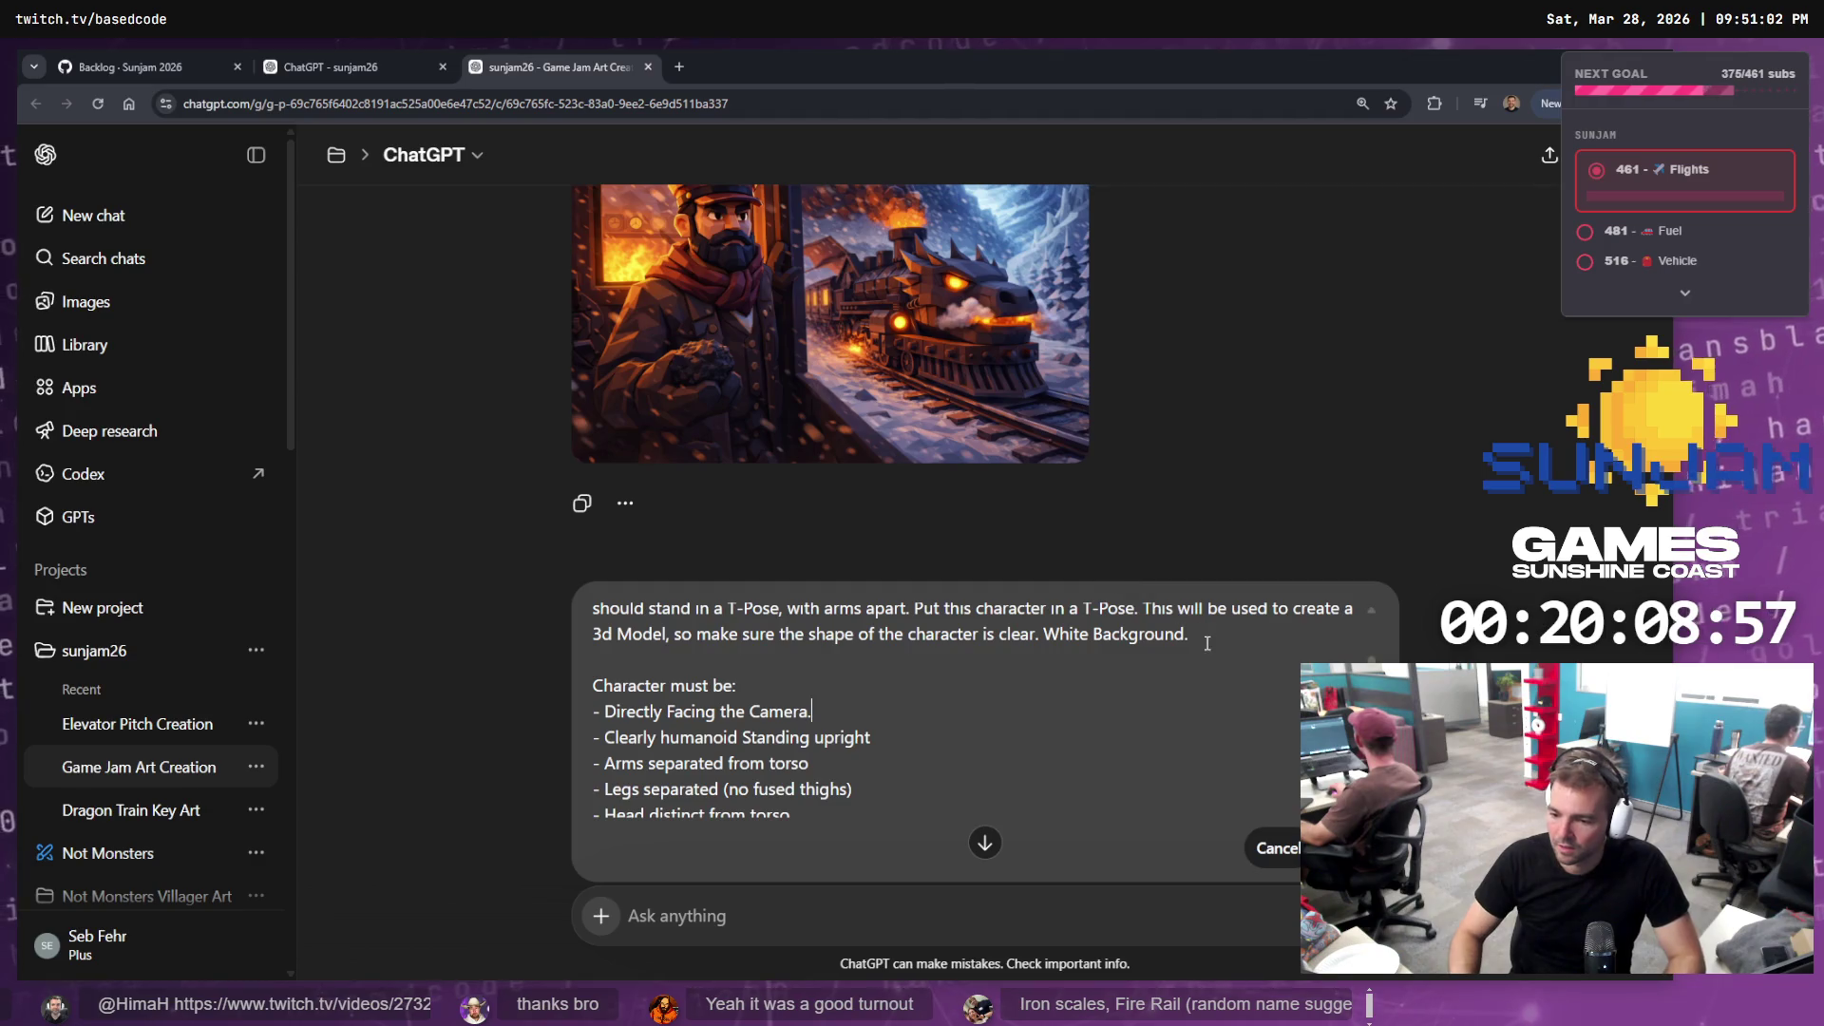
left_click(1339, 847)
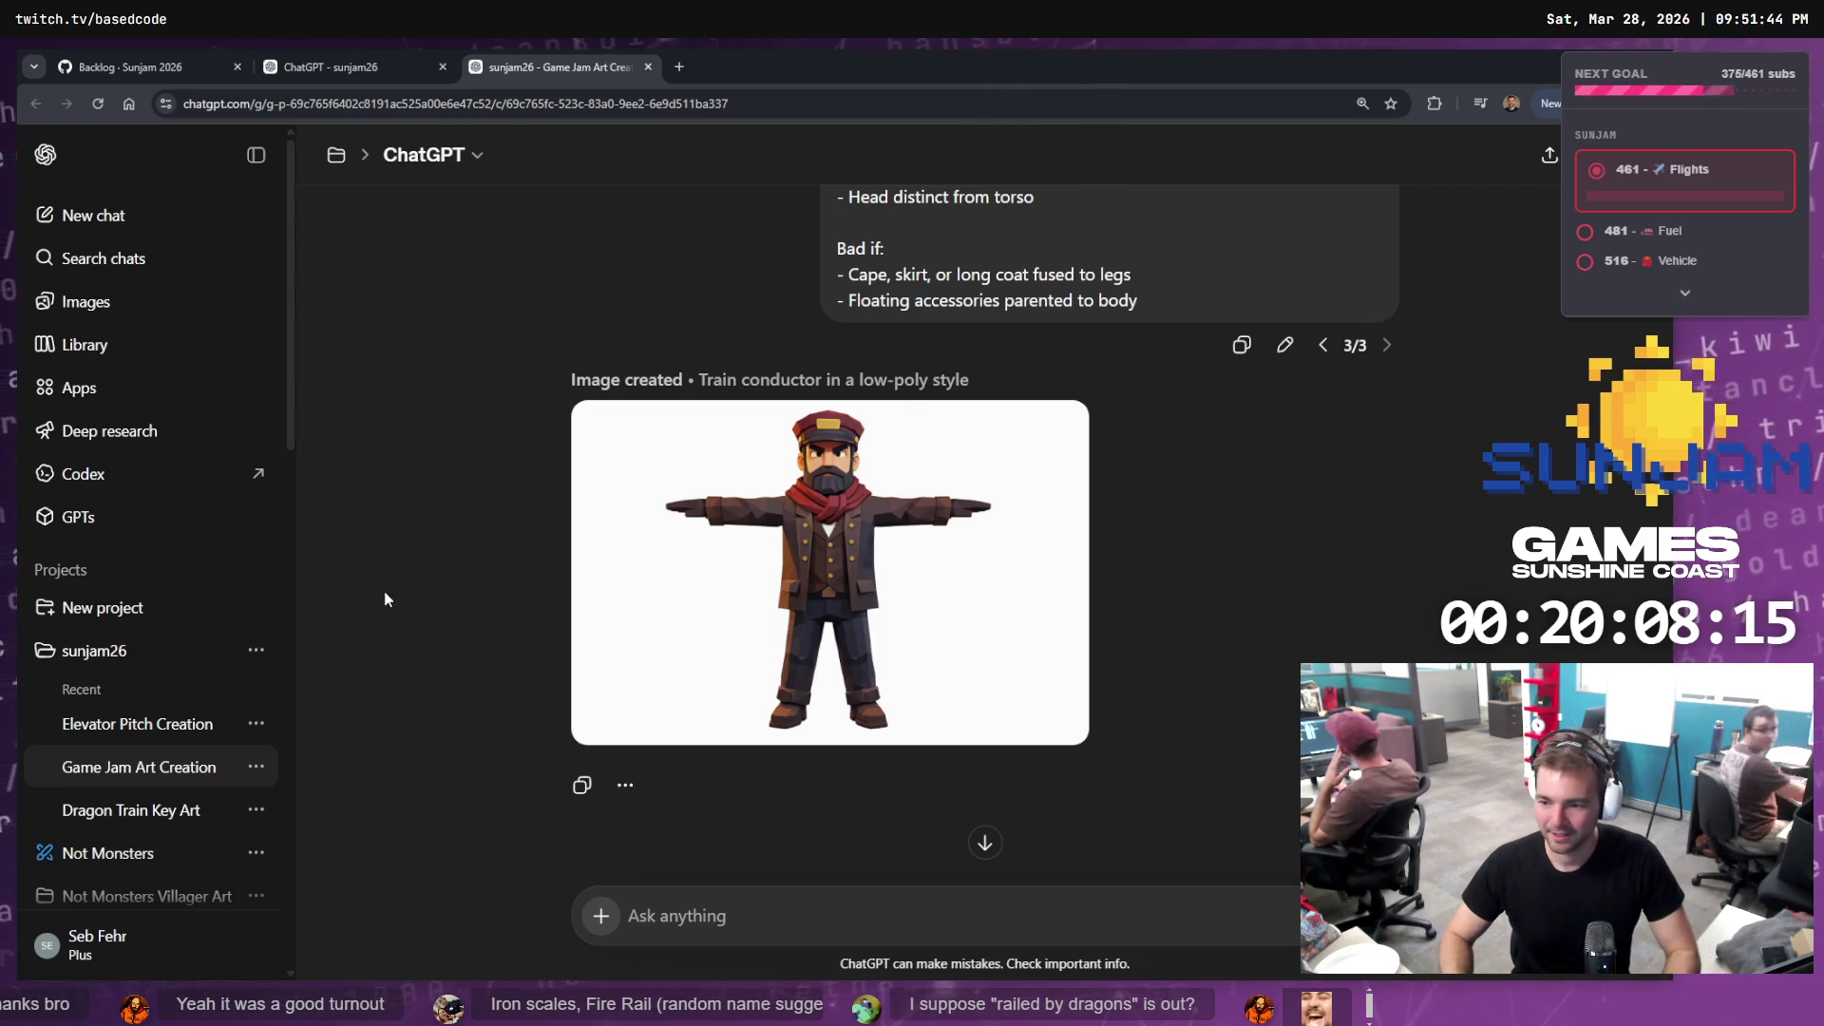
Open the conductor image in the editor and begin typing the 'Remove the scarf.' edit
left_click(767, 465)
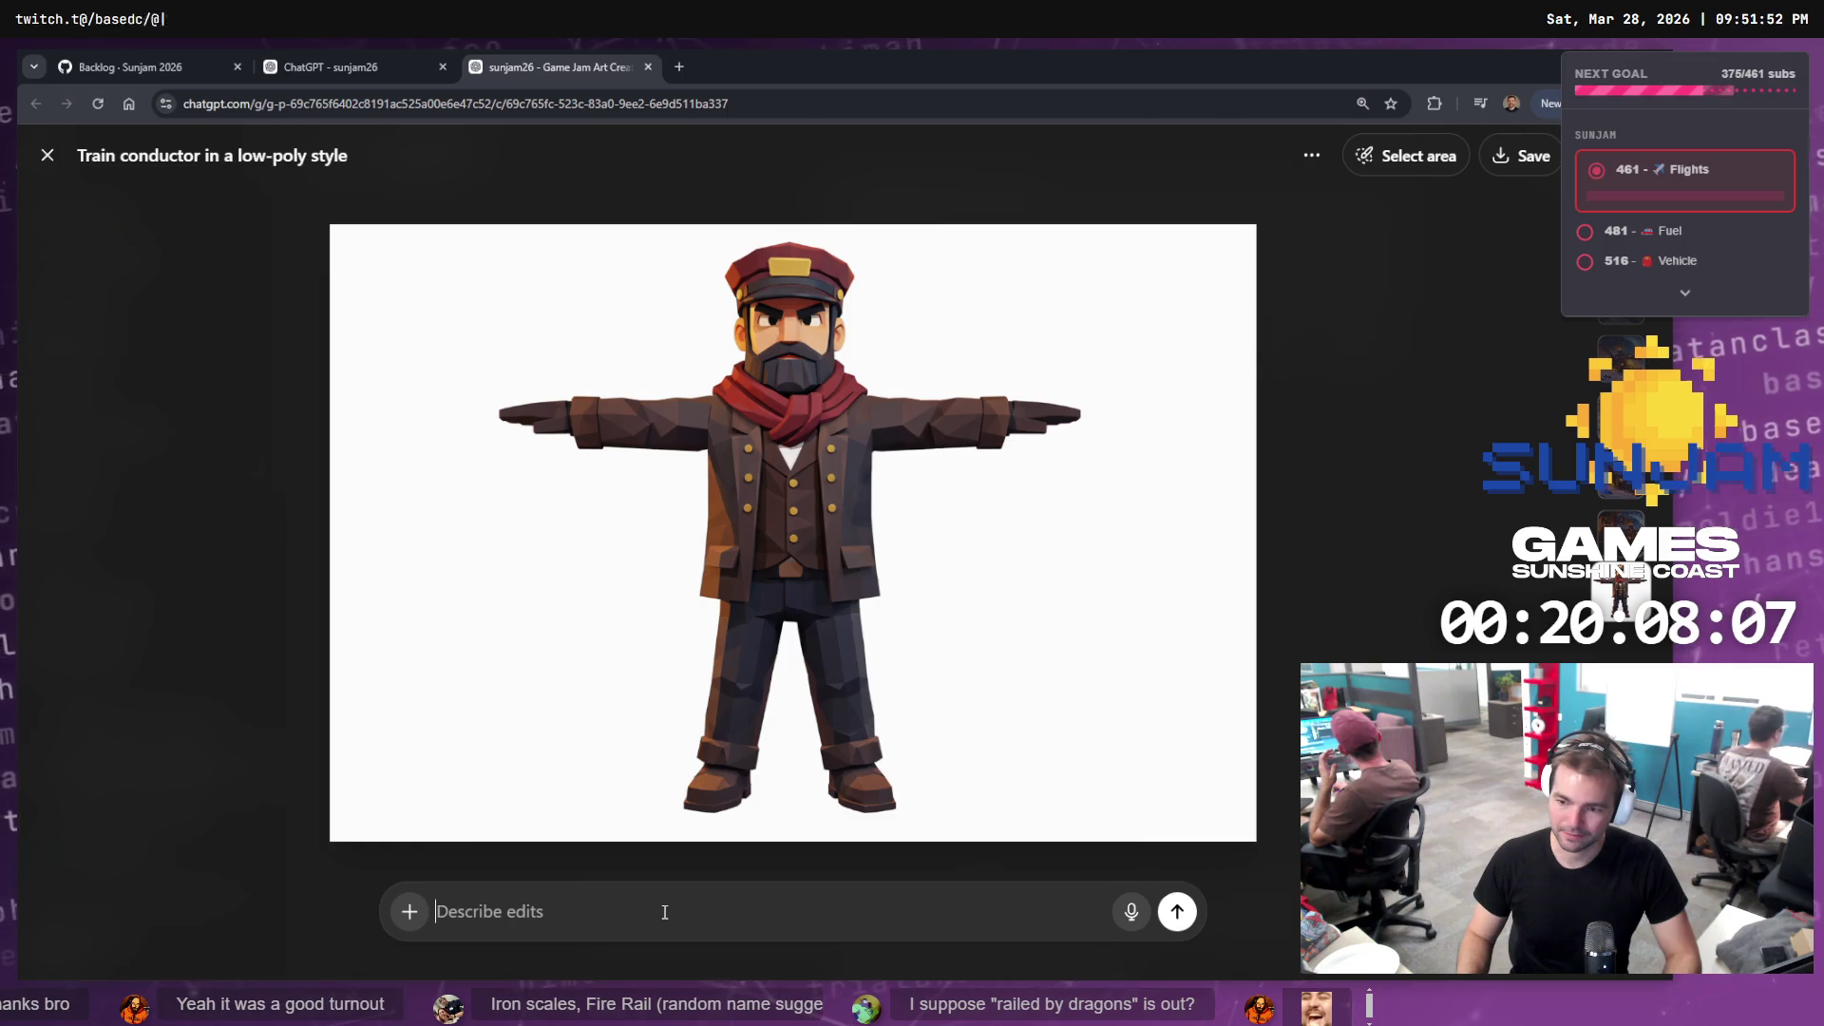
type("Remove the scarf.")
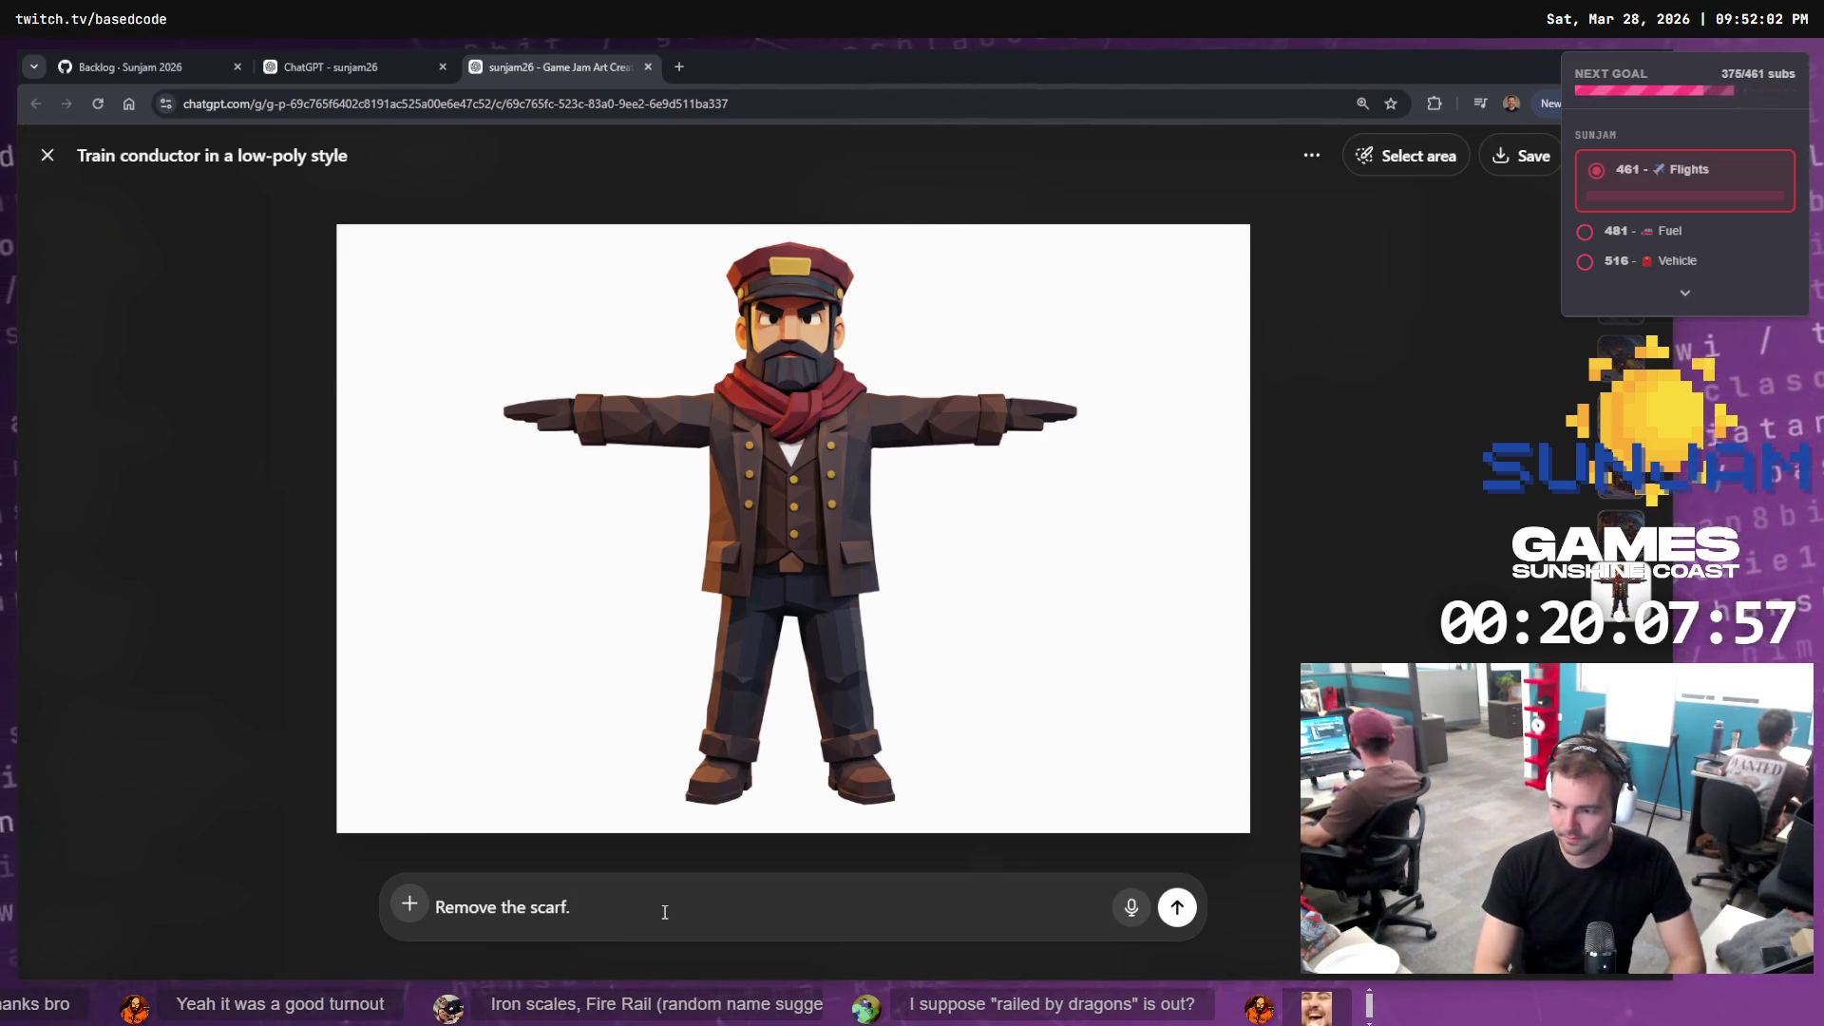
key("ctrl+t")
Search the web for 'scarf', close that tab, and send 'Remove the scarf.' in ChatGPT
type("scarf")
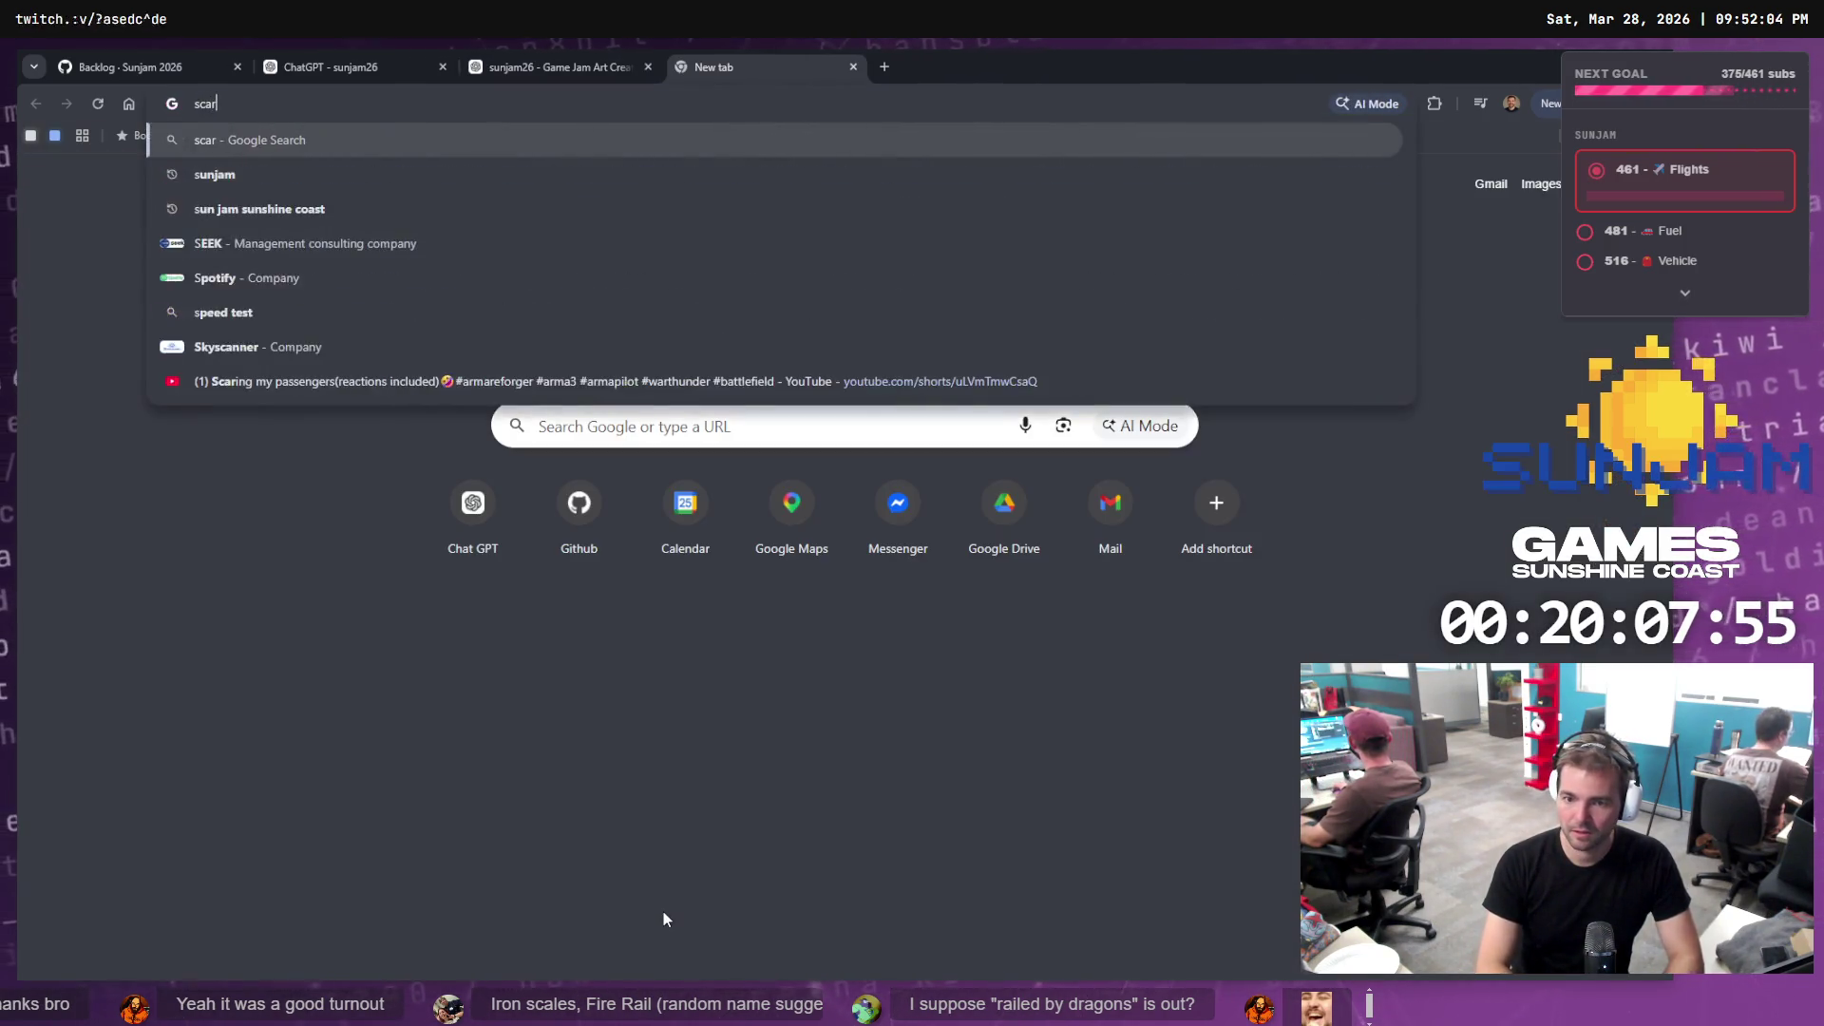
key("Return")
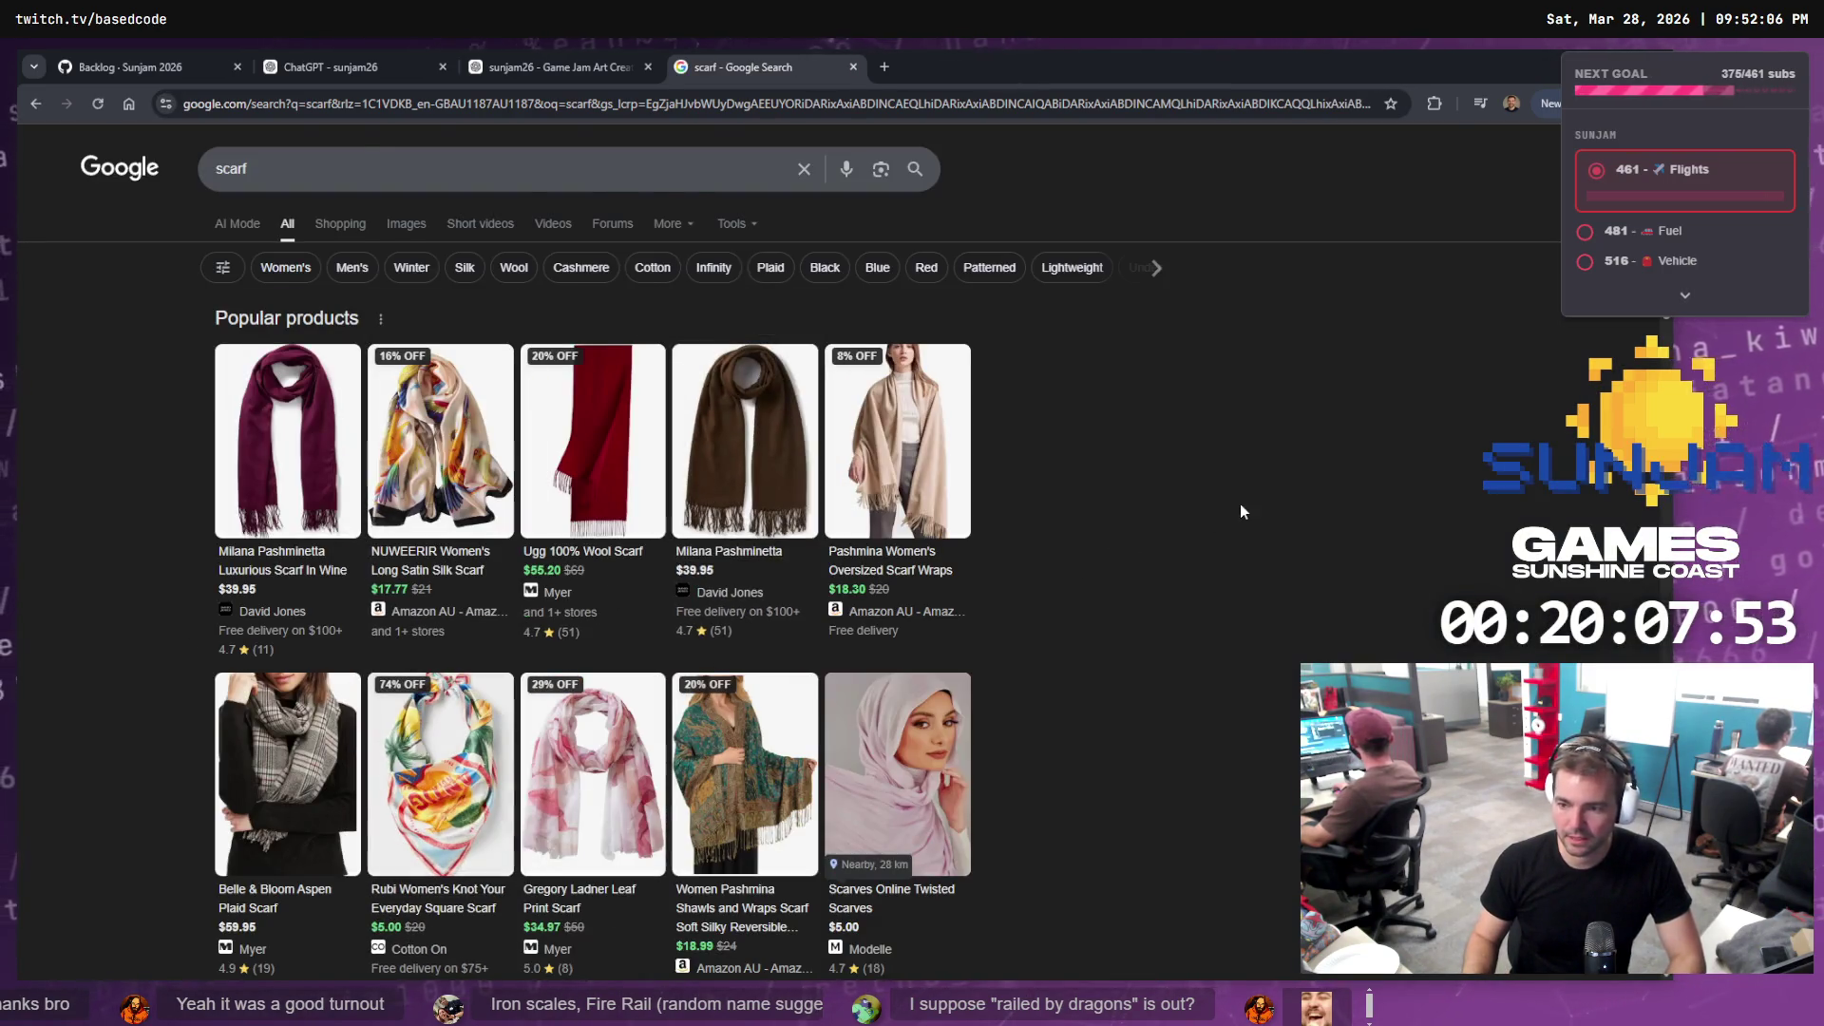
key("ctrl+w")
left_click(1177, 907)
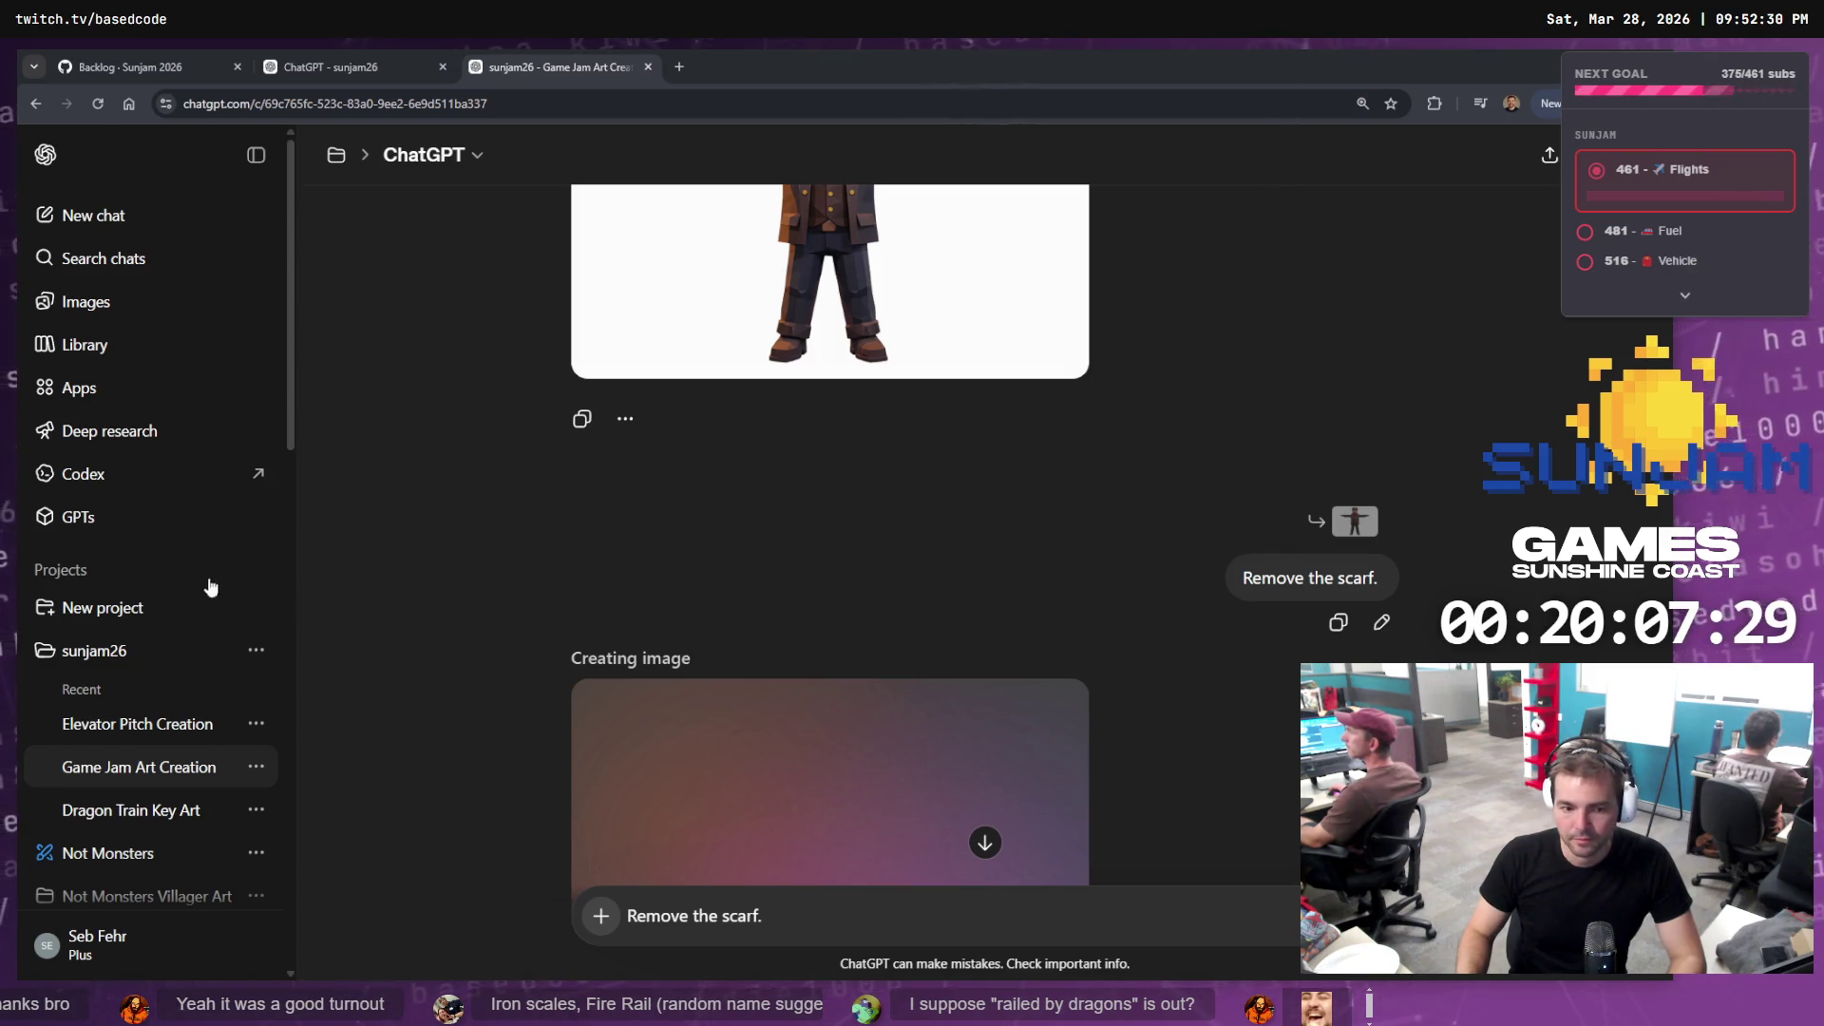
Look over the sunjam26 name ideas and the Backlog page, then open the Game Jam Art Creation chat
scroll(541, 587, "down", 4)
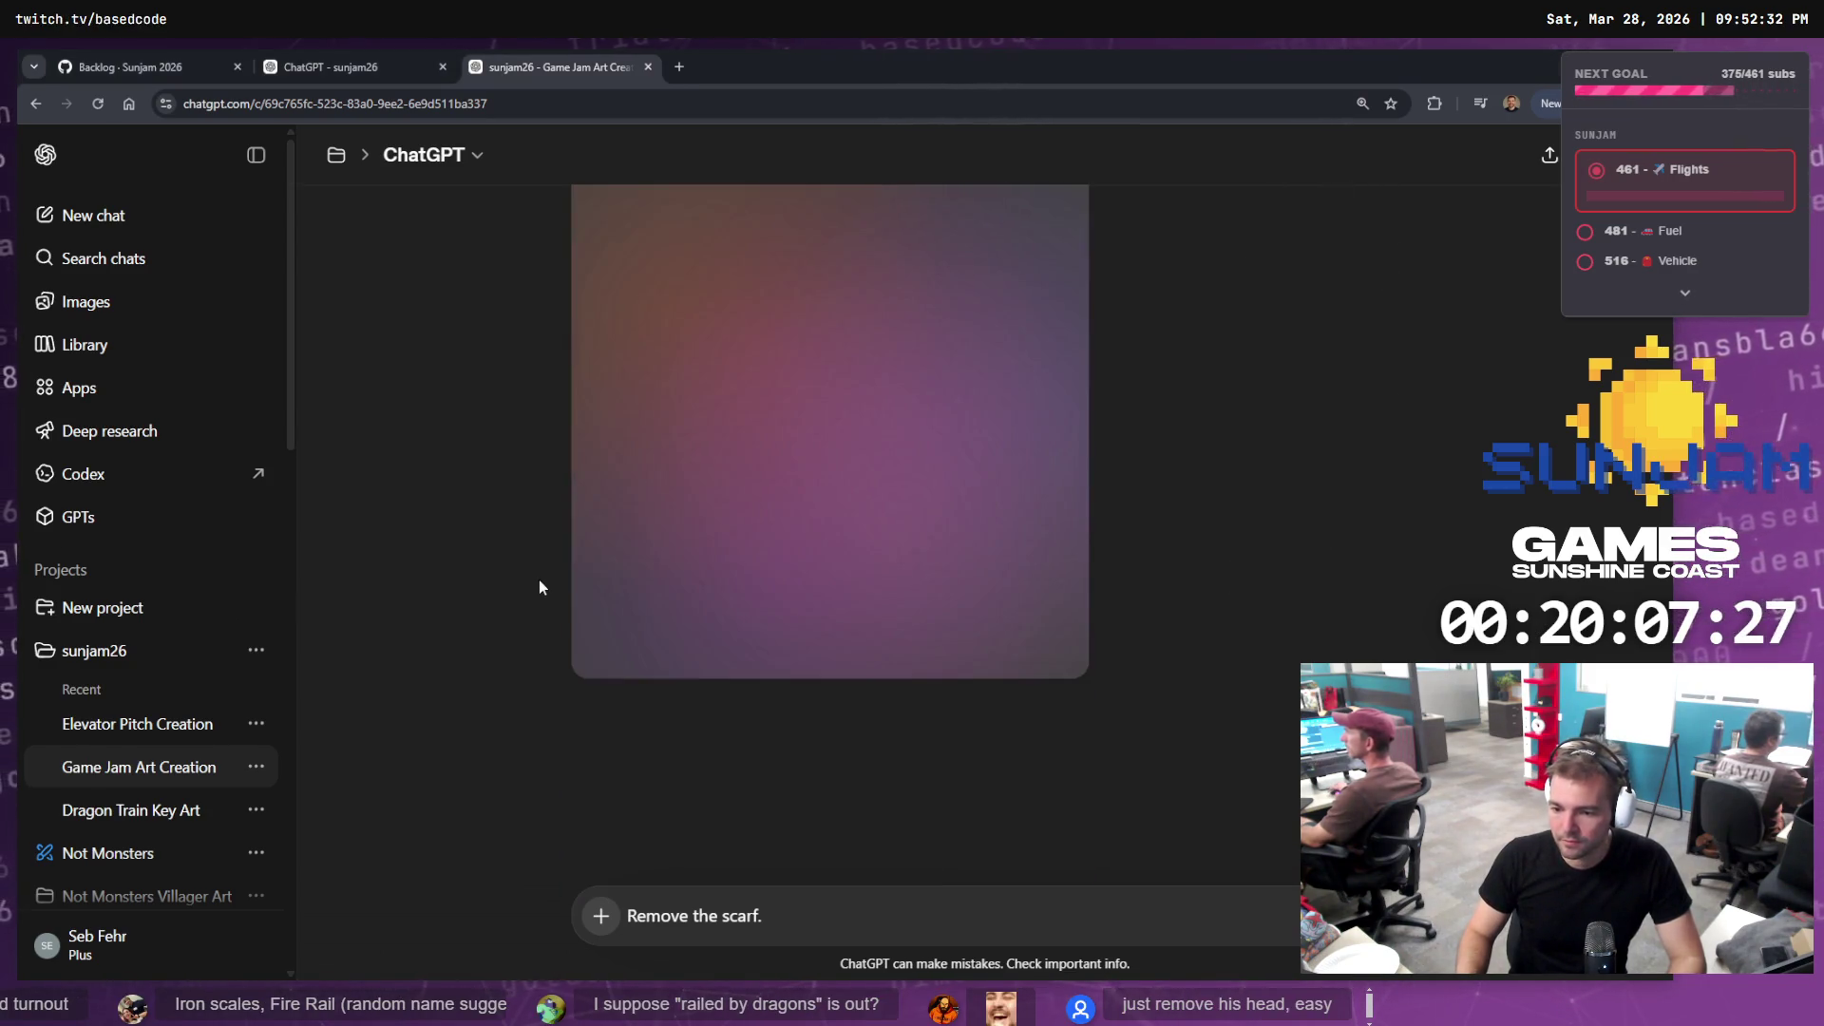
left_click(317, 67)
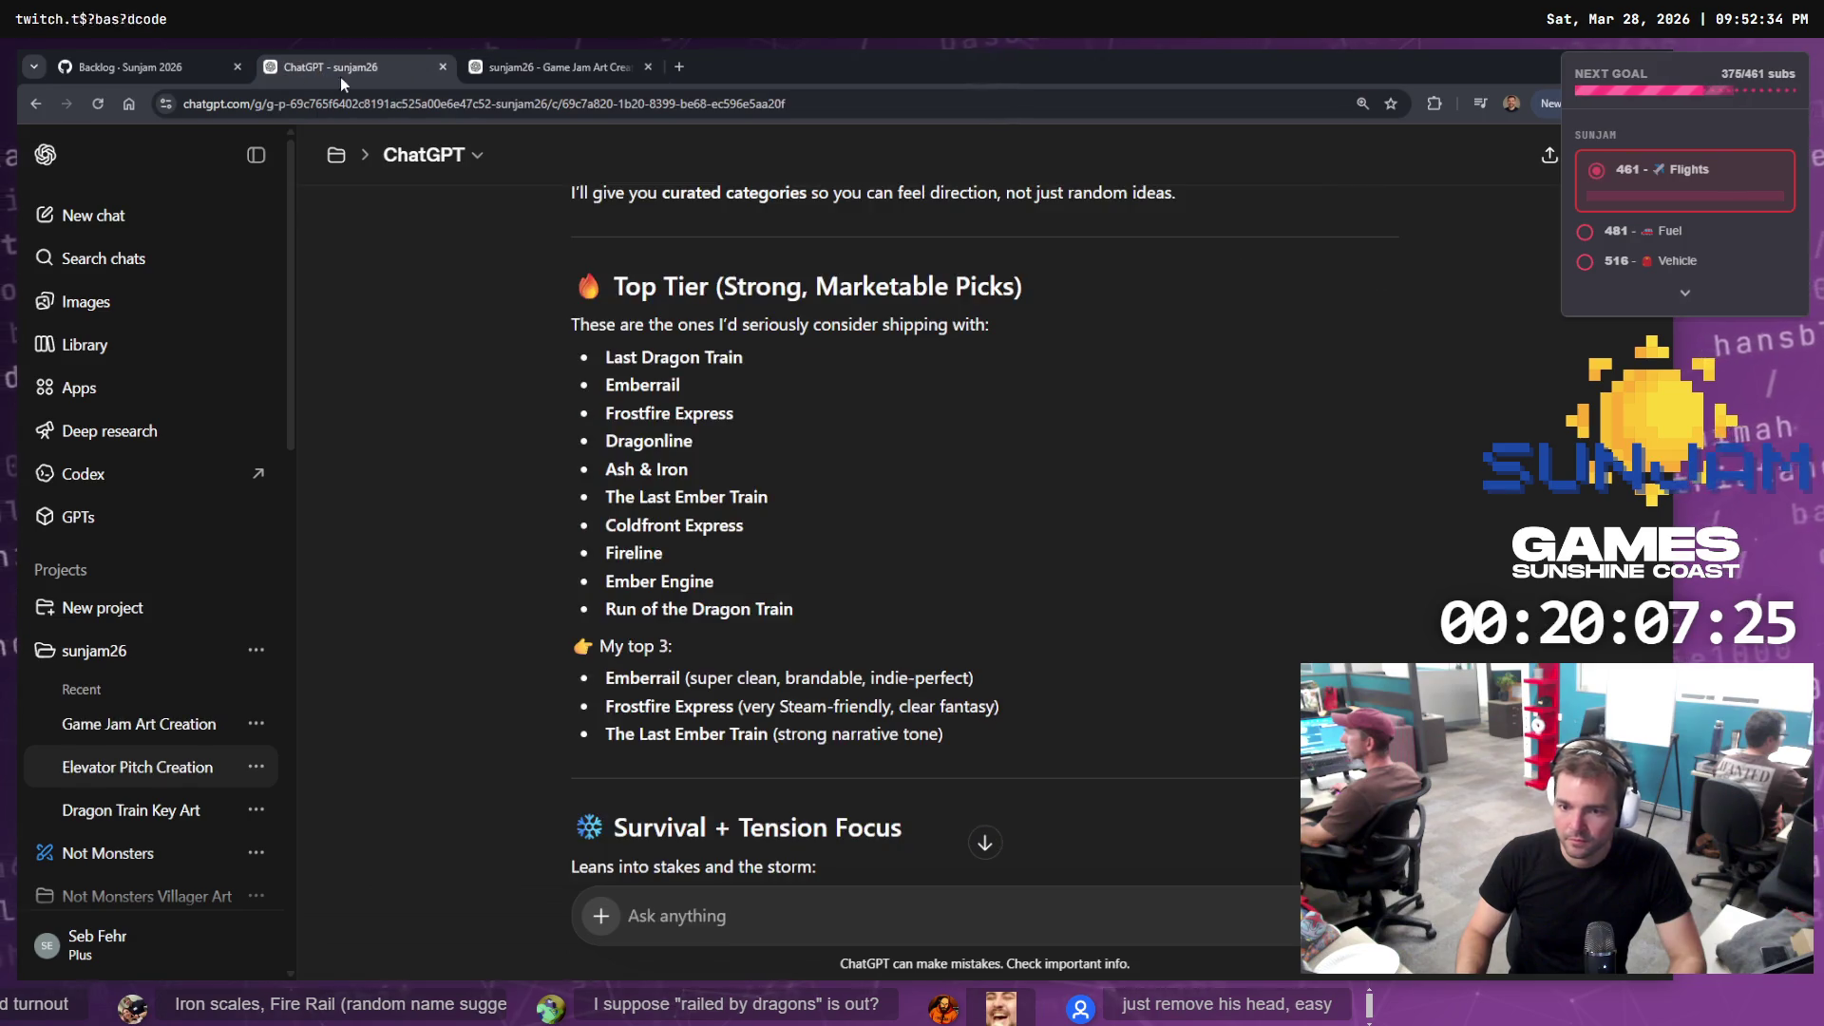
left_click(161, 67)
left_click(350, 66)
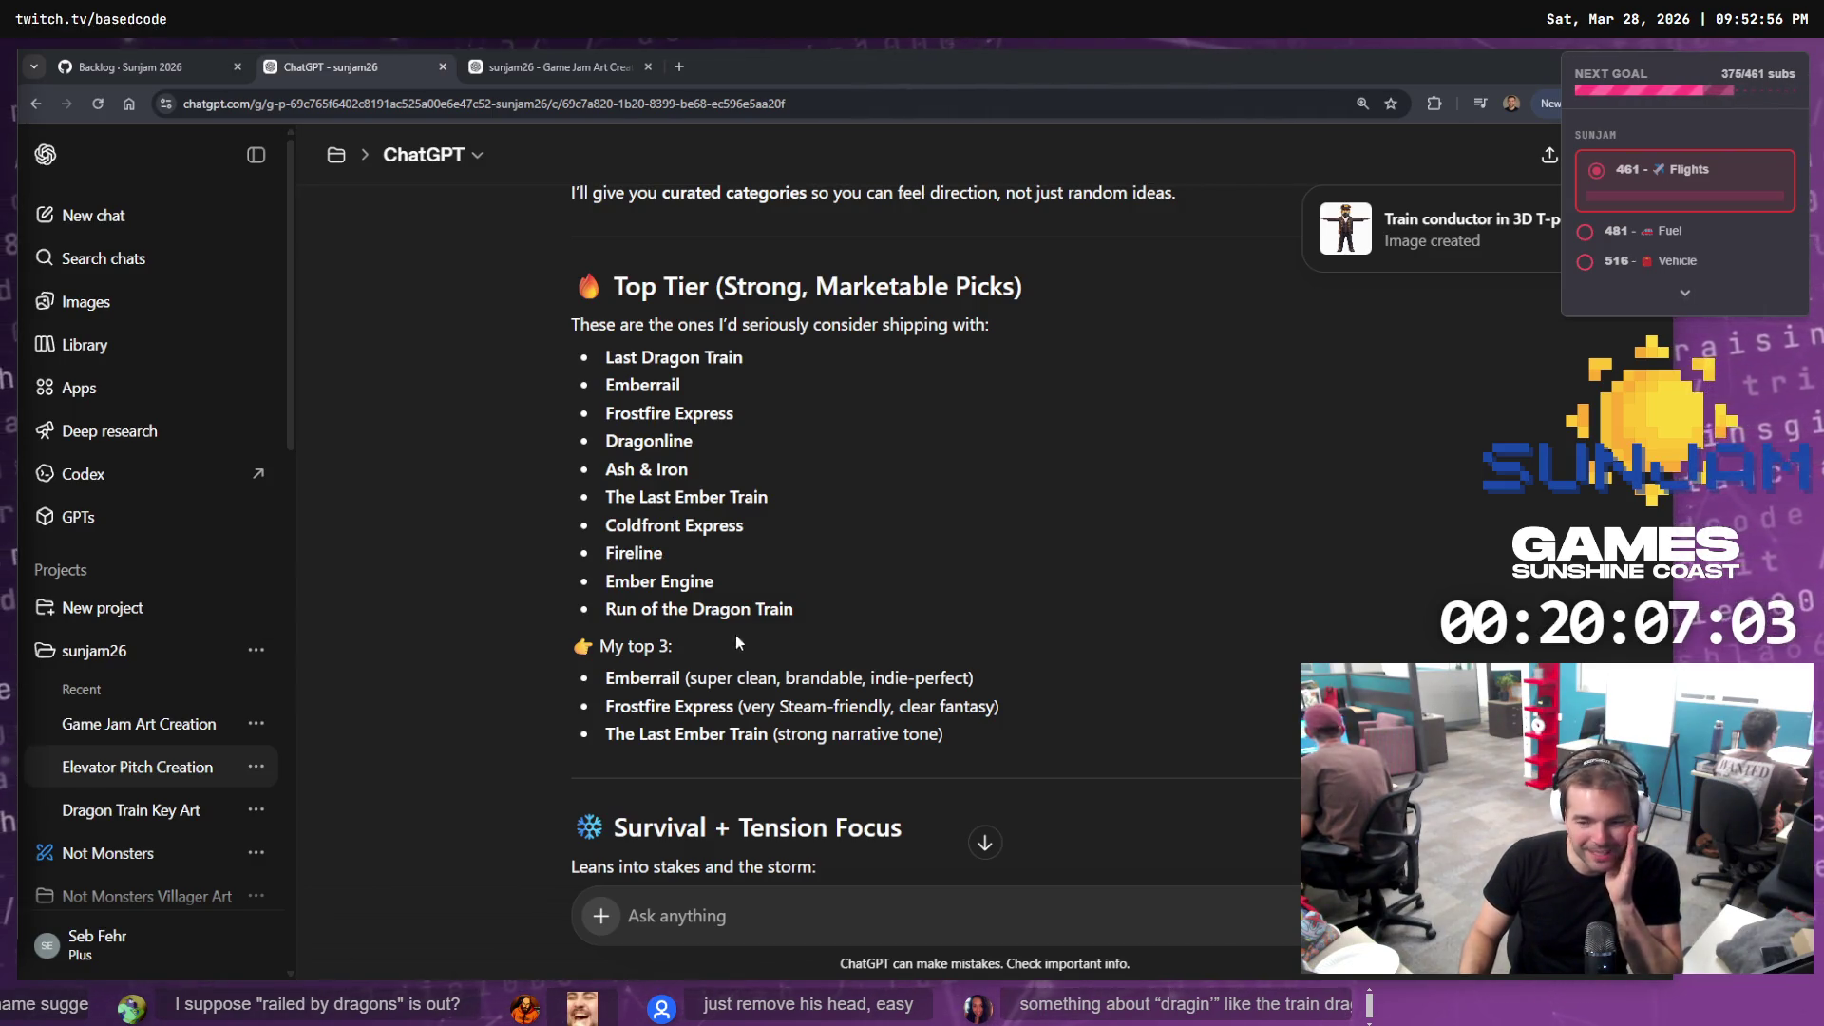
left_click(1434, 226)
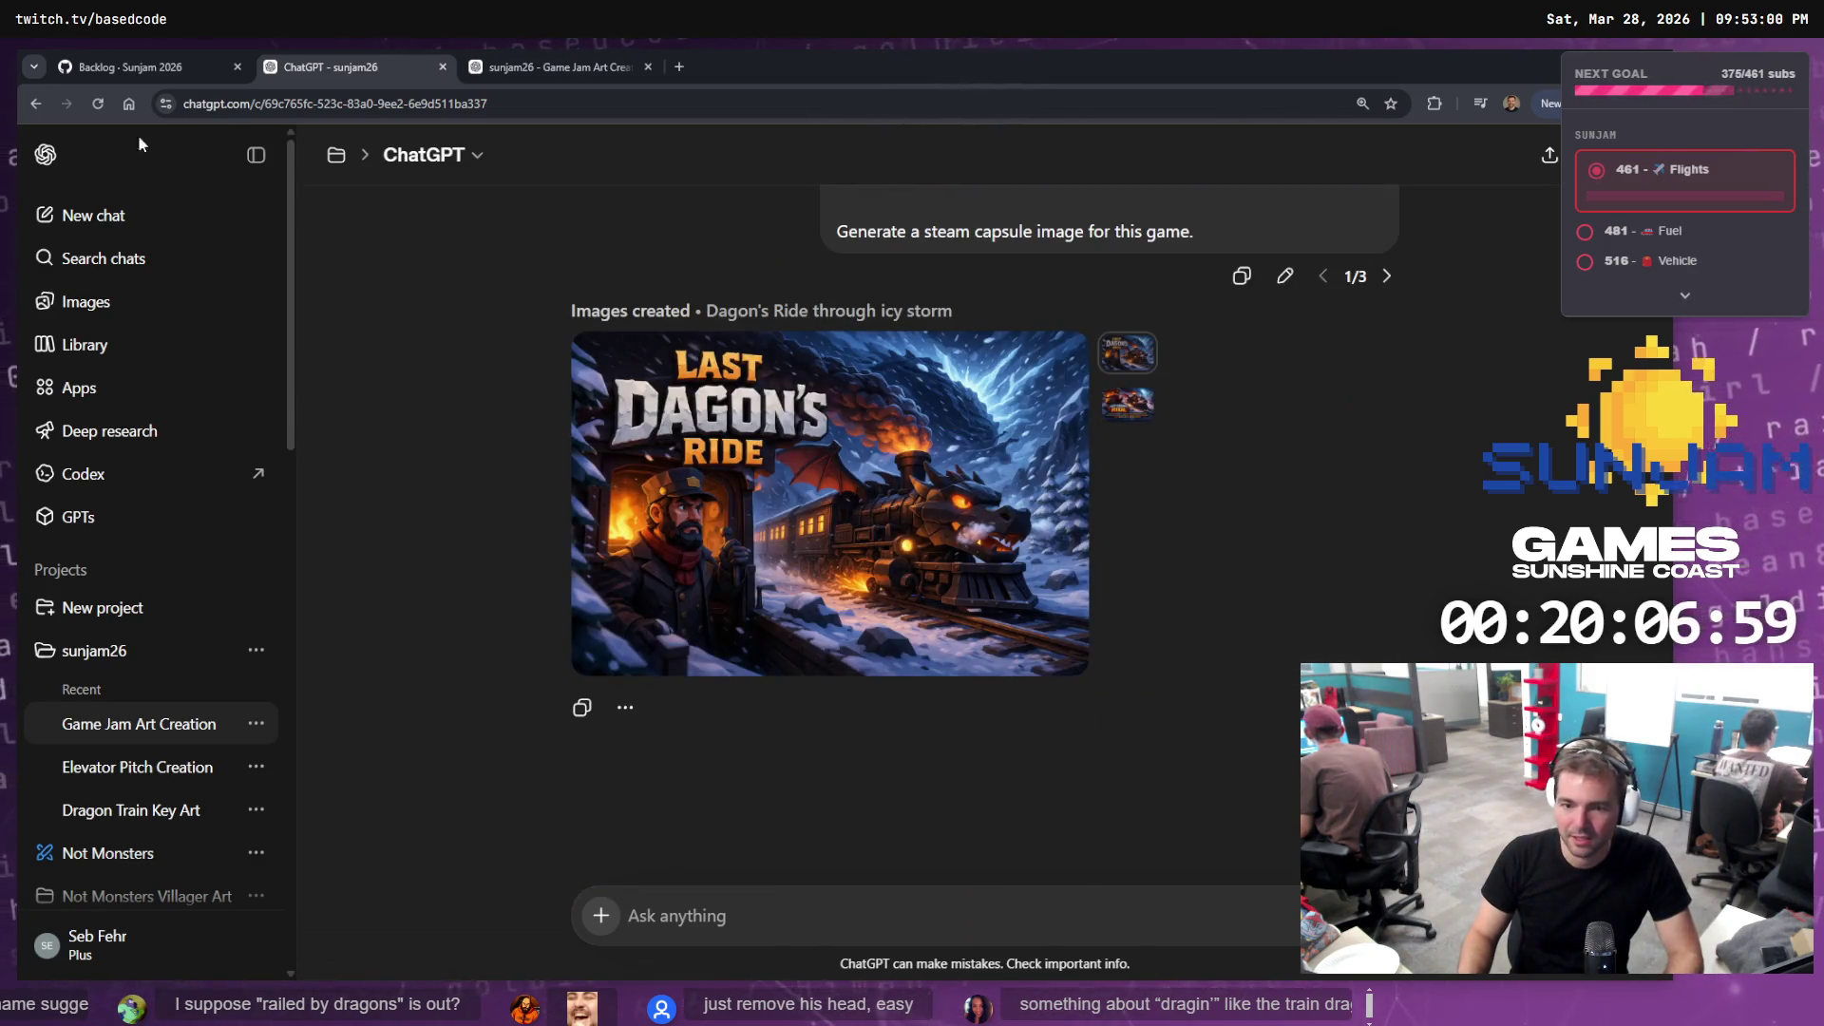
View the scarf-free T-pose conductor image full size and copy it to the clipboard
left_click(35, 102)
left_click(559, 50)
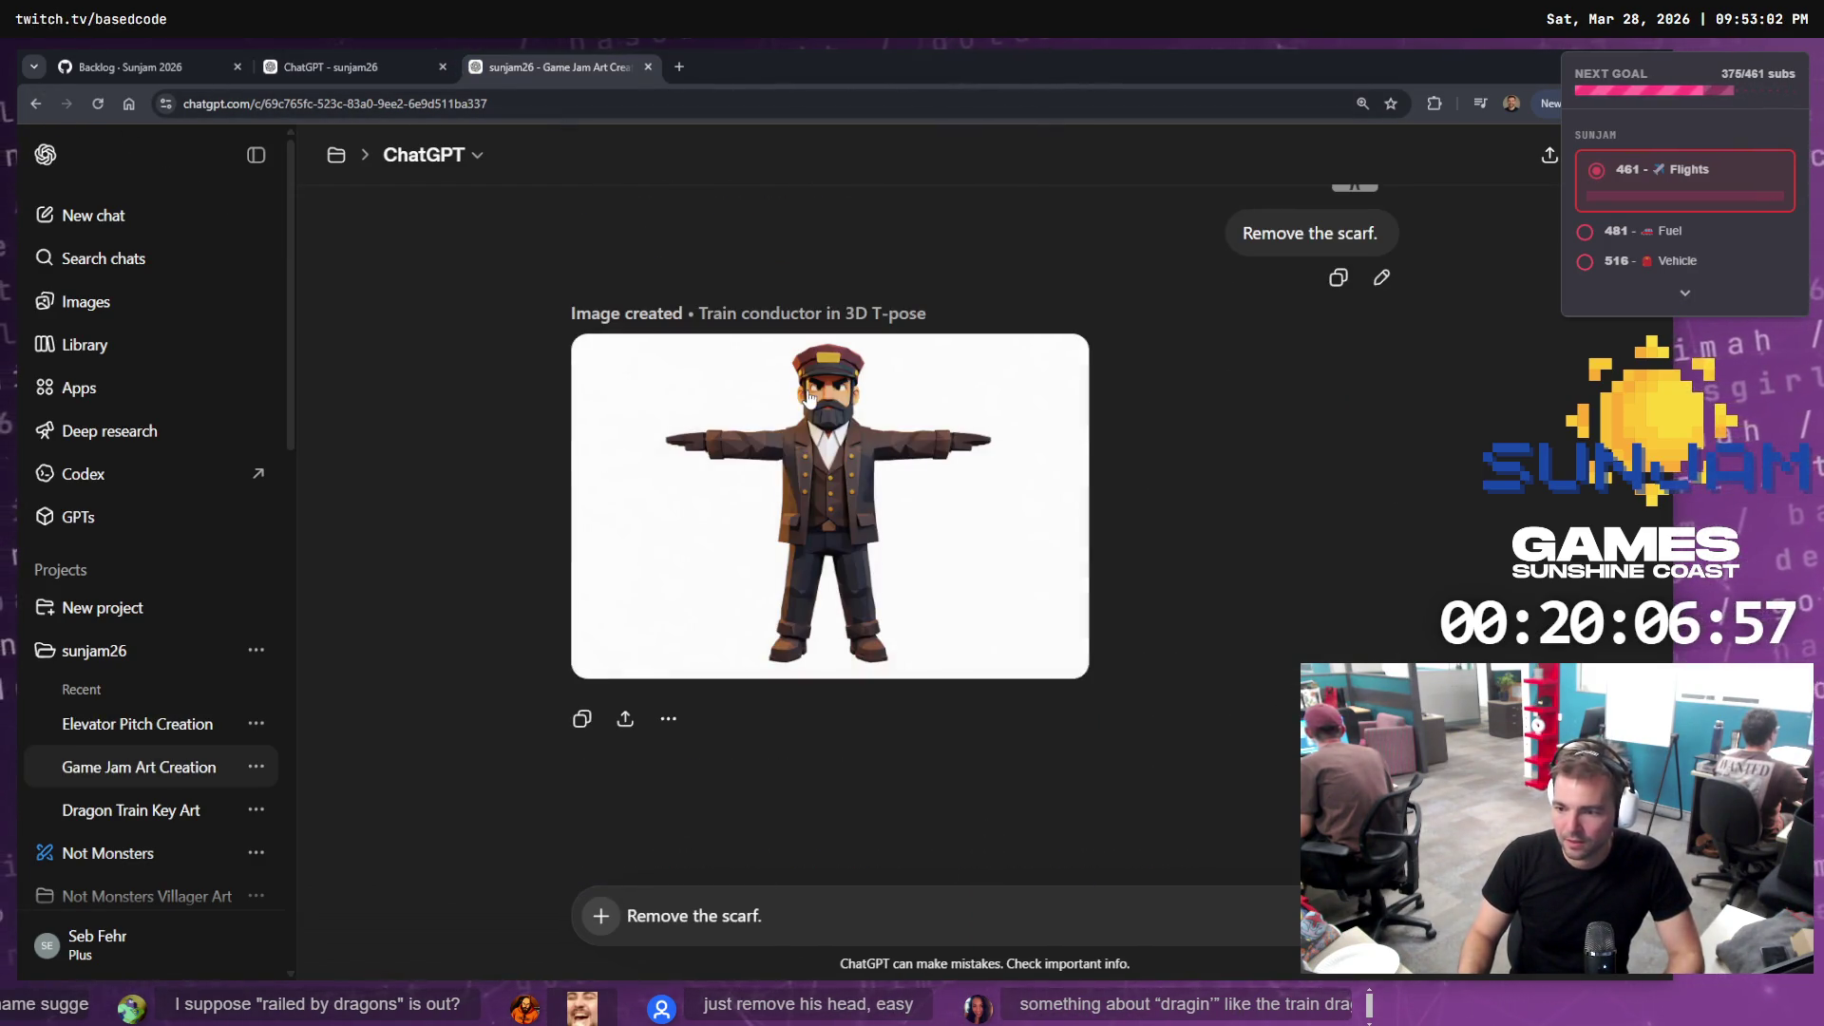
scroll(909, 532, "up", 6)
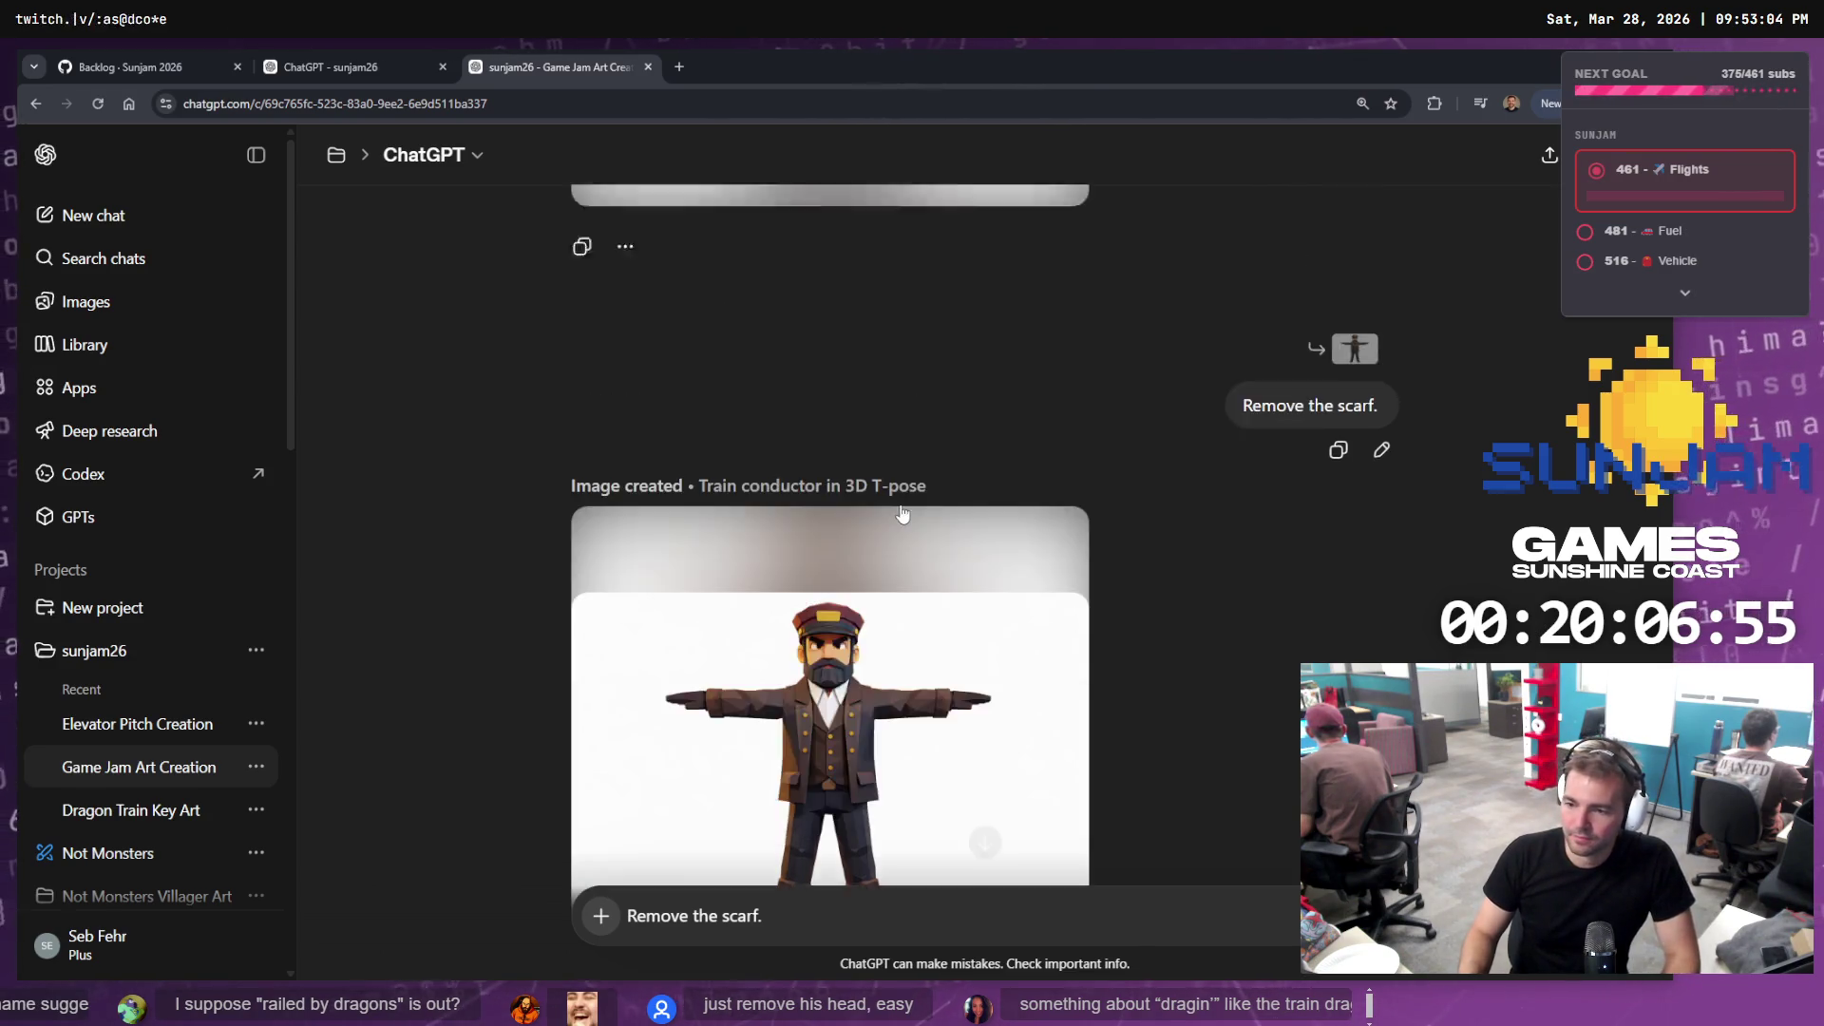
scroll(907, 513, "down", 2)
scroll(906, 513, "down", 5)
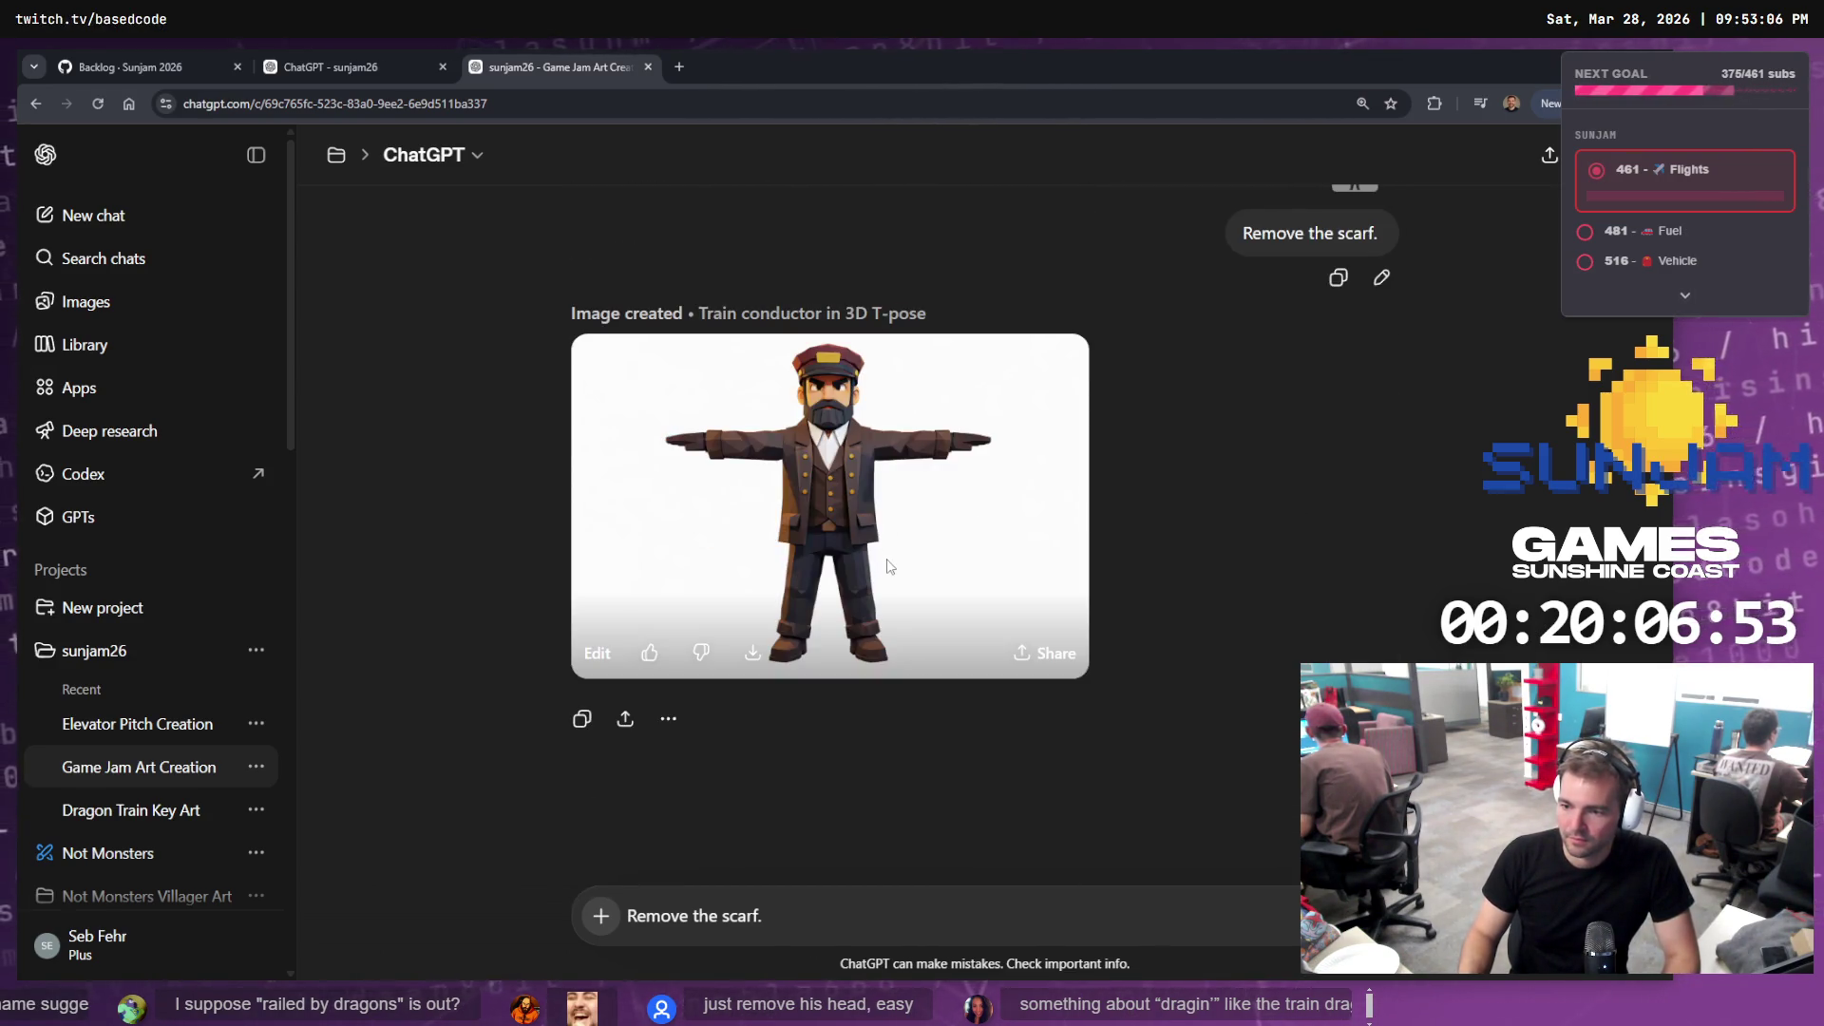
left_click(890, 566)
right_click(889, 481)
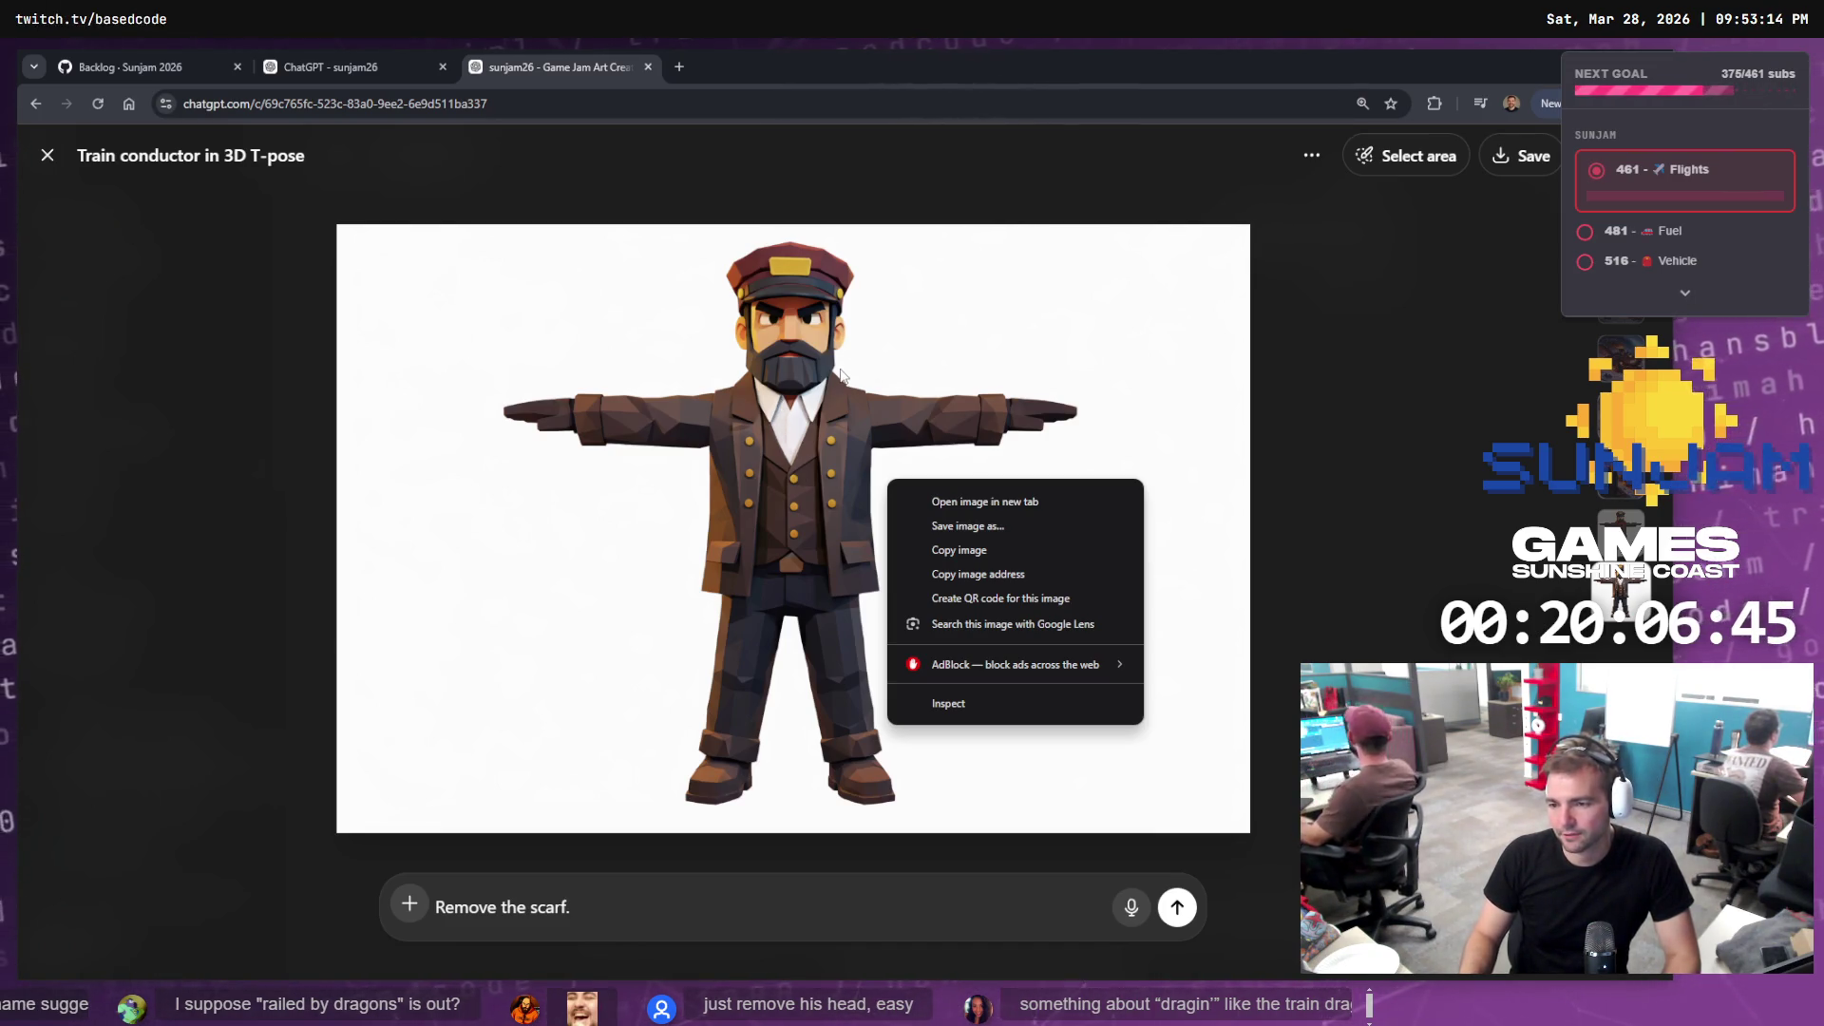
left_click(966, 550)
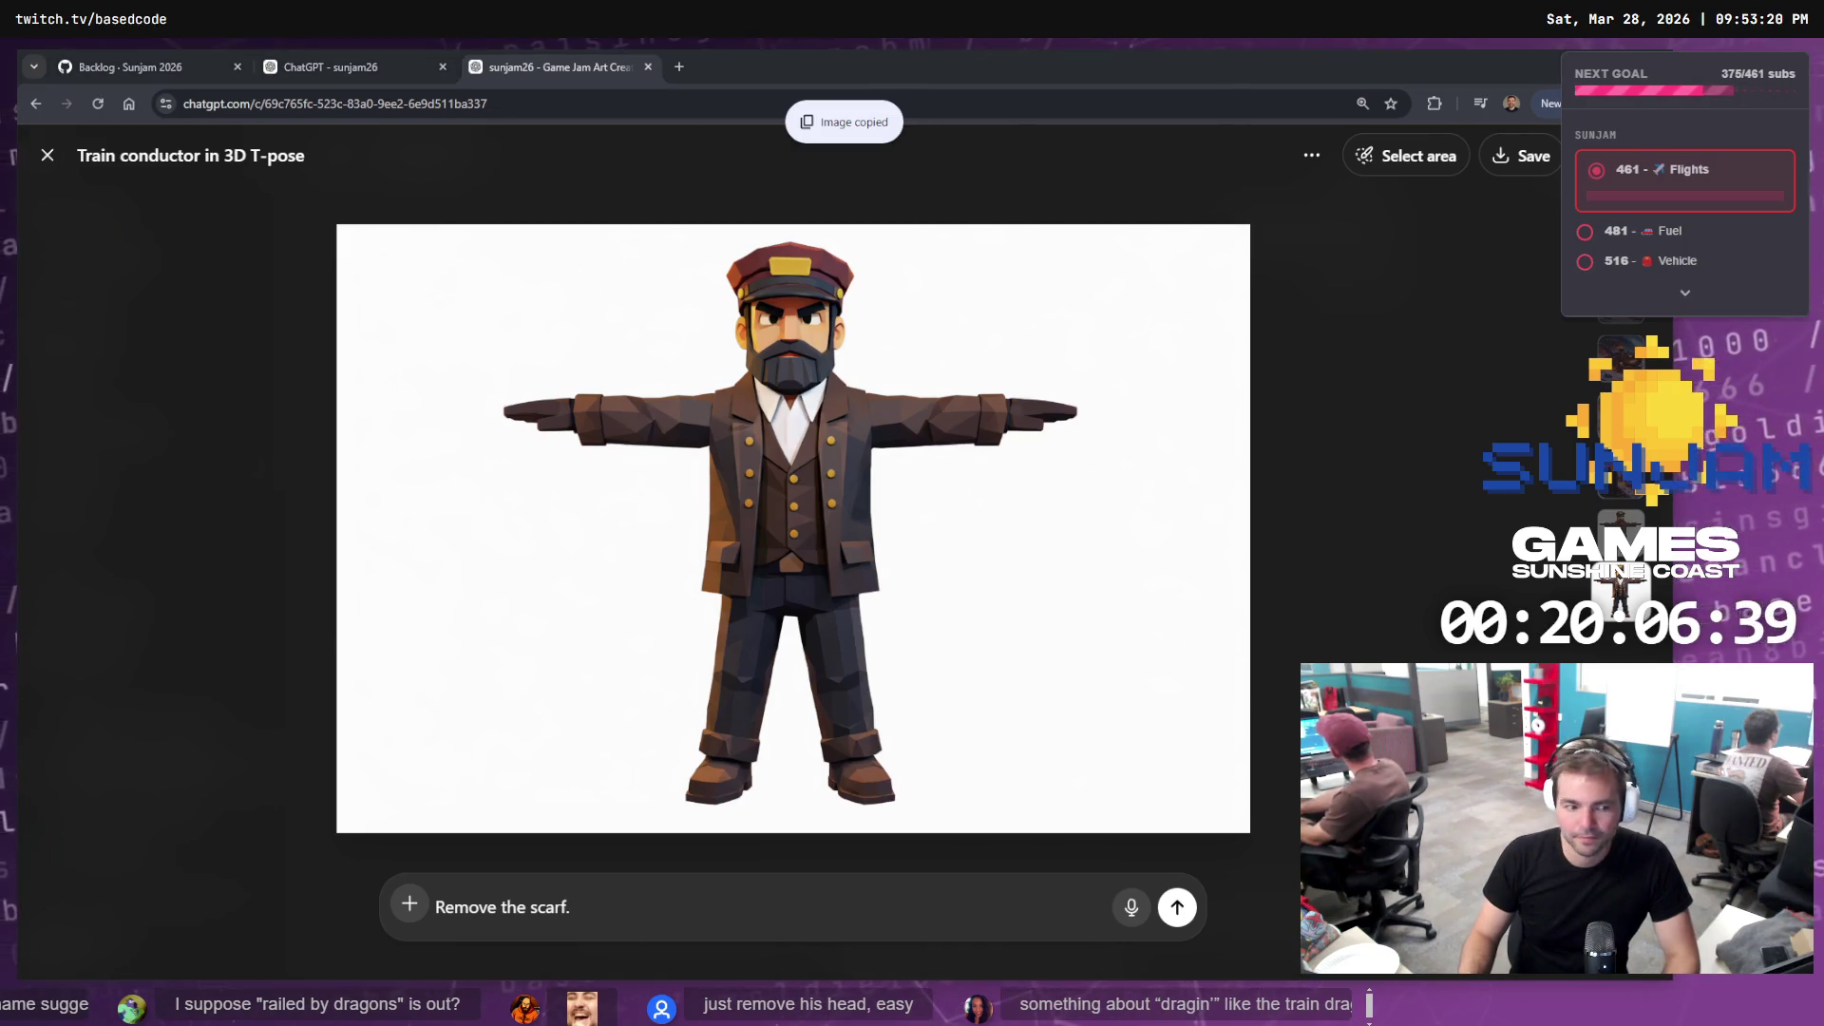
Paste the conductor image onto The Last Dragon moodboard and place it beside the train images
key("alt+Tab")
scroll(642, 373, "up", 5)
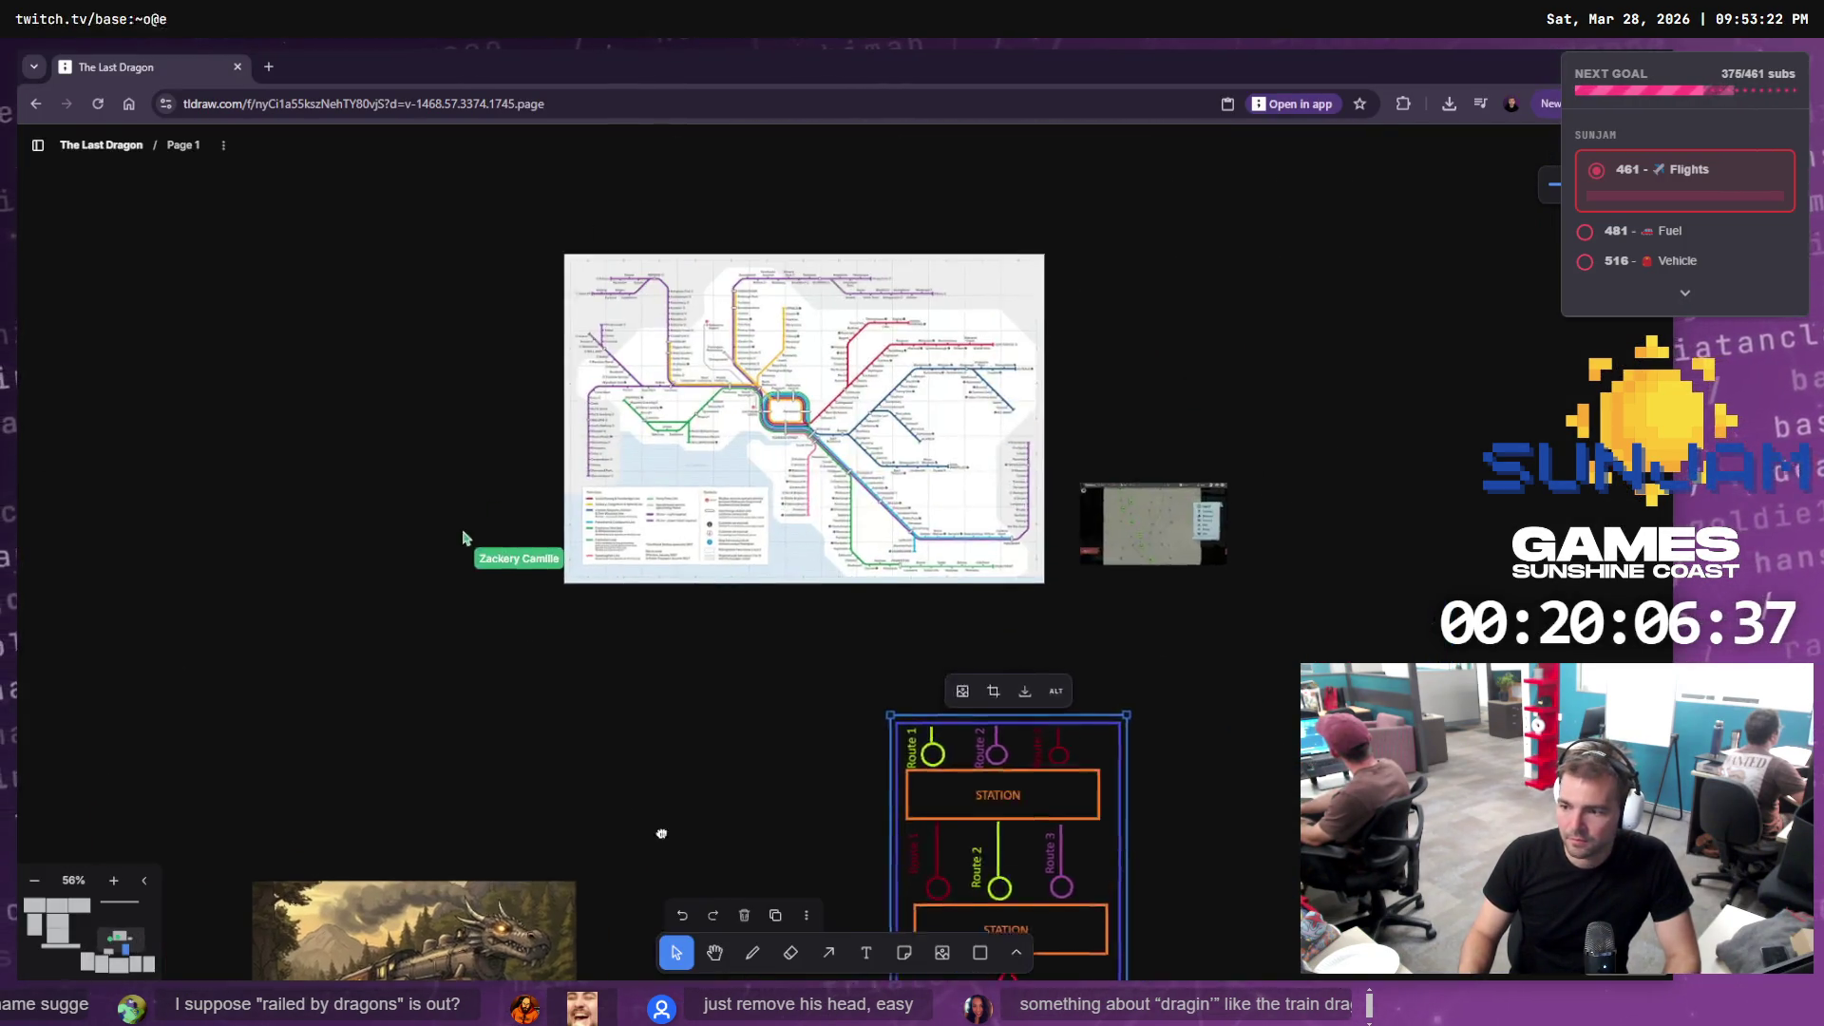
scroll(642, 373, "down", 10)
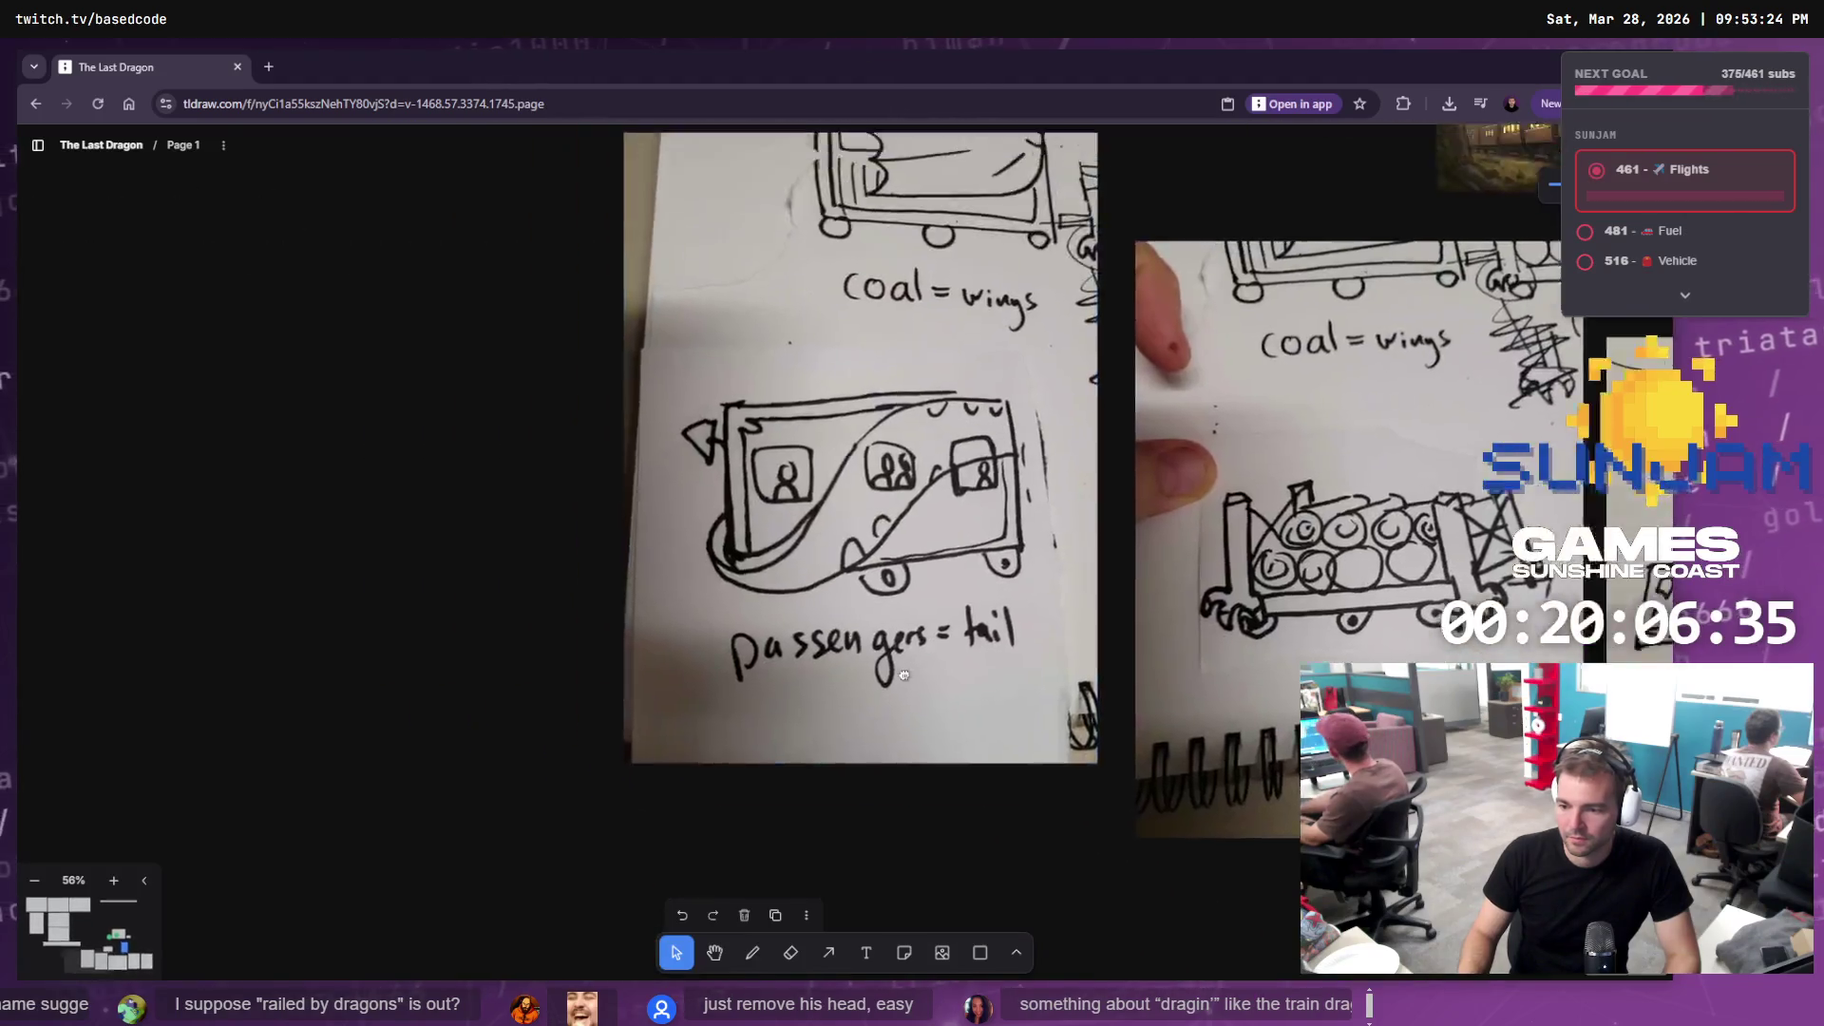
scroll(903, 586, "down", 10)
scroll(903, 586, "down", 3)
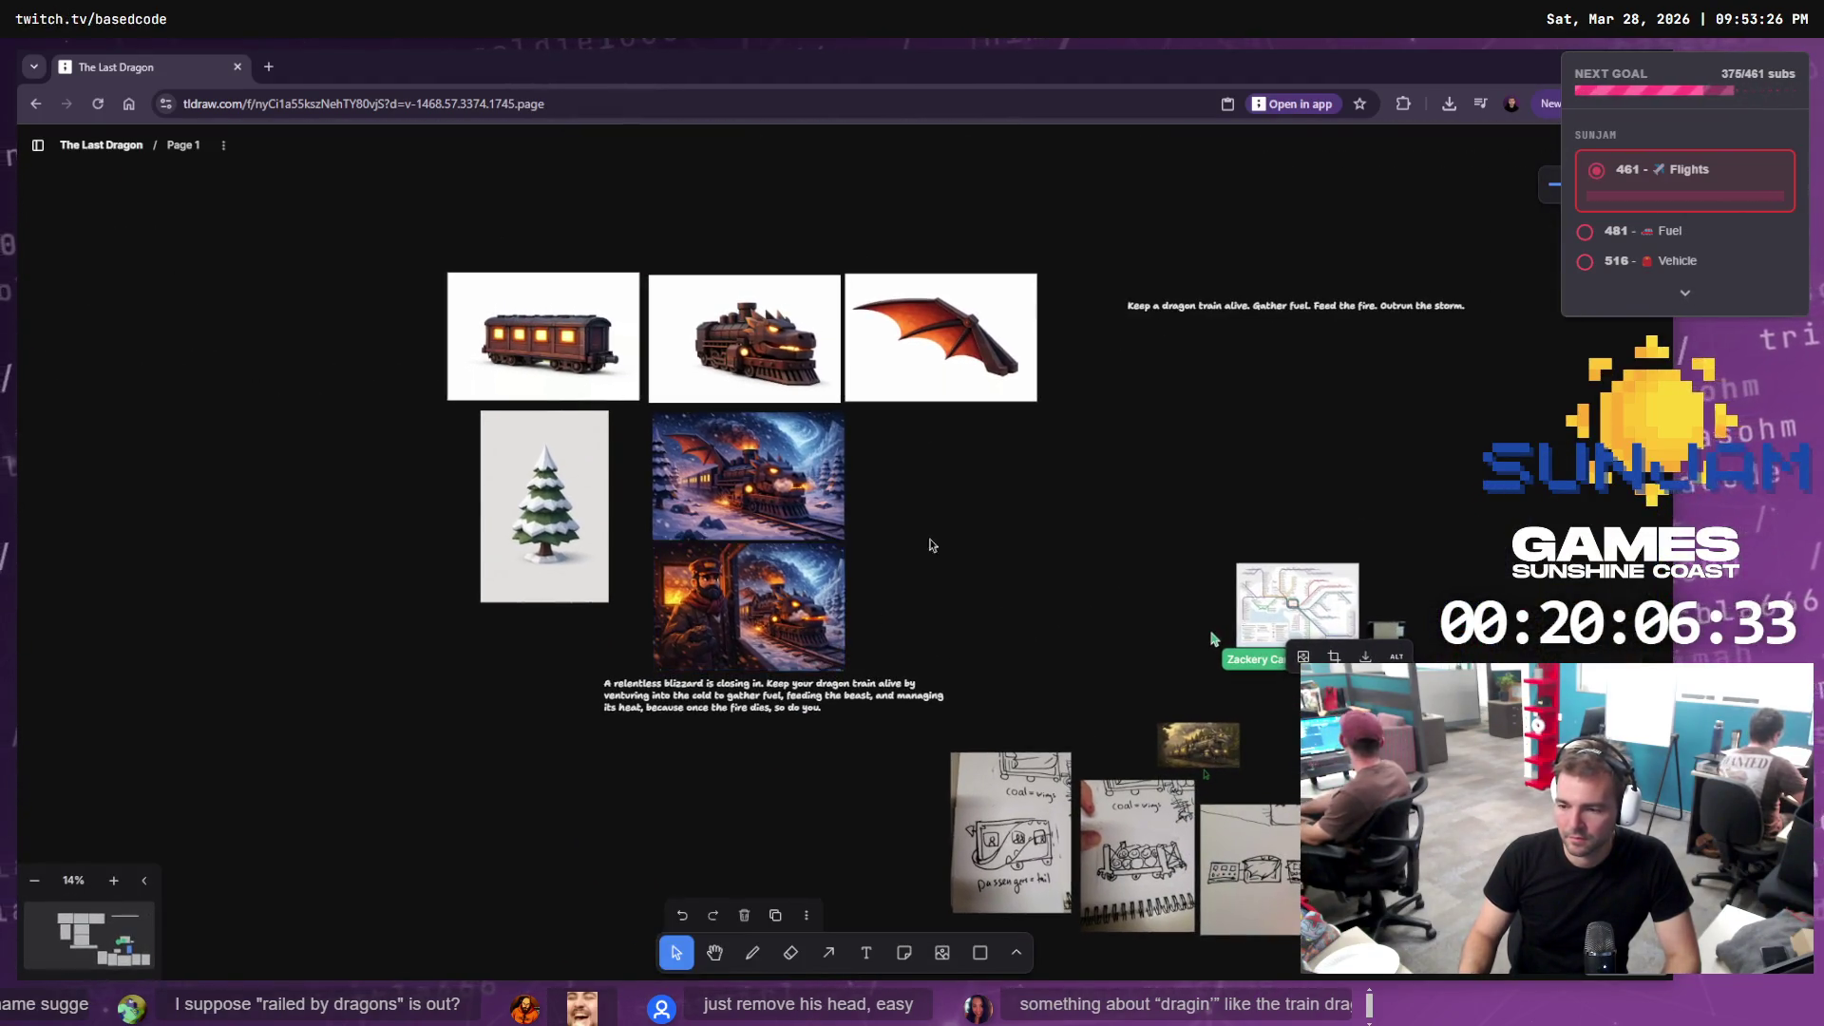
key("ctrl+v")
left_click_drag(875, 574, 982, 502)
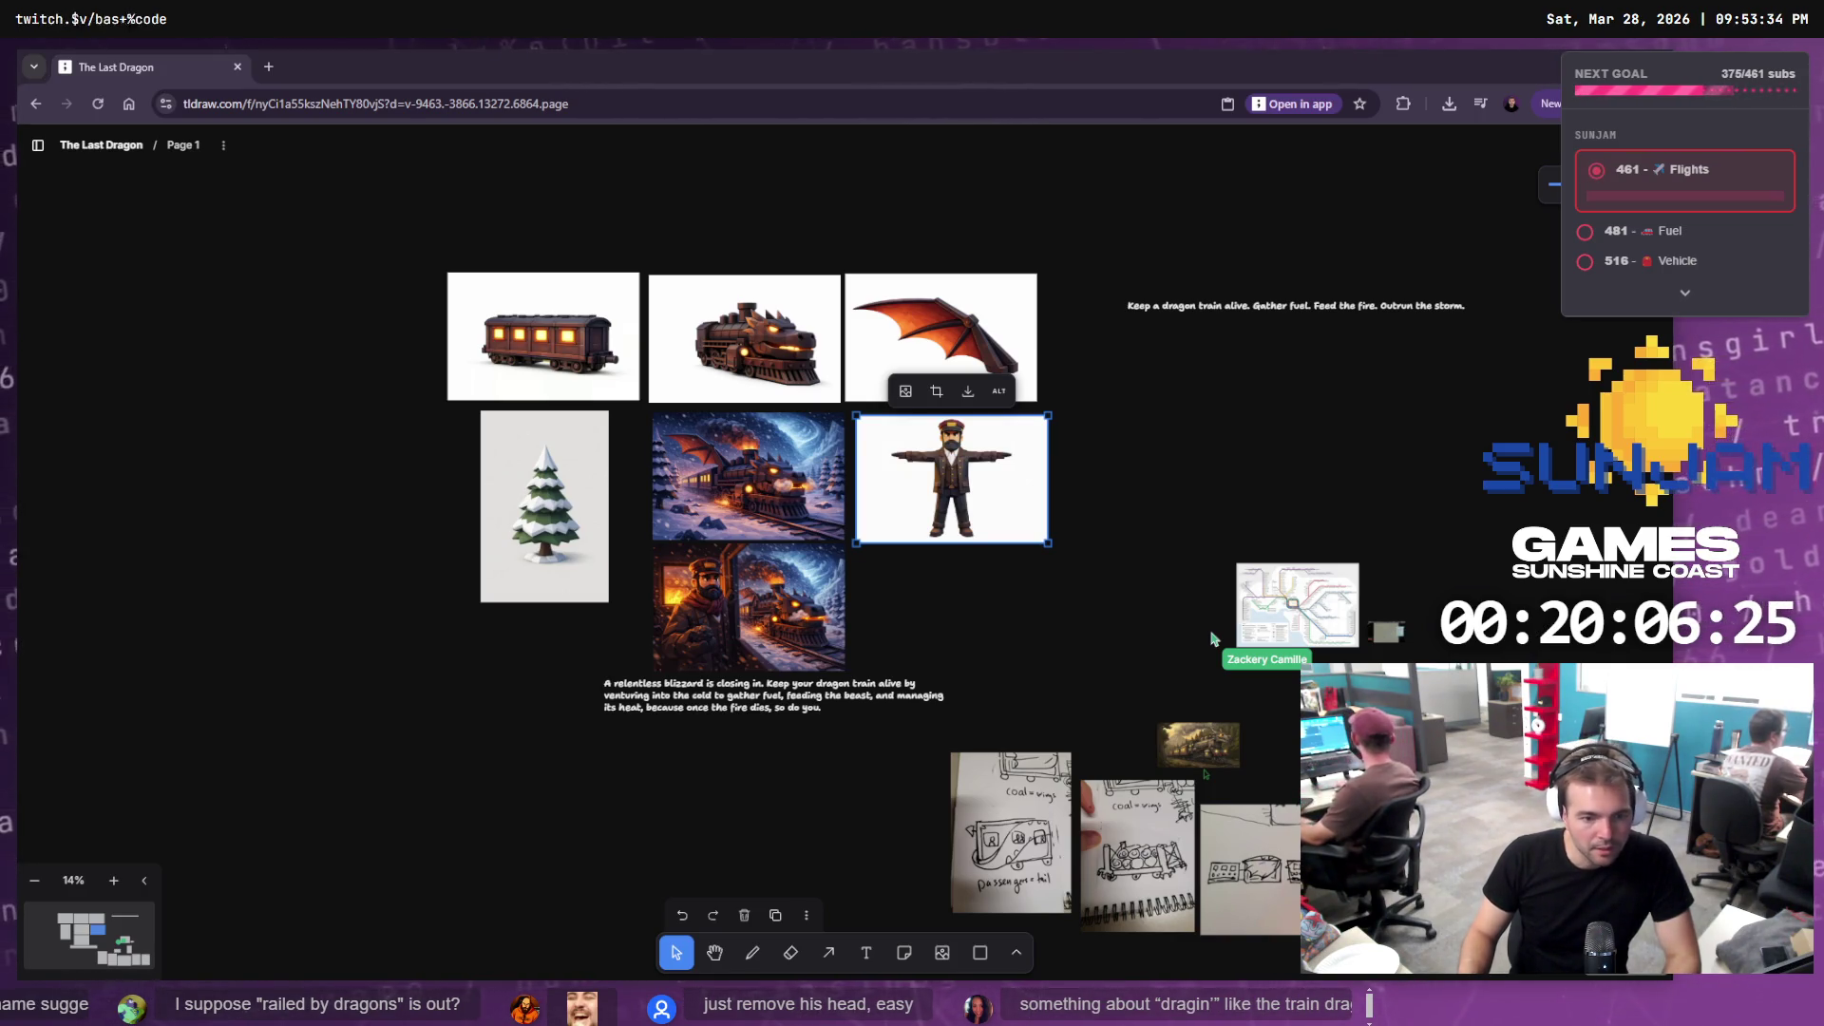
key("alt+Tab")
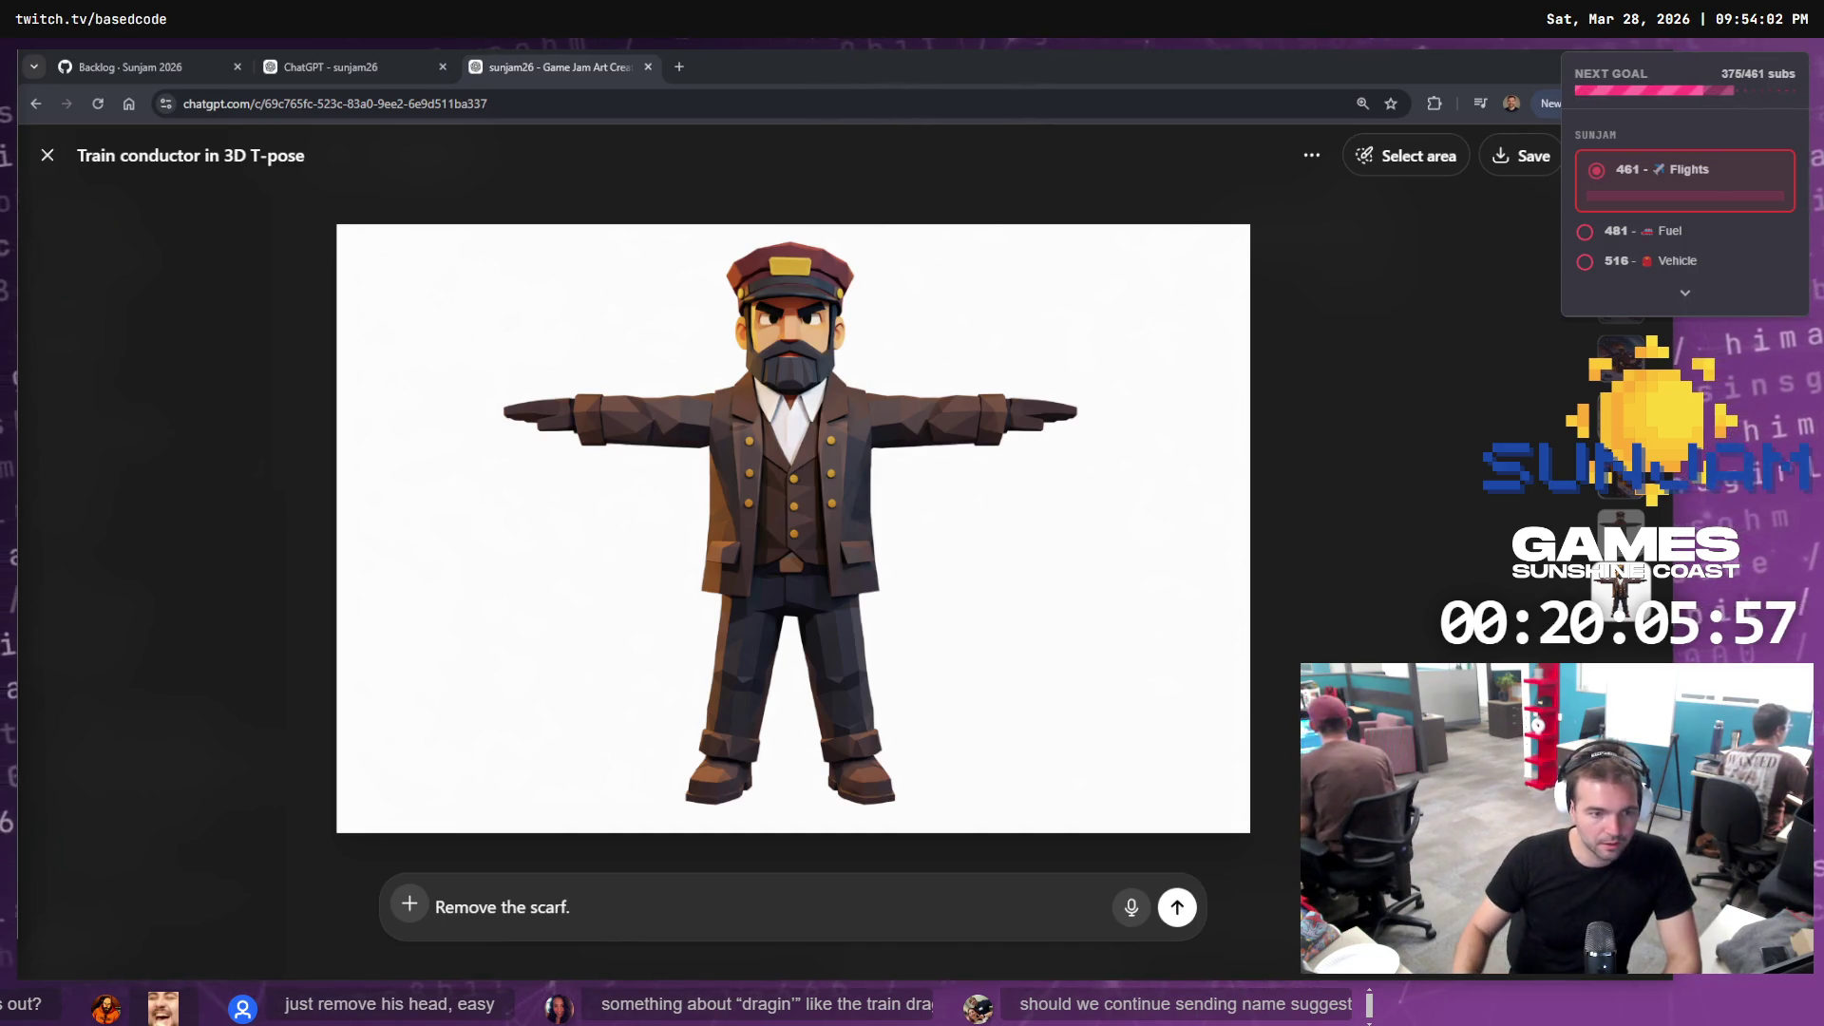
Add 'Dragging' and 'A Train To Nowhere' as title ideas in the Notepad list
type("Dragg")
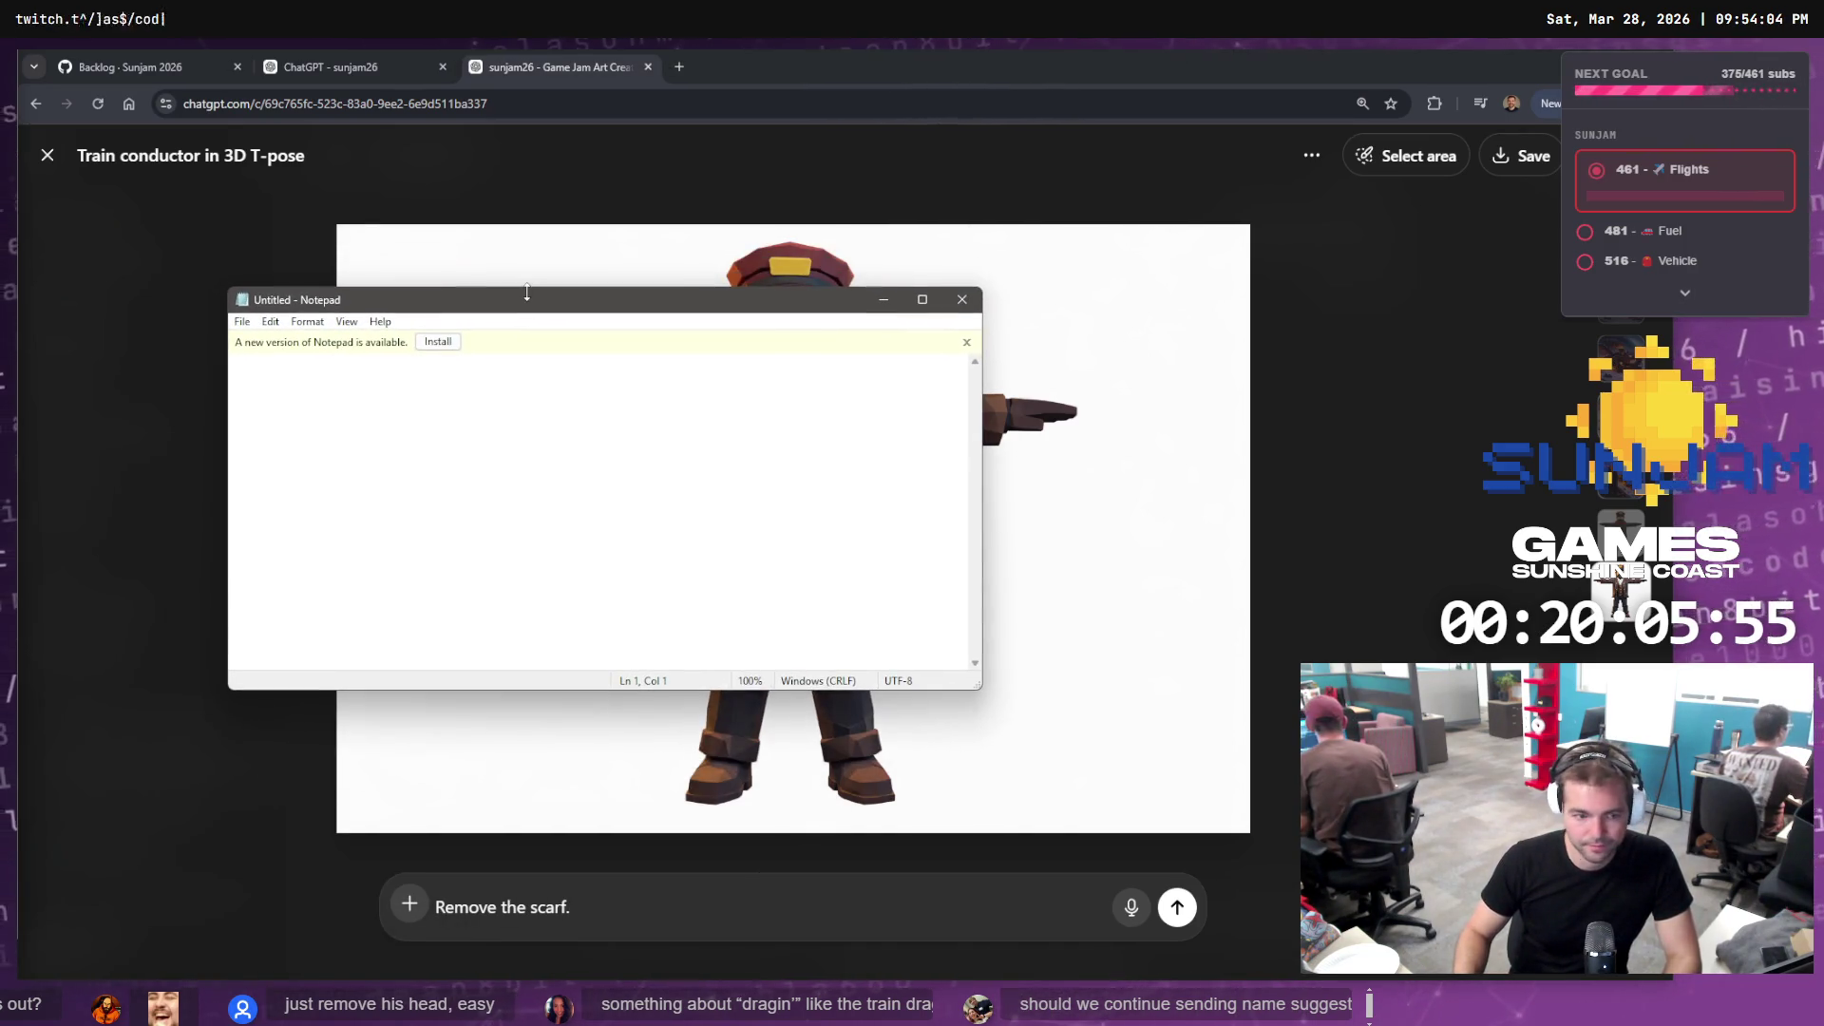
type("ing On")
key("Return")
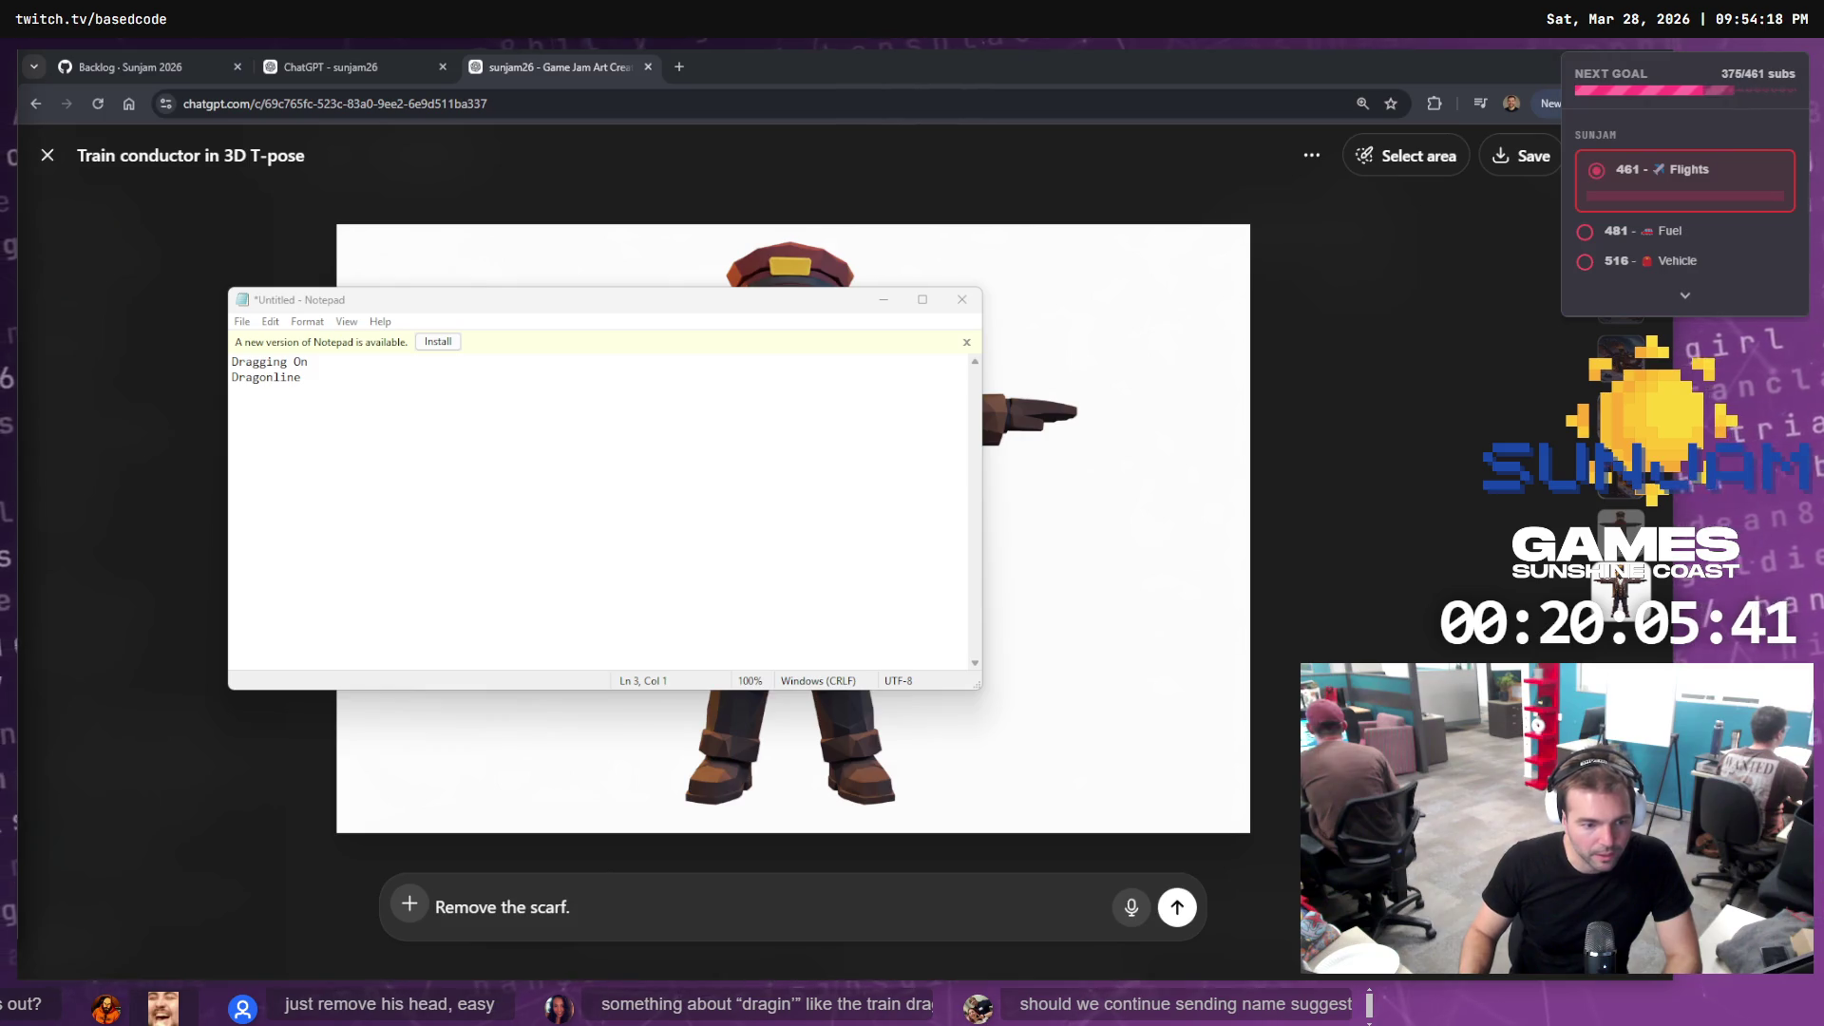
left_click(411, 517)
type("A Train To Nowhere")
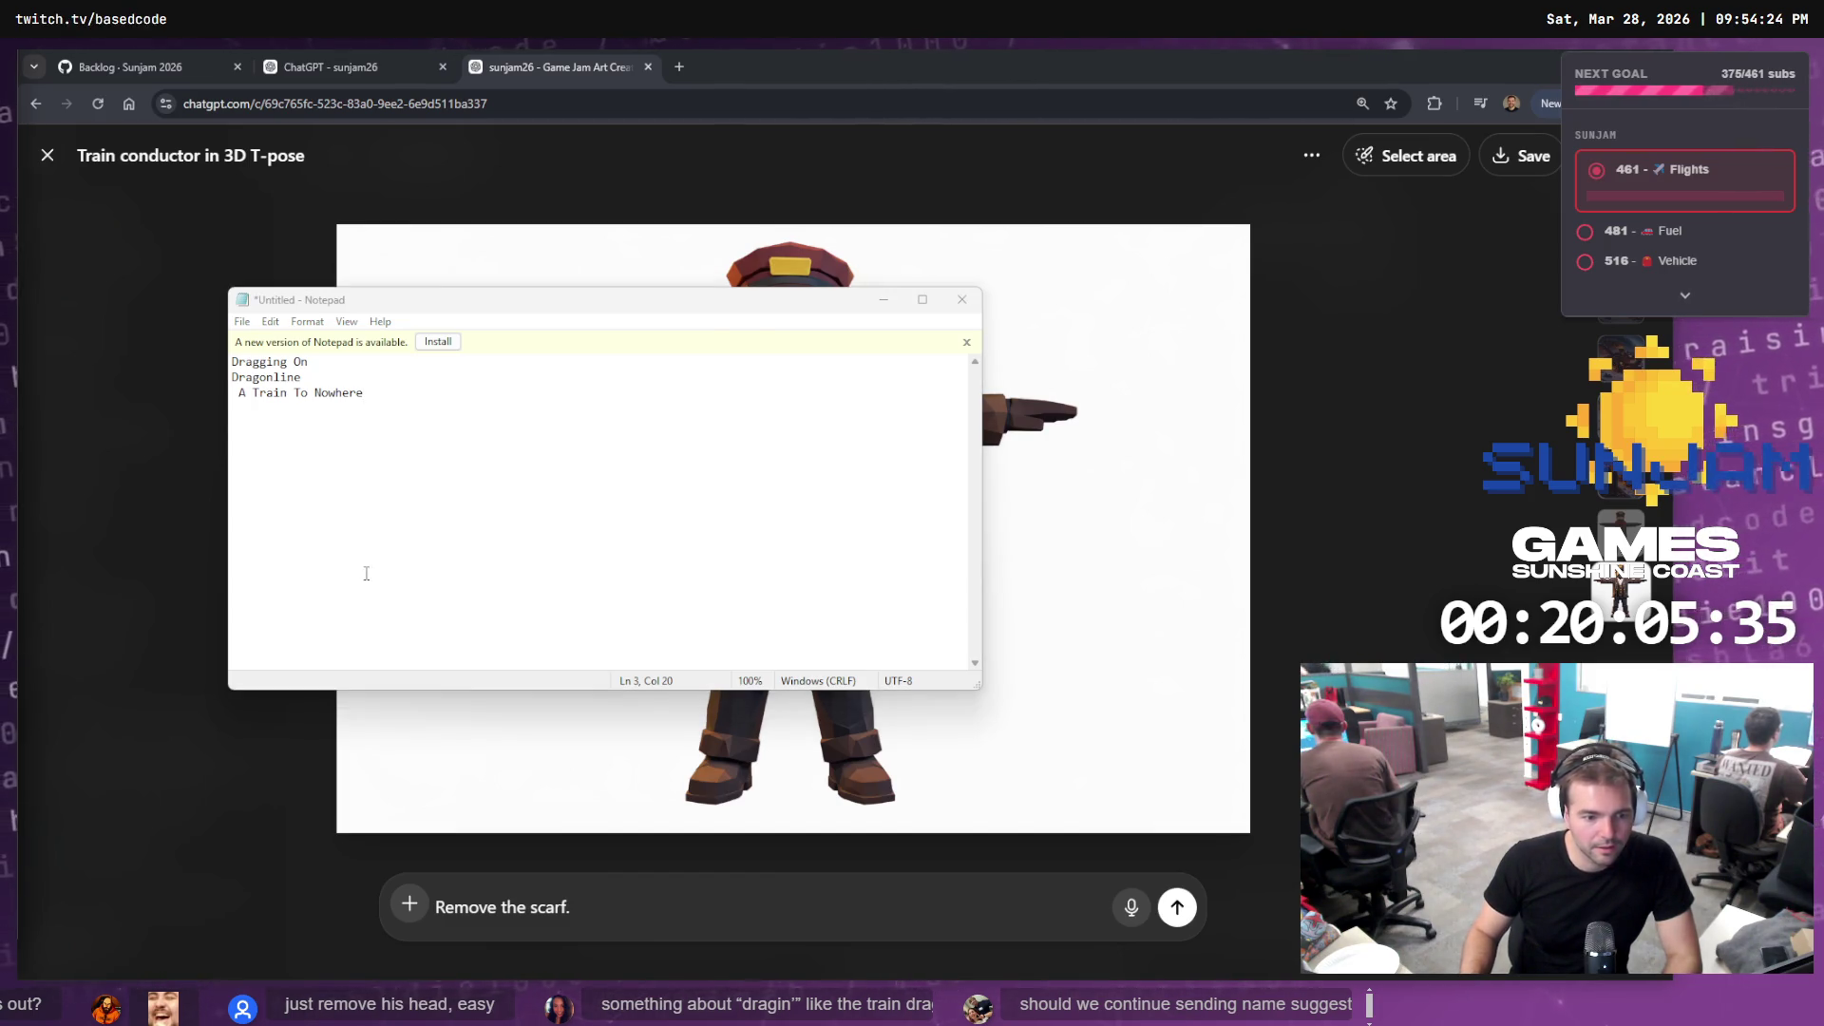
Add 'Unreal Dragon Engine' on a new line of the title list
left_click(431, 577)
key("Return")
type("Unreal Engine")
left_click(280, 408)
type("Dragon Engine")
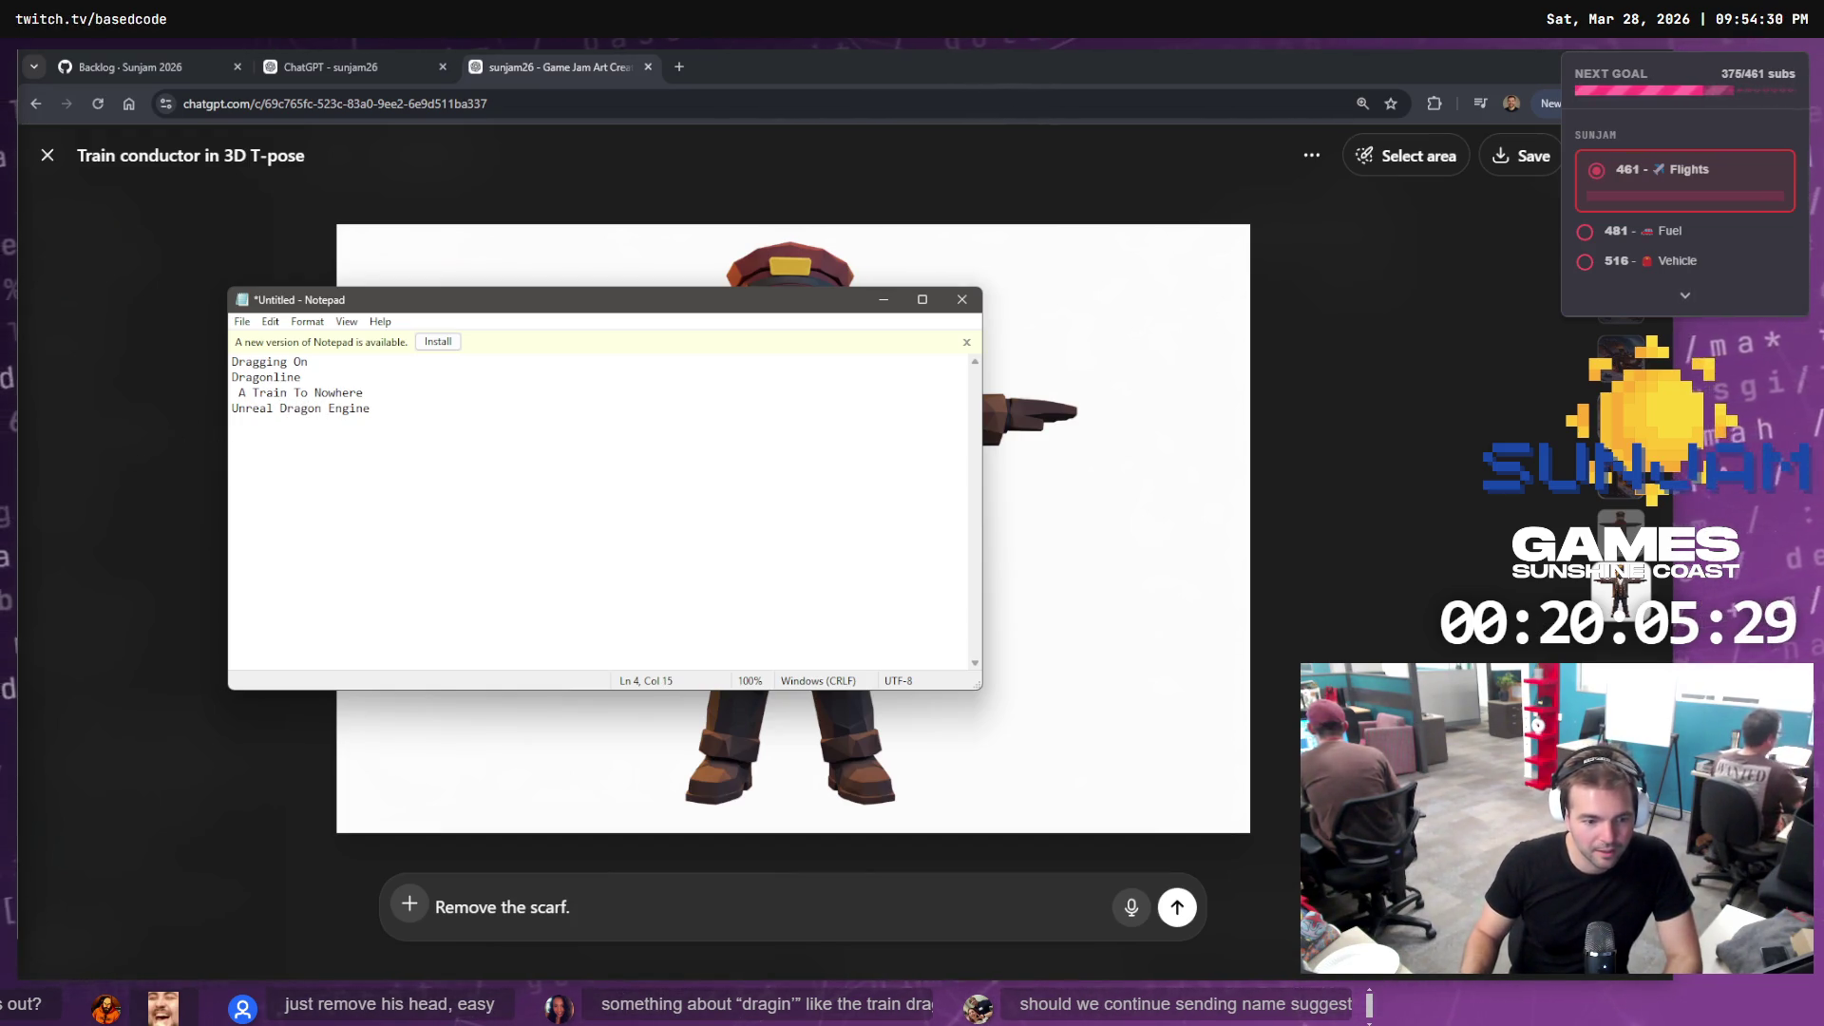
Append 'Fire Rail' and 'Iron scales' as two more title lines
key("alt+Tab")
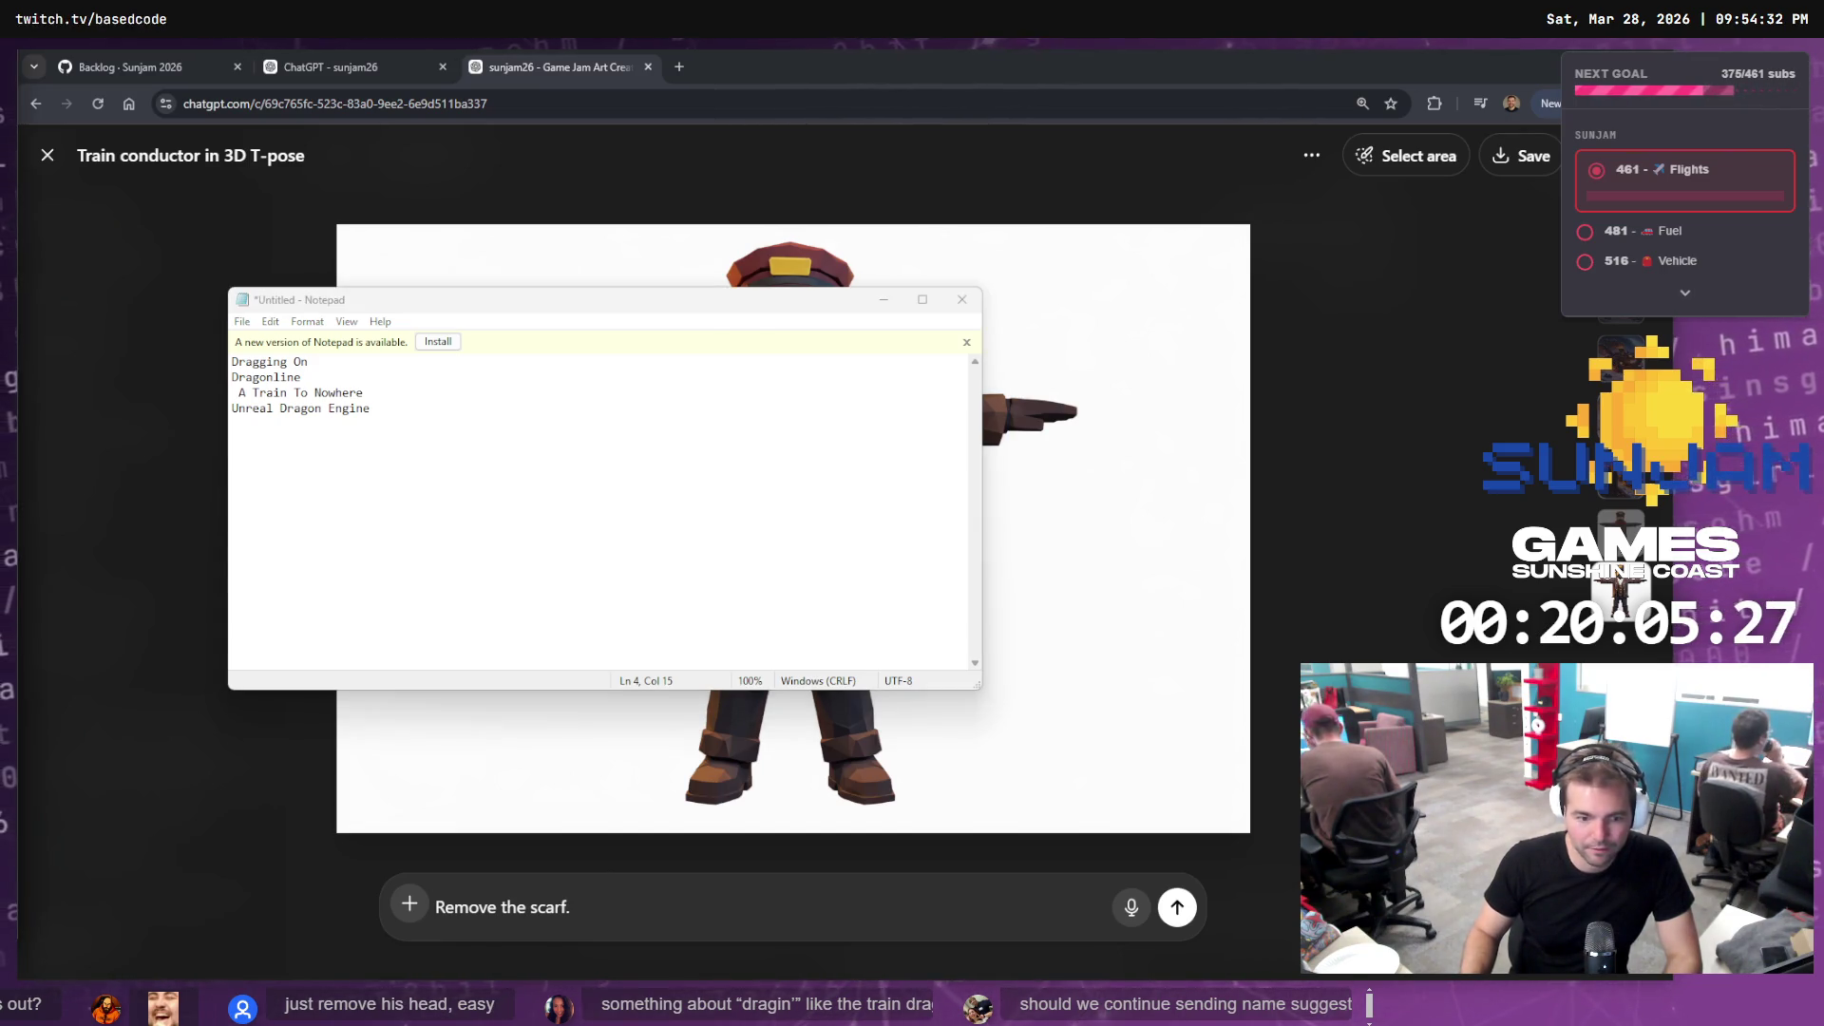
left_click(633, 577)
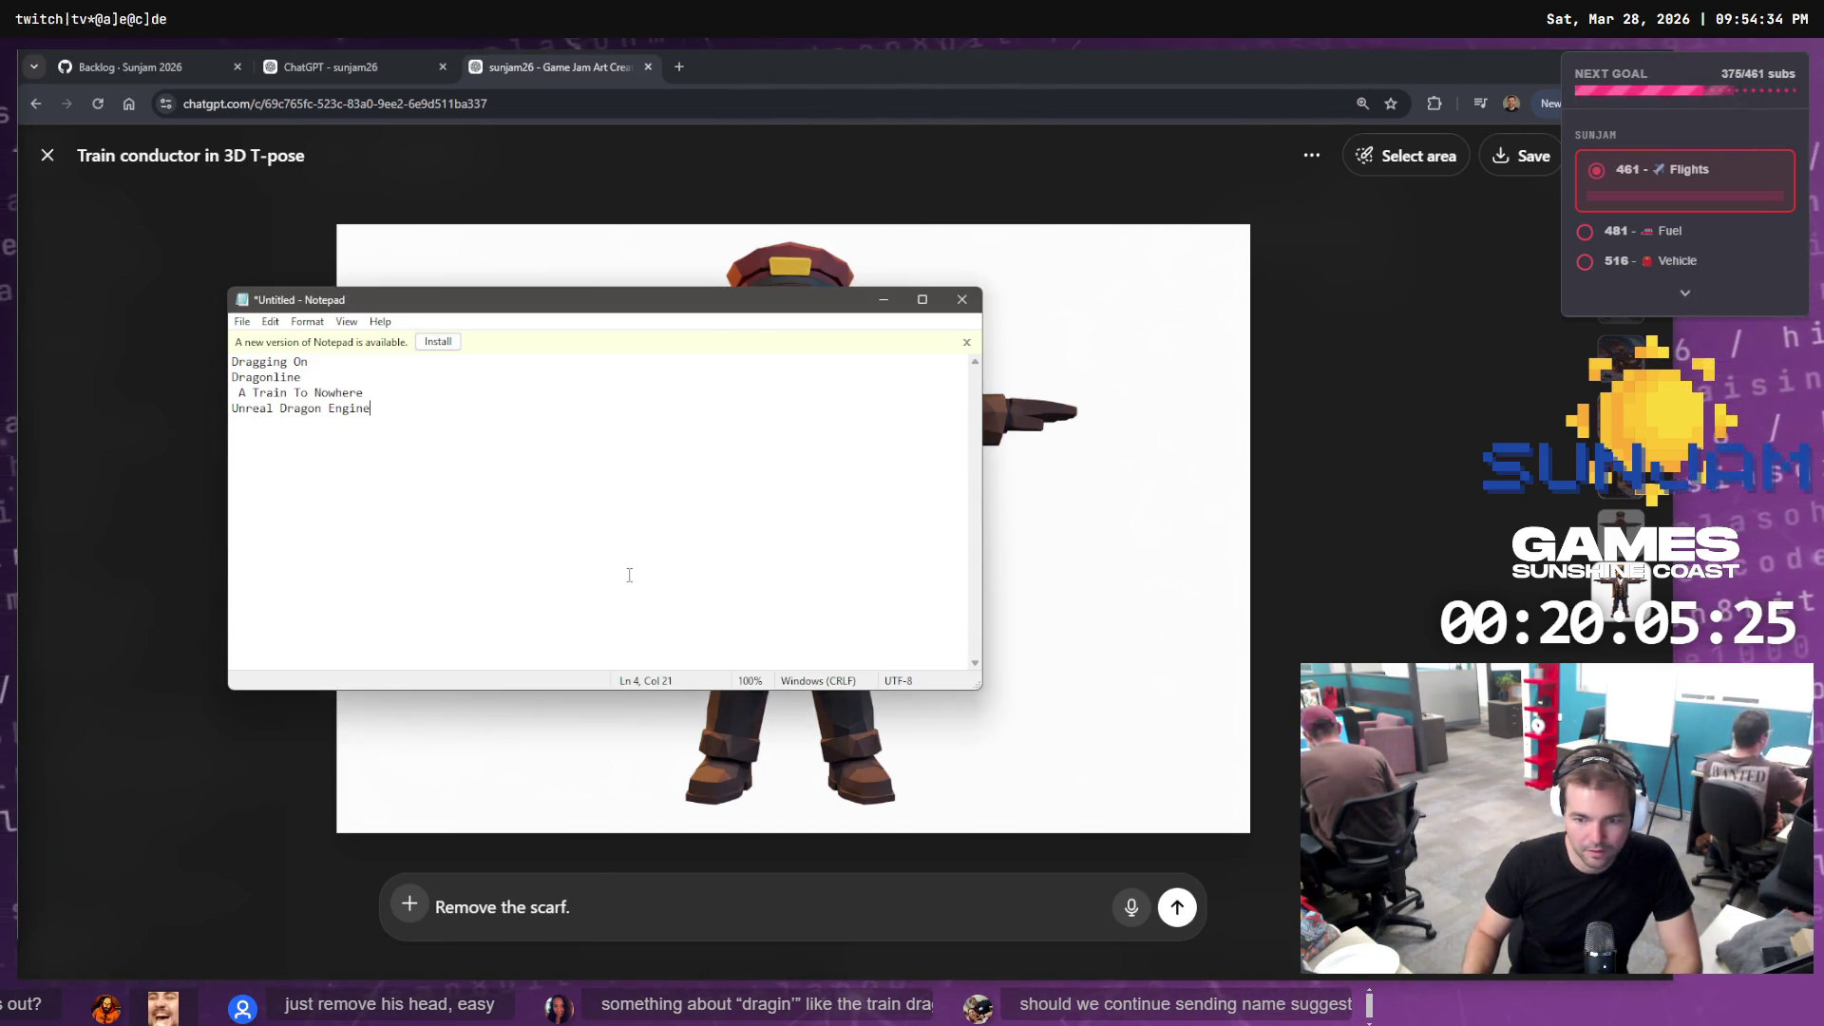
key("Return")
type("Fire Rail")
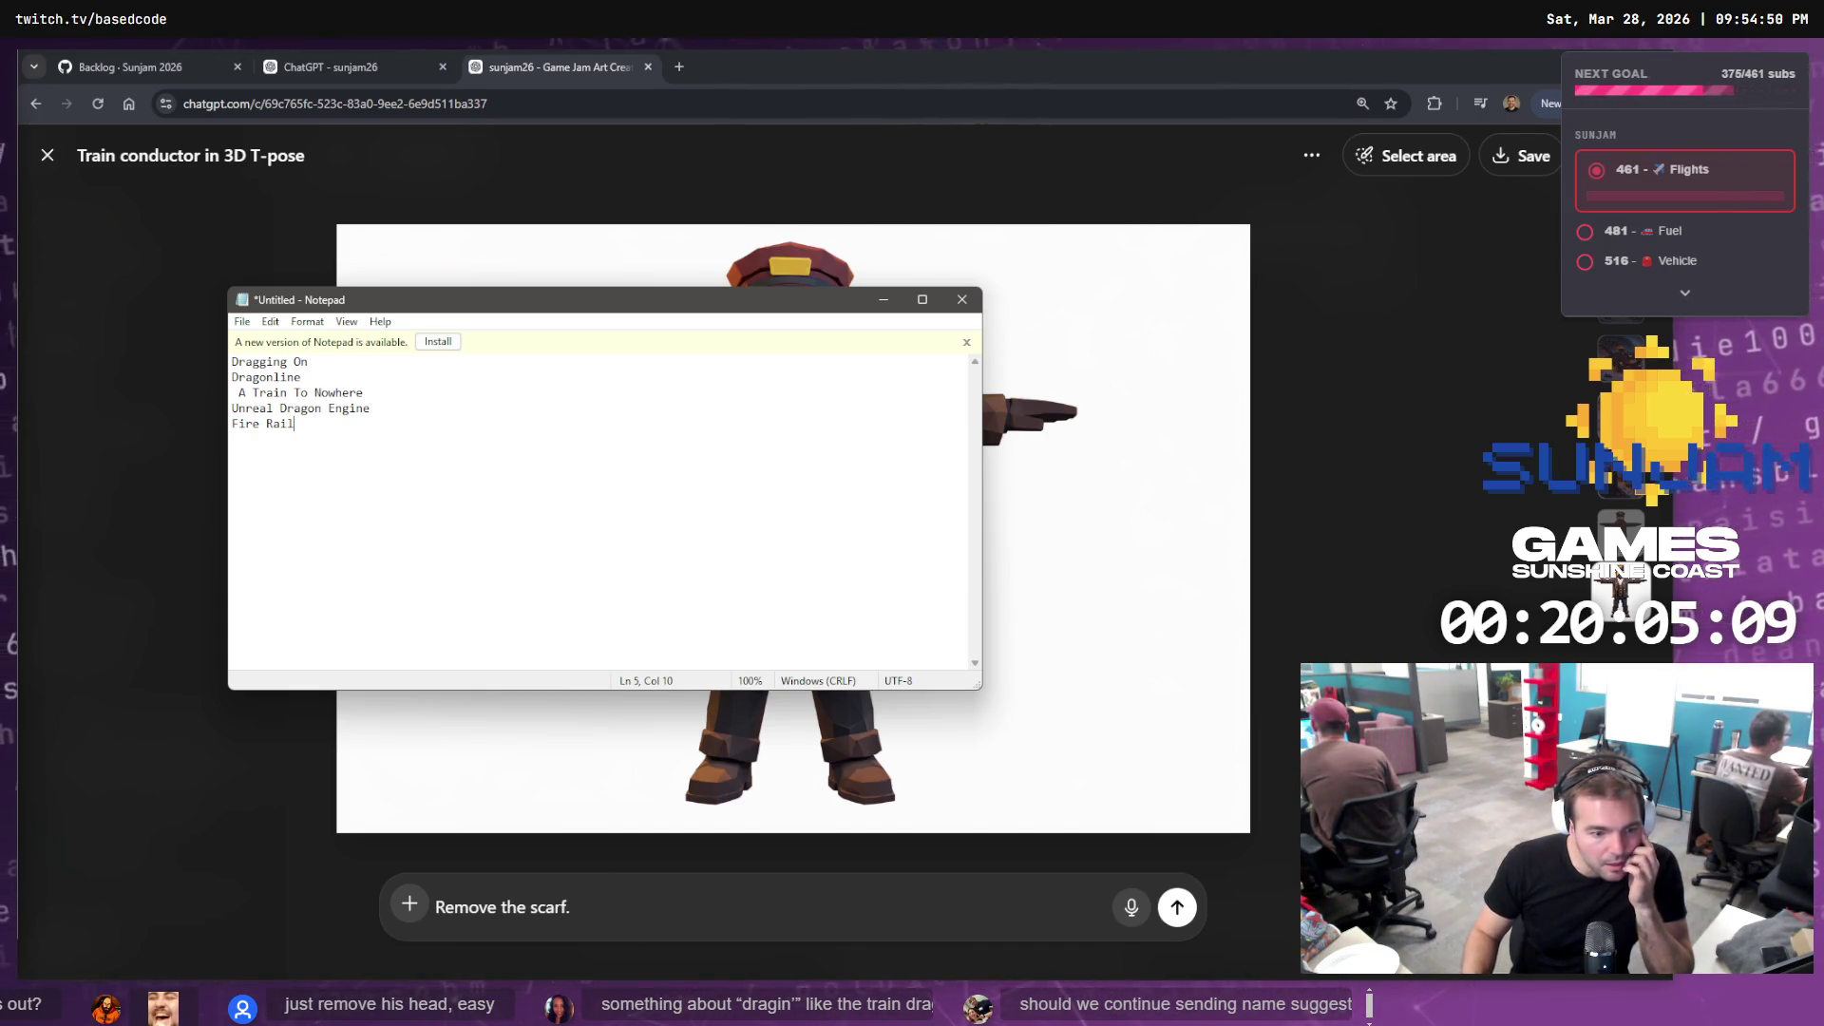
key("alt+Tab")
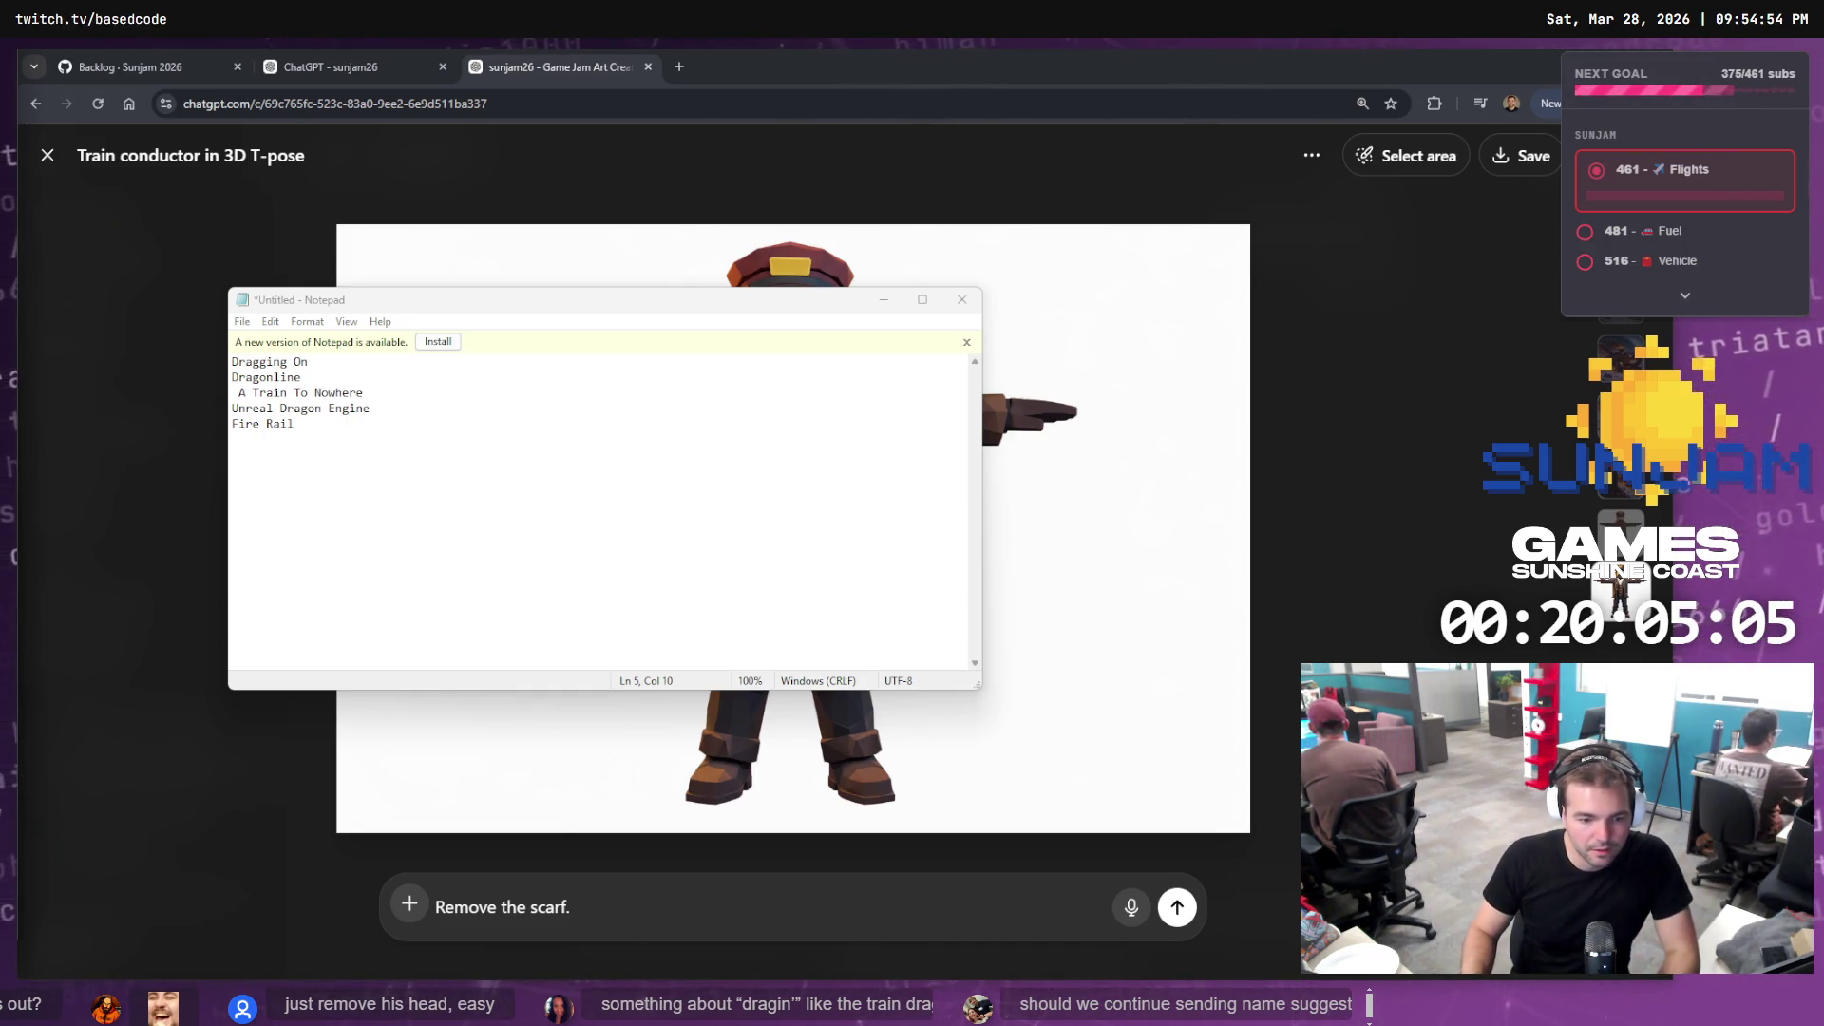
left_click(436, 571)
key("Return")
type("Iron scales")
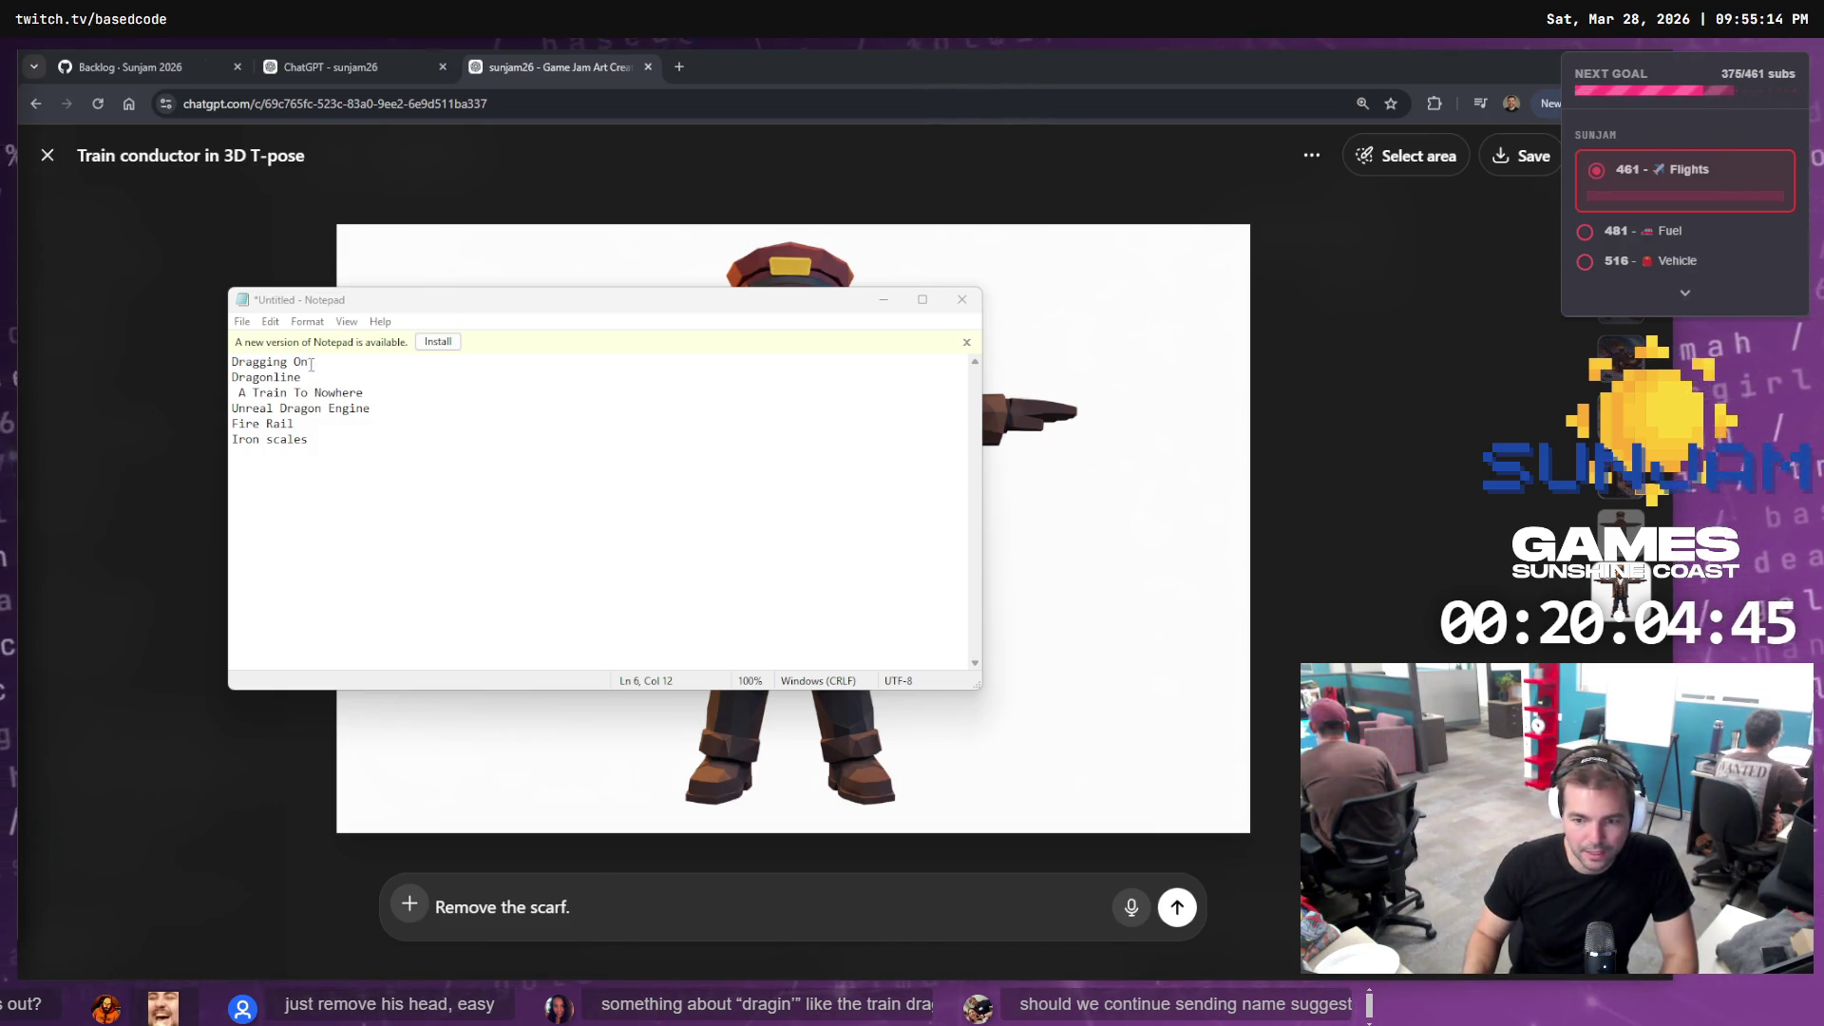
left_click_drag(309, 362, 232, 361)
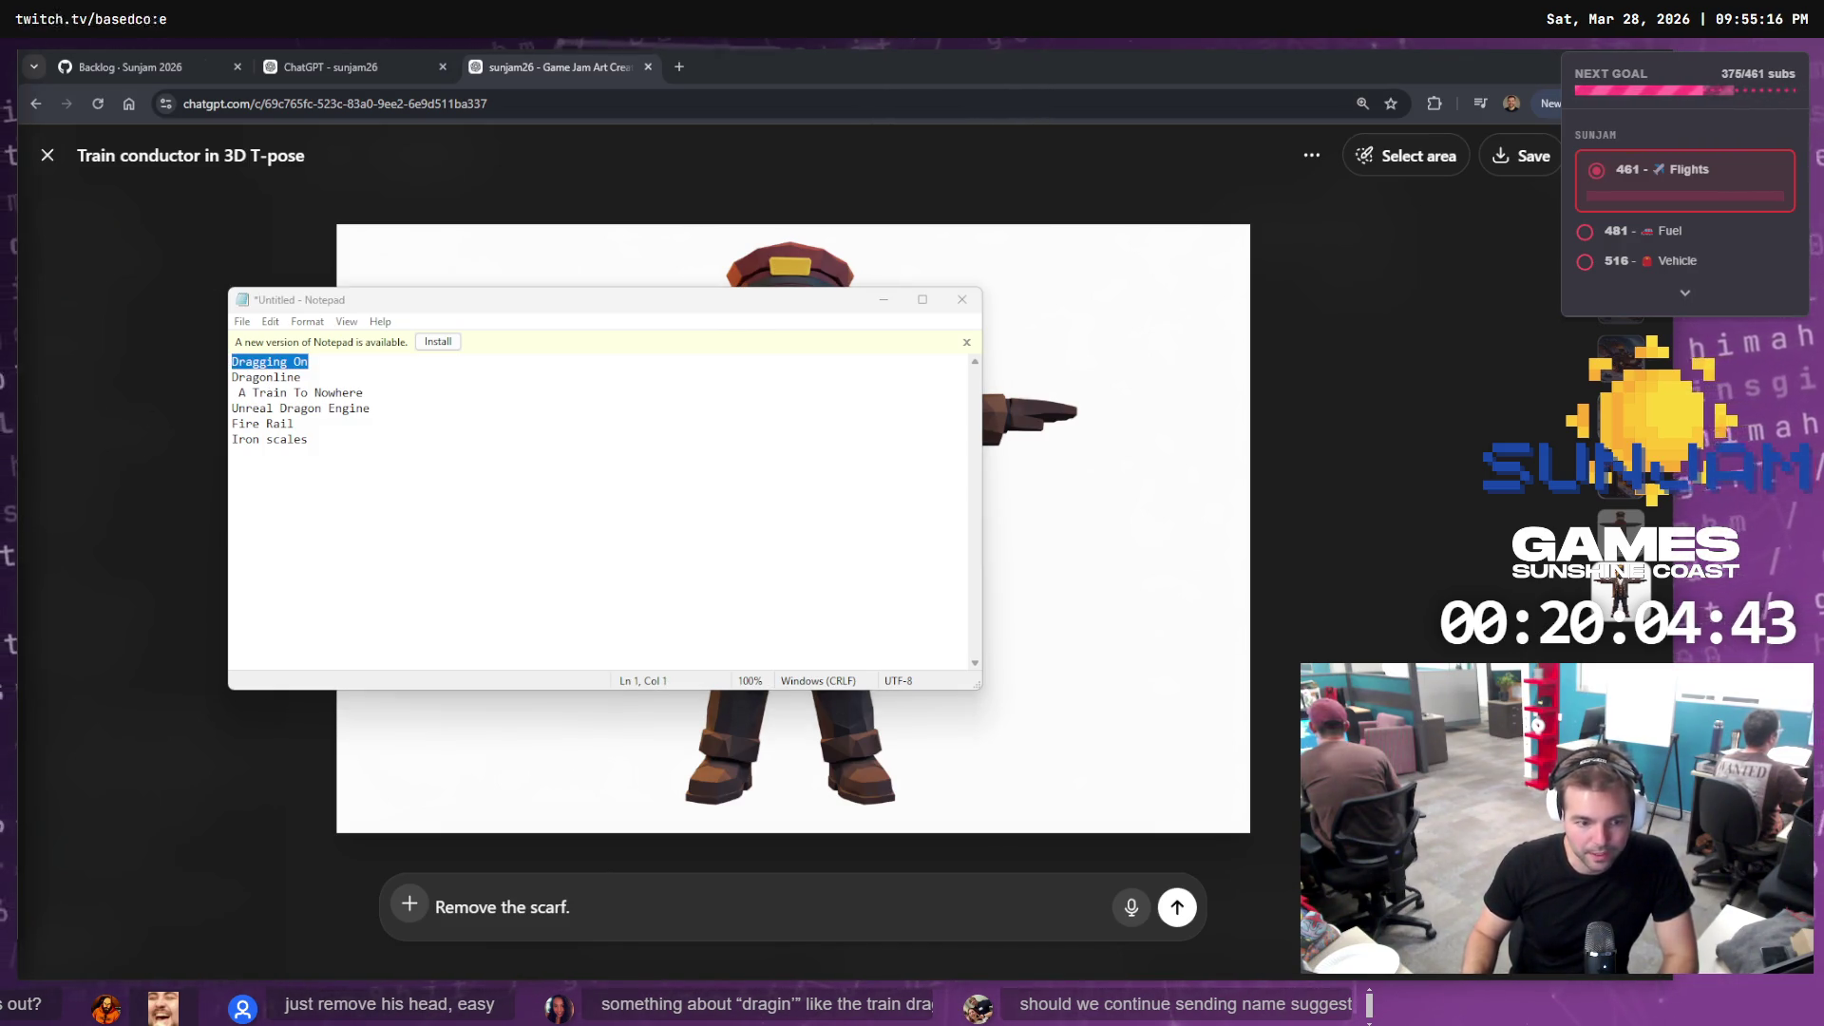
left_click_drag(302, 377, 193, 376)
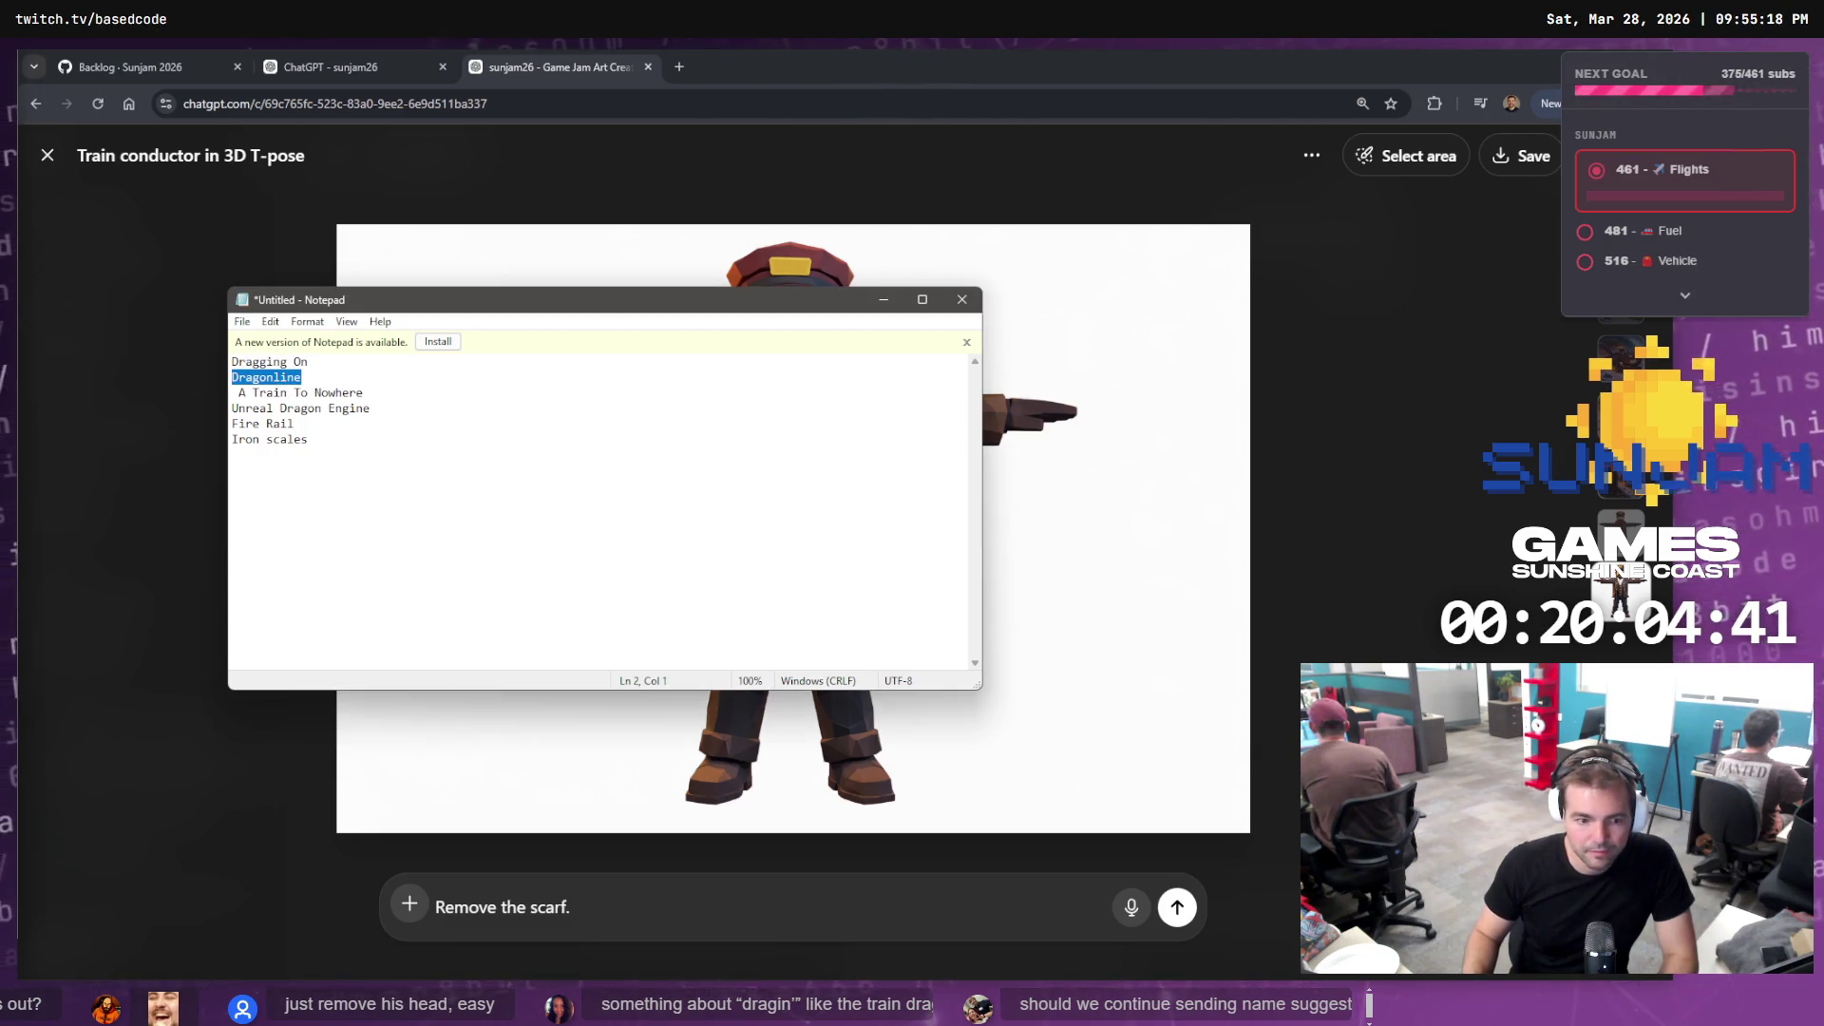
key("alt+Tab")
left_click_drag(364, 392, 219, 394)
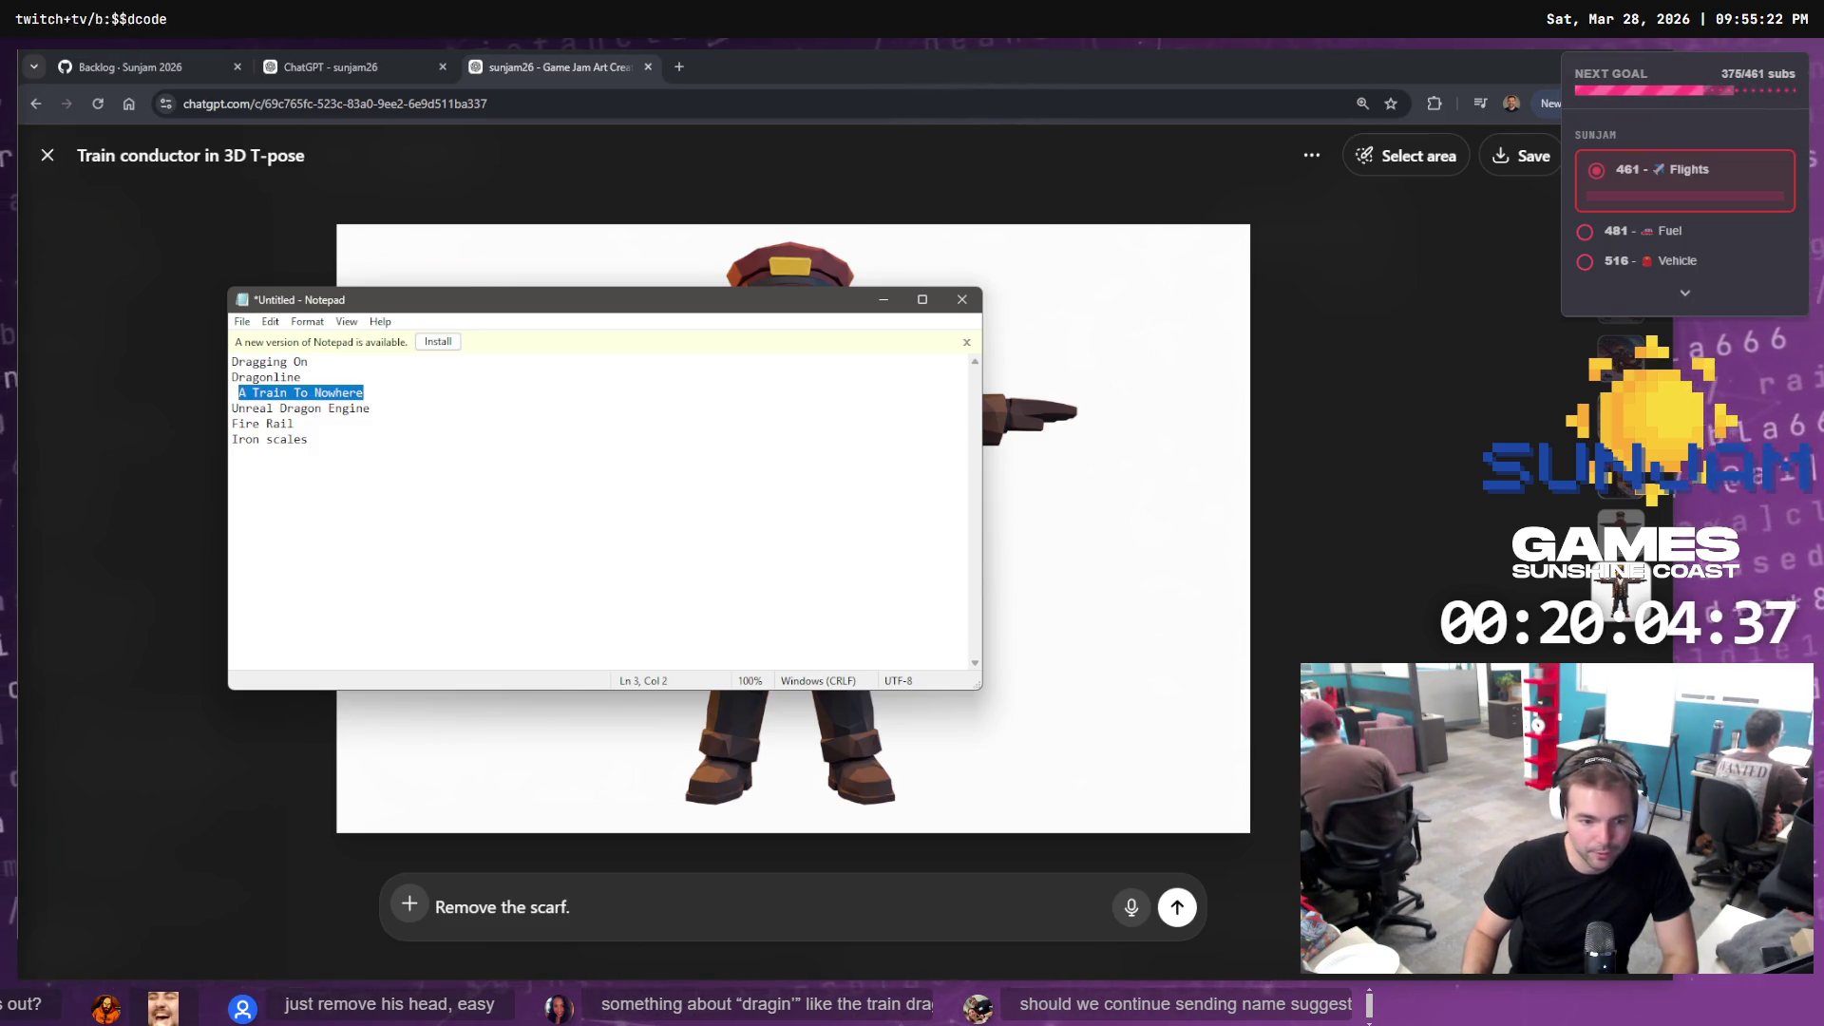
key("alt+Tab")
key("alt+Tab")
left_click_drag(370, 408, 202, 406)
left_click_drag(370, 407, 167, 413)
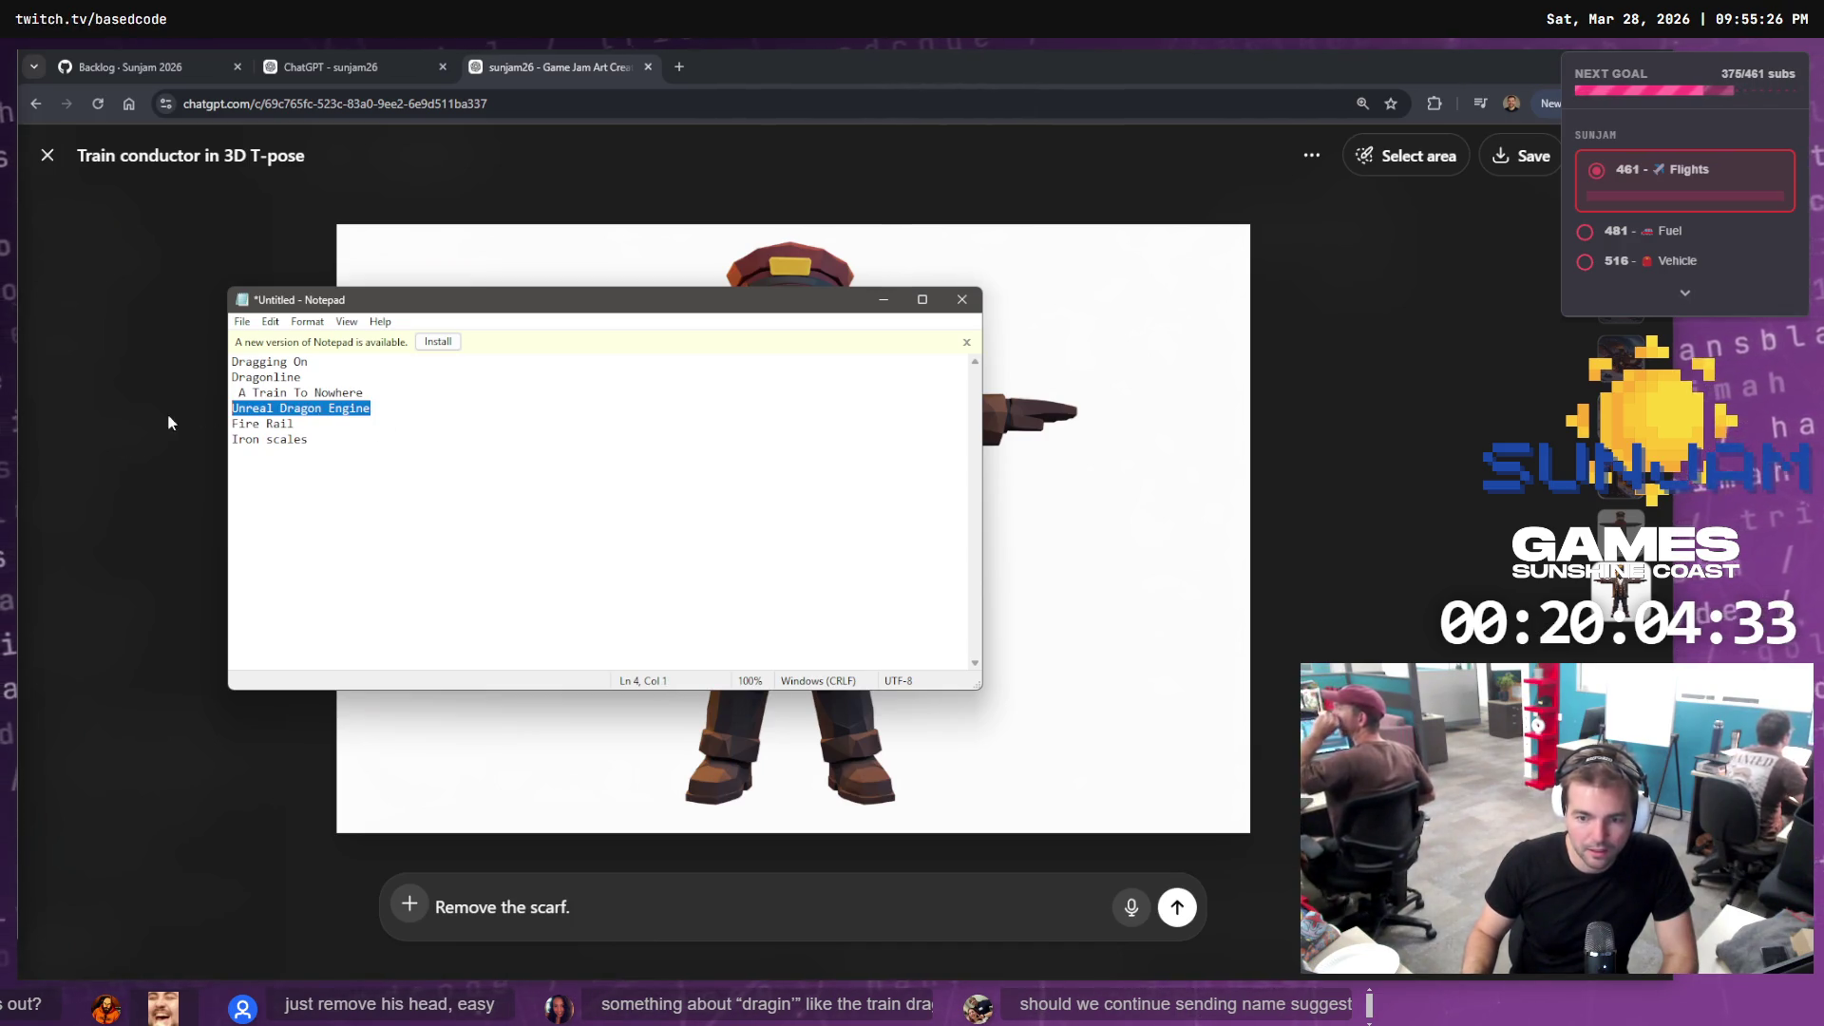
key("alt+Tab")
key("alt+Tab")
left_click_drag(295, 424, 235, 425)
key("alt+Tab")
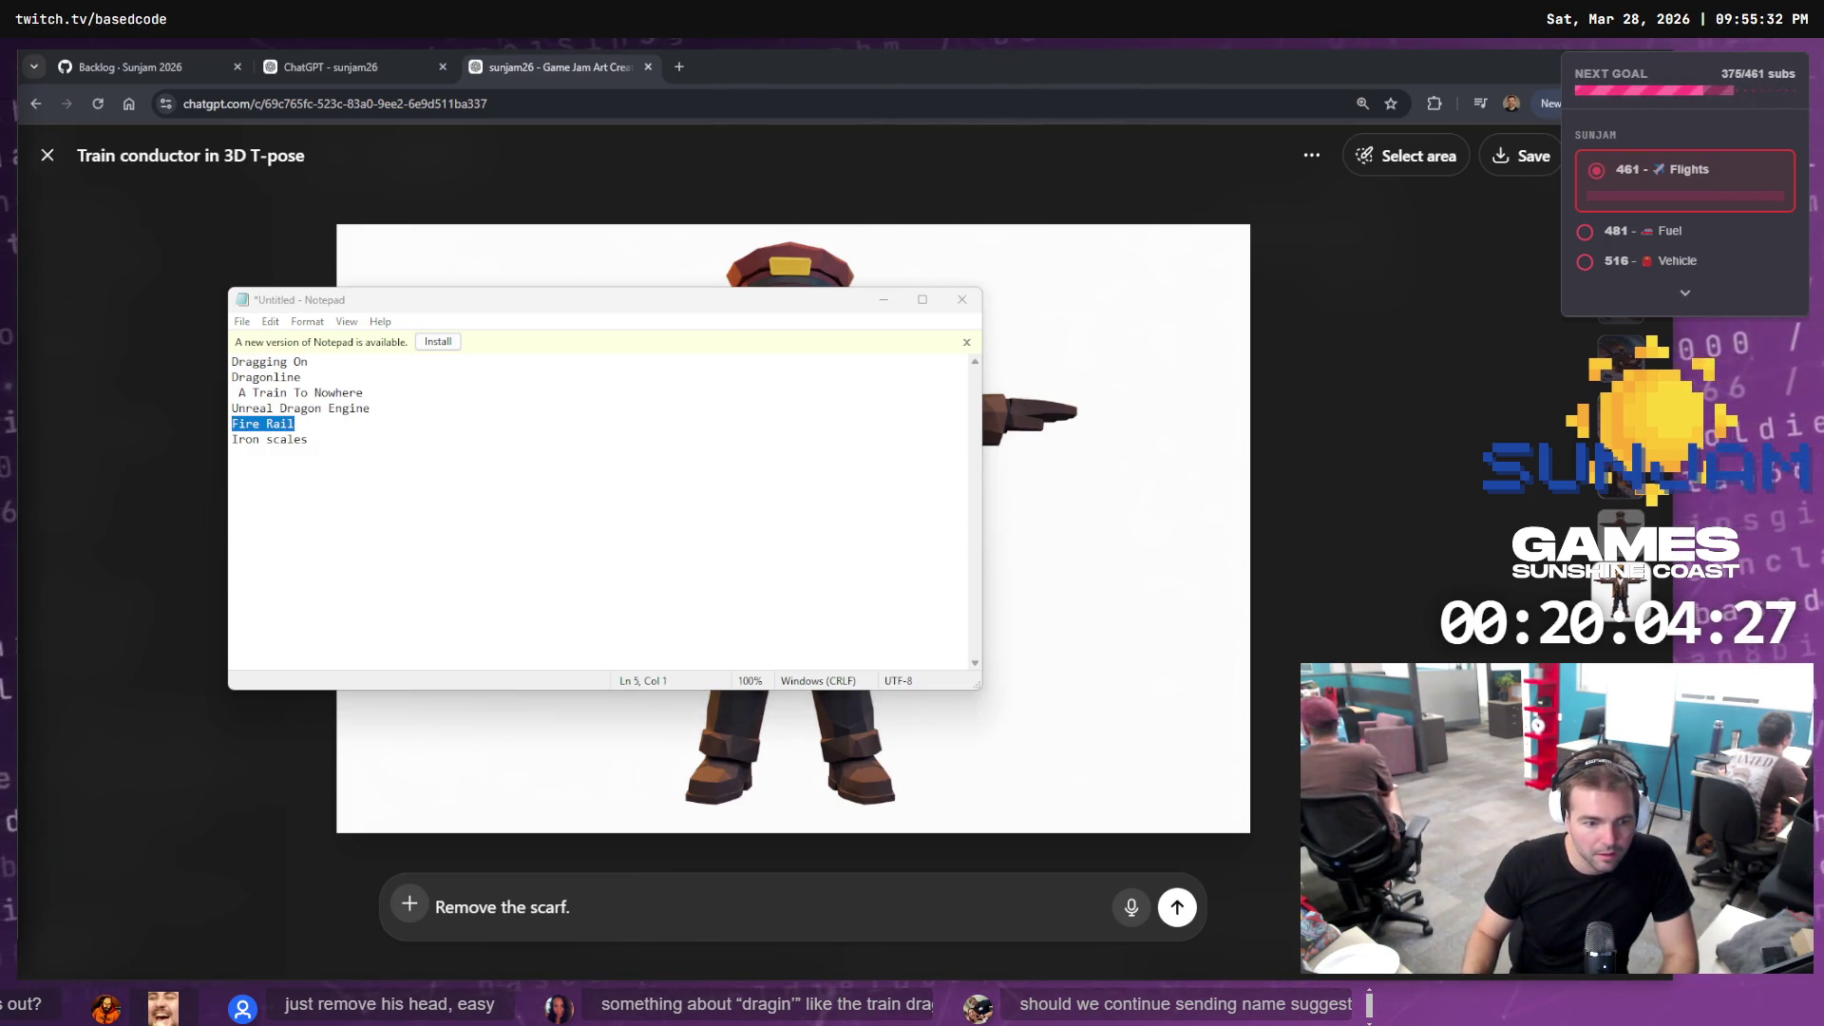
left_click(351, 443)
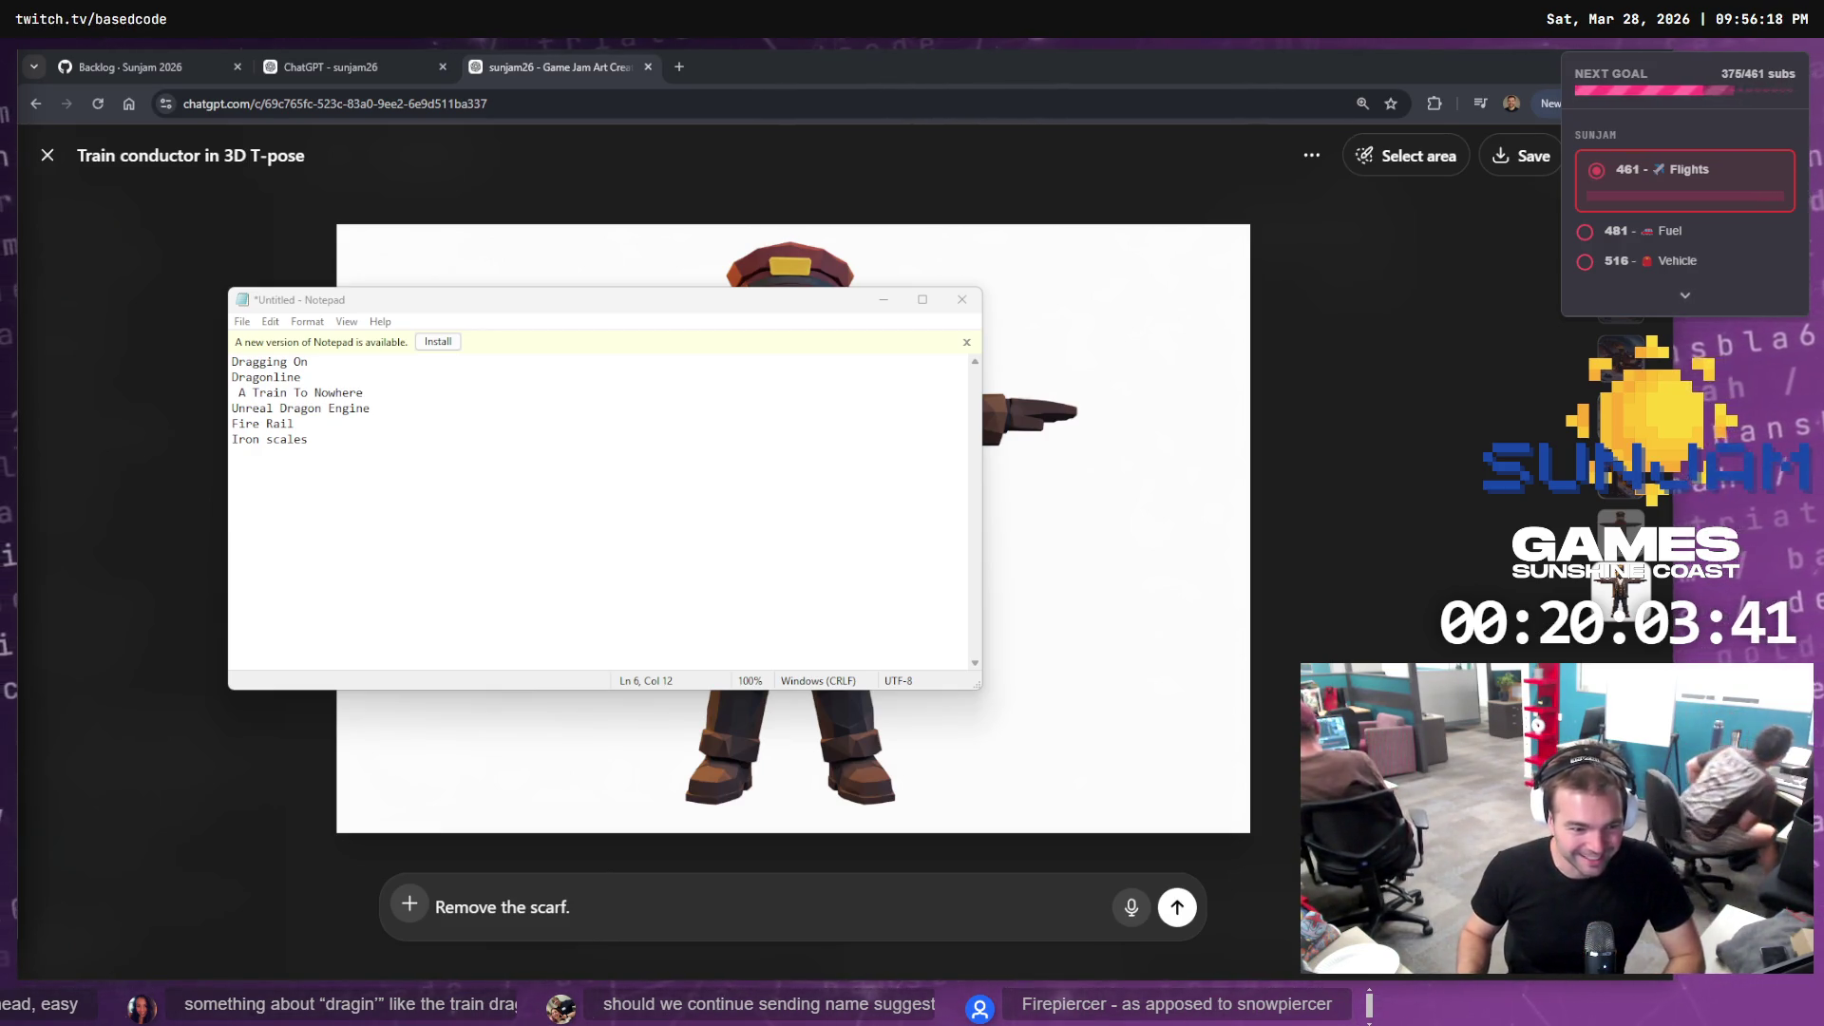
Add 'Firepiercer' on a new line below Fire Rail
left_click(313, 424)
key("Return")
type("Firepiercer")
Delete the 'A Train To Nowhere' line and its leftover empty line from the list
left_click(406, 429)
key("Up")
key("Home")
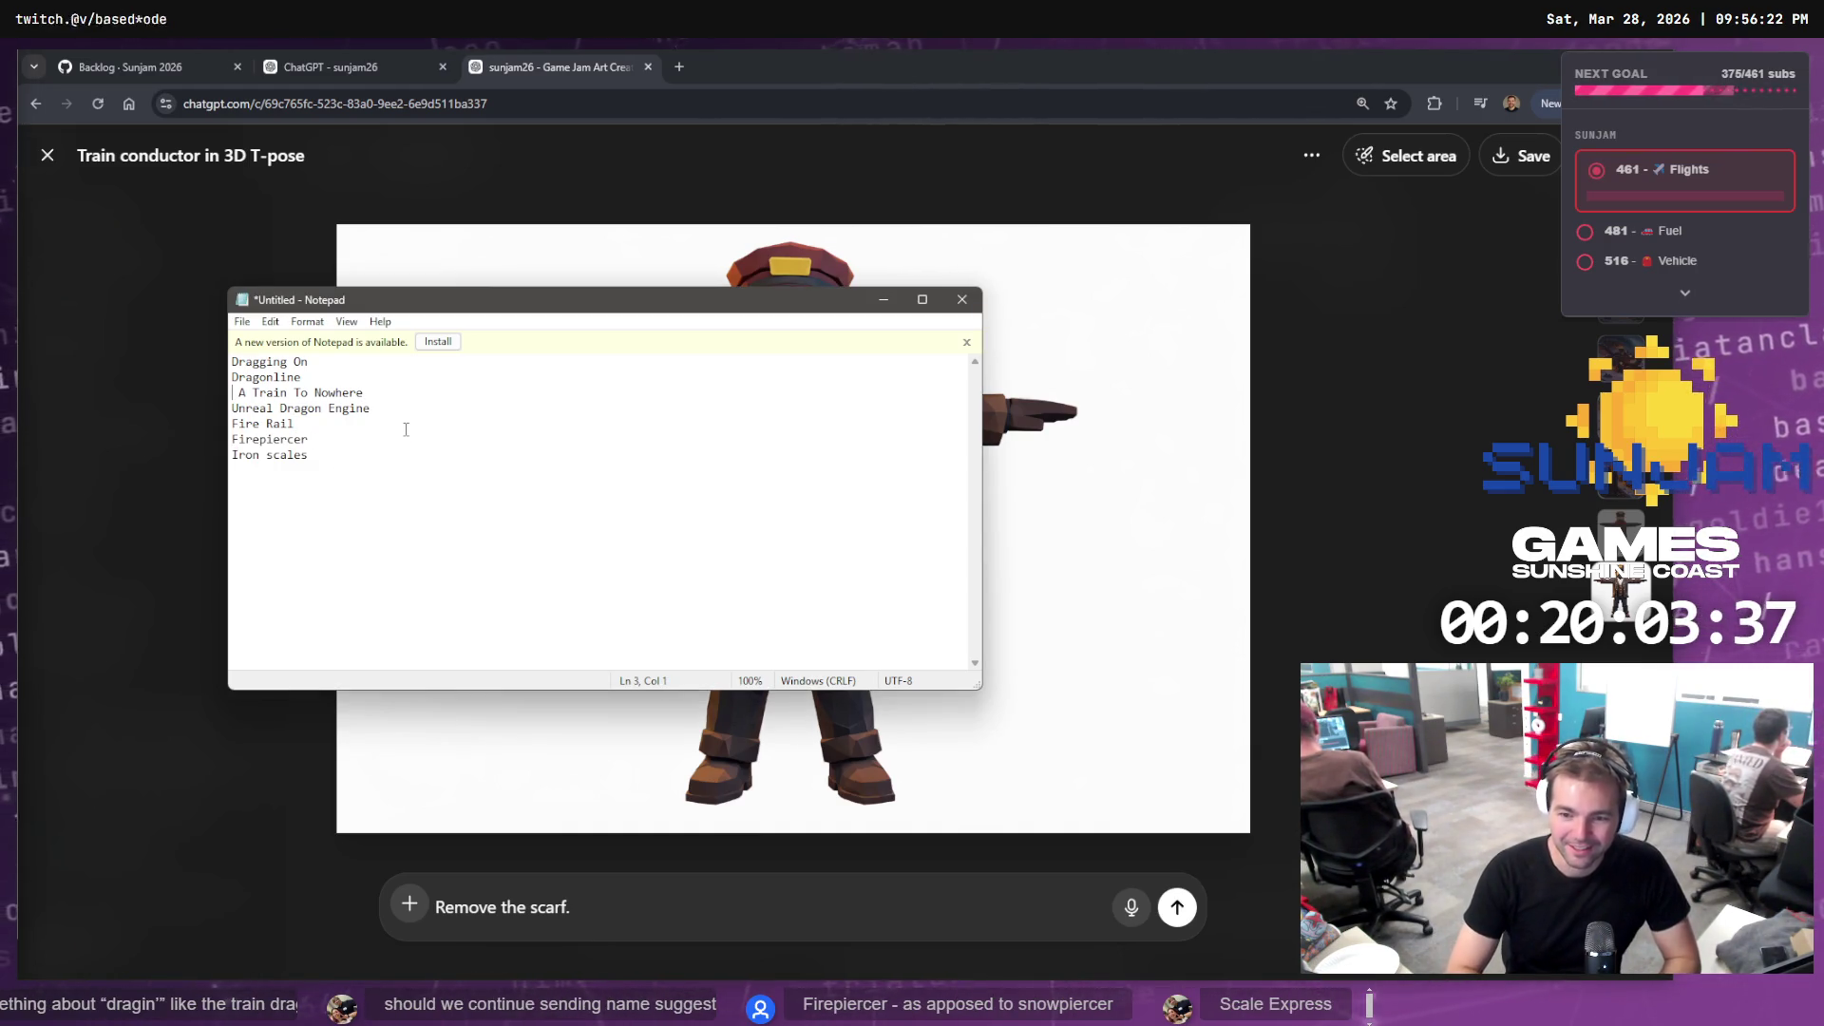
key("Delete")
key("shift+End")
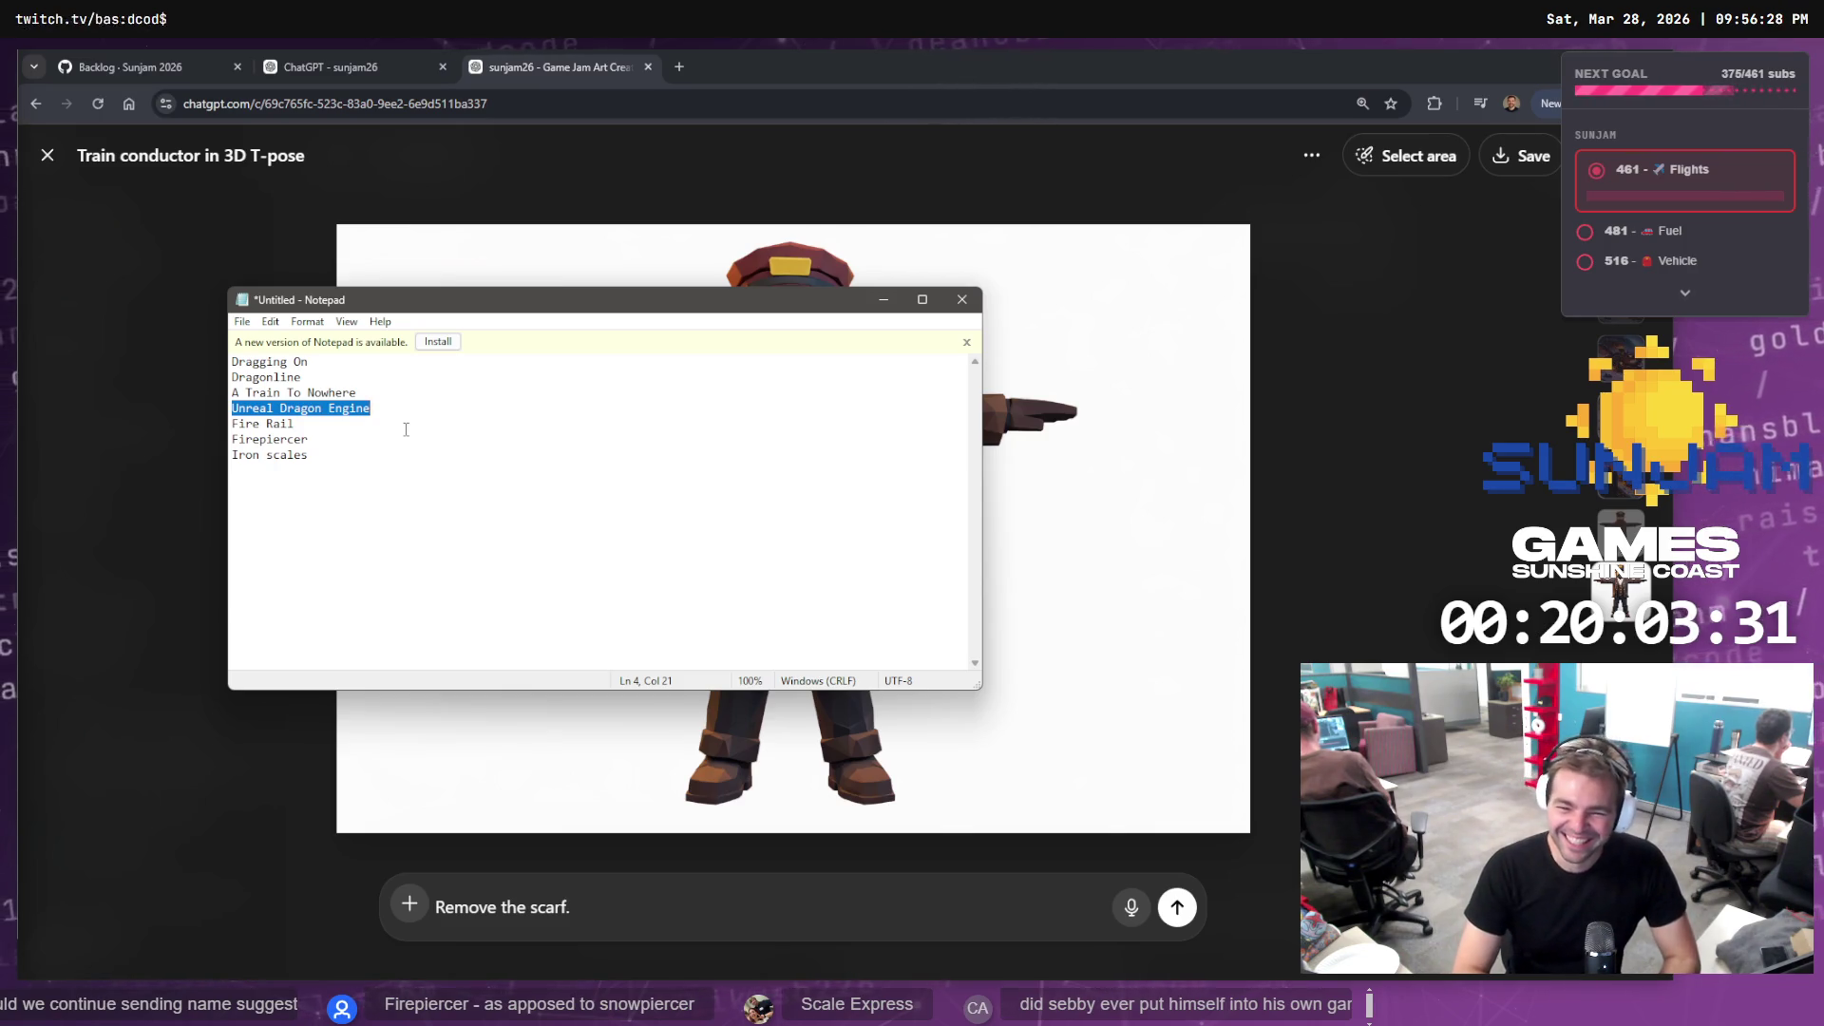
key("Up")
key("shift+Home")
key("Delete")
key("BackSpace")
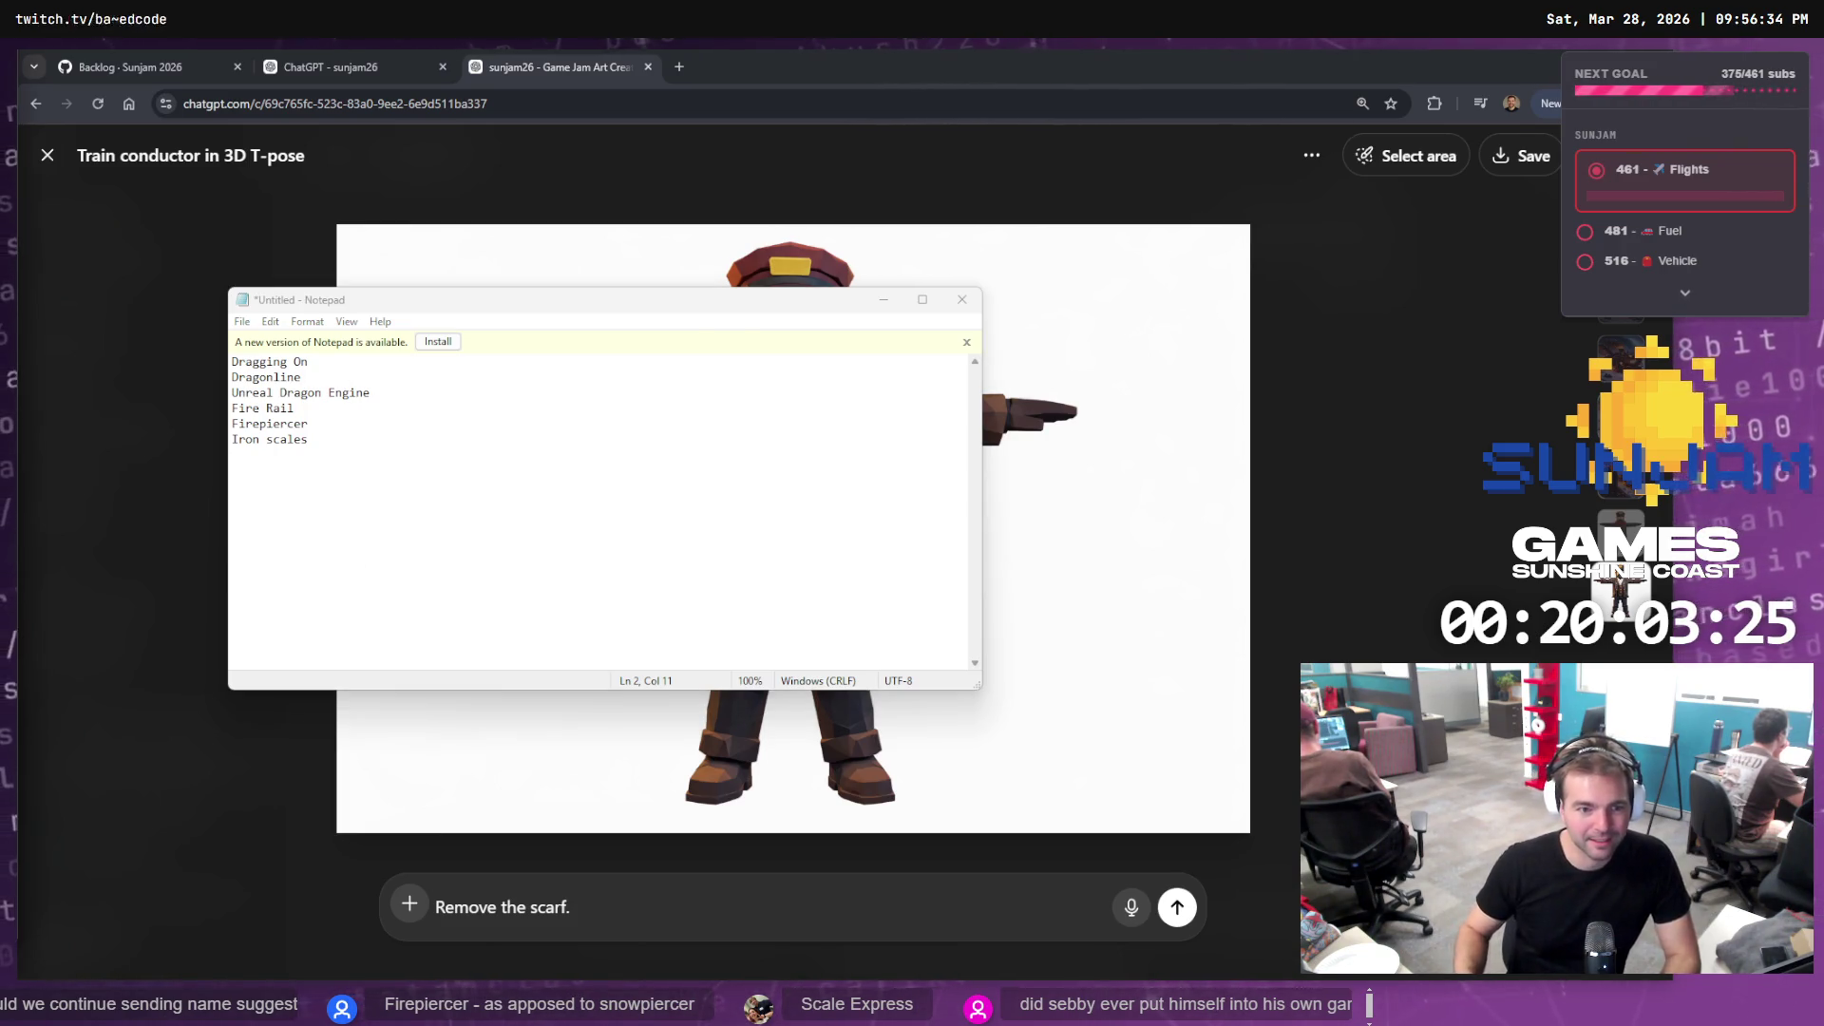
Highlight 'Firepiercer', then minimize Notepad to reveal the conductor image
left_click(404, 446)
left_click_drag(353, 424, 199, 417)
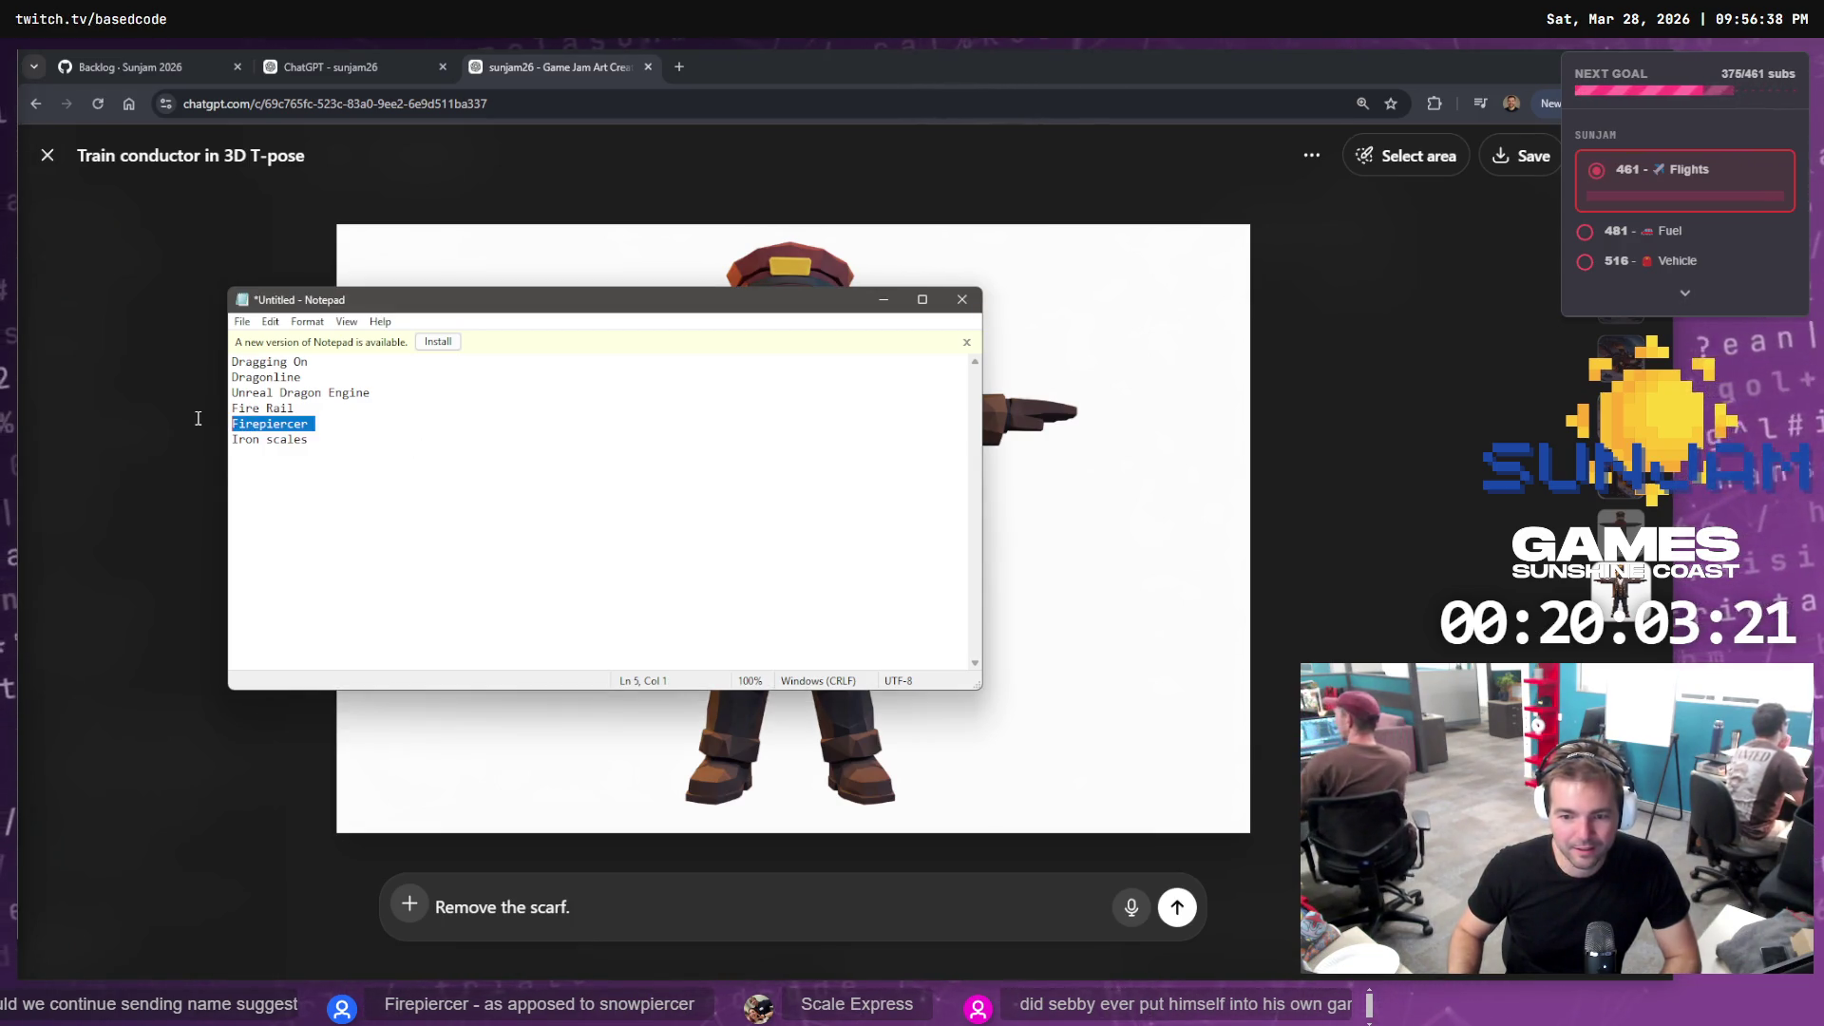
key("alt+Tab")
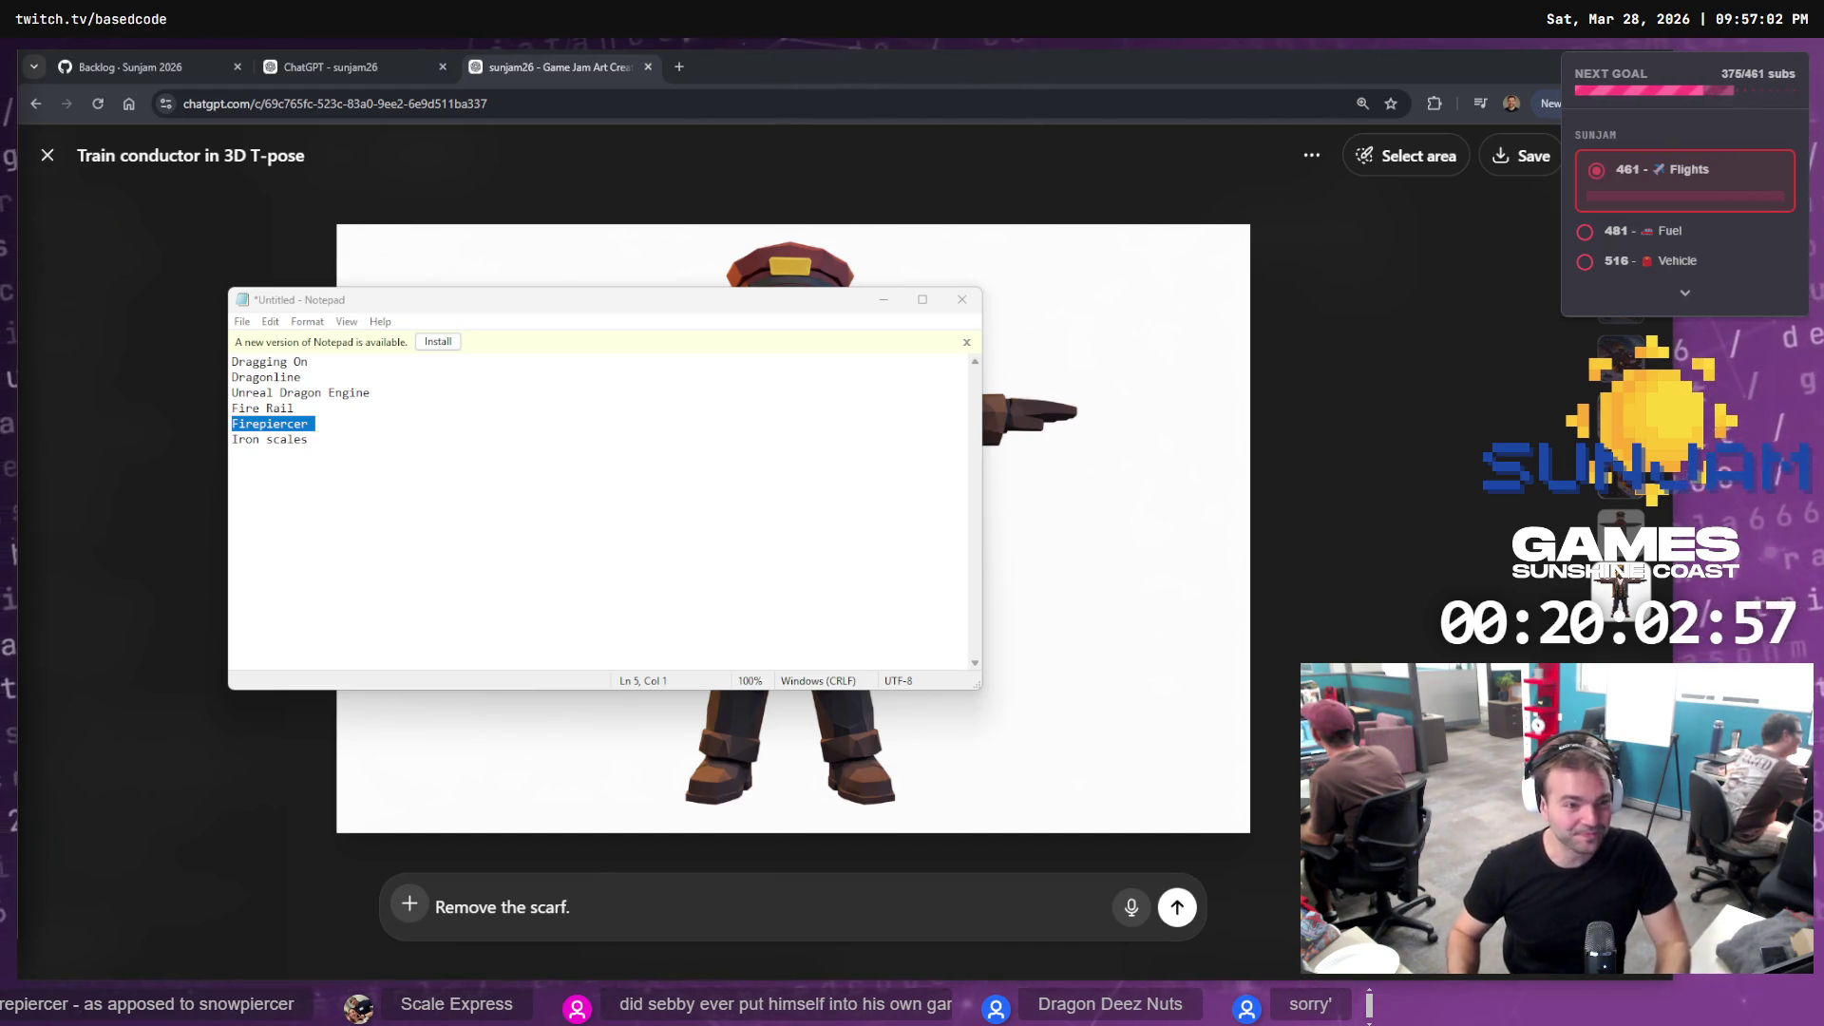
left_click(884, 300)
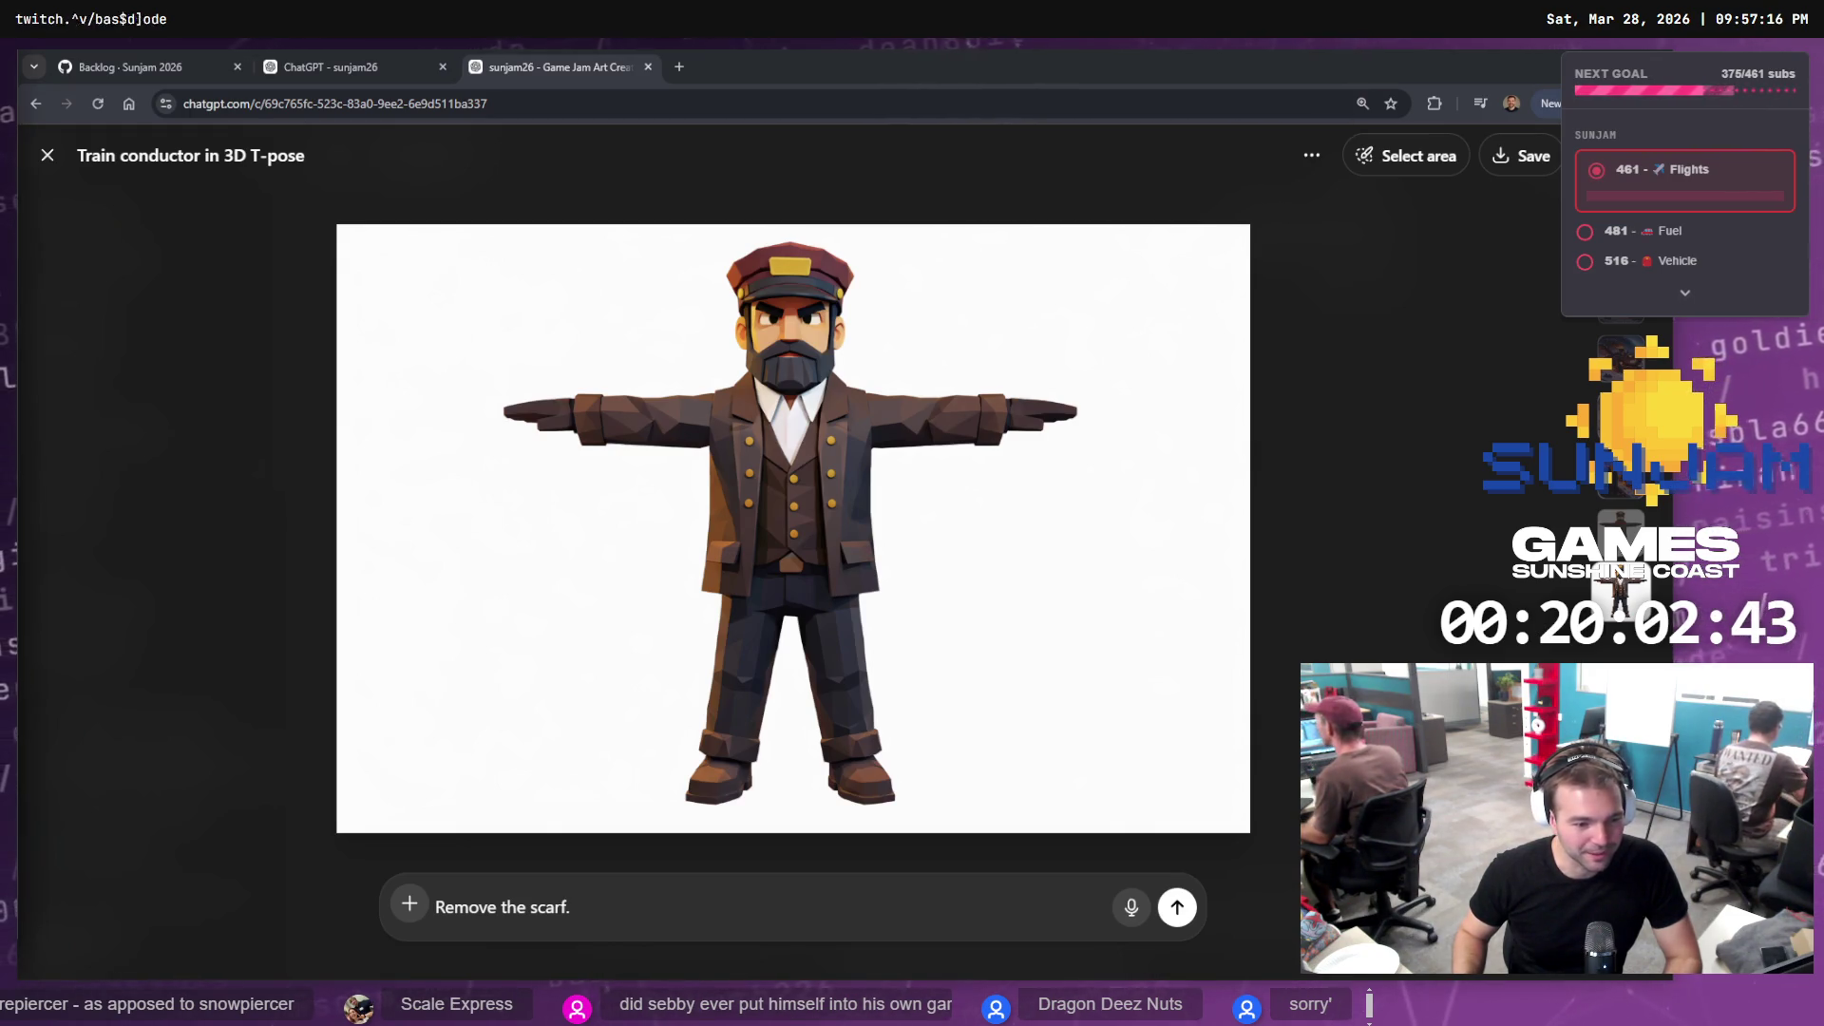
Close the image view and try loading mixamo.com in a new tab past the connection warning
key("Escape")
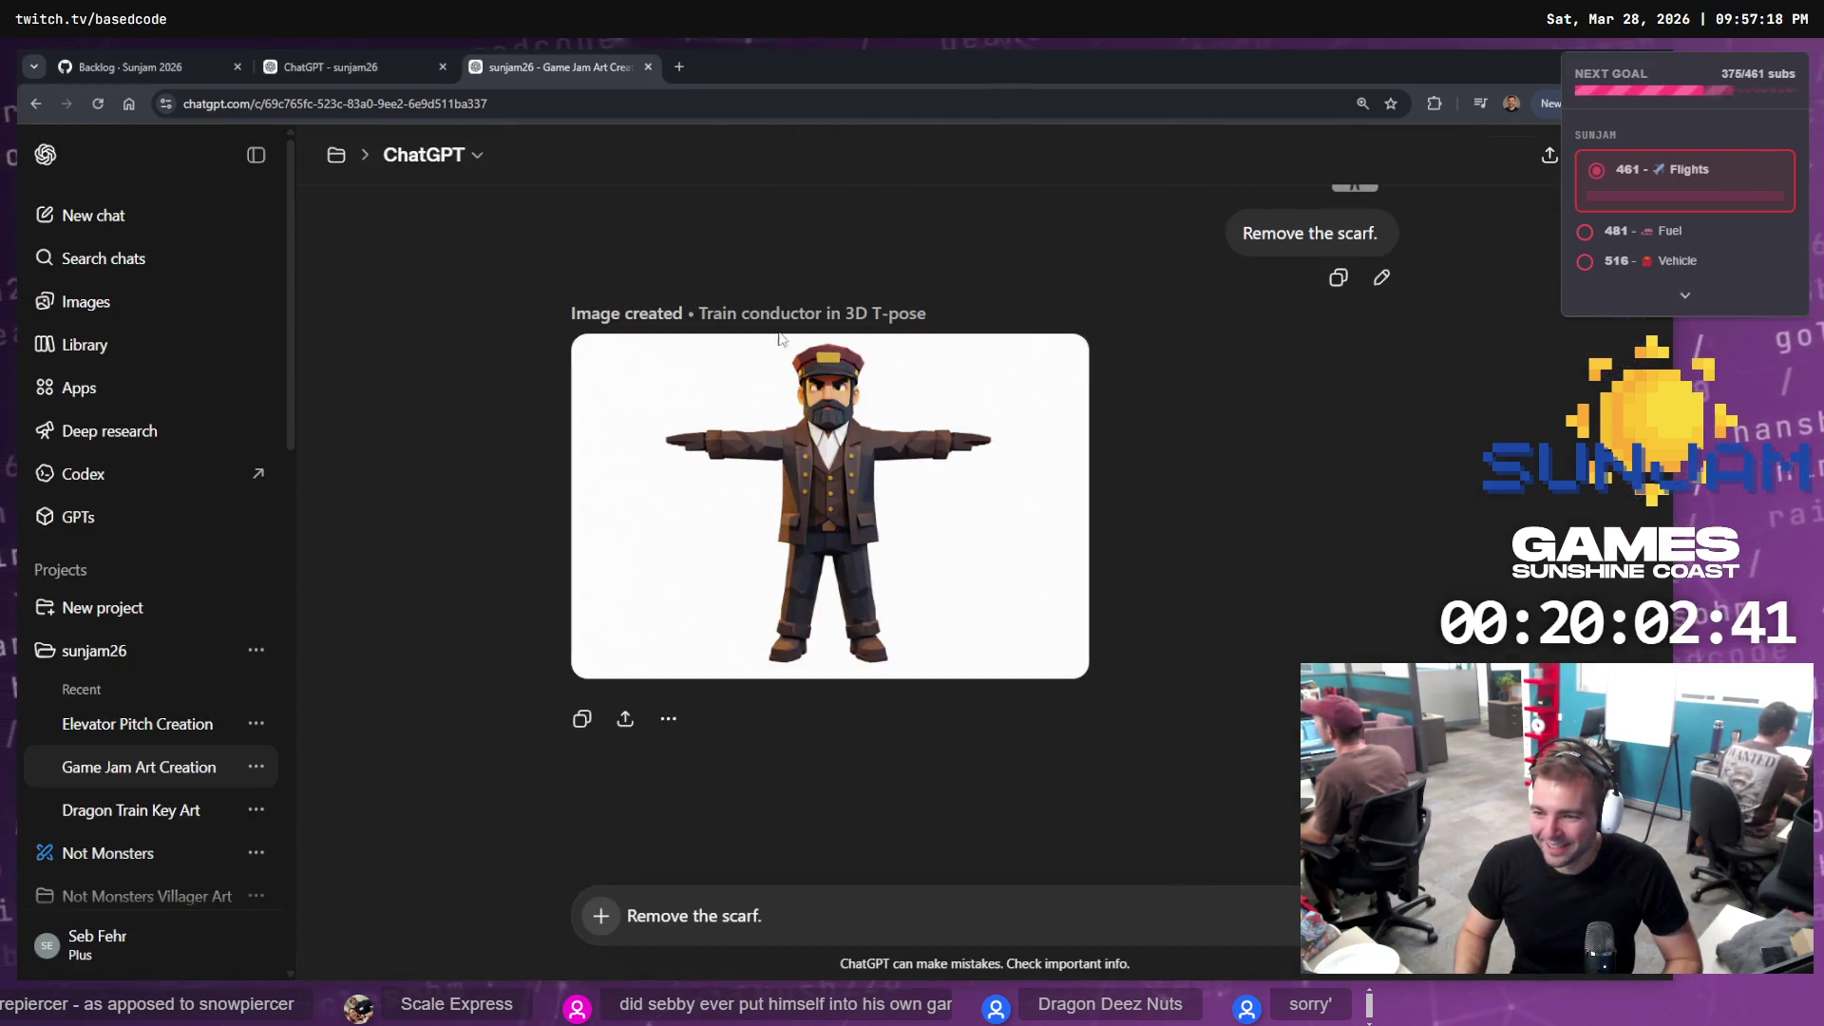
left_click(386, 55)
left_click(517, 57)
key("ctrl+t")
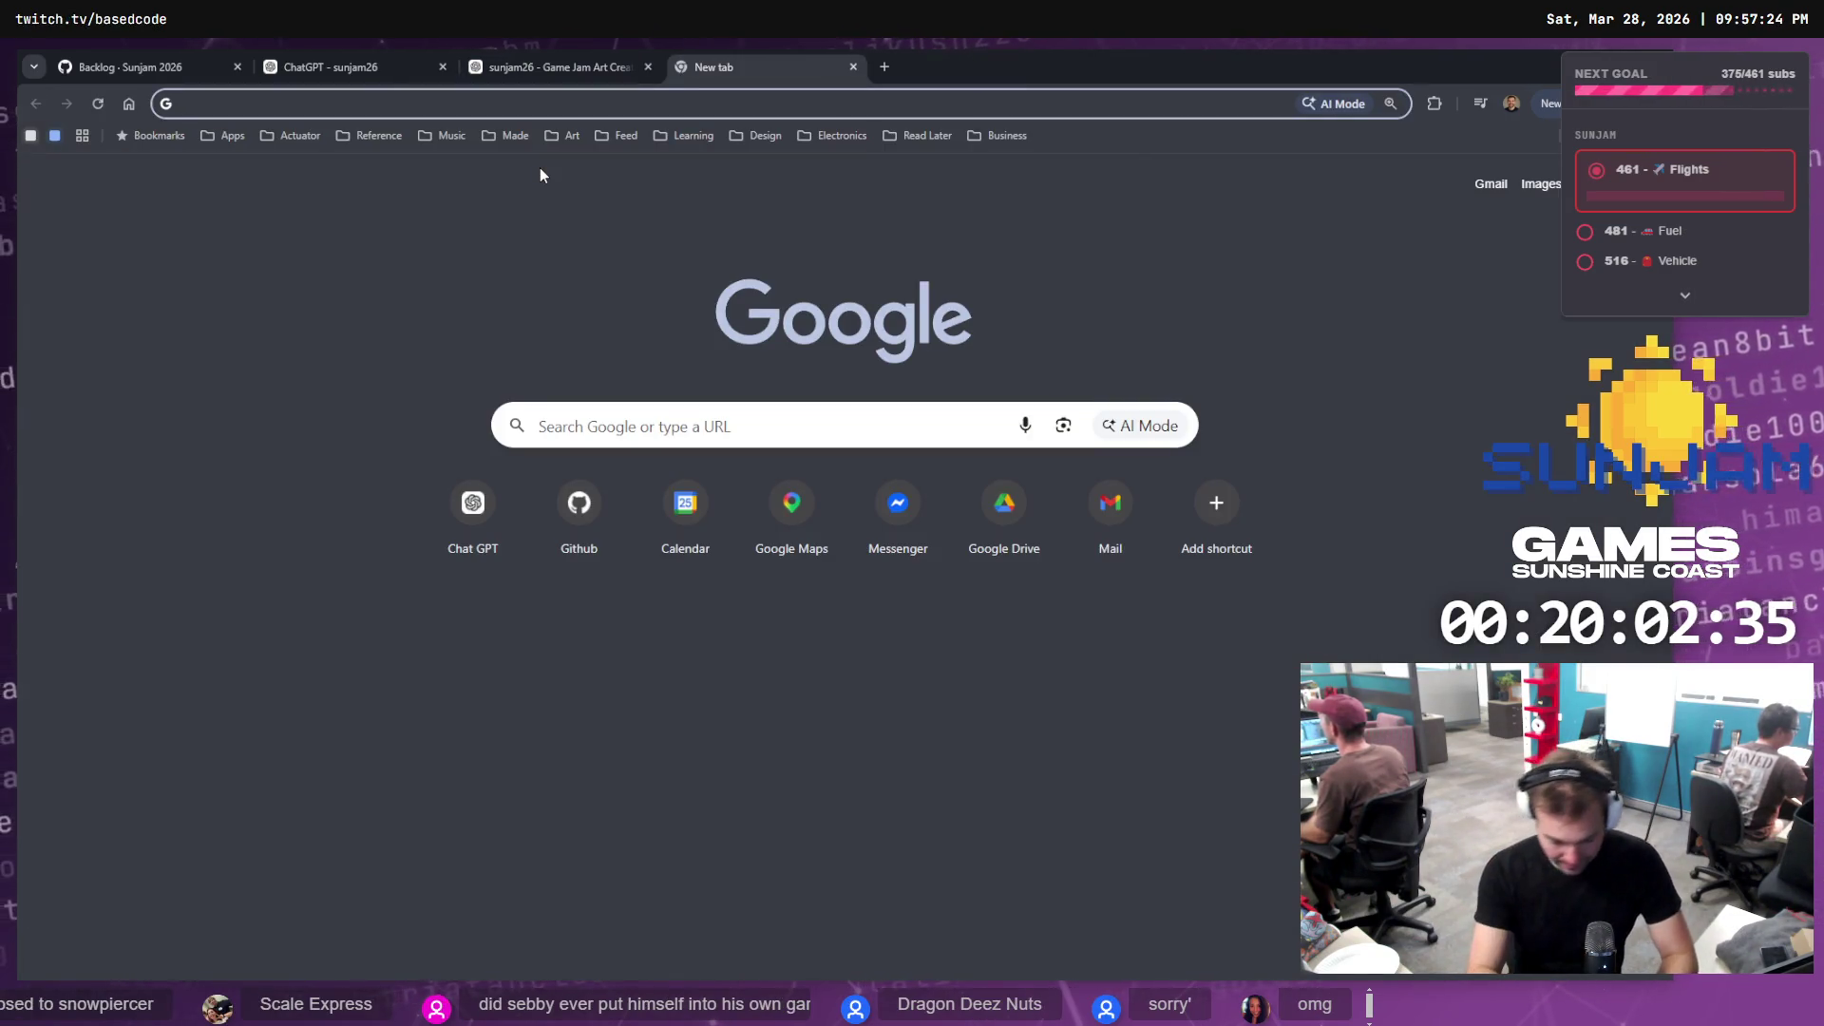
type("mixamo.com/#/")
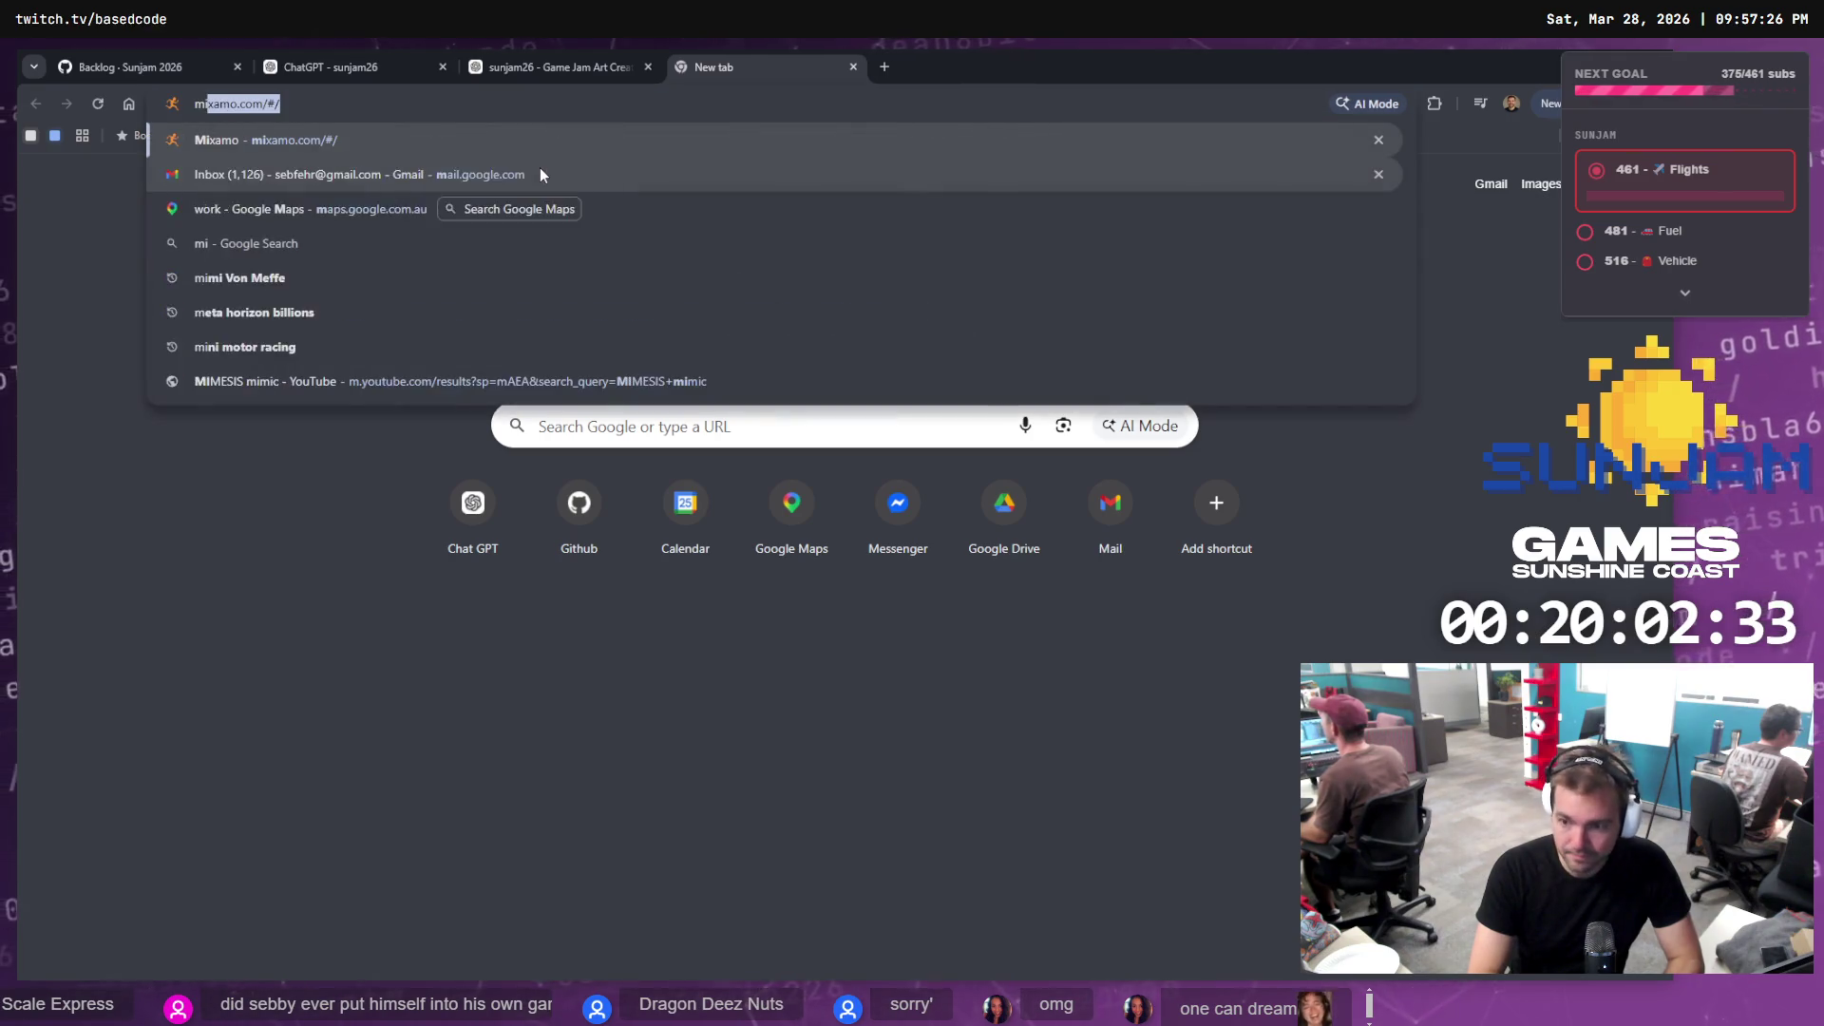
key("BackSpace")
key("BackSpace")
key("BackSpace")
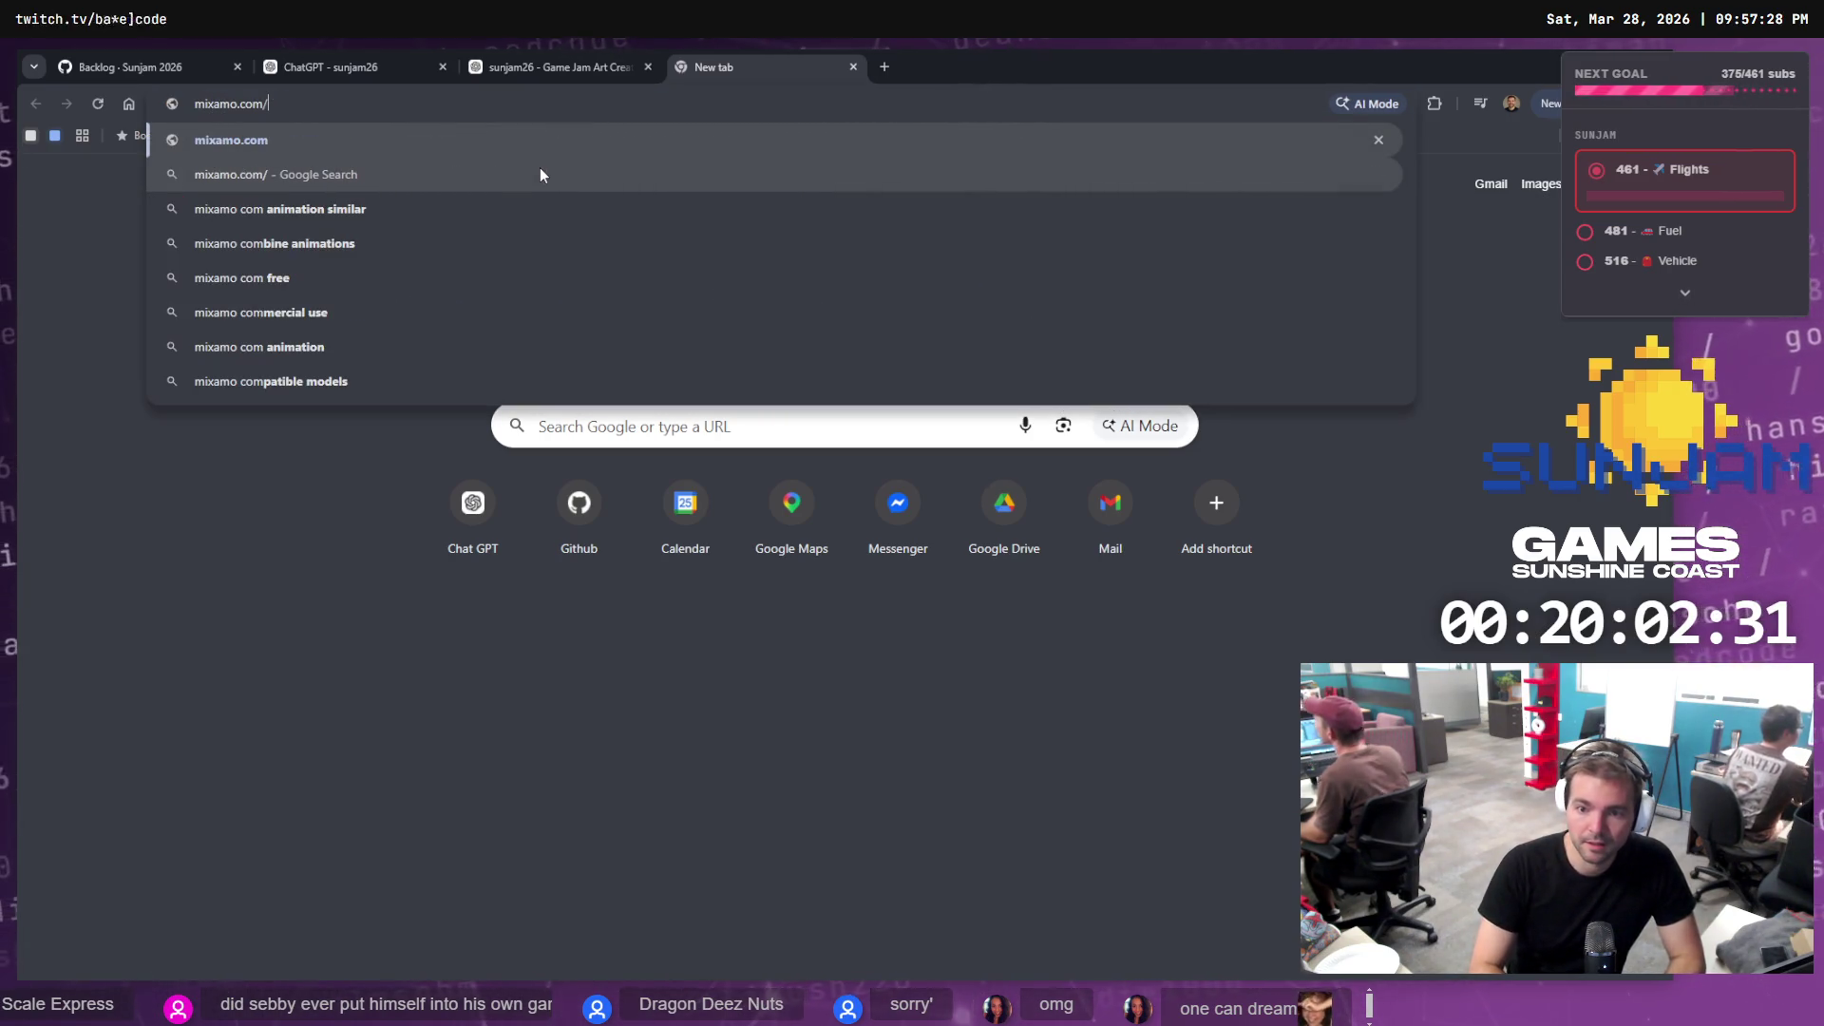
key("Return")
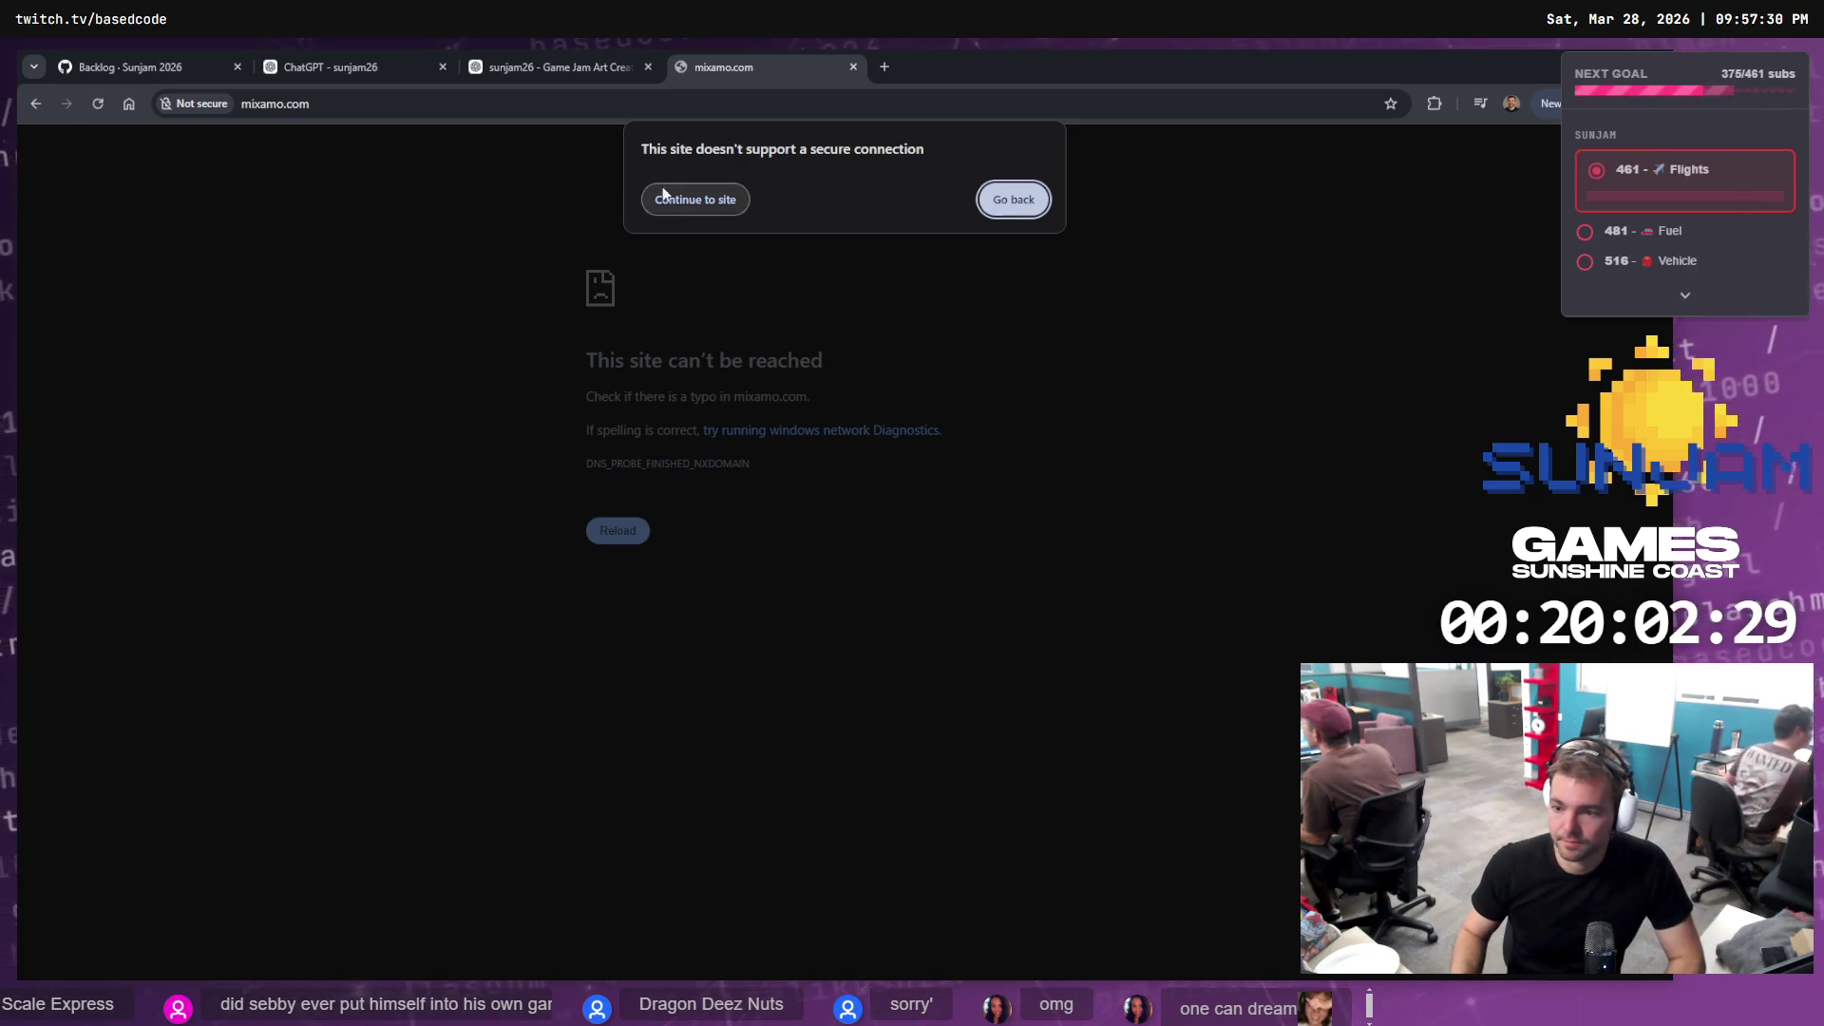
left_click(662, 195)
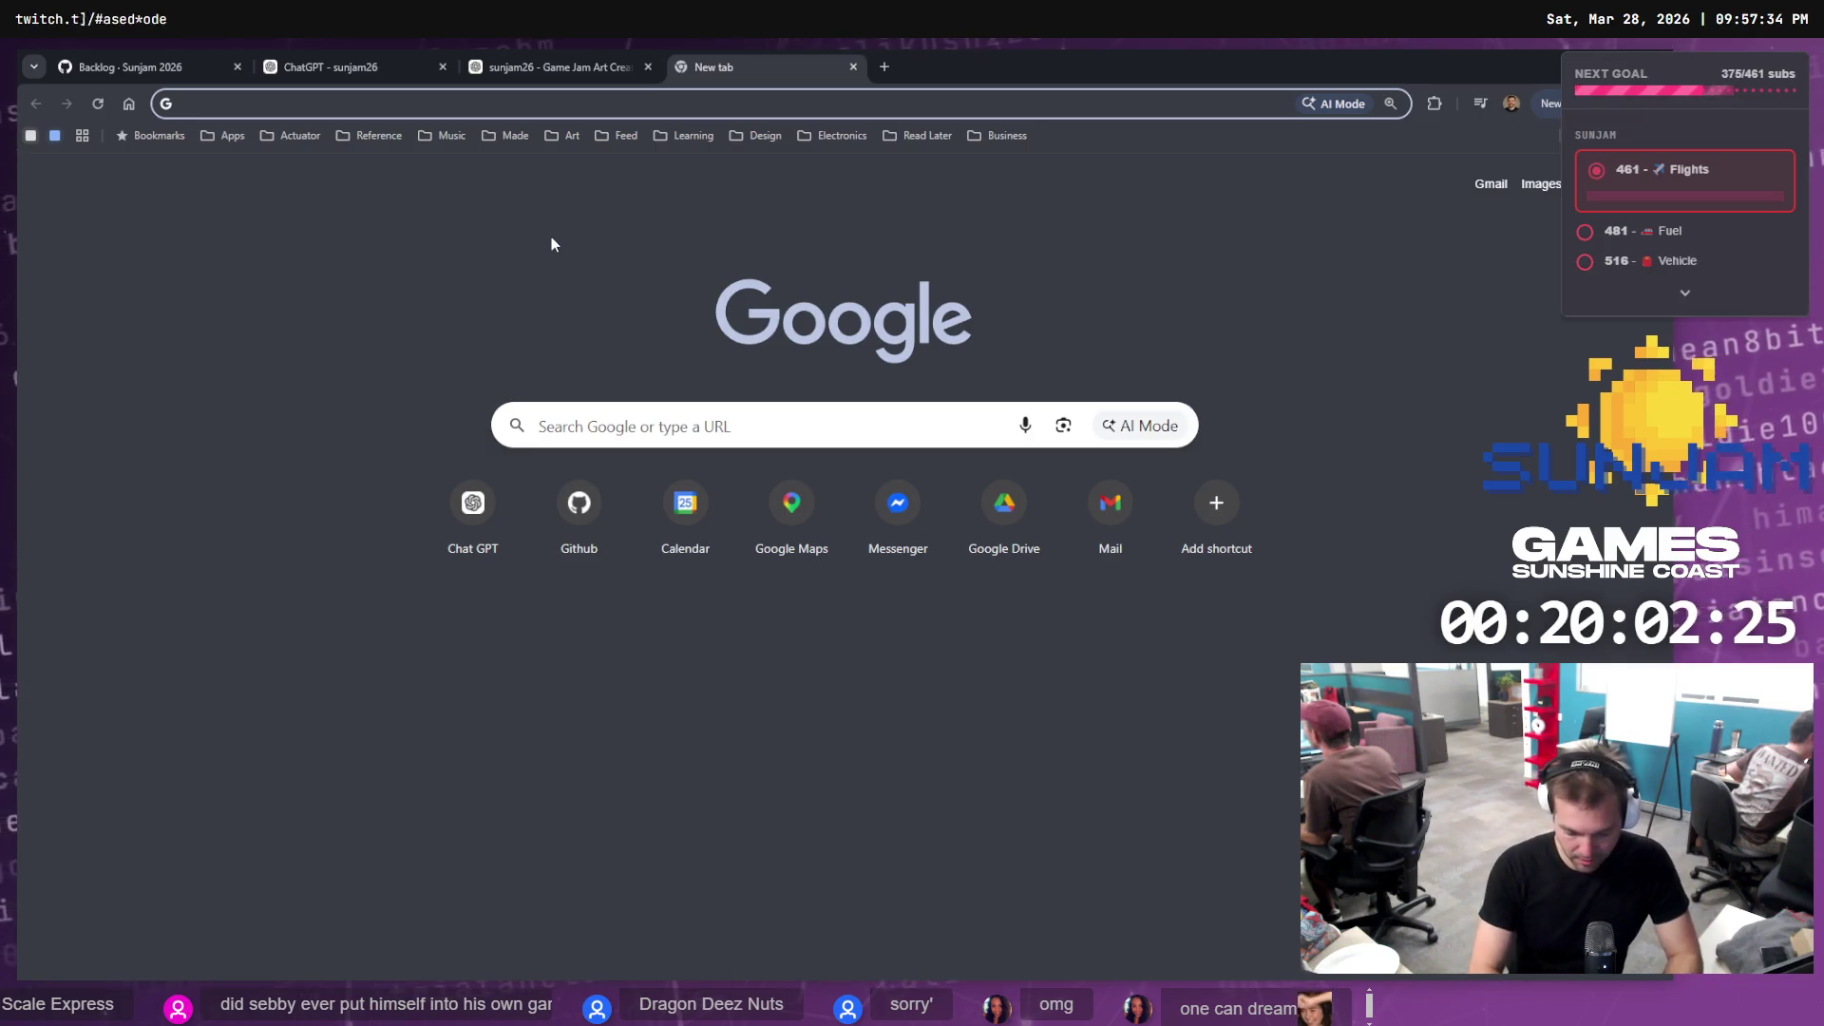
Search 'mixamo', open the Mixamo site and its log-in page, then close the sign-in tab
type("mixa")
type("mo.")
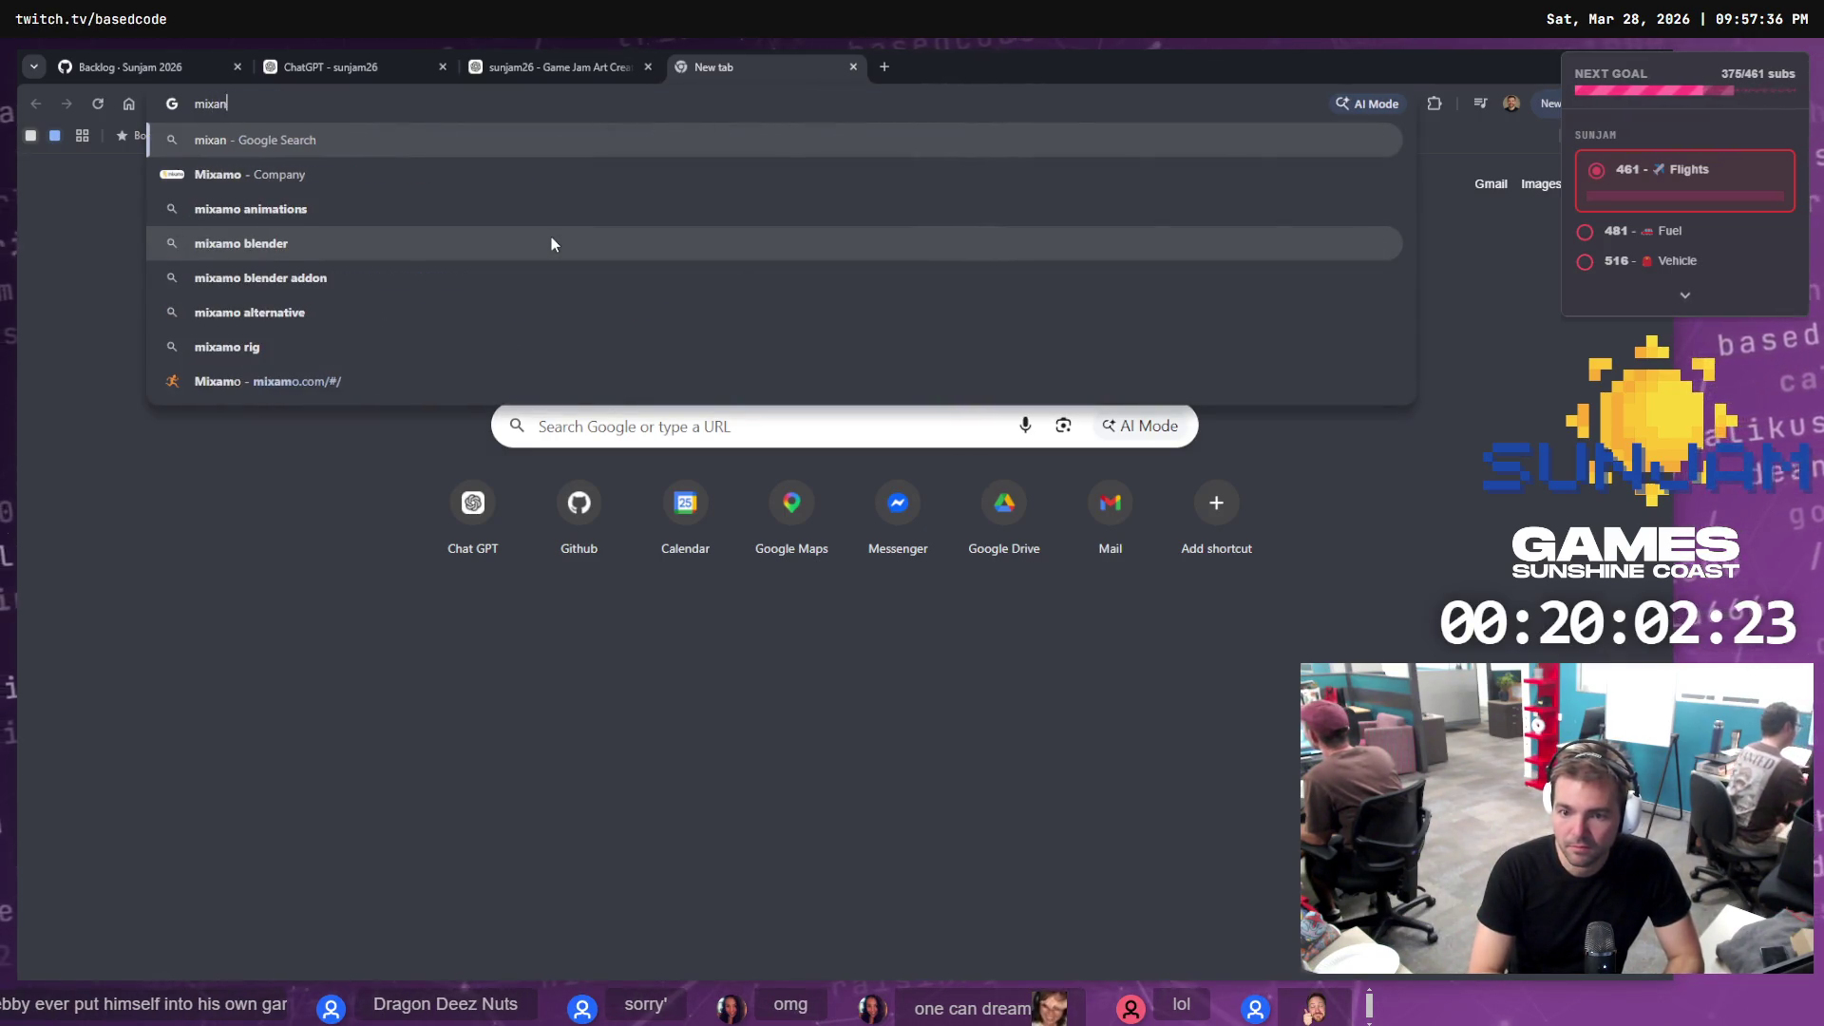
key("BackSpace")
key("BackSpace")
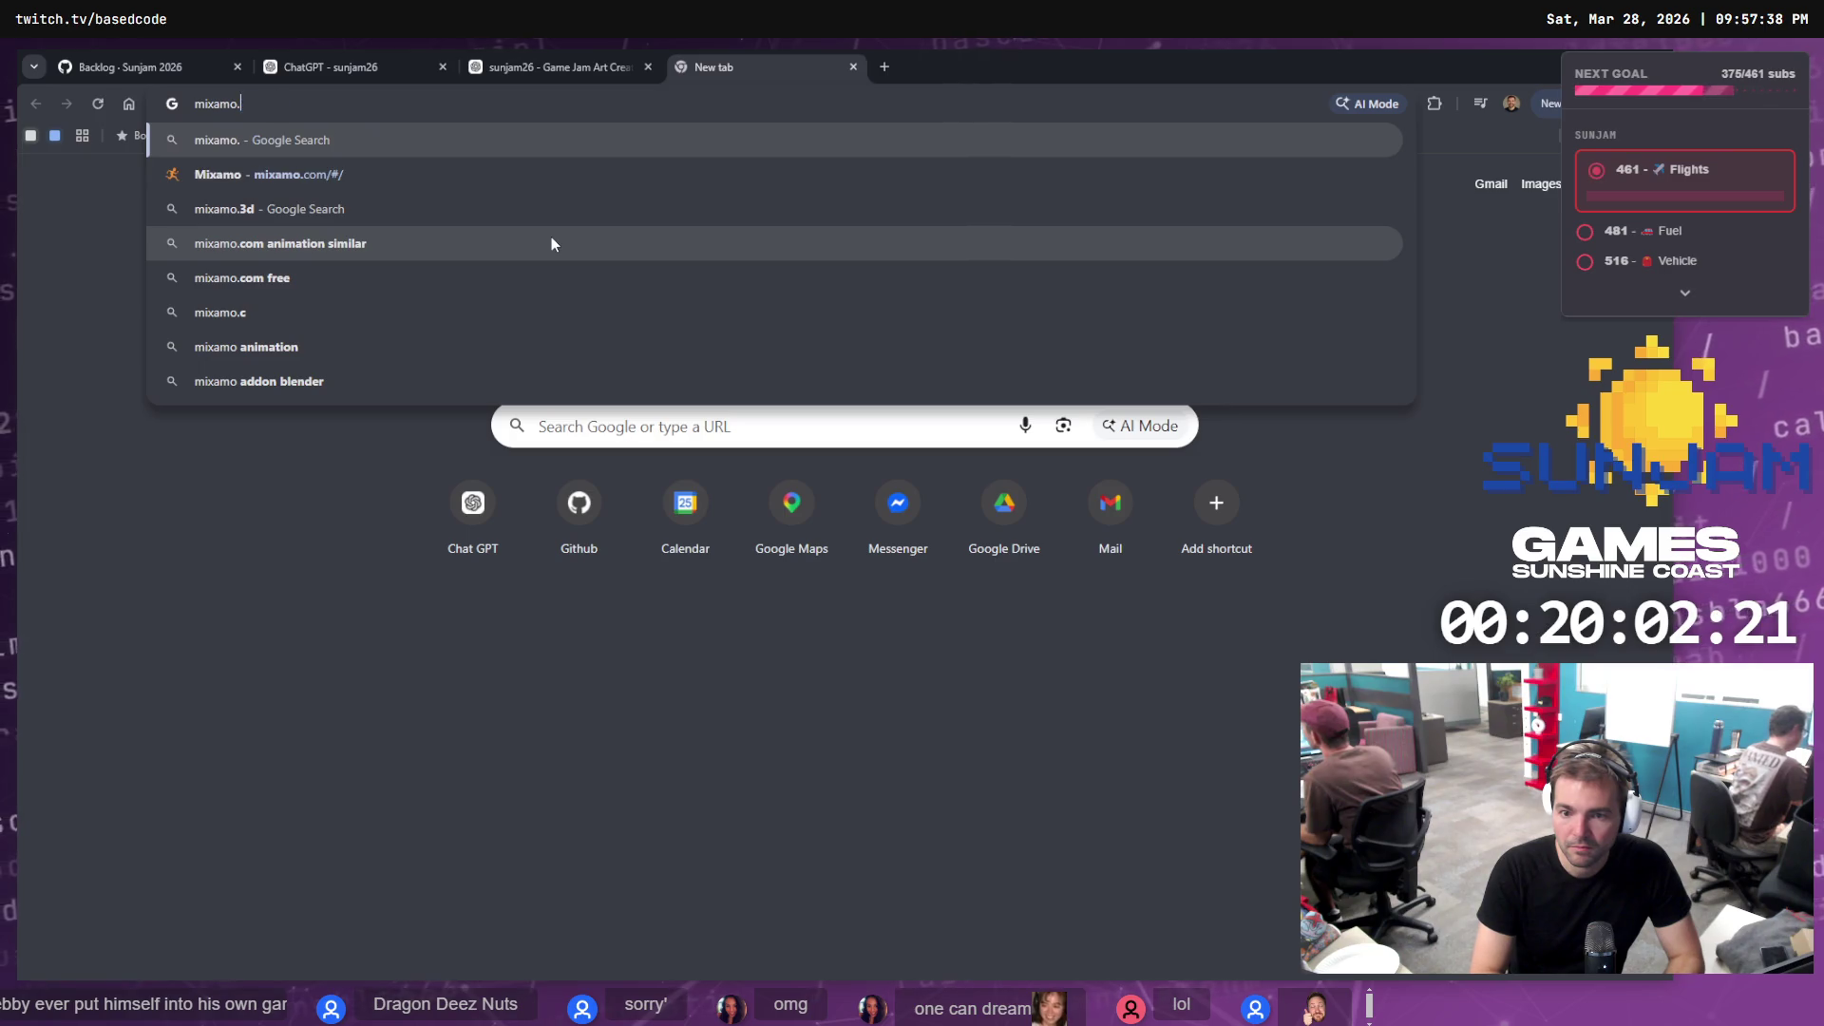
key("Return")
left_click(245, 314)
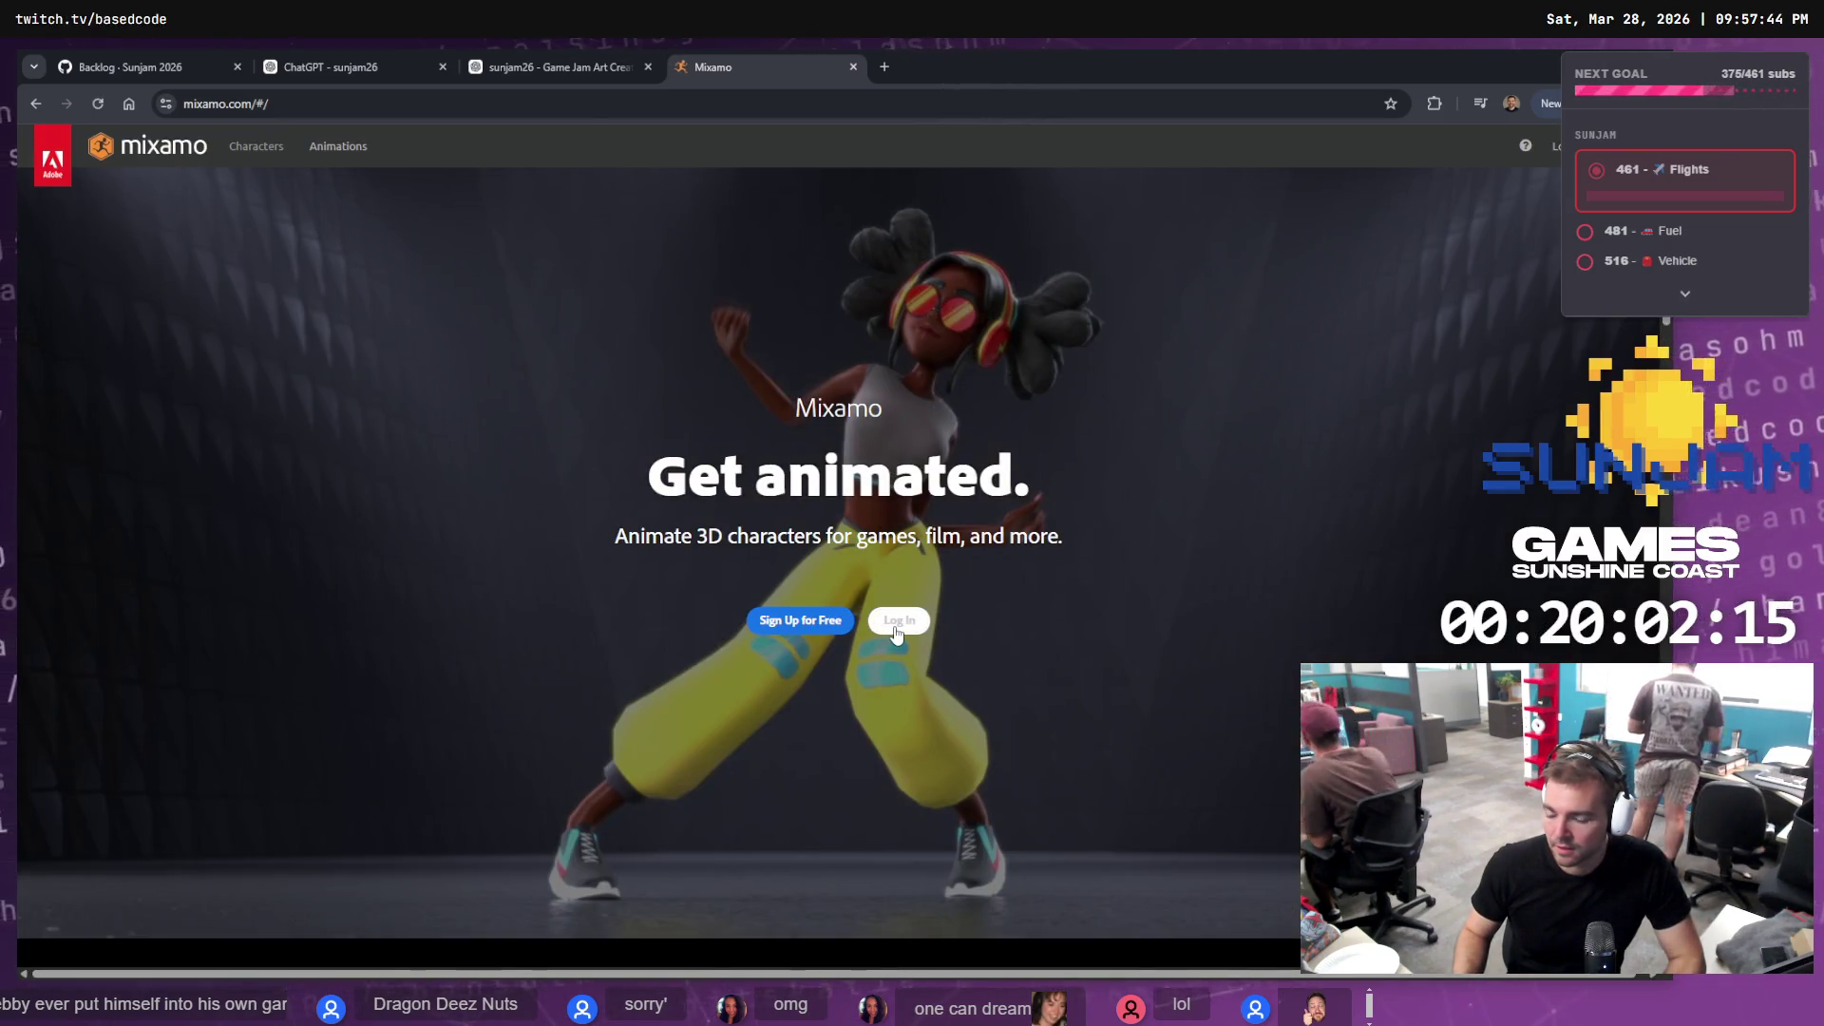
left_click(895, 622)
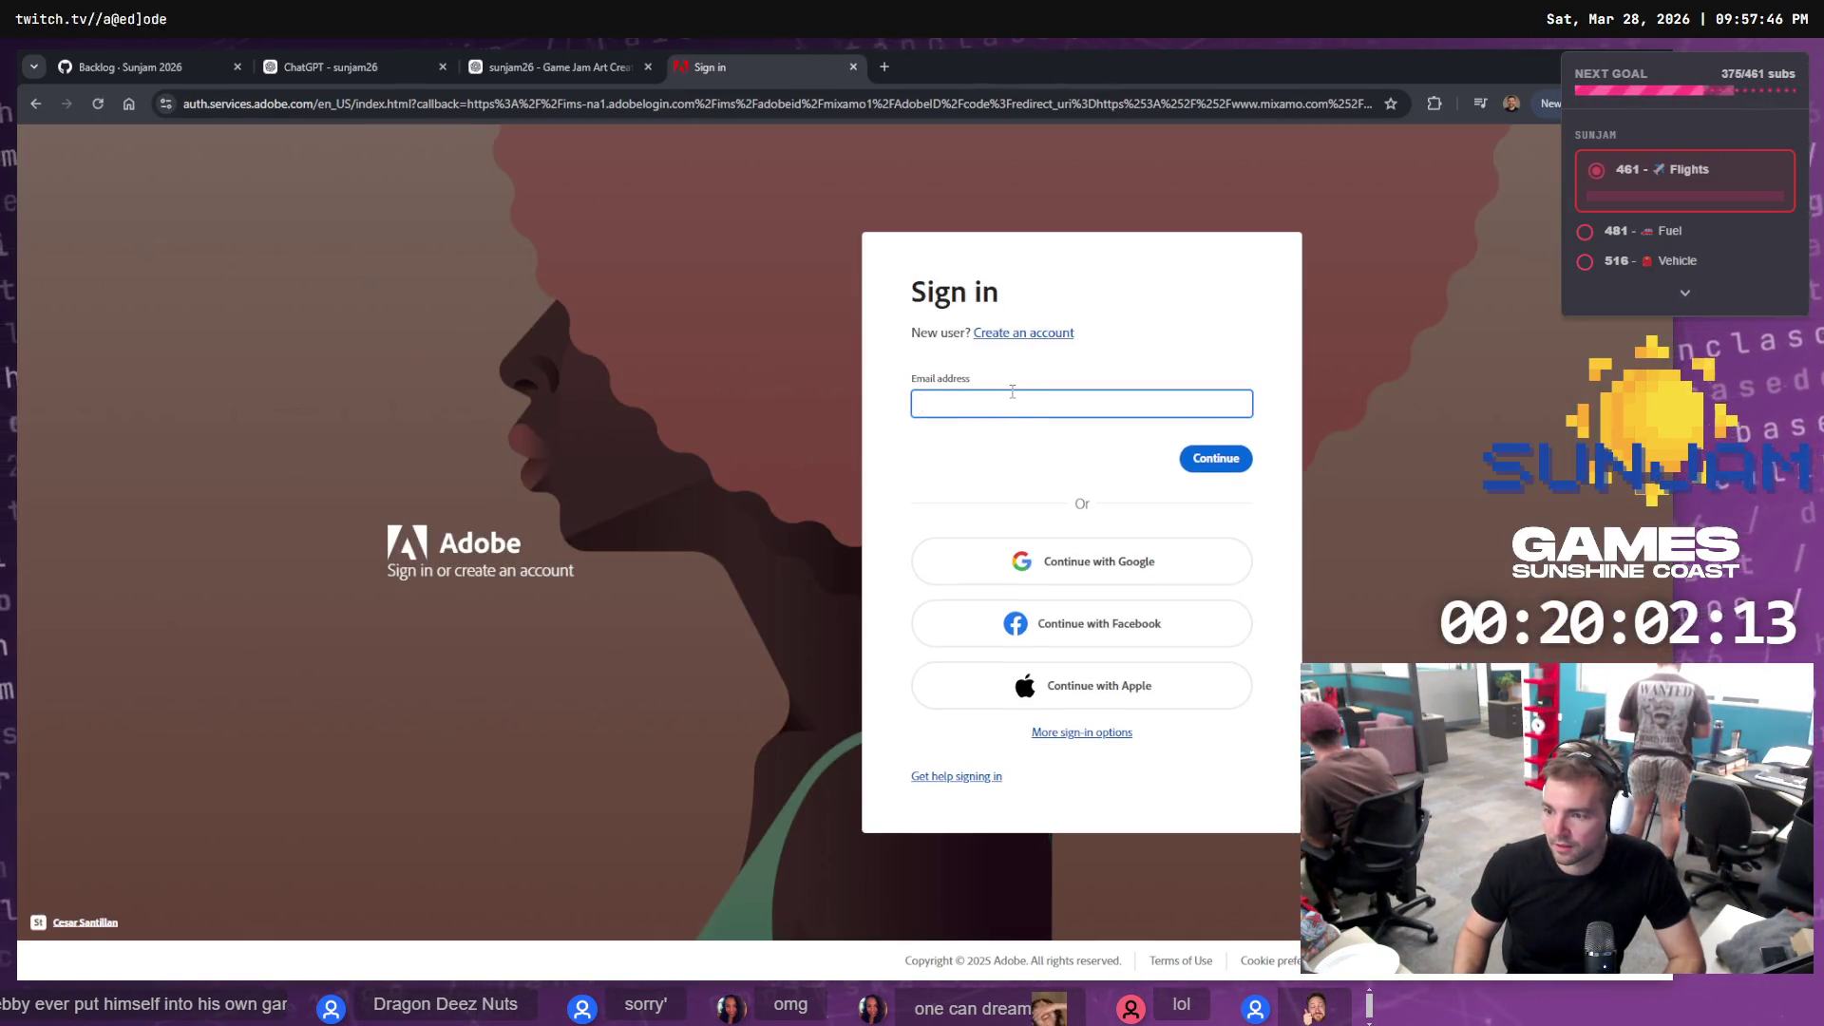
middle_click(725, 69)
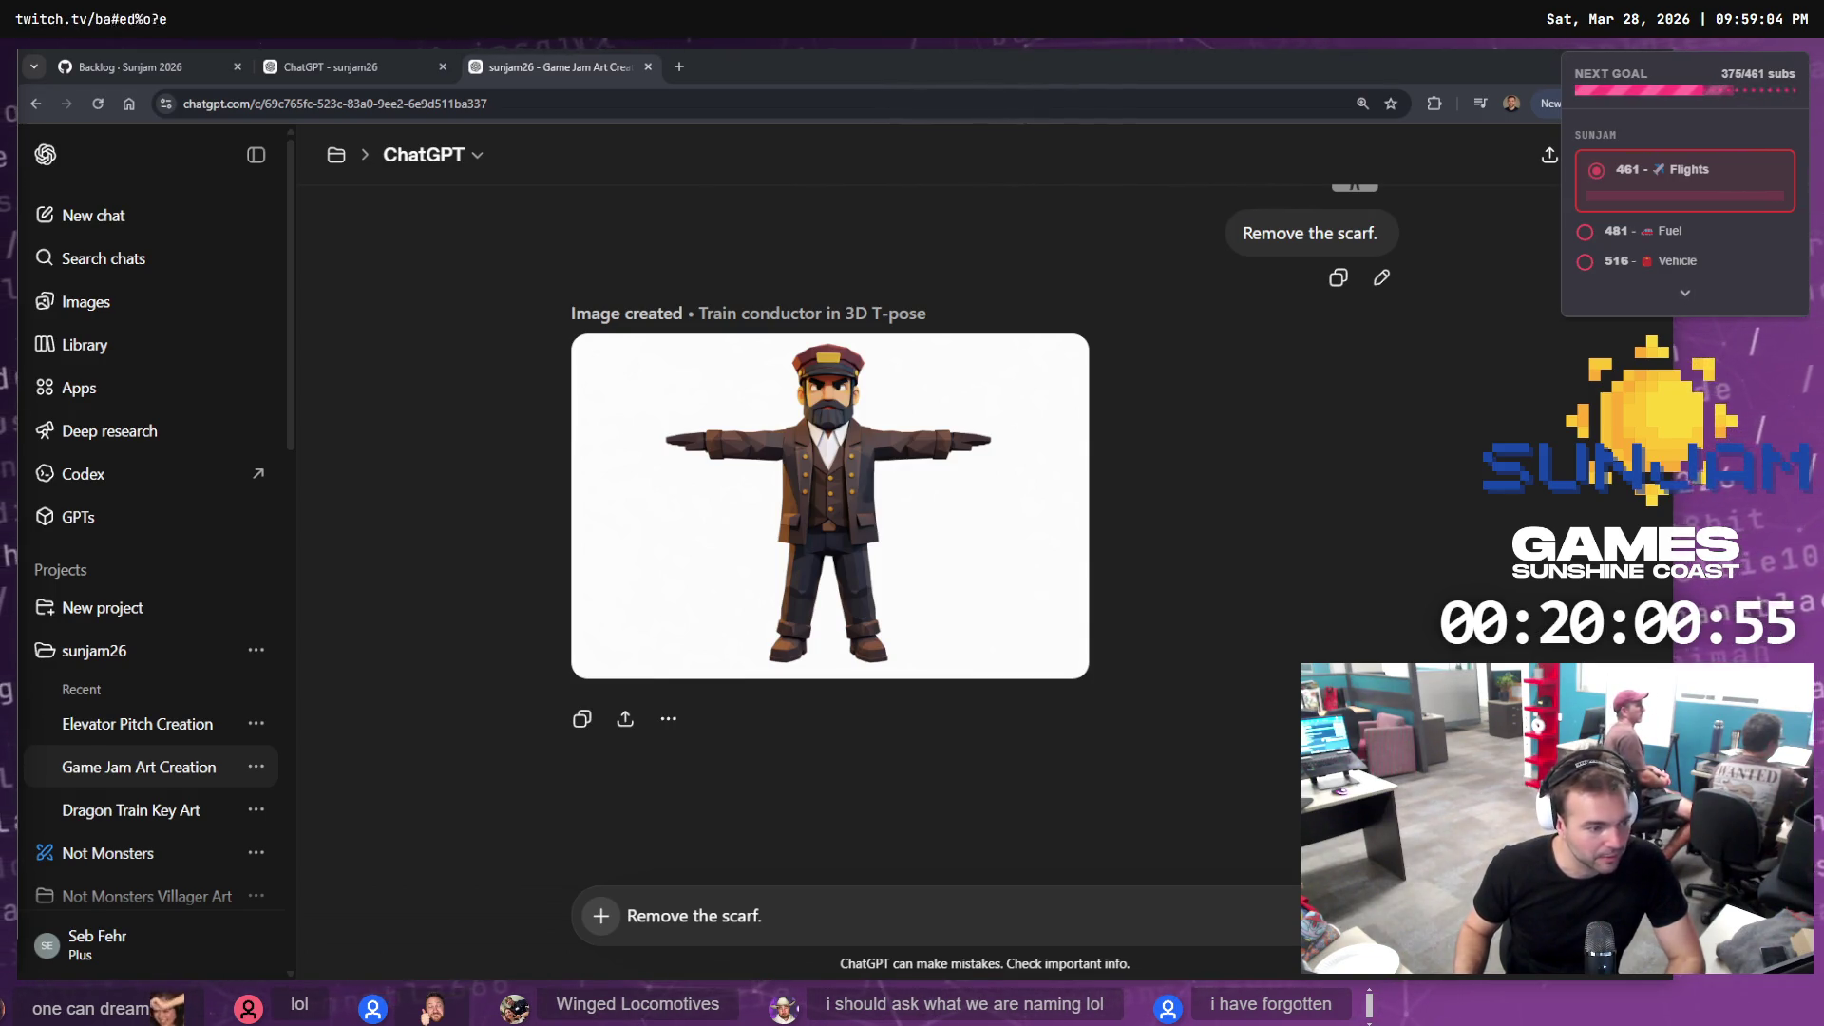
Zoom into the conductor art on the tldraw board, back out to 44%, then bring up Mixamo
key("alt+Tab")
scroll(768, 665, "up", 5)
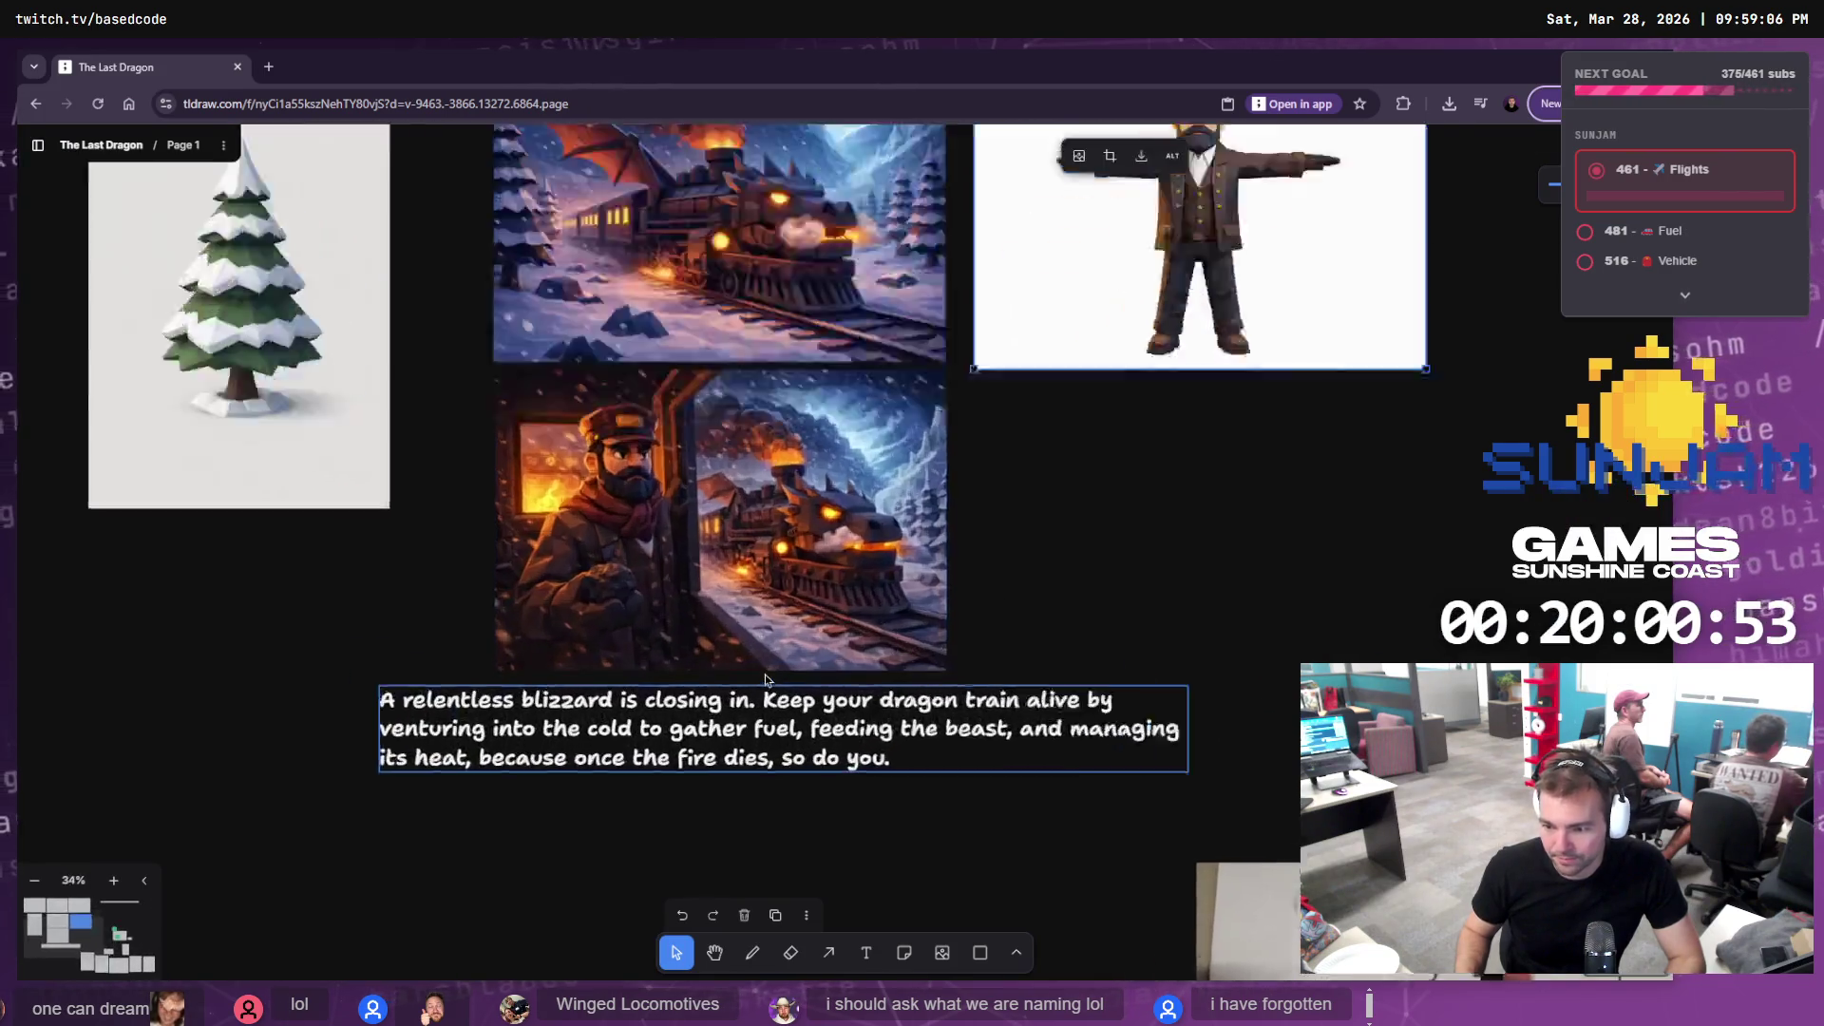
left_click_drag(795, 643, 808, 672)
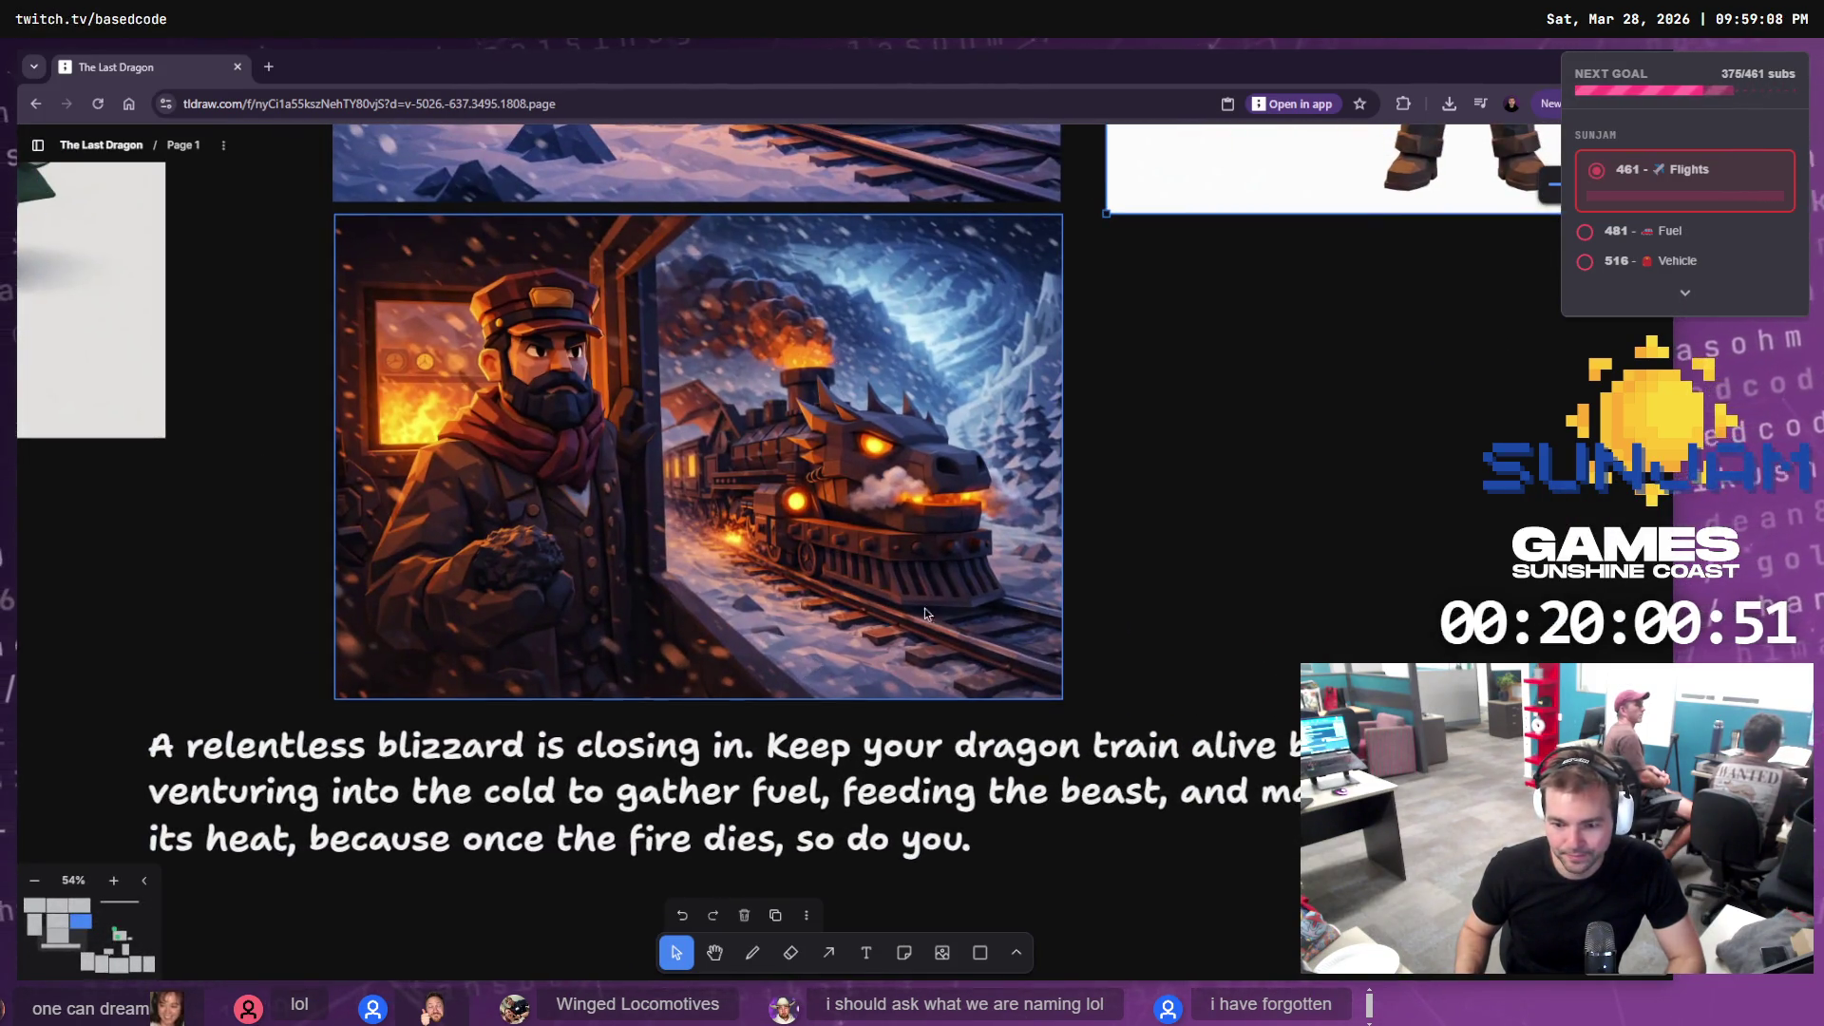
scroll(925, 607, "down", 1)
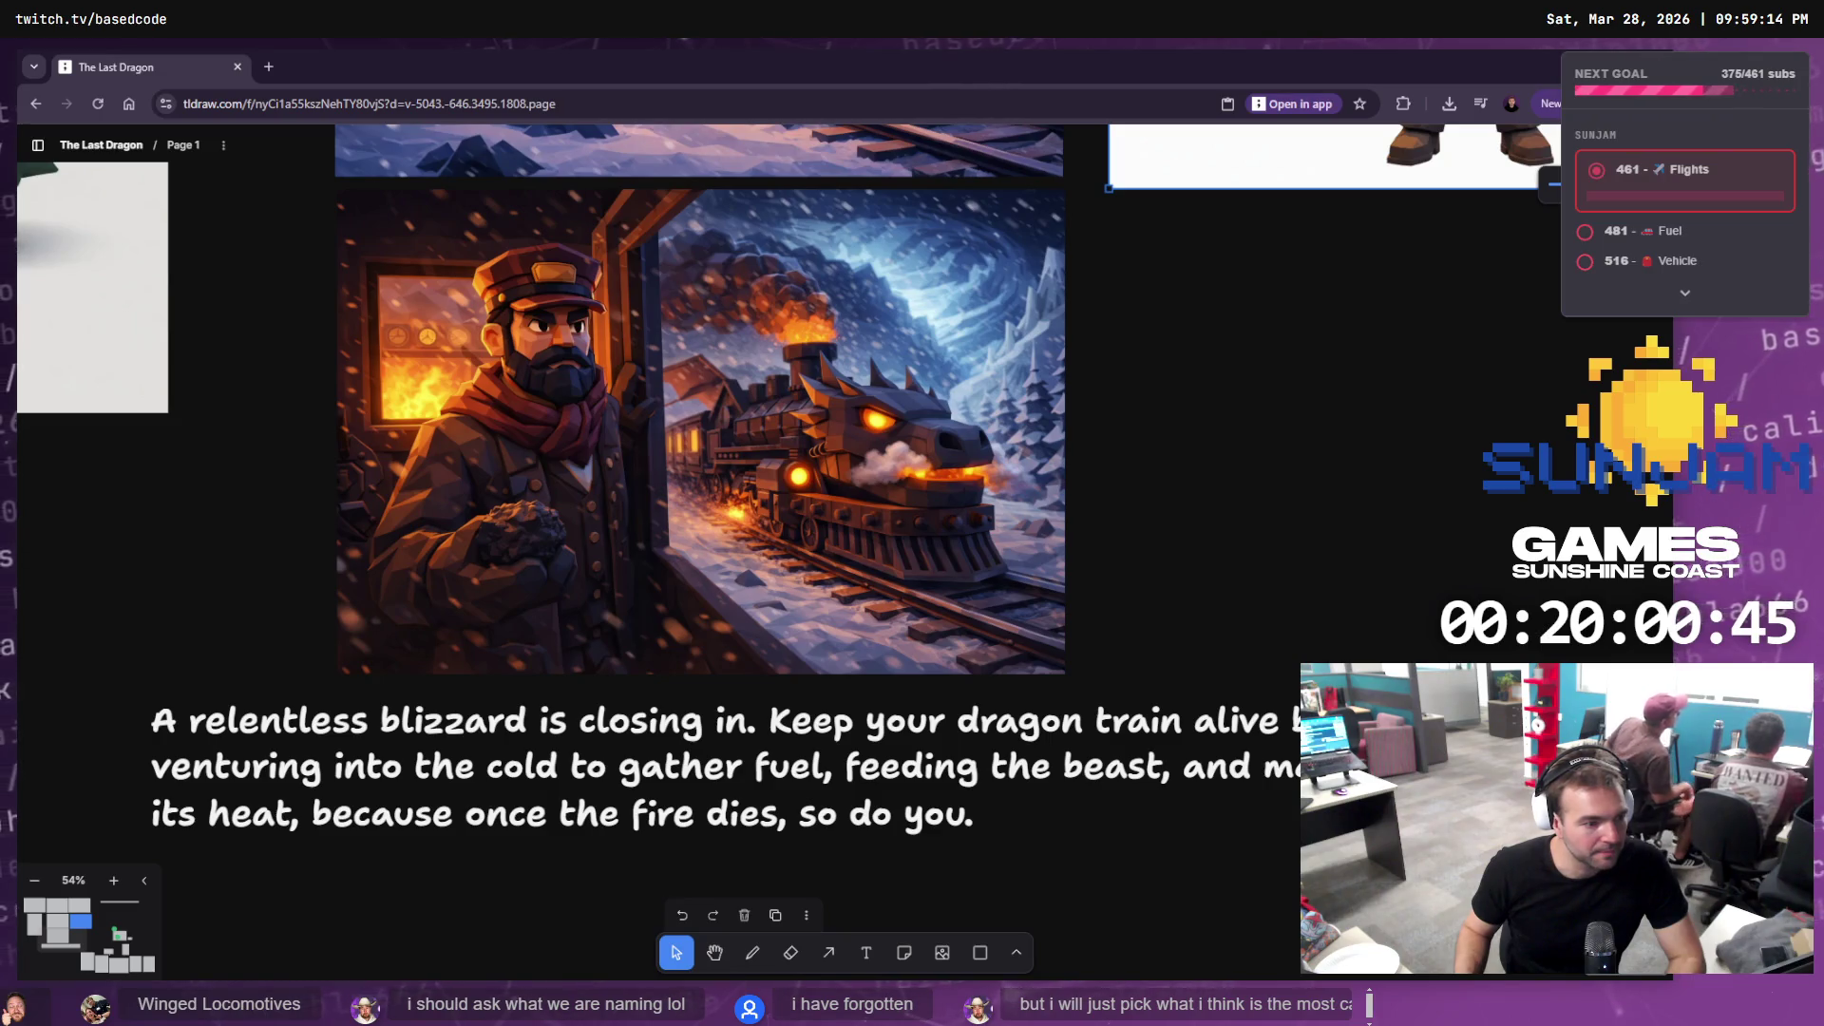
scroll(705, 622, "down", 2)
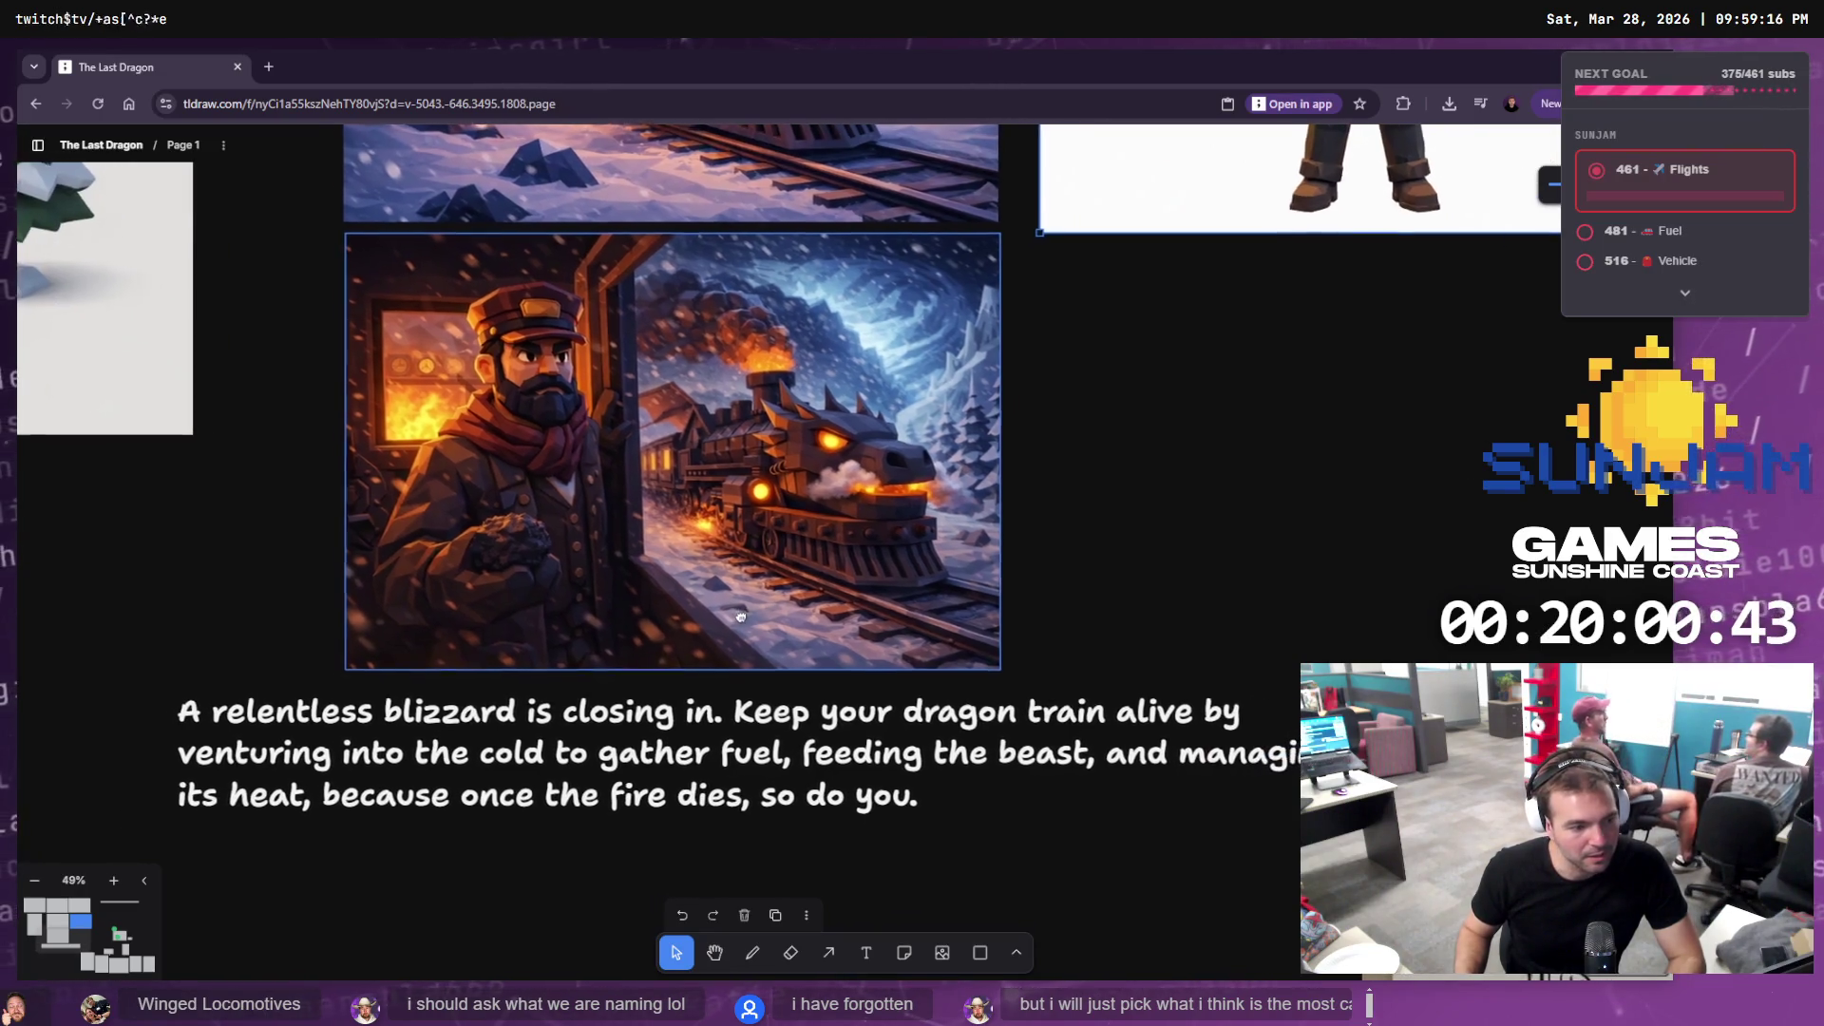
scroll(705, 622, "down", 3)
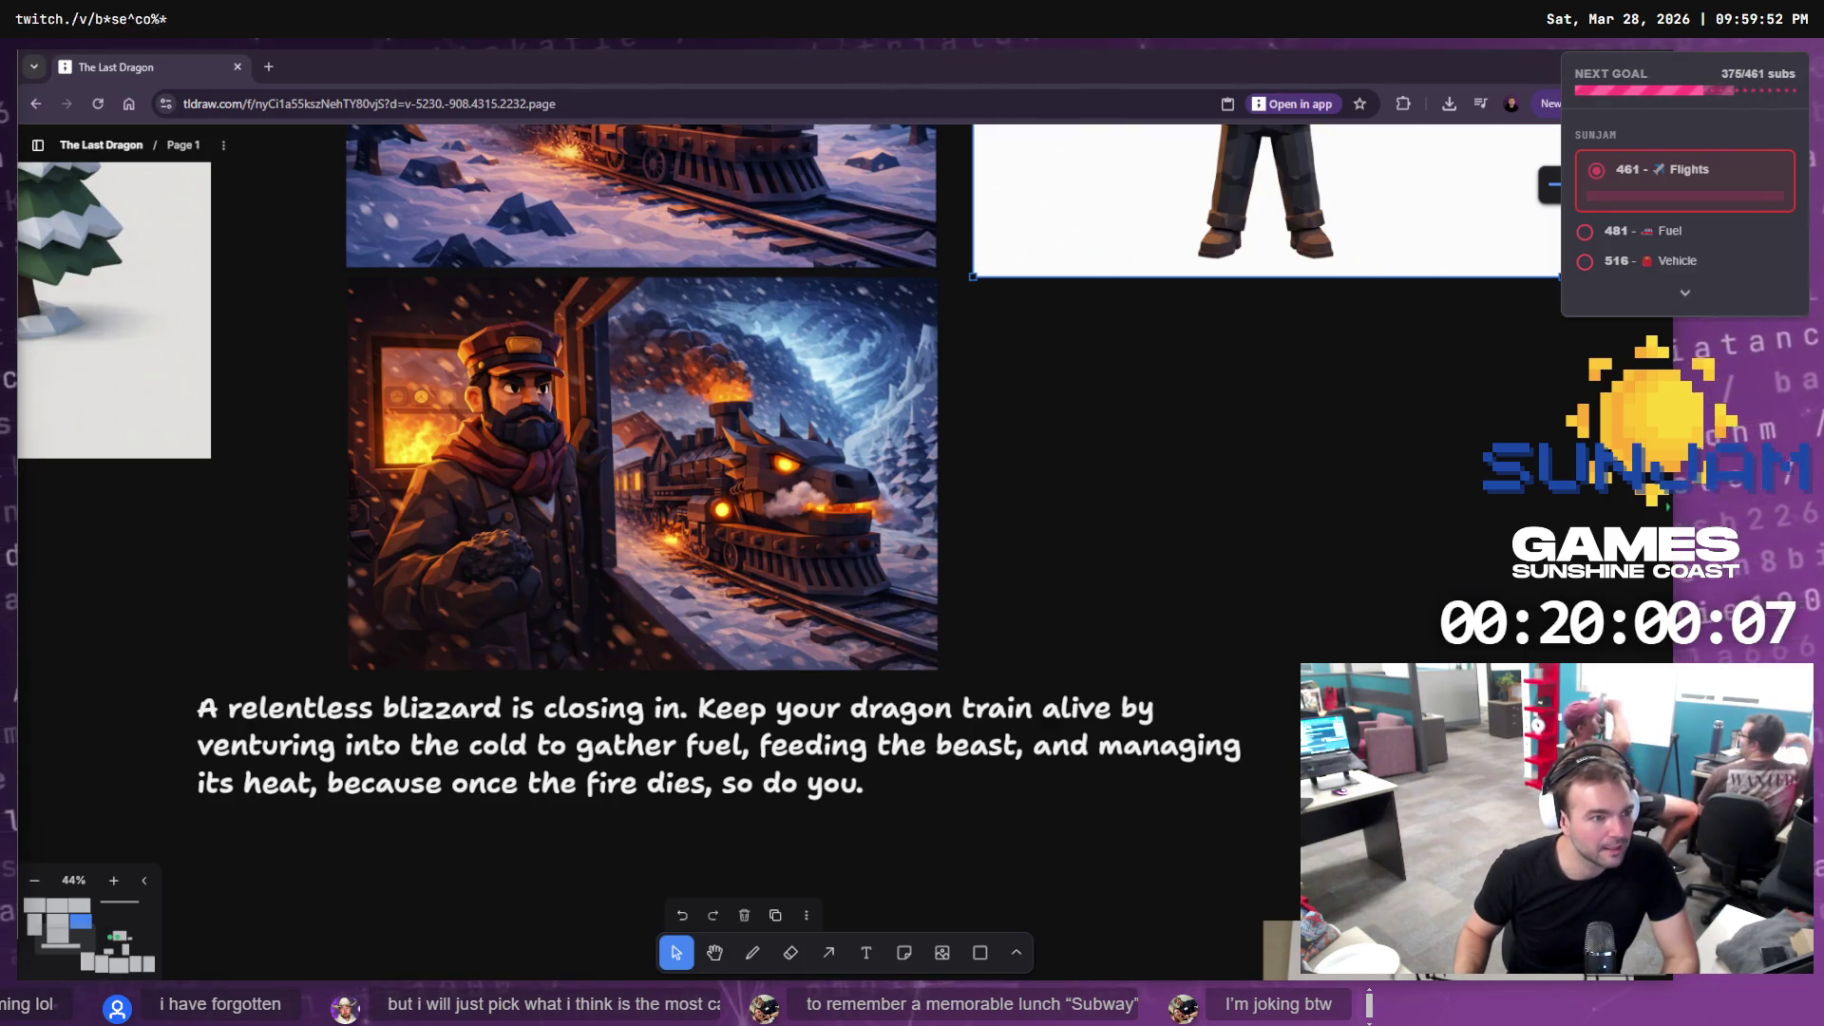
left_click(732, 1007)
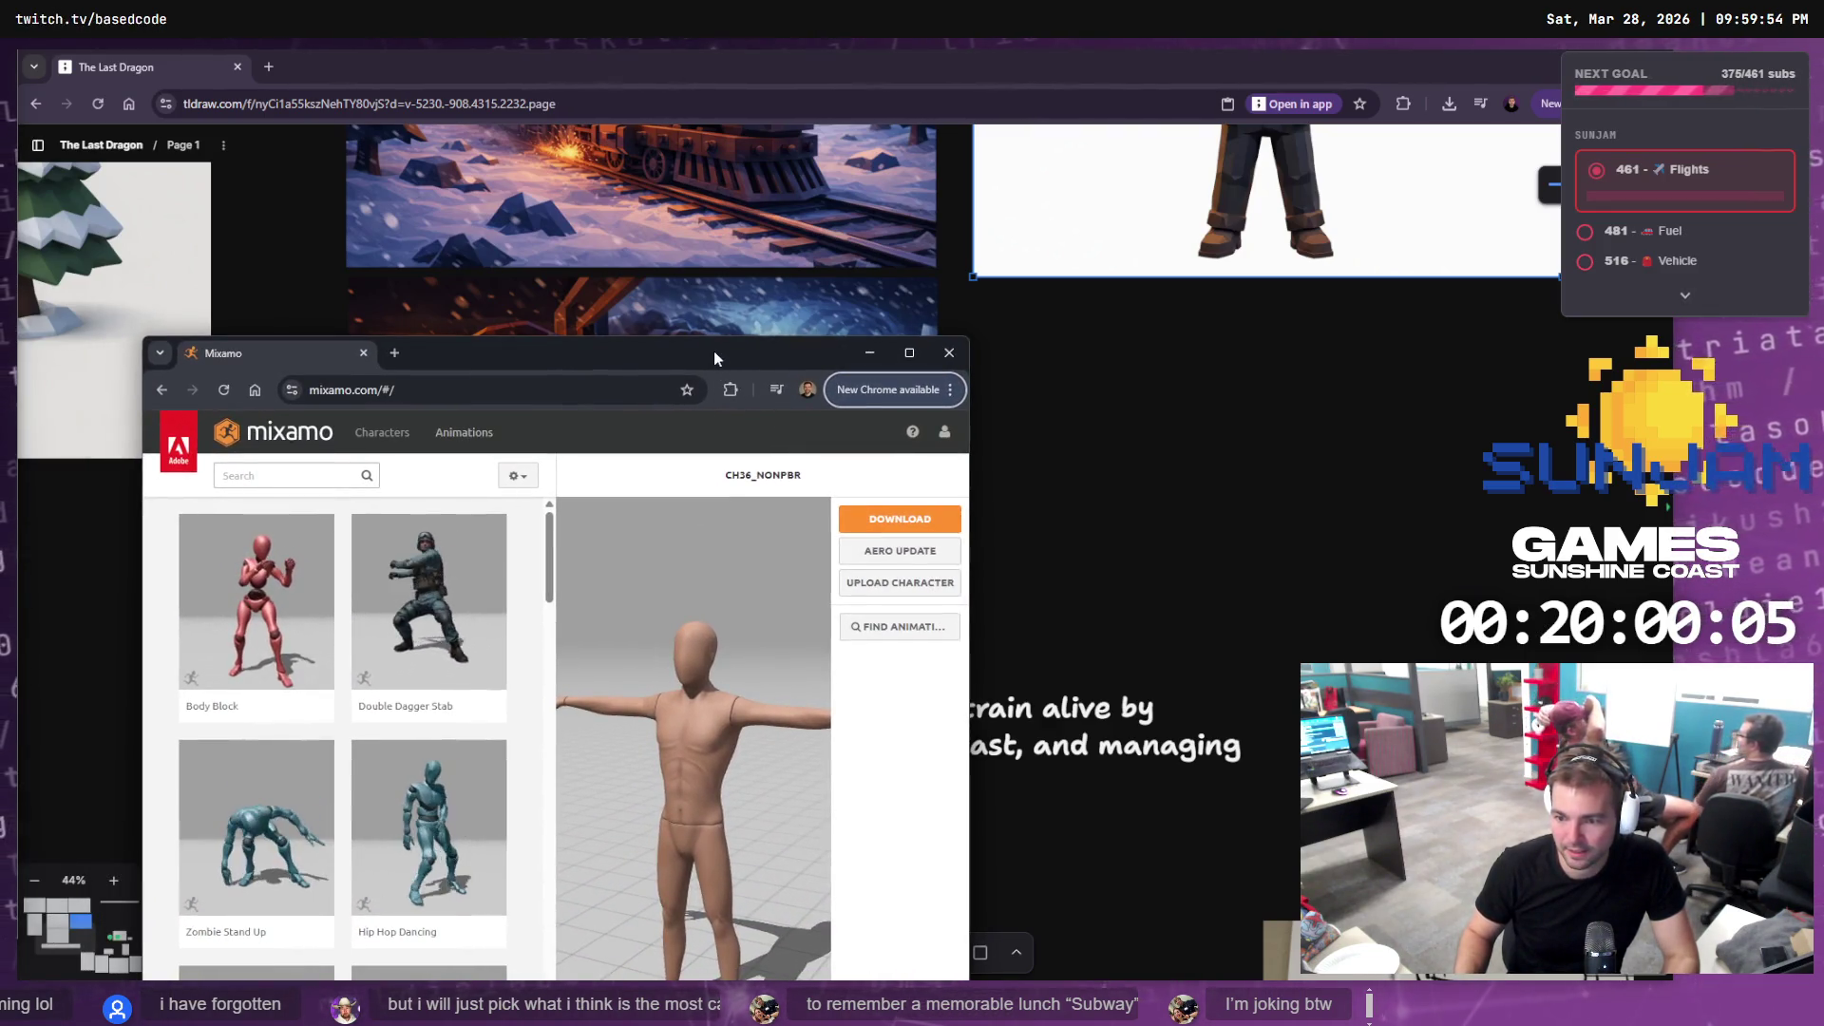
Maximize the Mixamo window and browse its Characters library before returning to tldraw
double_click(714, 350)
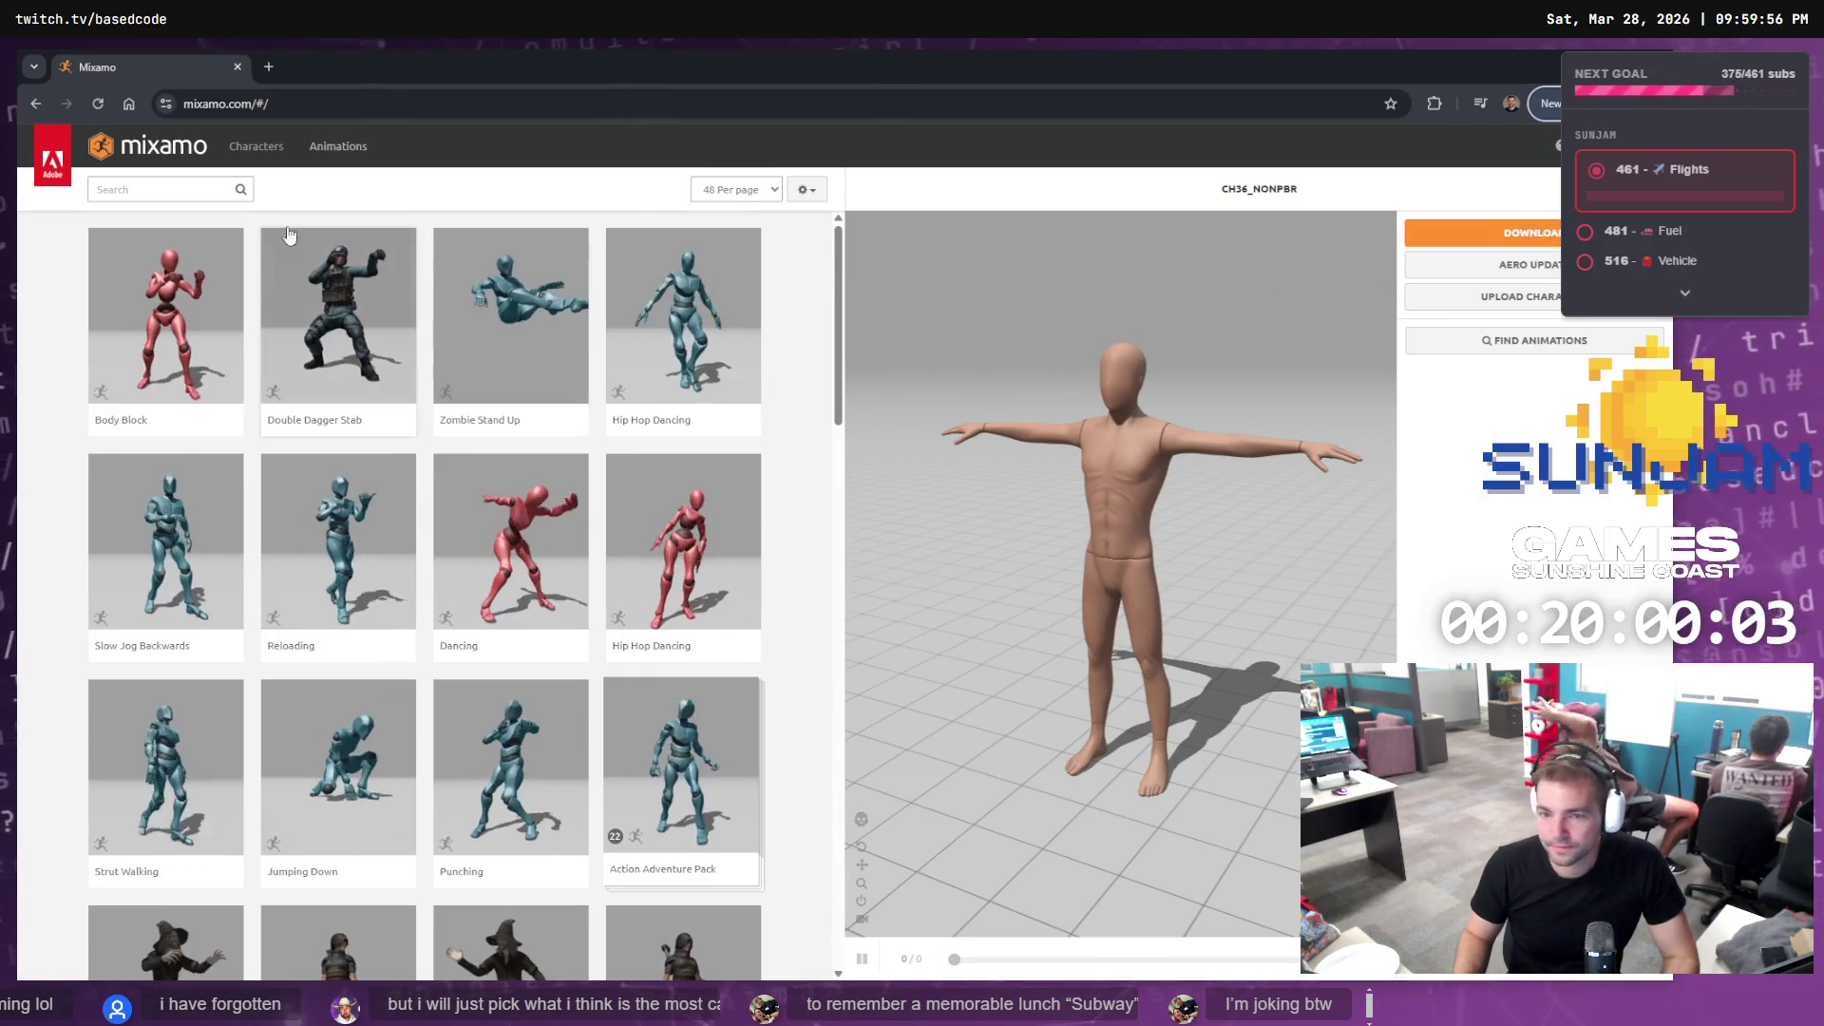
left_click(255, 146)
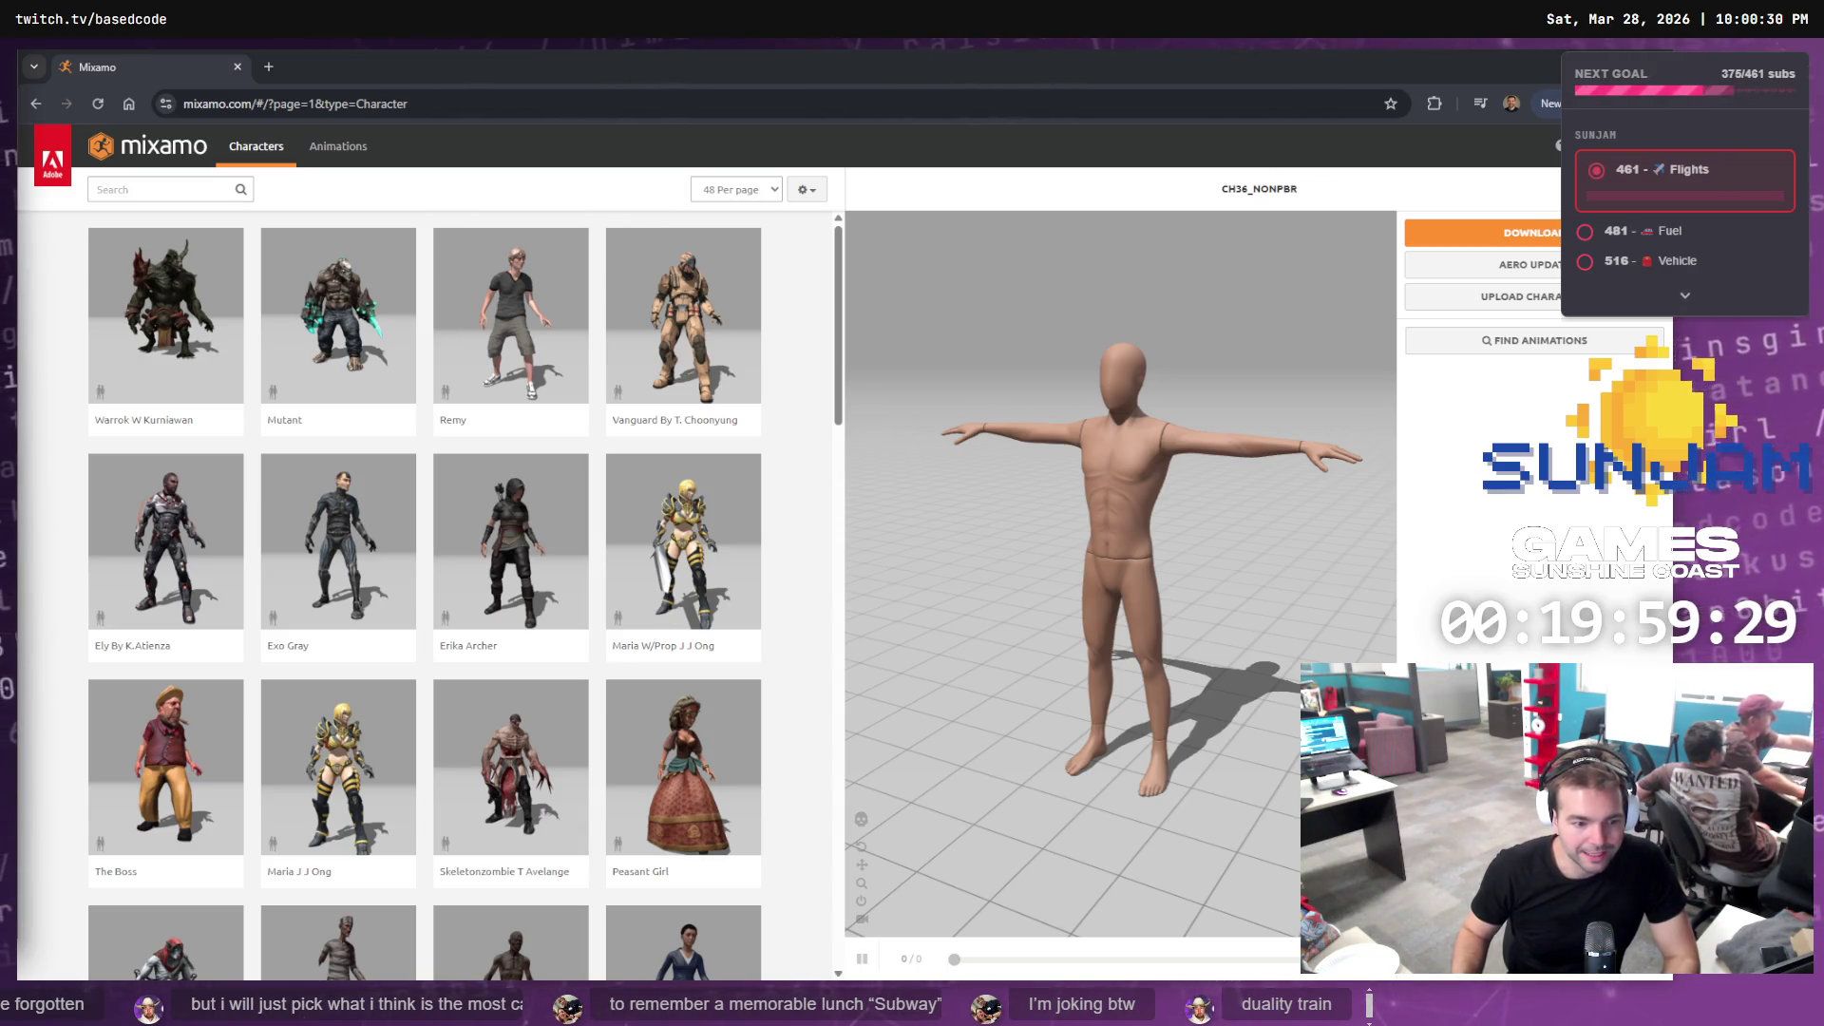
key("alt+Tab")
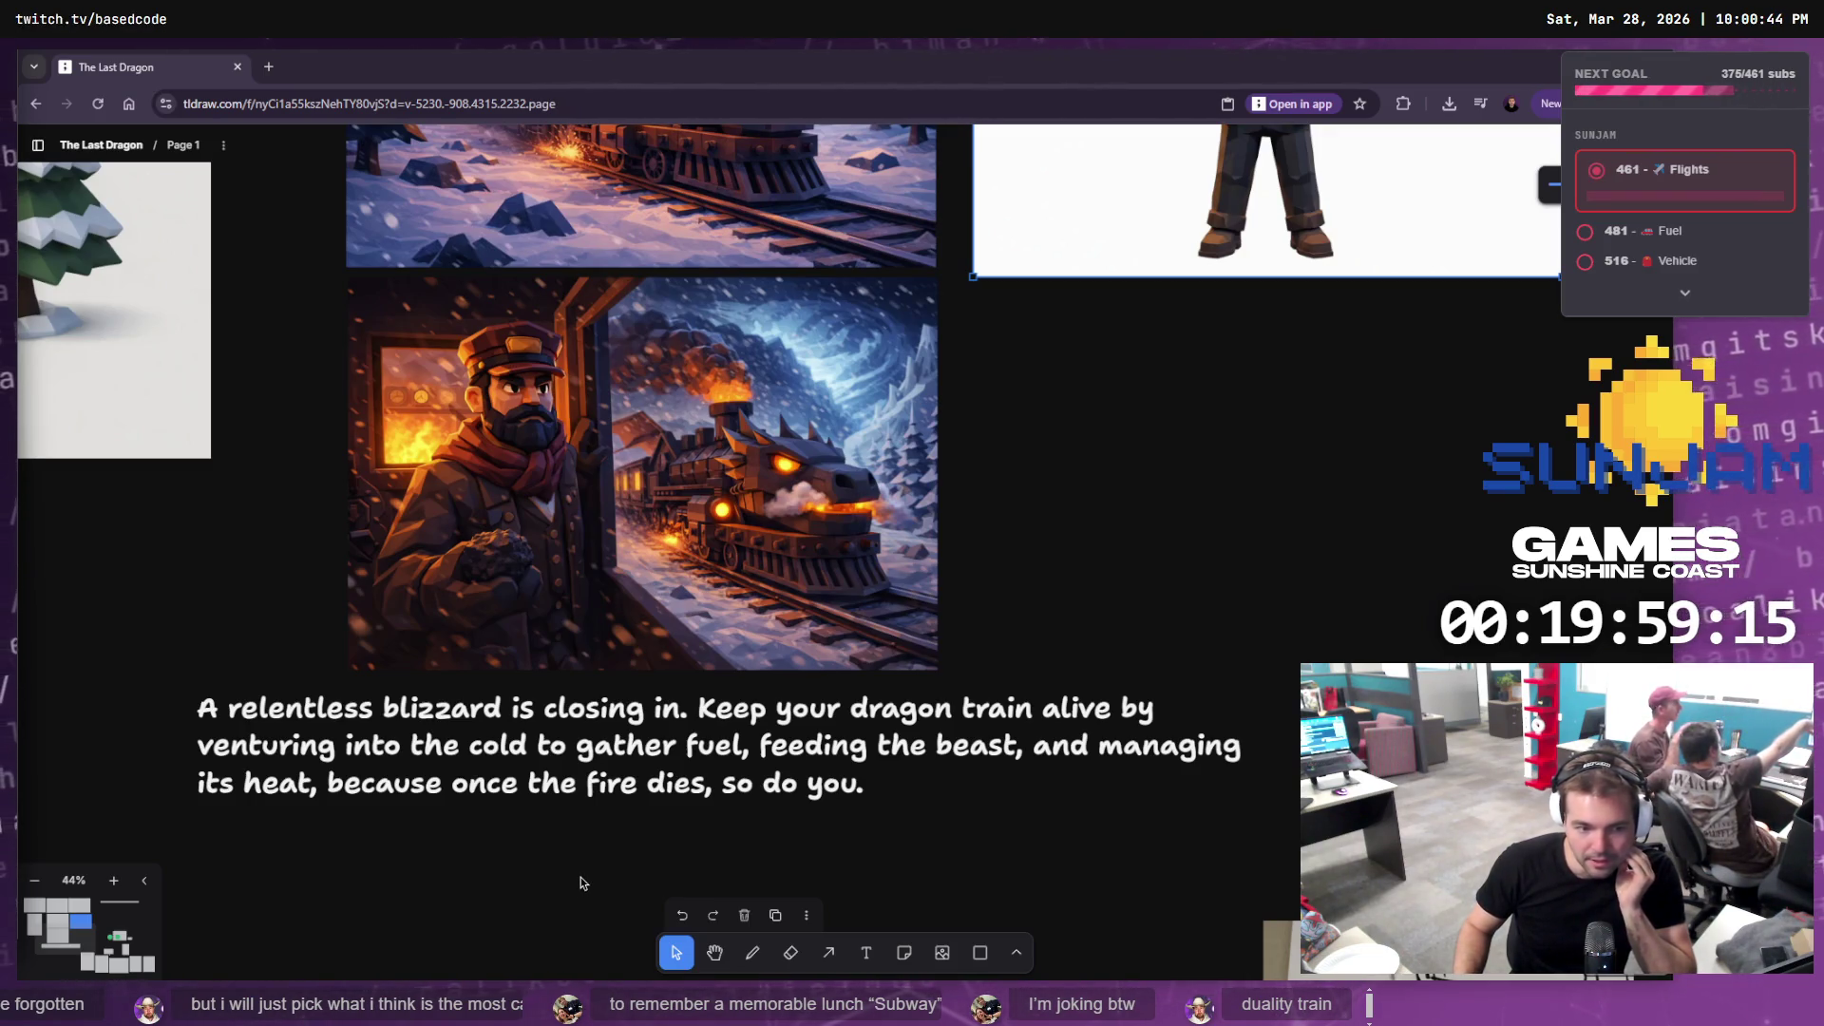
Select the game blurb text box, then switch to Unreal Editor's LVL_TestMap train level
left_click(543, 731)
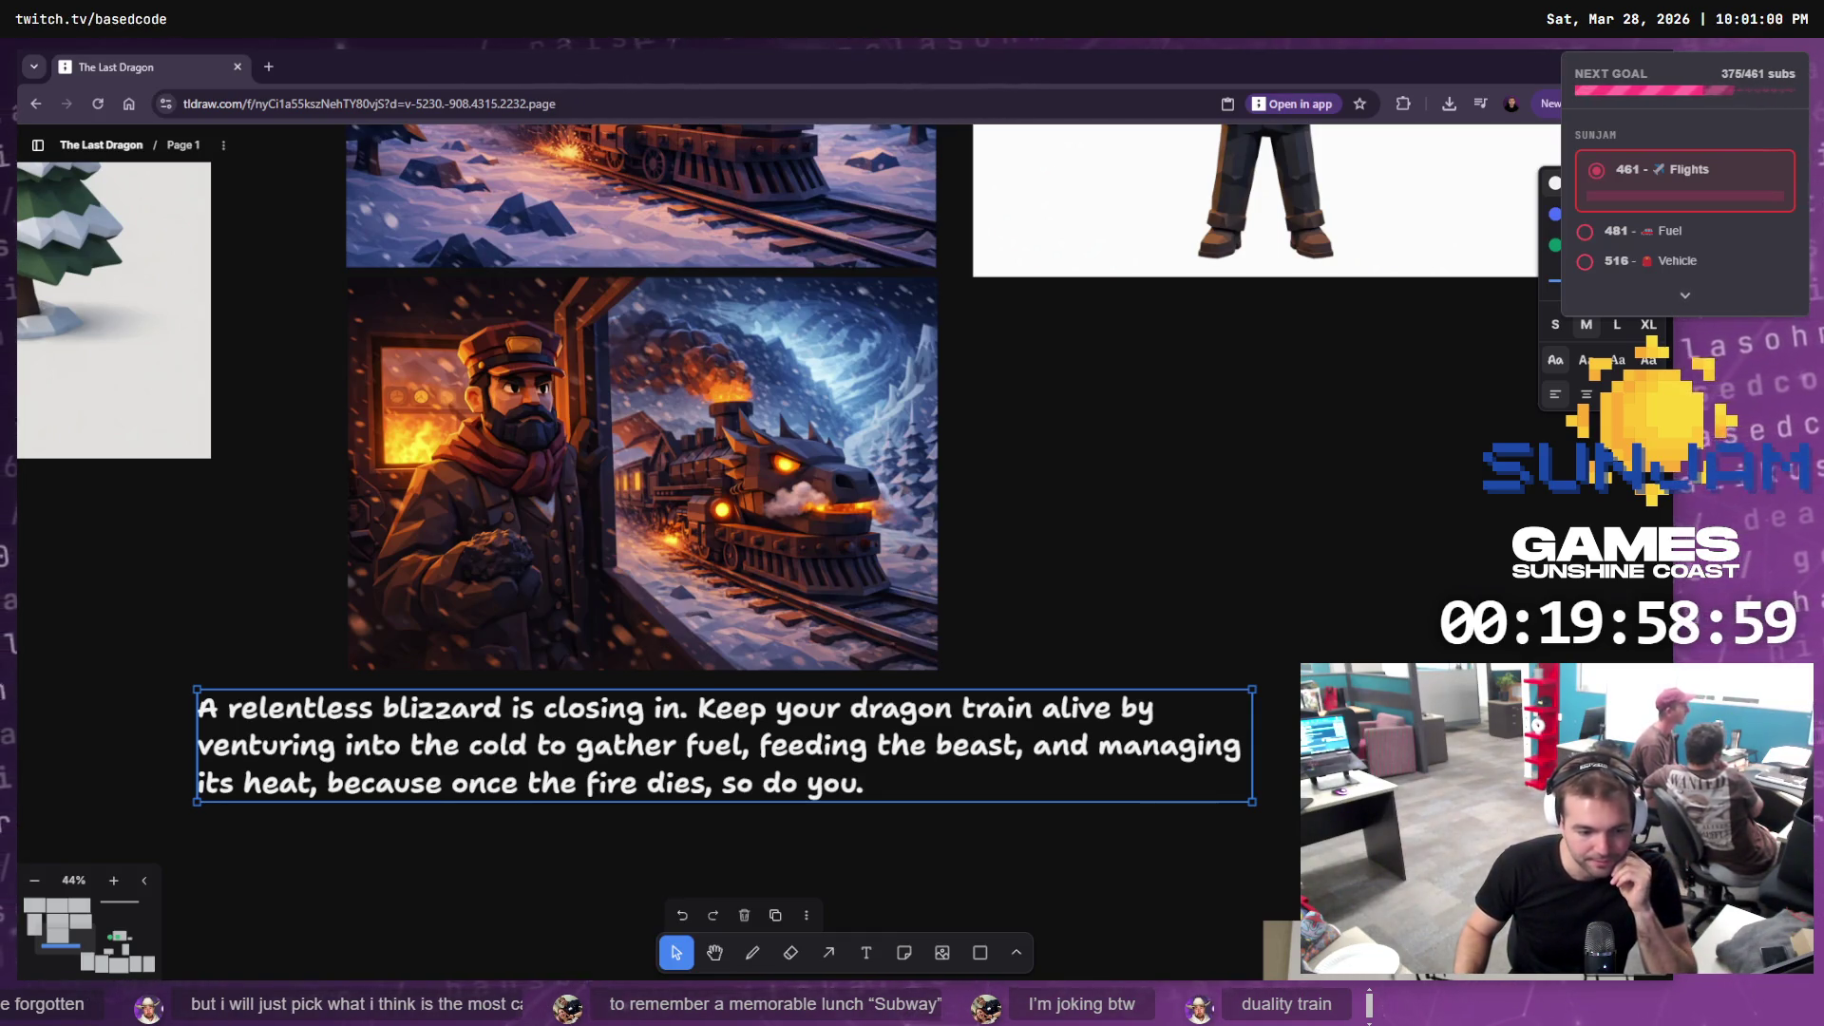
key("alt+Tab")
mouse_move(665, 570)
left_mouse_down()
mouse_move(570, 512)
mouse_move(664, 579)
left_mouse_up()
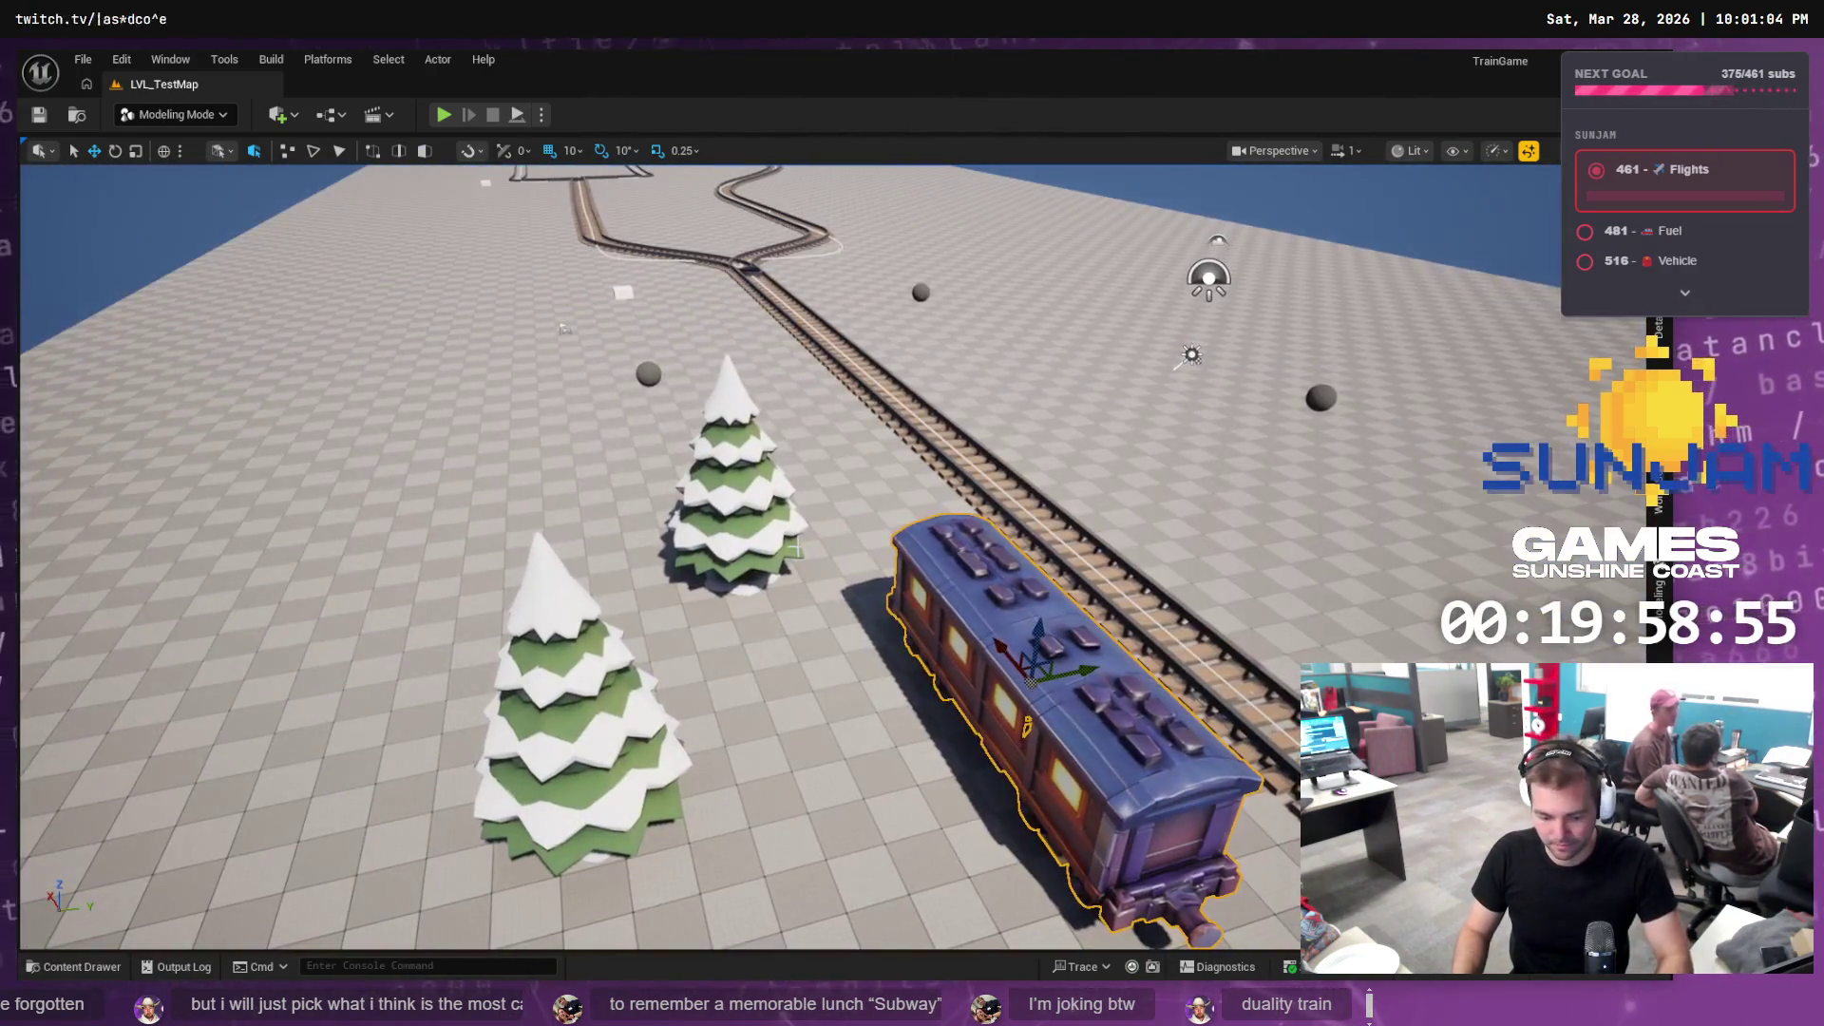
Play the level in the editor until fuel drops to 13/100, then stop and return to tldraw
left_click(444, 115)
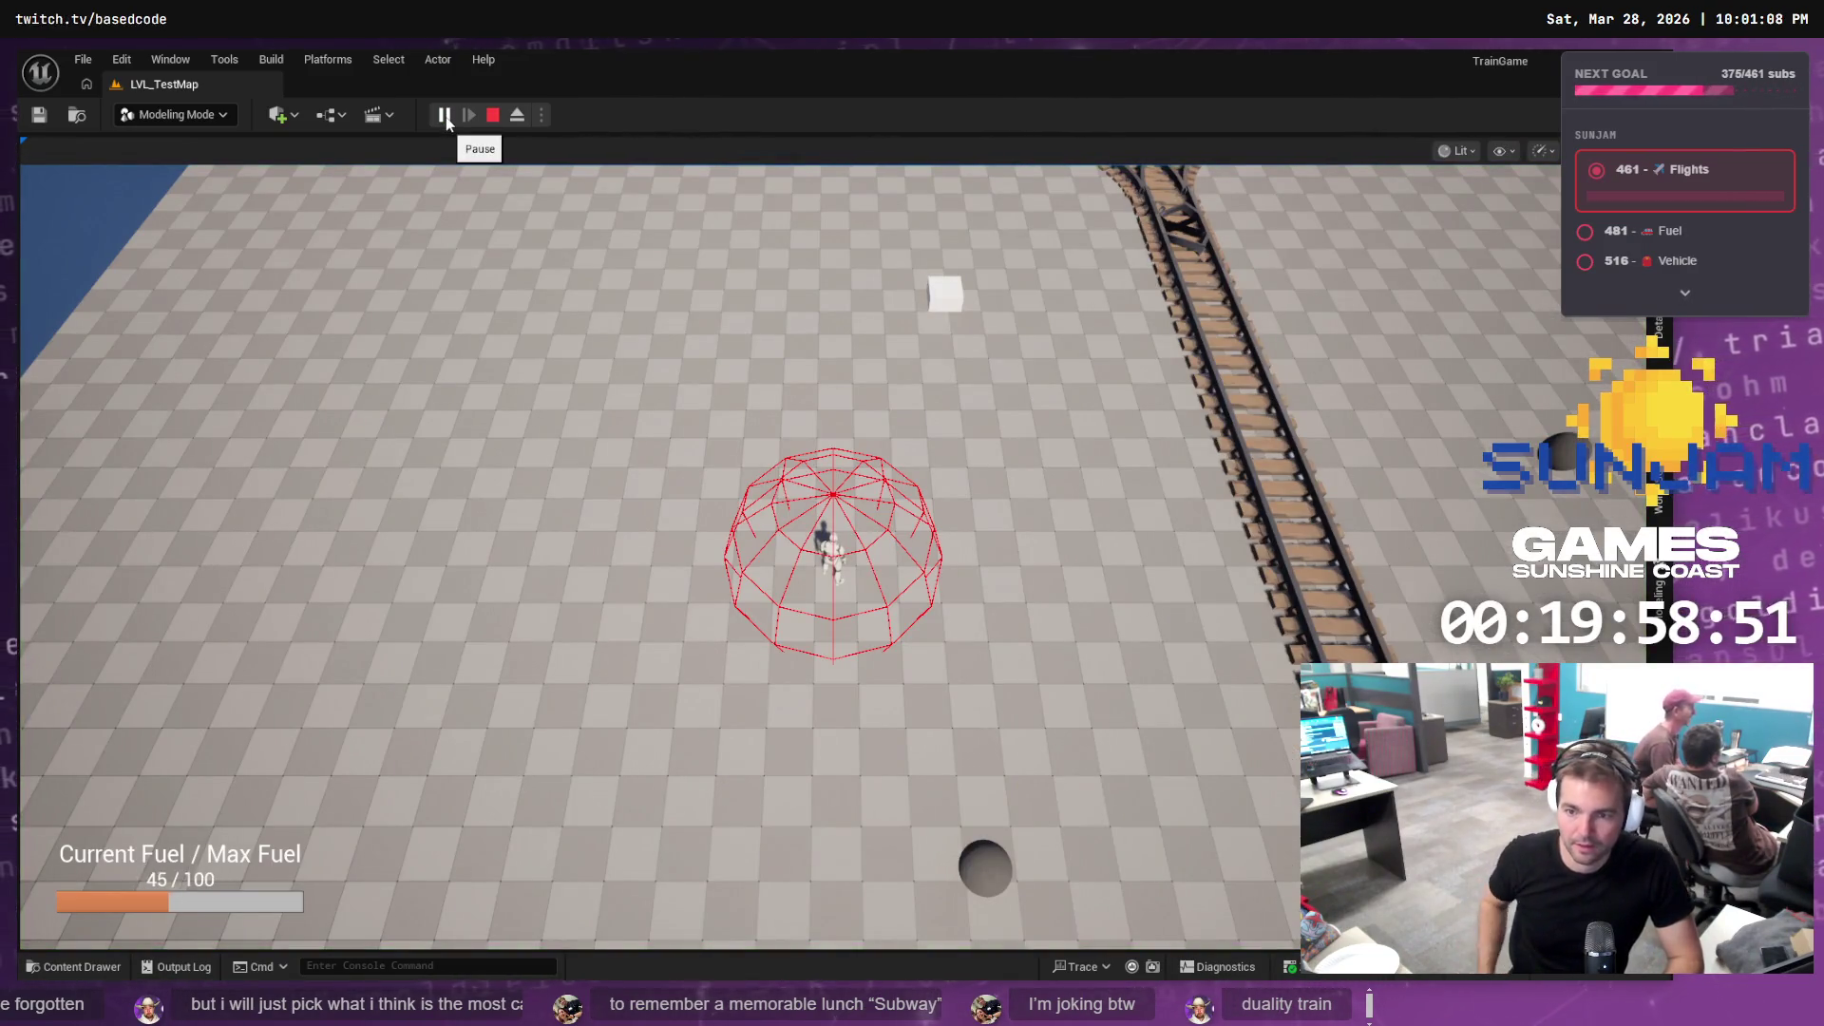
left_click(665, 570)
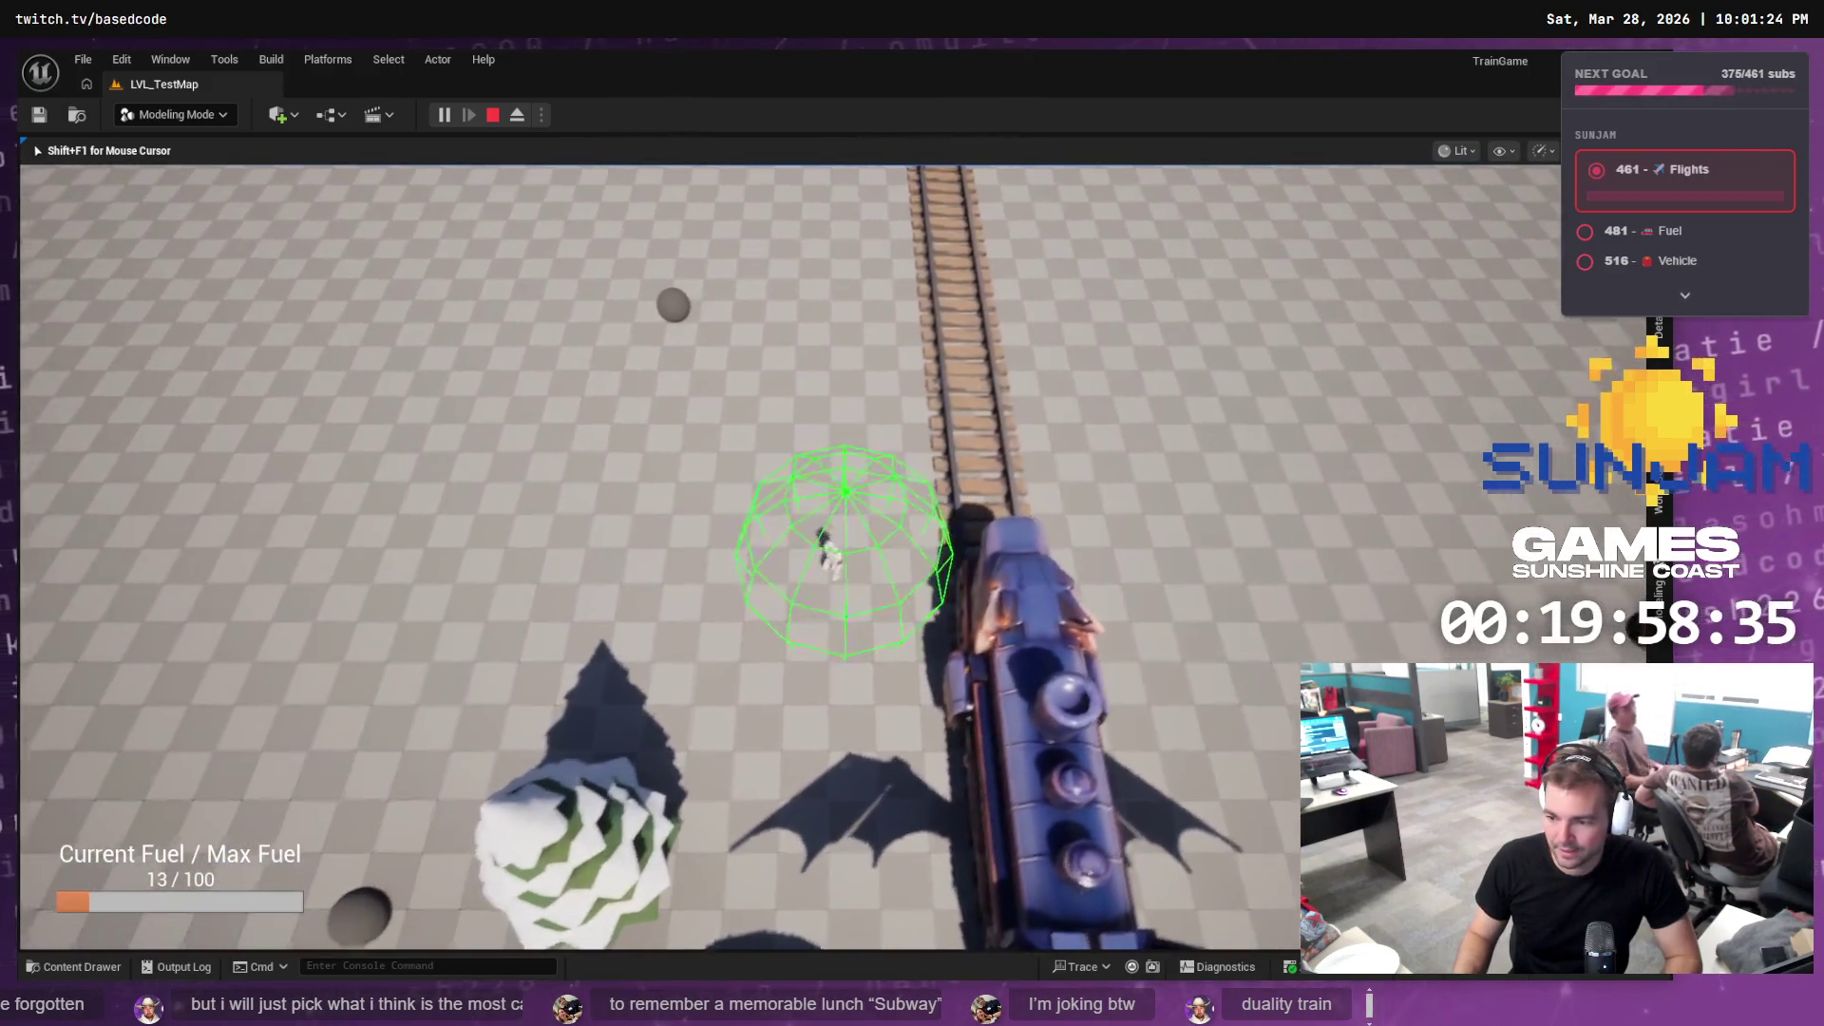
key("Escape")
key("alt+Tab")
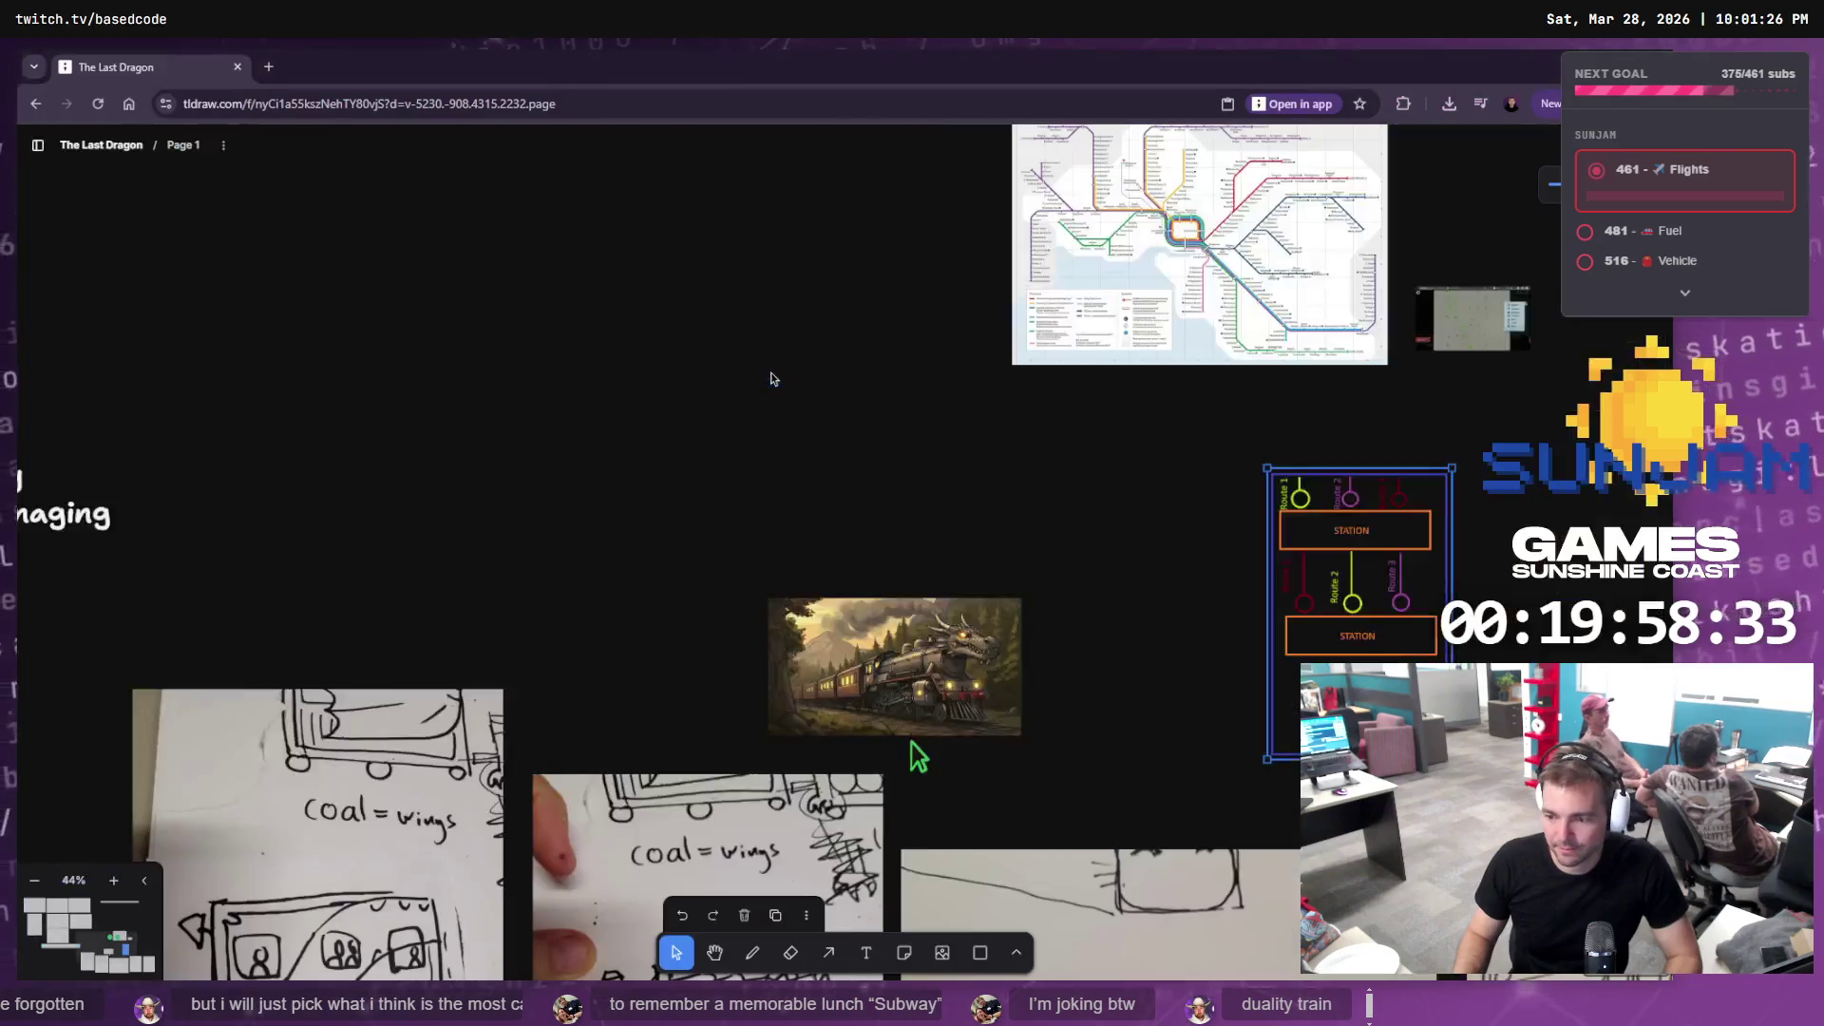
Paste the downloaded zip into the Staging folder and rename it Conductor.zip
mouse_move(1103, 643)
left_mouse_down()
mouse_move(655, 416)
mouse_move(851, 614)
mouse_move(1225, 797)
mouse_move(1038, 725)
mouse_move(1572, 573)
left_mouse_up()
mouse_move(981, 785)
left_mouse_down()
mouse_move(1160, 566)
mouse_move(1079, 529)
mouse_move(1096, 502)
left_mouse_up()
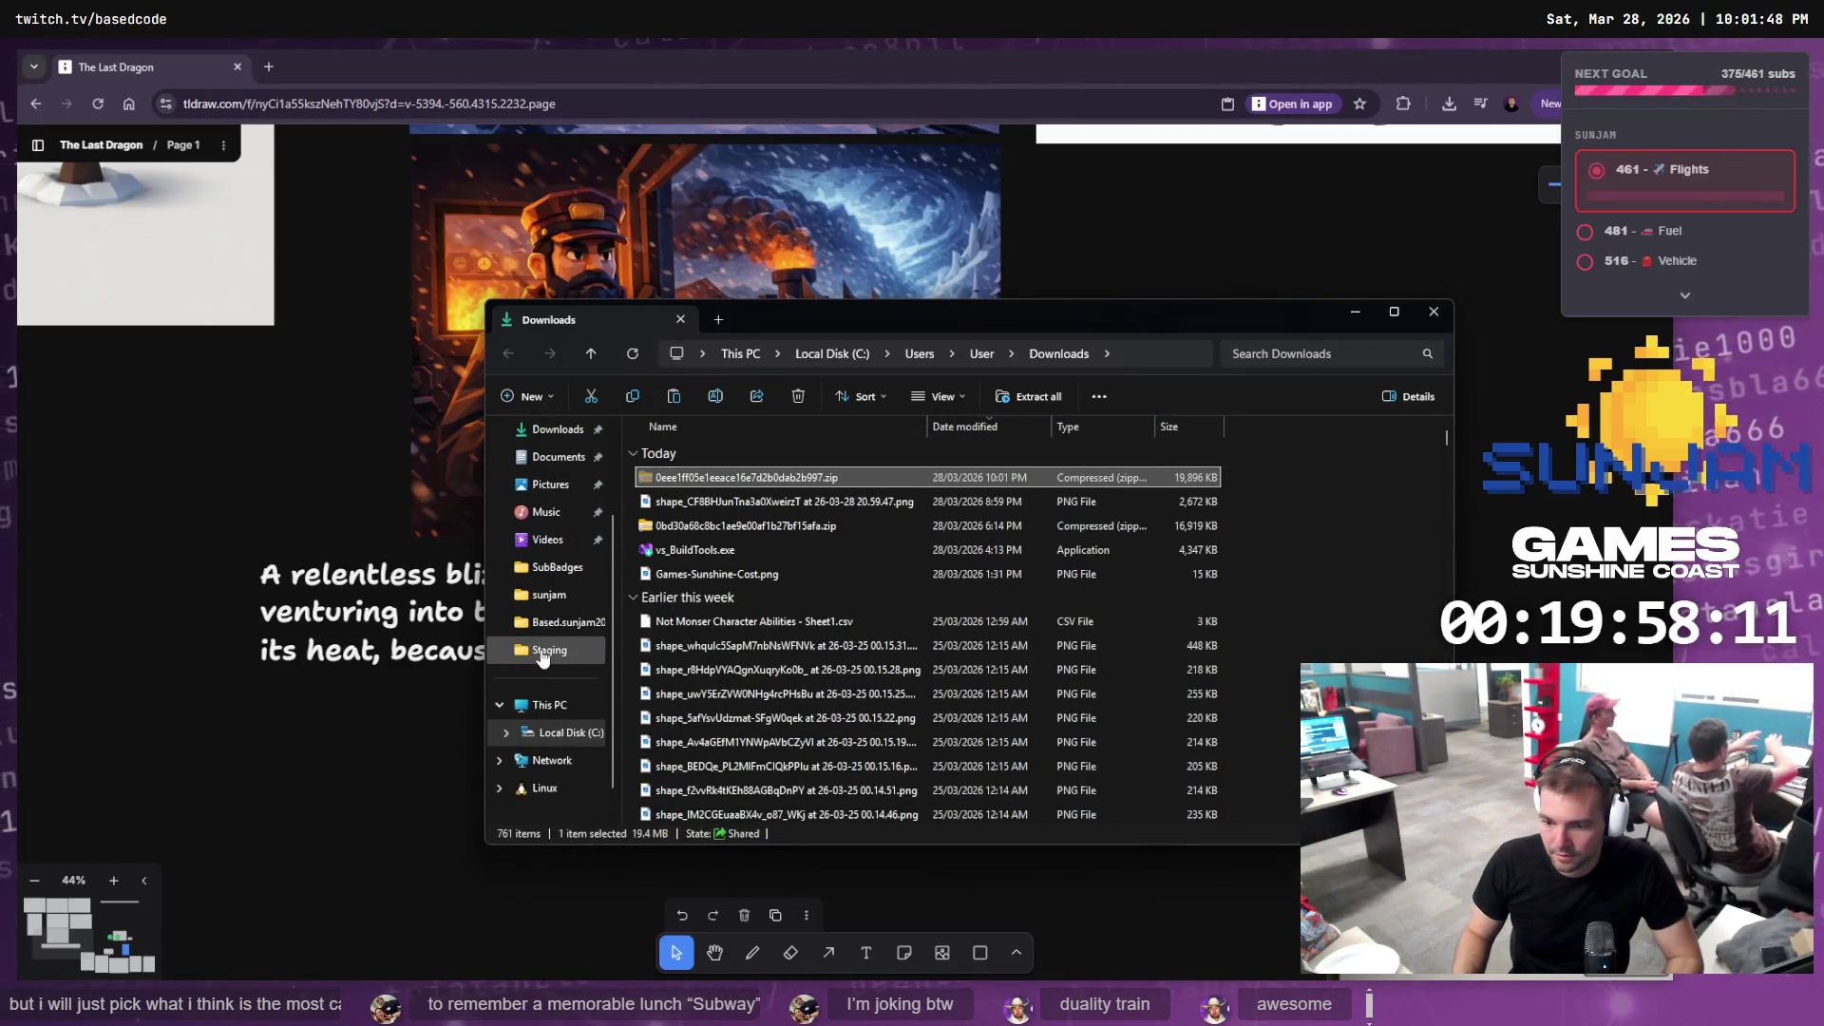
left_click(549, 650)
key("ctrl+v")
key("F2")
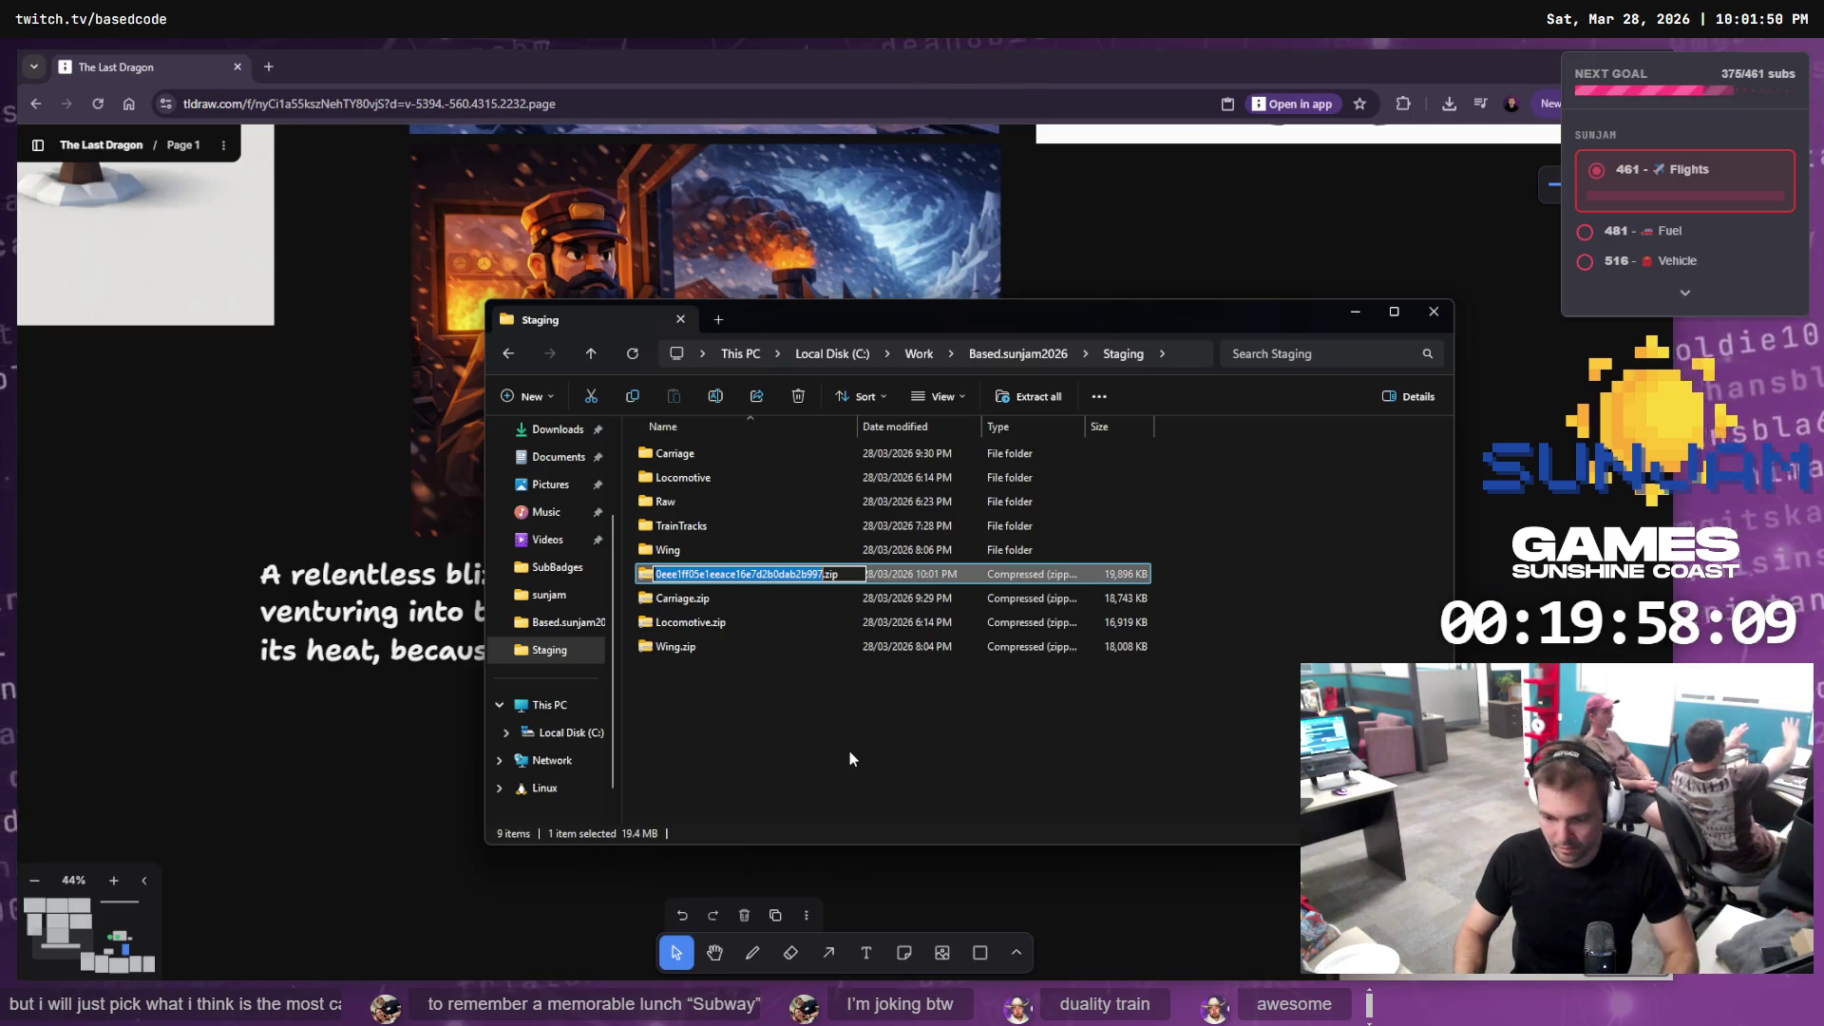
type("Conduct")
type("or")
key("Return")
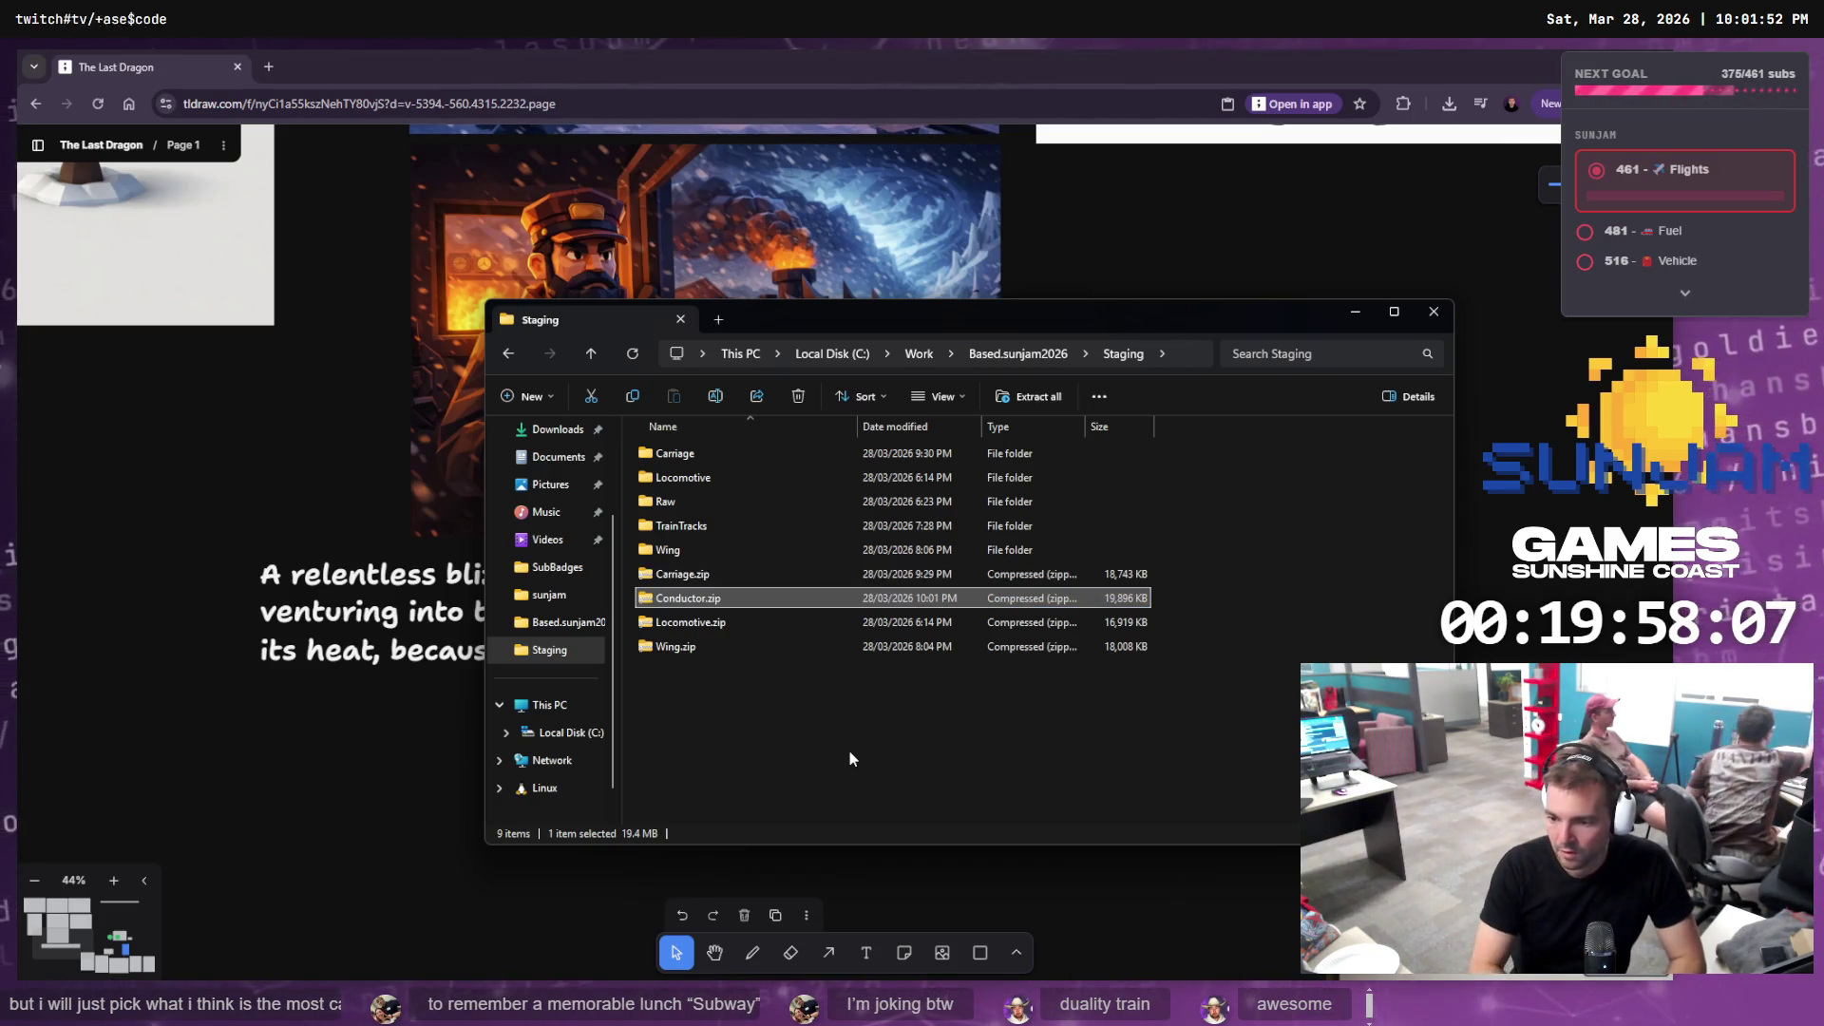
Extract Conductor.zip into a Conductor folder and rename the .obj model to Conductor.obj
left_click_drag(704, 594, 745, 693)
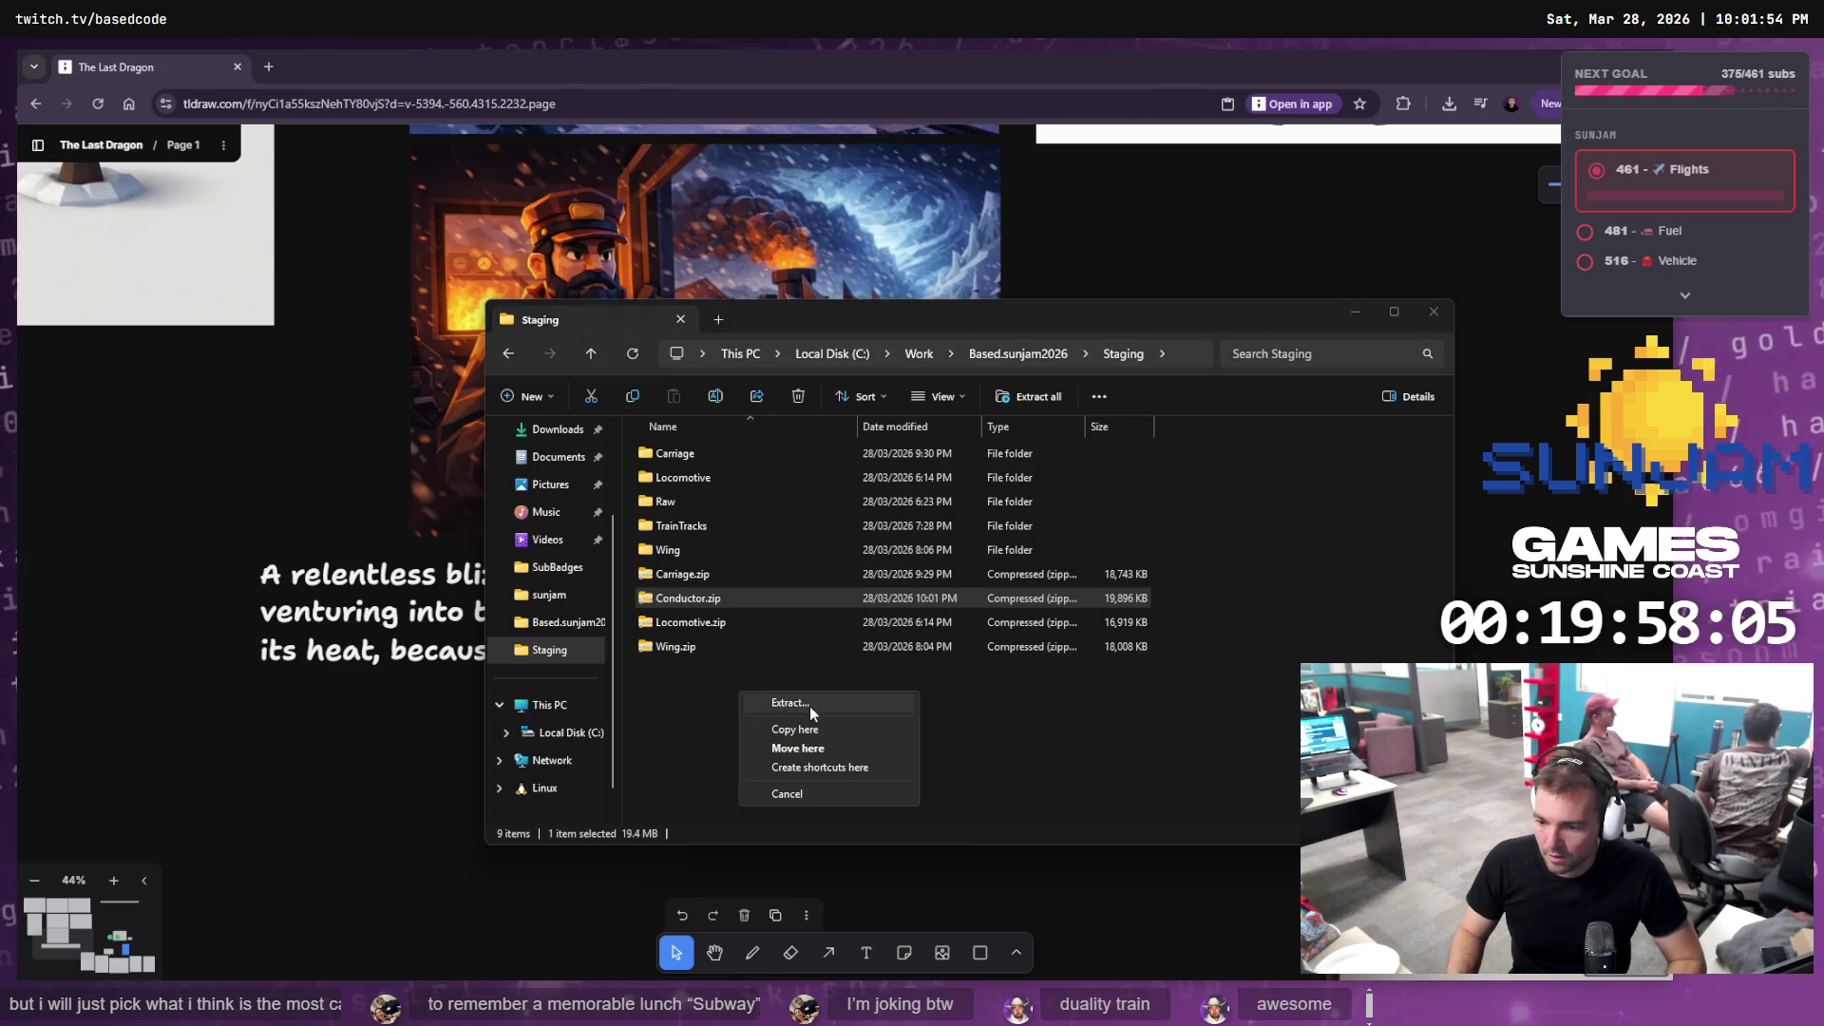
left_click(834, 720)
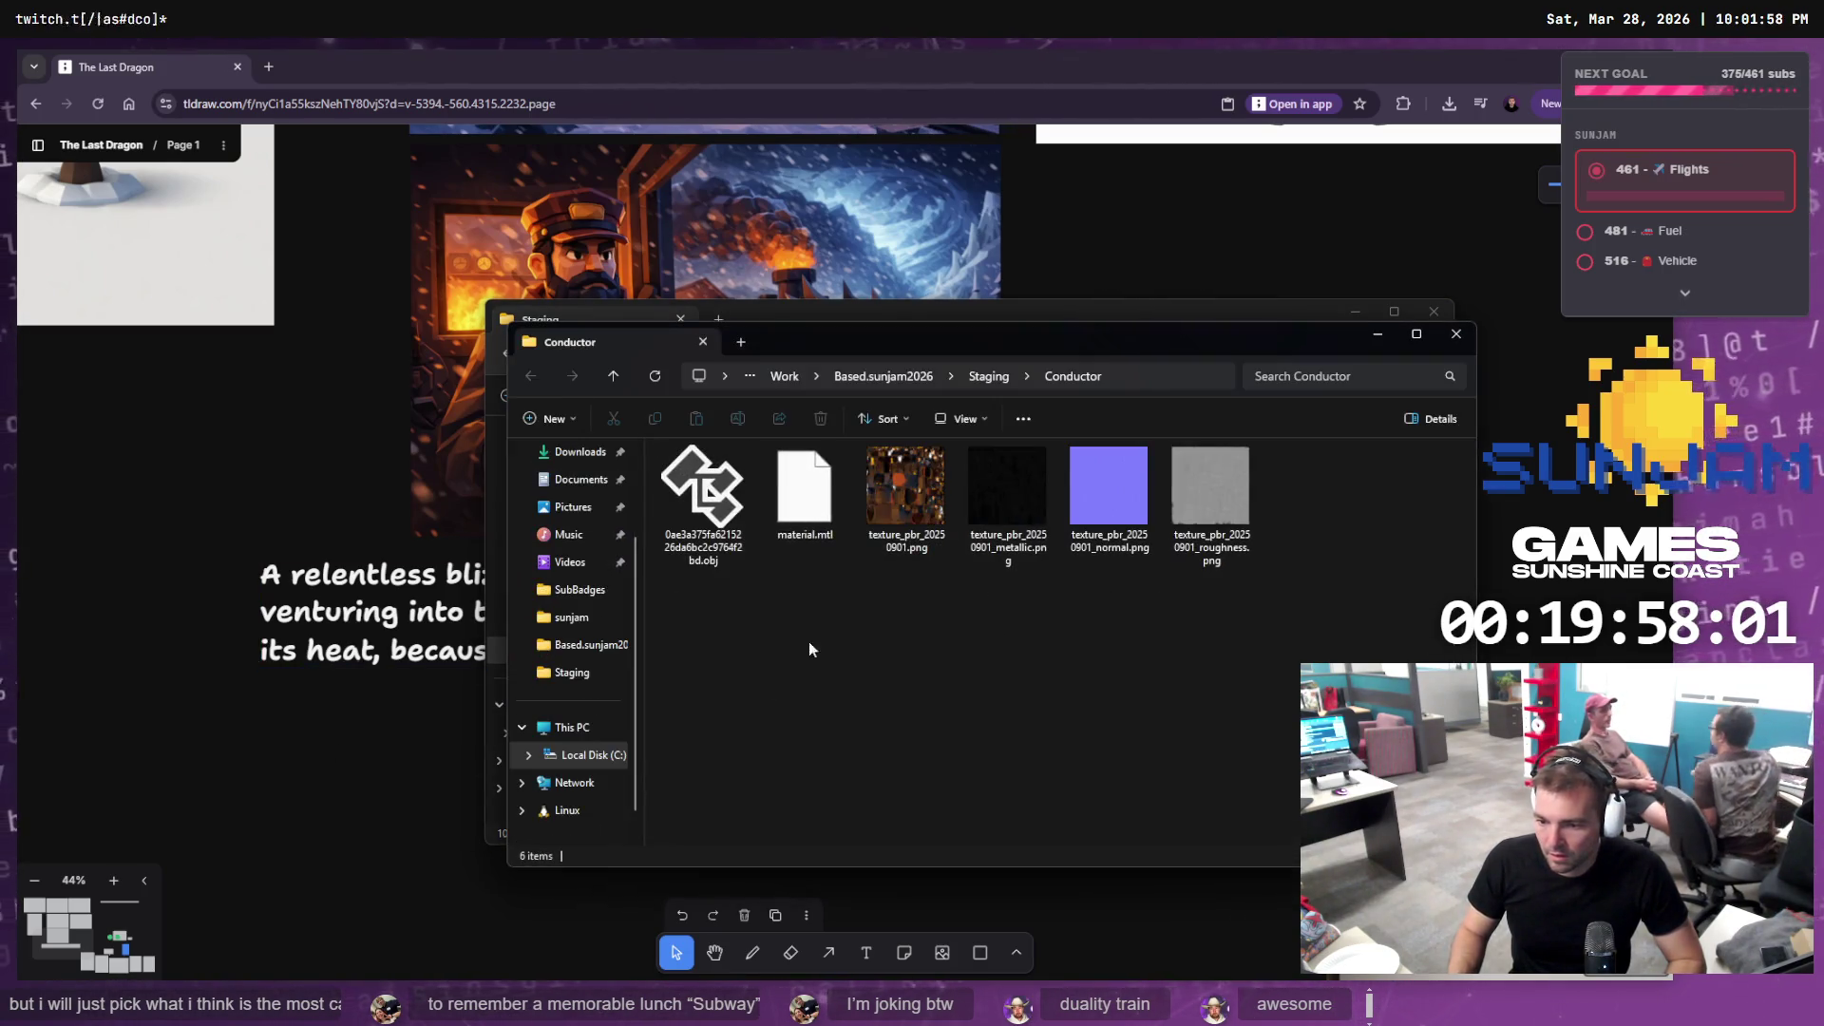
left_click(736, 513)
key("F2")
type("Conductor")
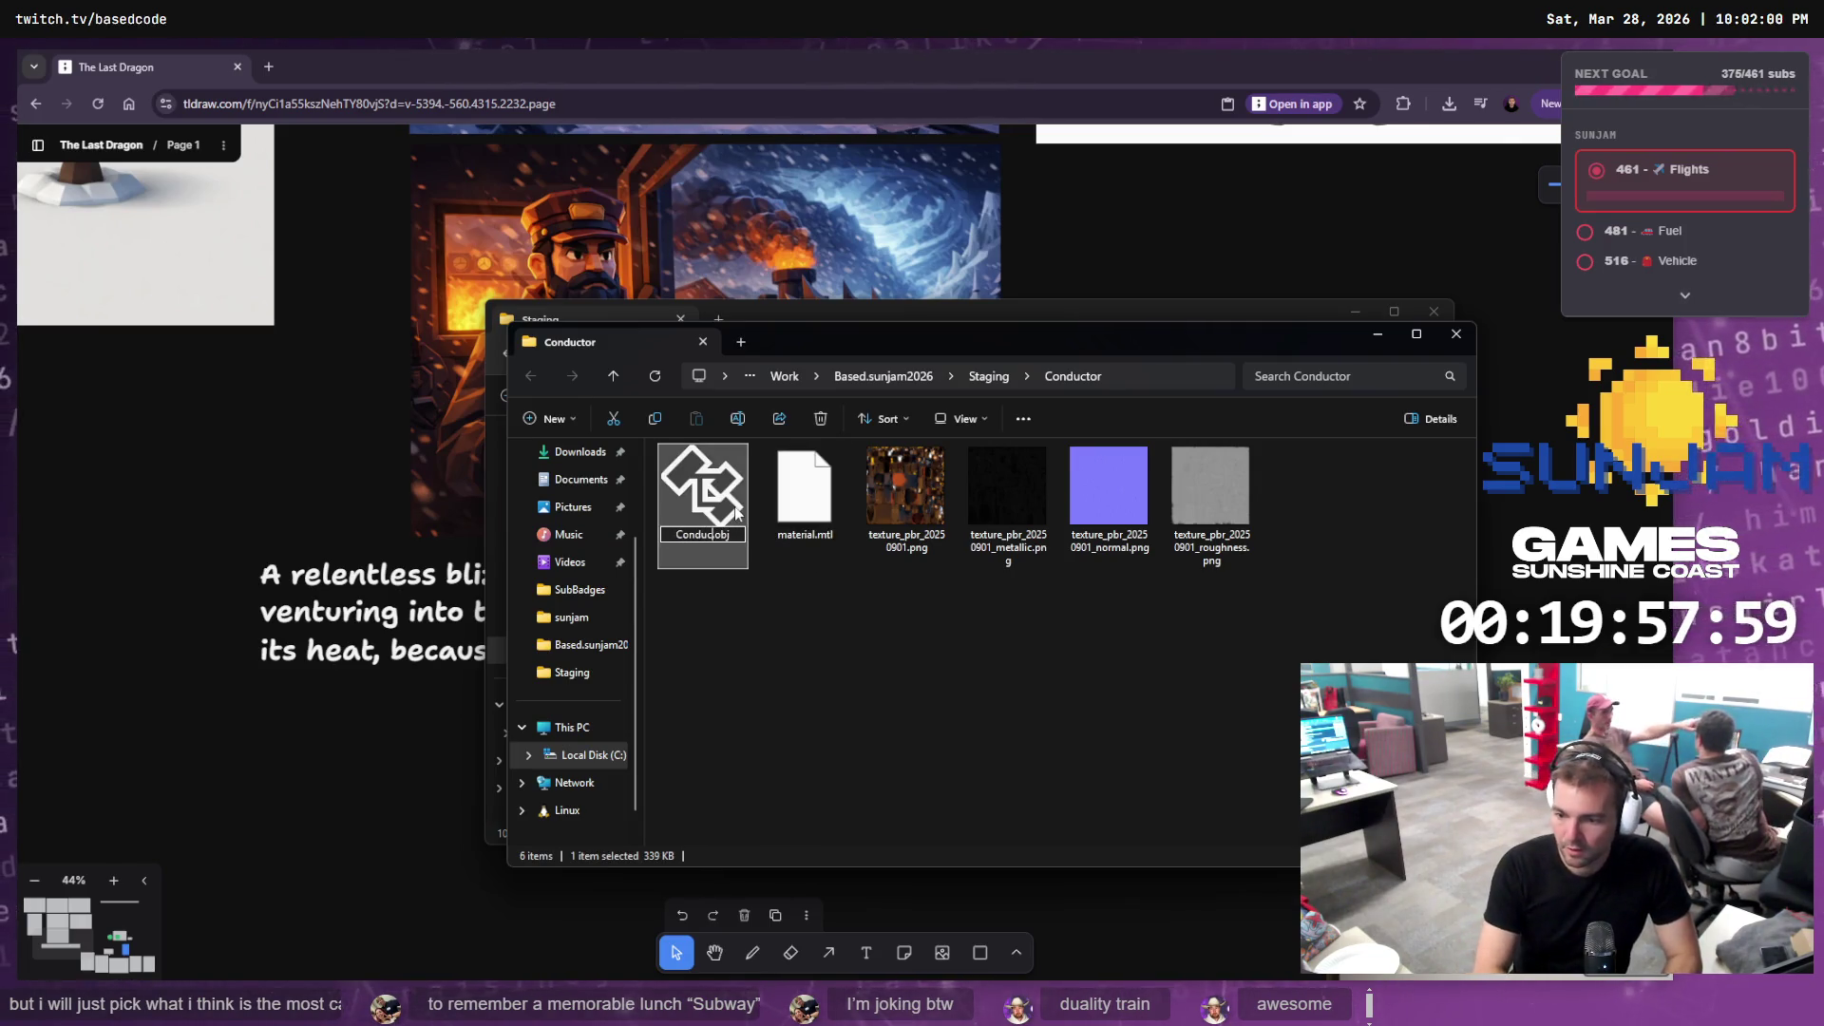
key("Return")
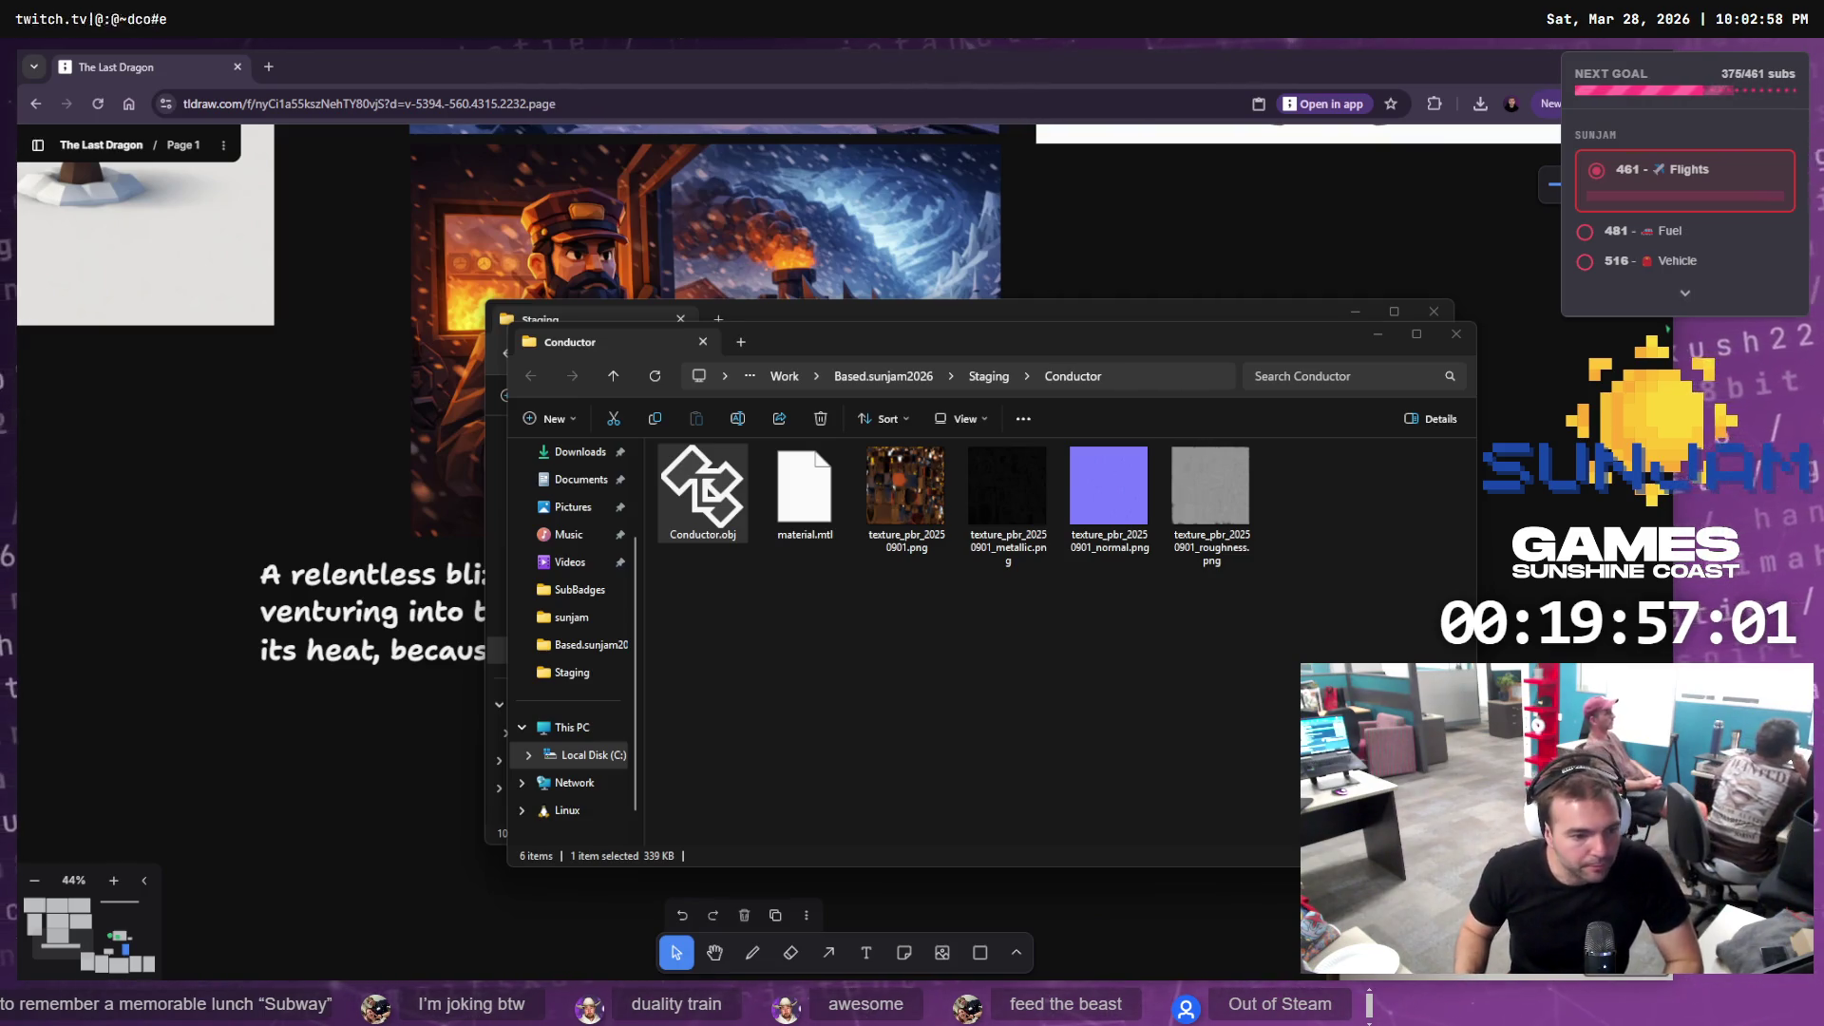
Leave File Explorer and switch over to the Twitch Stream Manager window
key("alt+Tab")
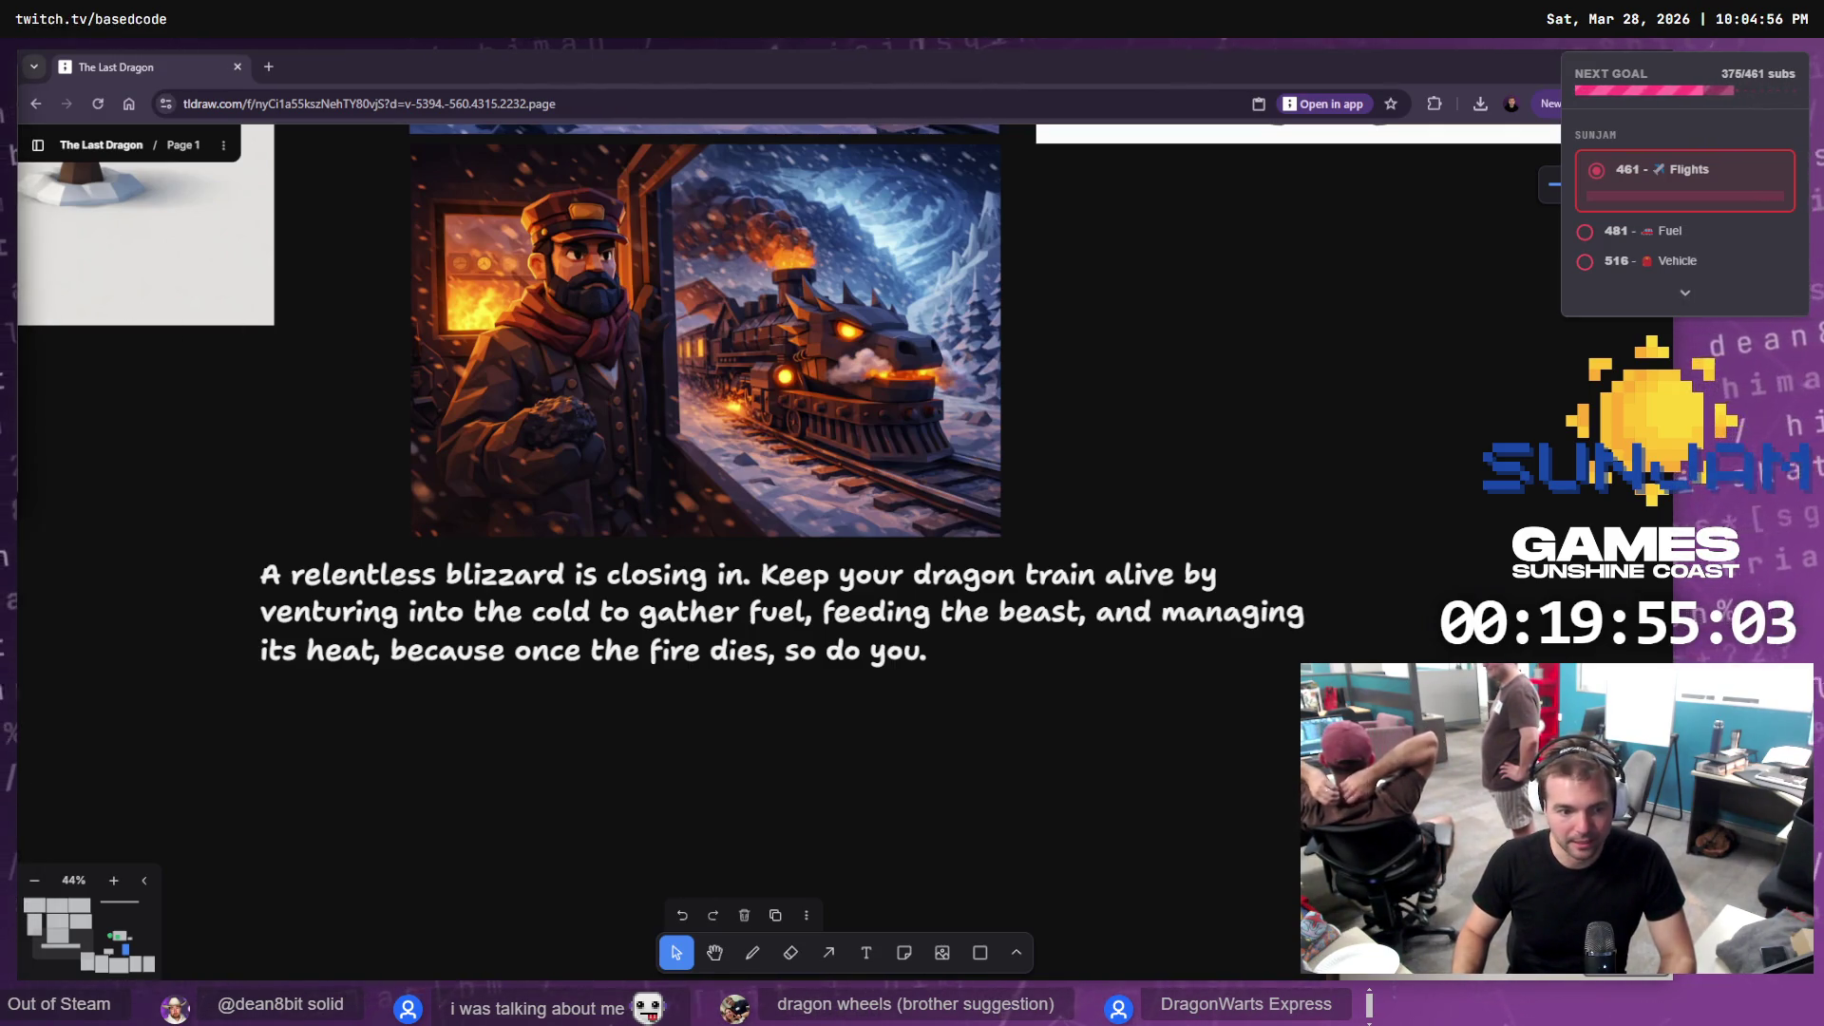
key("alt+Tab")
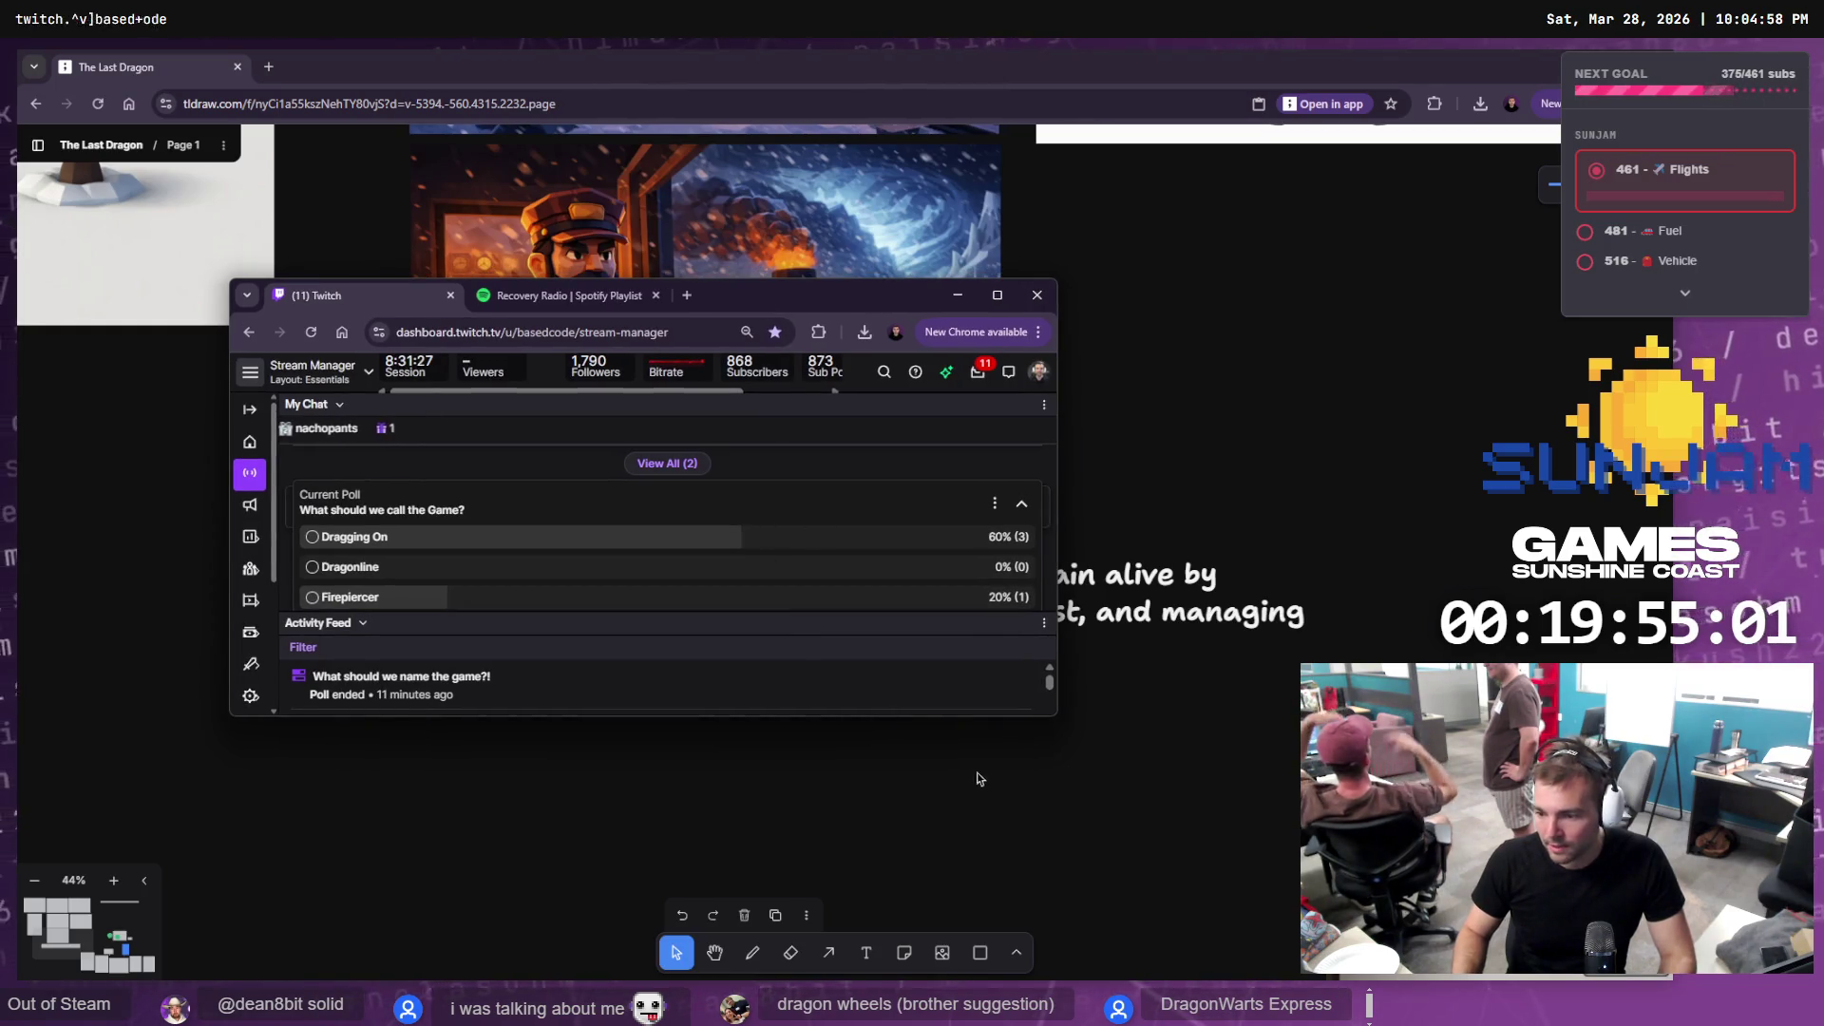
Enlarge the Twitch dashboard to show every poll option, then restore it and move it below the blurb
mouse_move(1053, 719)
left_mouse_down()
mouse_move(1169, 899)
mouse_move(1178, 808)
left_mouse_up()
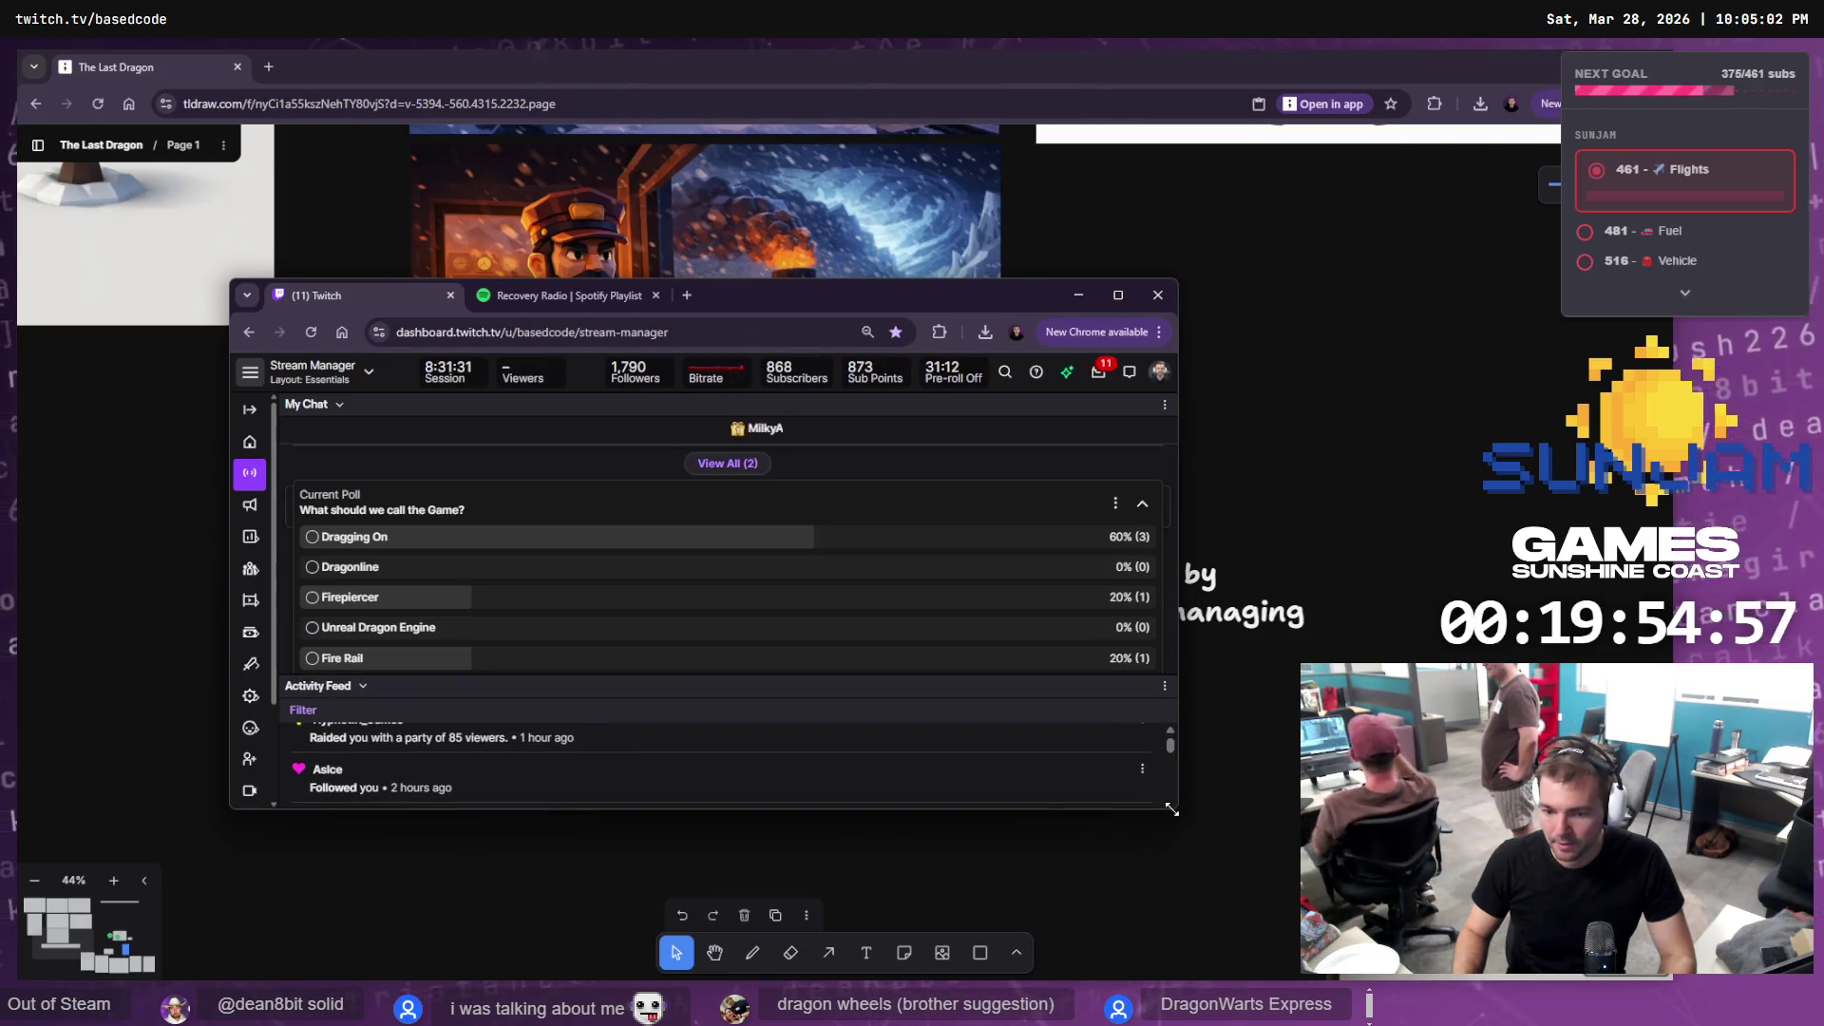
double_click(835, 291)
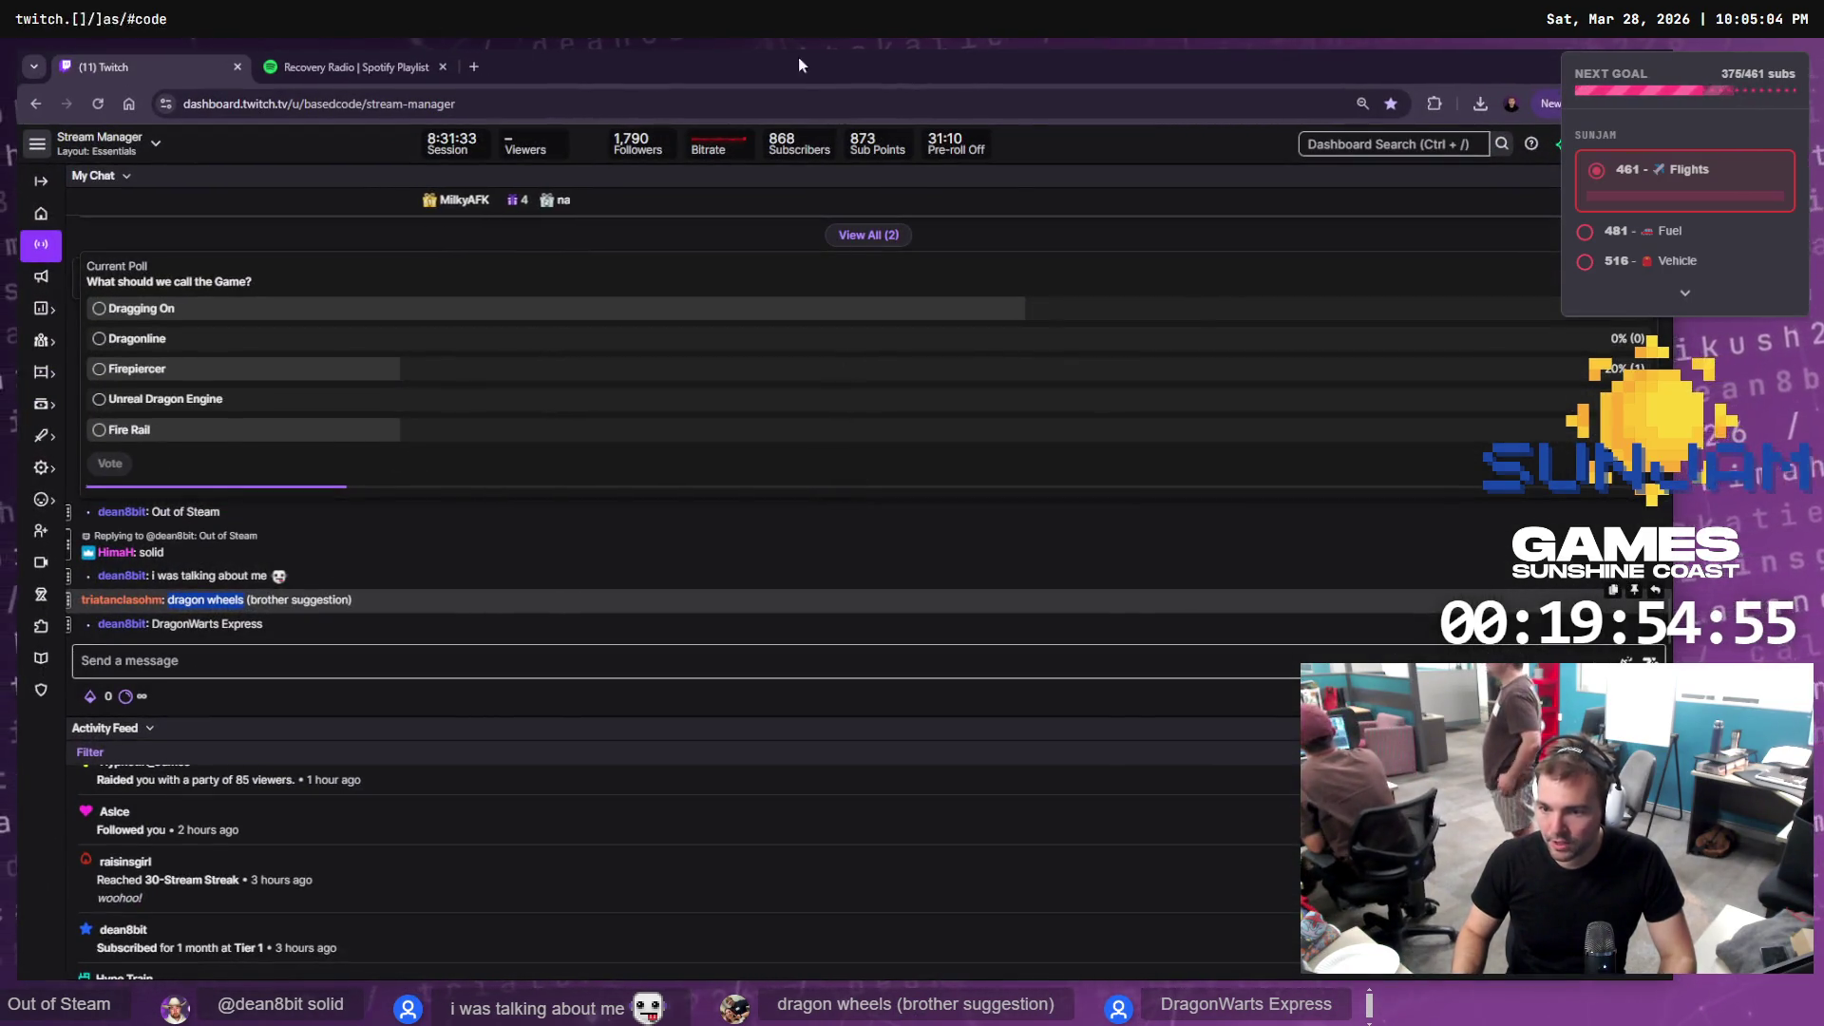
double_click(771, 53)
mouse_move(737, 294)
left_mouse_down()
mouse_move(825, 601)
mouse_move(858, 807)
mouse_move(851, 660)
mouse_move(819, 583)
mouse_move(807, 608)
left_mouse_up()
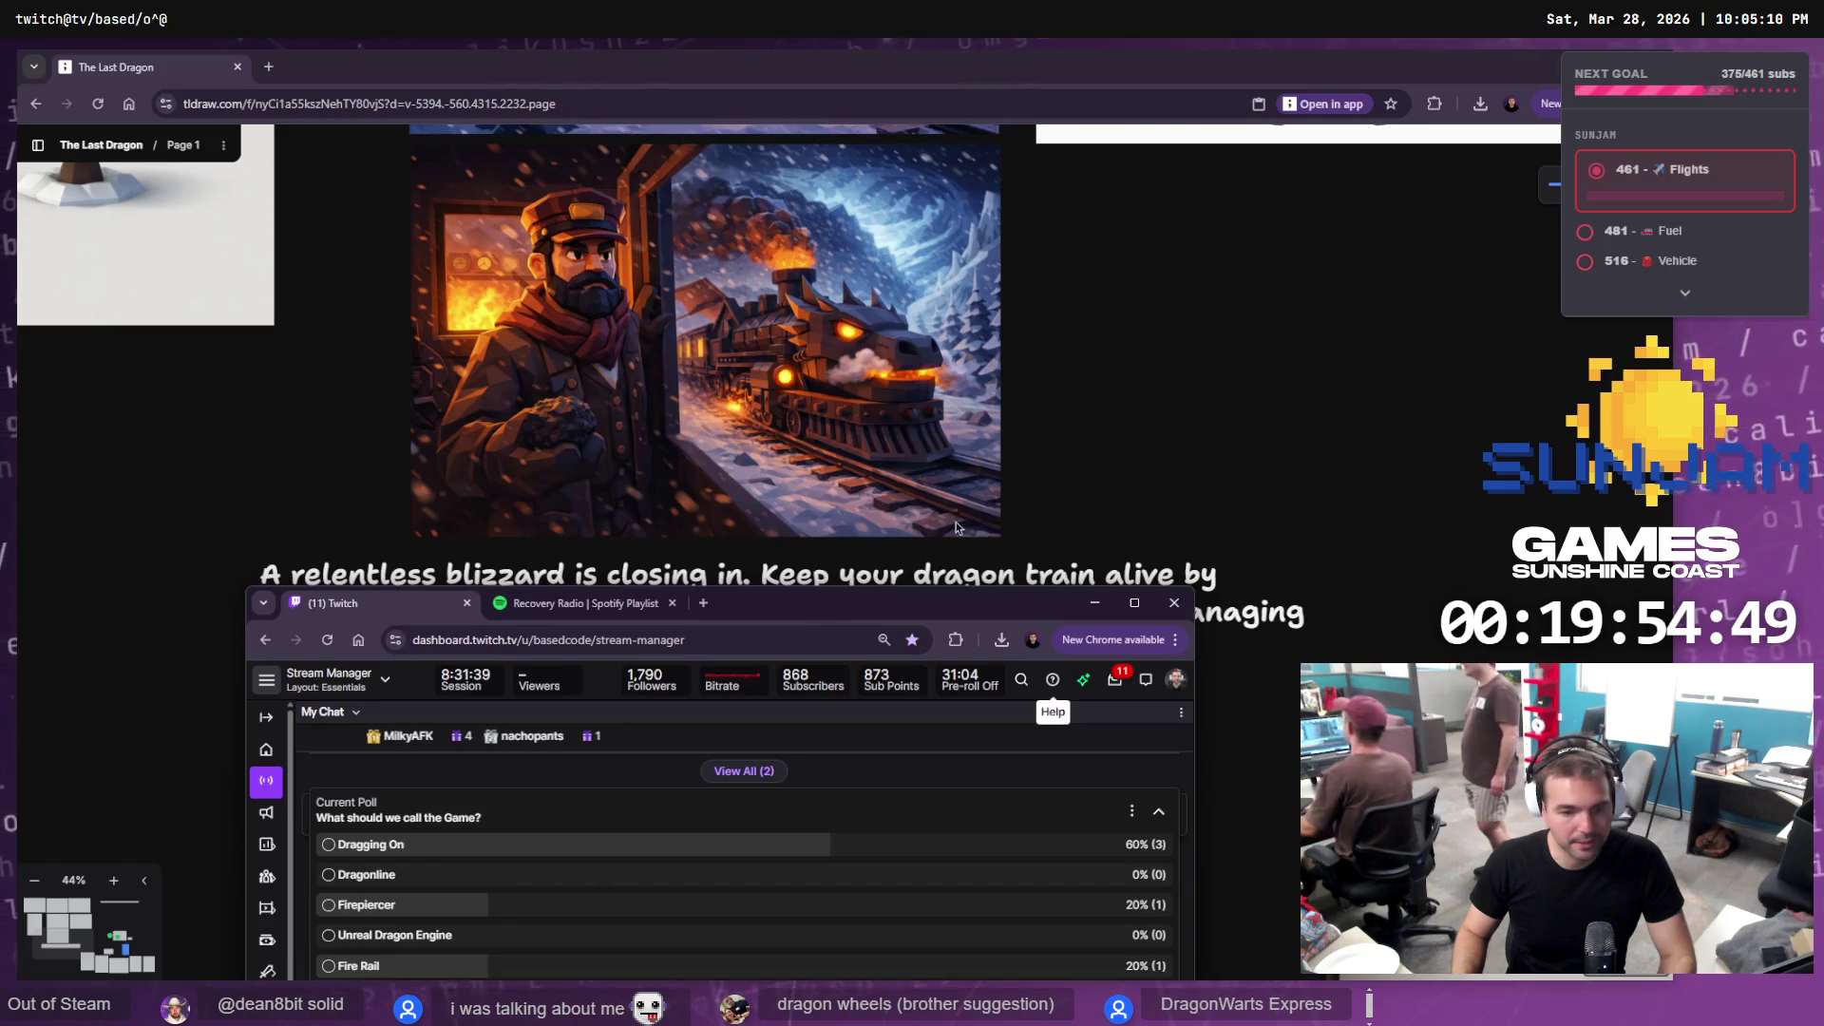
left_click(1184, 407)
scroll(1183, 406, "down", 2)
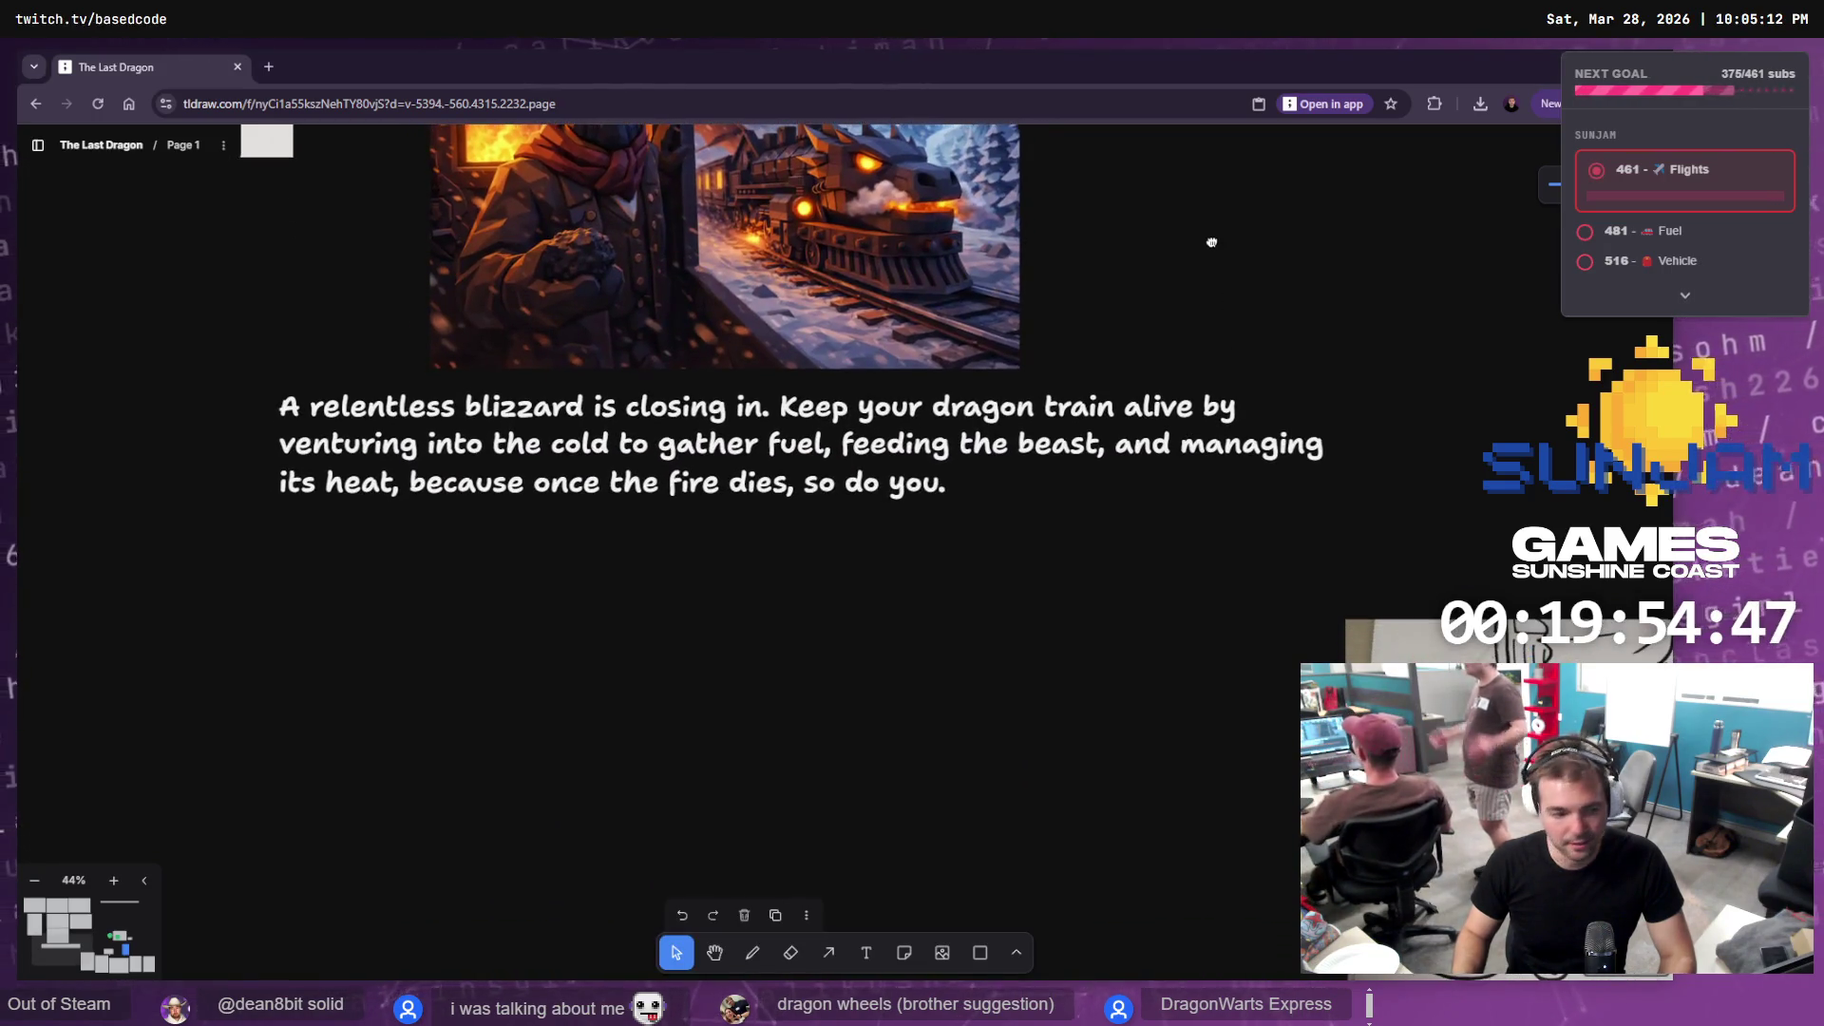
key("alt+Tab")
Reposition the dashboard up and down, then push it off the left edge of the screen
left_click_drag(870, 607, 875, 595)
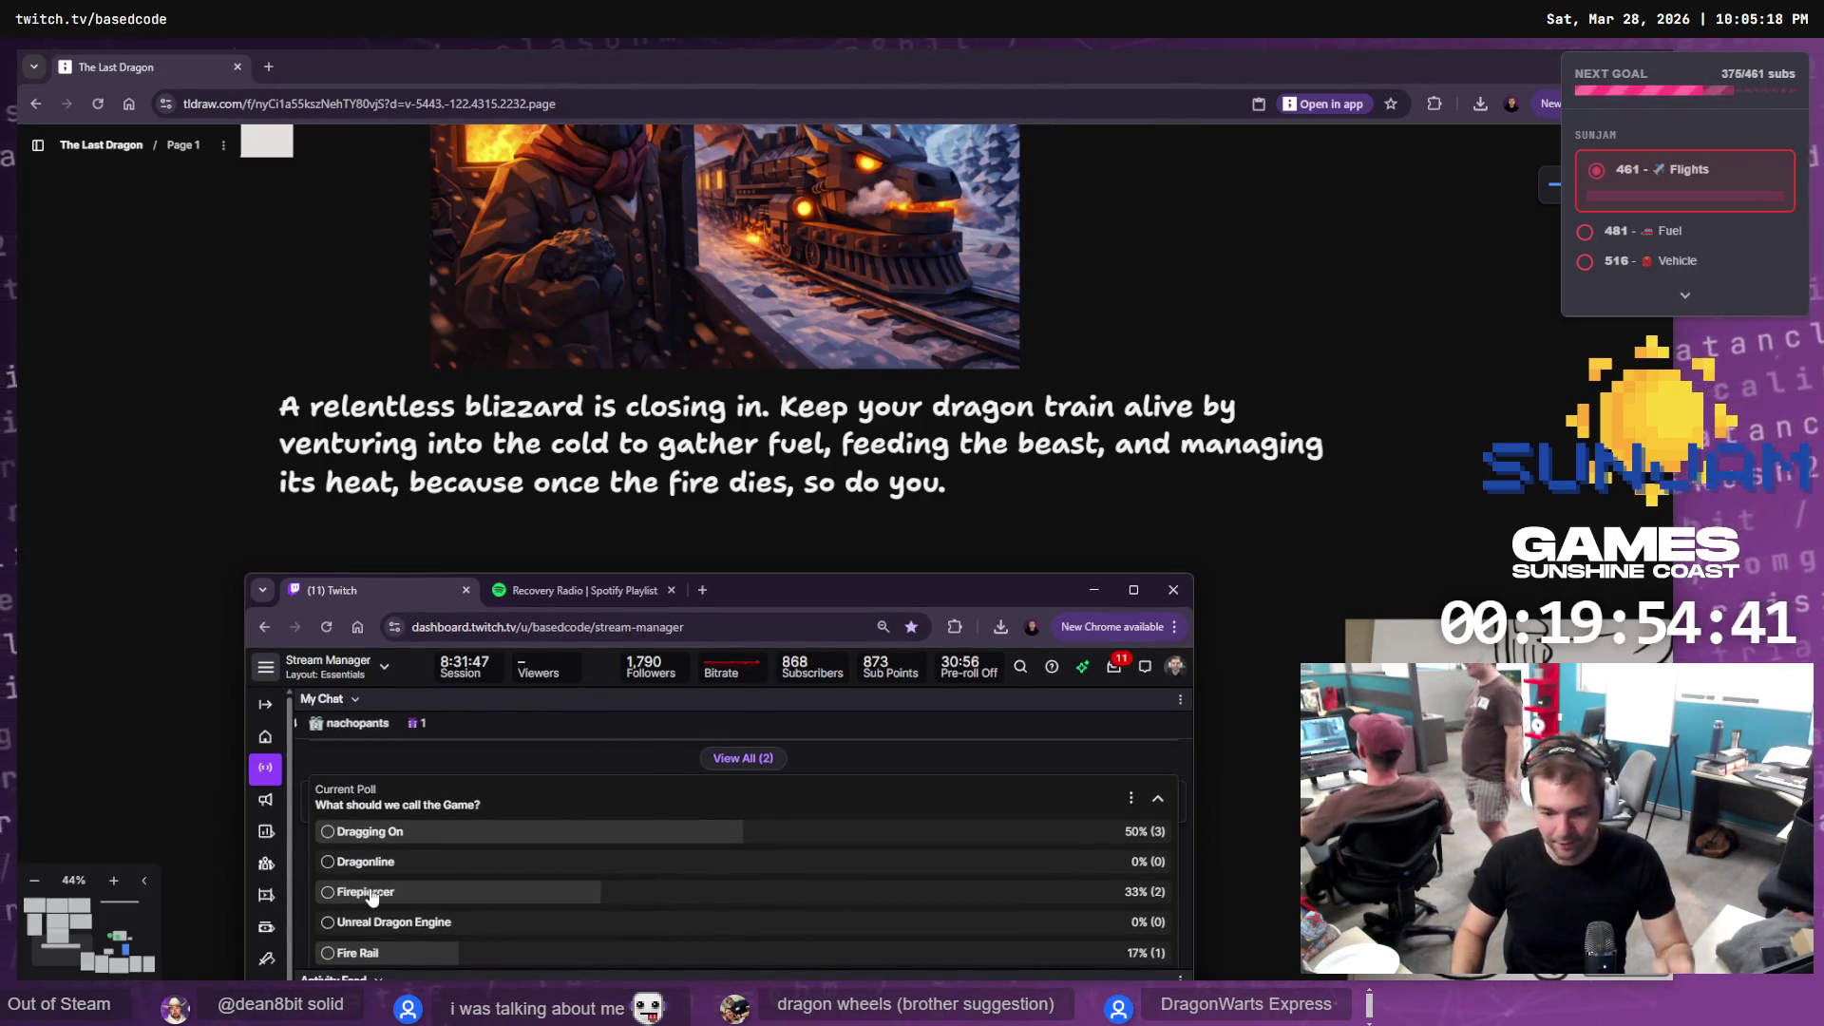
mouse_move(726, 675)
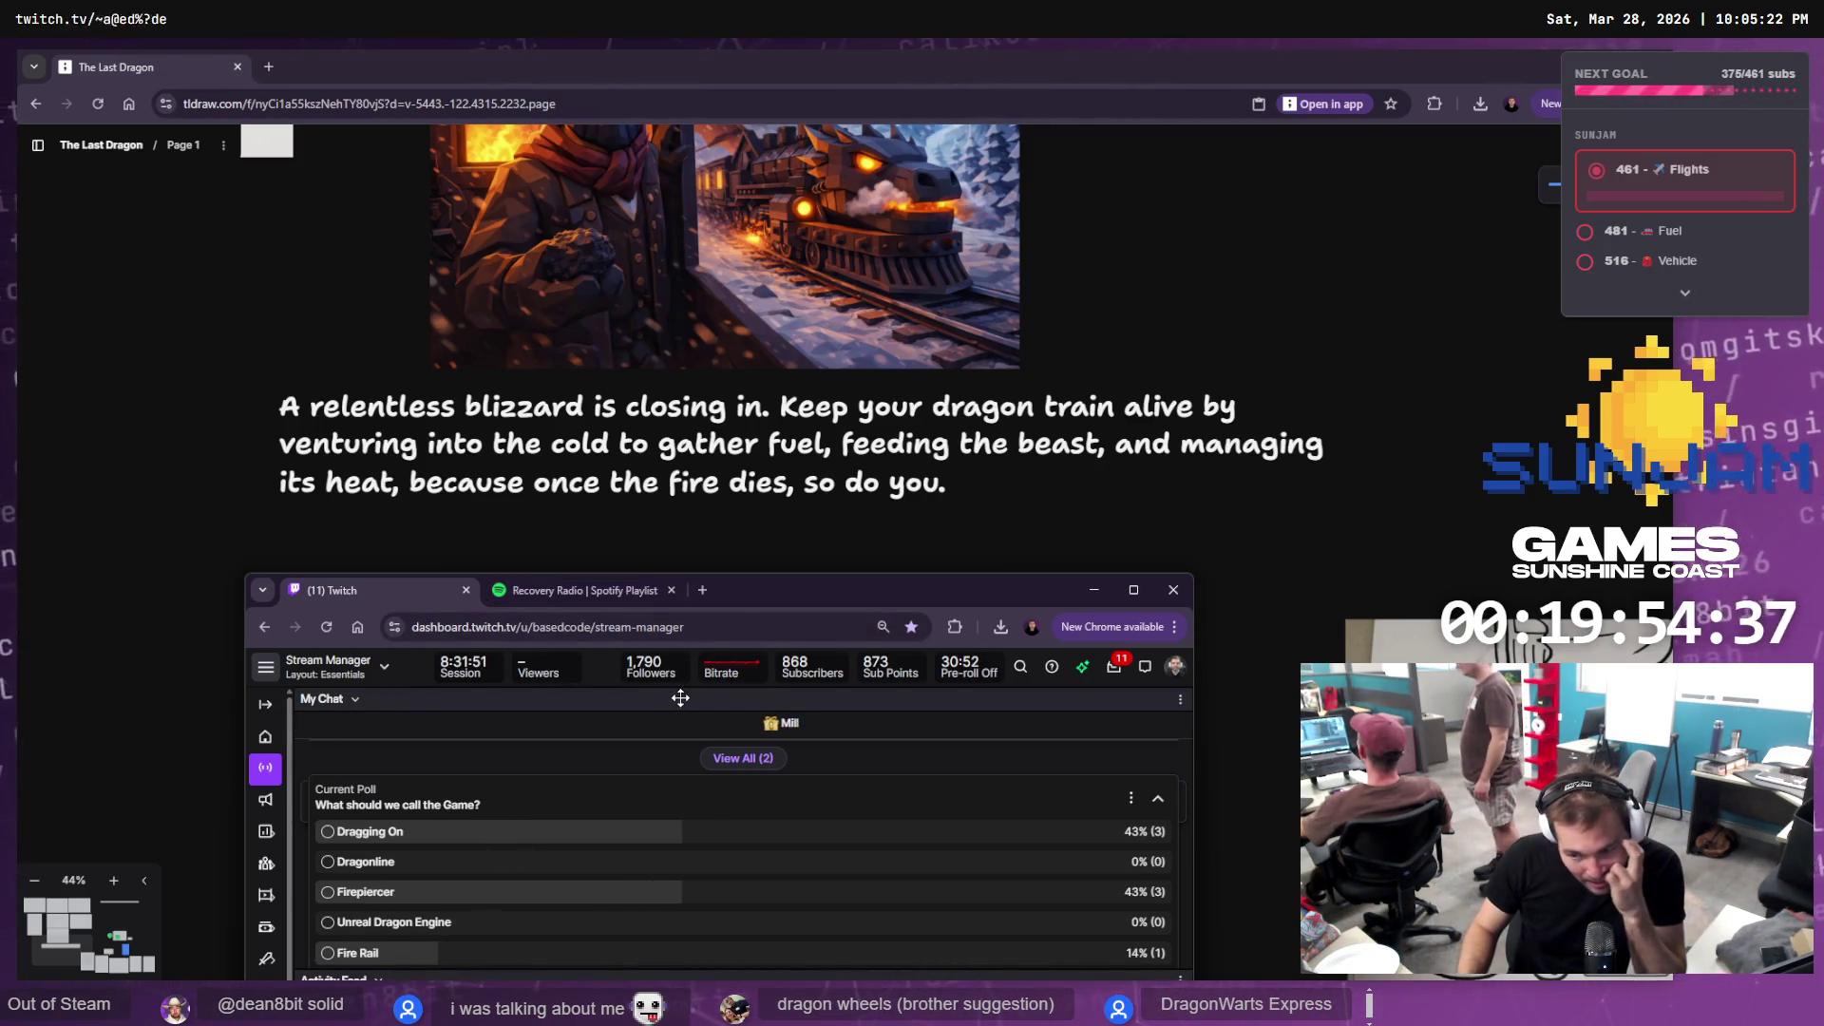
mouse_move(763, 609)
left_mouse_down()
mouse_move(765, 574)
mouse_move(767, 599)
left_mouse_up()
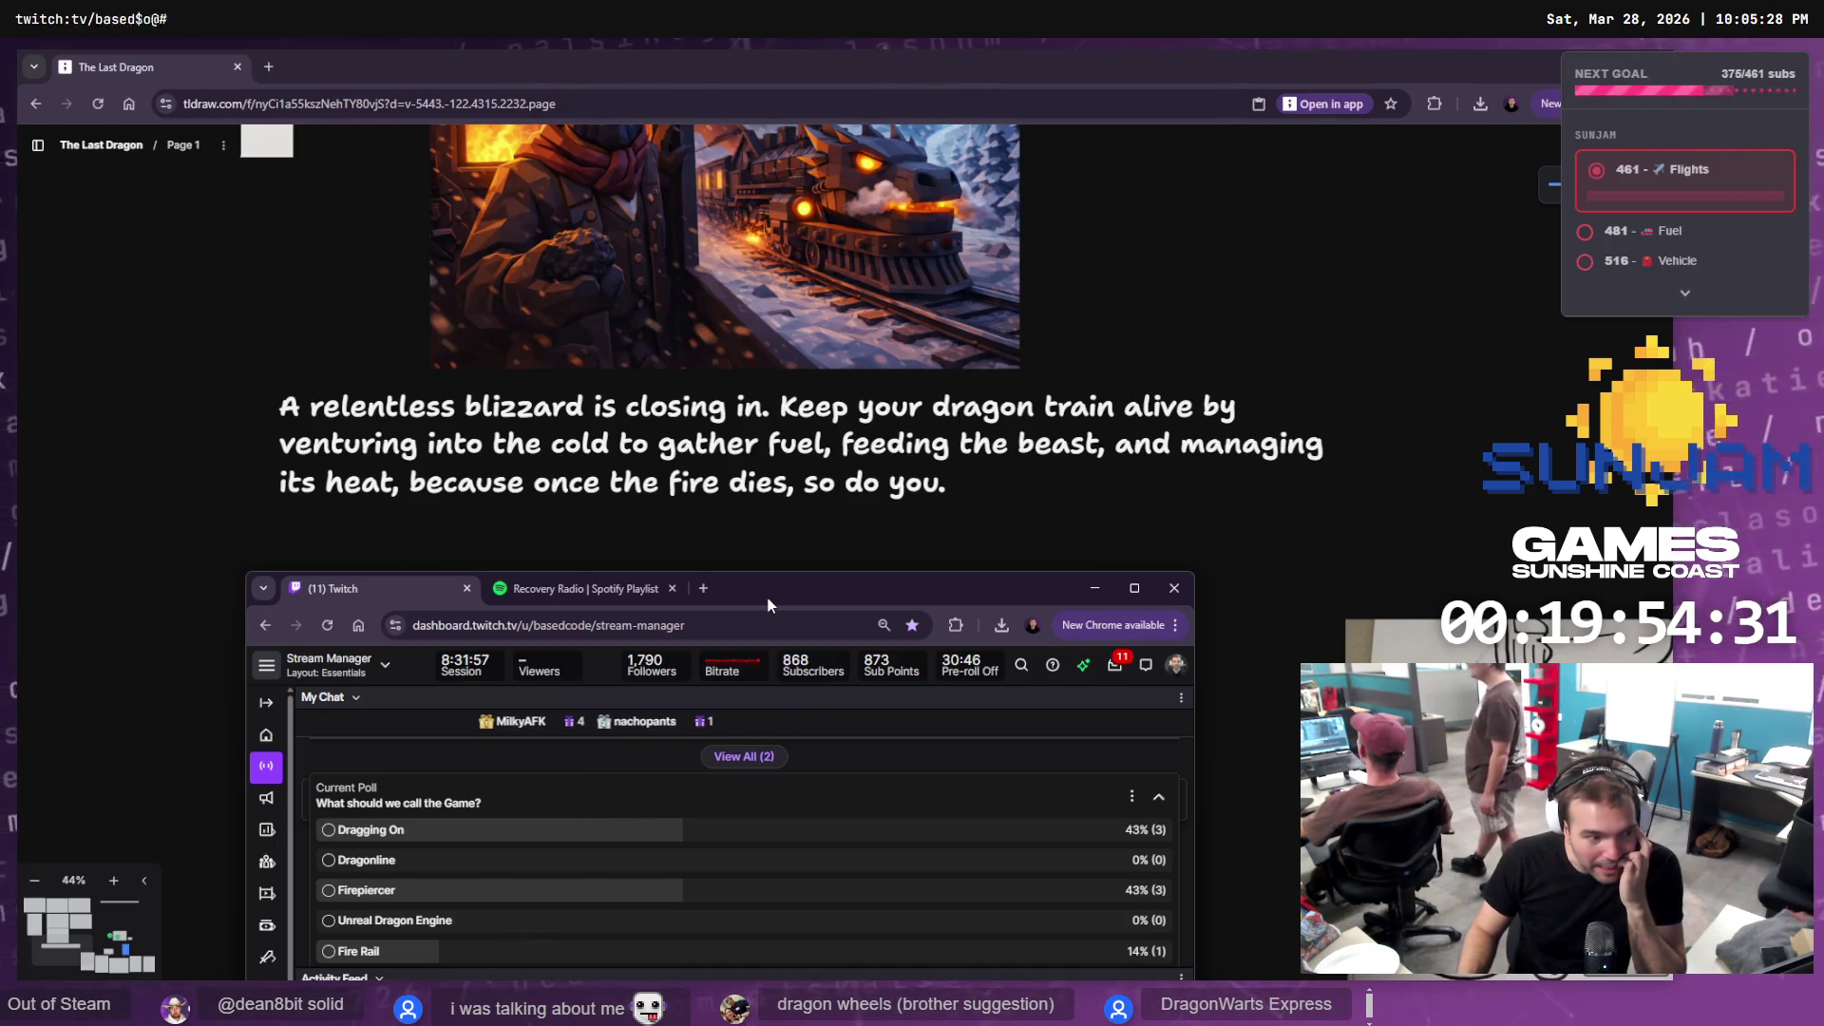
mouse_move(770, 593)
left_mouse_down()
mouse_move(755, 402)
mouse_move(753, 439)
left_mouse_up()
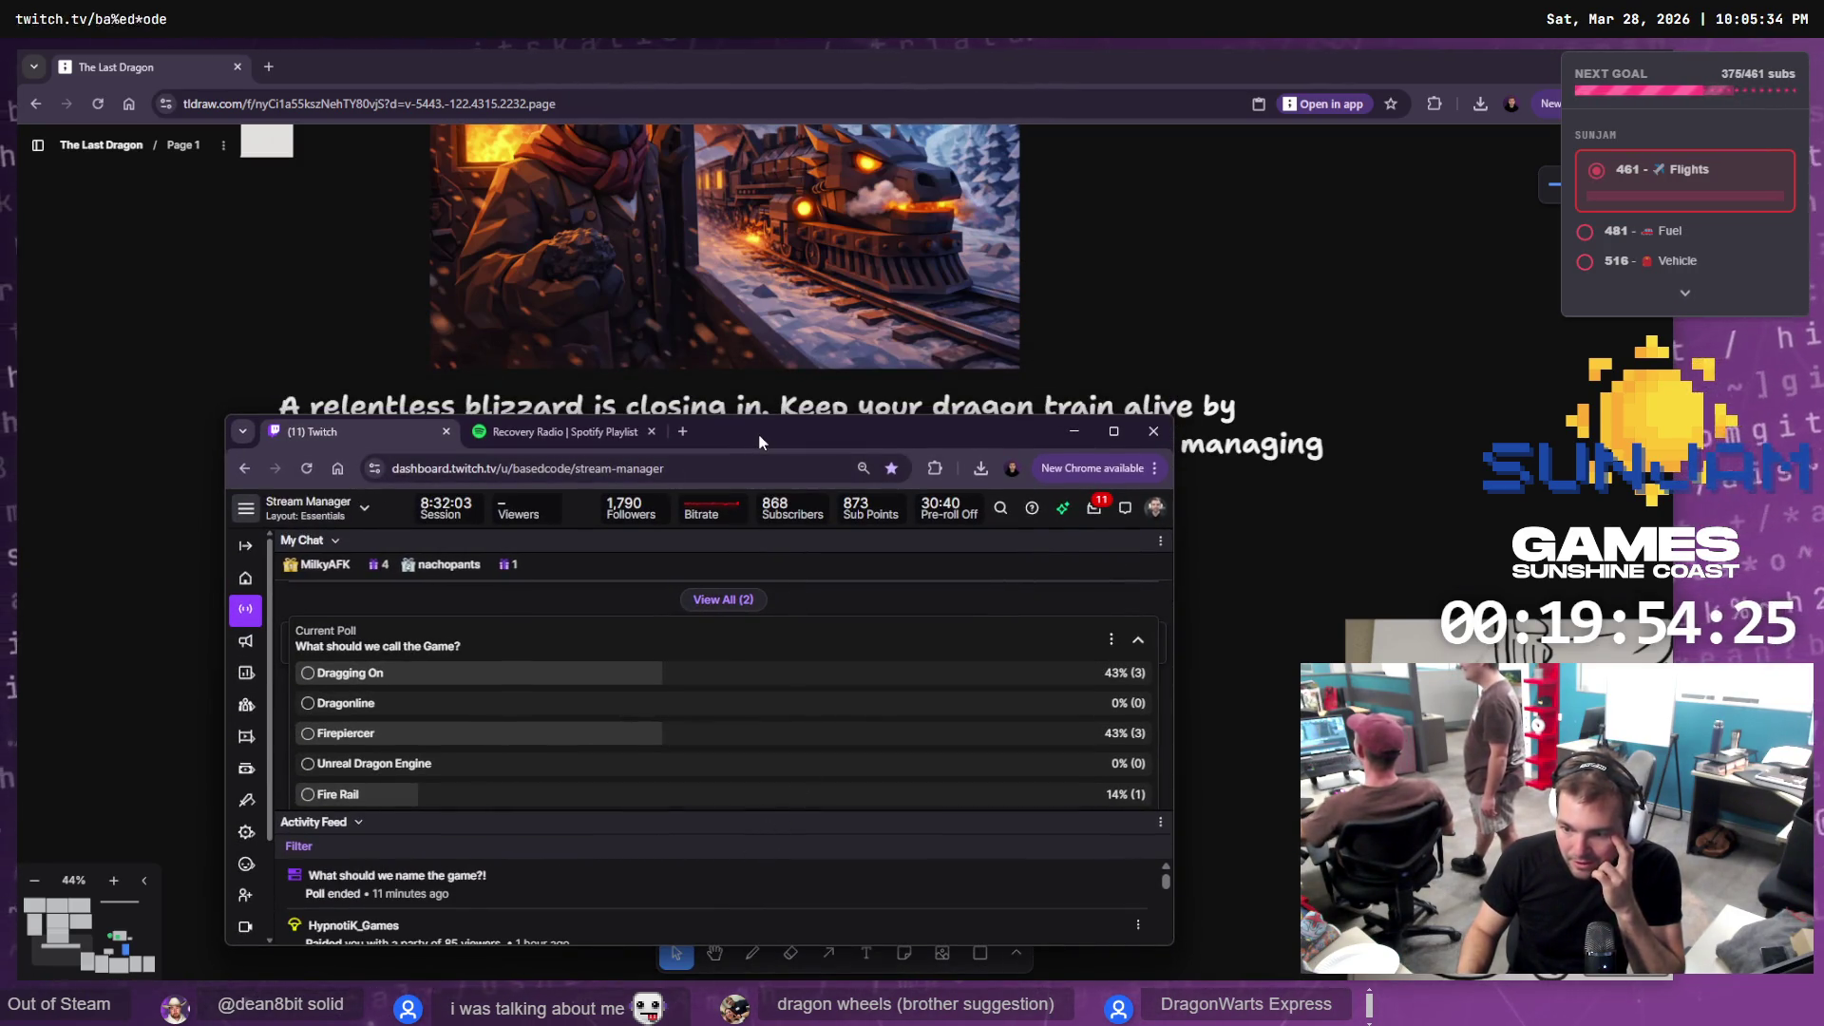
left_click_drag(758, 435, 773, 556)
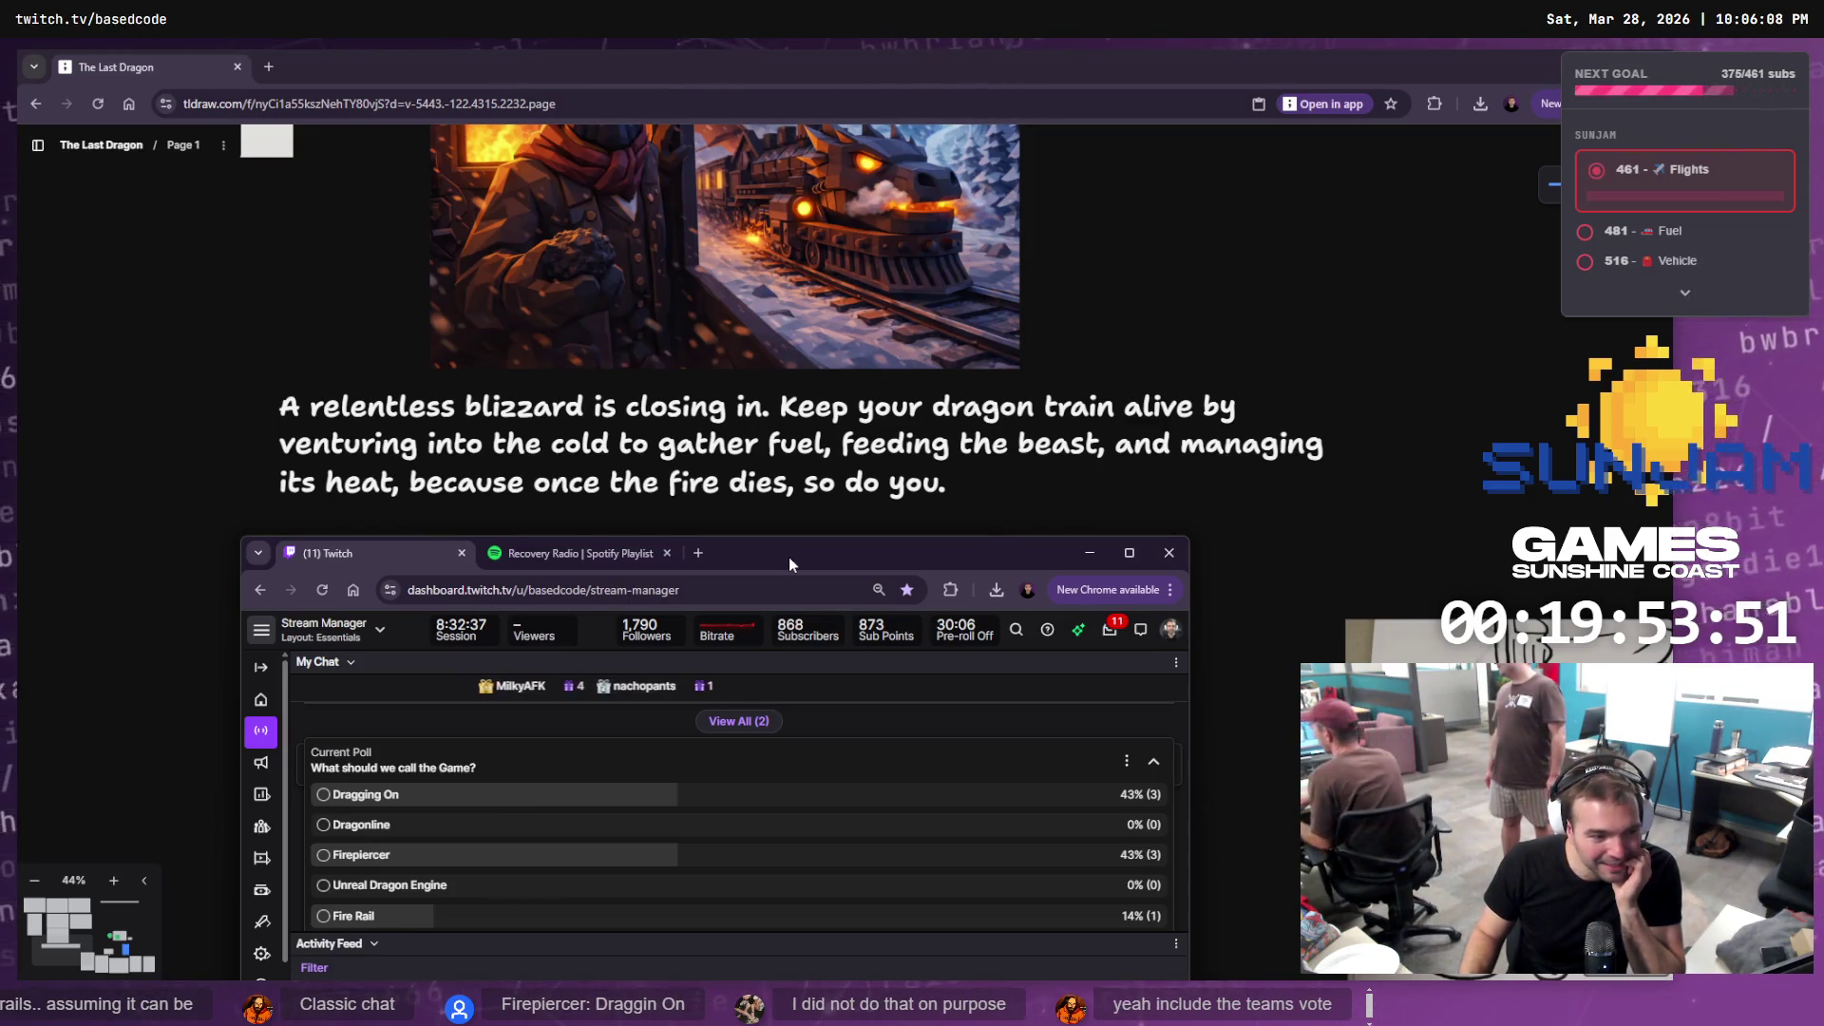
mouse_move(788, 557)
left_mouse_down()
mouse_move(709, 405)
mouse_move(0, 342)
left_mouse_up()
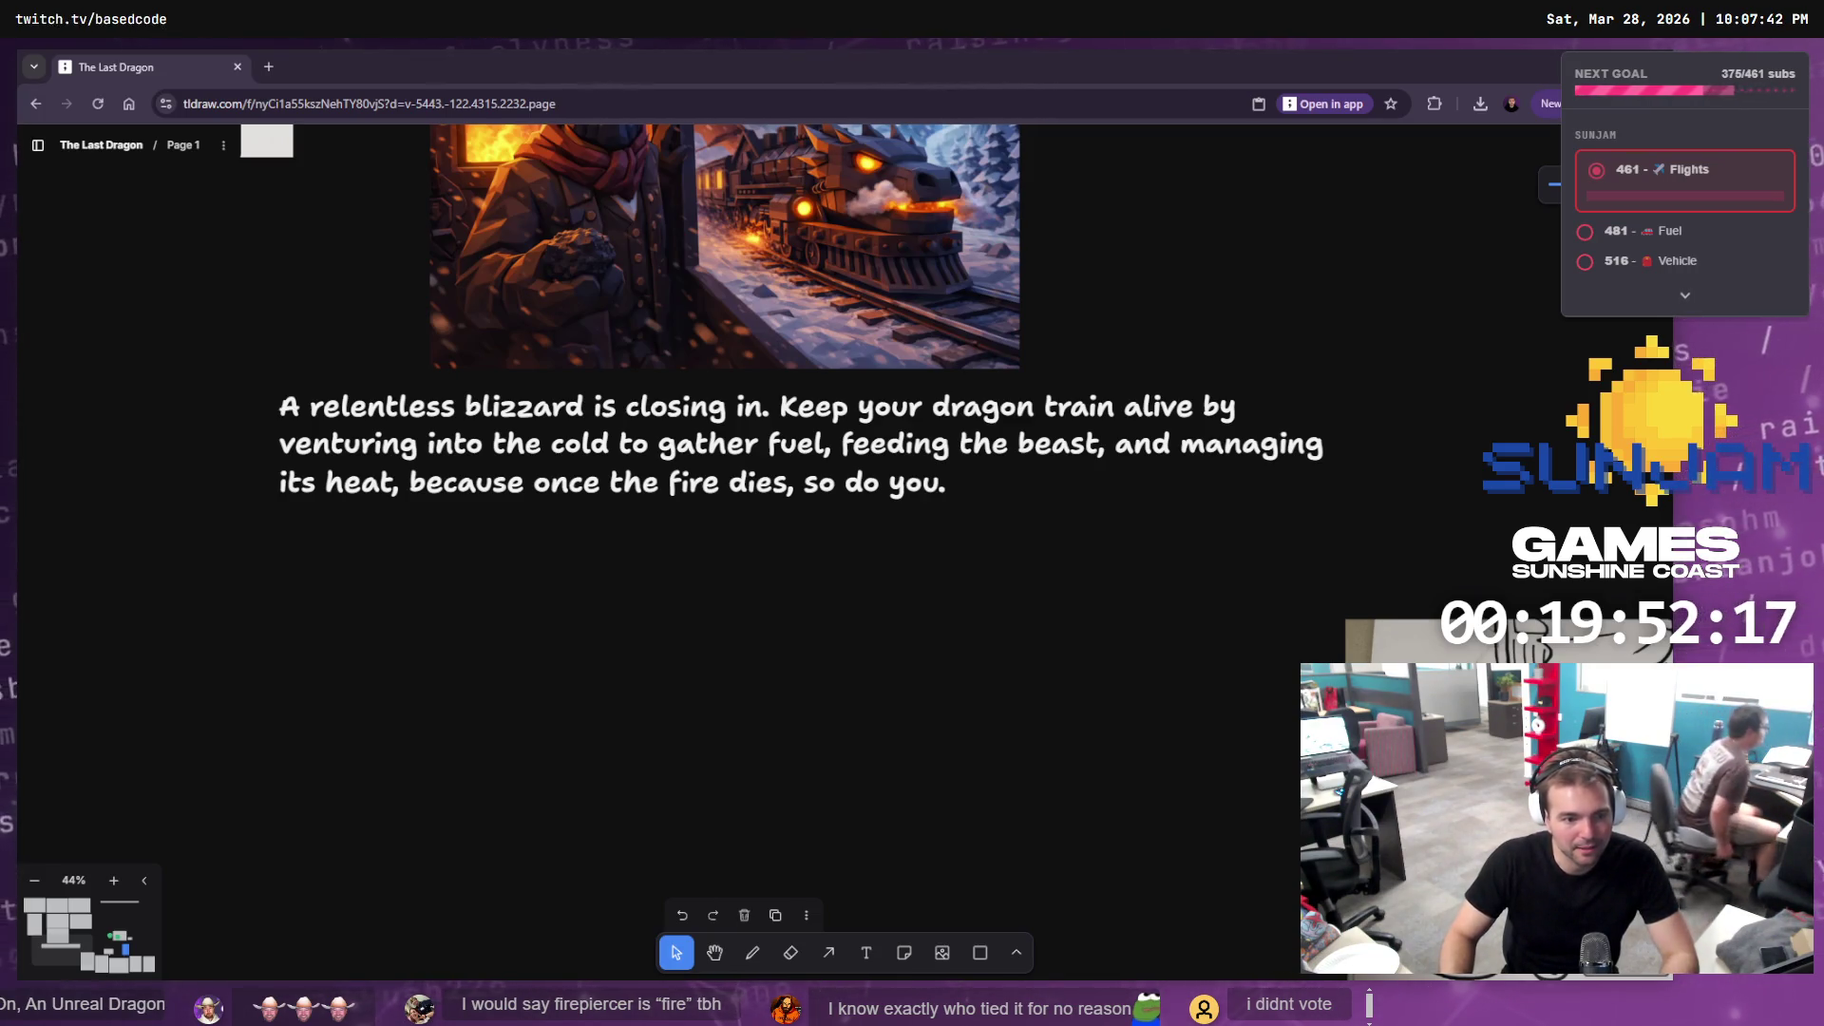
Back in ChatGPT, reopen the character-isolation prompt for editing and clear its text
key("alt+Tab")
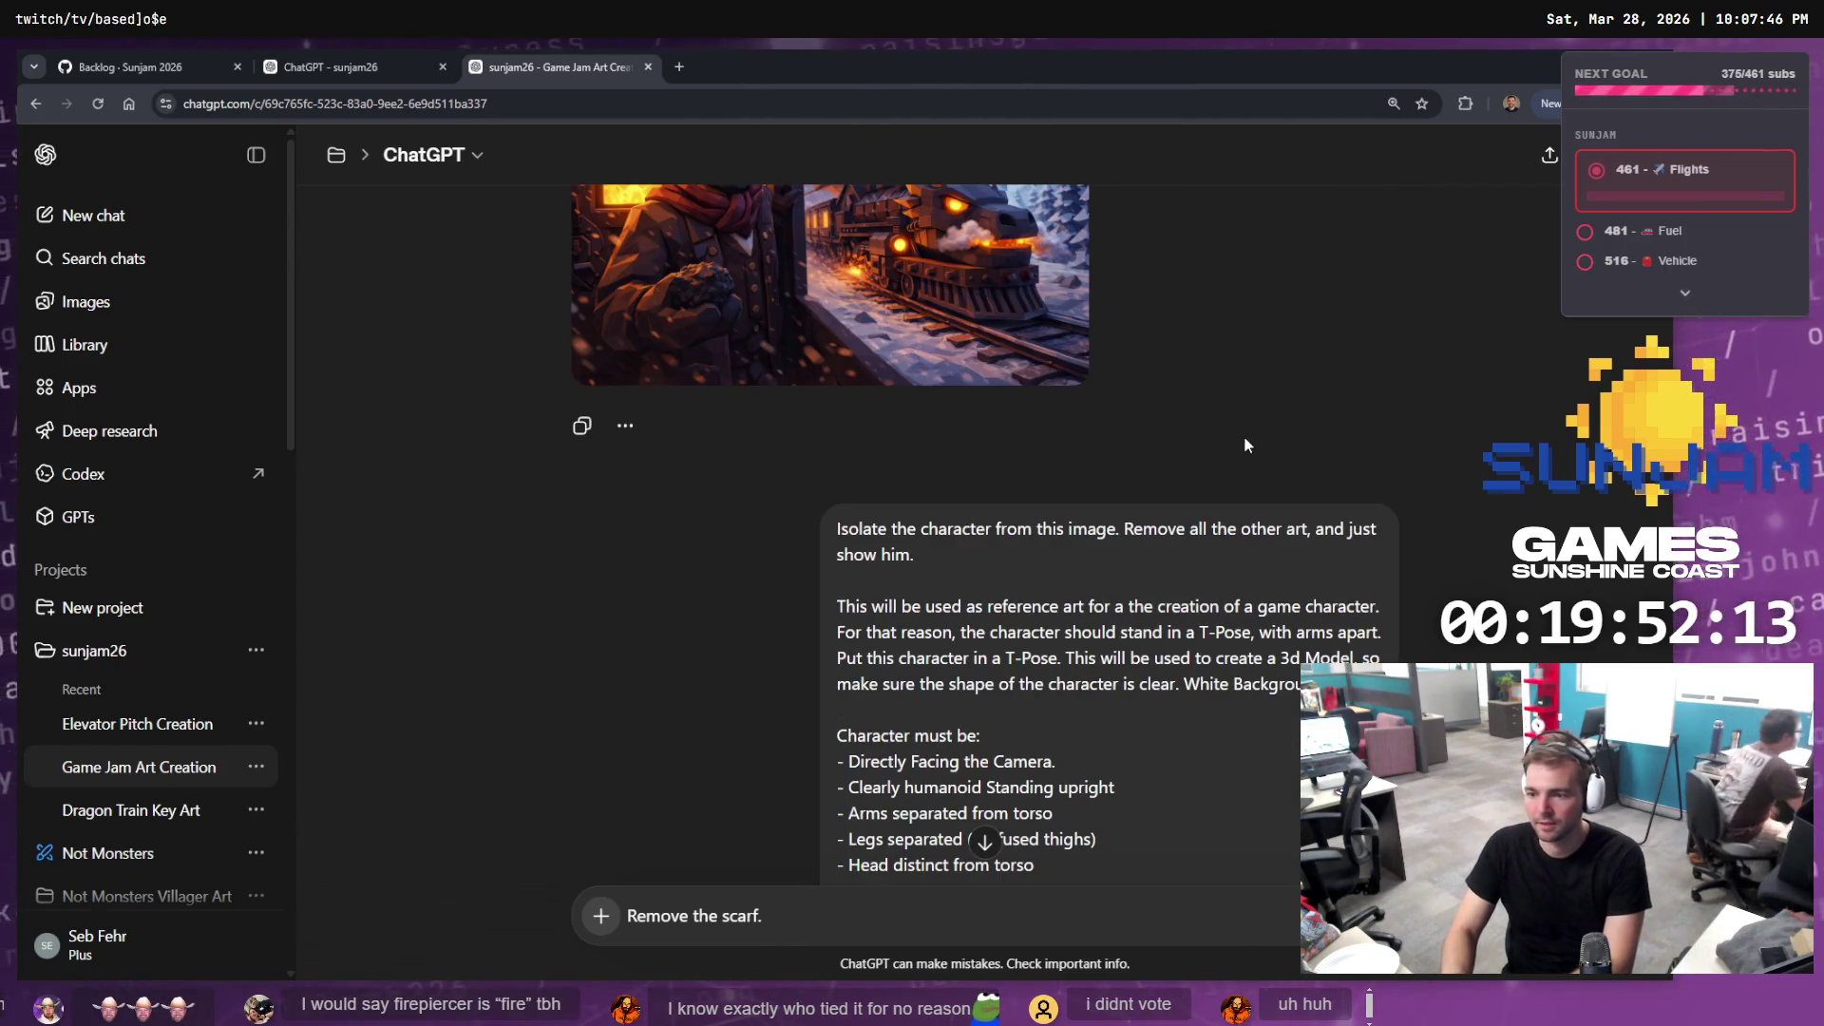
scroll(1240, 603, "up", 2)
scroll(1241, 602, "up", 1)
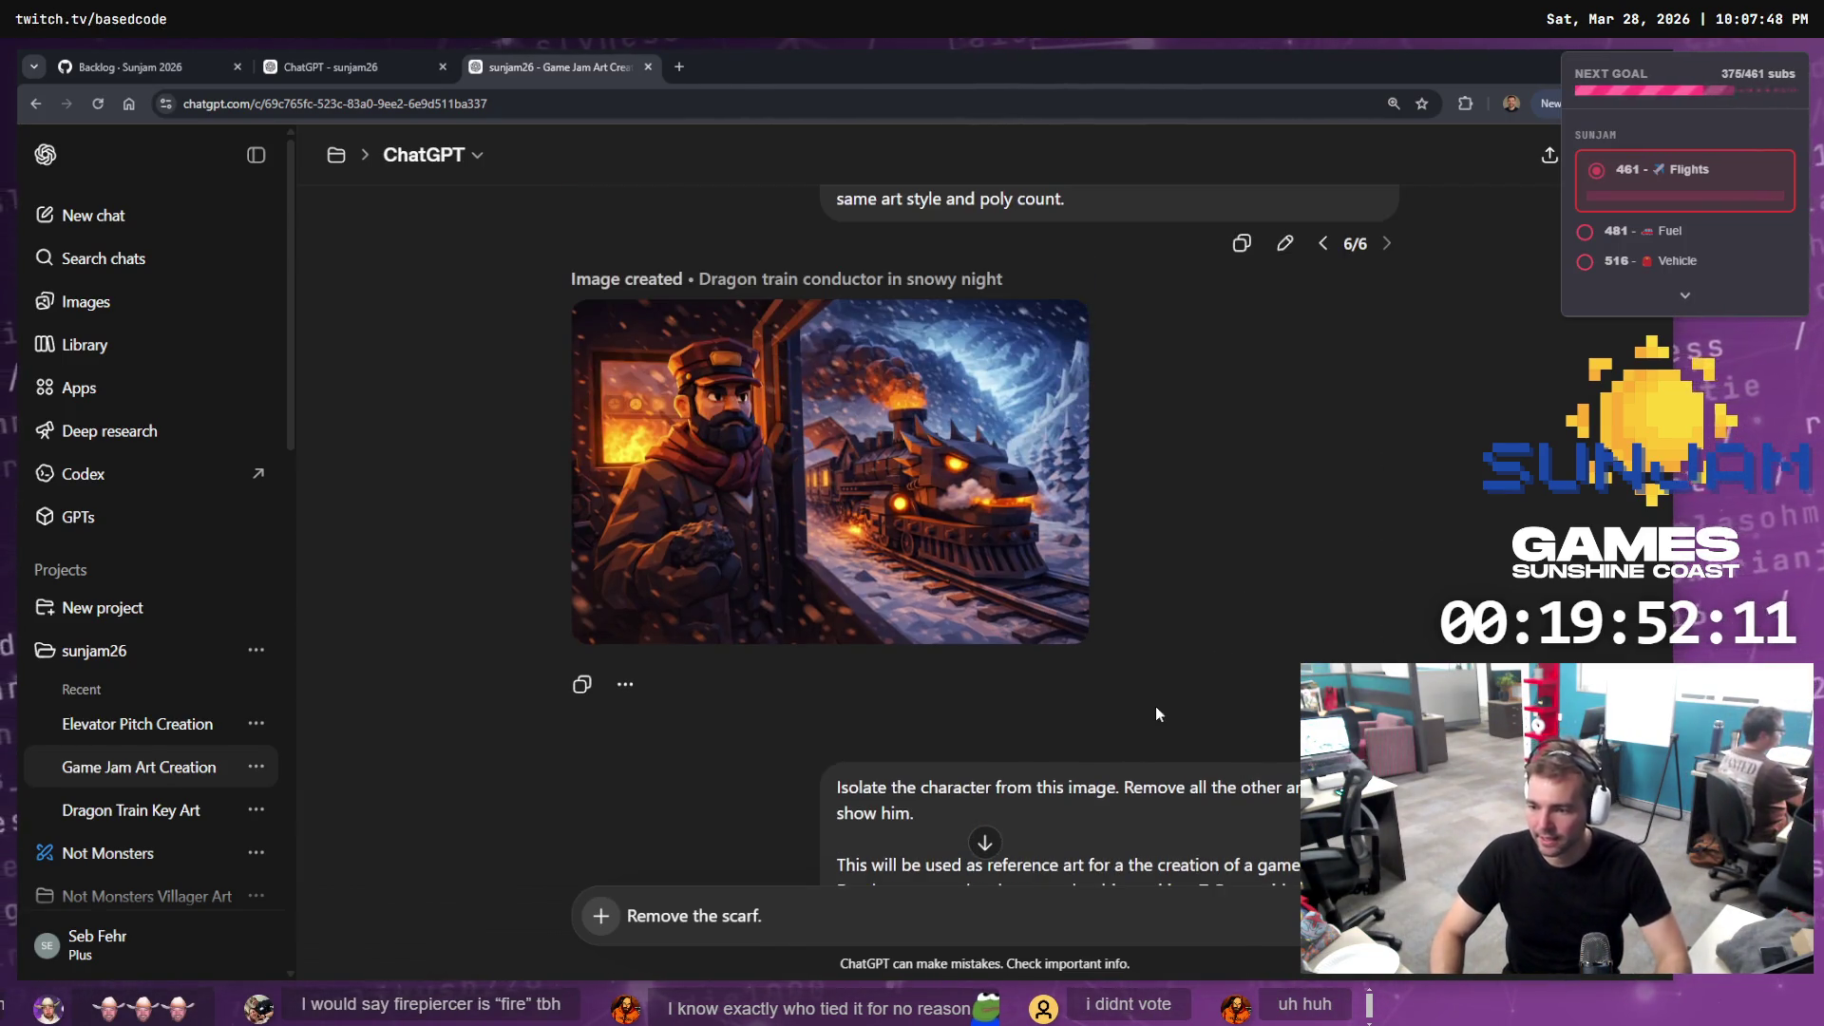
scroll(1307, 569, "down", 10)
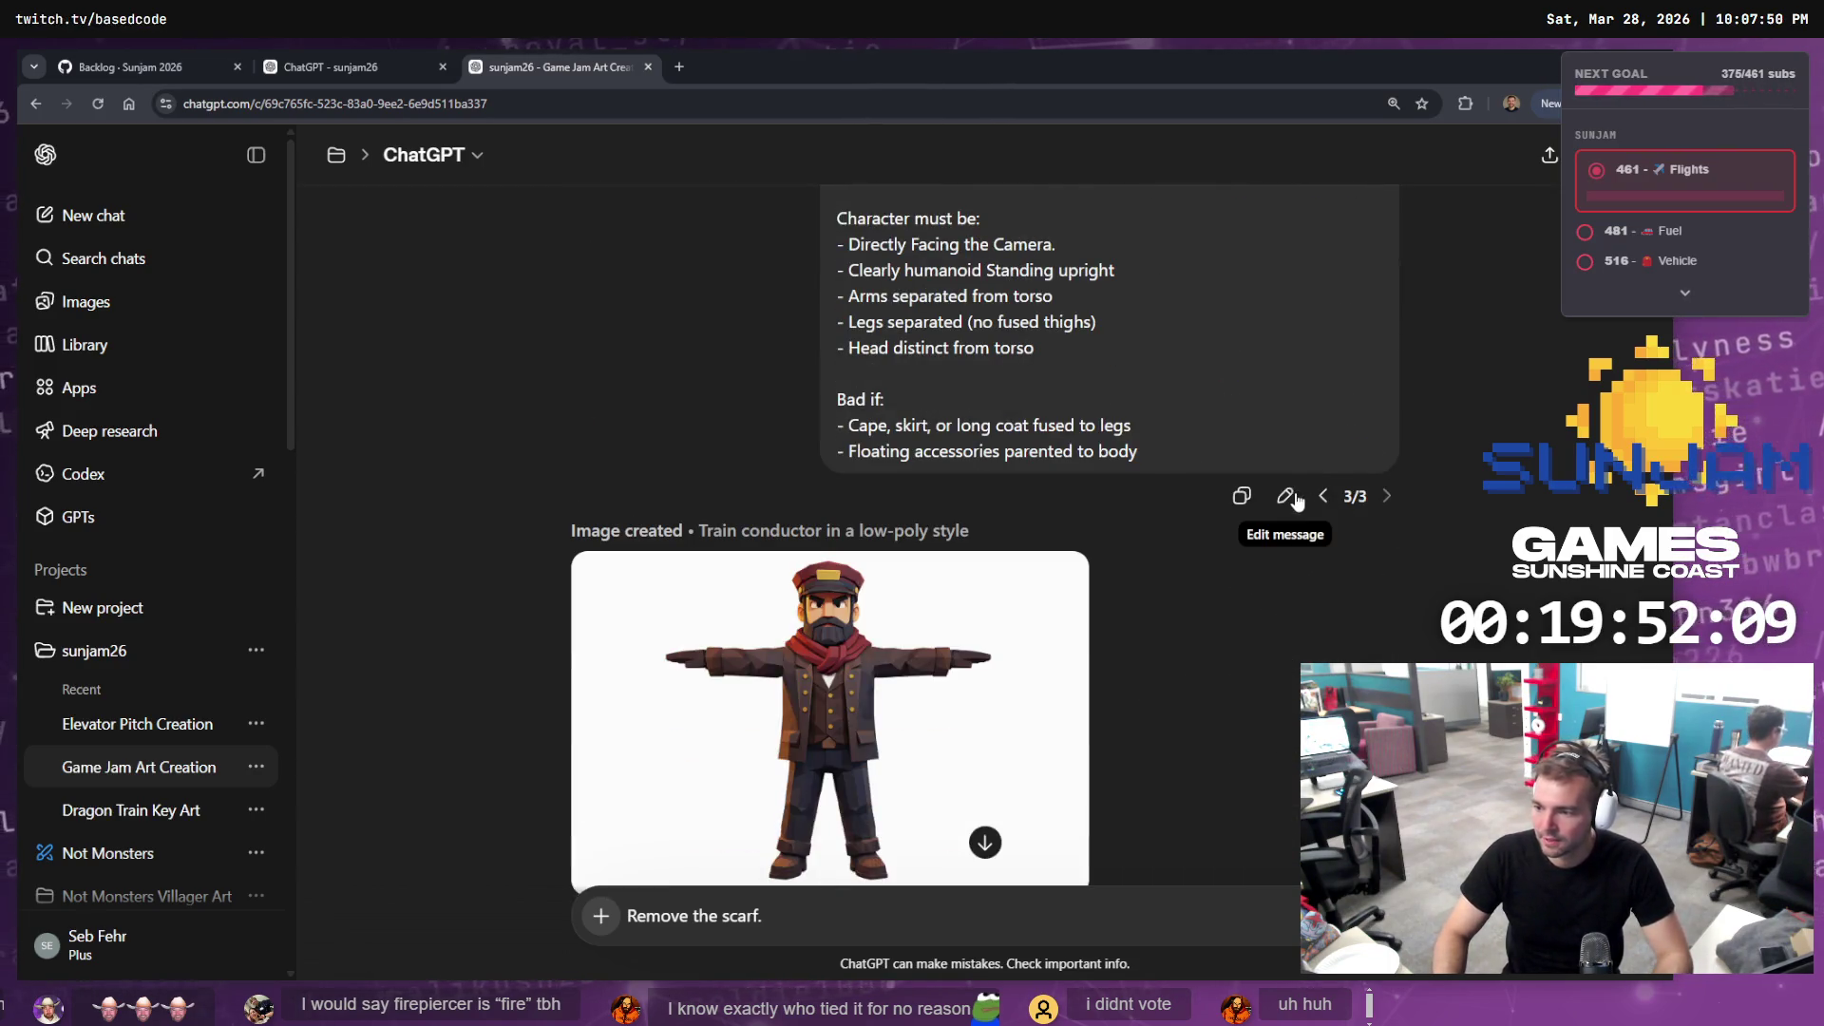
left_click(1284, 494)
key("ctrl+a")
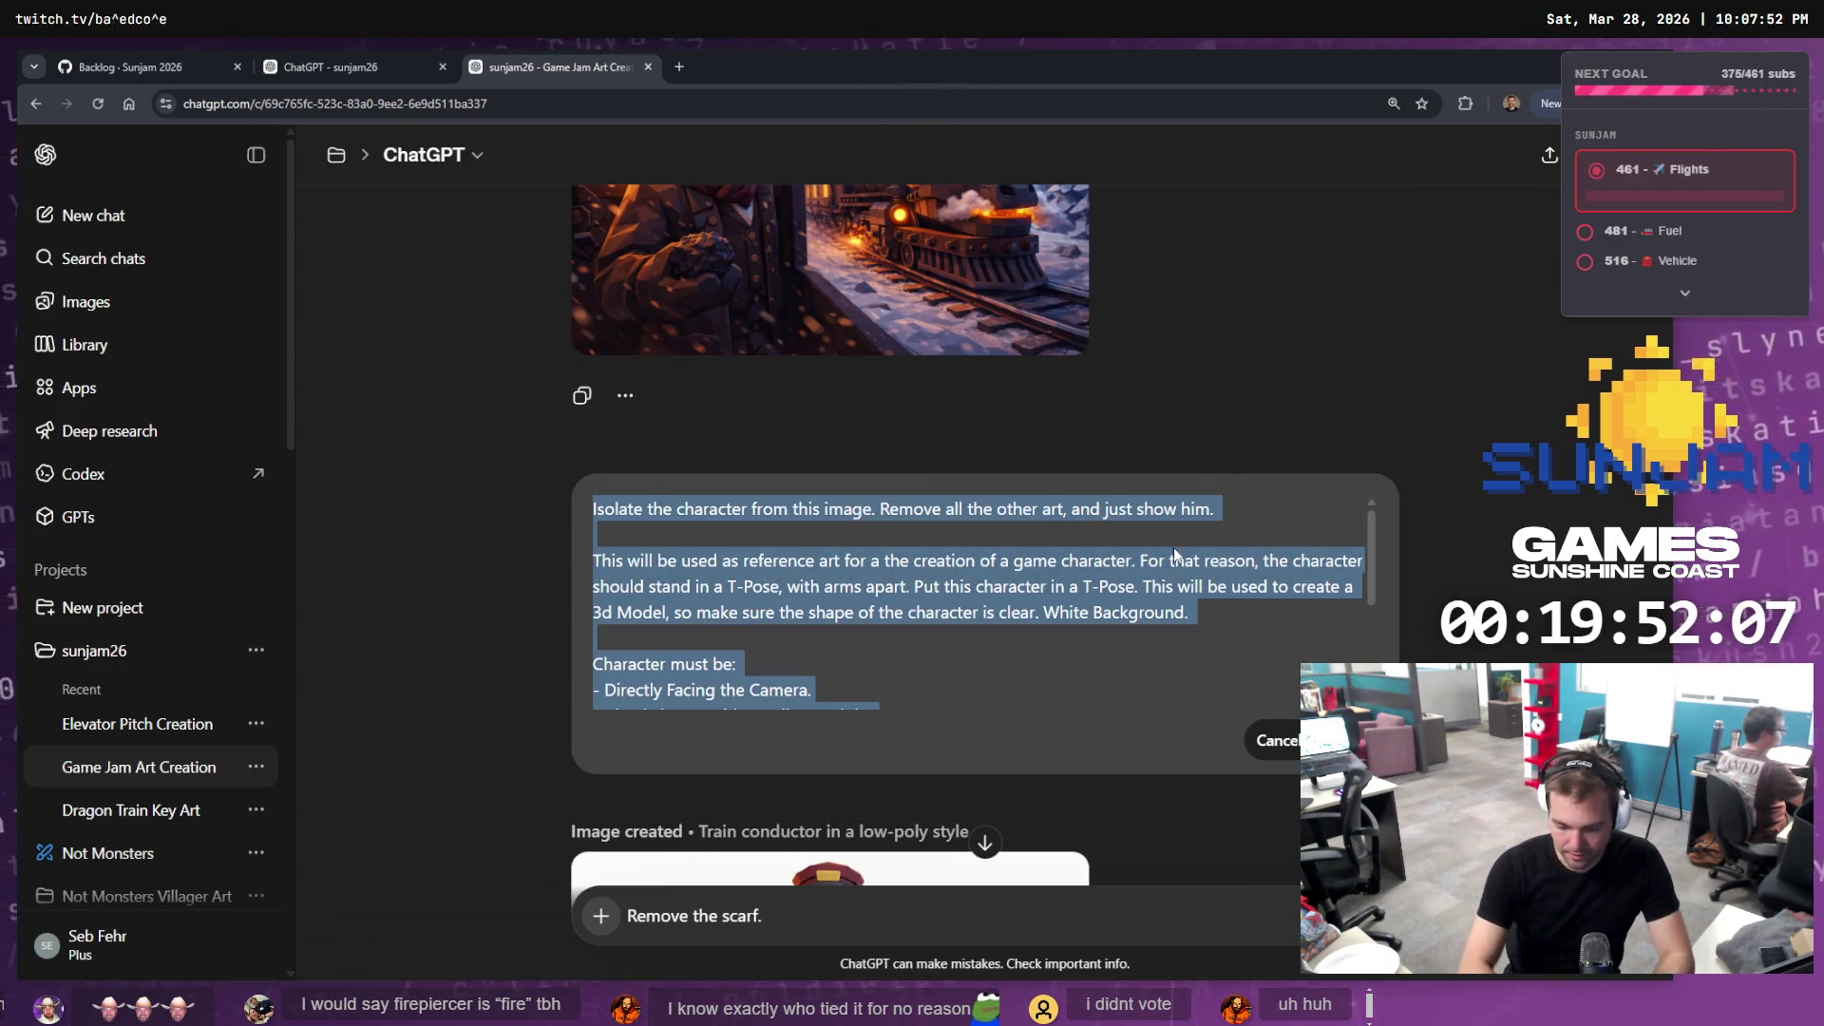
key("BackSpace")
Try dictating a new prompt by voice typing, then cancel the edit to restore the original
key("super+h")
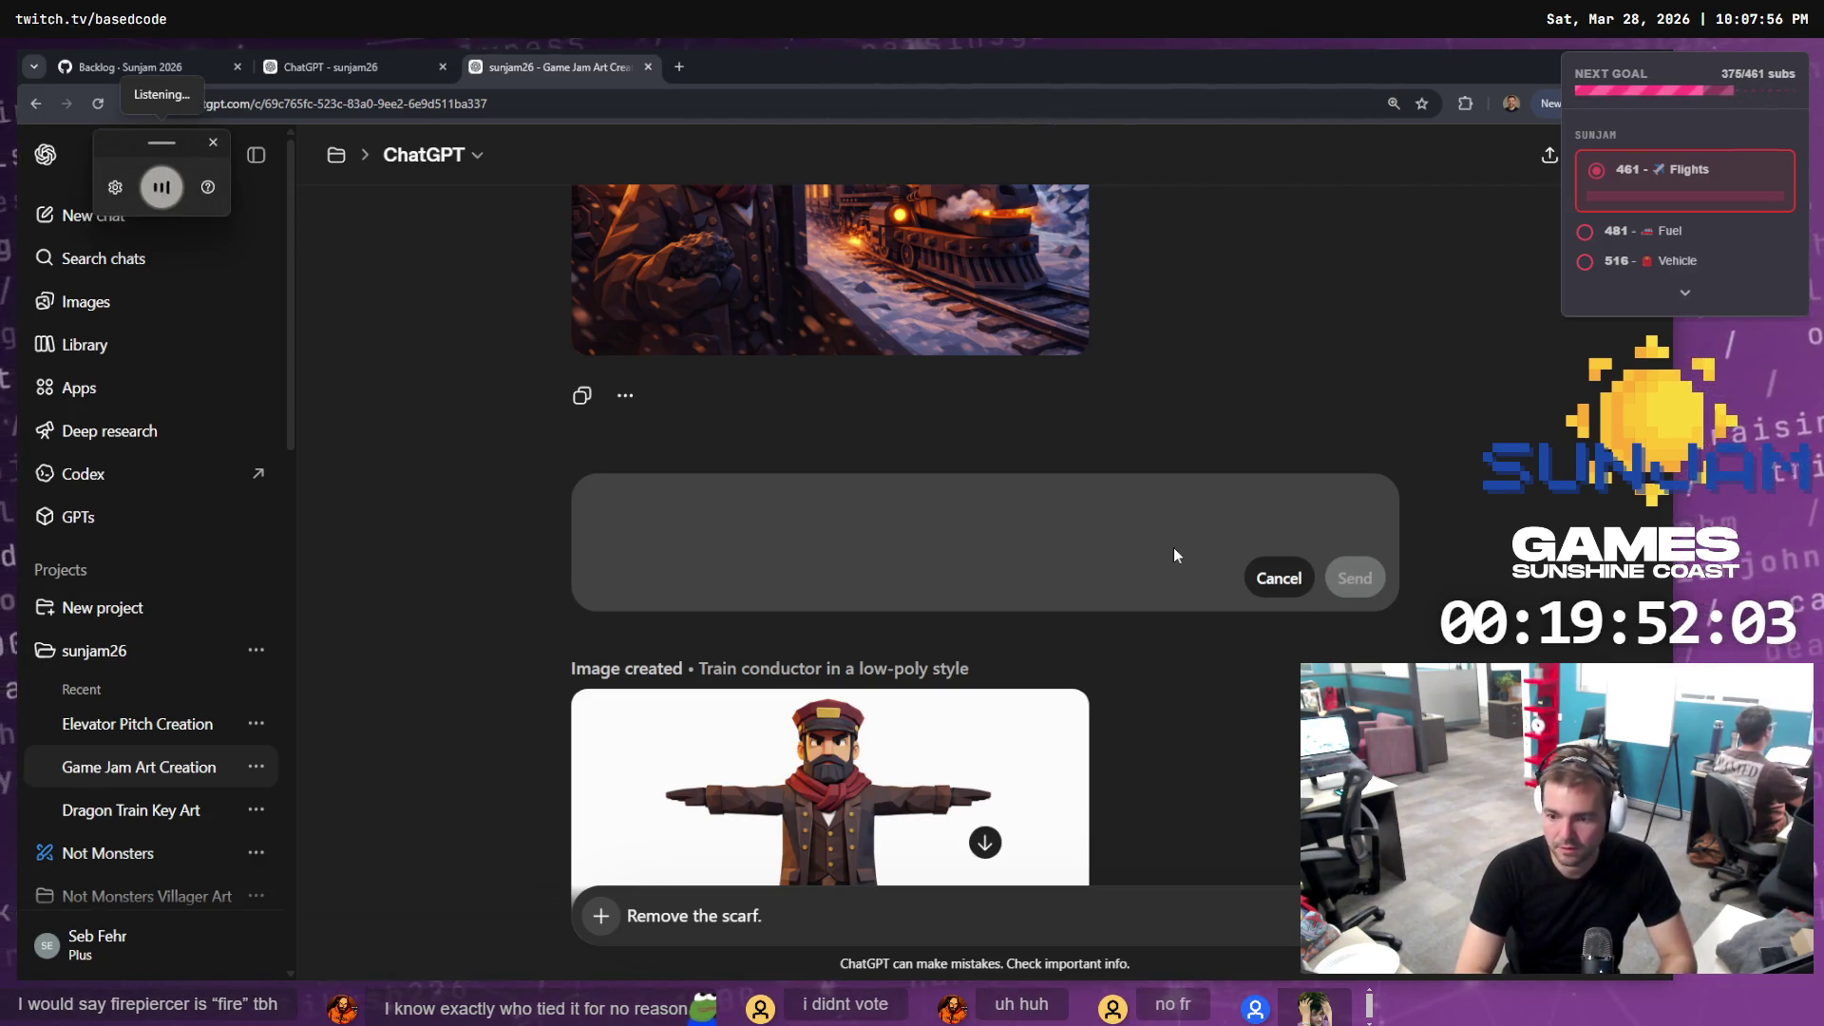
type("The gam")
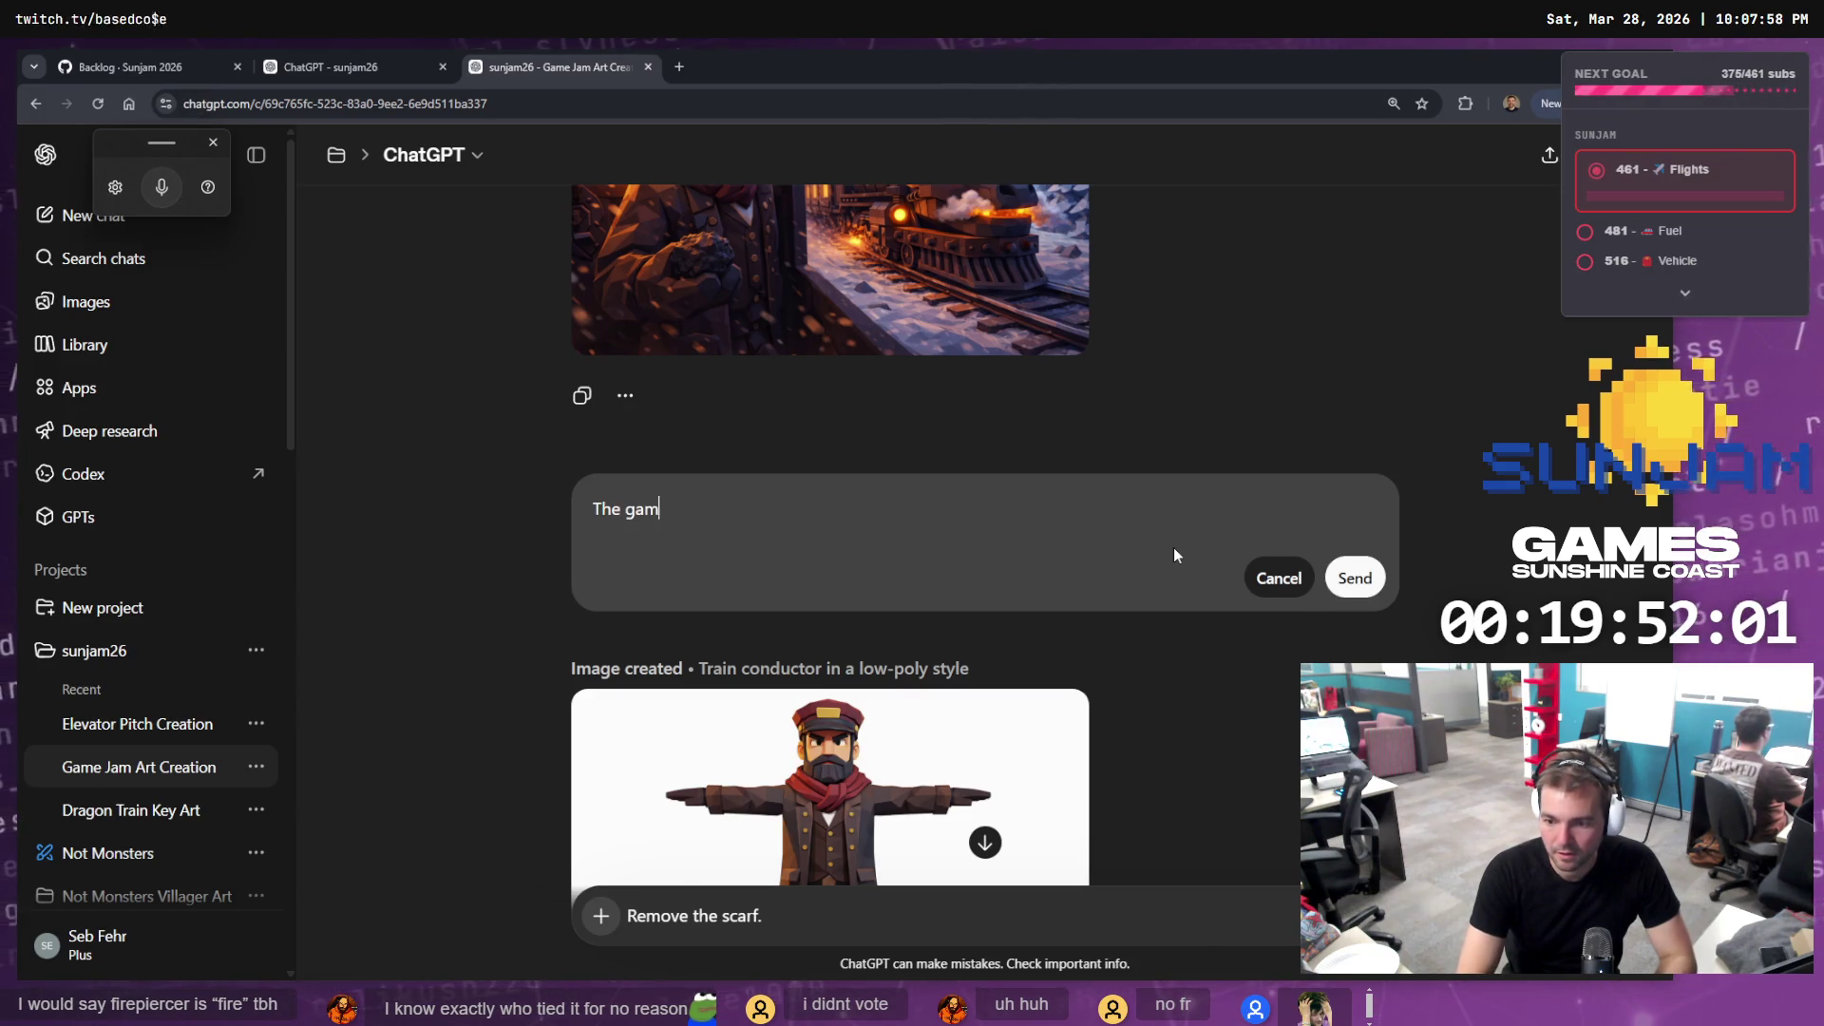
type(" \"")
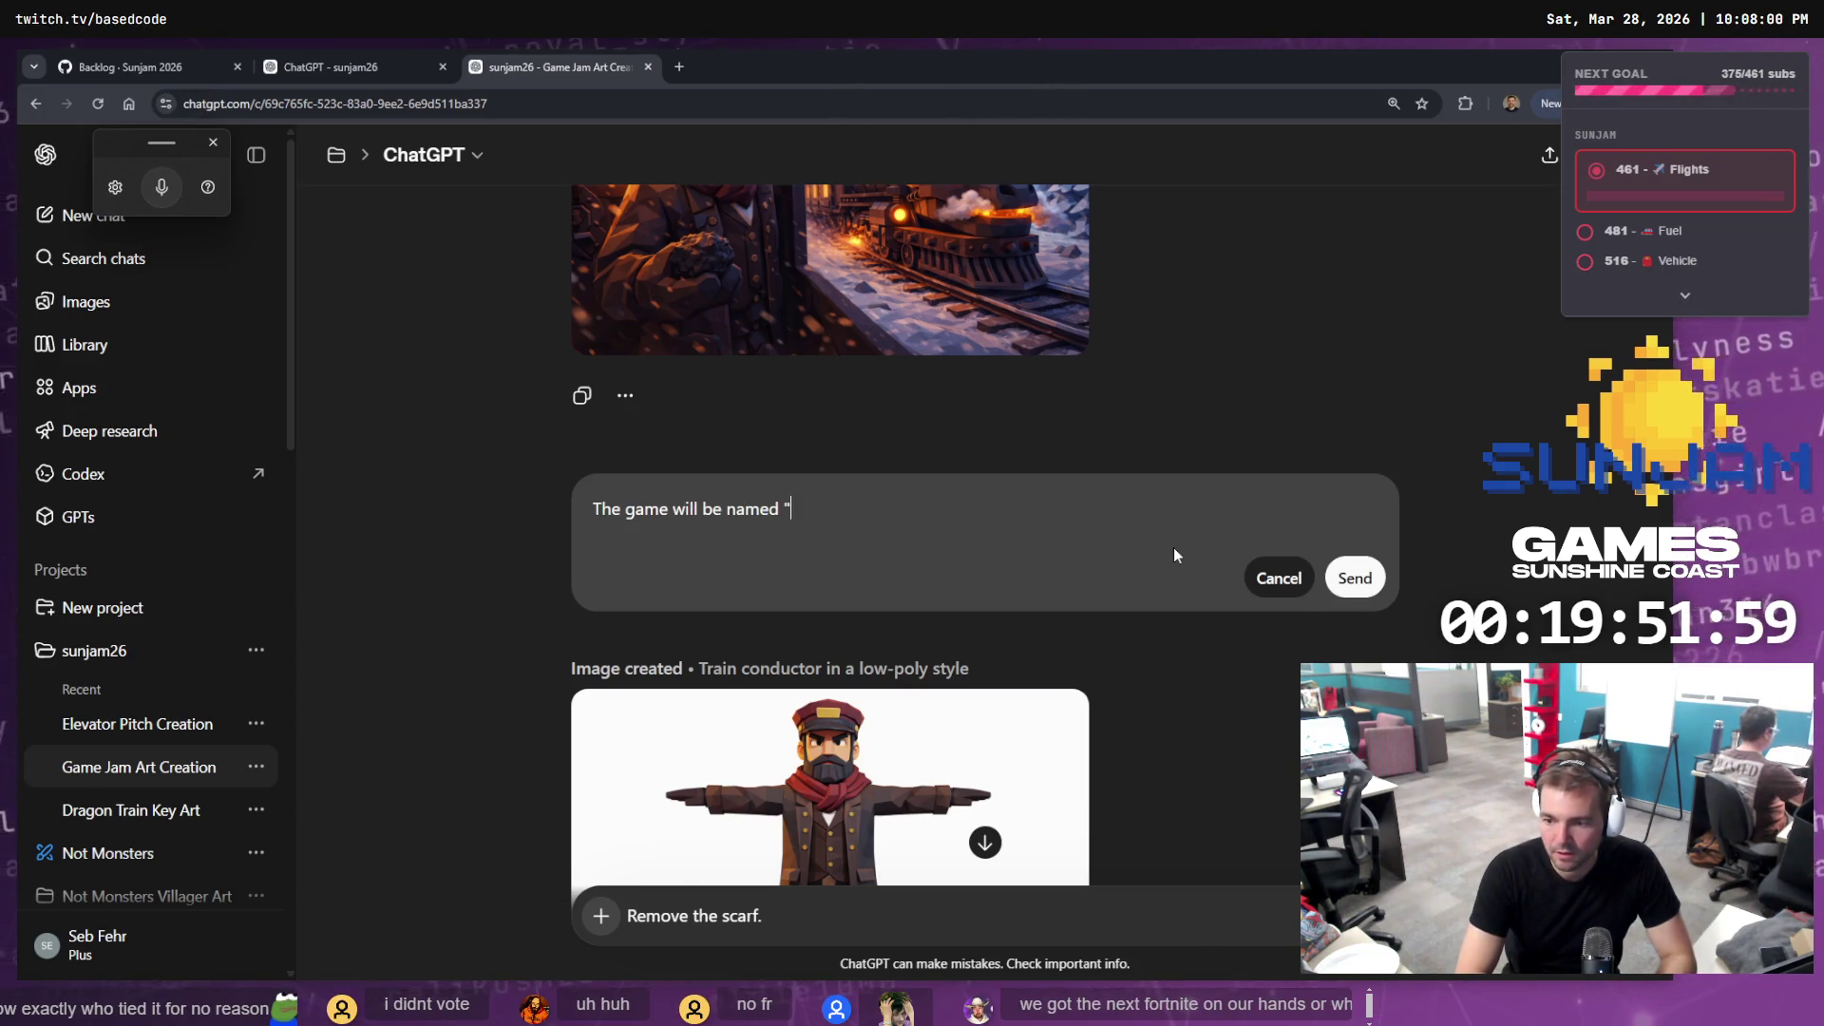
type("Firepiercer\"")
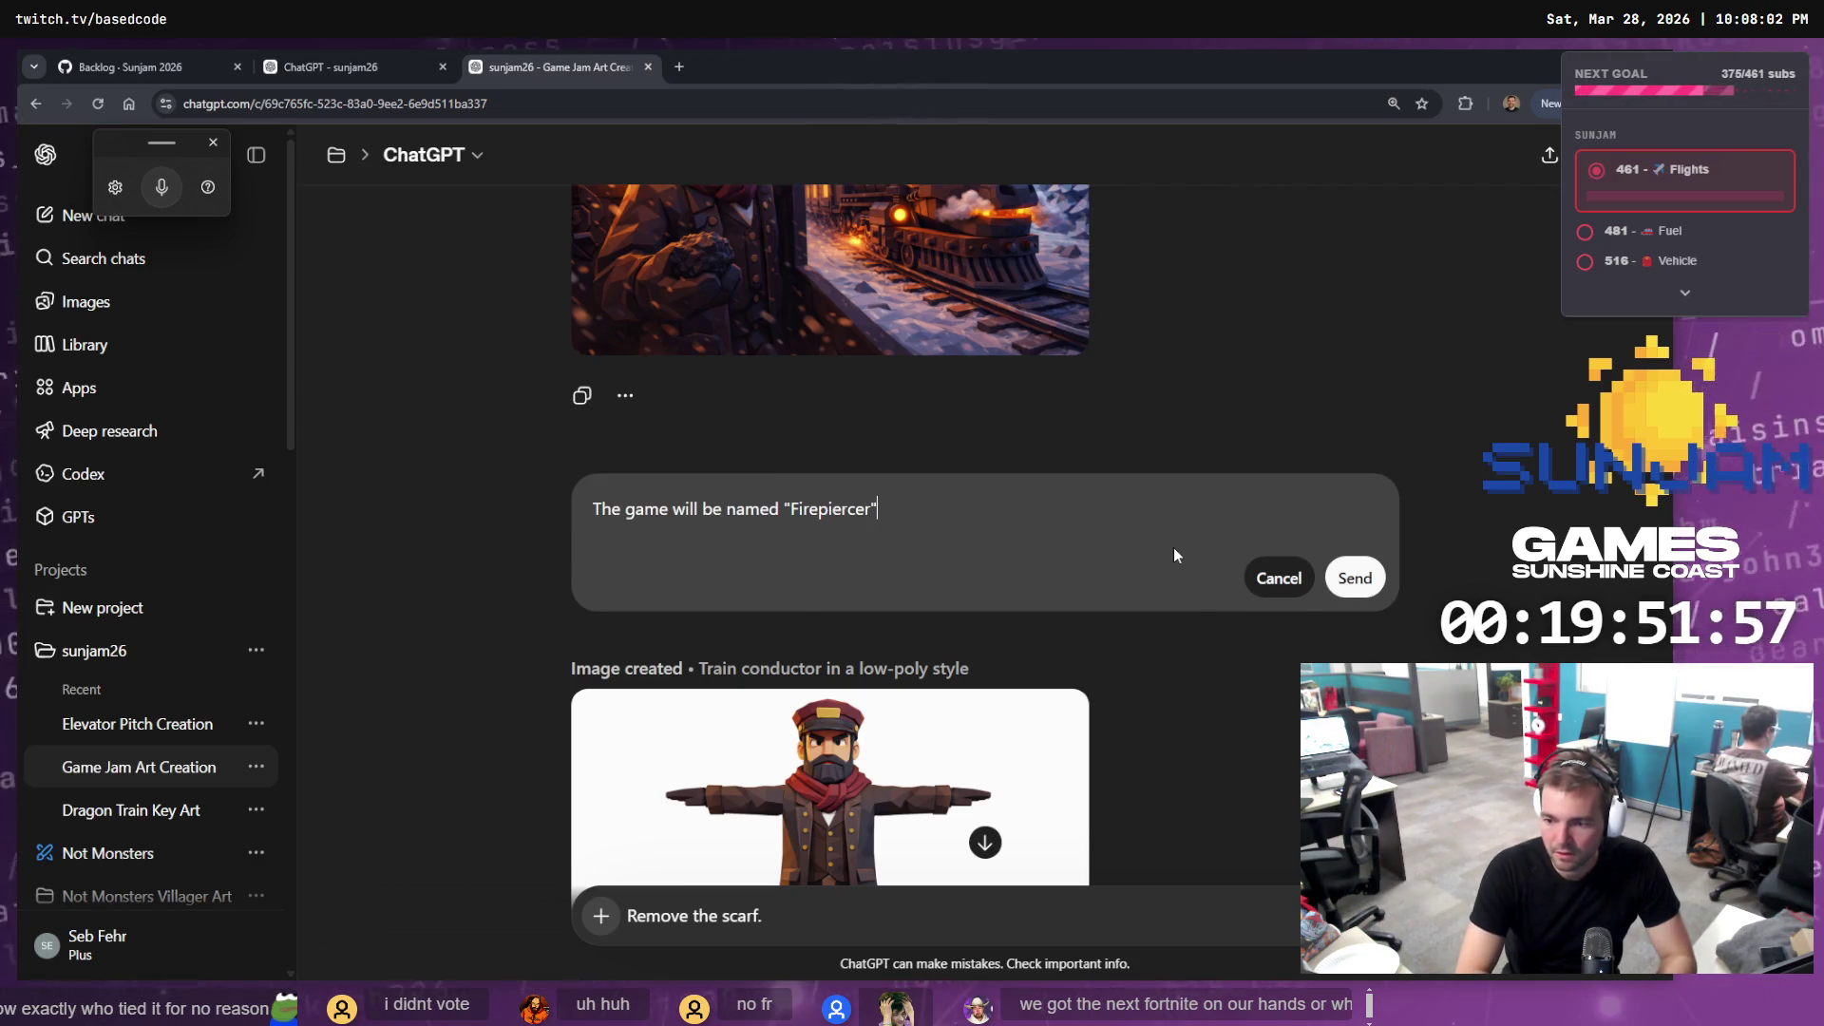
type(". A")
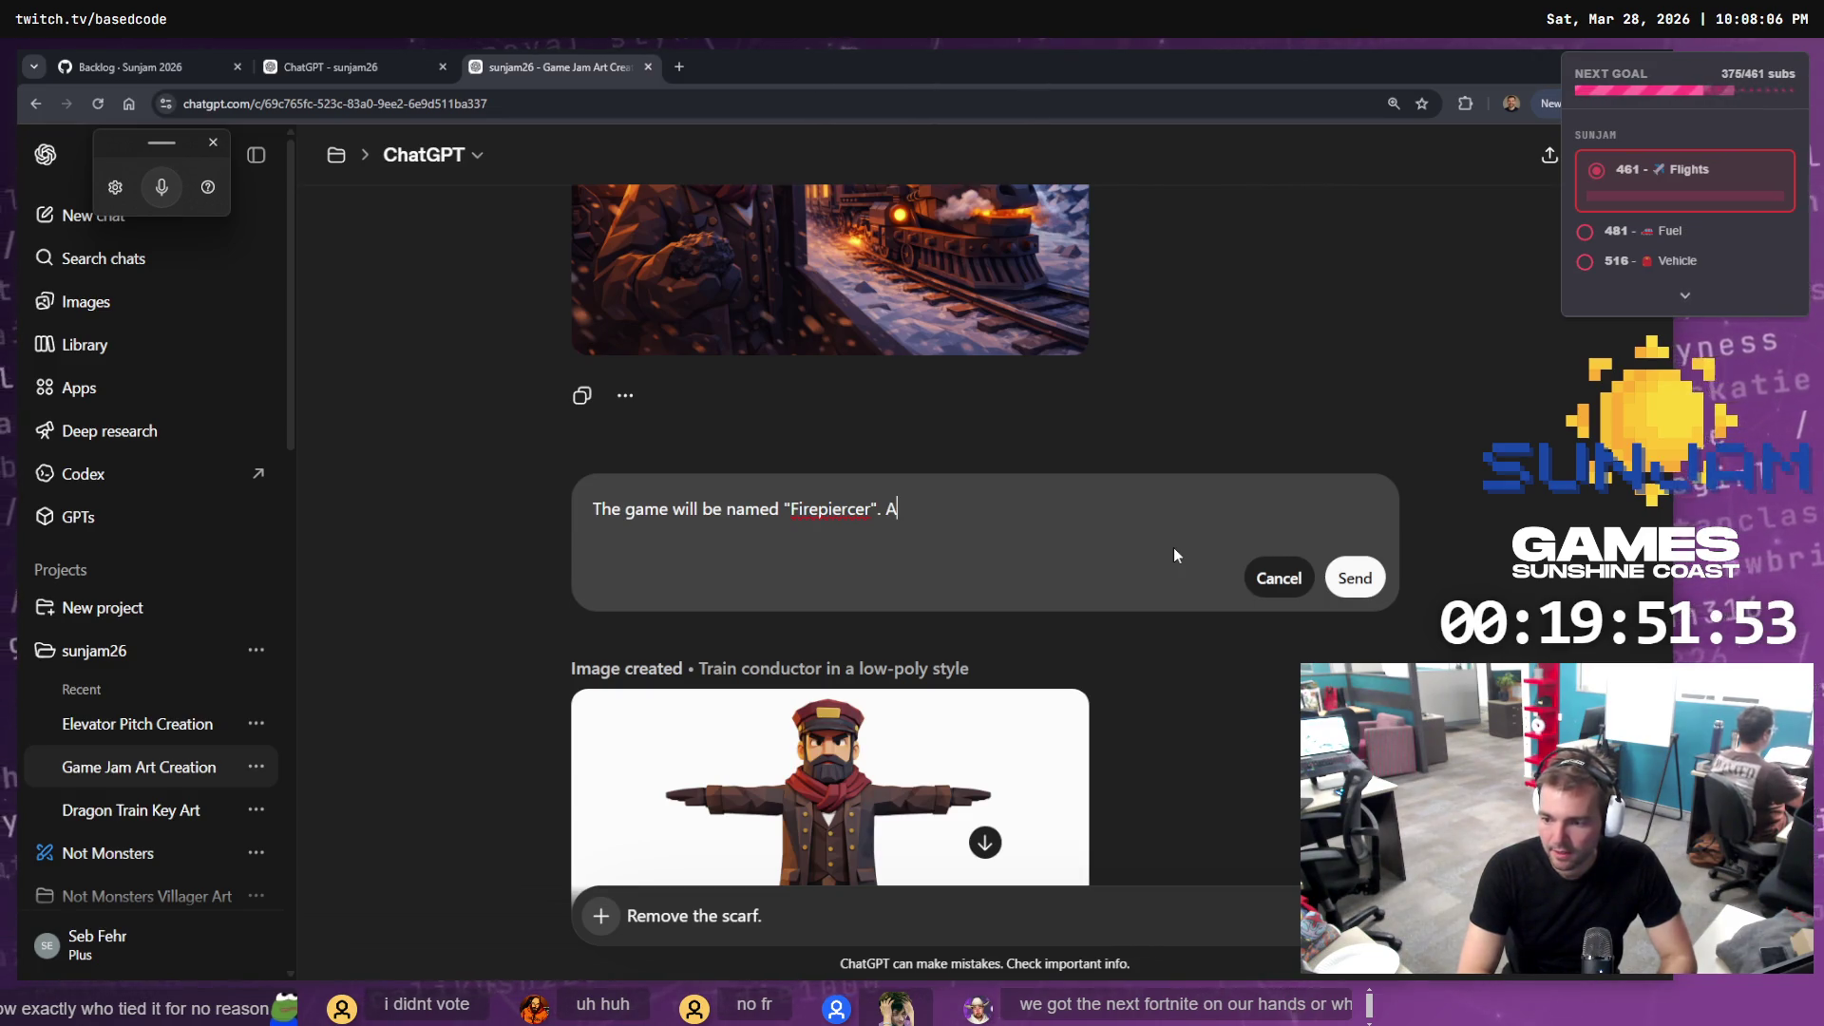
key("super+h")
key("Escape")
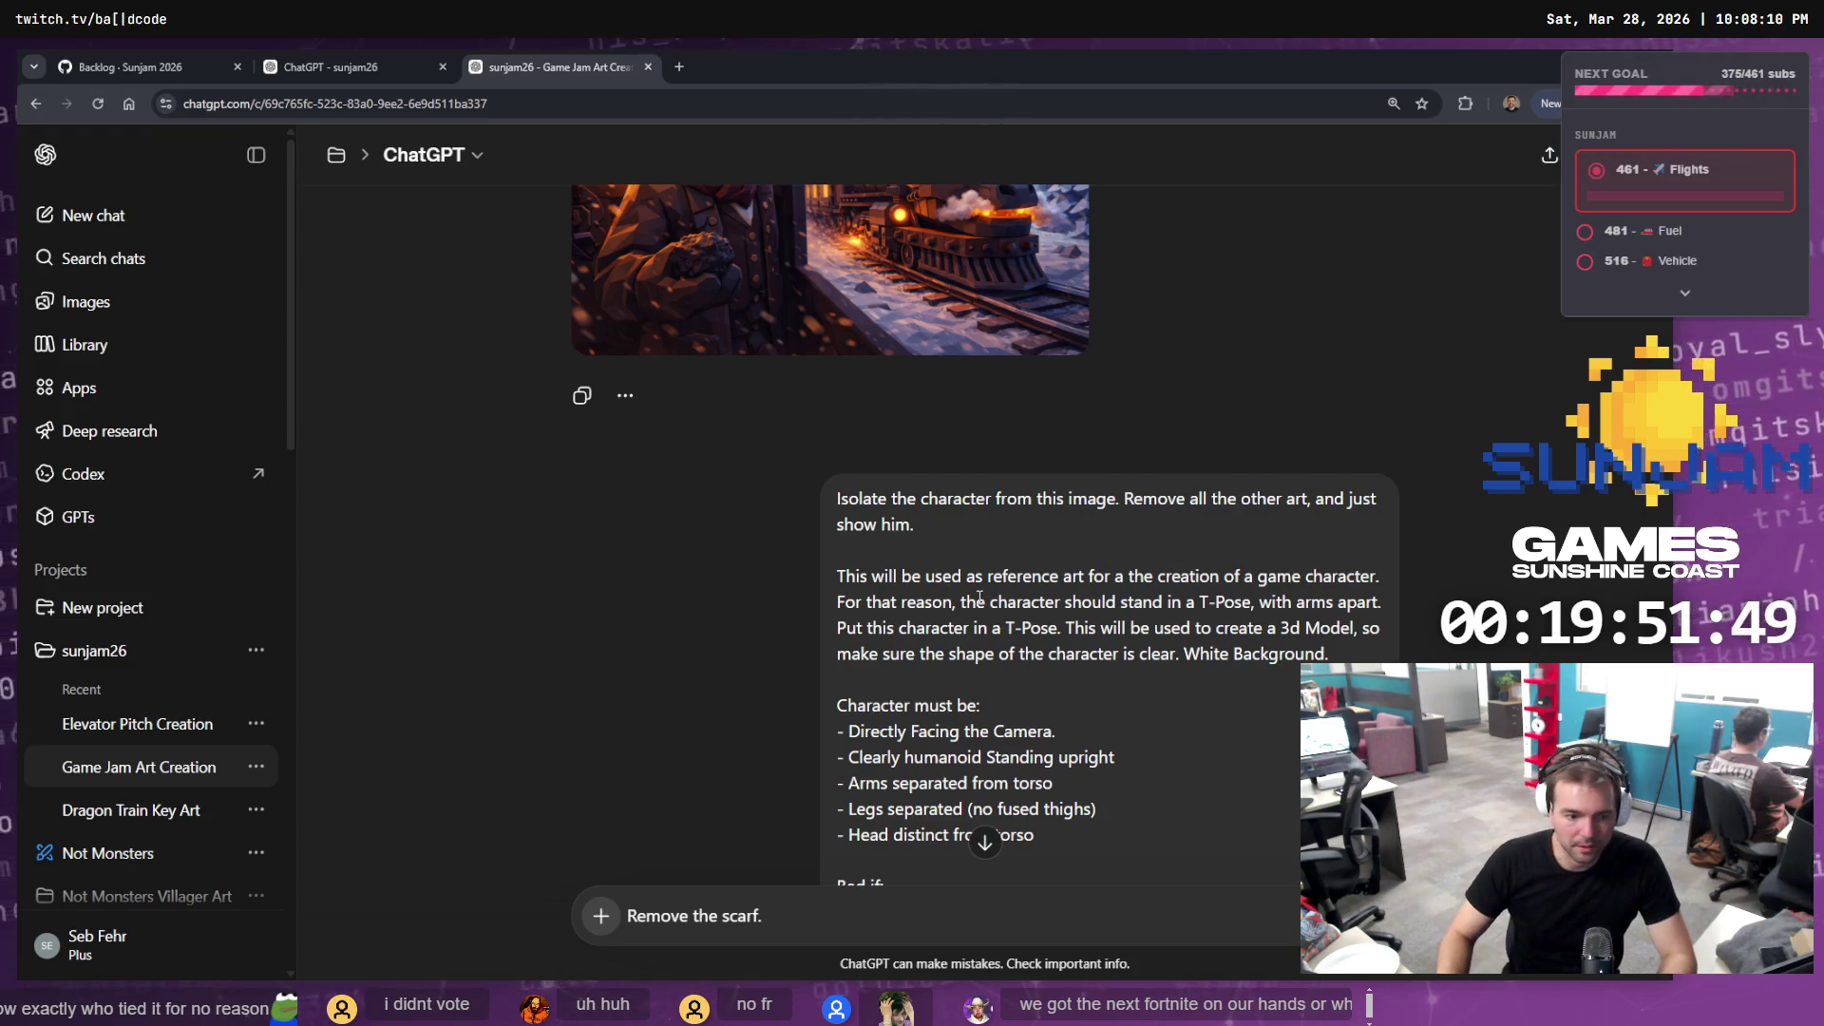
Reopen the isolation prompt for editing and clear all its text again
scroll(986, 623, "down", 1)
scroll(1060, 694, "down", 1)
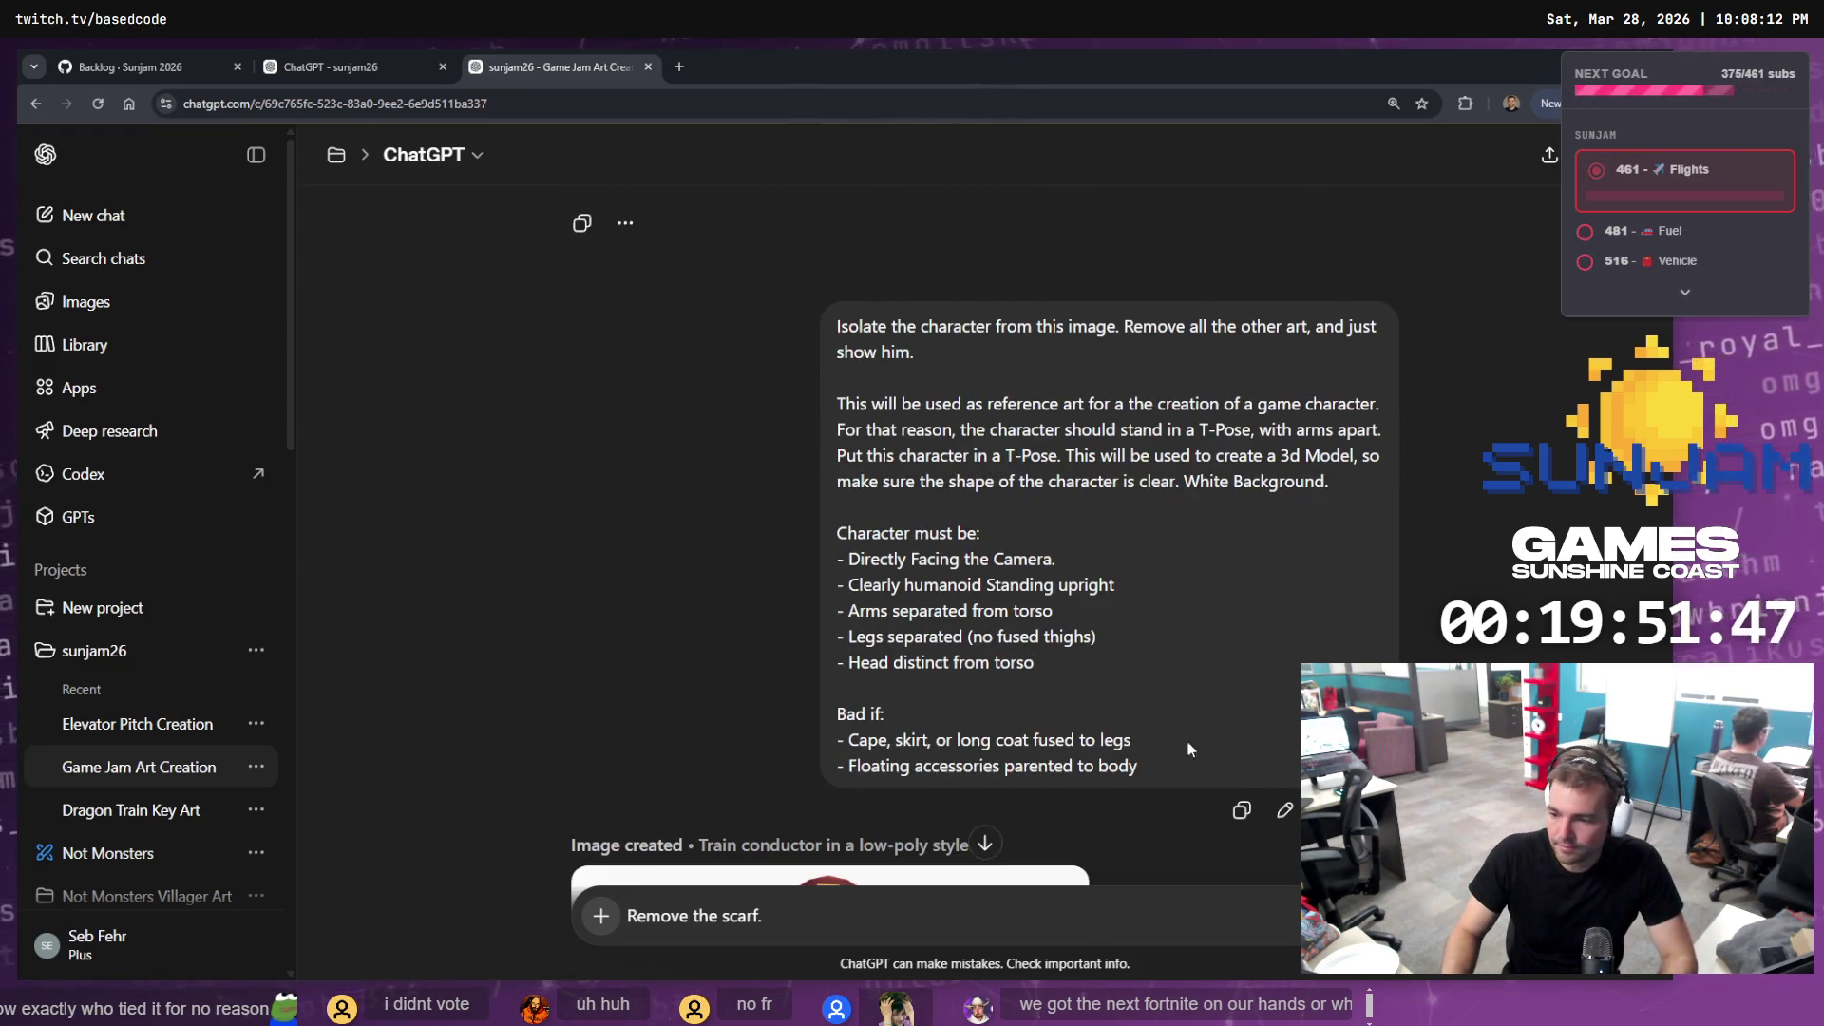
left_click(1284, 810)
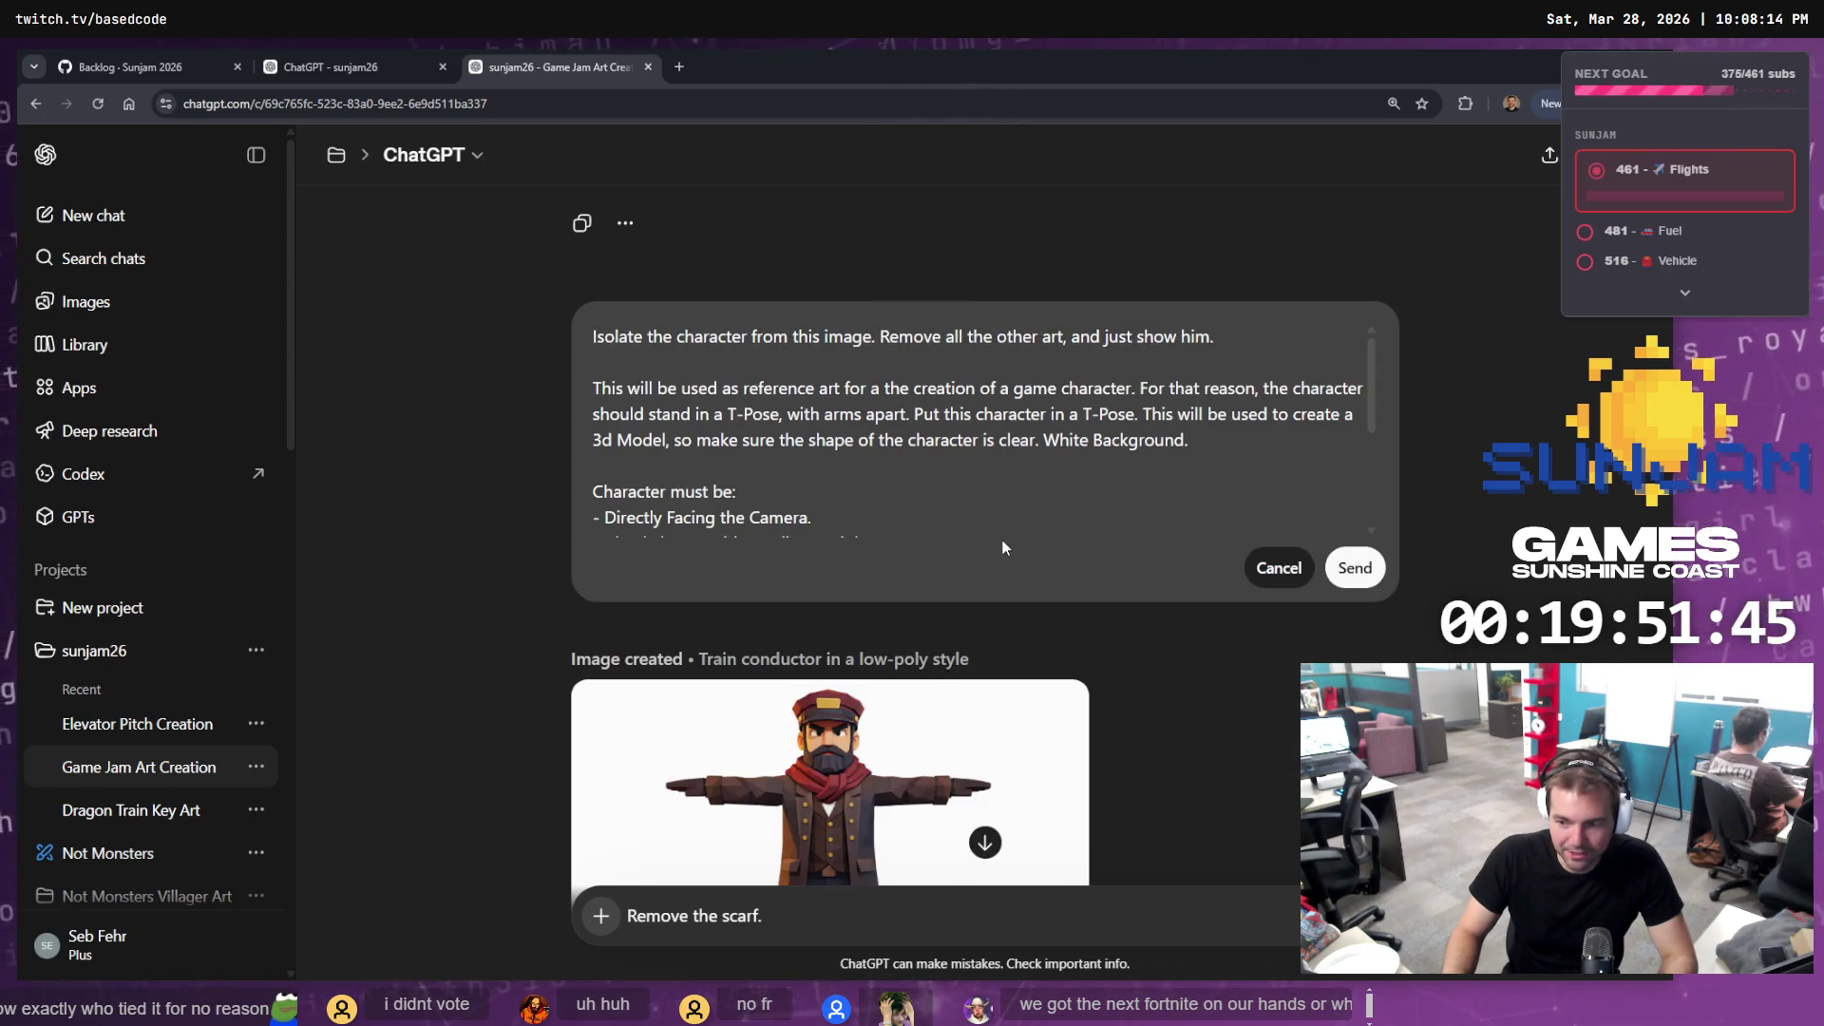
key("ctrl+a")
key("BackSpace")
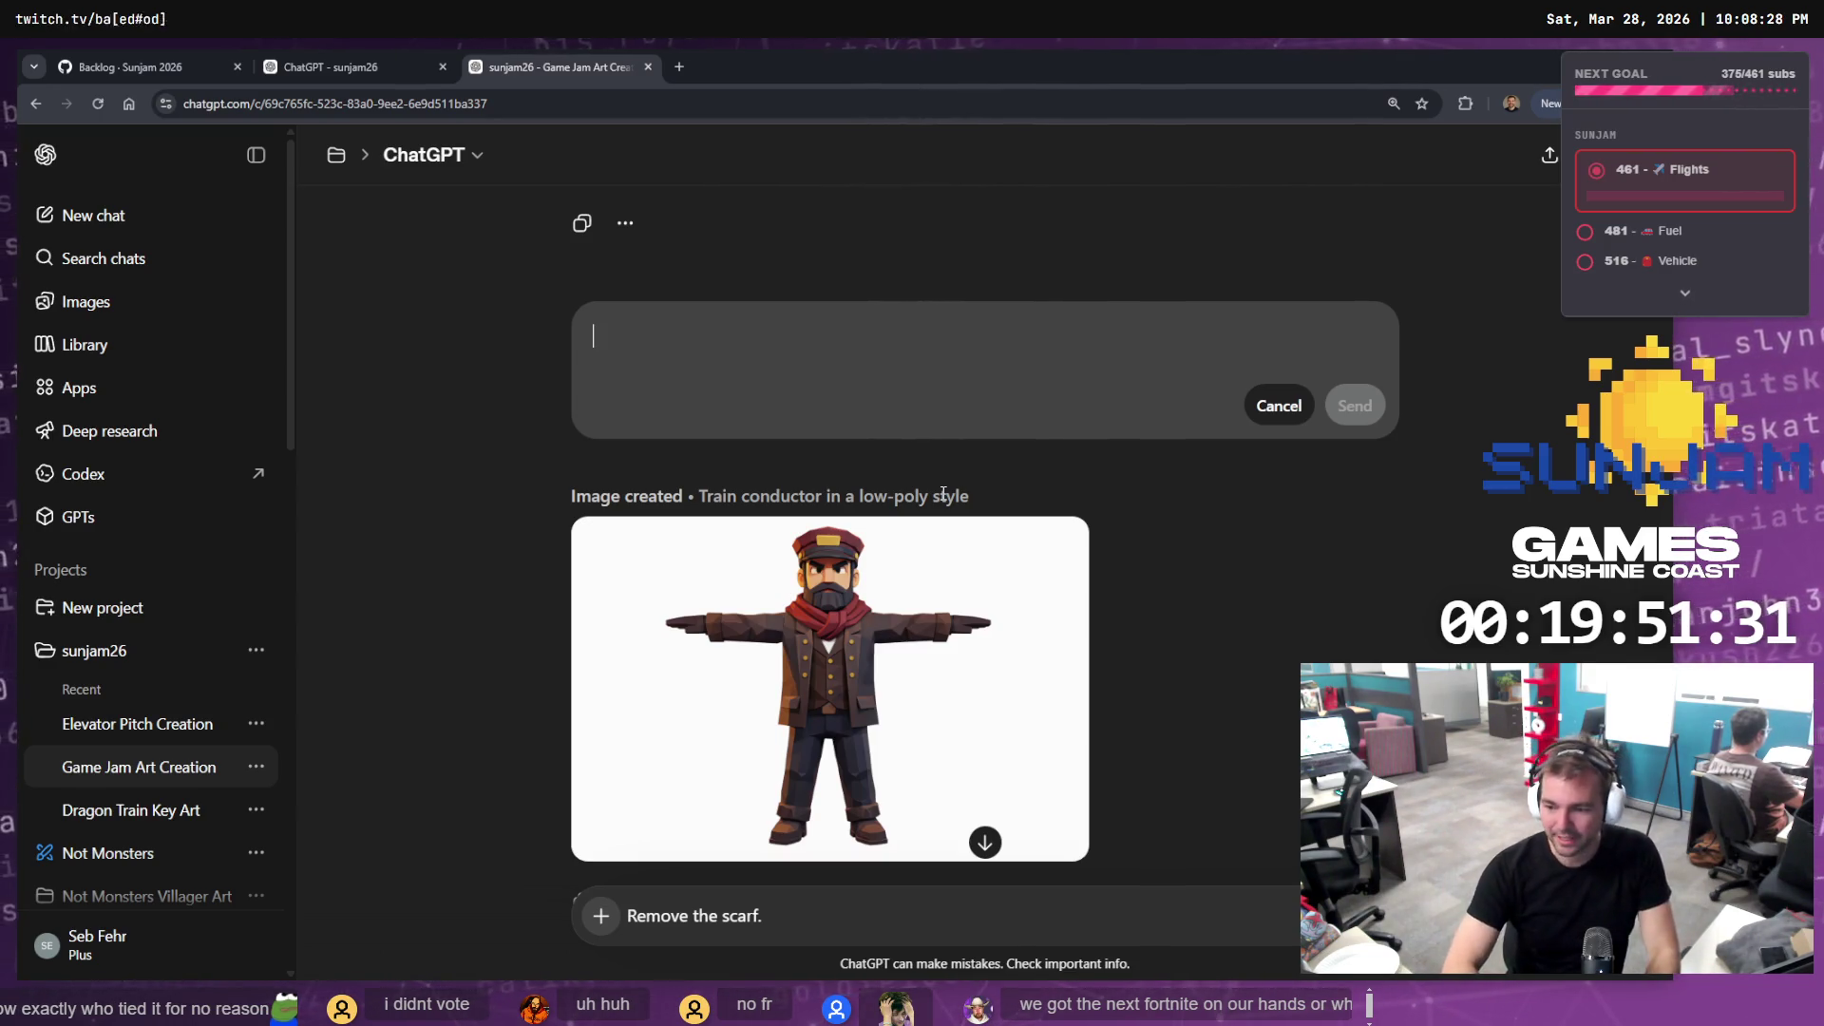
Send an edited prompt naming the game "Firepiercer" and asking for Steam capsule cover art
type("We're calling the g")
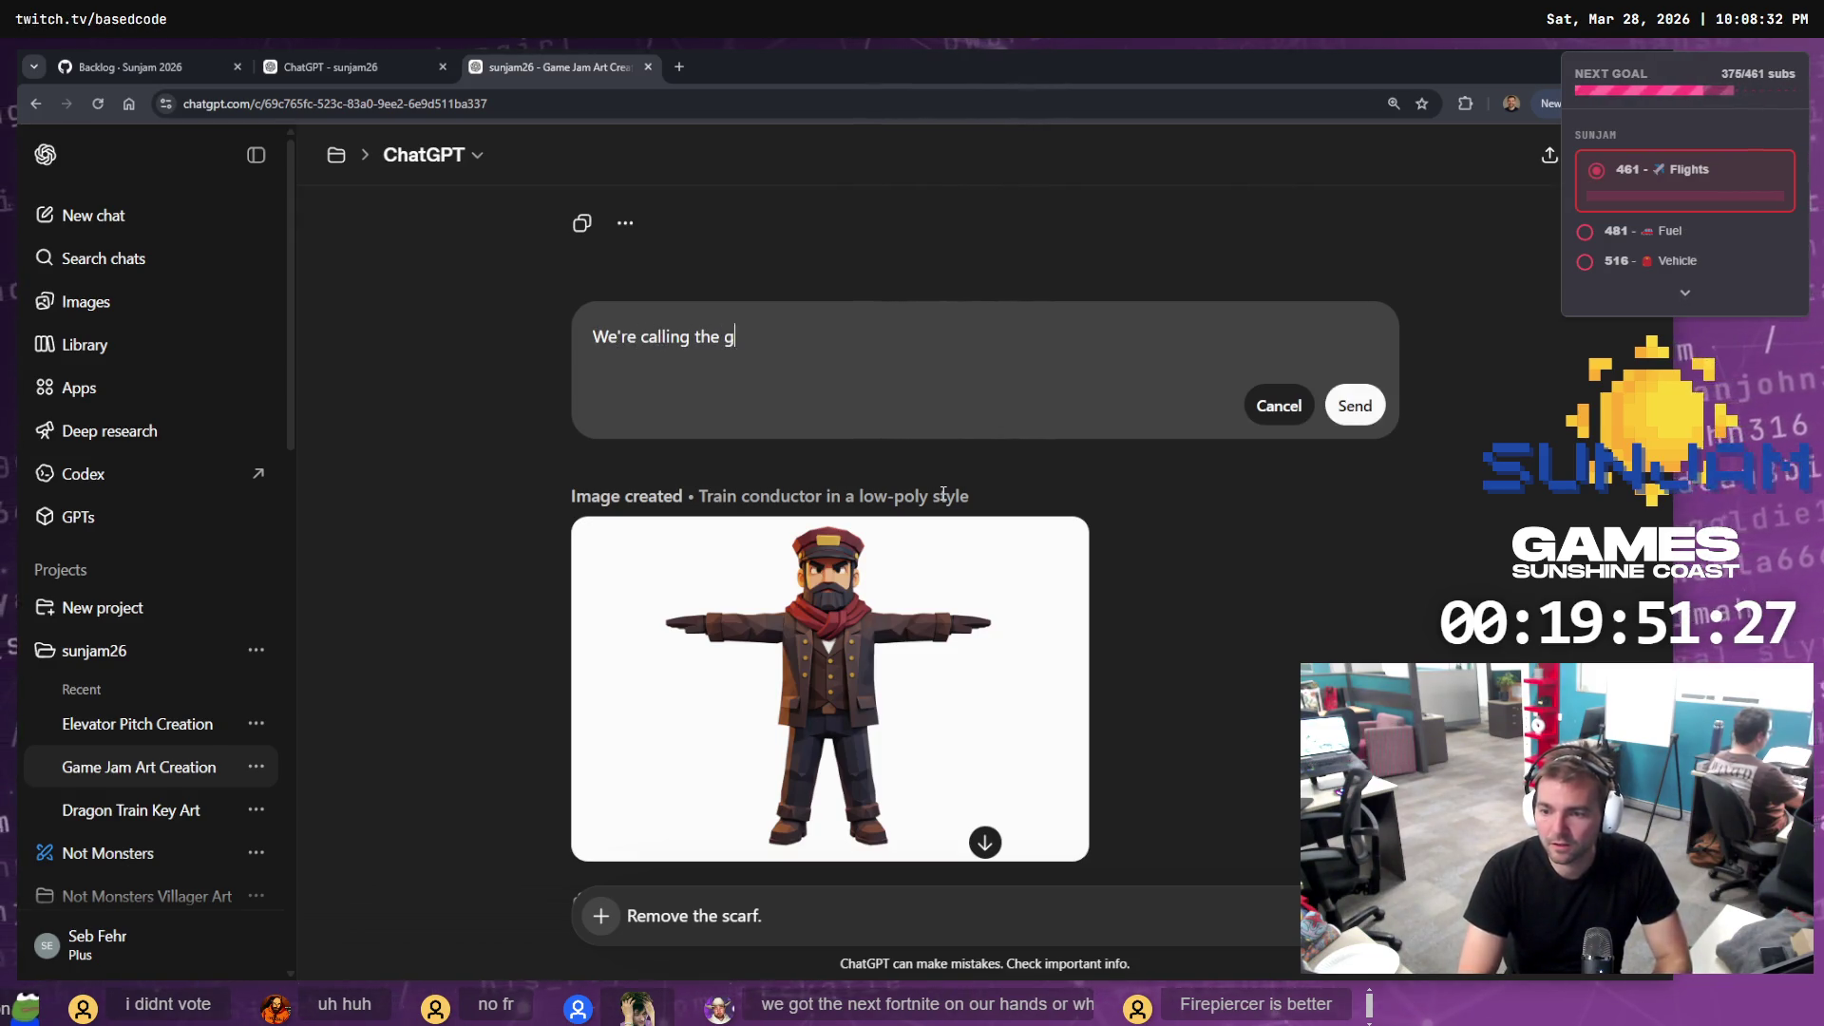
type("ame ")
type("iore")
type("ower")
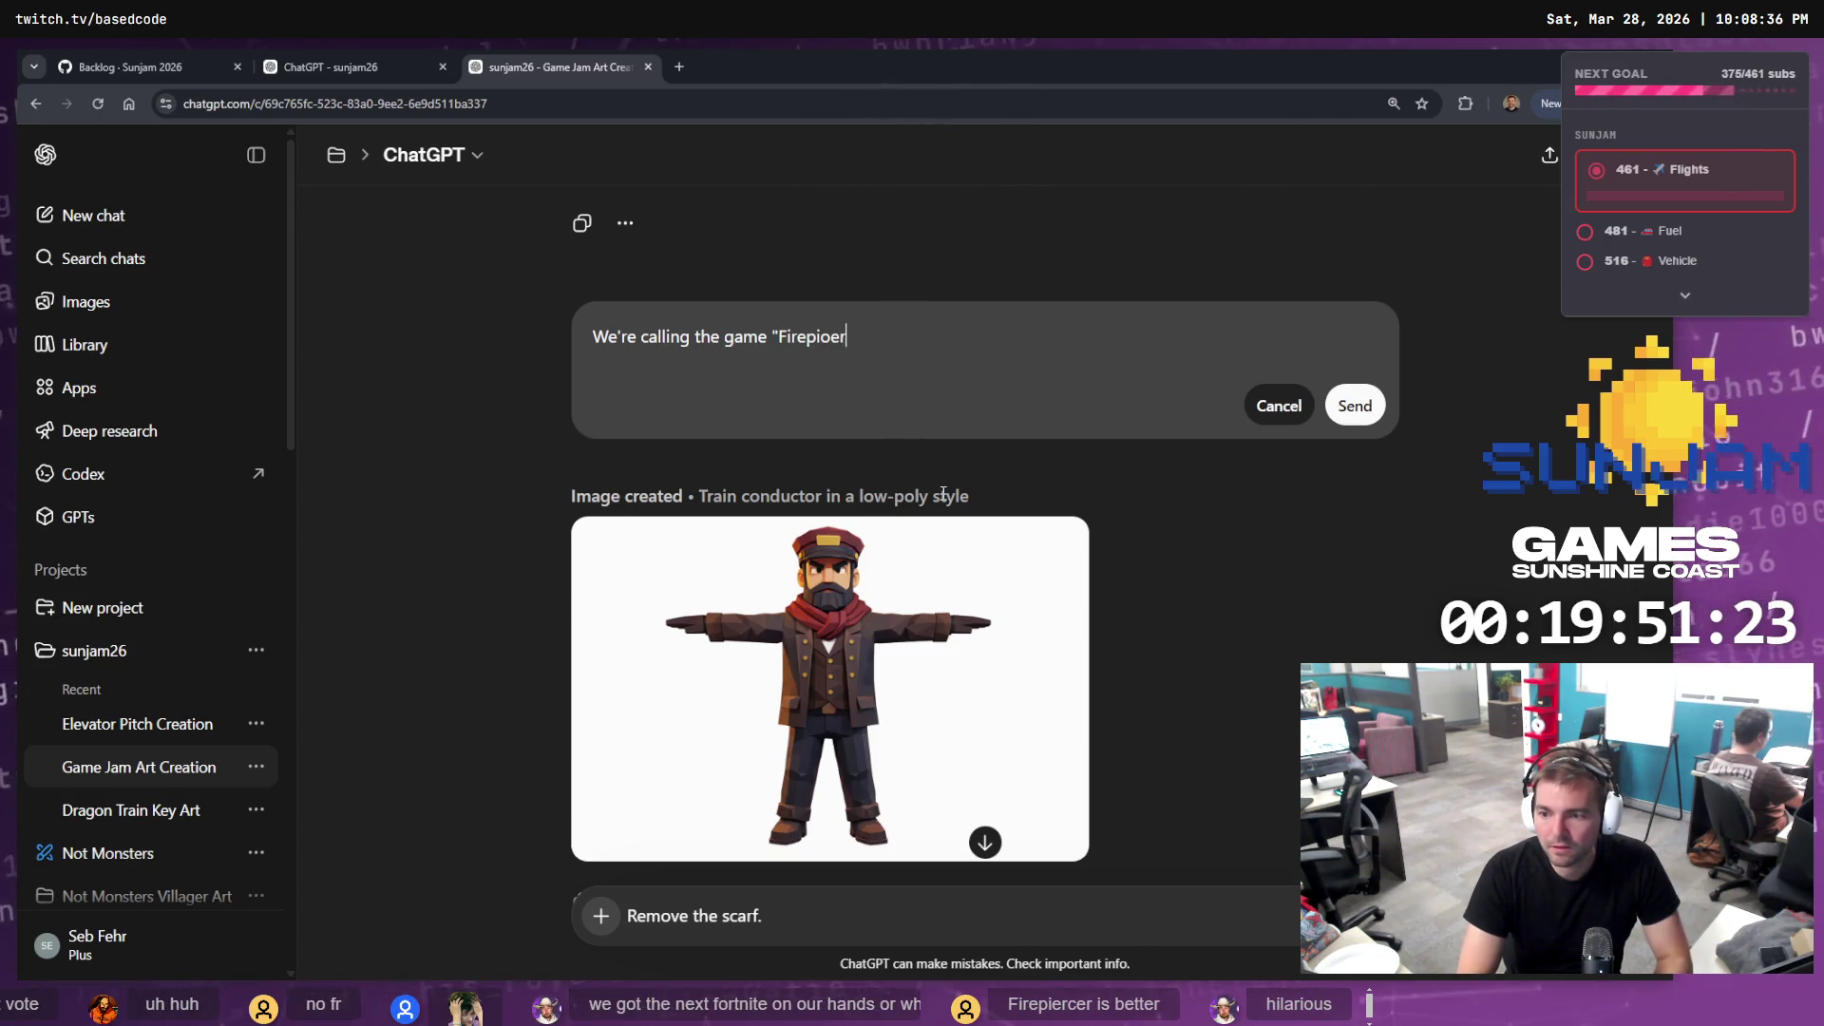
key("BackSpace")
key("BackSpace")
key("BackSpace")
type("ie")
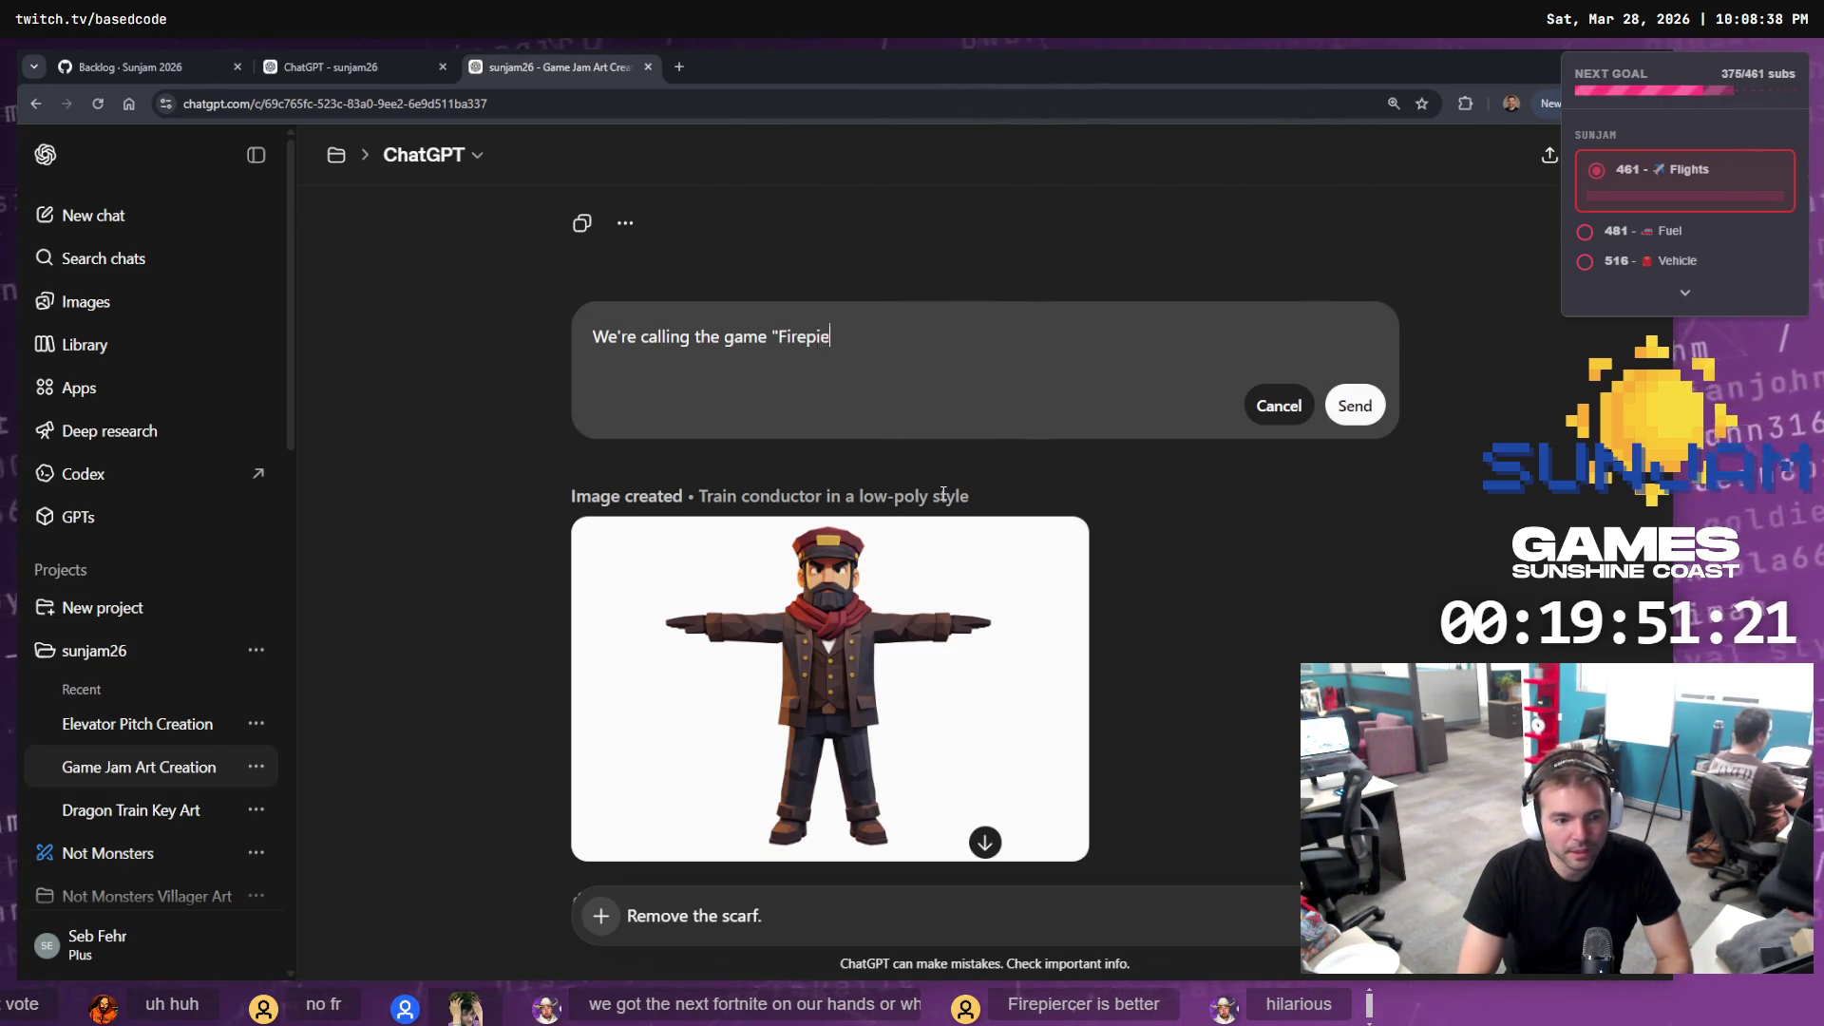
type("rcer\"")
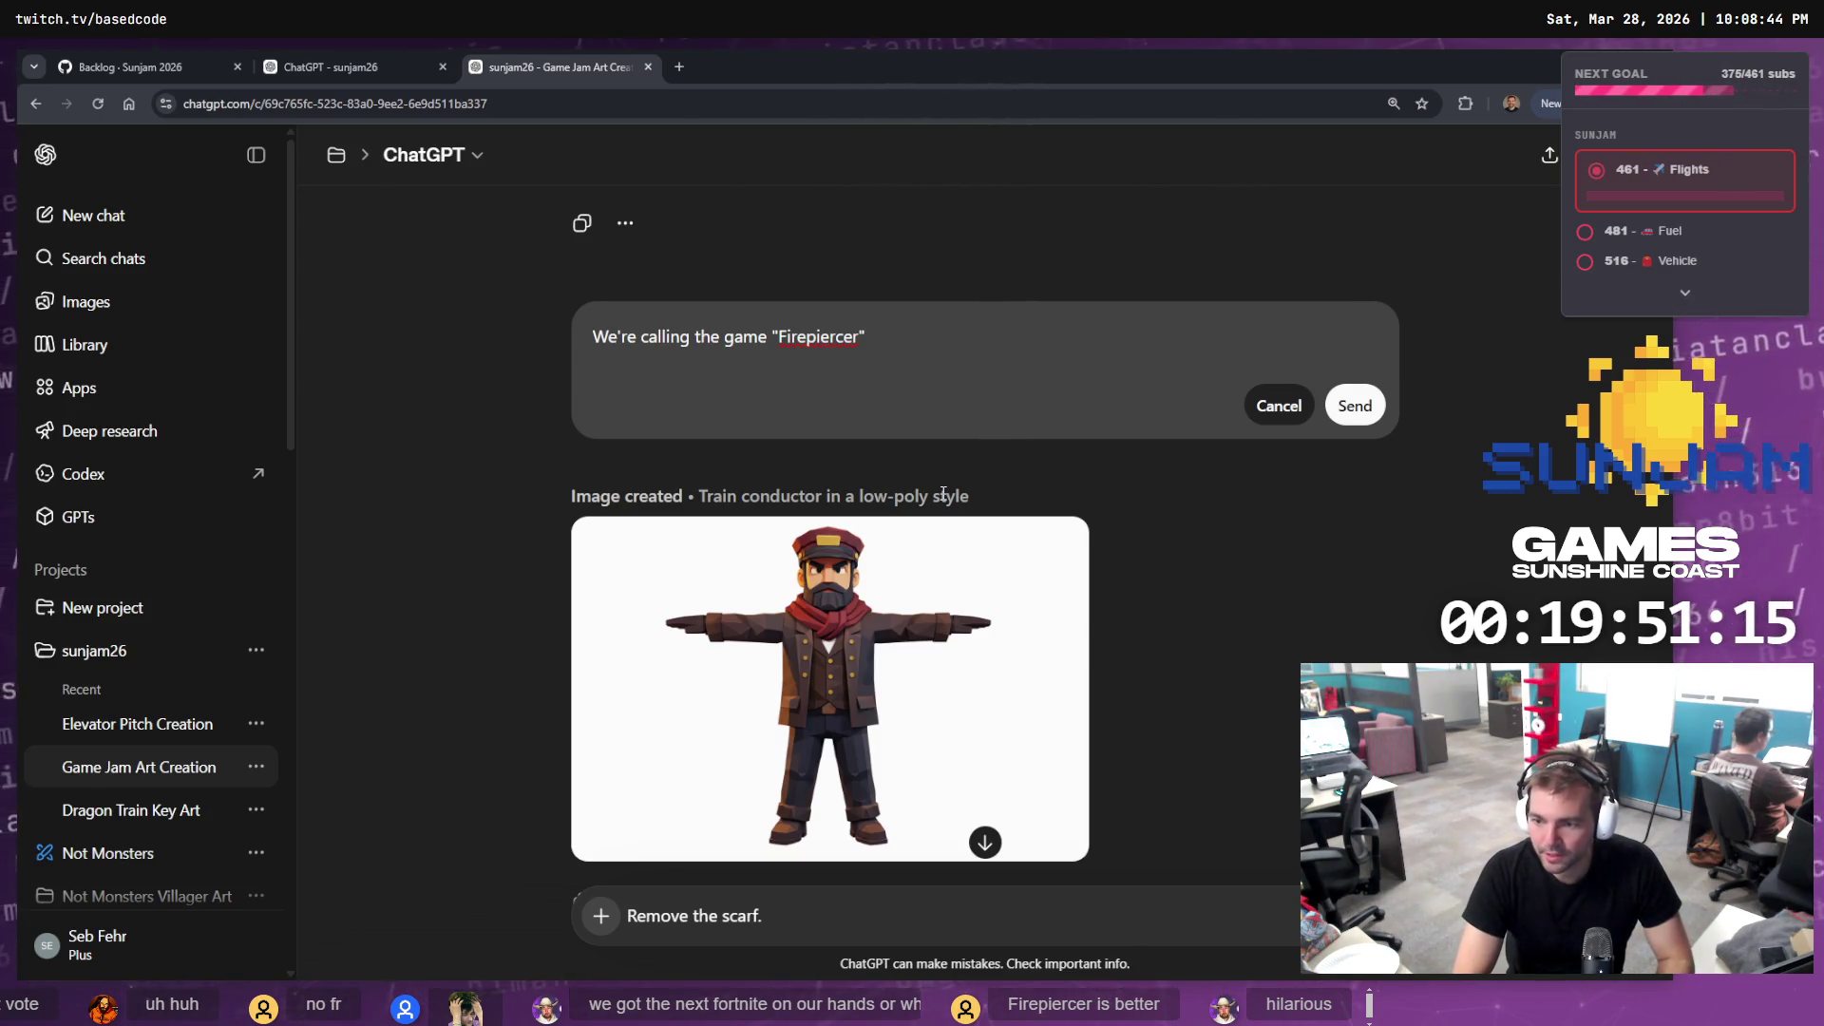
type("lets pl")
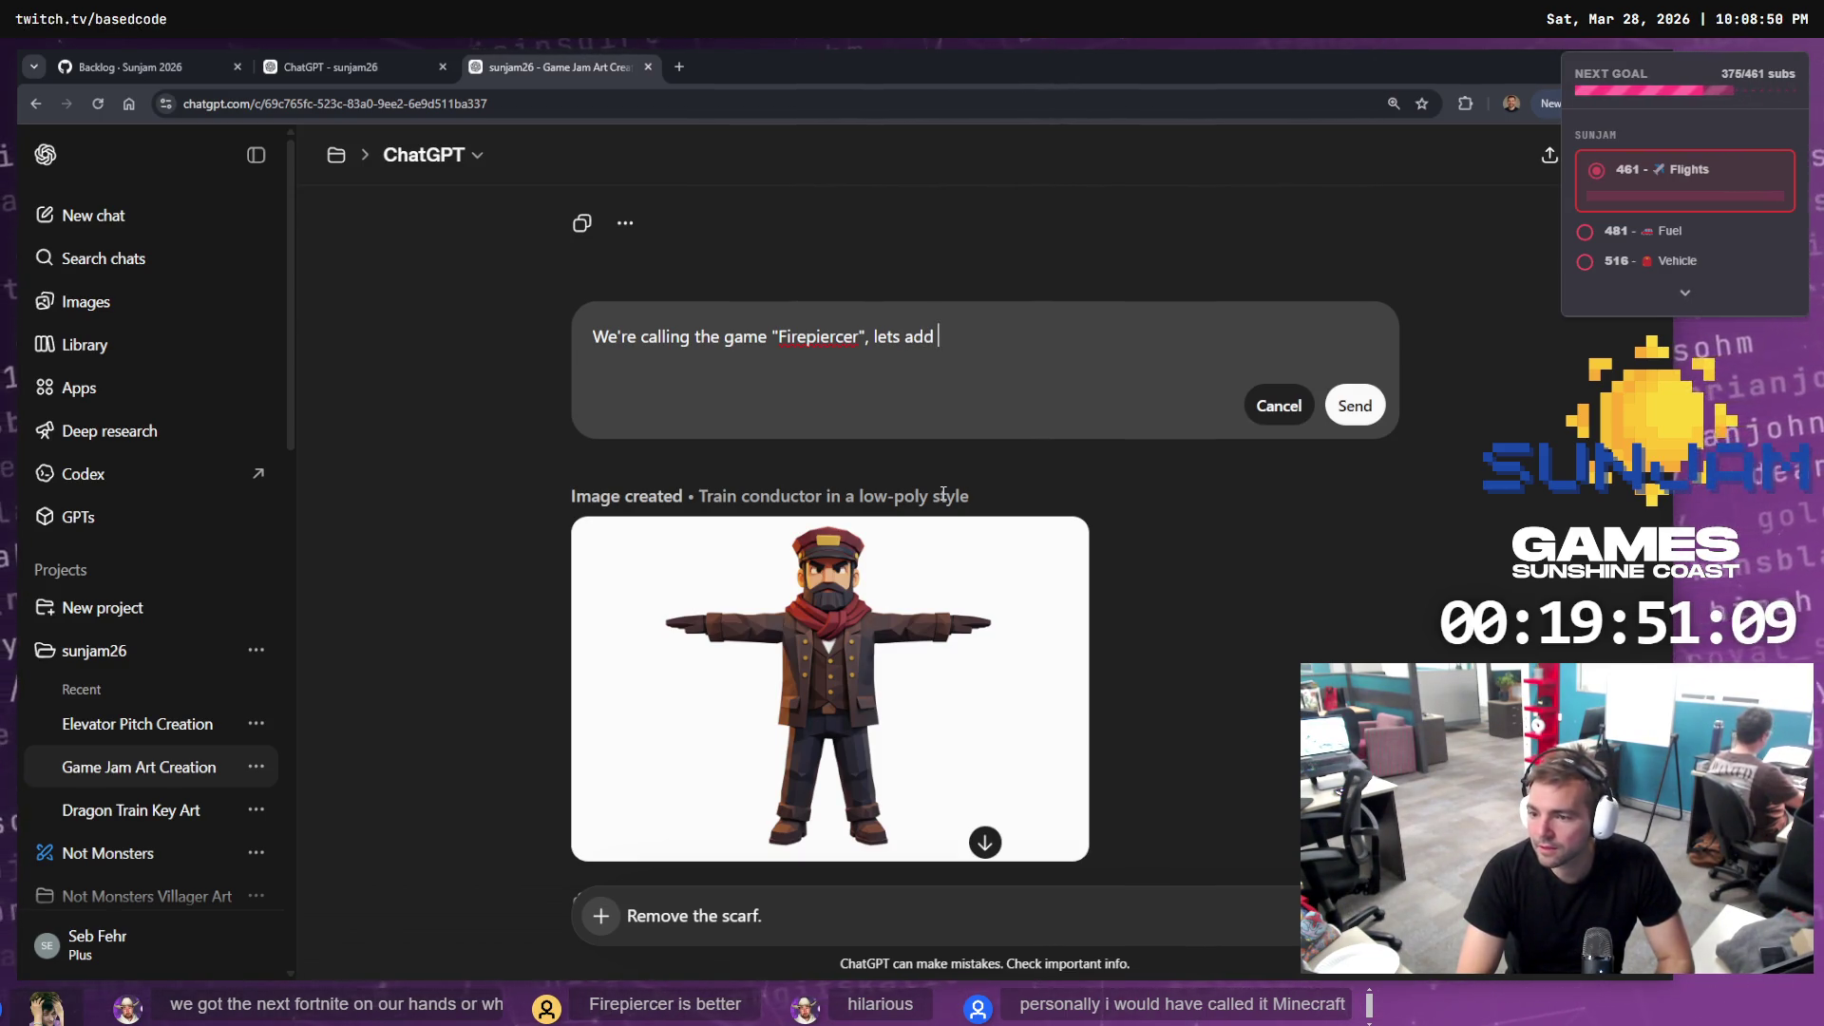
type(" Incorporate that")
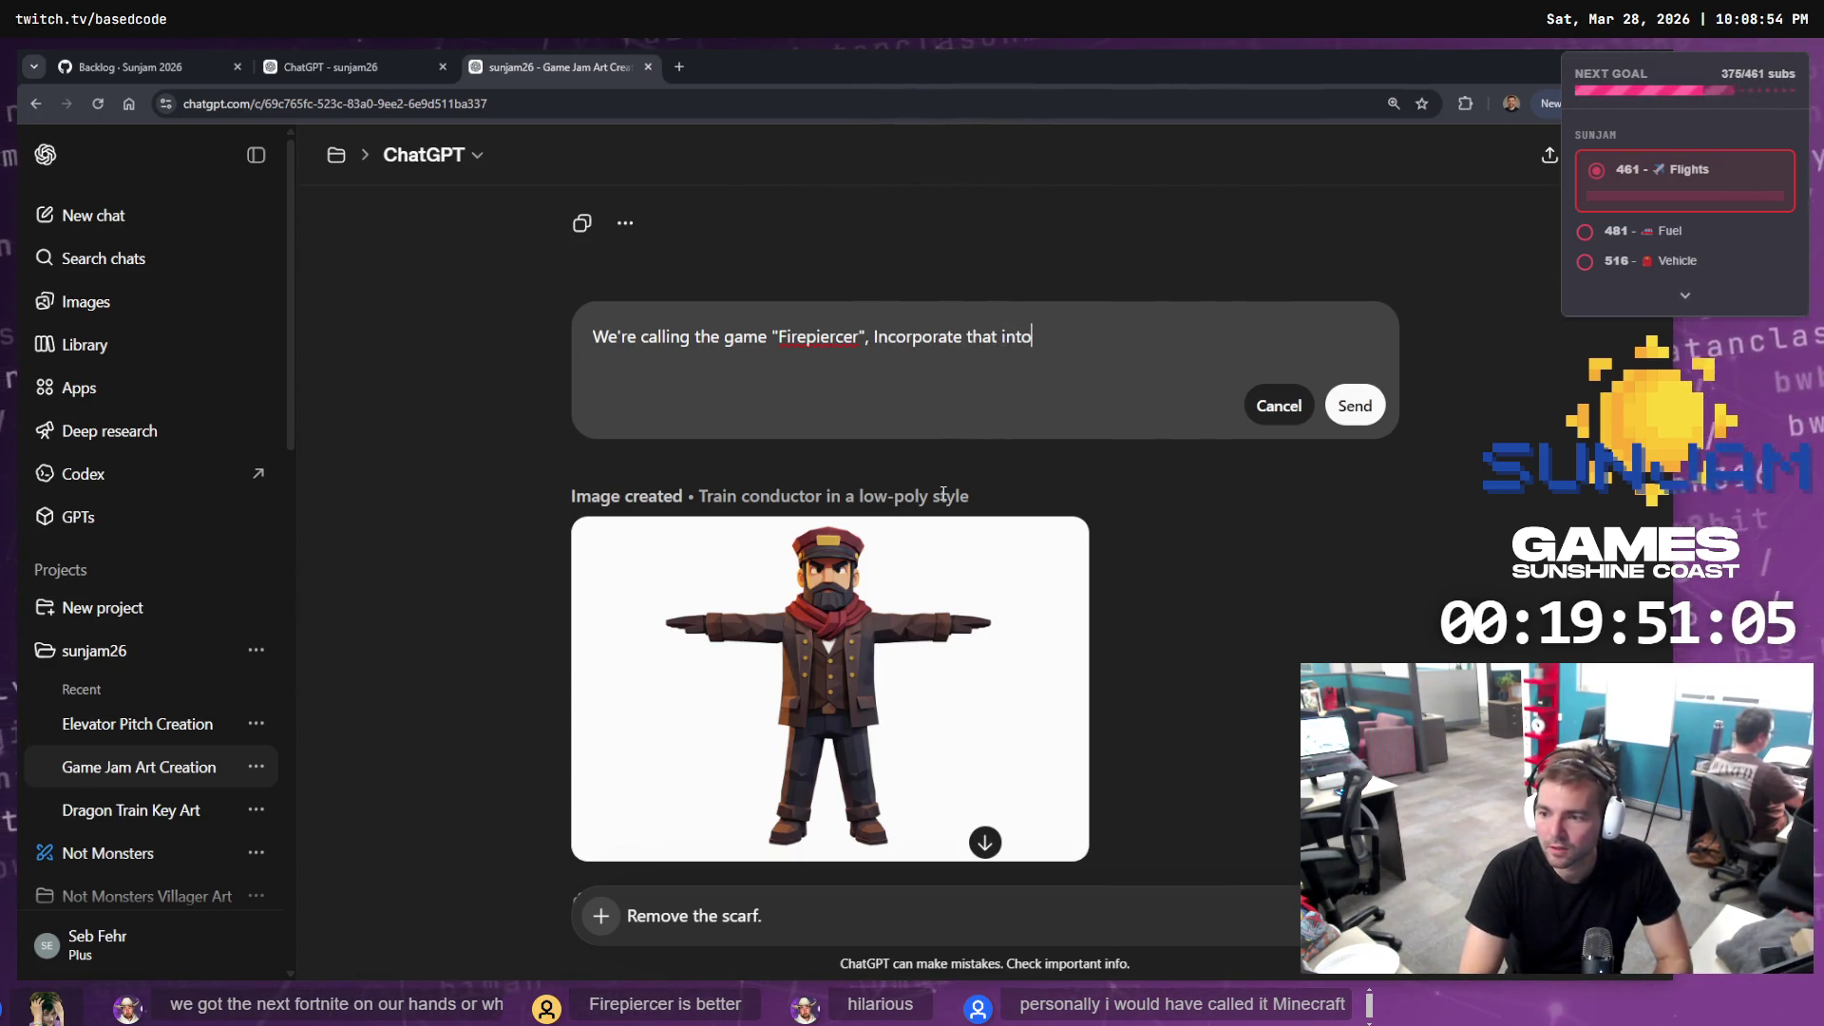
type("image as k")
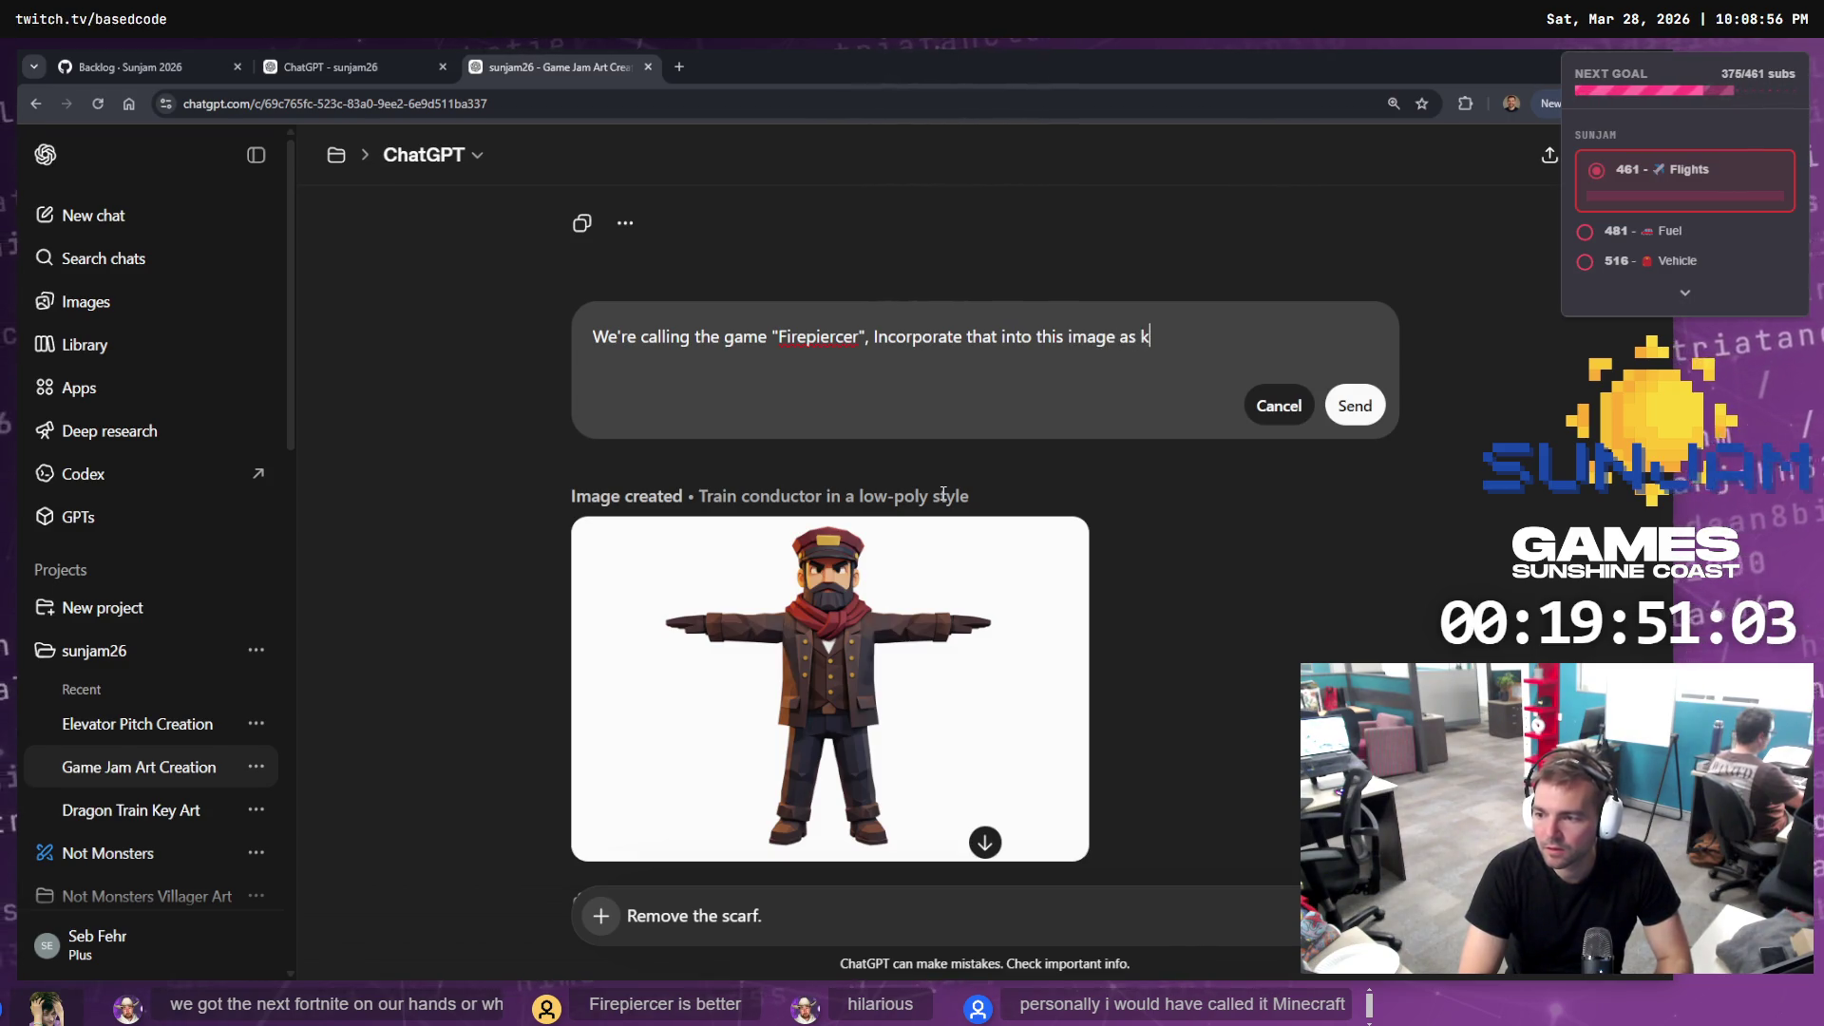
key("BackSpace")
type("steam capsule cover art.")
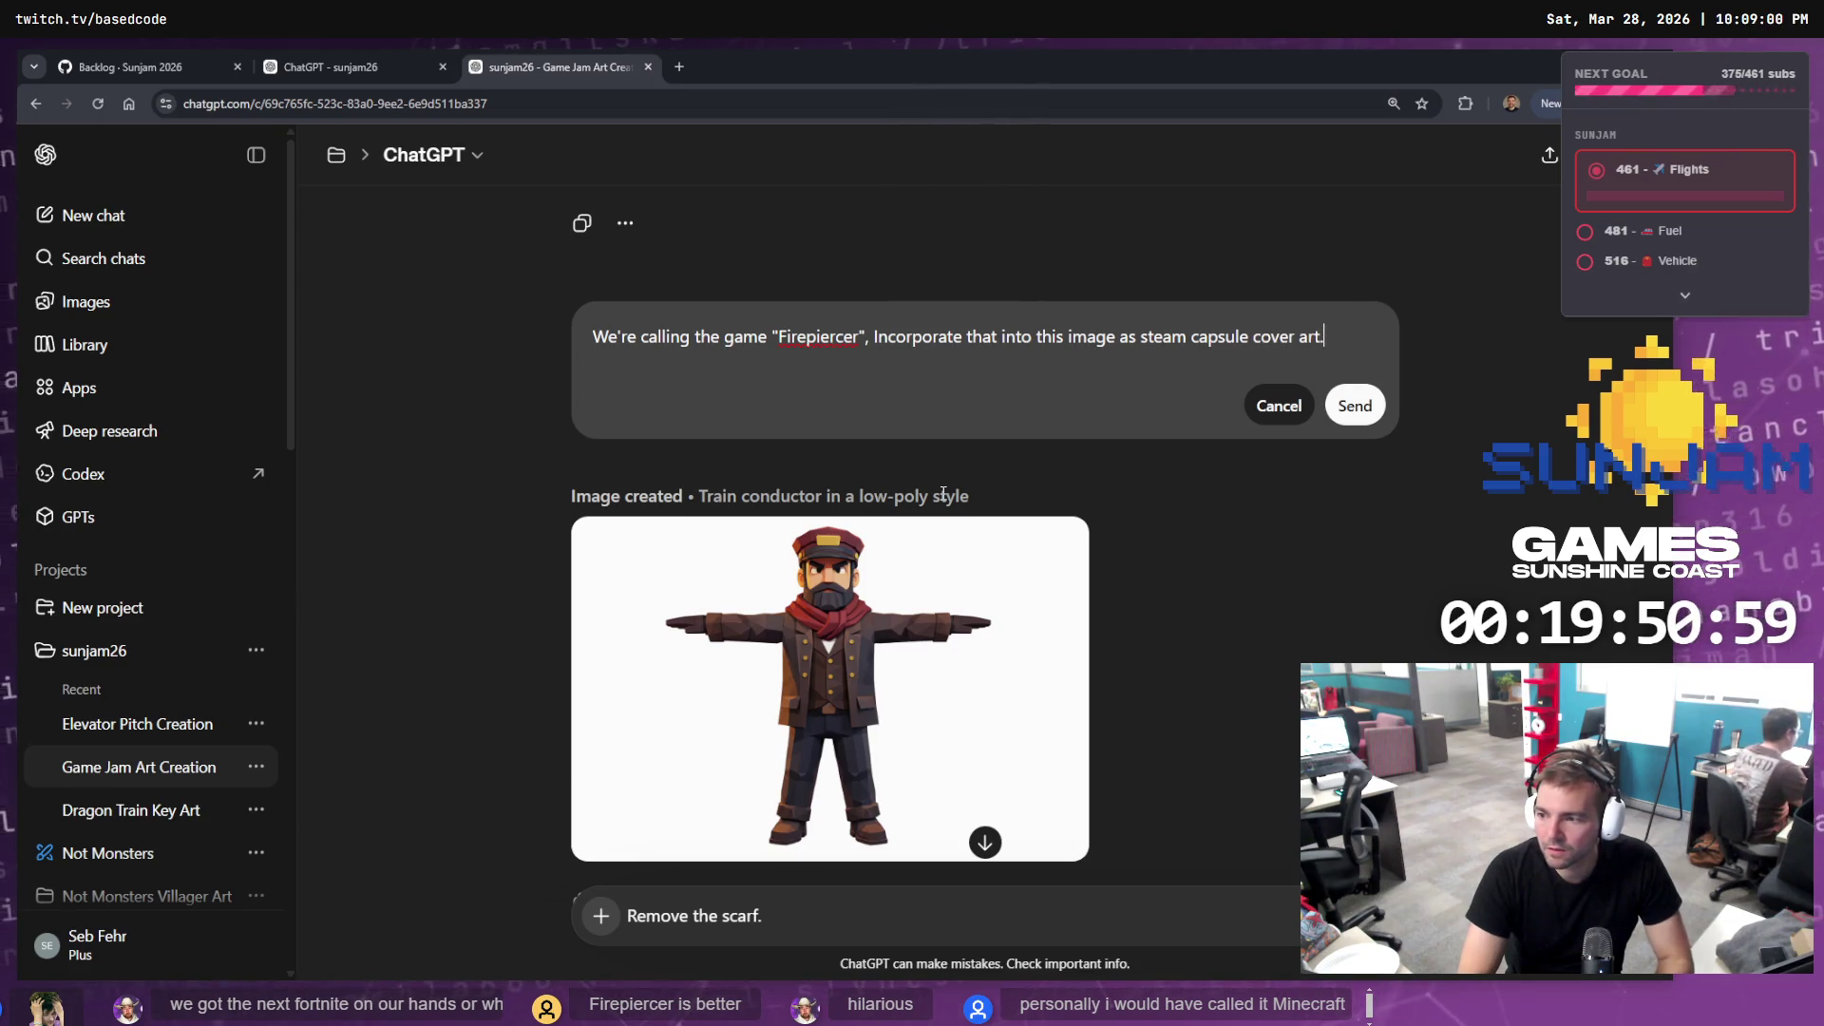
key("Return")
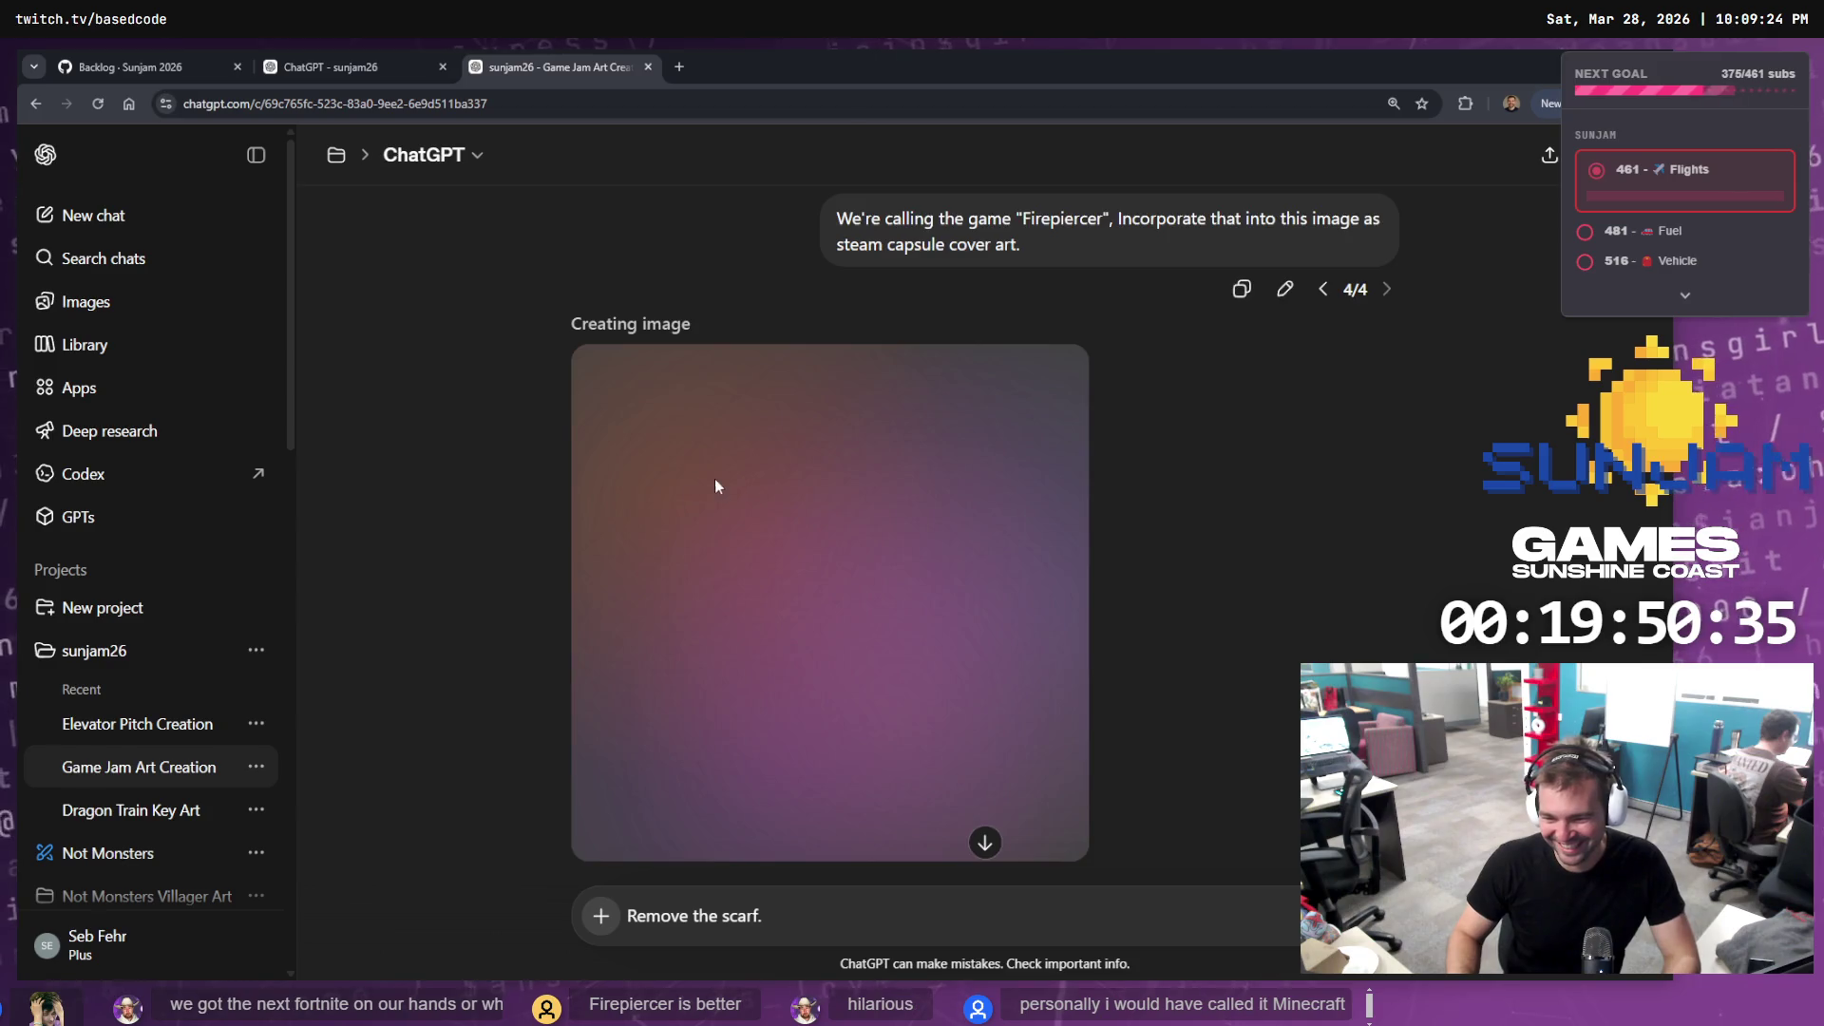
Wait for the cover art to generate, then switch to the 'ChatGPT - sunjam26' chat
scroll(715, 480, "down", 2)
scroll(721, 484, "up", 2)
scroll(716, 480, "down", 1)
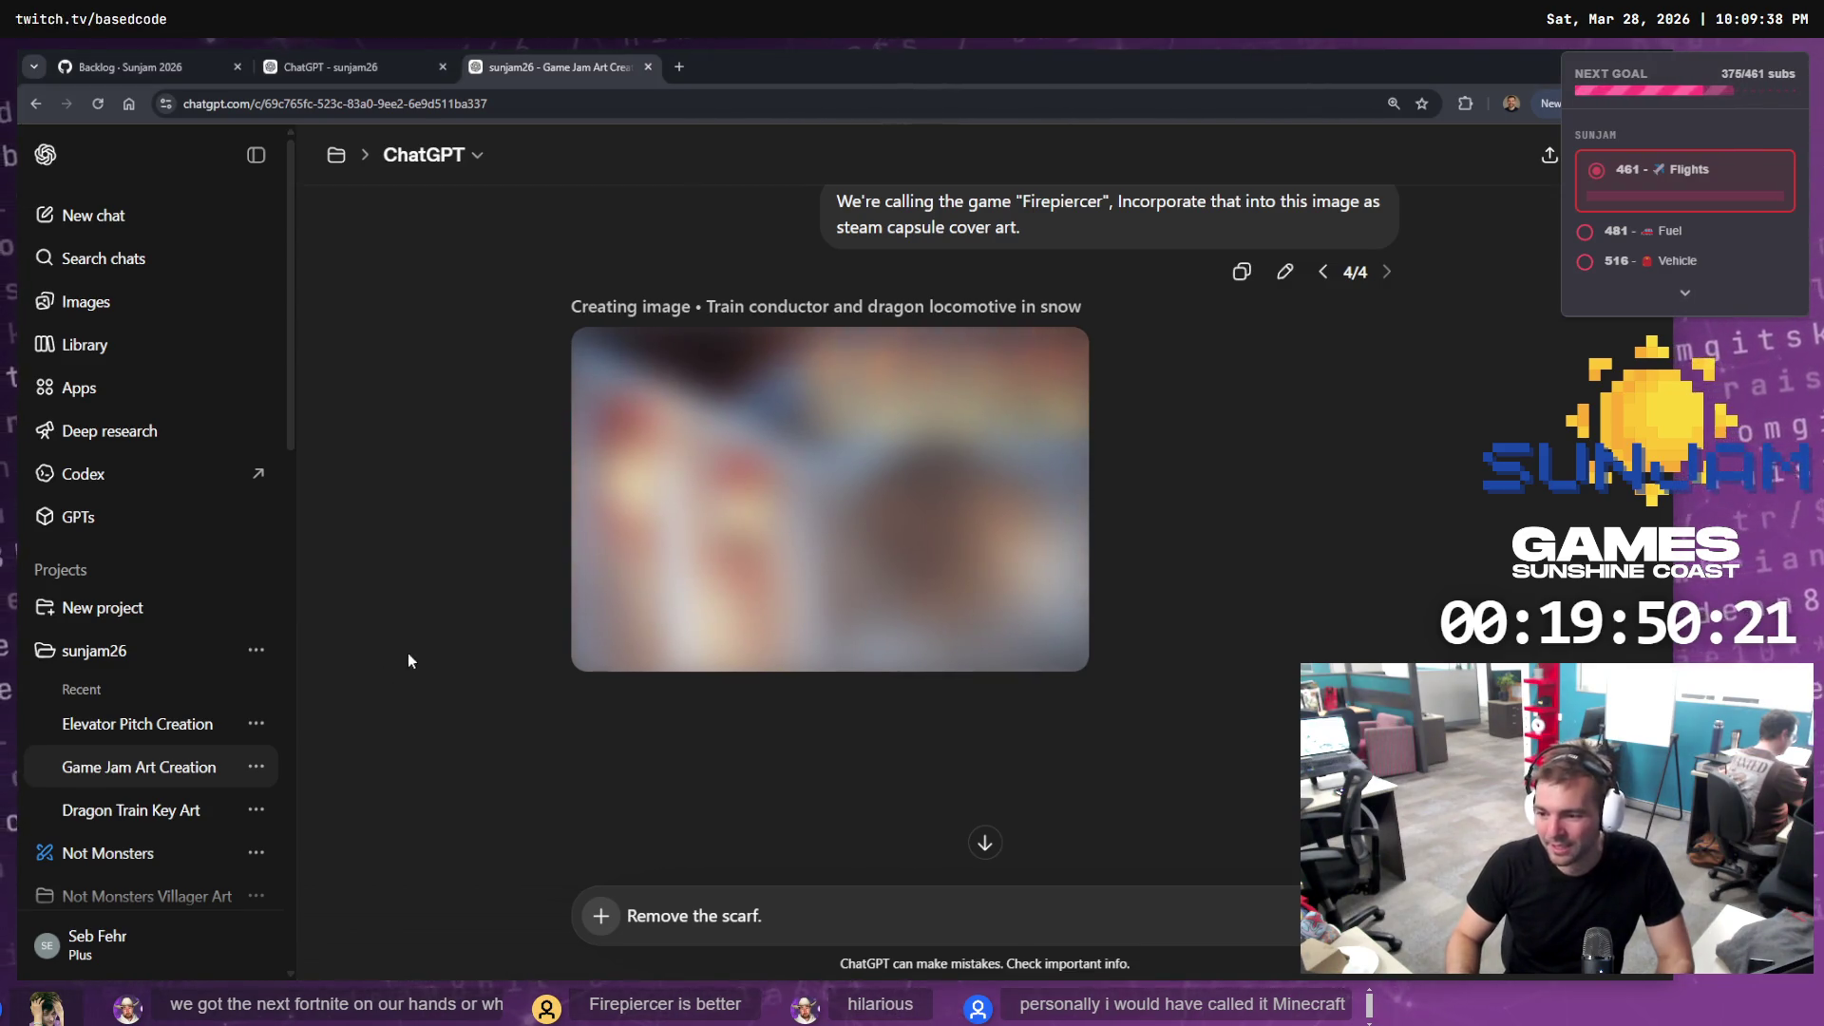
left_click(340, 59)
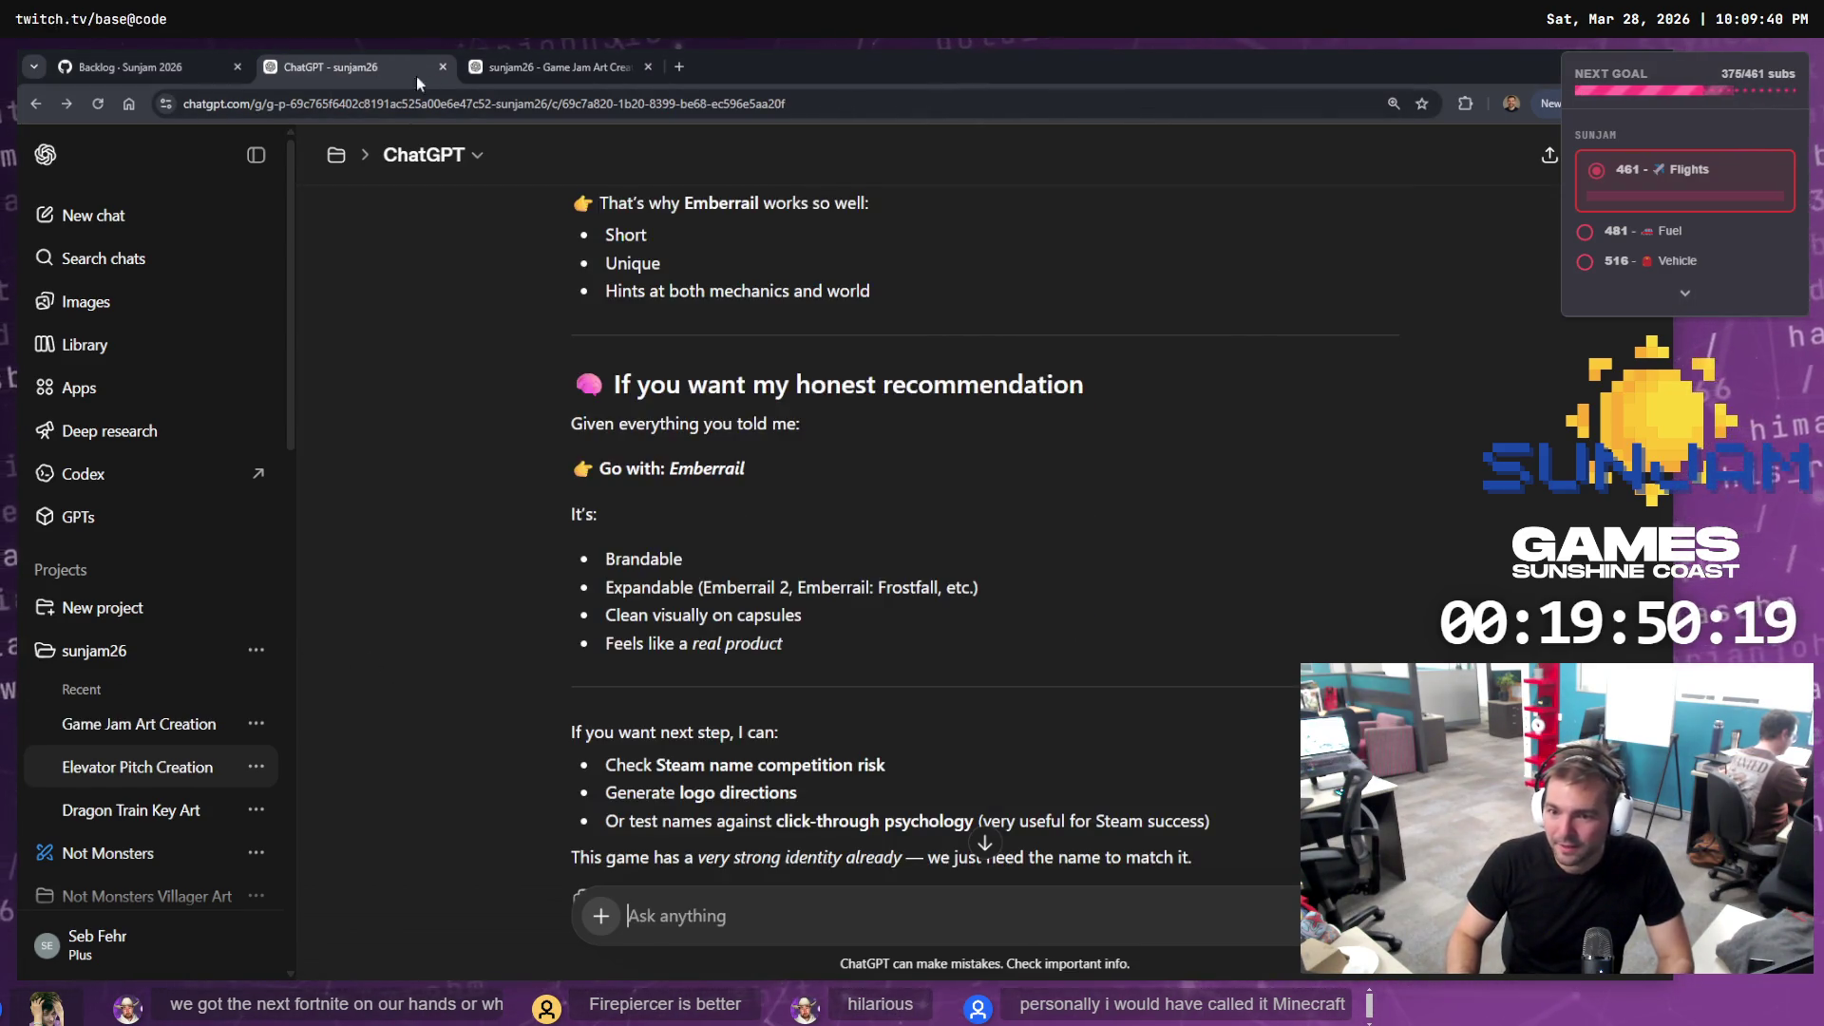
Rename the sunjam26 project to 'Firepiercer' and return to the Game Jam Art Creation chat
left_click(255, 652)
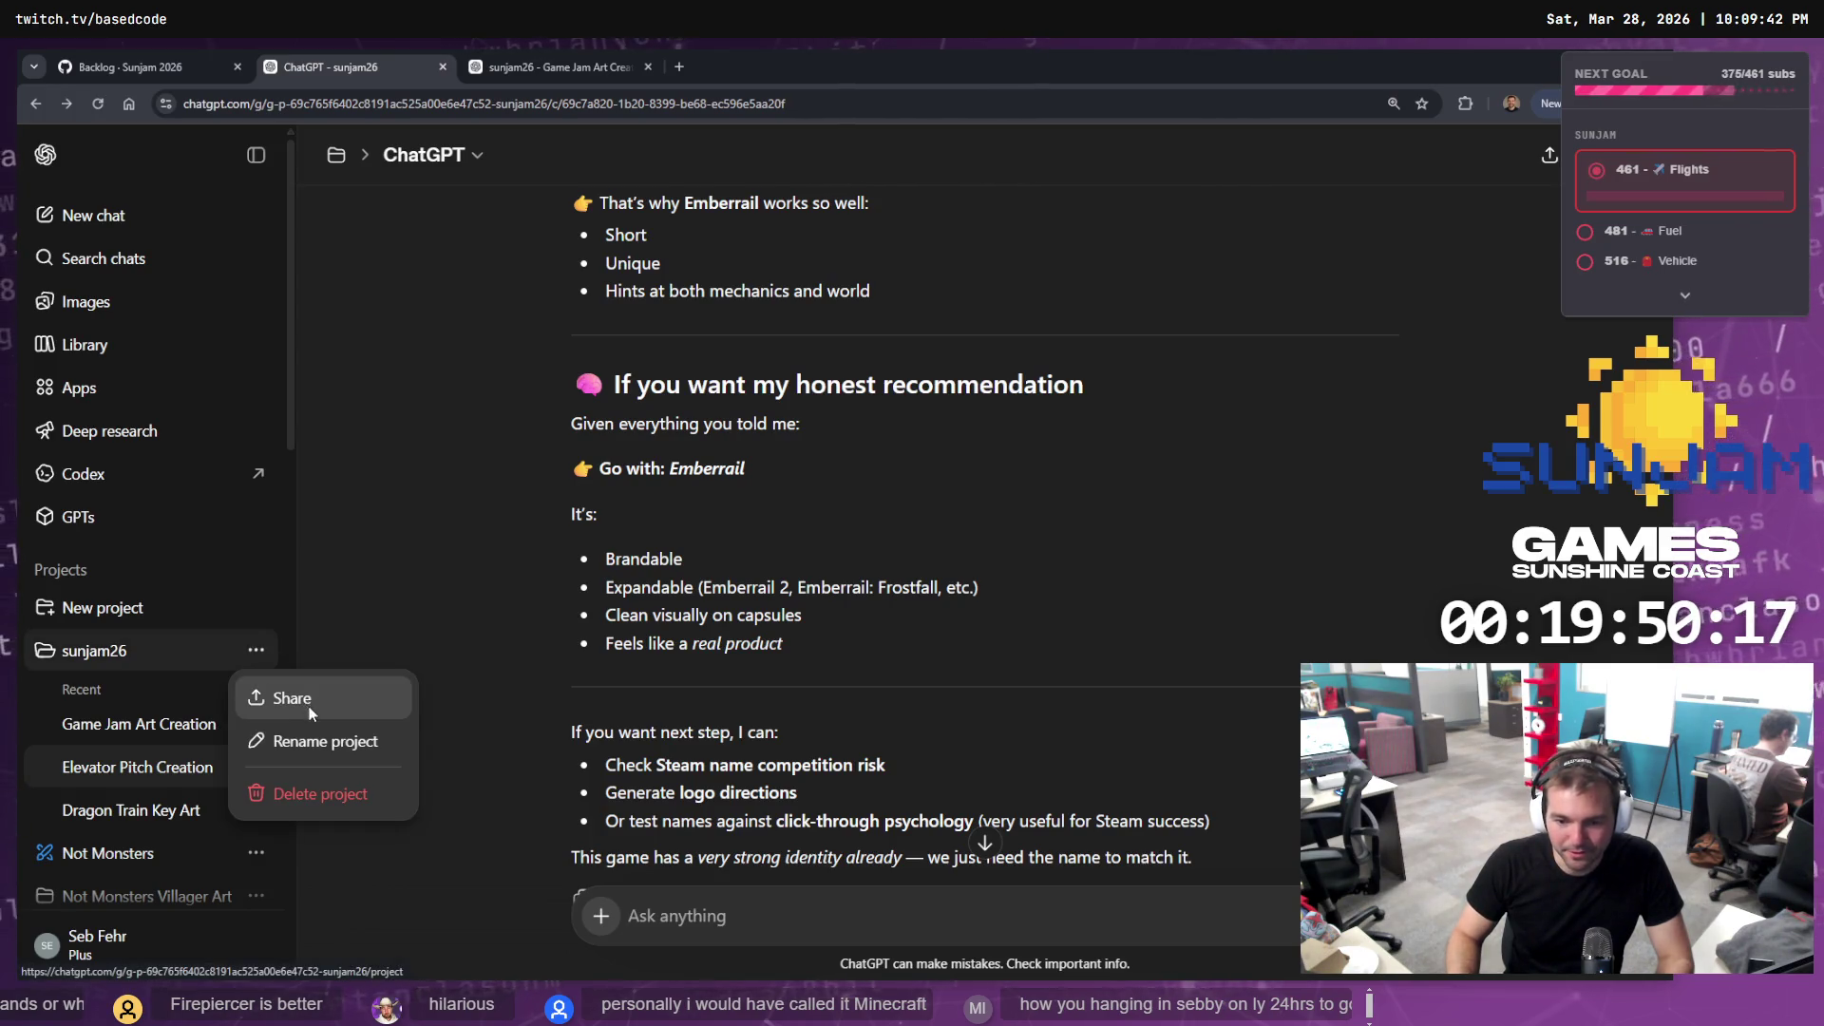
left_click(333, 743)
type("Fire")
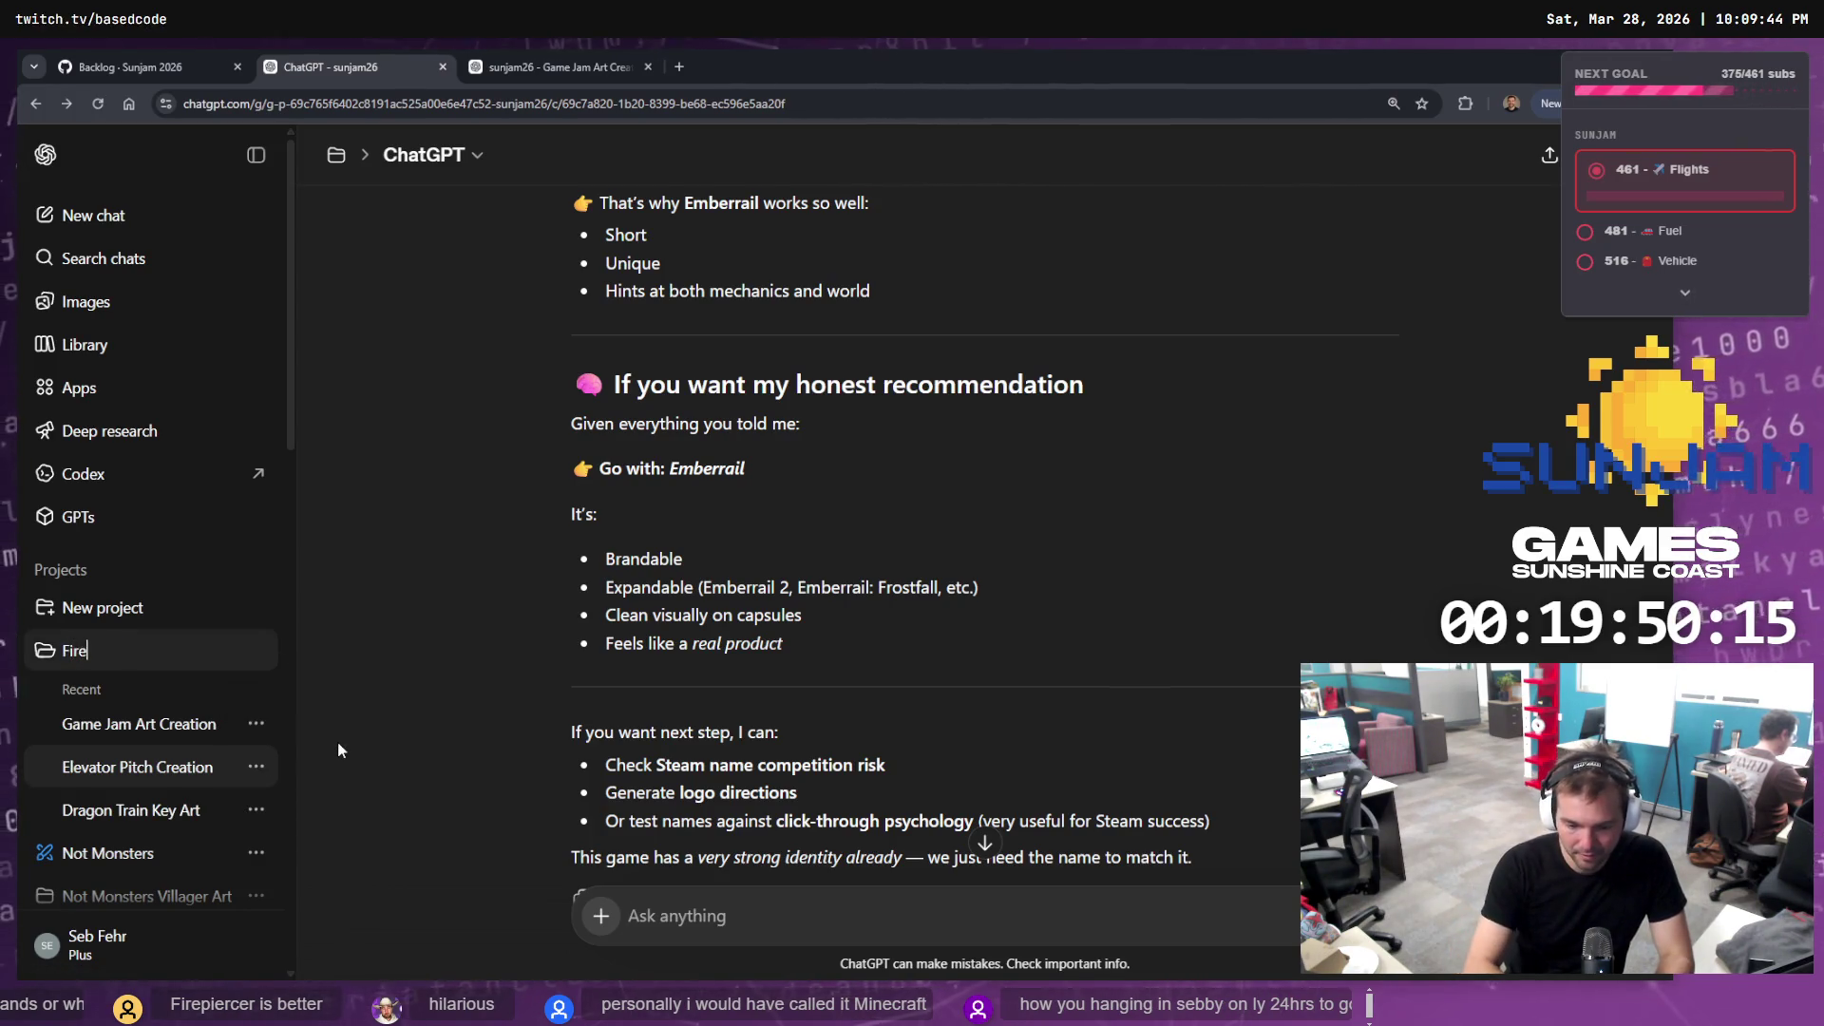
type("piercer")
key("Return")
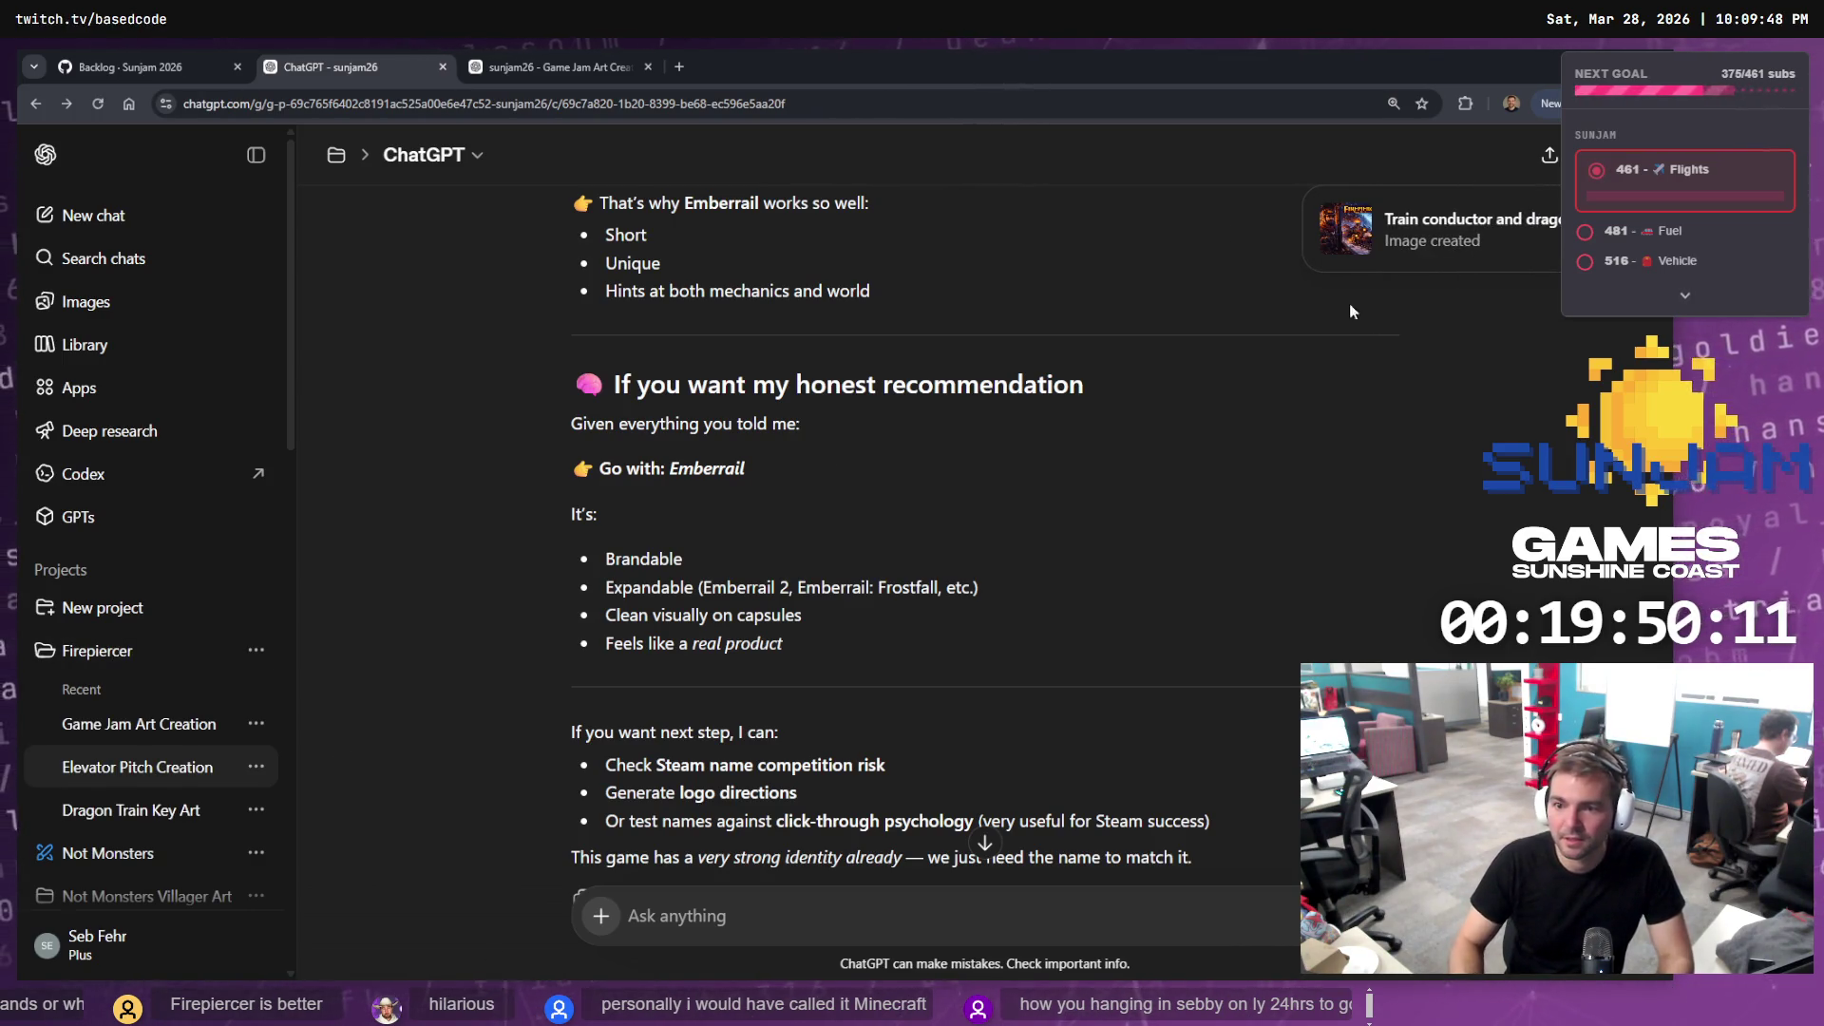
left_click(556, 64)
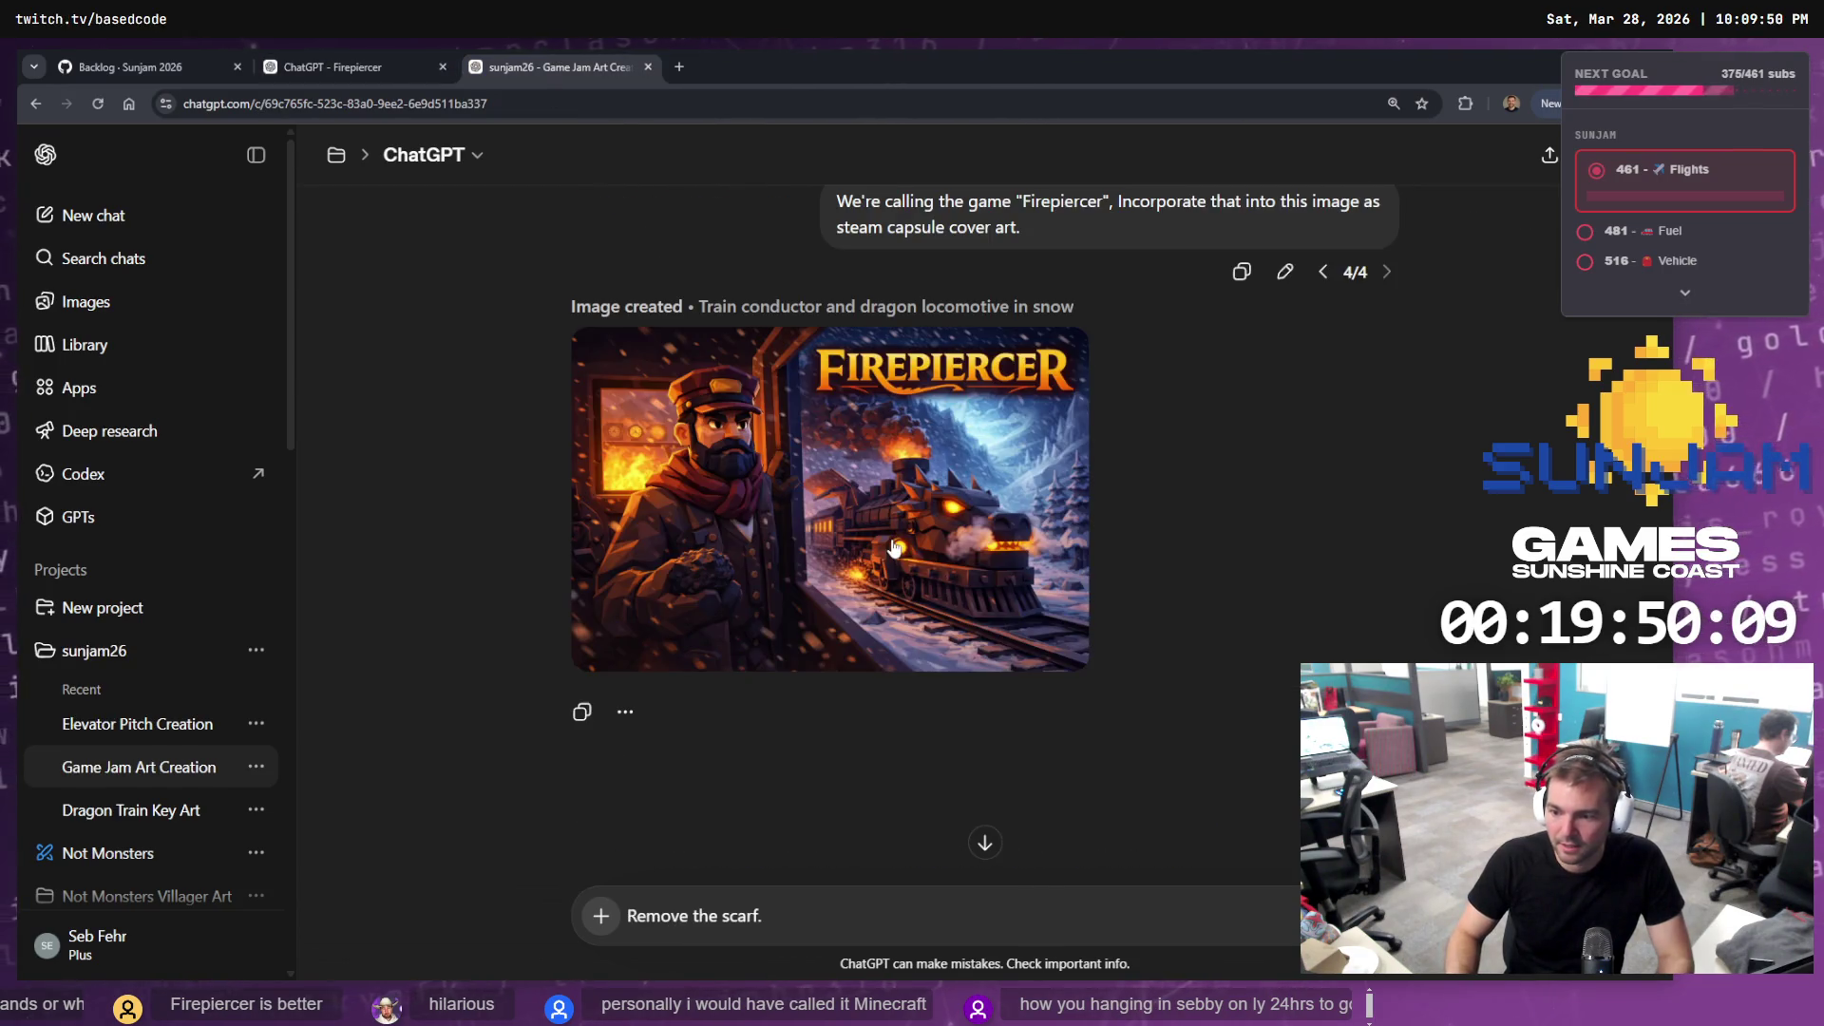
Copy the Firepiercer cover art from the full-size image viewer and switch to tldraw
left_click(915, 562)
right_click(892, 533)
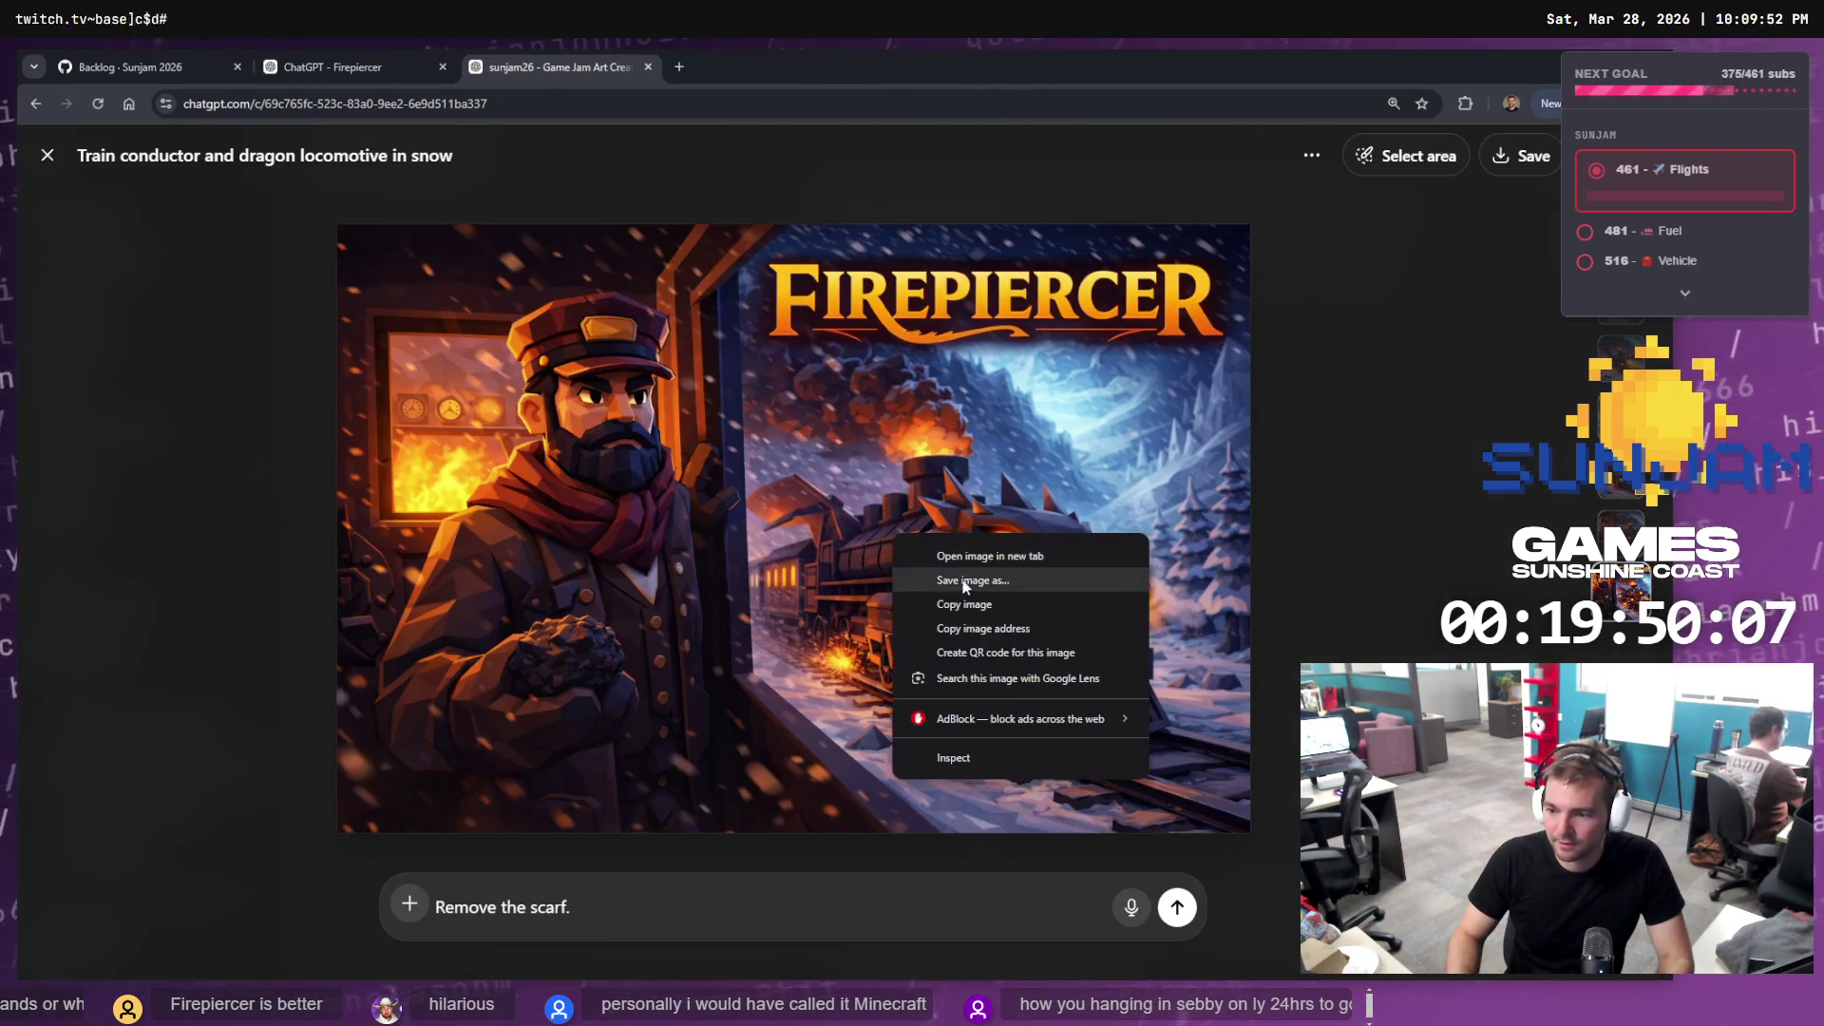
left_click(987, 605)
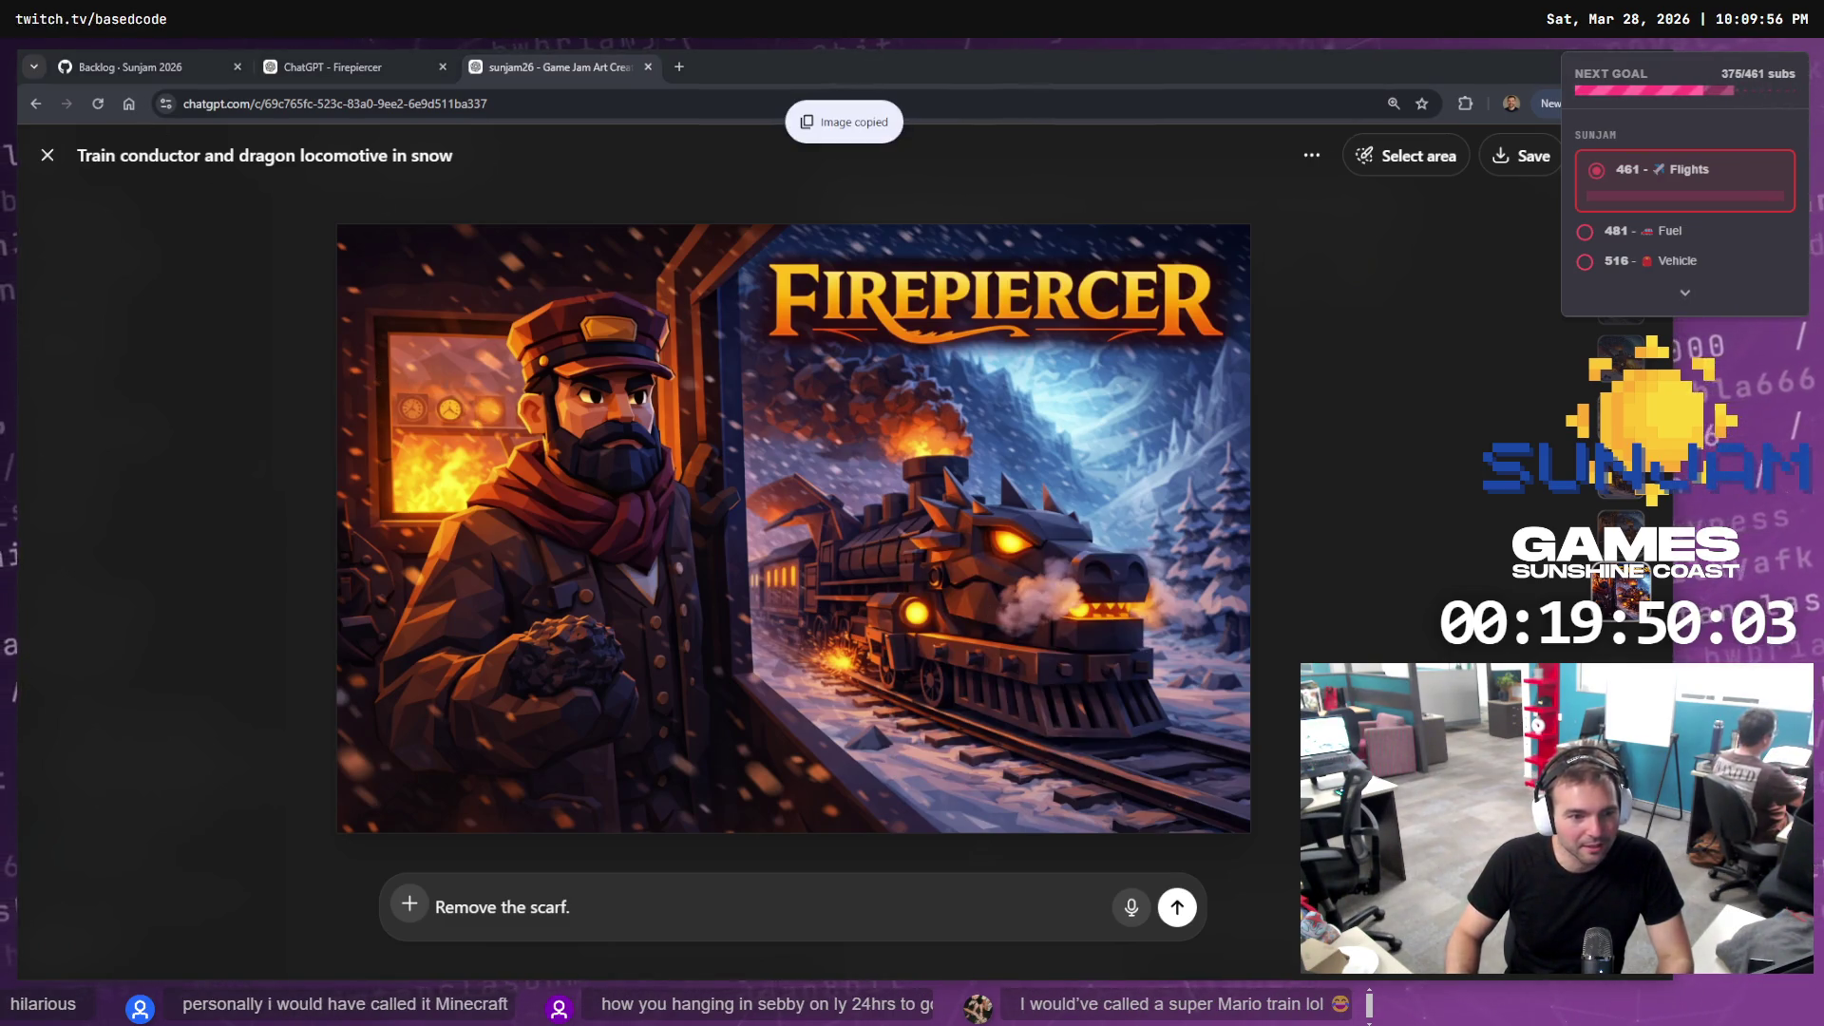
key("alt+Tab")
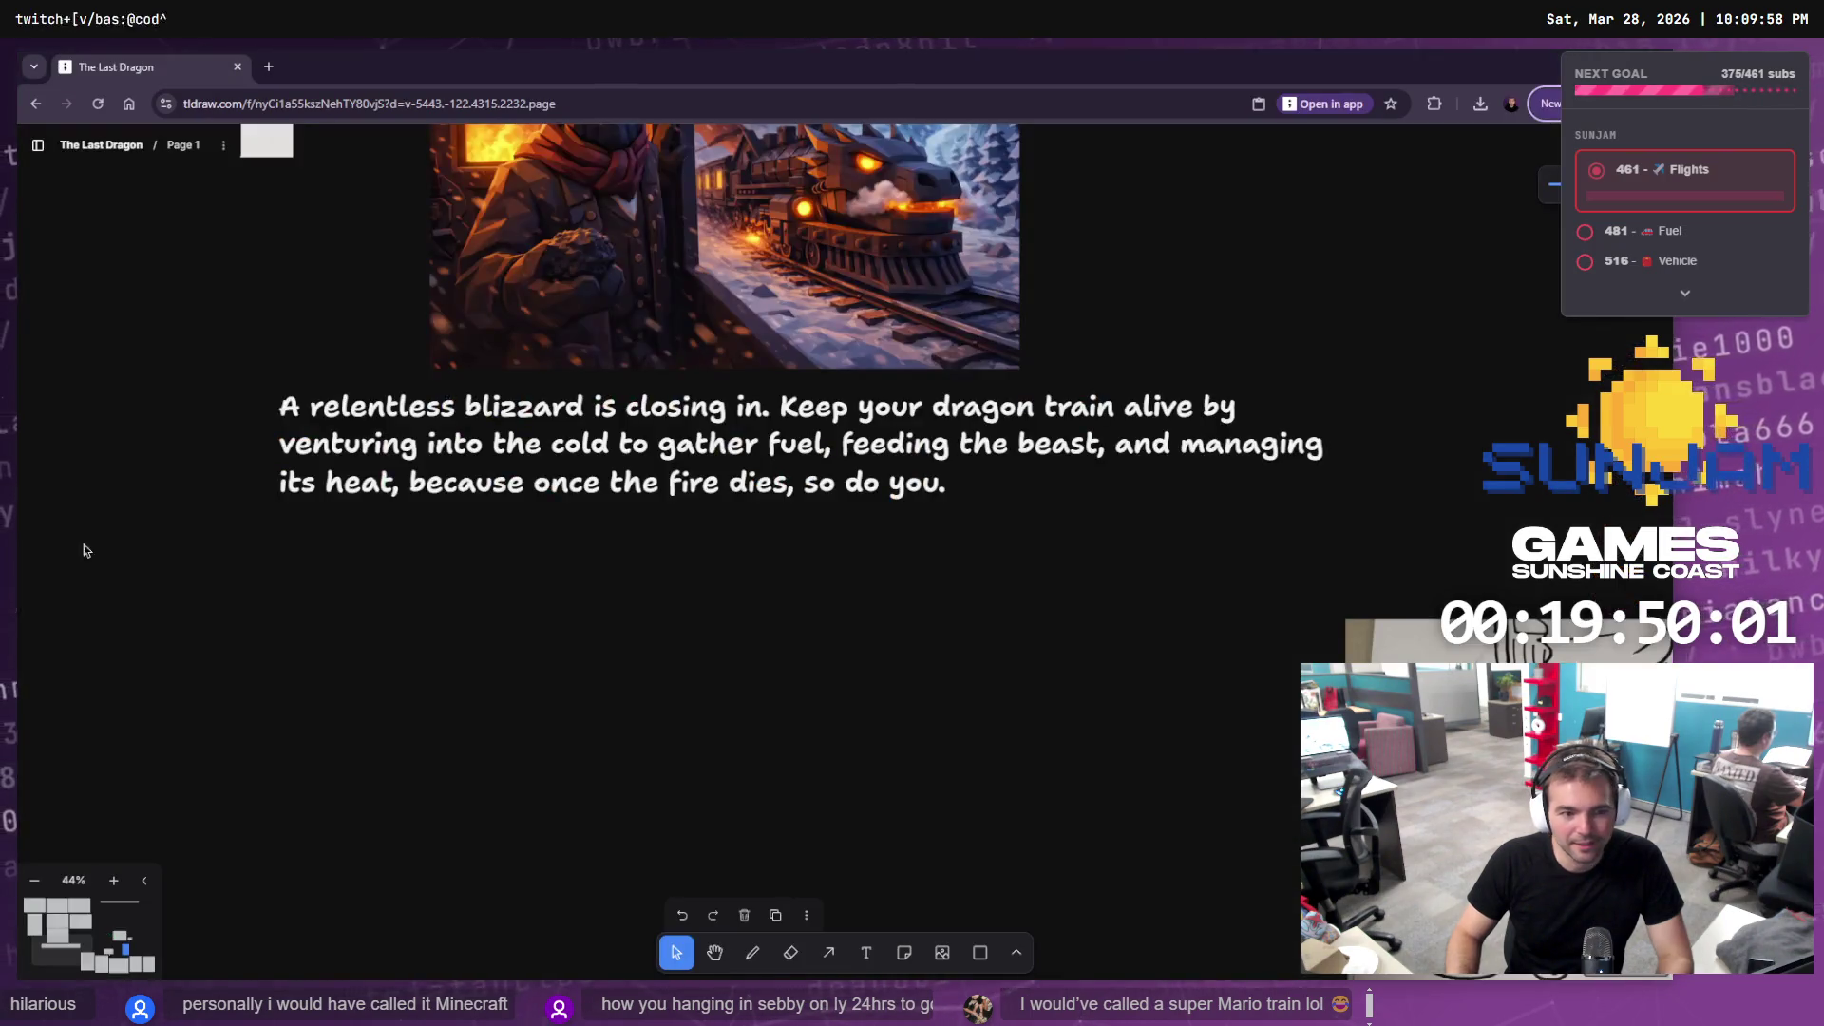
Paste the Firepiercer cover art, replacing a wrong paste, and move it down-left with the blurb
key("ctrl+v")
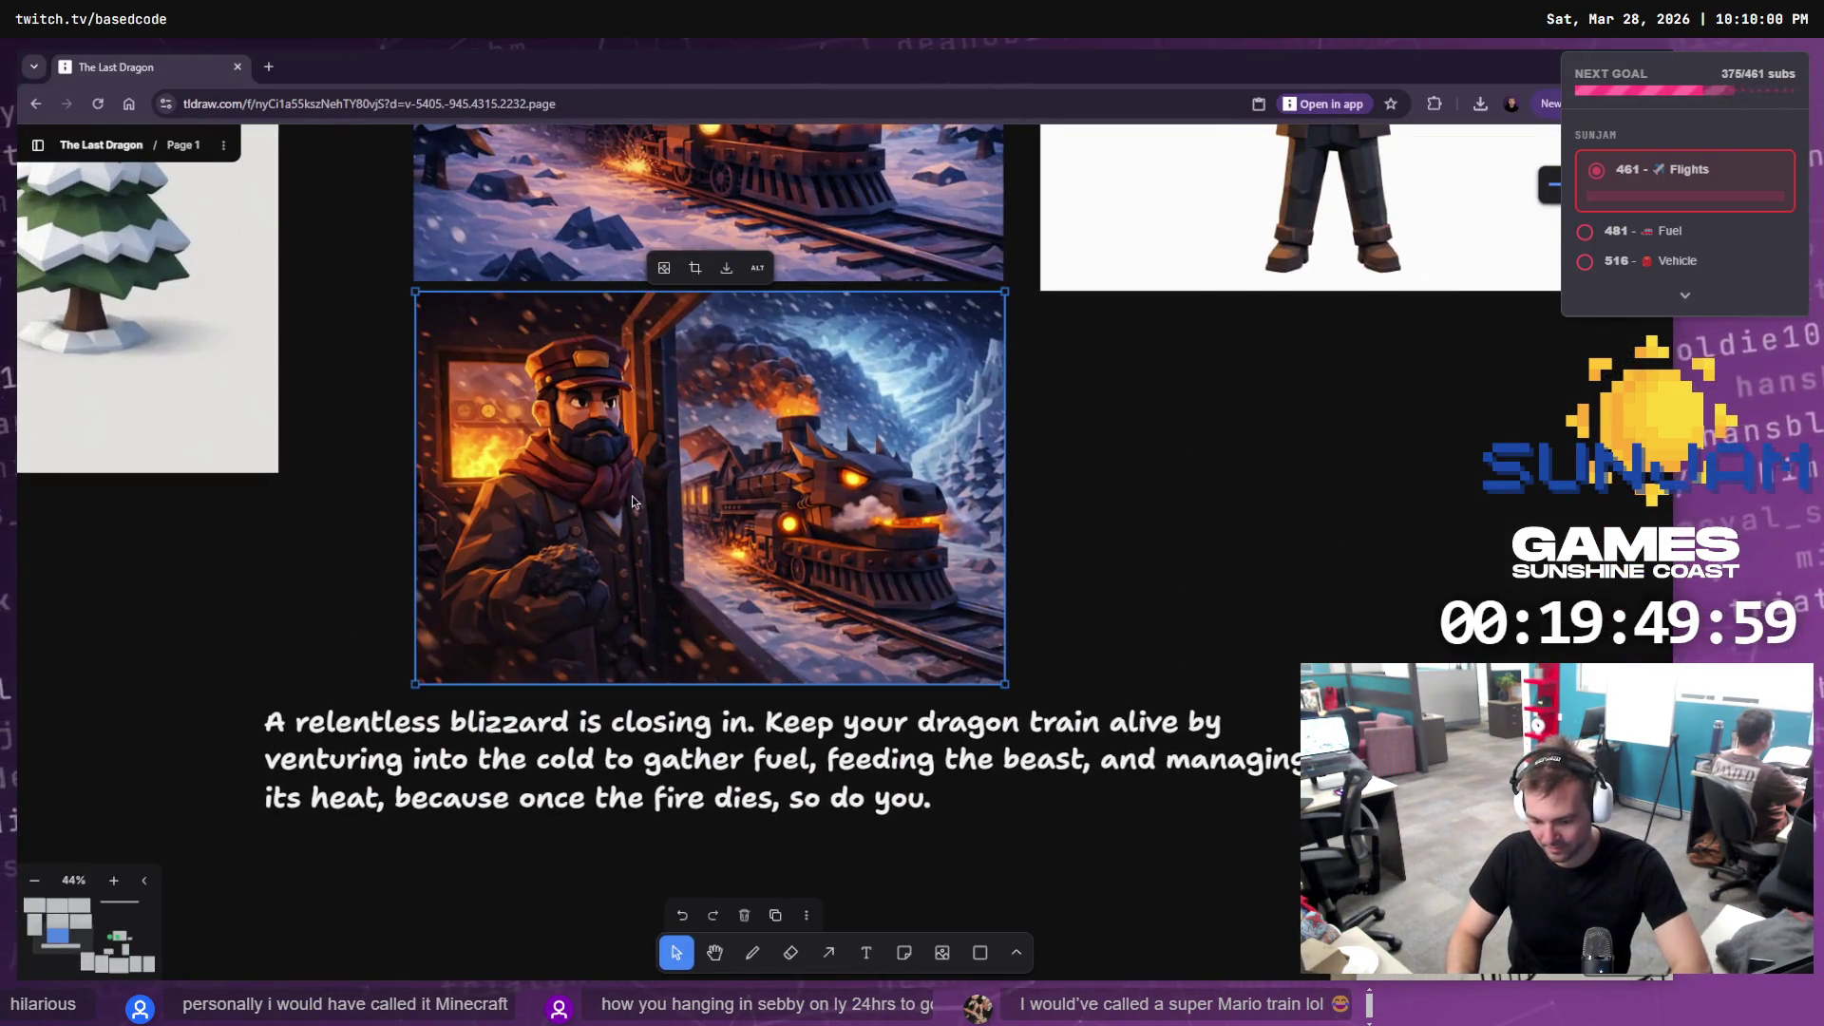
key("Delete")
key("ctrl+v")
left_click_drag(893, 519, 737, 479)
scroll(739, 477, "down", 10)
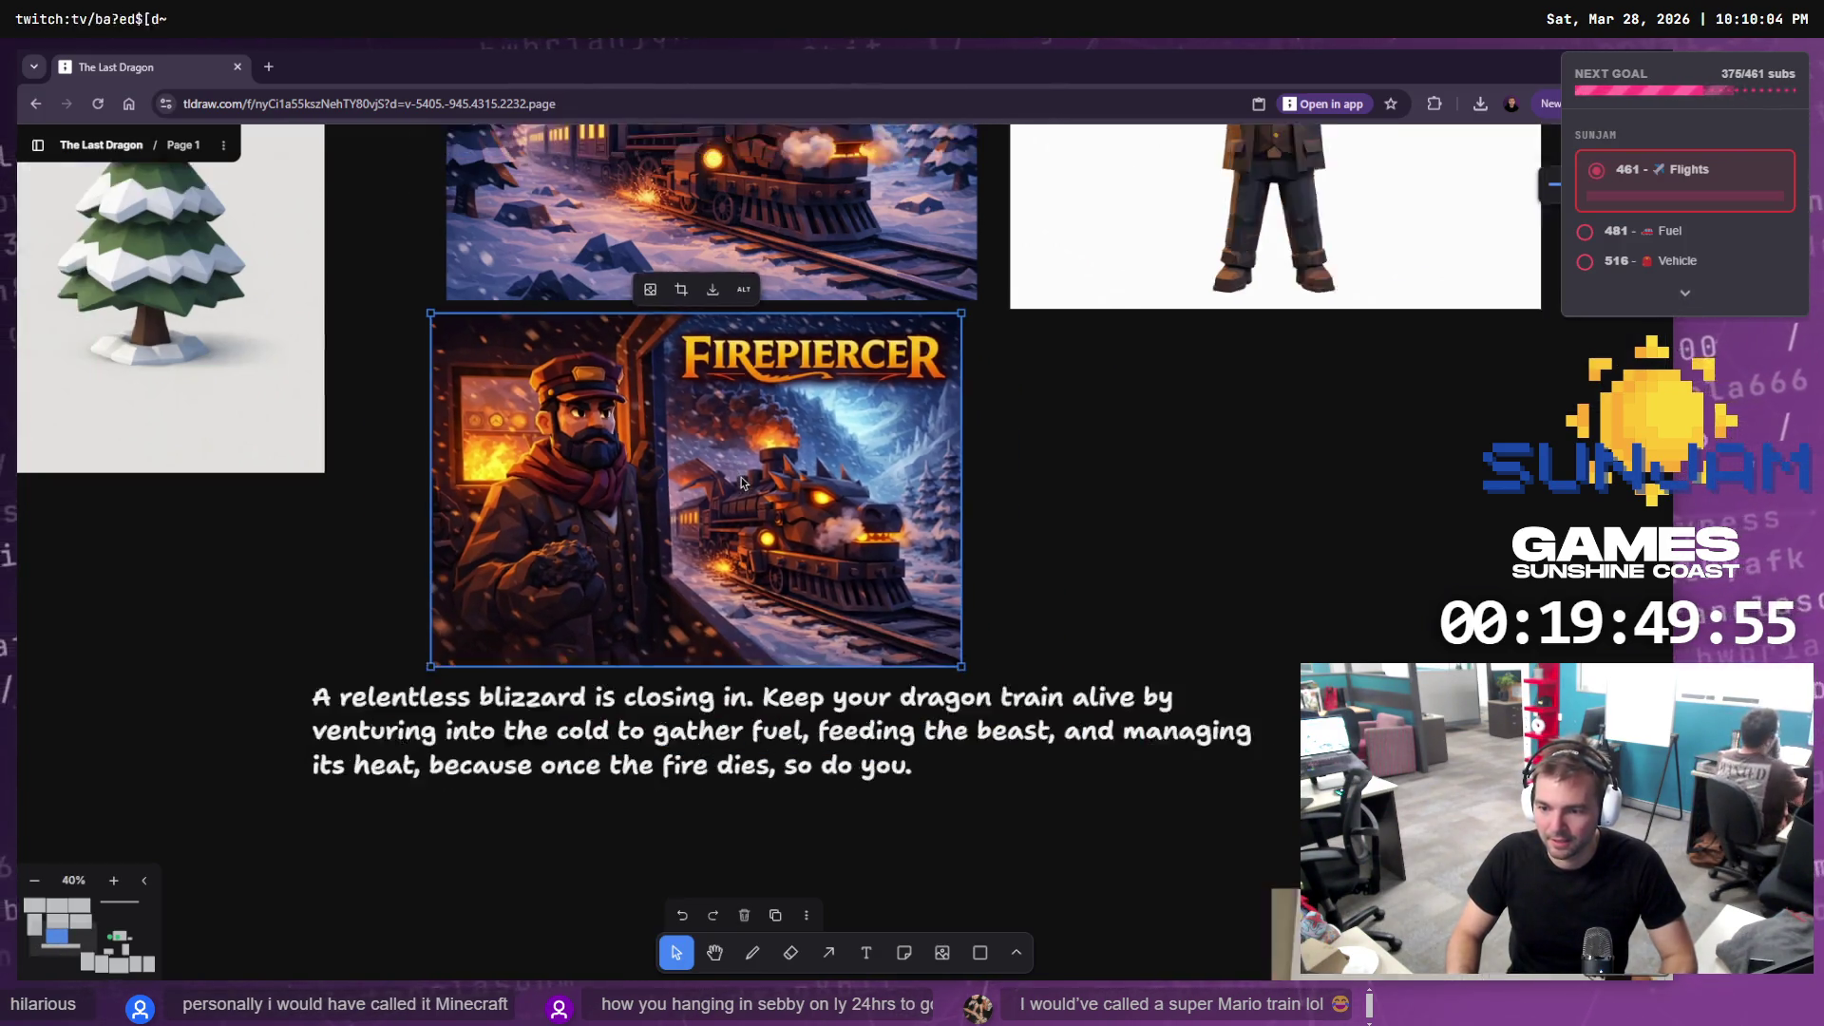
left_click(756, 568, "shift")
mouse_move(741, 575)
left_mouse_down()
mouse_move(516, 681)
mouse_move(497, 712)
left_mouse_up()
left_click(639, 630)
Enlarge the cover art from its corners and seat it just above the blizzard blurb
left_click(446, 608)
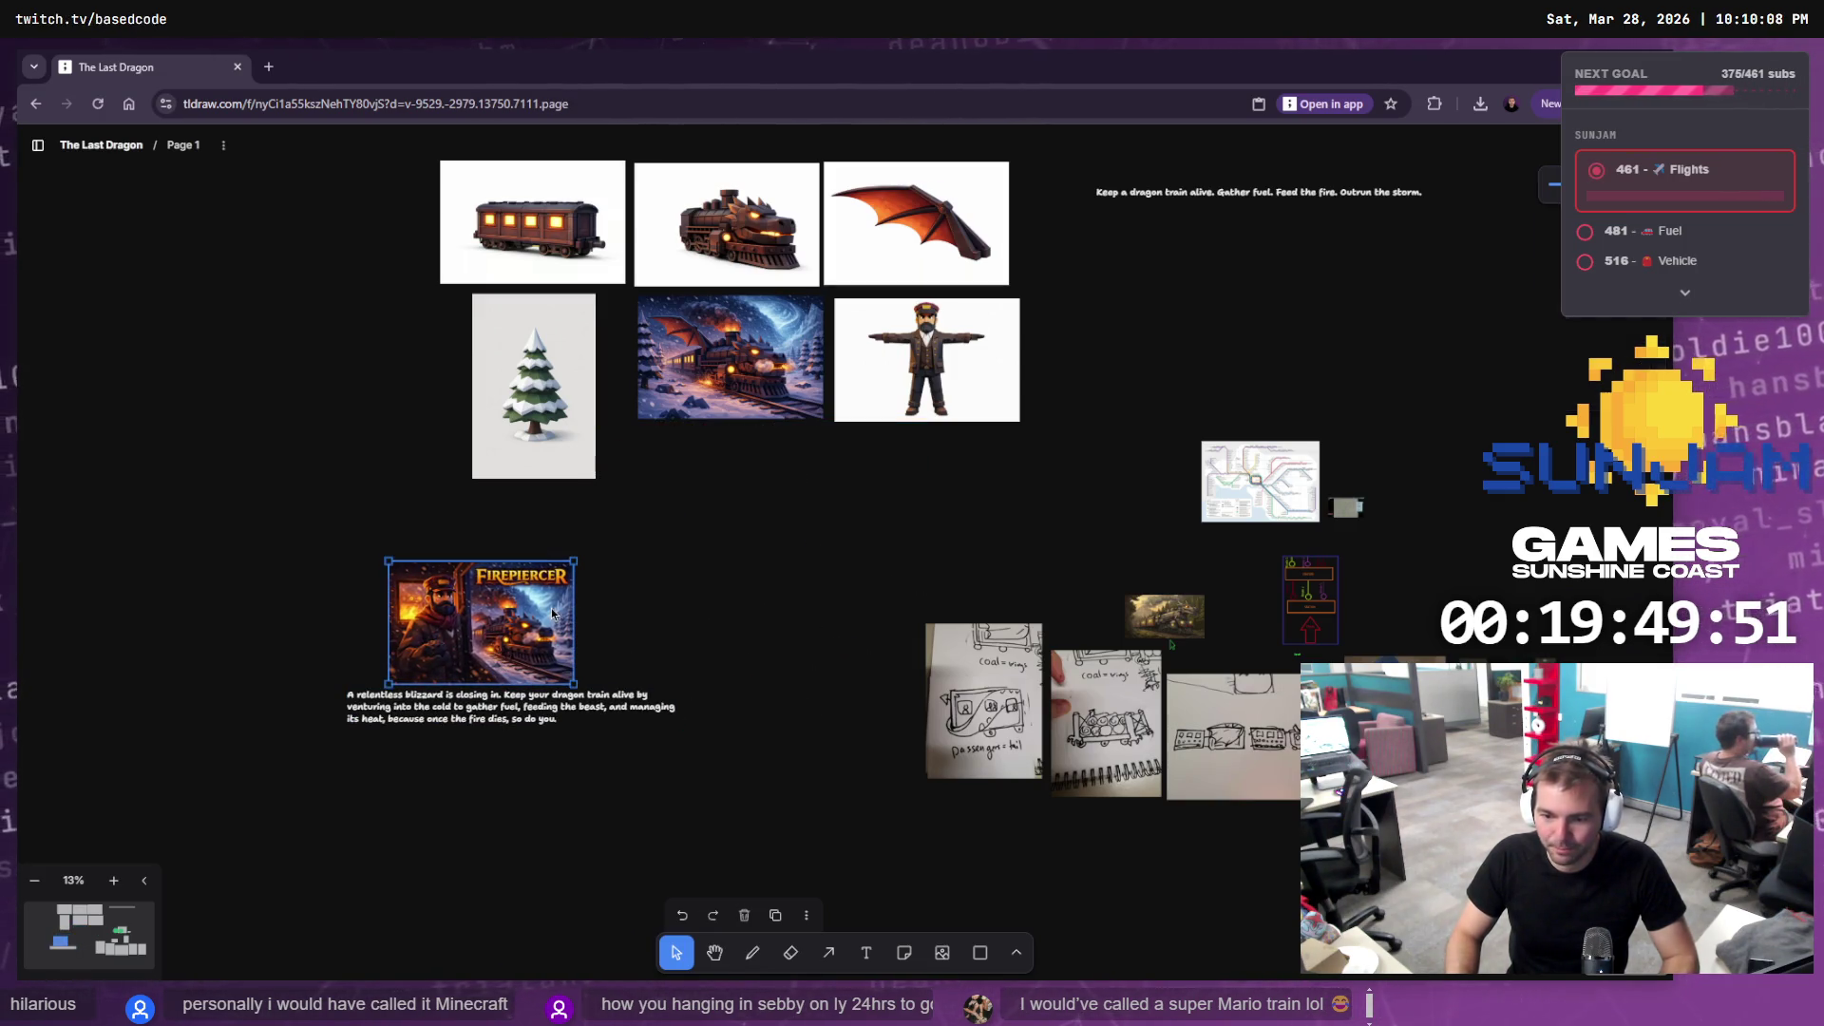
left_click_drag(384, 556, 328, 517)
mouse_move(576, 682)
left_mouse_down()
mouse_move(665, 745)
mouse_move(678, 721)
left_mouse_up()
mouse_move(569, 736)
left_mouse_down()
mouse_move(579, 678)
mouse_move(530, 771)
left_mouse_up()
left_click_drag(537, 600, 537, 648)
Shift the cover art and blurb down slightly together and check the layout
scroll(533, 678, "down", 5)
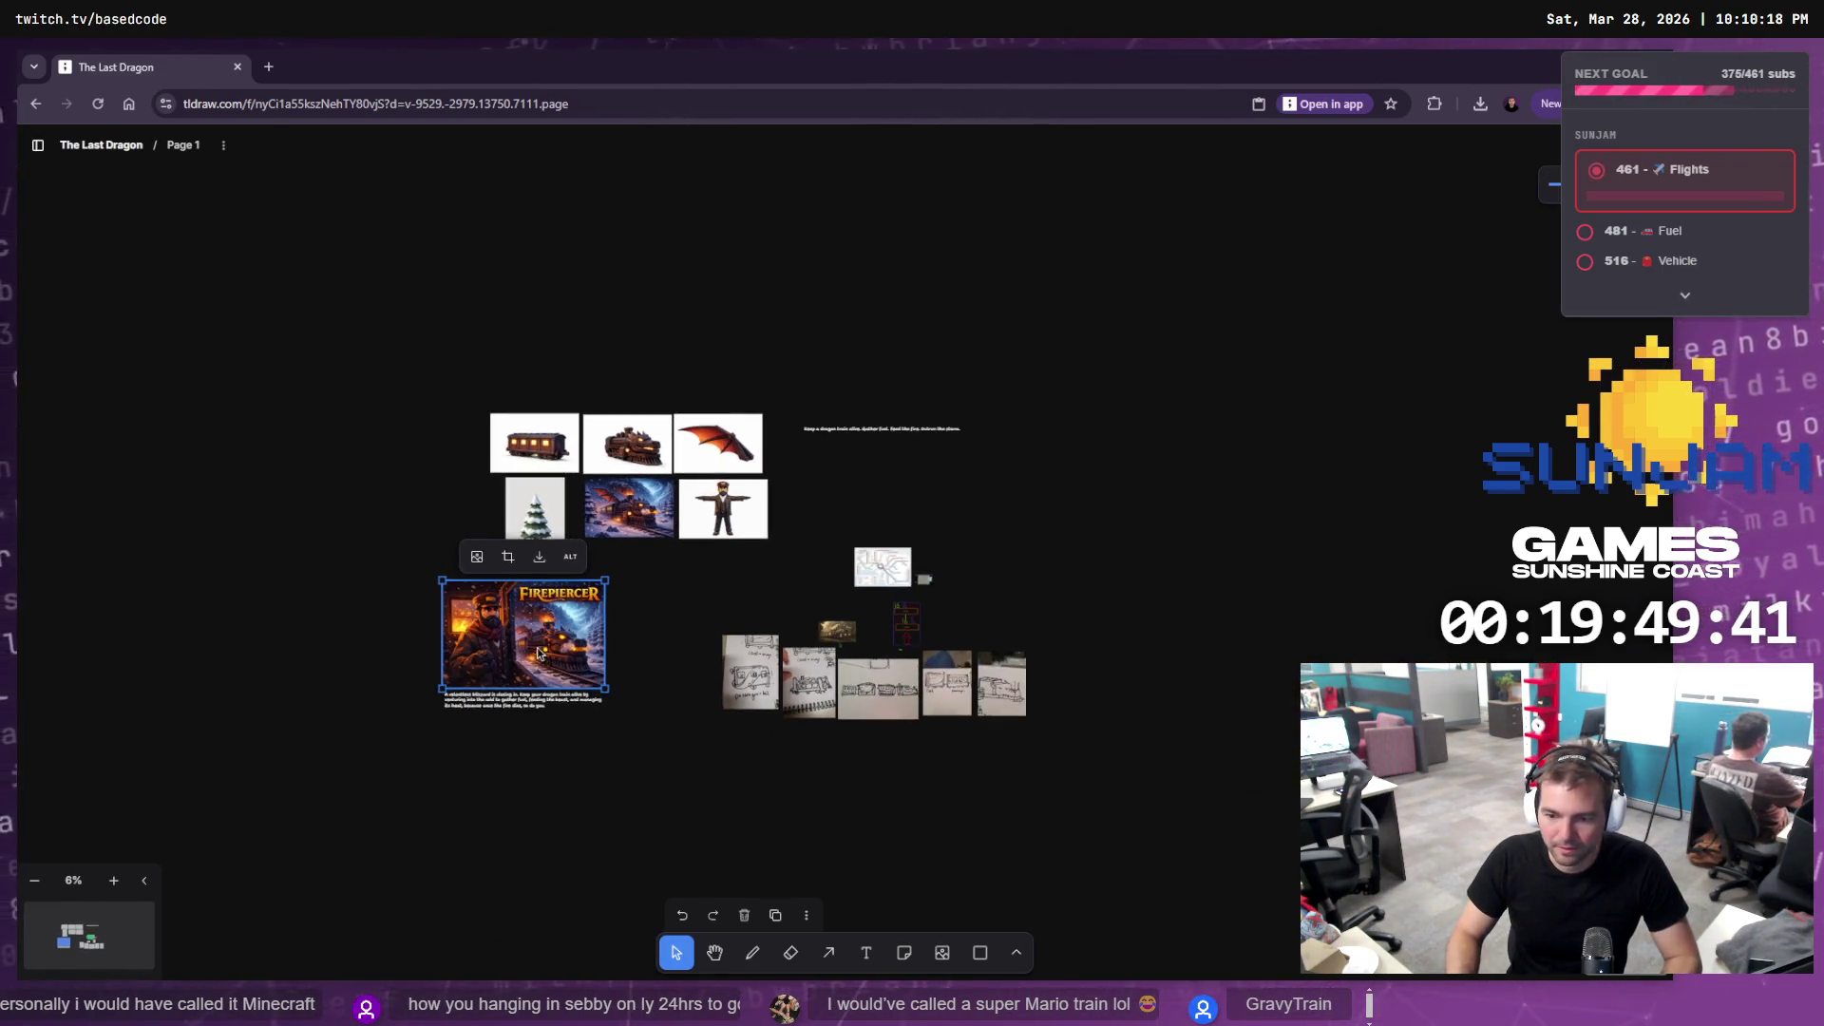
scroll(524, 762, "up", 5)
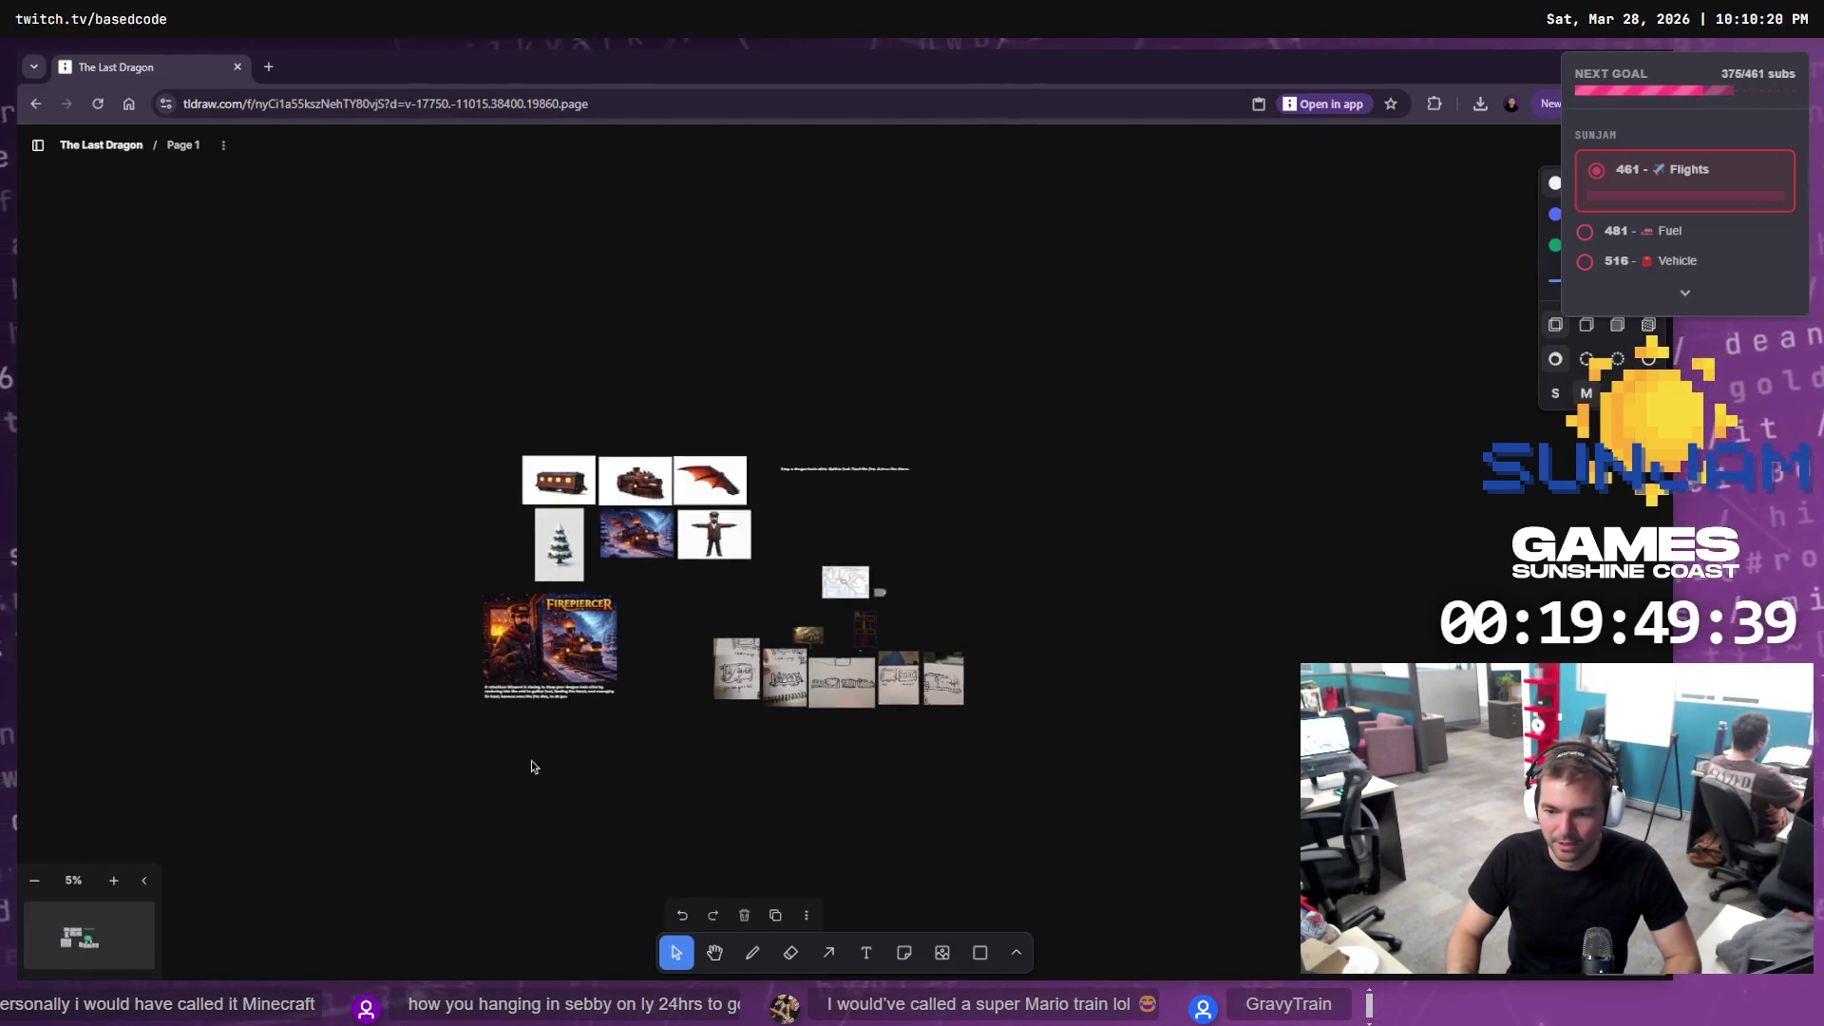
scroll(608, 653, "up", 2)
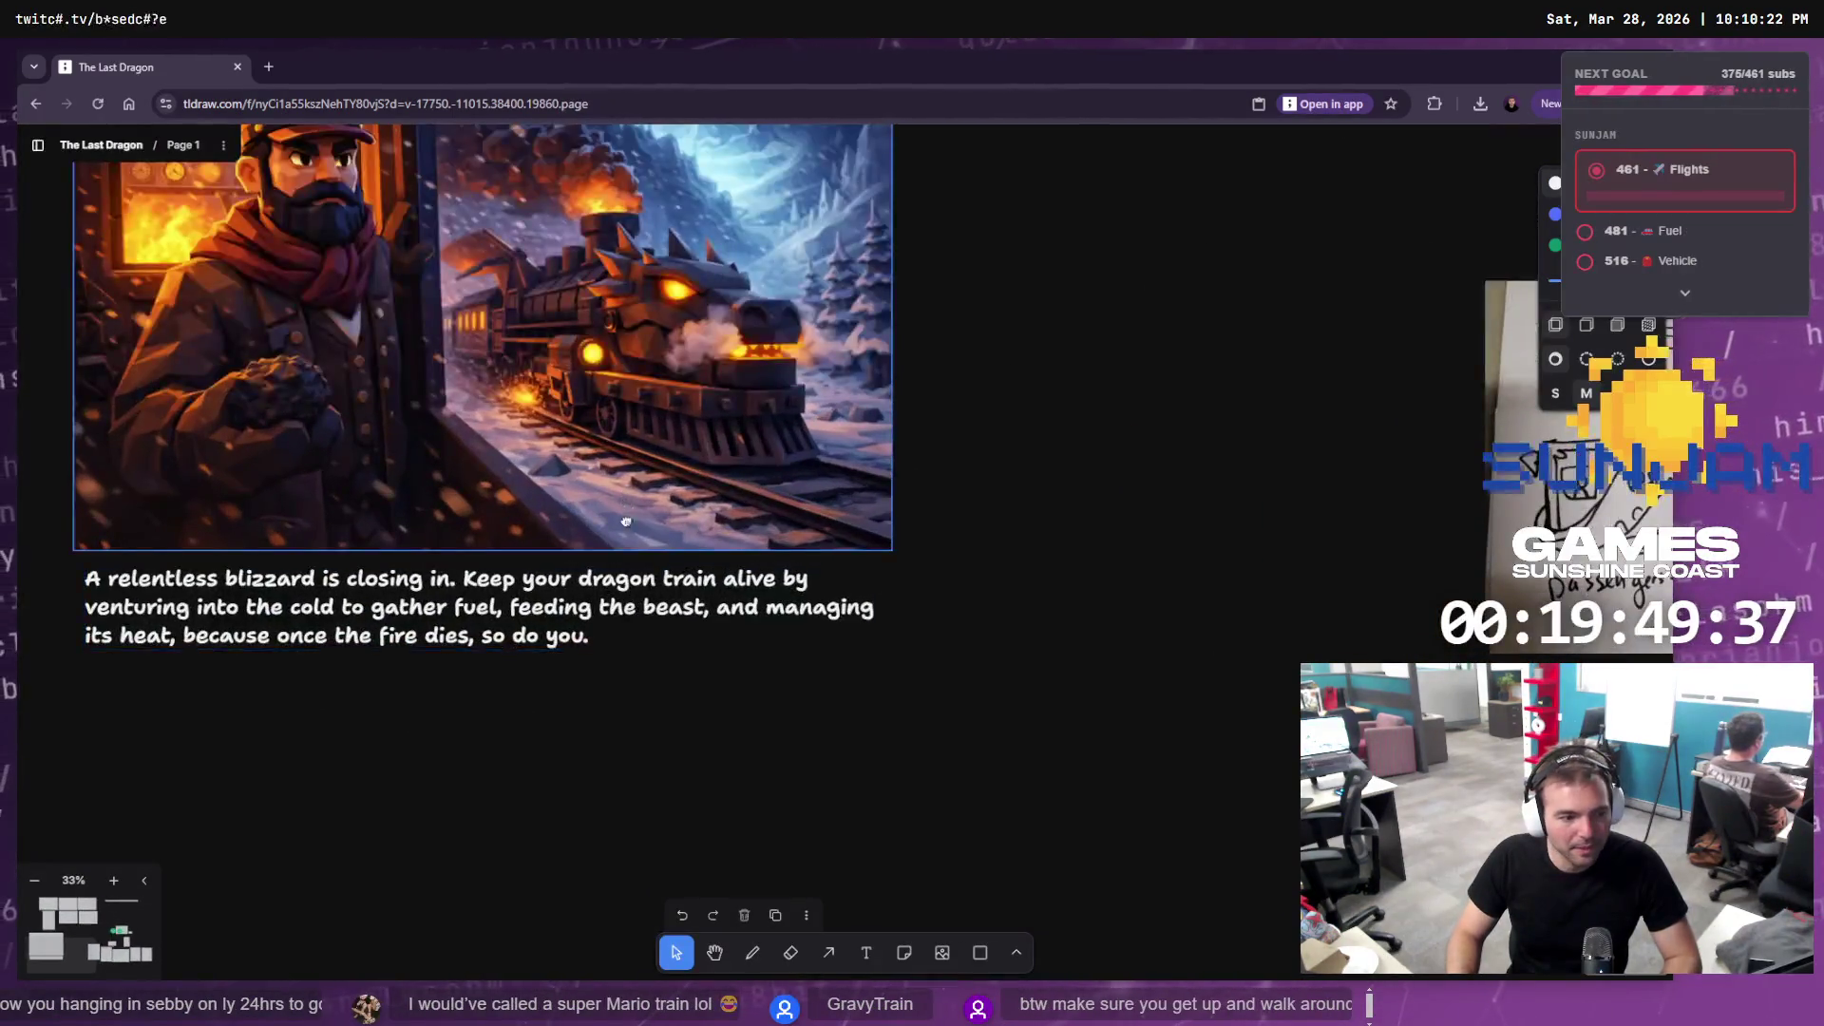
scroll(693, 650, "down", 3)
scroll(694, 665, "down", 3)
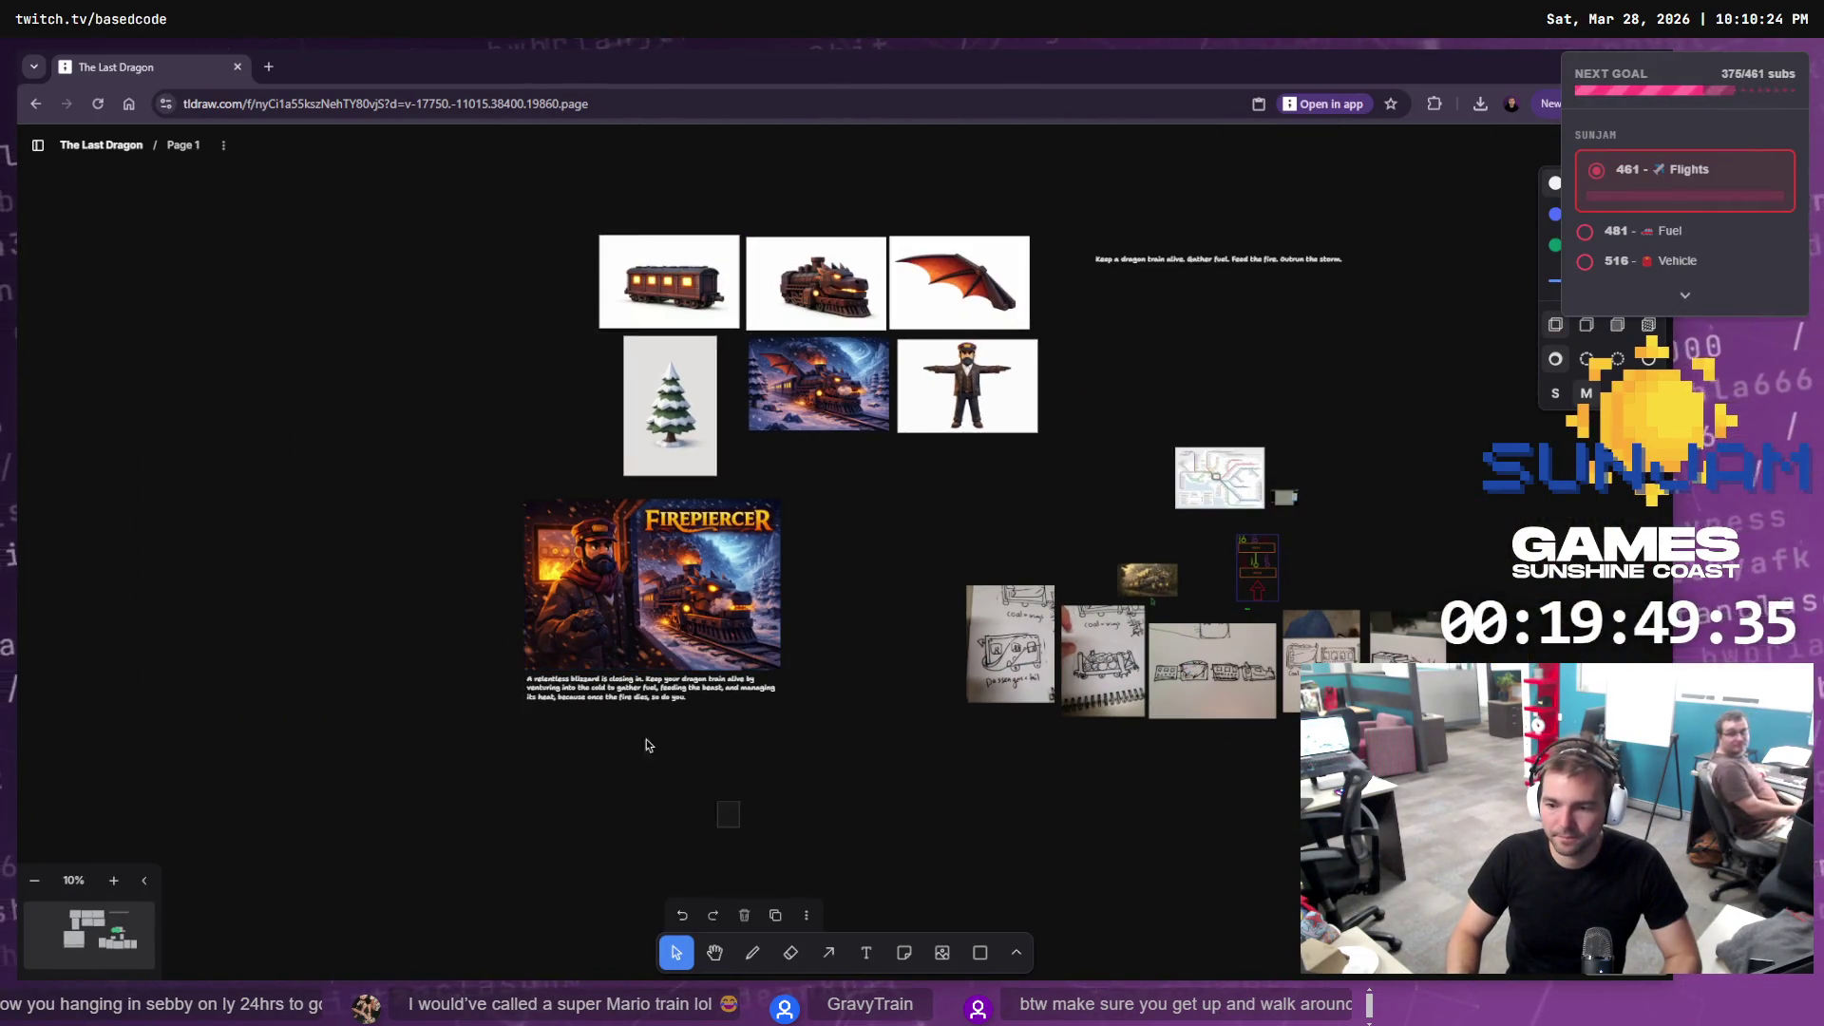
left_click_drag(683, 587, 683, 686)
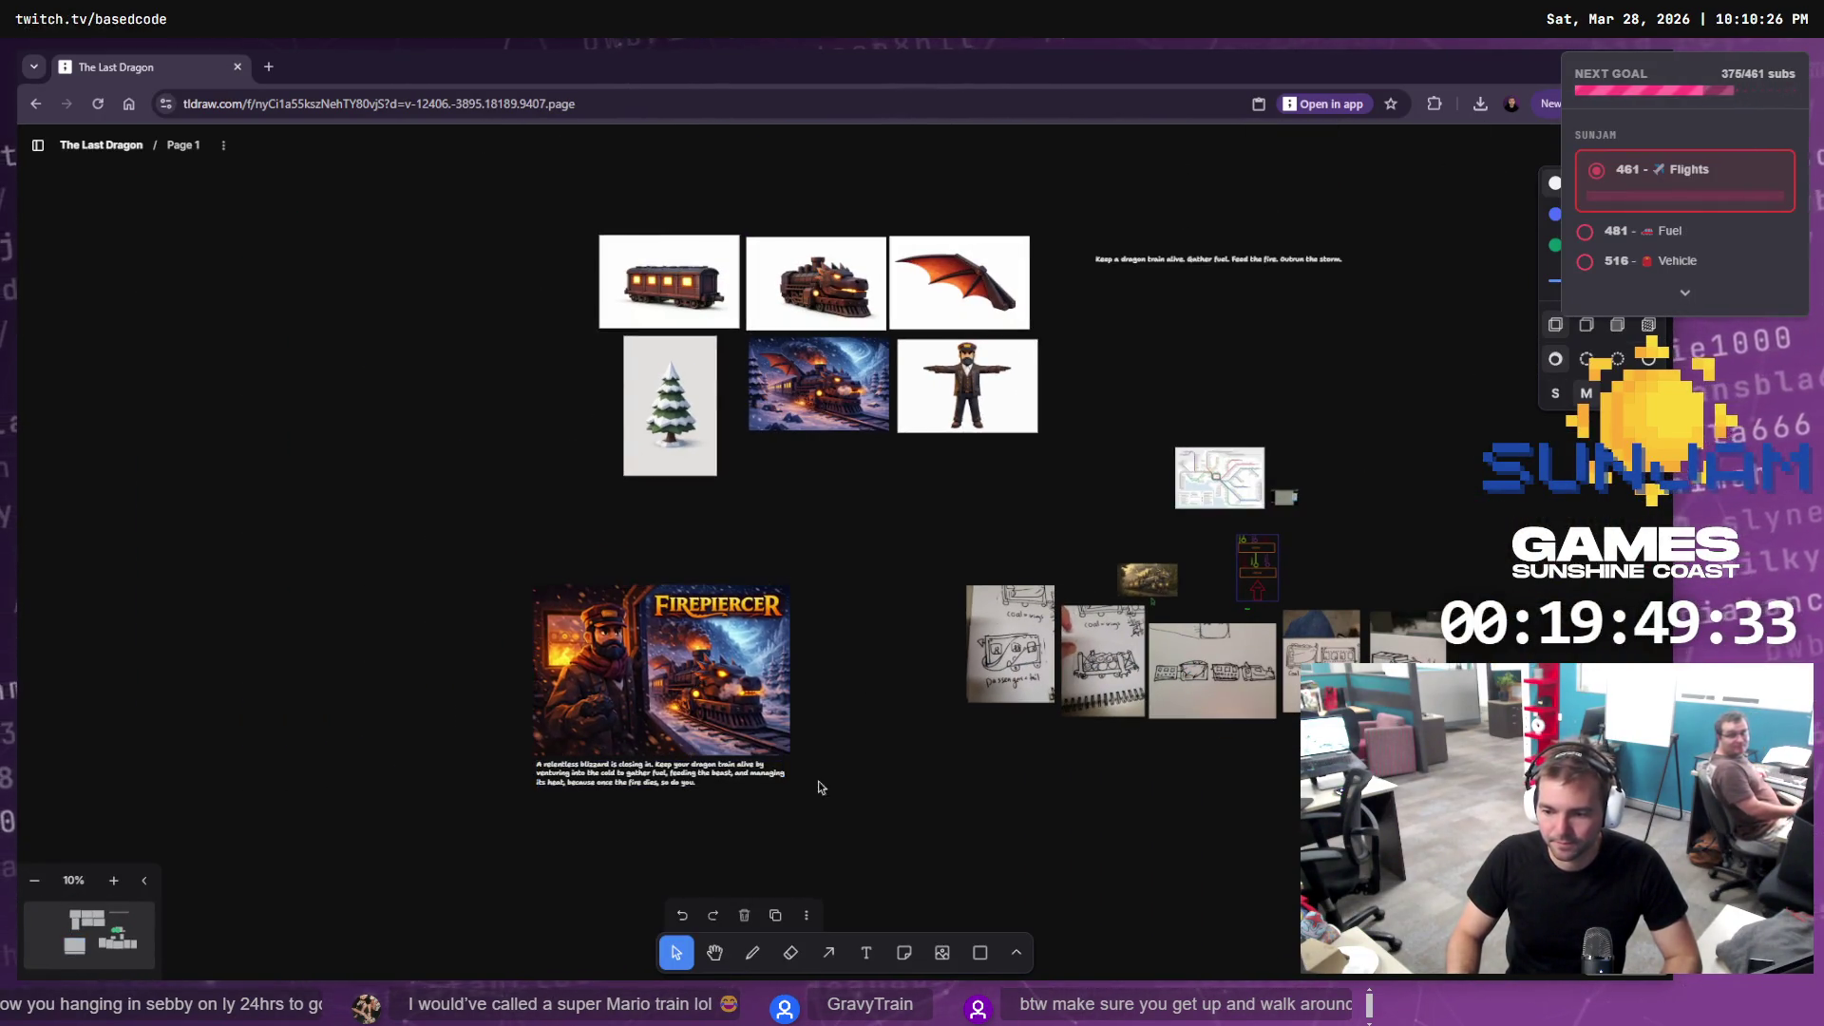
scroll(691, 789, "down", 2)
scroll(690, 789, "up", 3)
scroll(691, 788, "up", 5)
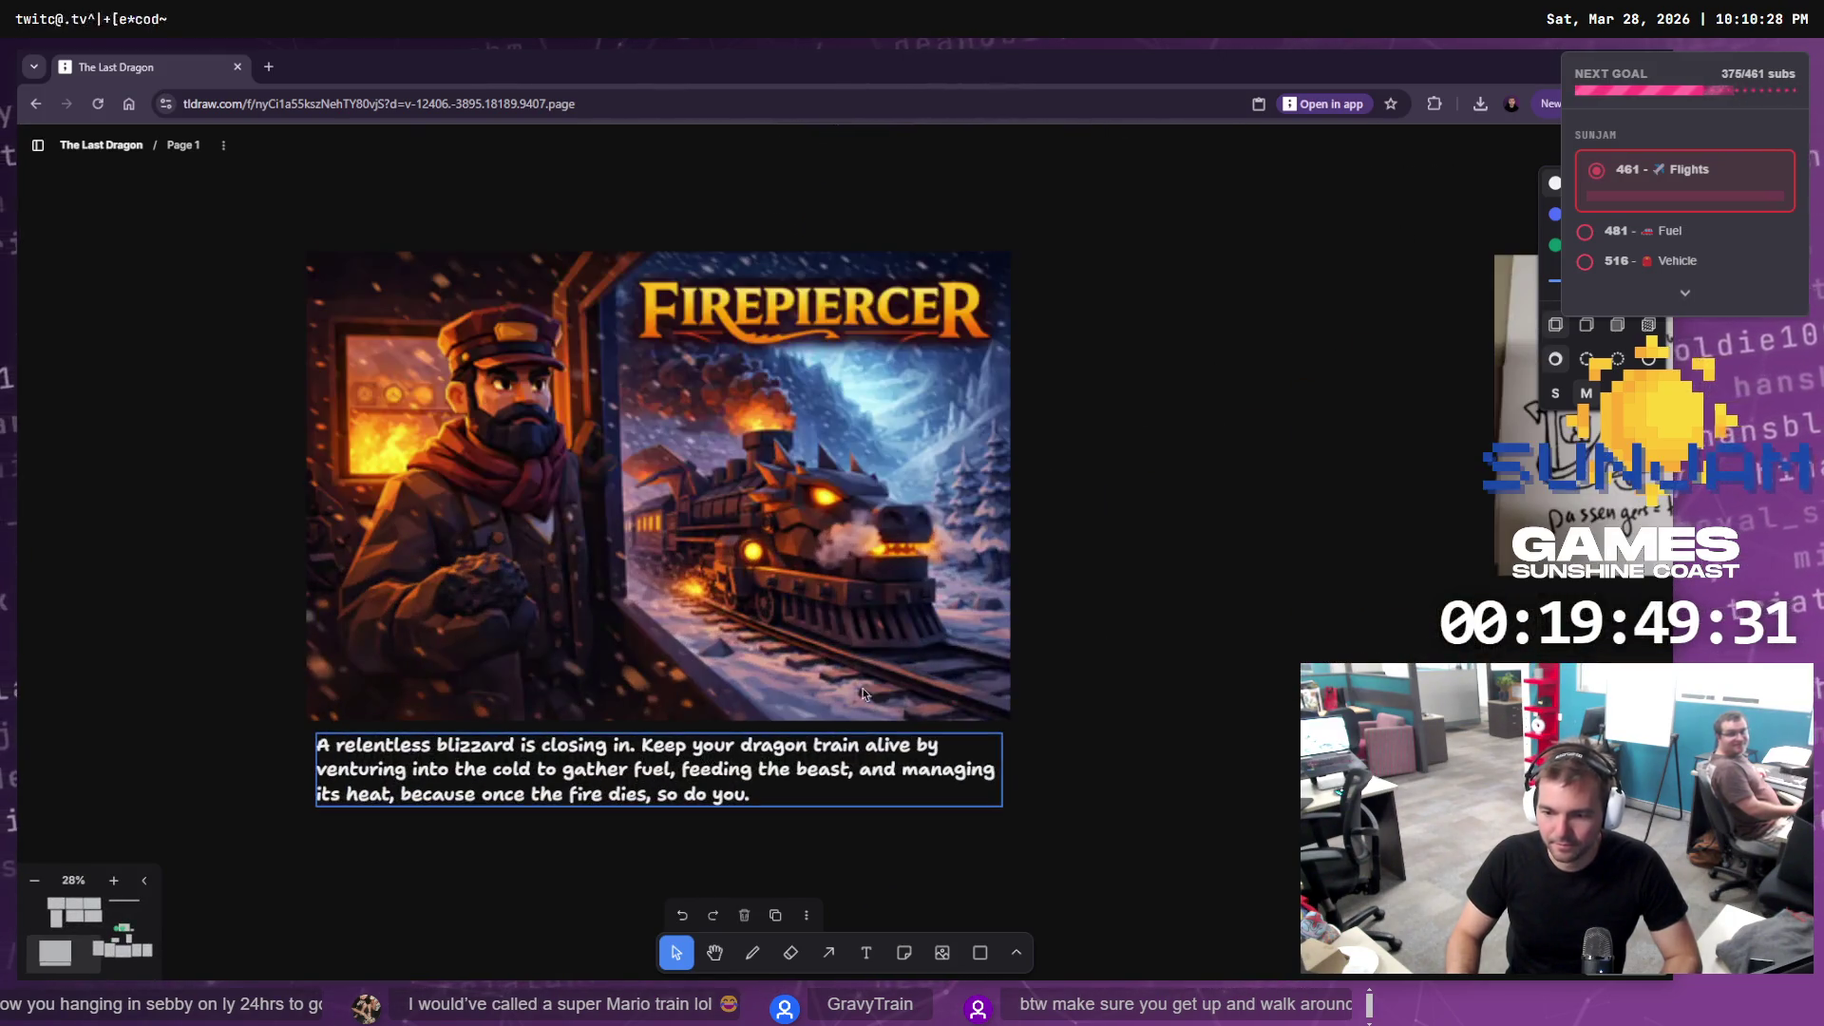
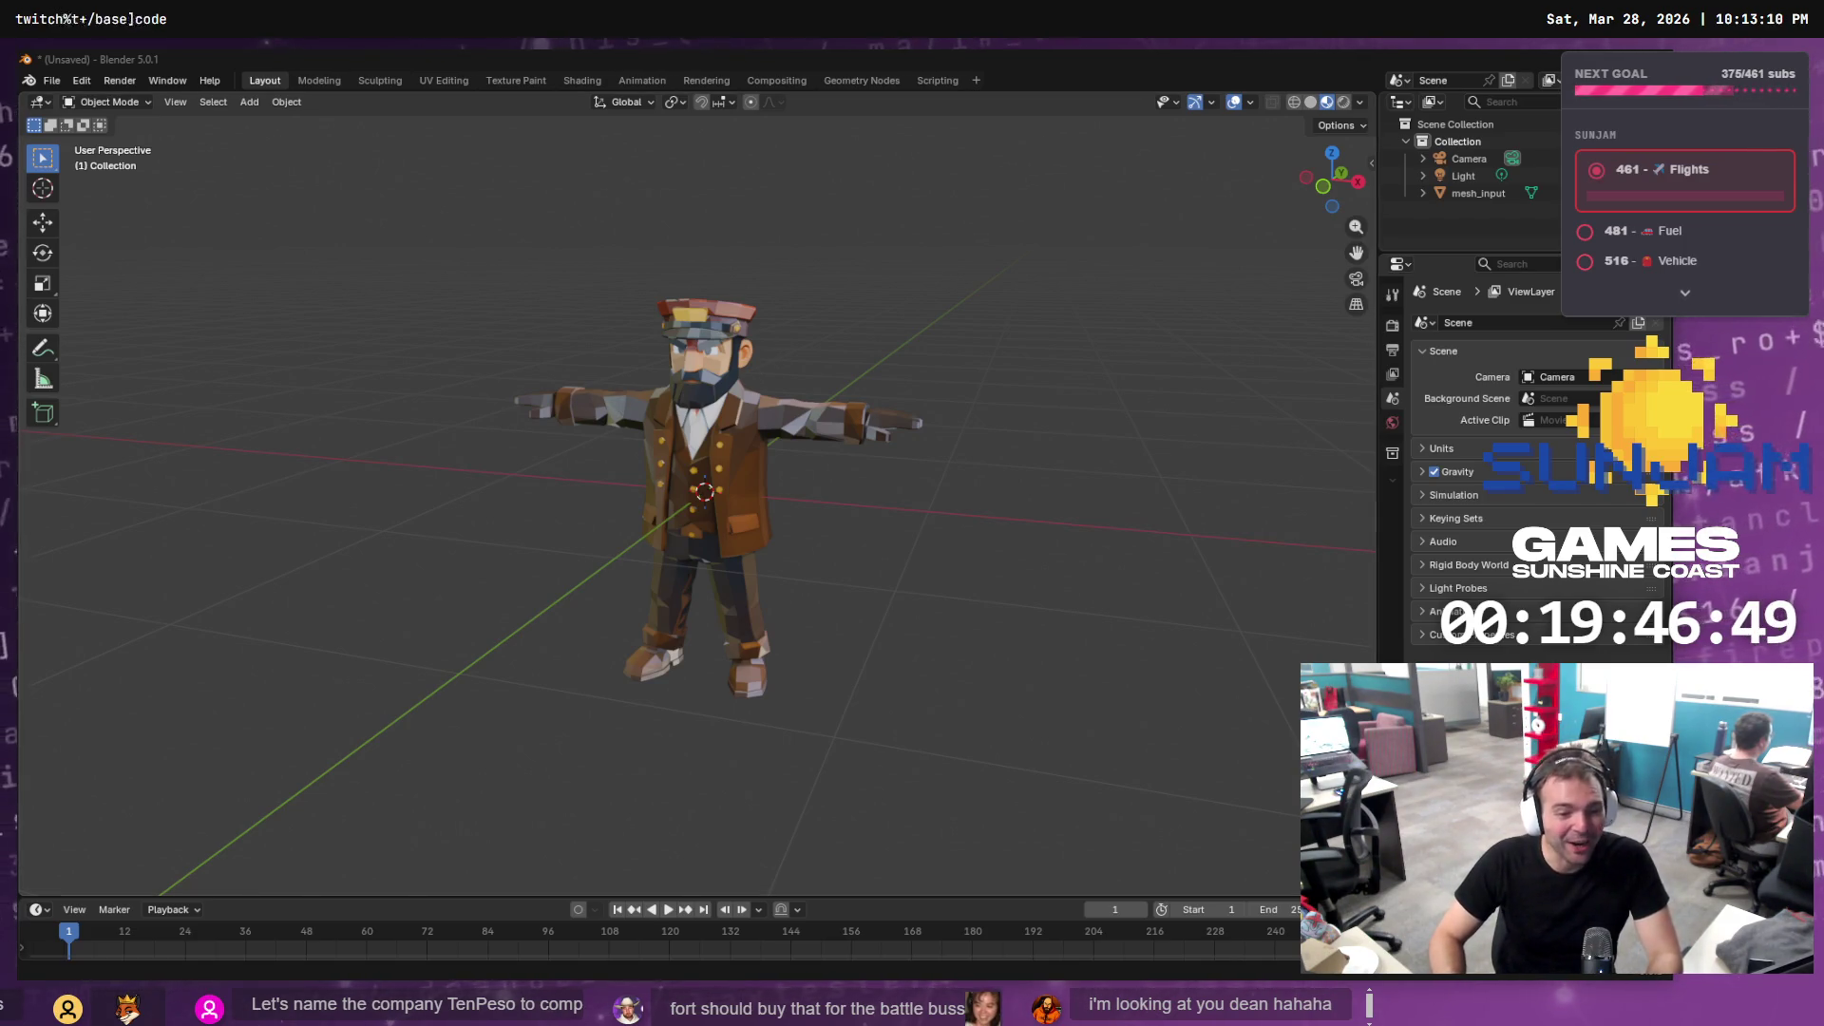
Orbit around the T-posed conductor in Blender, then quit Blender without saving
mouse_move(536, 579)
left_mouse_down()
mouse_move(902, 561)
mouse_move(807, 543)
mouse_move(1051, 557)
mouse_move(279, 528)
mouse_move(915, 521)
mouse_move(784, 567)
mouse_move(921, 602)
left_mouse_up()
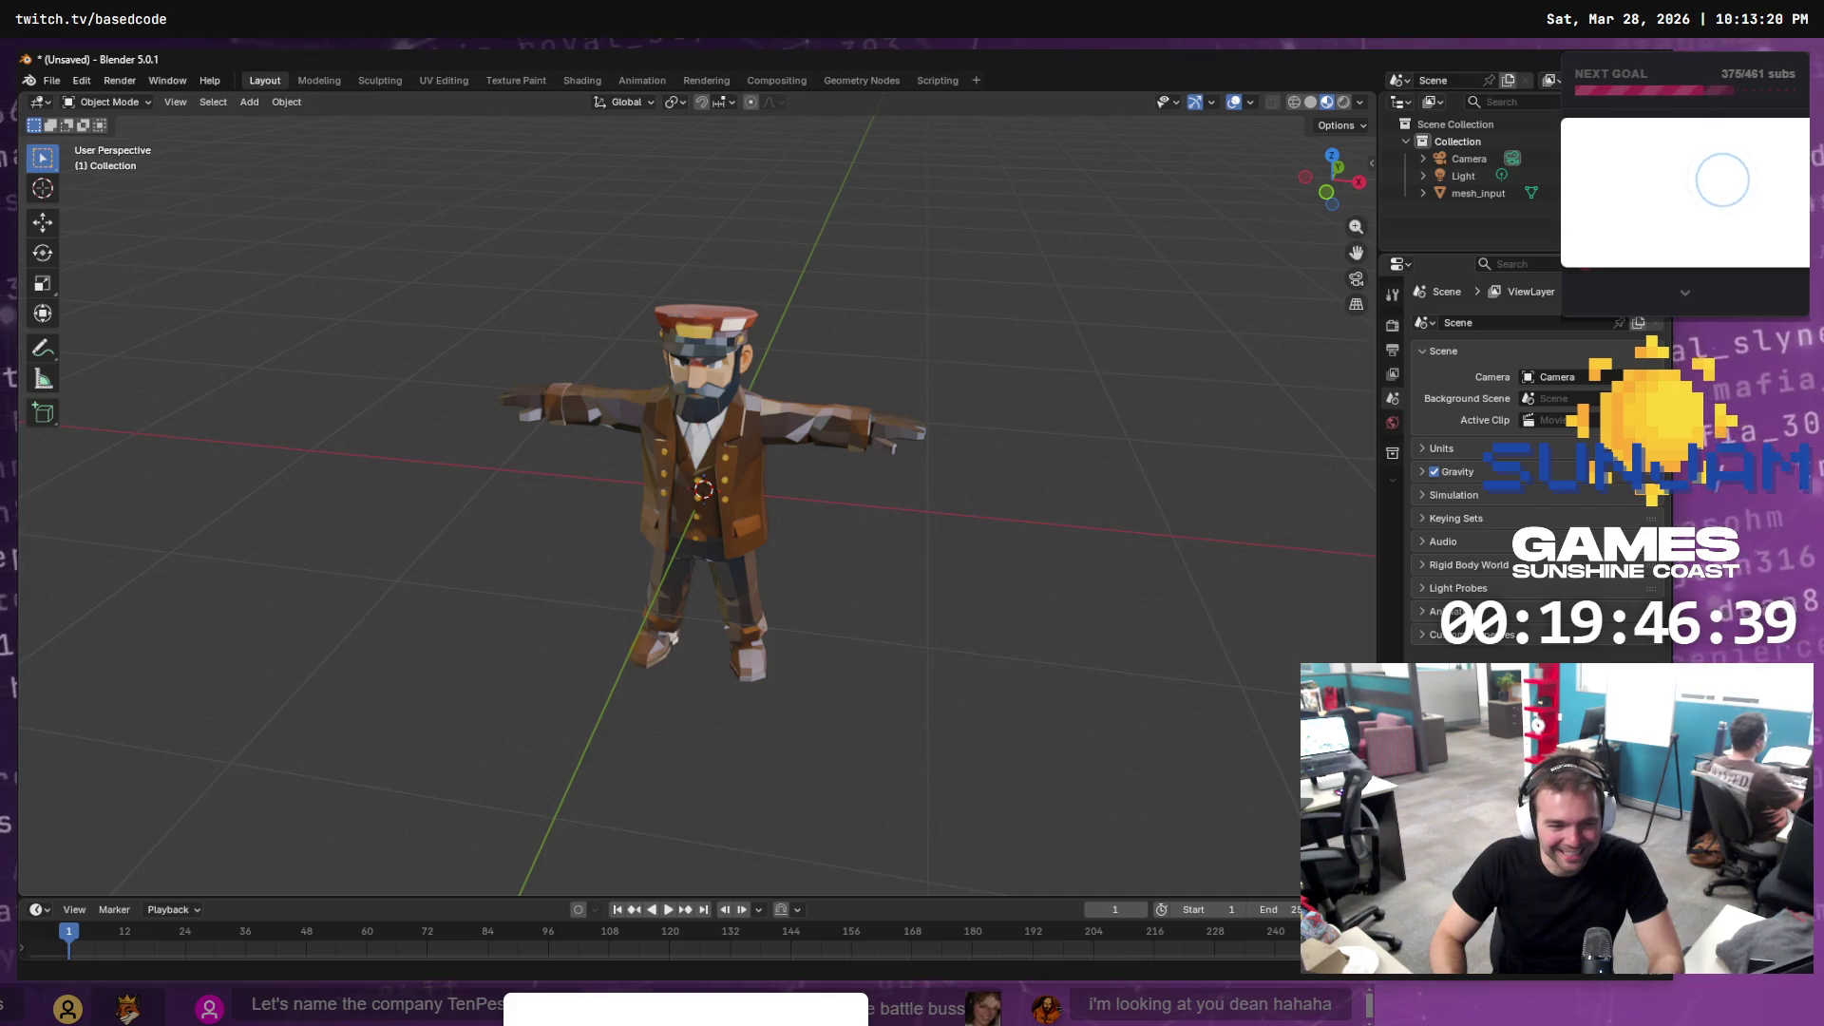
mouse_move(864, 533)
left_mouse_down()
mouse_move(902, 541)
mouse_move(897, 516)
left_mouse_up()
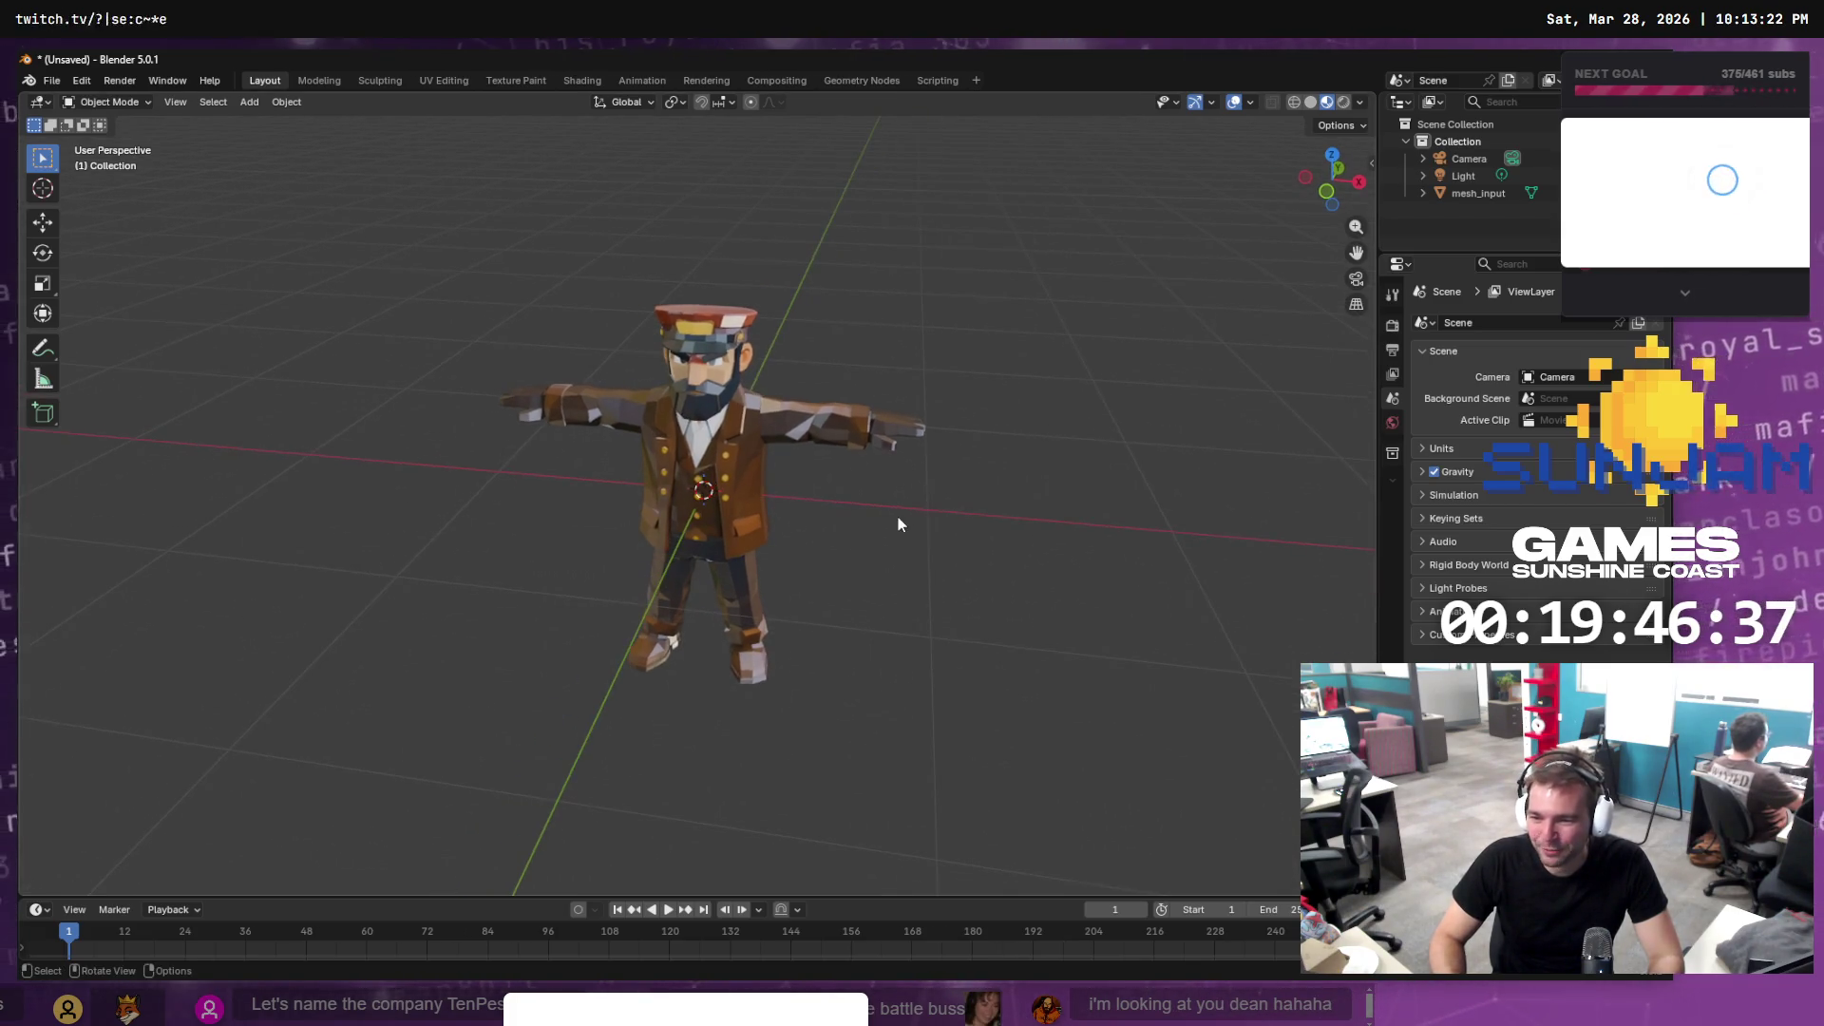
key("ctrl+q")
left_click(869, 550)
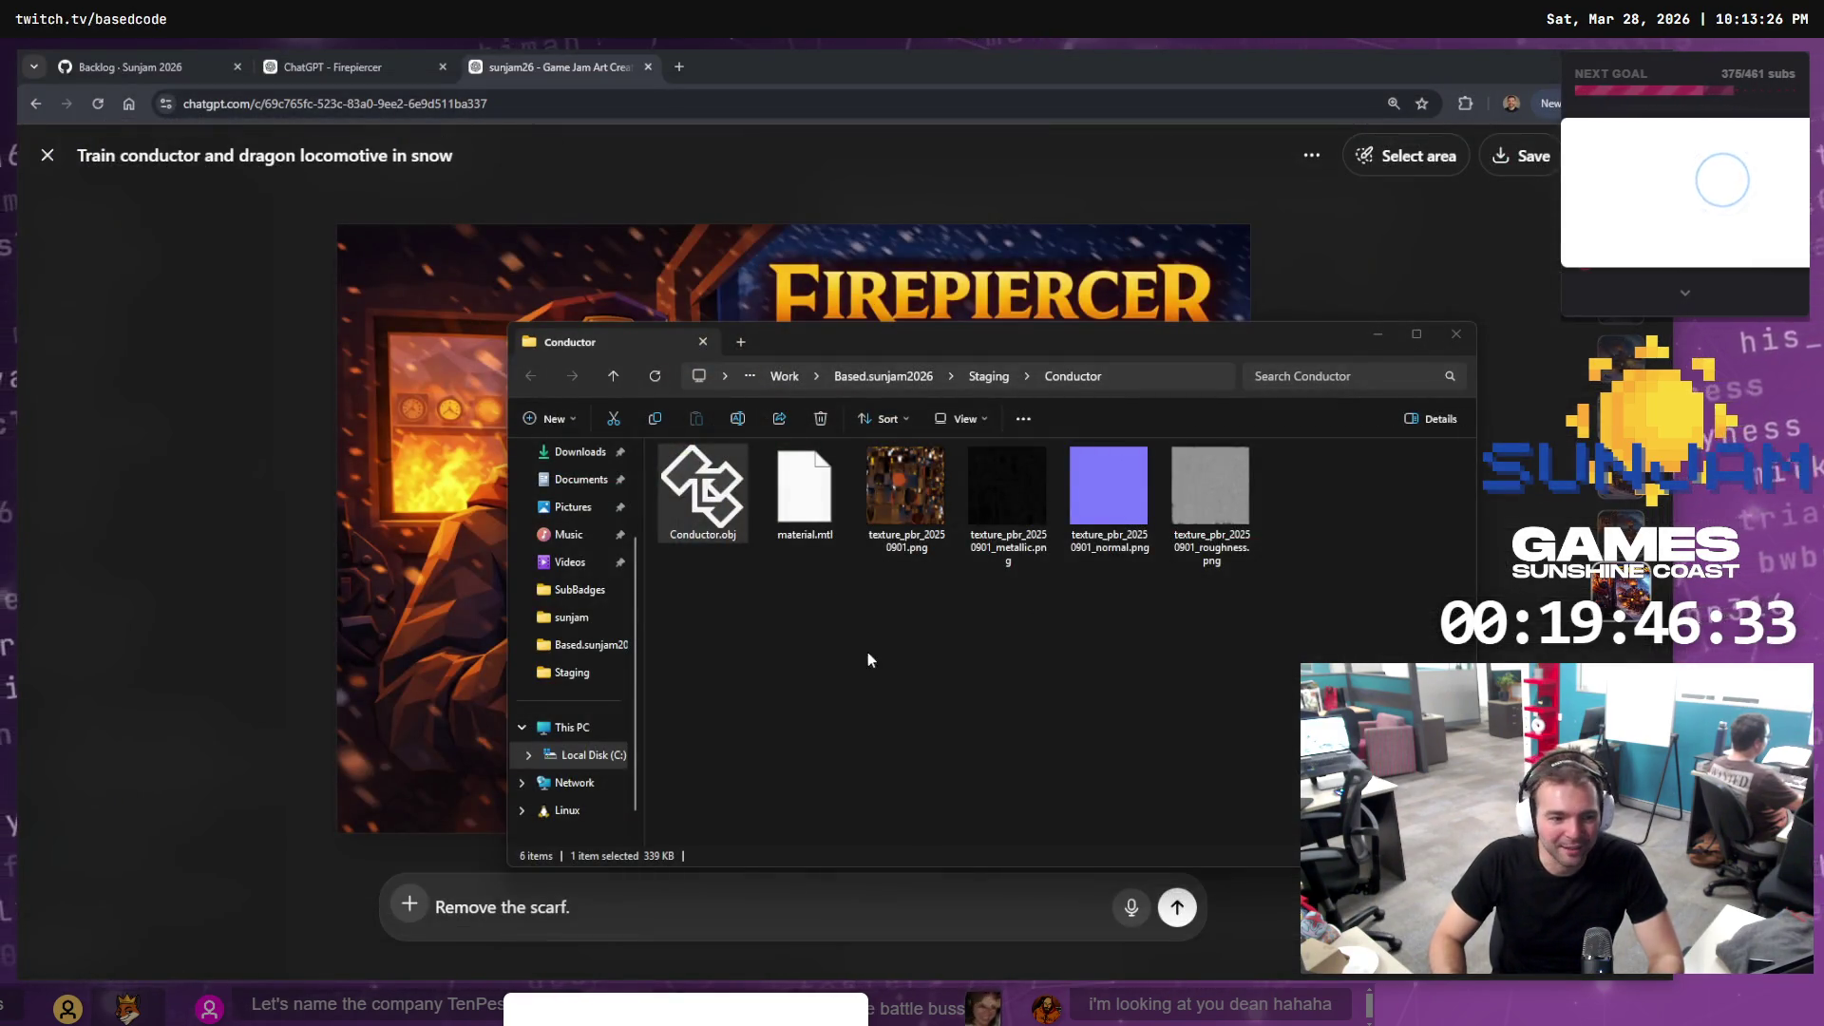
Check the Conductor folder, maximize the Tencent HY 3D window, then return to Mixamo's browser
left_click(876, 660)
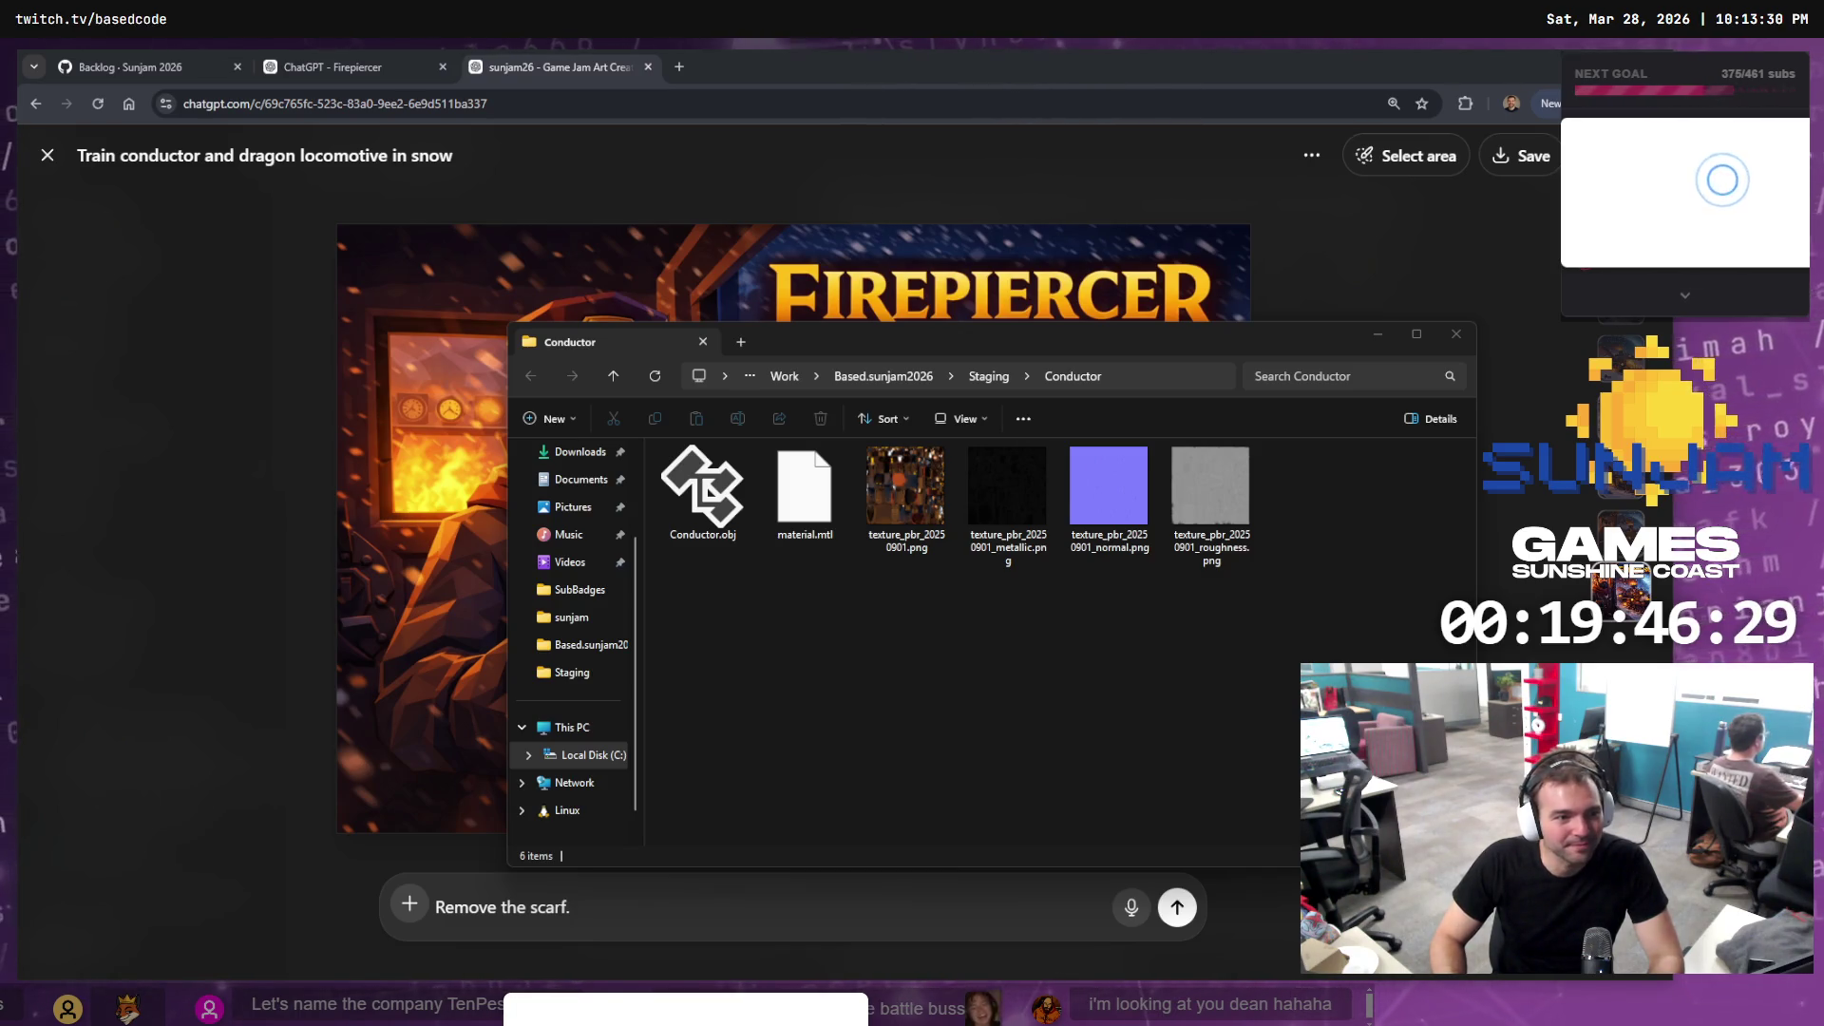
key("alt+Tab")
double_click(819, 344)
key("alt+Tab")
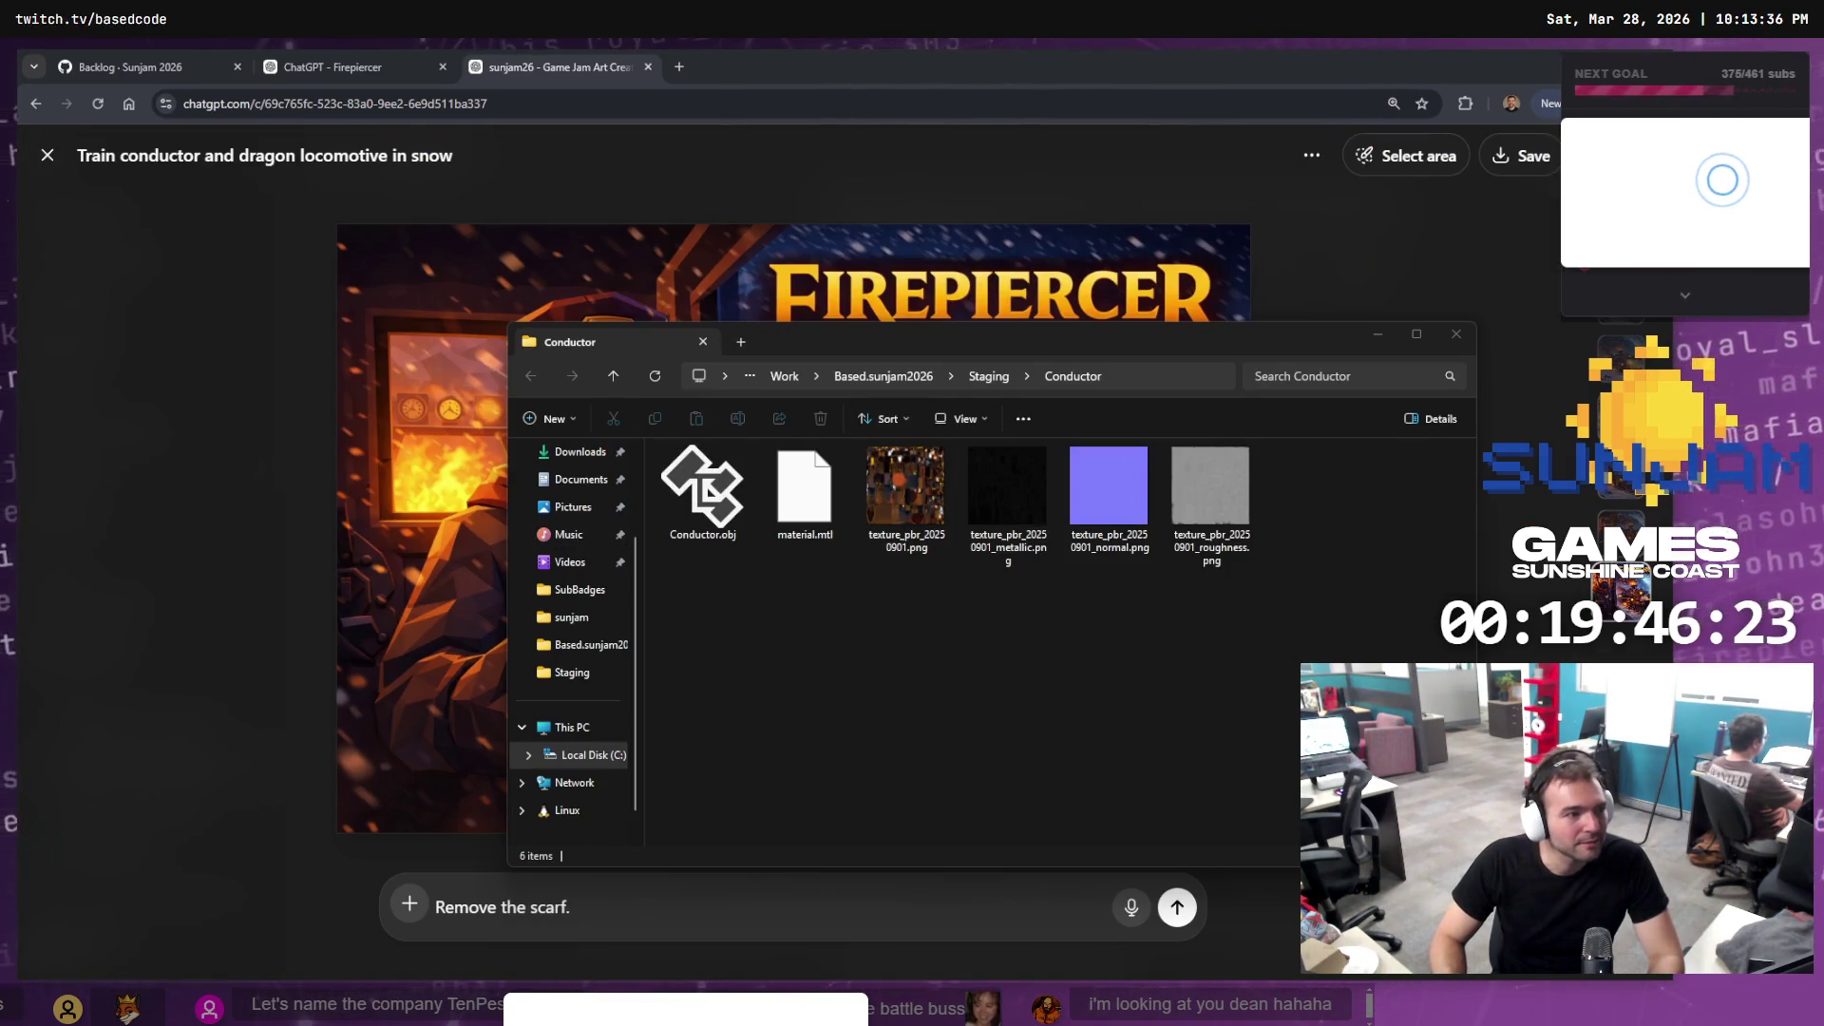
key("alt+Tab")
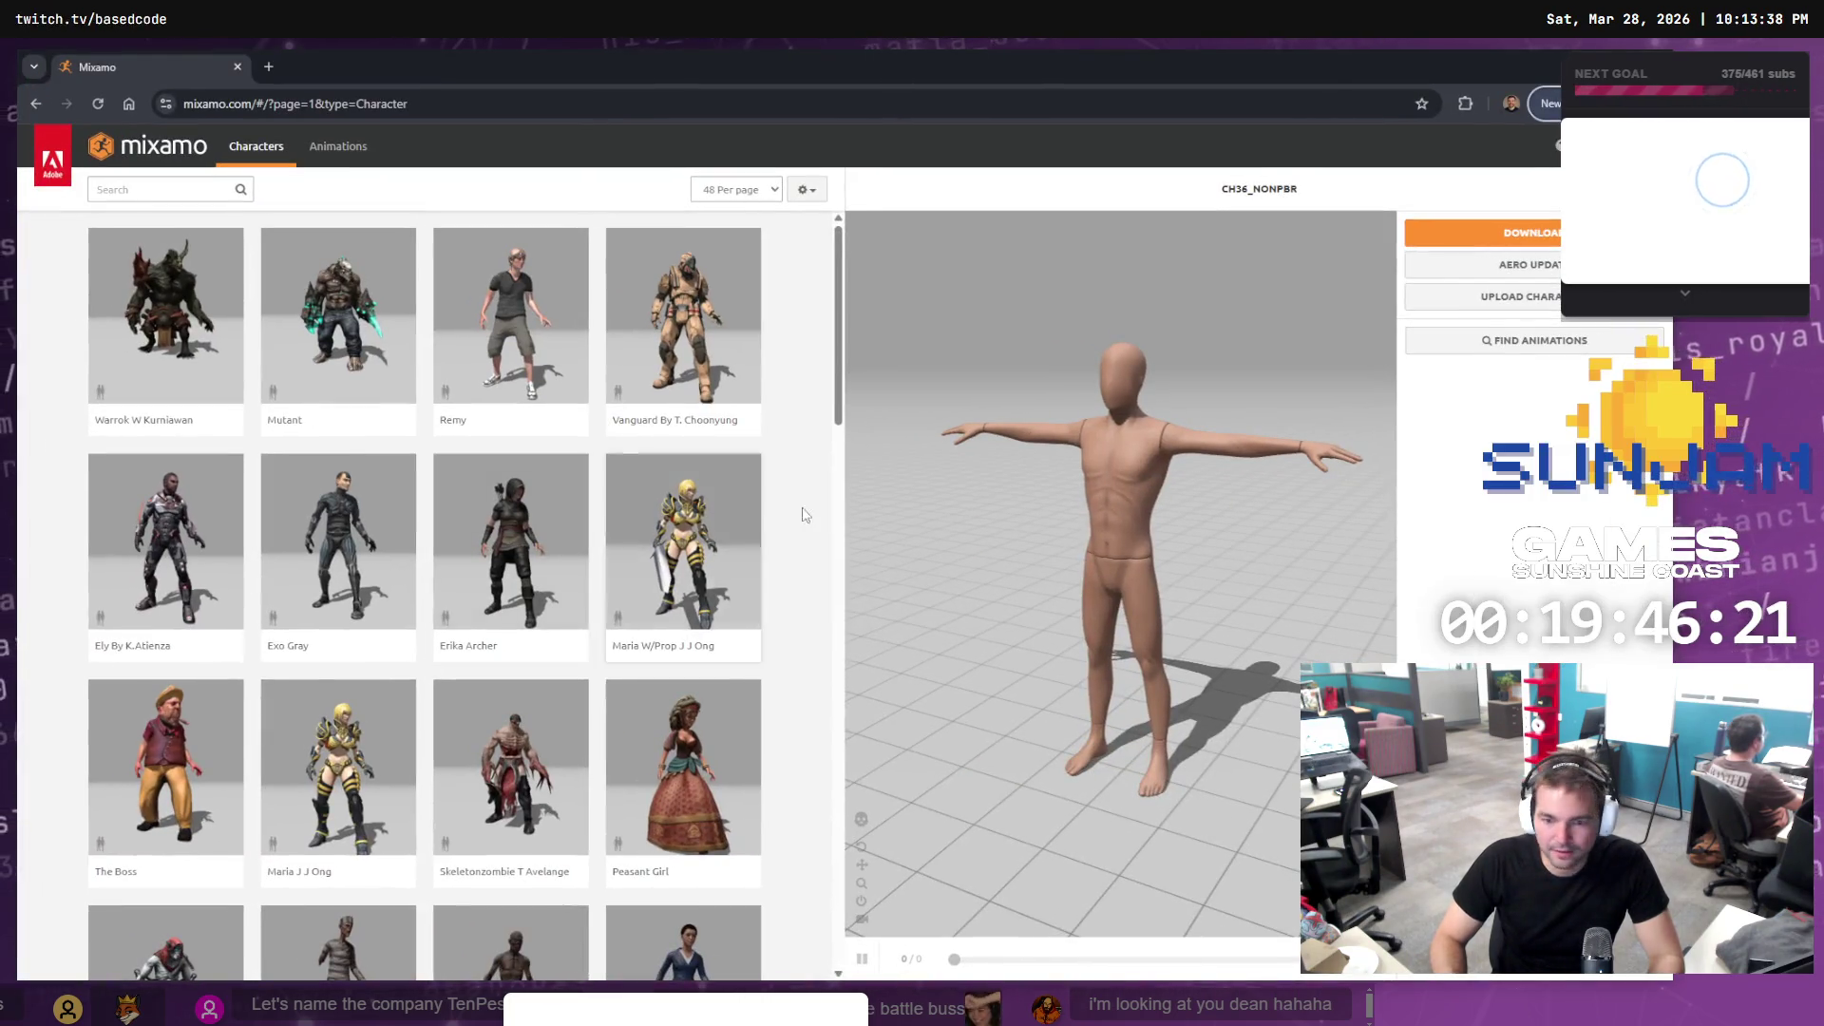
Open Mixamo's character upload dialog and close Notepad without saving
left_click(1517, 296)
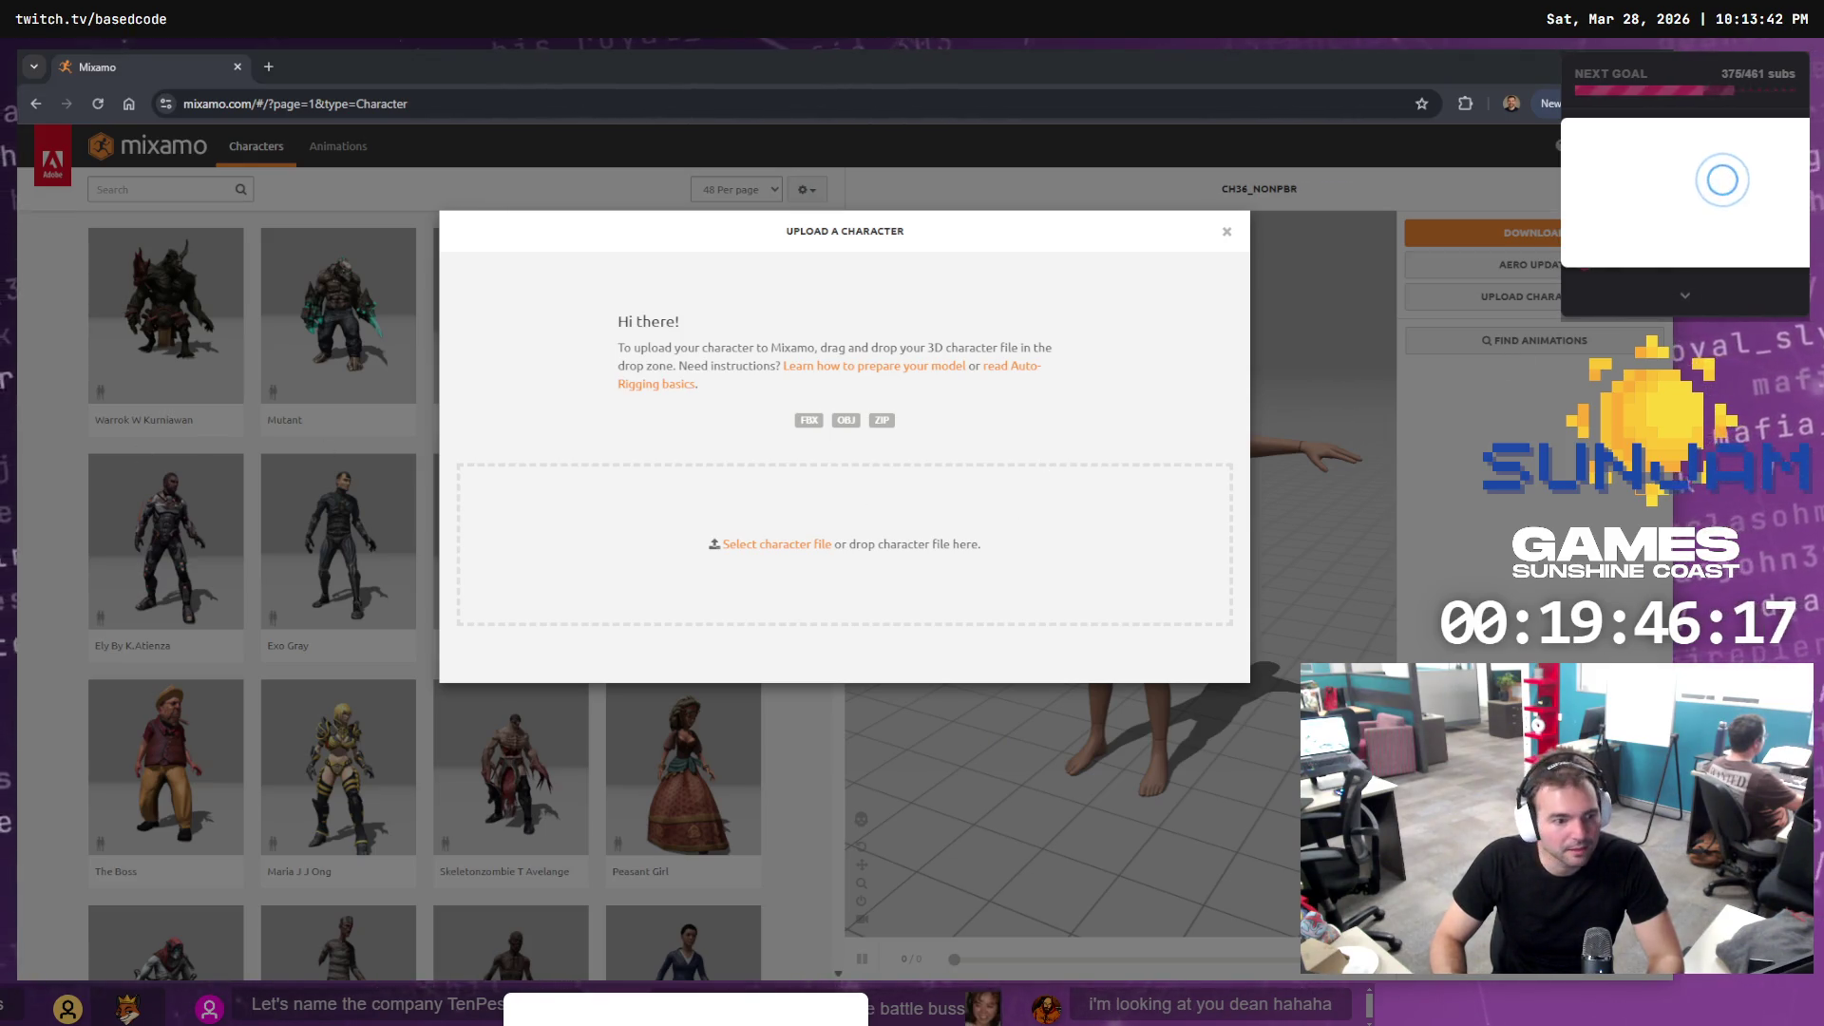
key("alt+Tab")
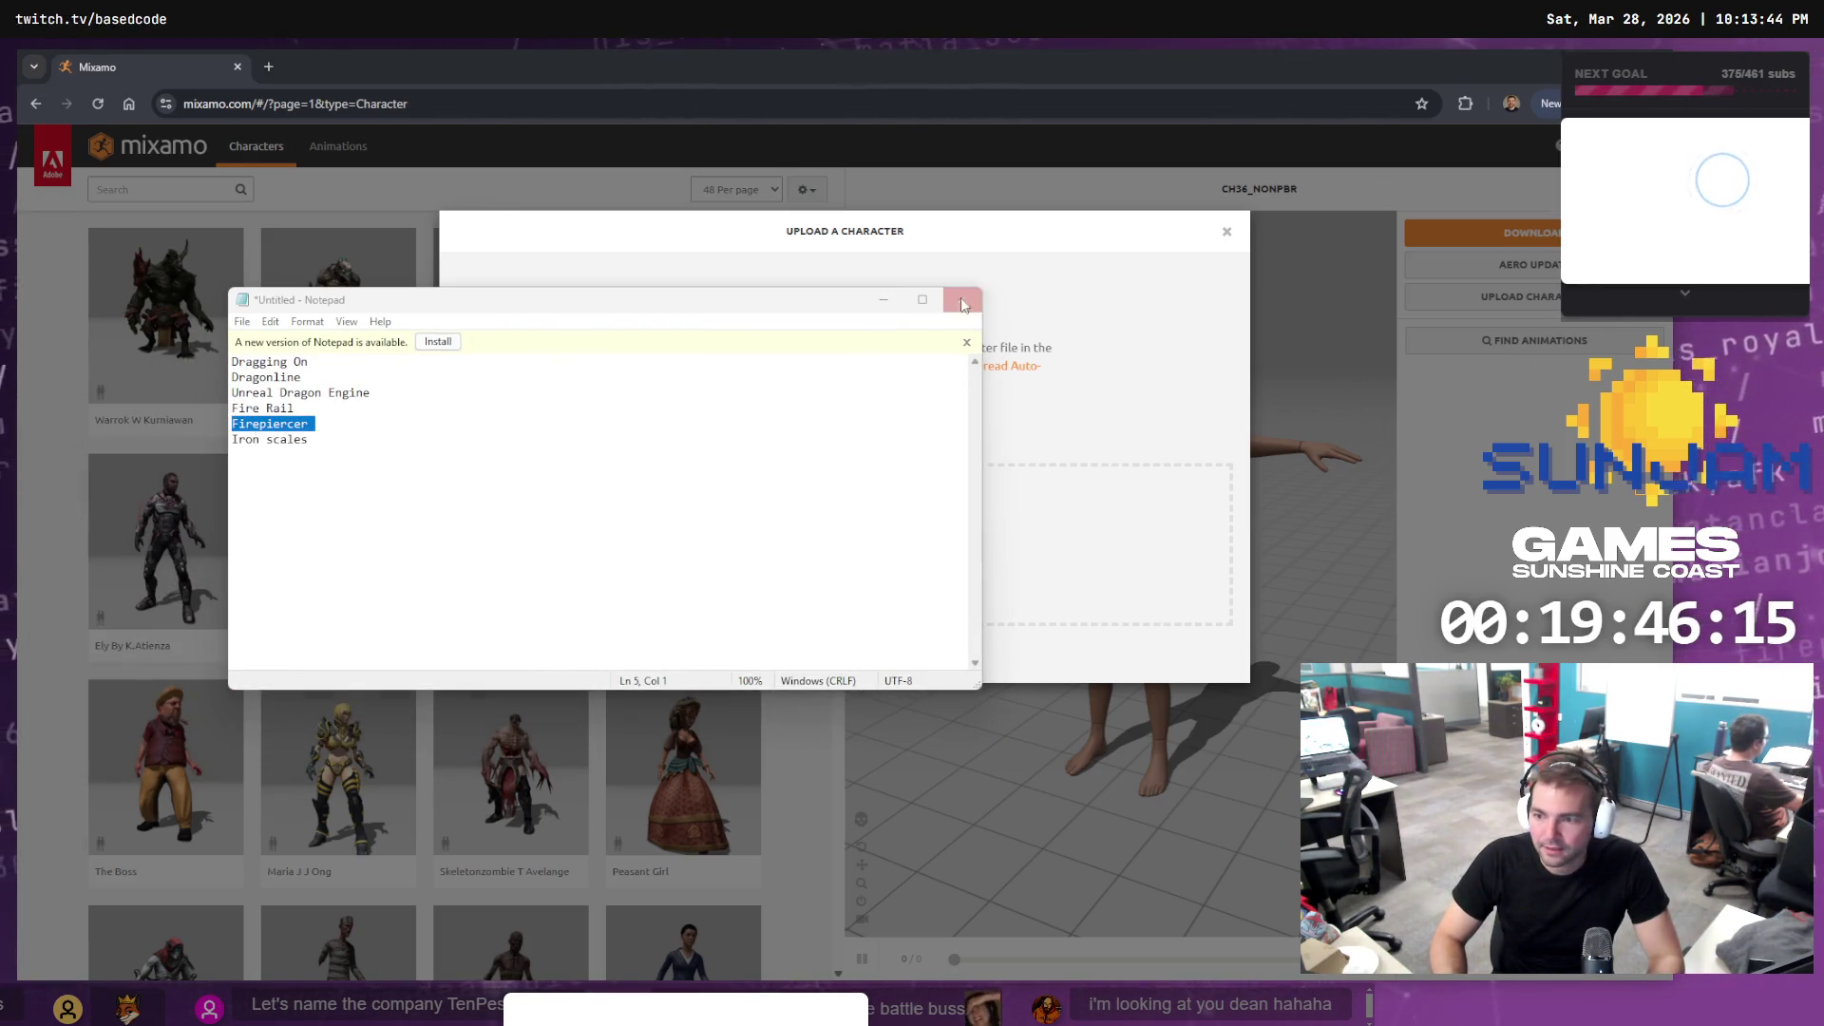
left_click(961, 299)
left_click(873, 523)
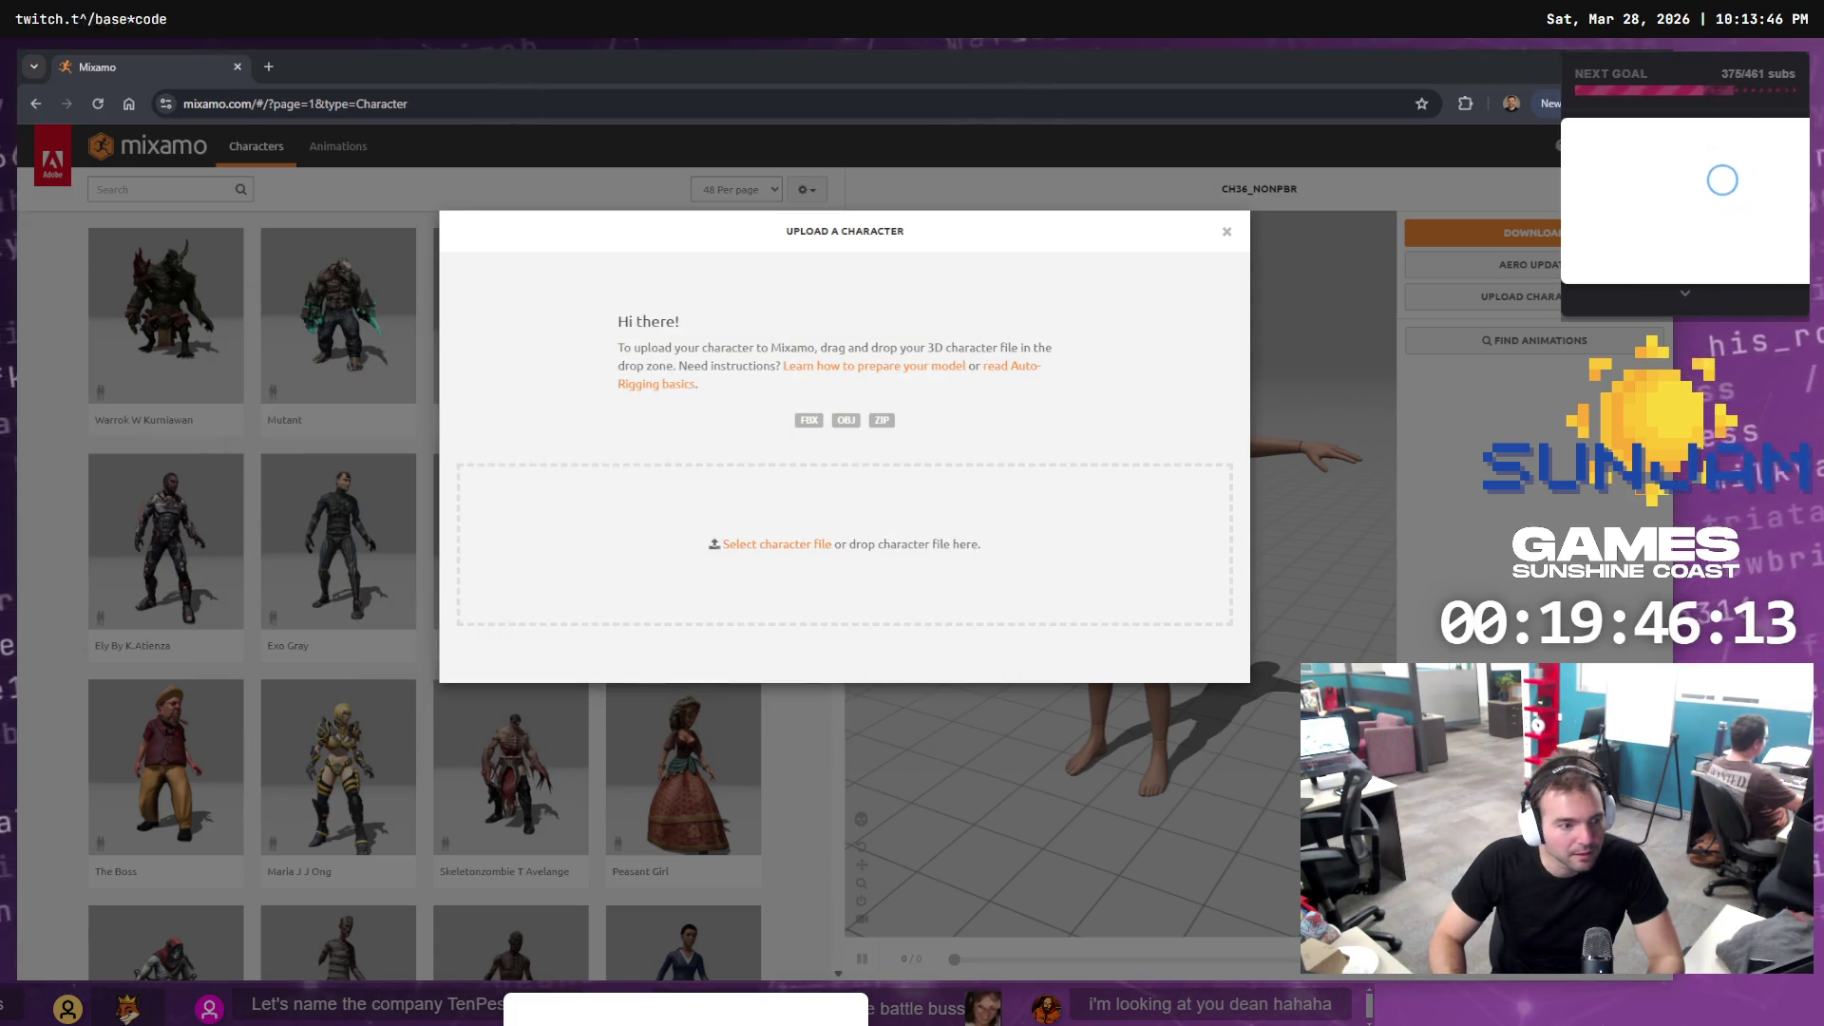
Drag Conductor.obj from the Conductor folder into Mixamo's upload drop zone
key("alt+Tab")
left_click(705, 503)
mouse_move(706, 503)
left_mouse_down()
mouse_move(499, 496)
mouse_move(488, 532)
left_mouse_up()
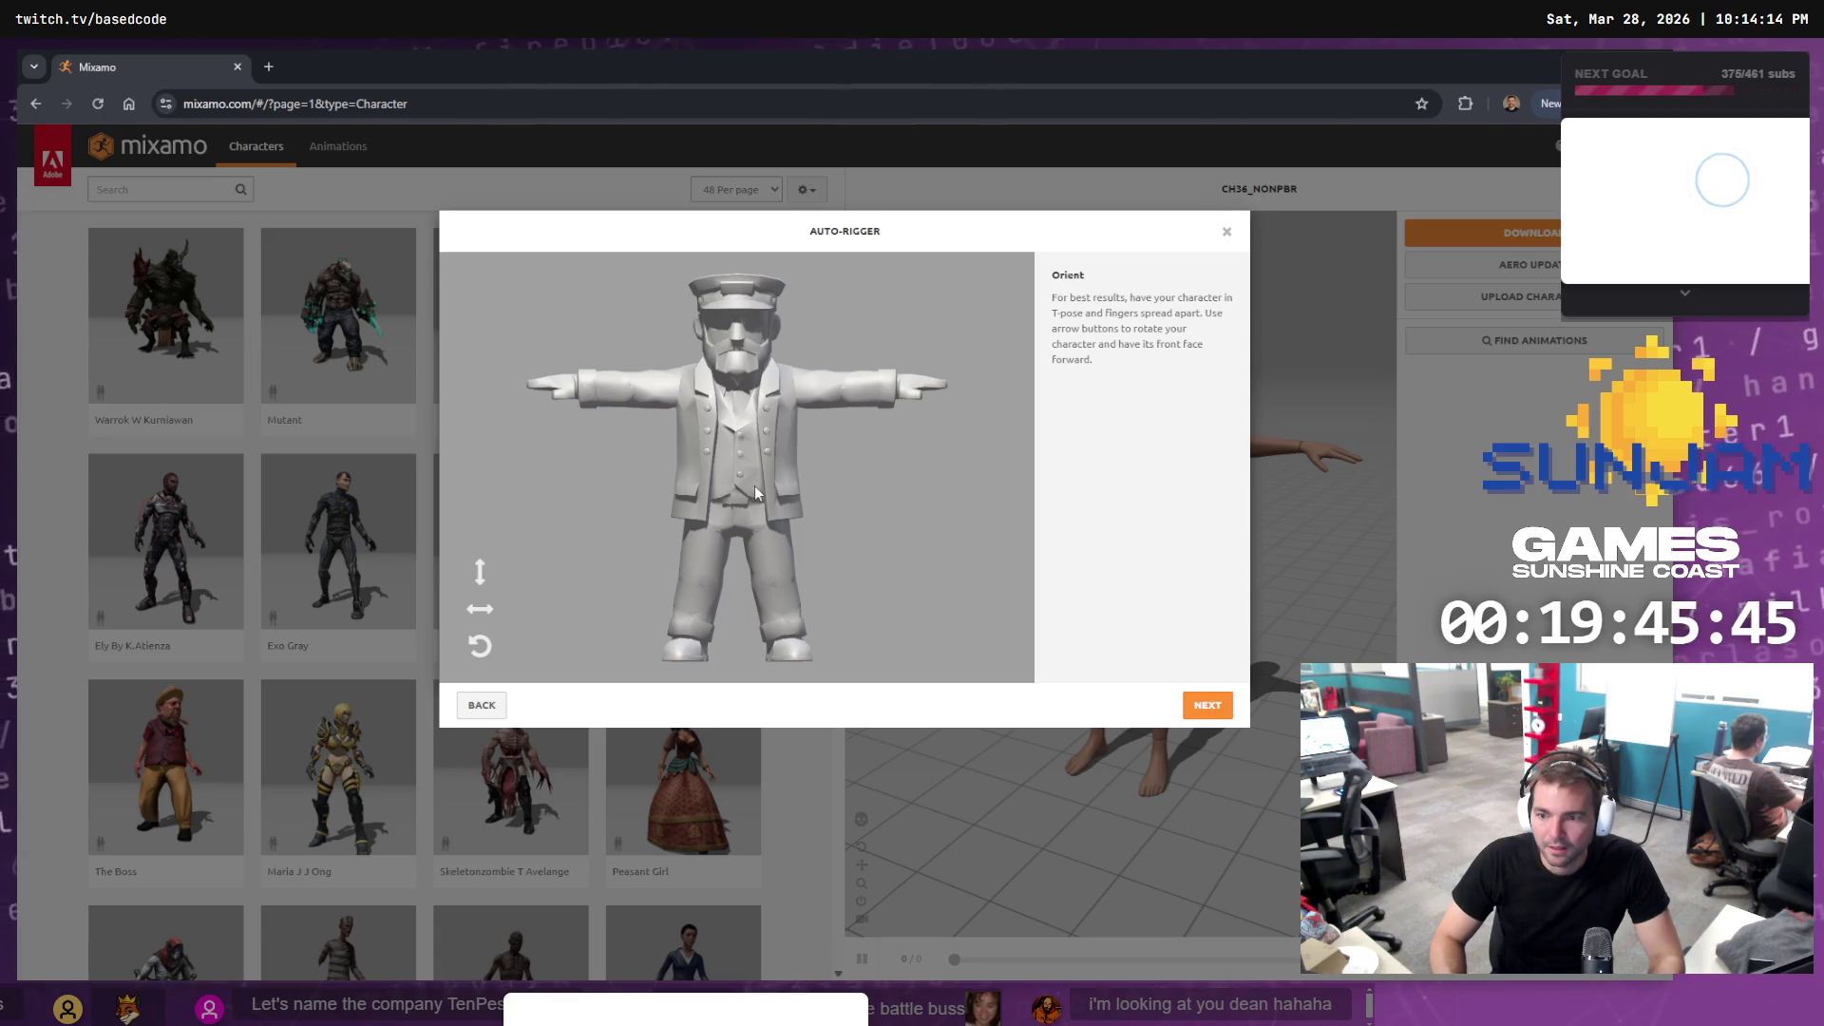
Place the chin, elbow, knee and groin markers on the conductor, then fine-tune the chin
left_click(1207, 707)
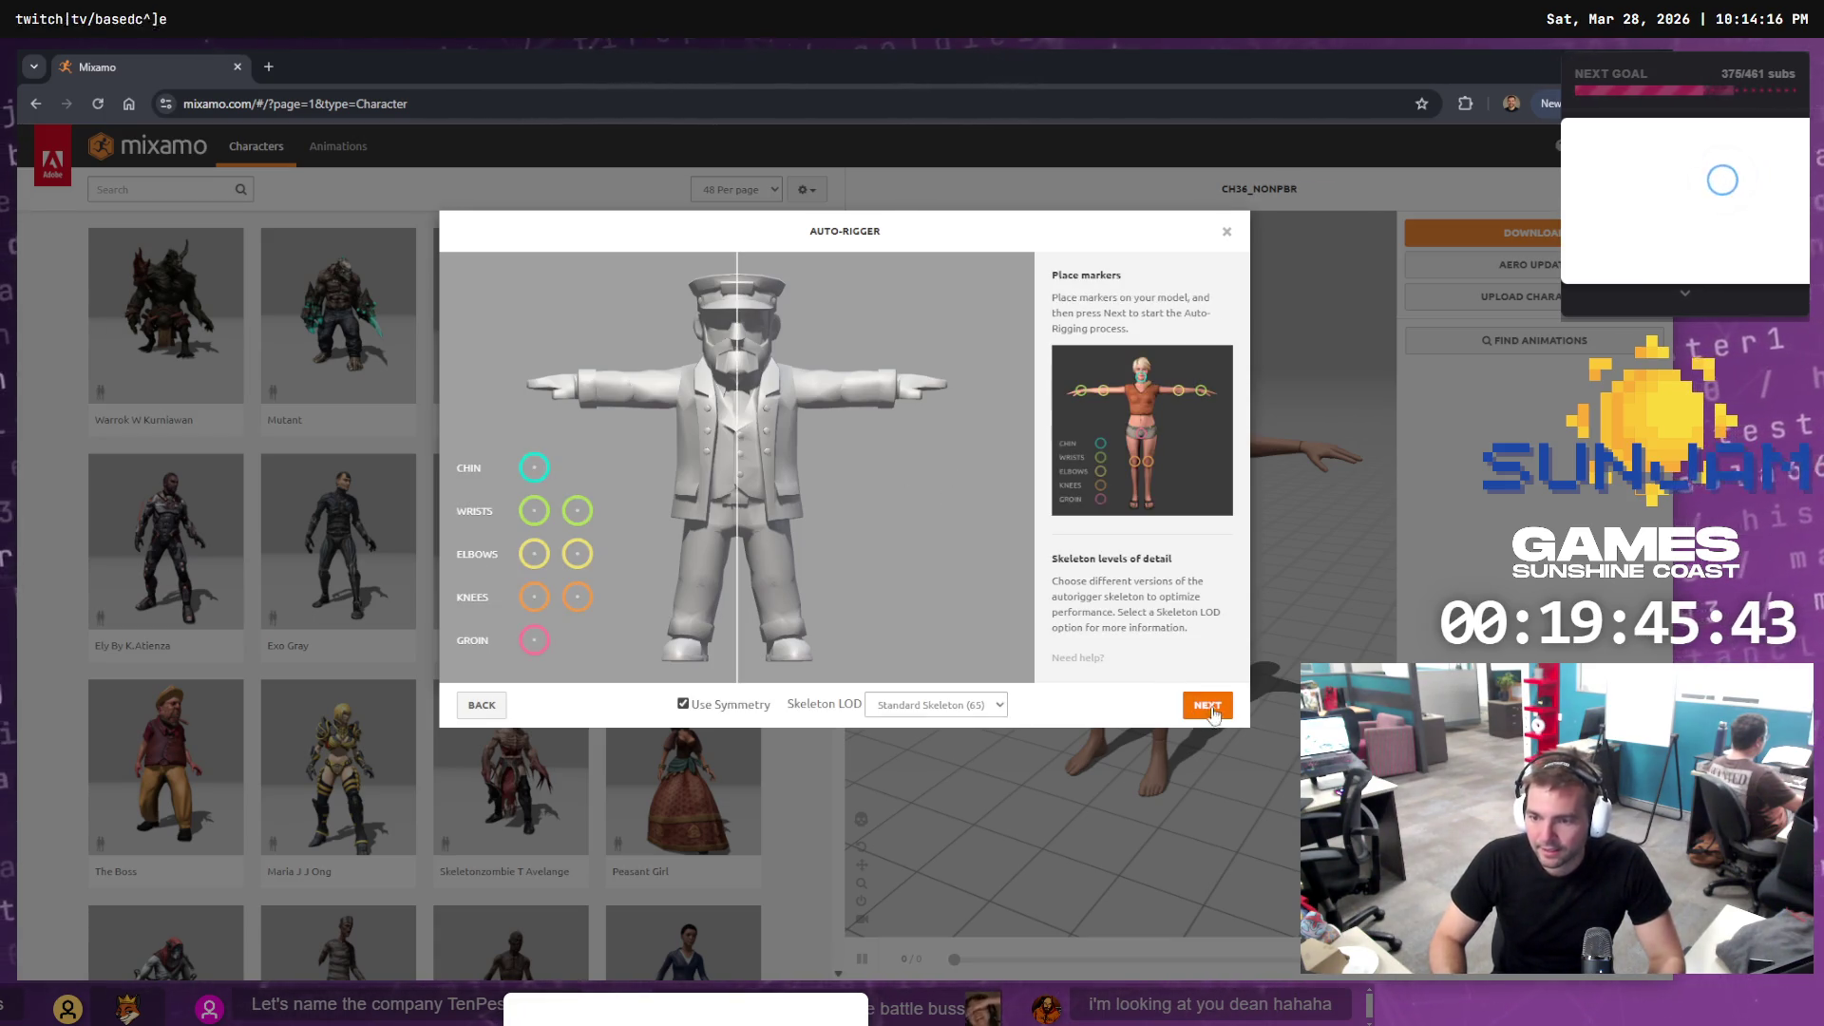
mouse_move(537, 480)
left_mouse_down()
mouse_move(740, 381)
mouse_move(537, 504)
mouse_move(579, 392)
left_mouse_up()
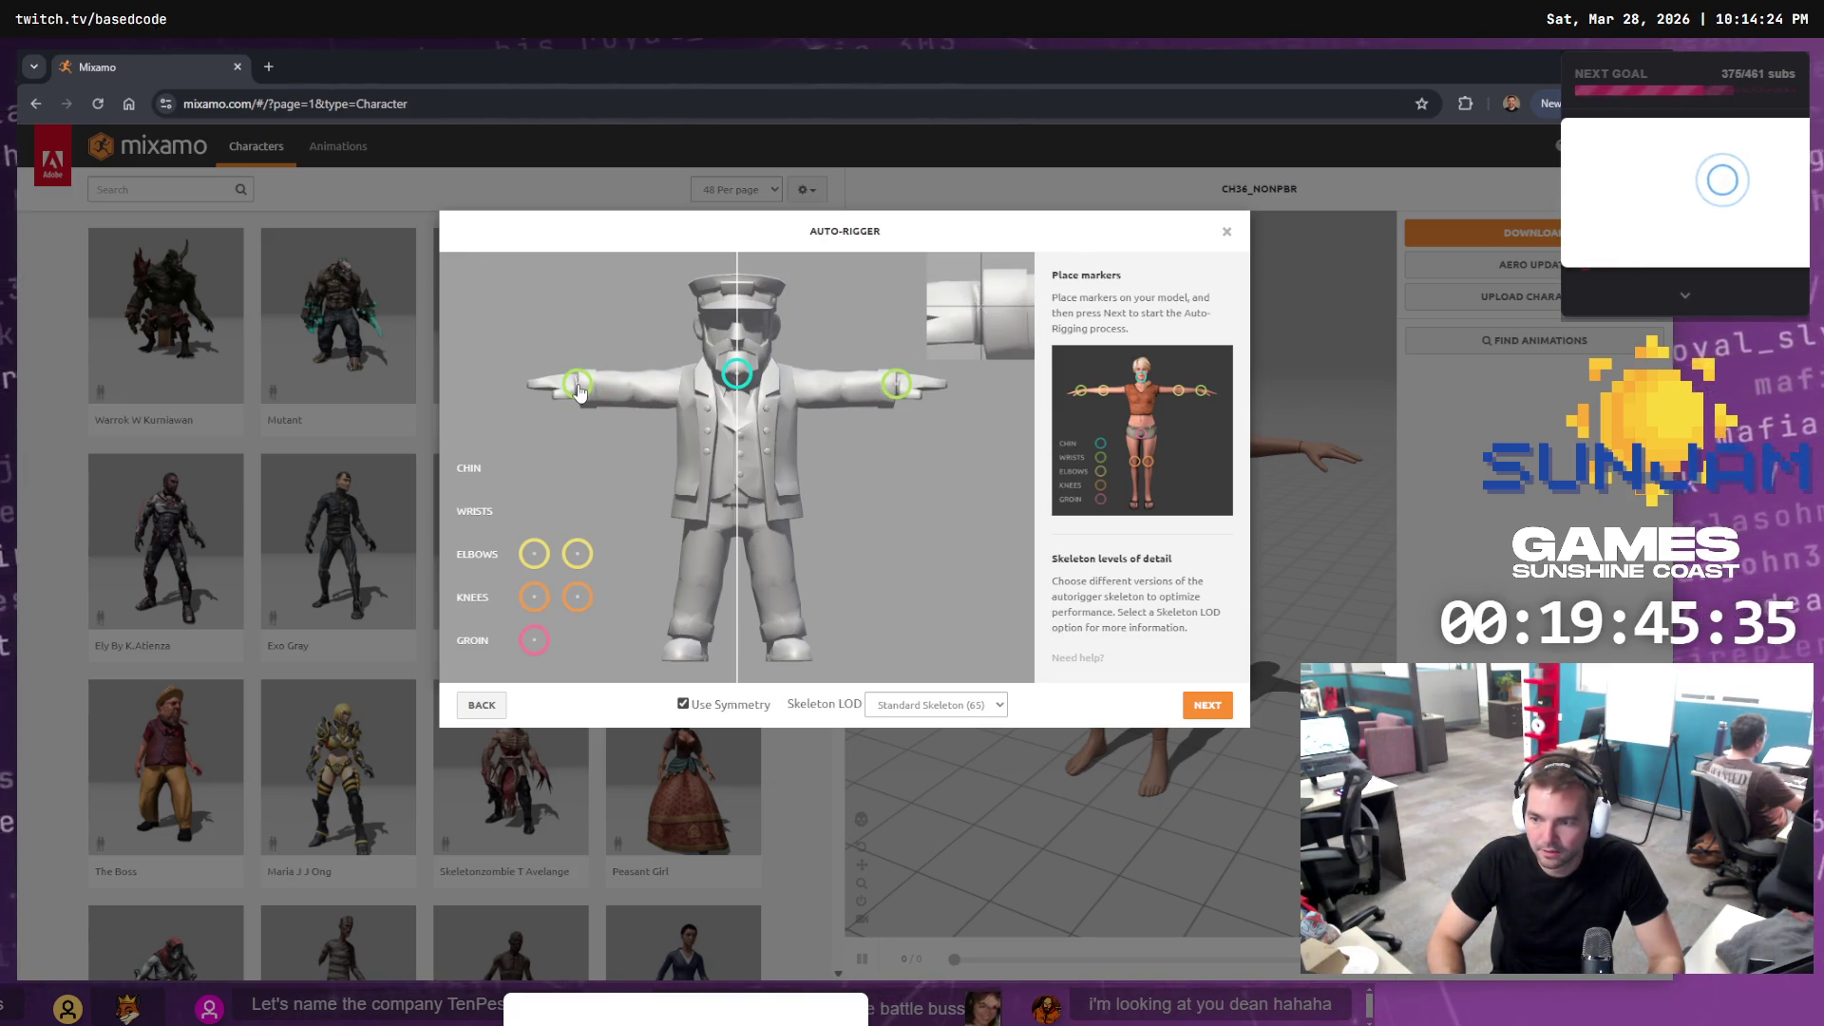
mouse_move(534, 553)
left_mouse_down()
mouse_move(588, 554)
mouse_move(636, 396)
left_mouse_up()
left_click_drag(574, 599, 701, 586)
left_click_drag(536, 646, 739, 524)
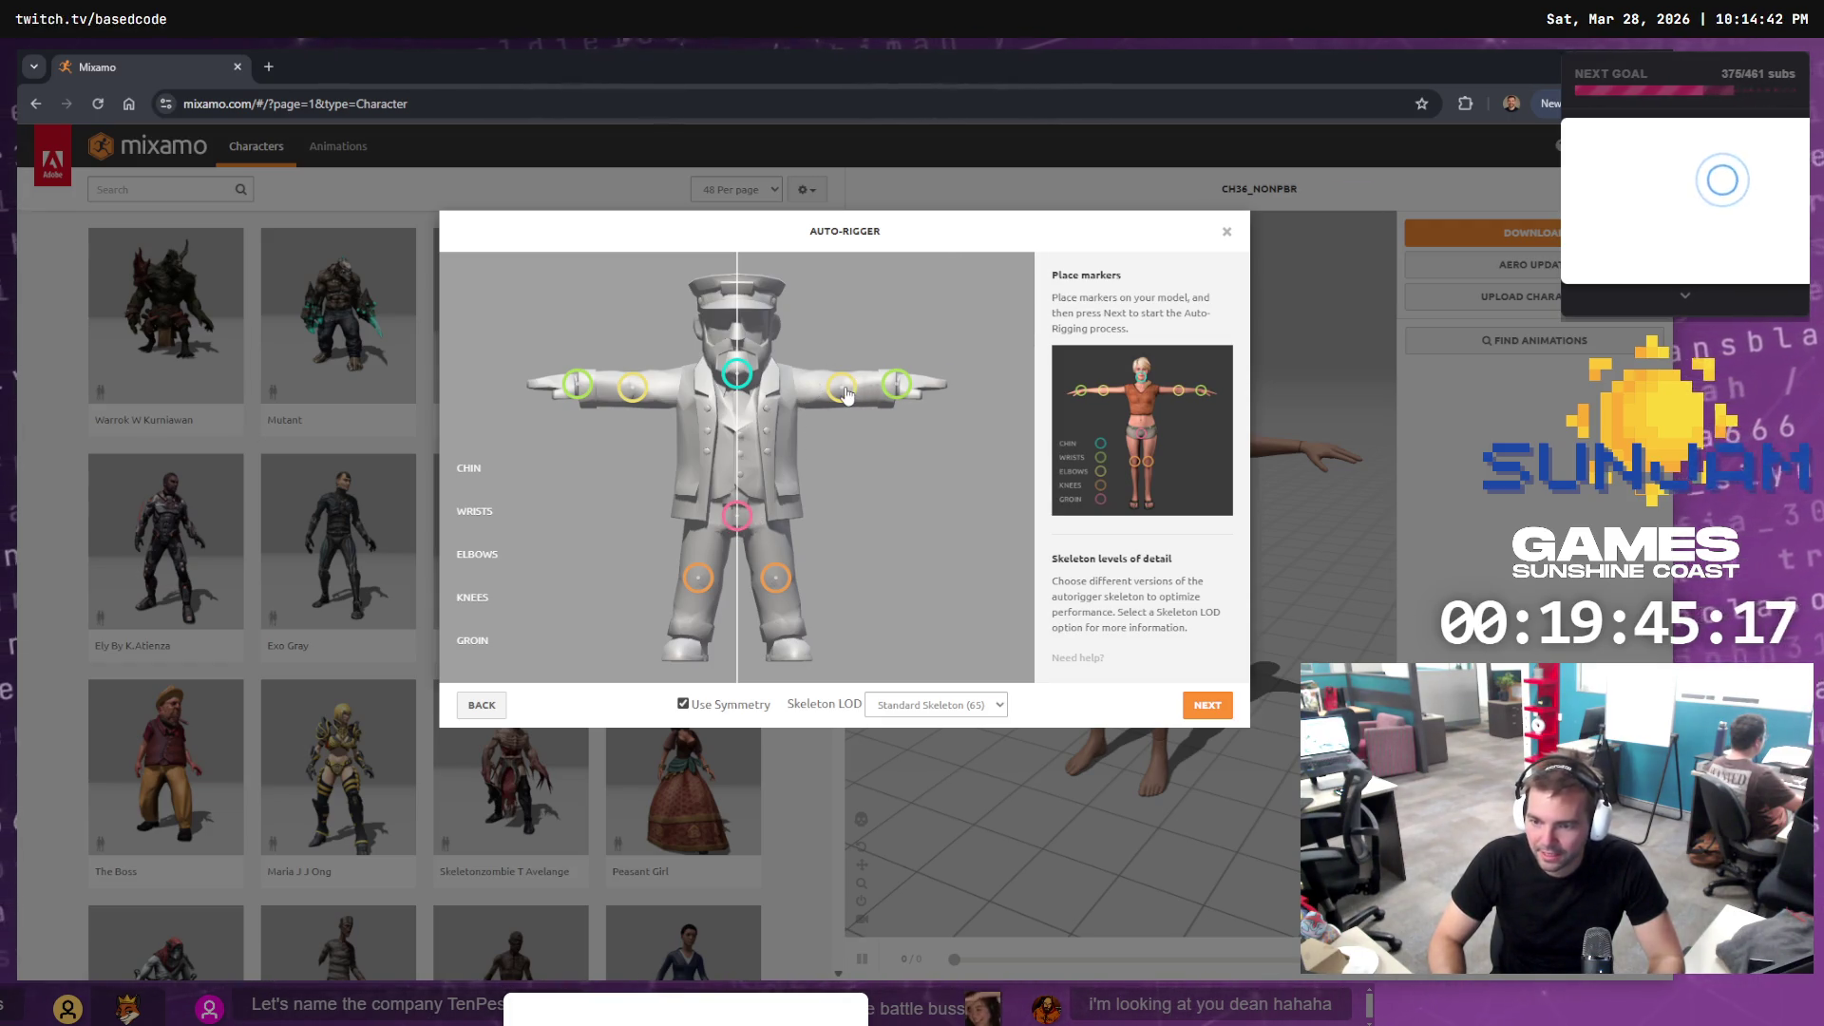
left_click_drag(738, 375, 736, 363)
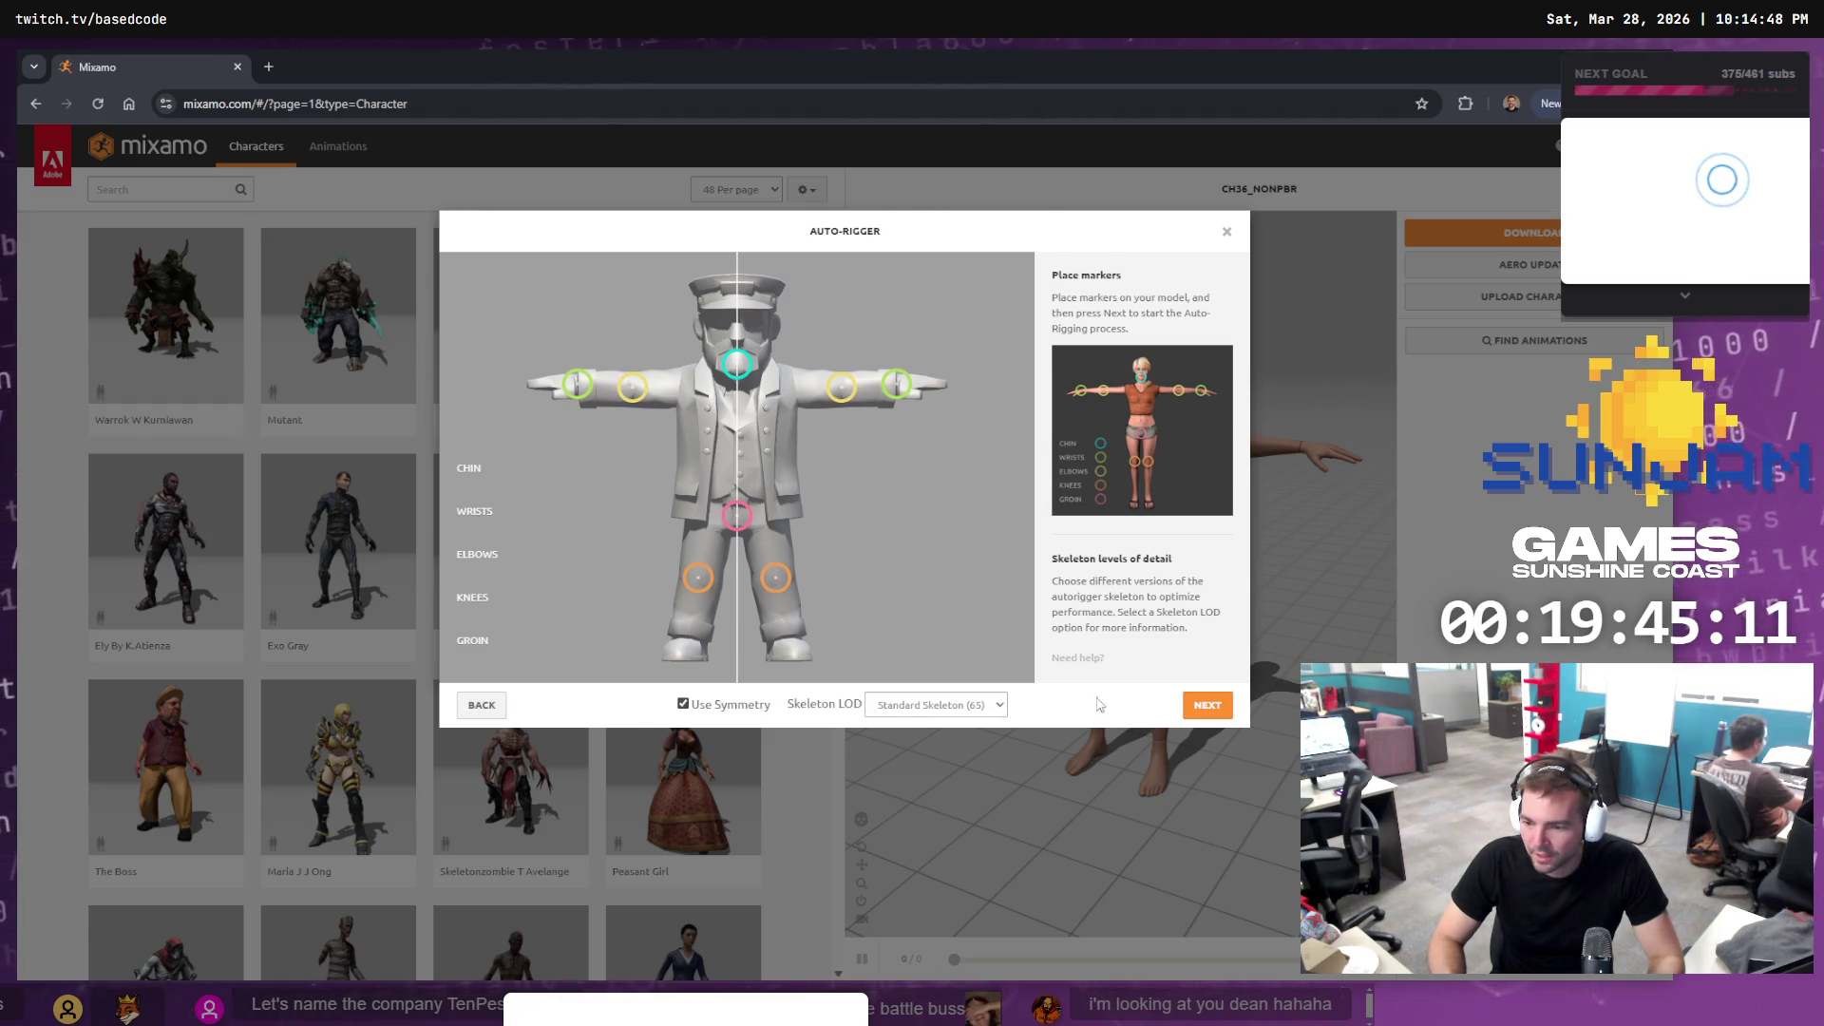
Choose the No Fingers (25) skeleton and start auto-rigging the conductor
left_click(962, 706)
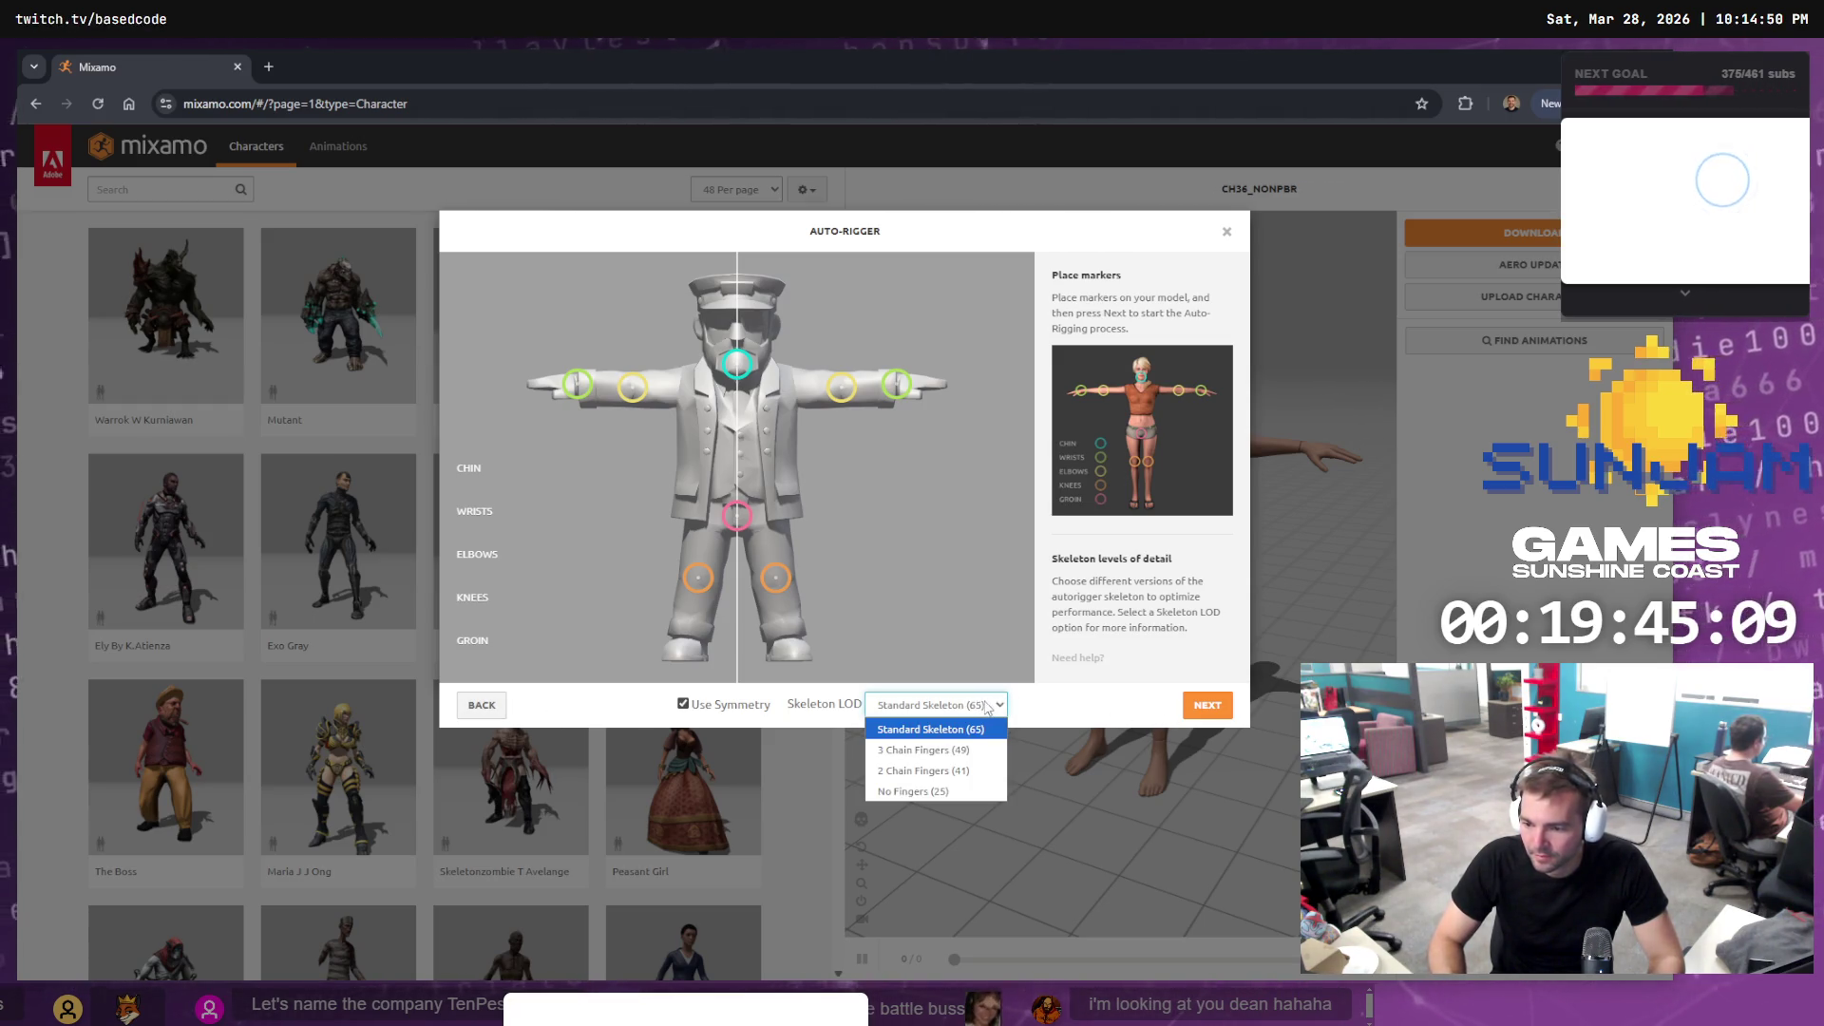
left_click(965, 794)
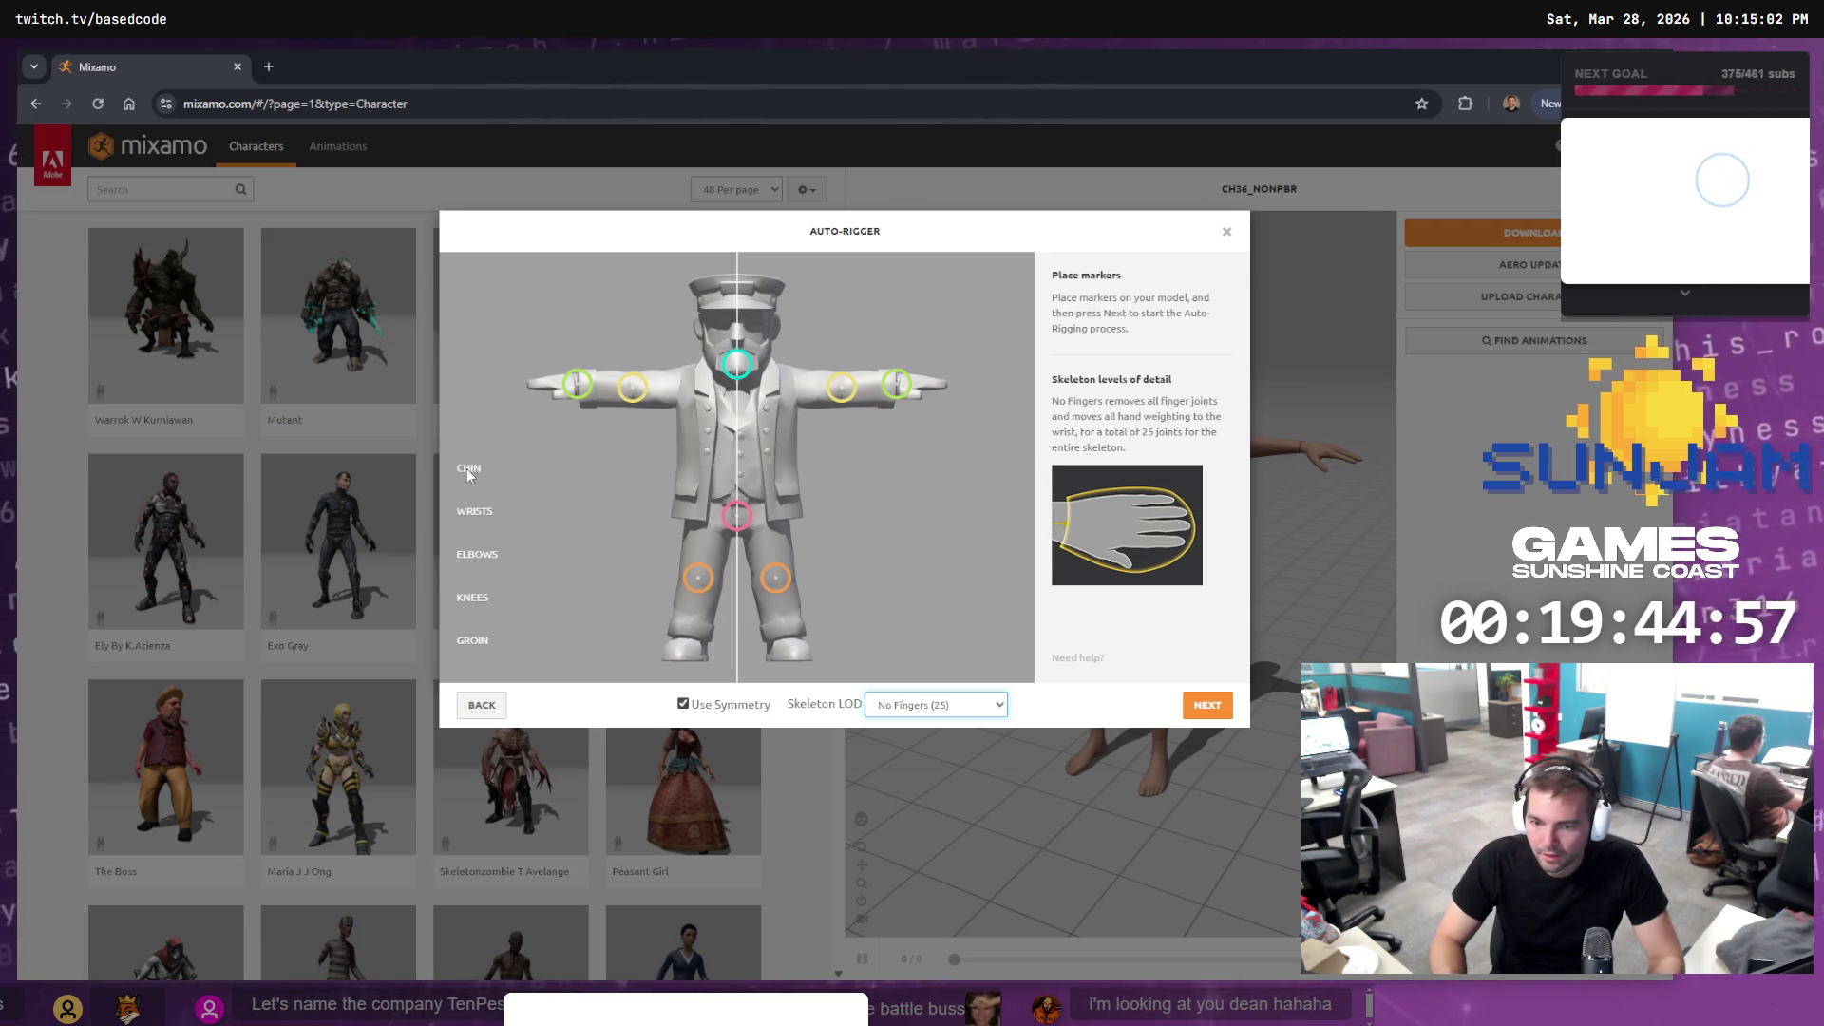
left_click(1189, 706)
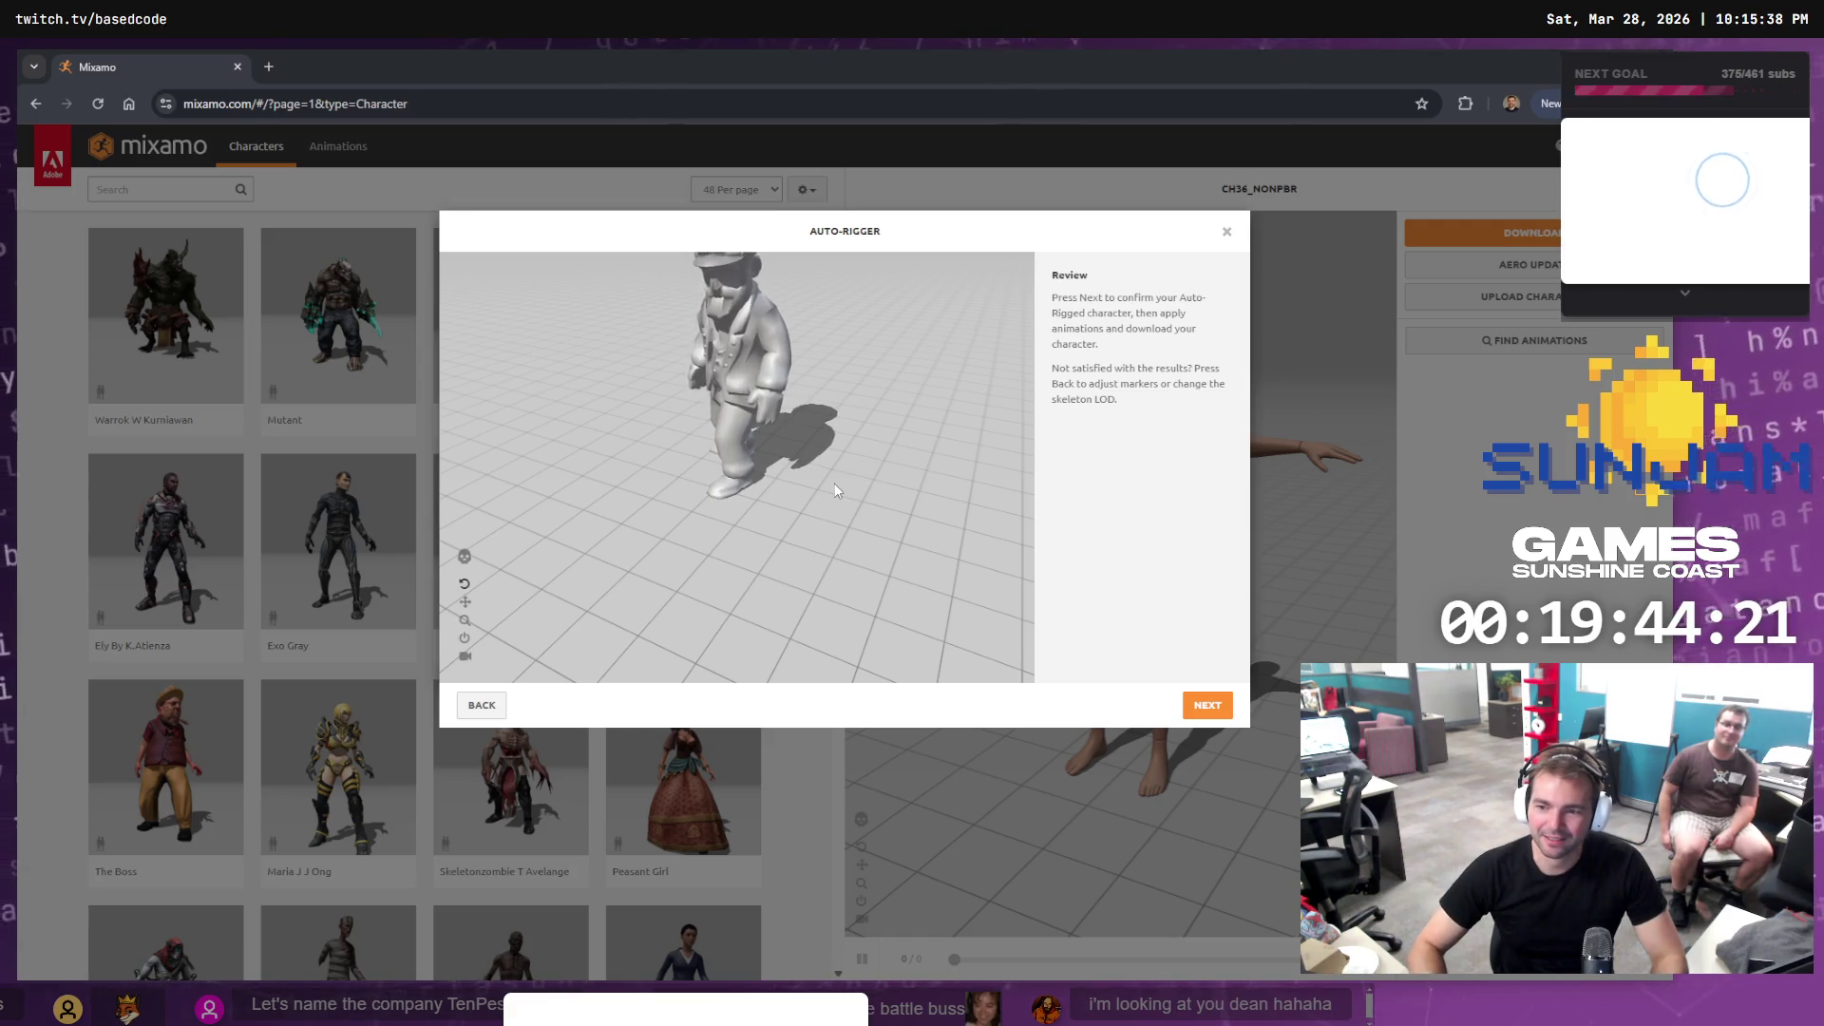
Orbit the rigged conductor's preview to a low angle, then go back to marker placement
mouse_move(836, 490)
left_mouse_down()
mouse_move(633, 372)
mouse_move(874, 436)
mouse_move(778, 338)
mouse_move(813, 424)
mouse_move(824, 389)
left_mouse_up()
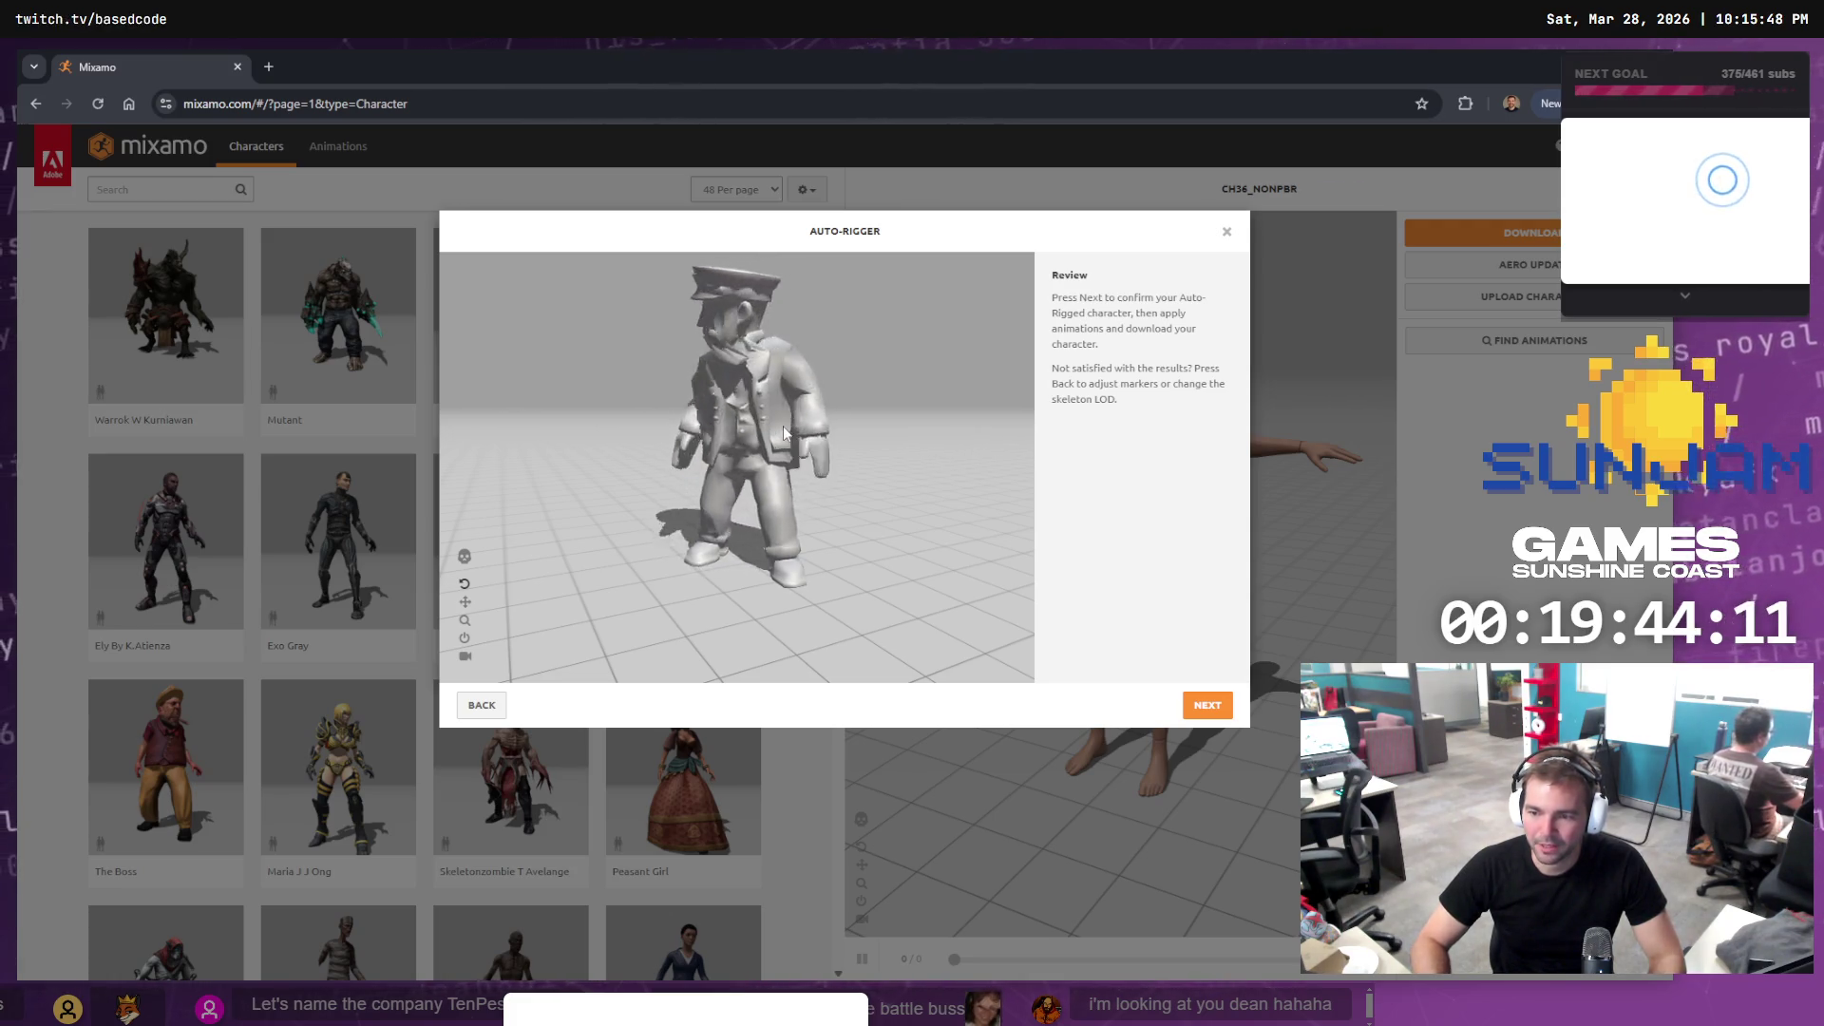
left_click(474, 701)
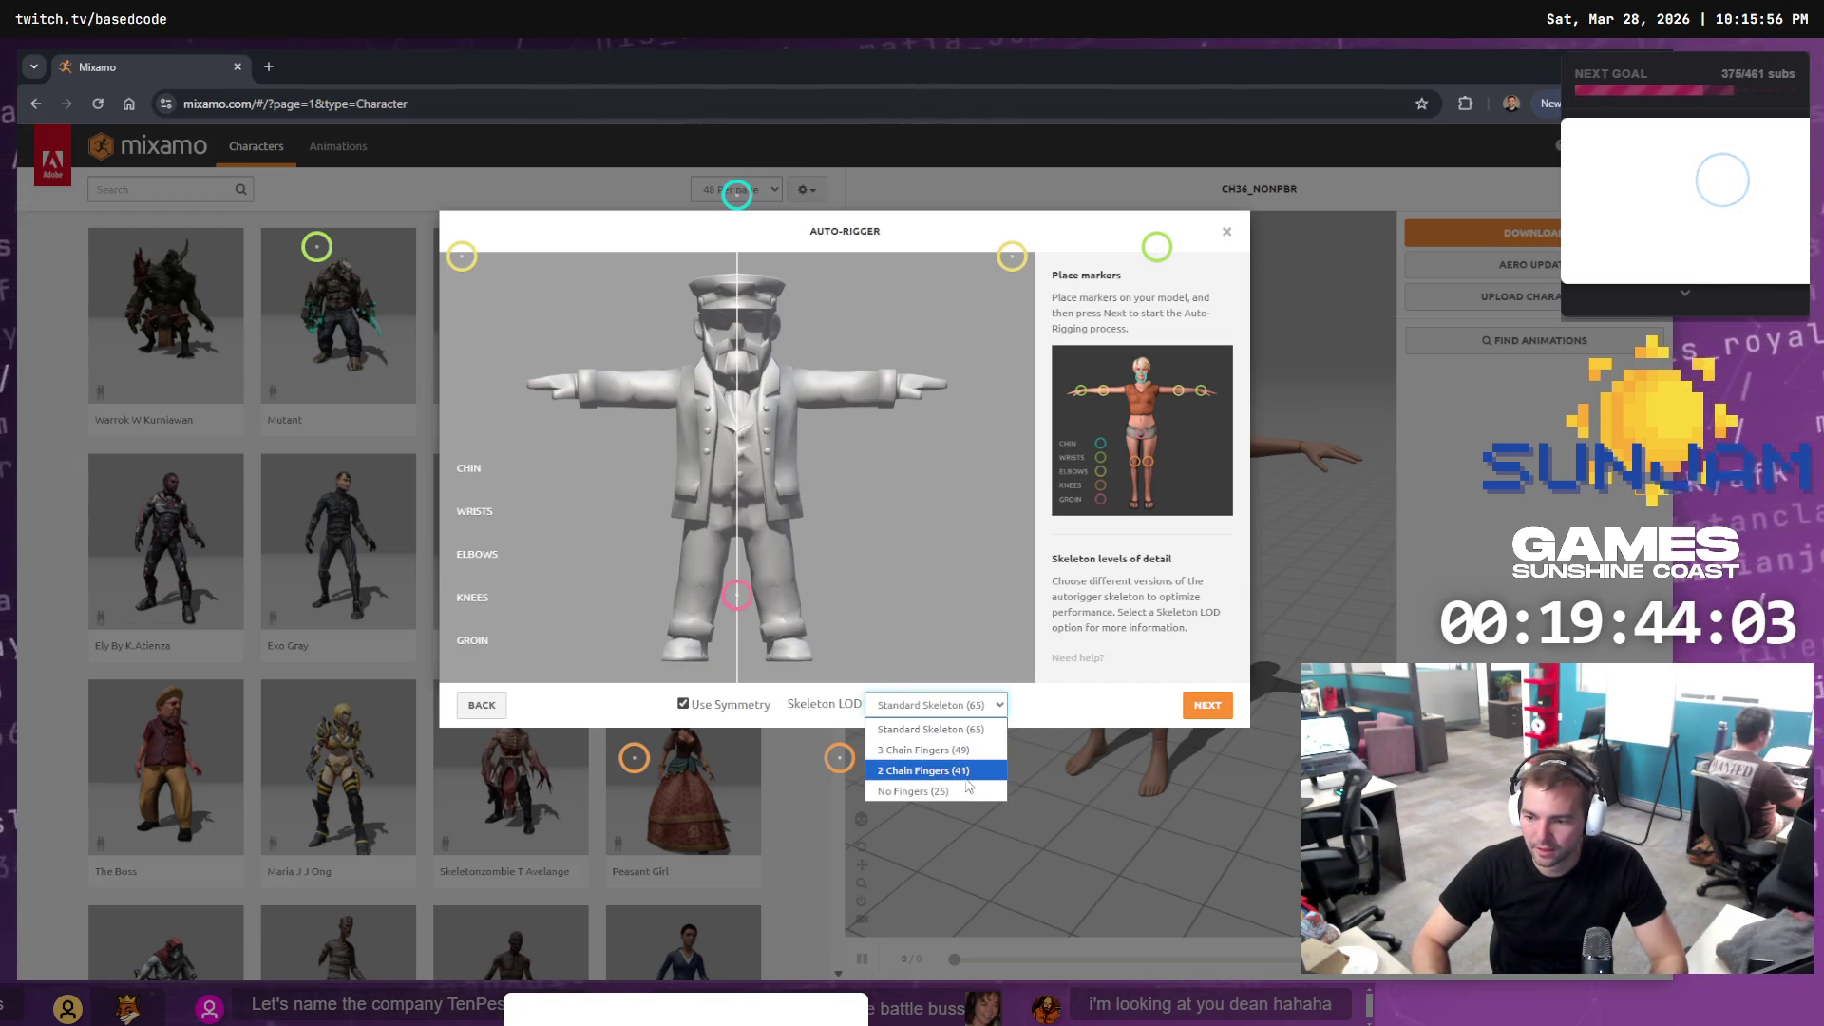
Choose No Fingers (25) and place the elbow, chin and wrist markers on the conductor
left_click(958, 793)
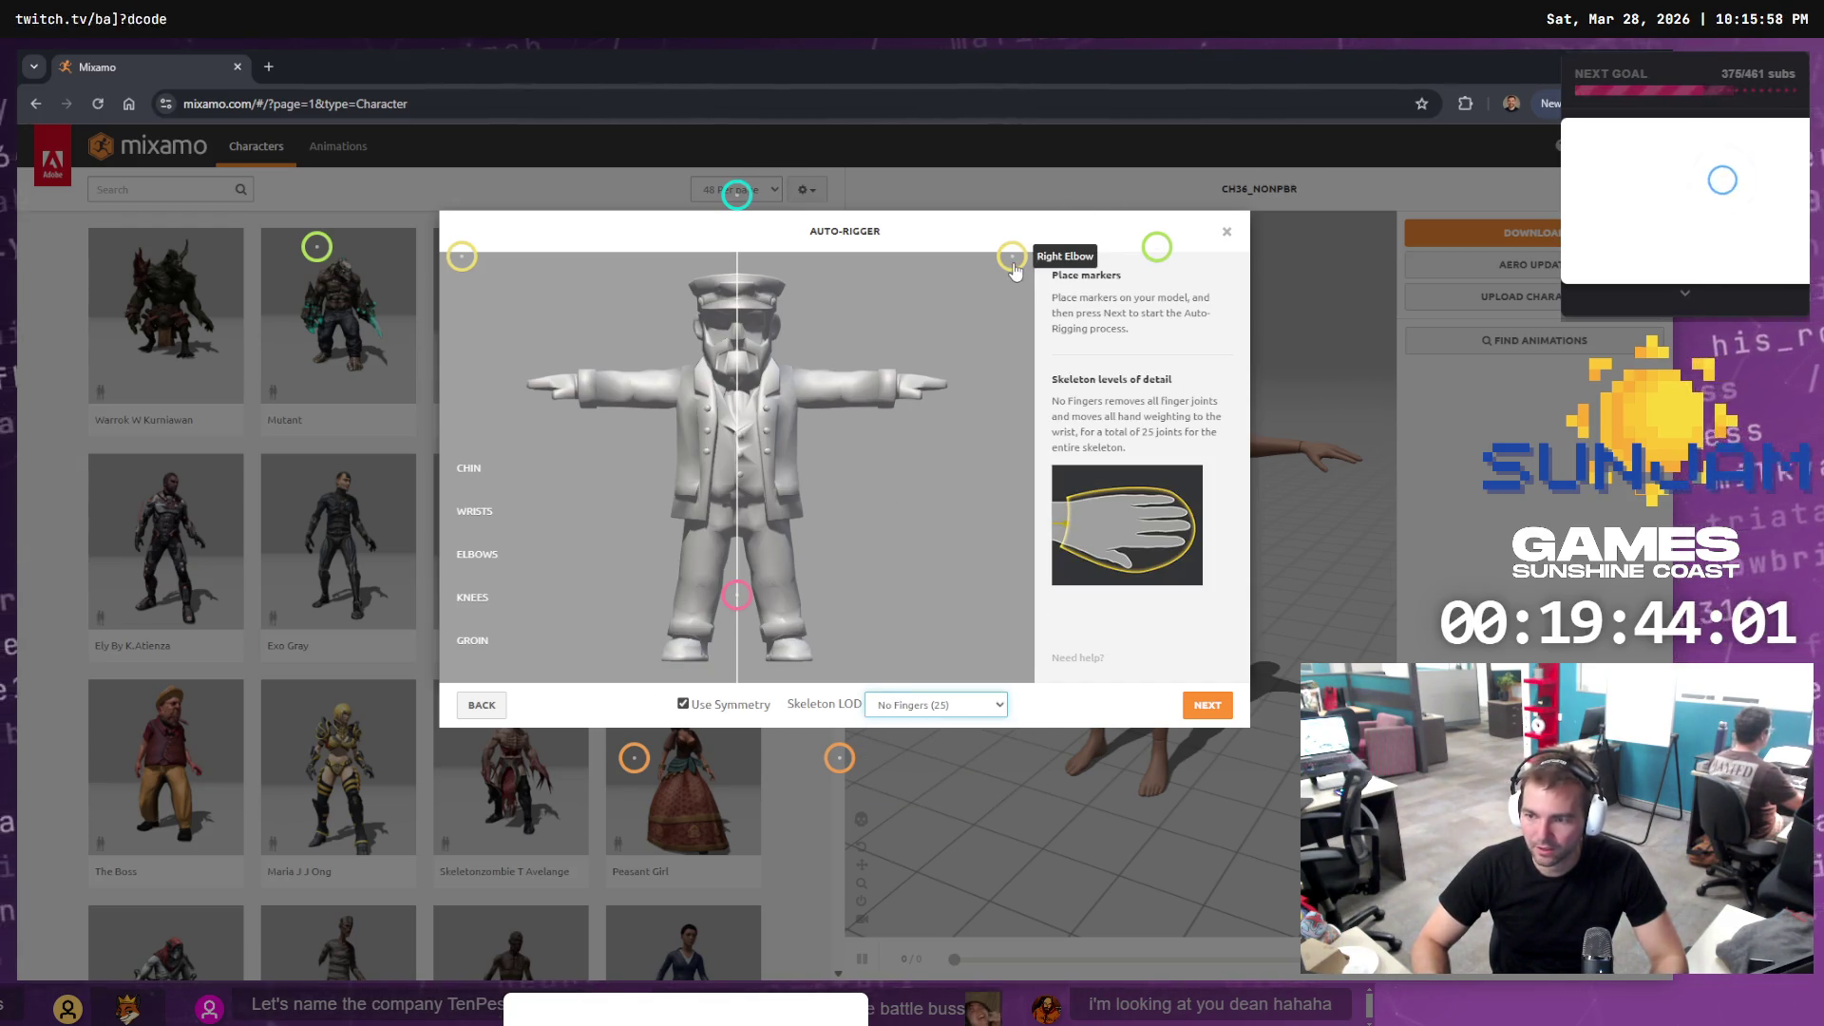
mouse_move(1012, 258)
left_mouse_down()
mouse_move(872, 389)
mouse_move(893, 383)
left_mouse_up()
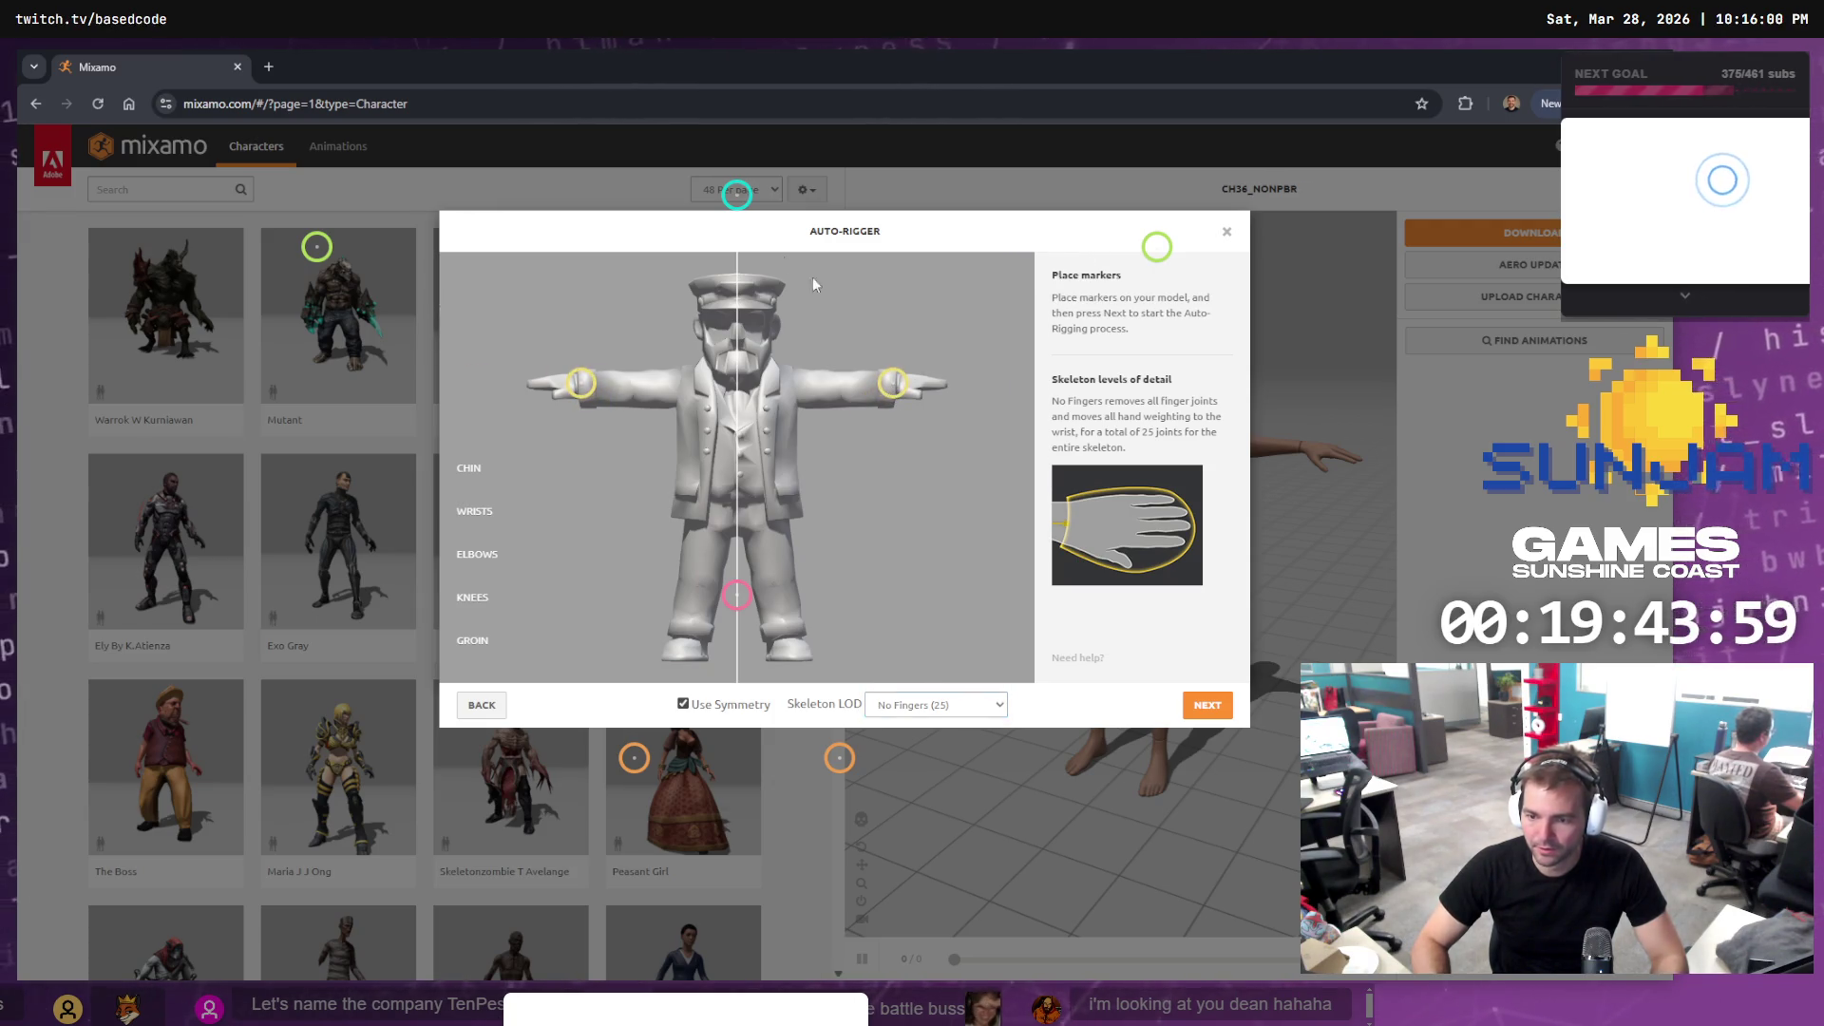
left_click_drag(746, 197, 742, 380)
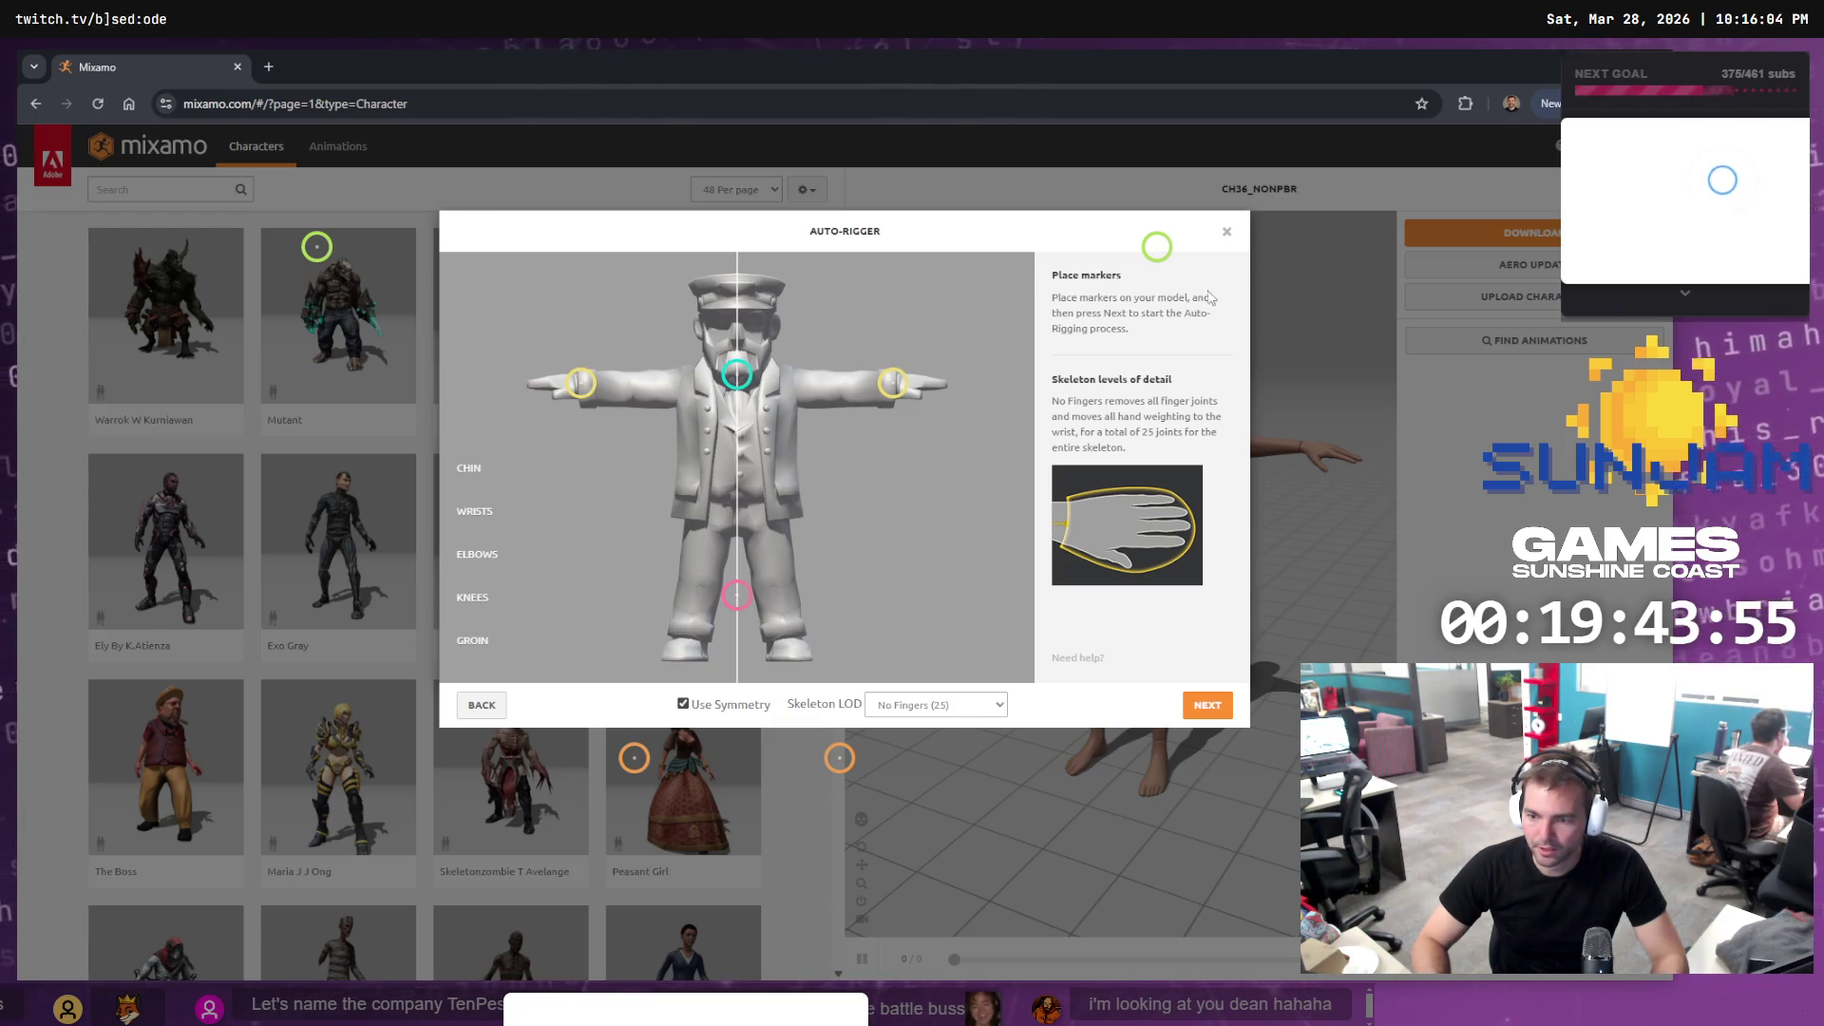
mouse_move(1165, 257)
left_mouse_down()
mouse_move(788, 515)
mouse_move(869, 399)
mouse_move(848, 478)
mouse_move(802, 504)
mouse_move(836, 399)
mouse_move(898, 386)
mouse_move(843, 396)
left_mouse_up()
Move the groin and knee markers into place, nudge the wrists inward, and re-run auto-rigging
left_click_drag(735, 595, 737, 511)
mouse_move(841, 768)
left_mouse_down()
mouse_move(781, 638)
mouse_move(790, 653)
left_mouse_up()
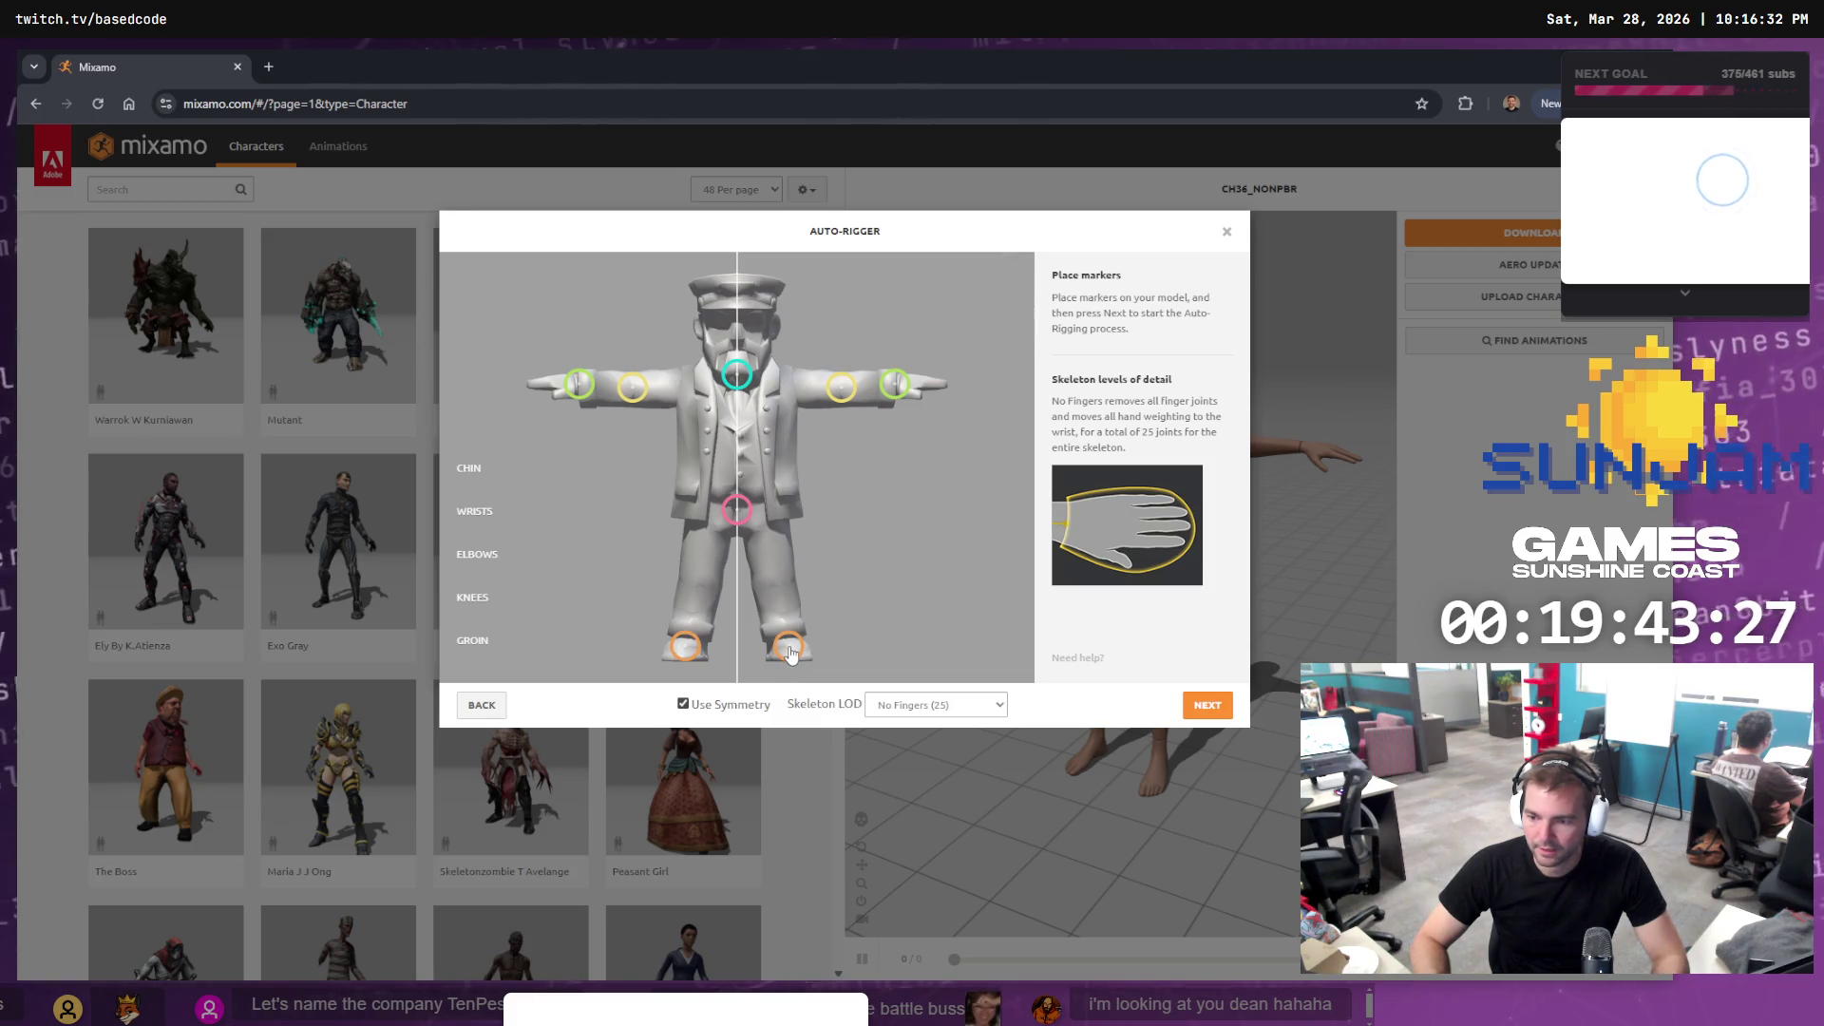
left_click(841, 388)
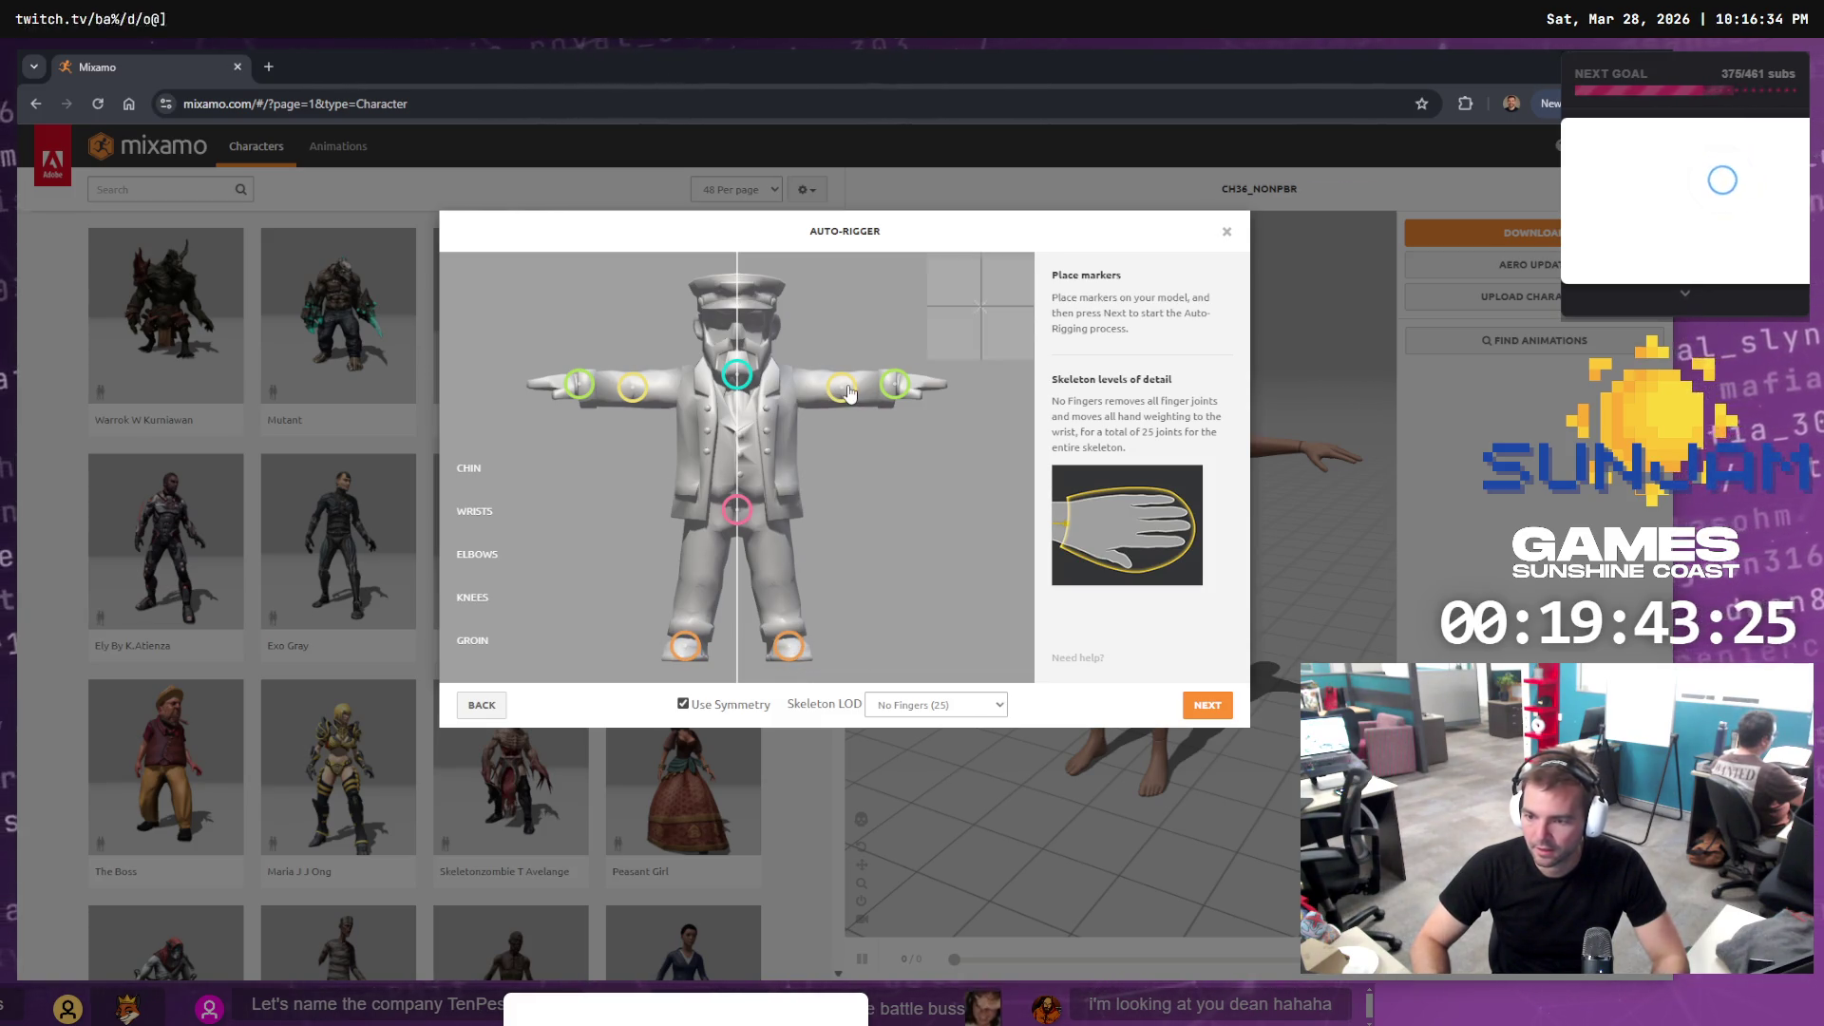
left_click_drag(904, 392, 895, 389)
left_click_drag(743, 378, 744, 377)
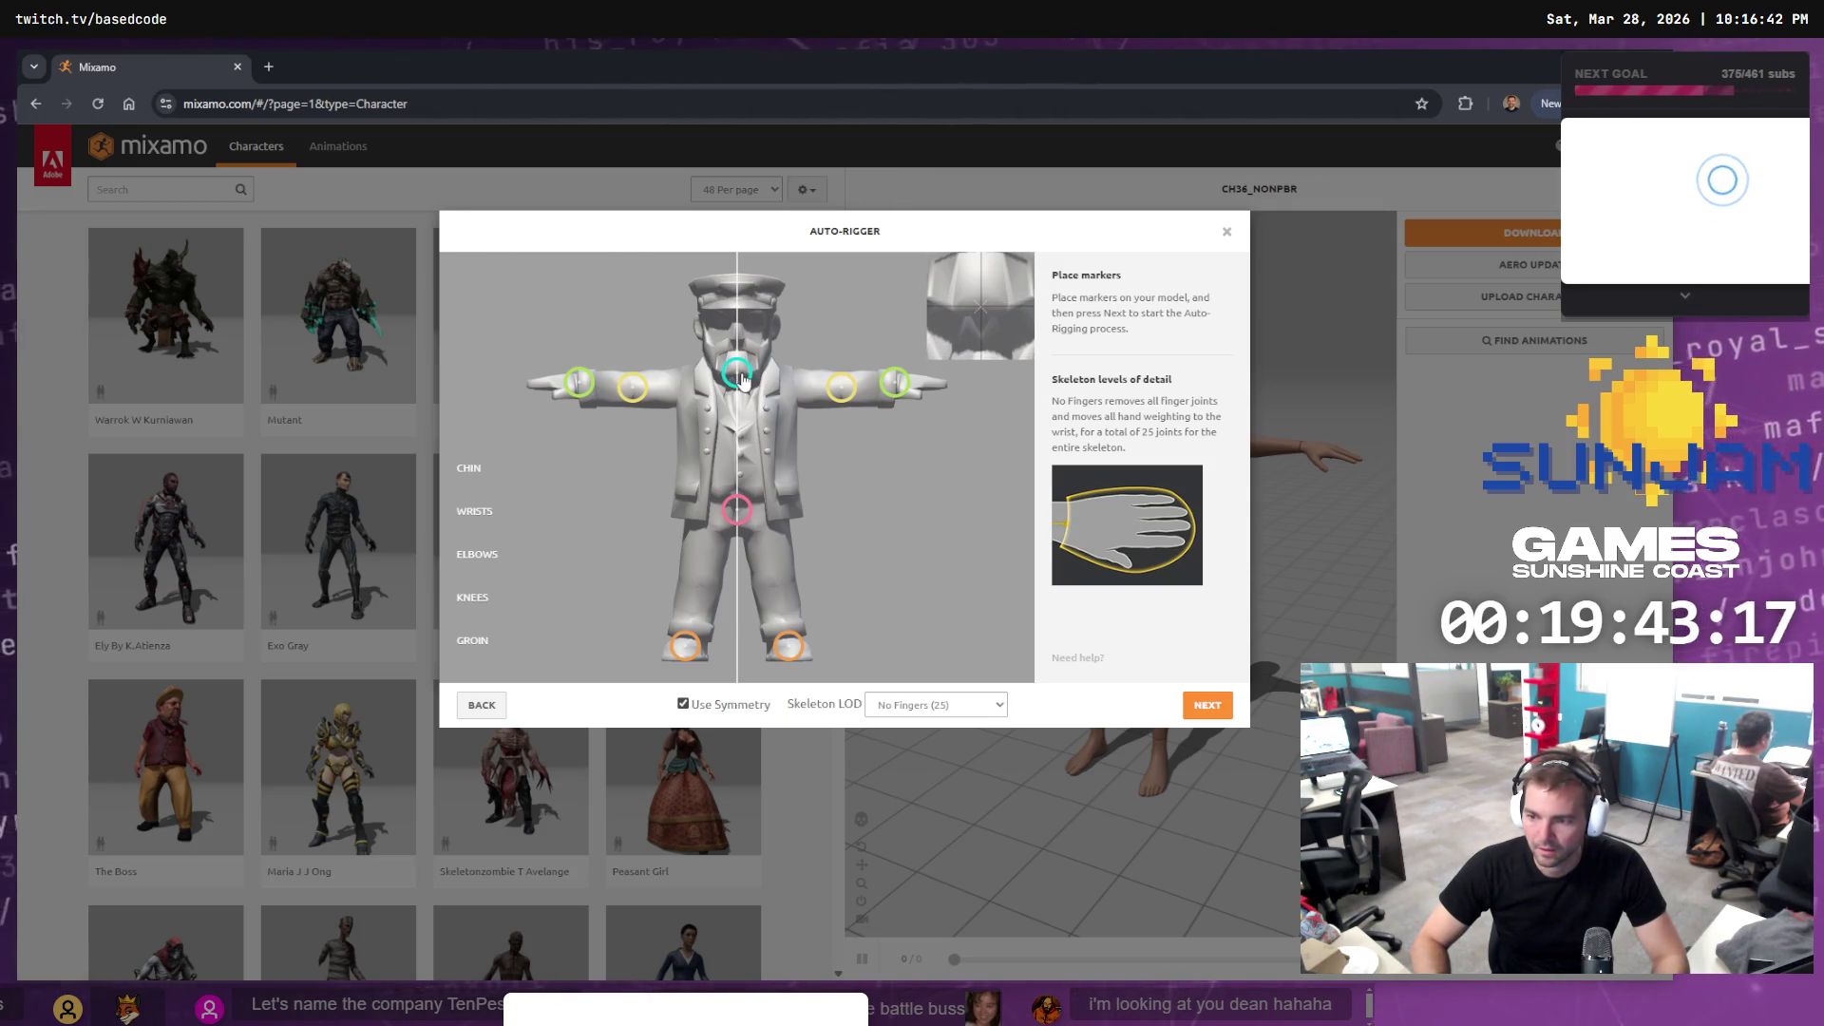
left_click_drag(743, 380, 741, 379)
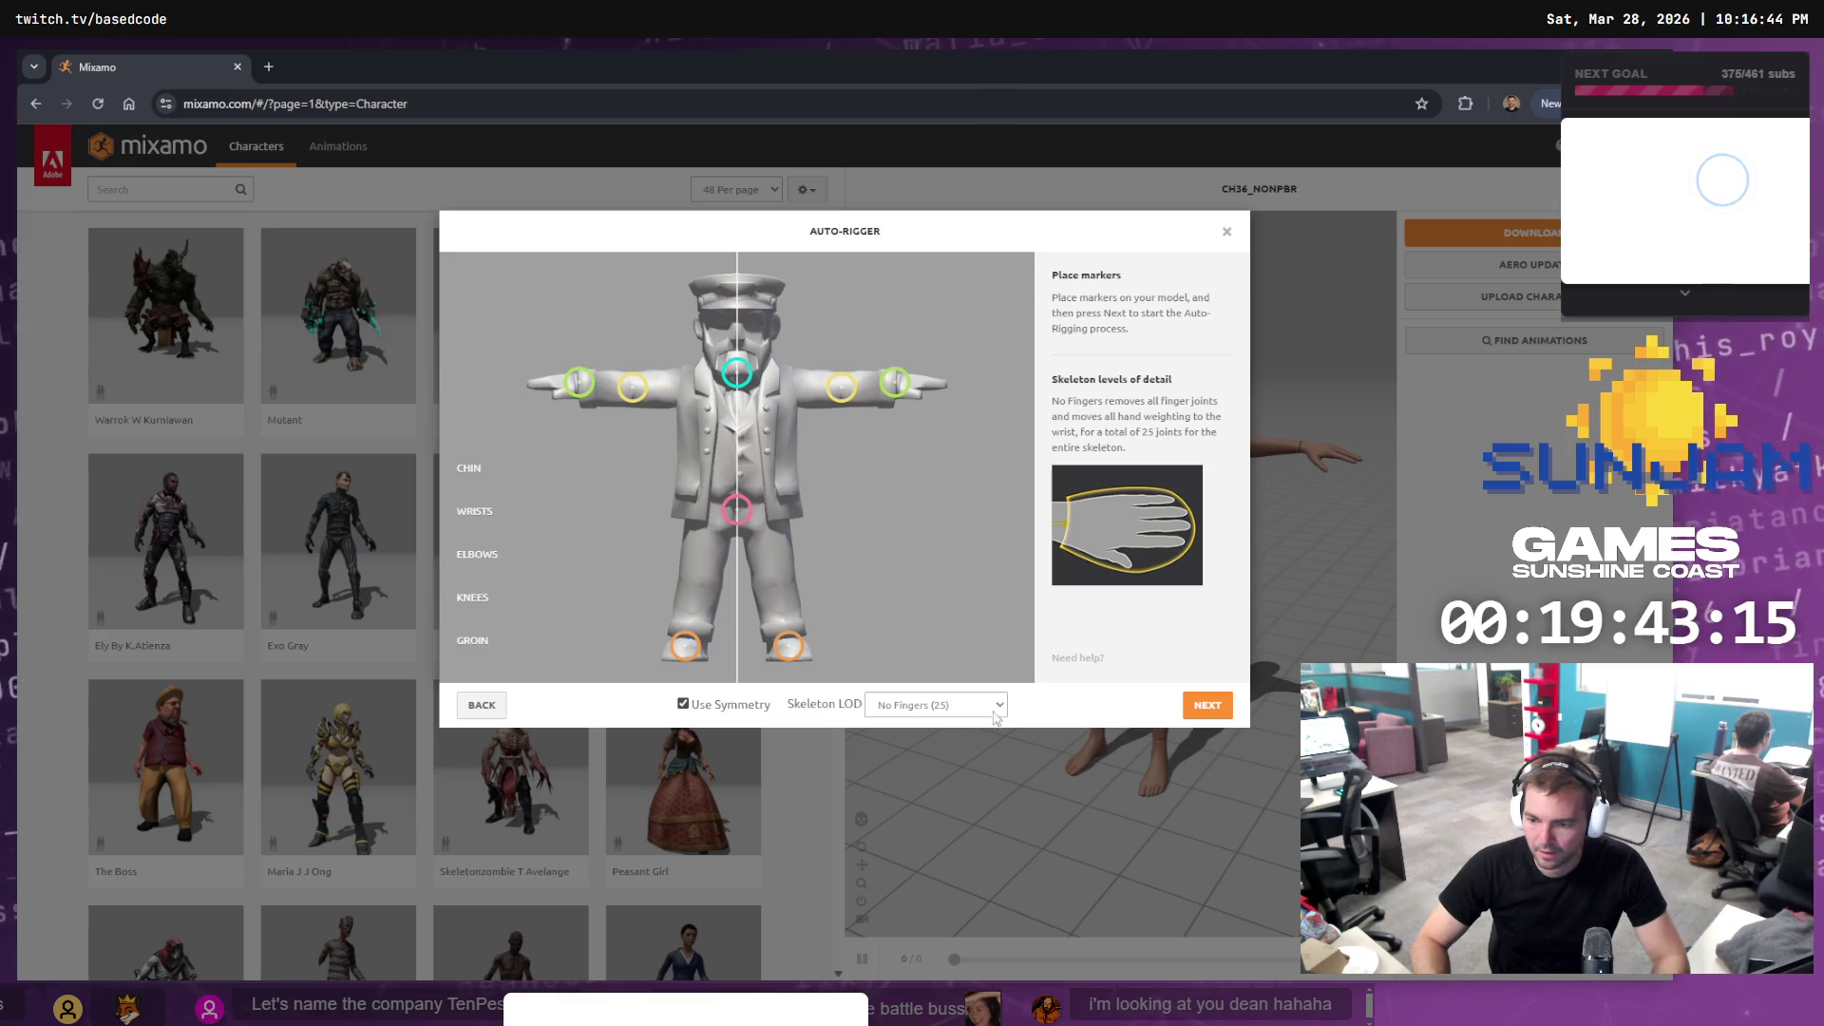
left_click(1202, 711)
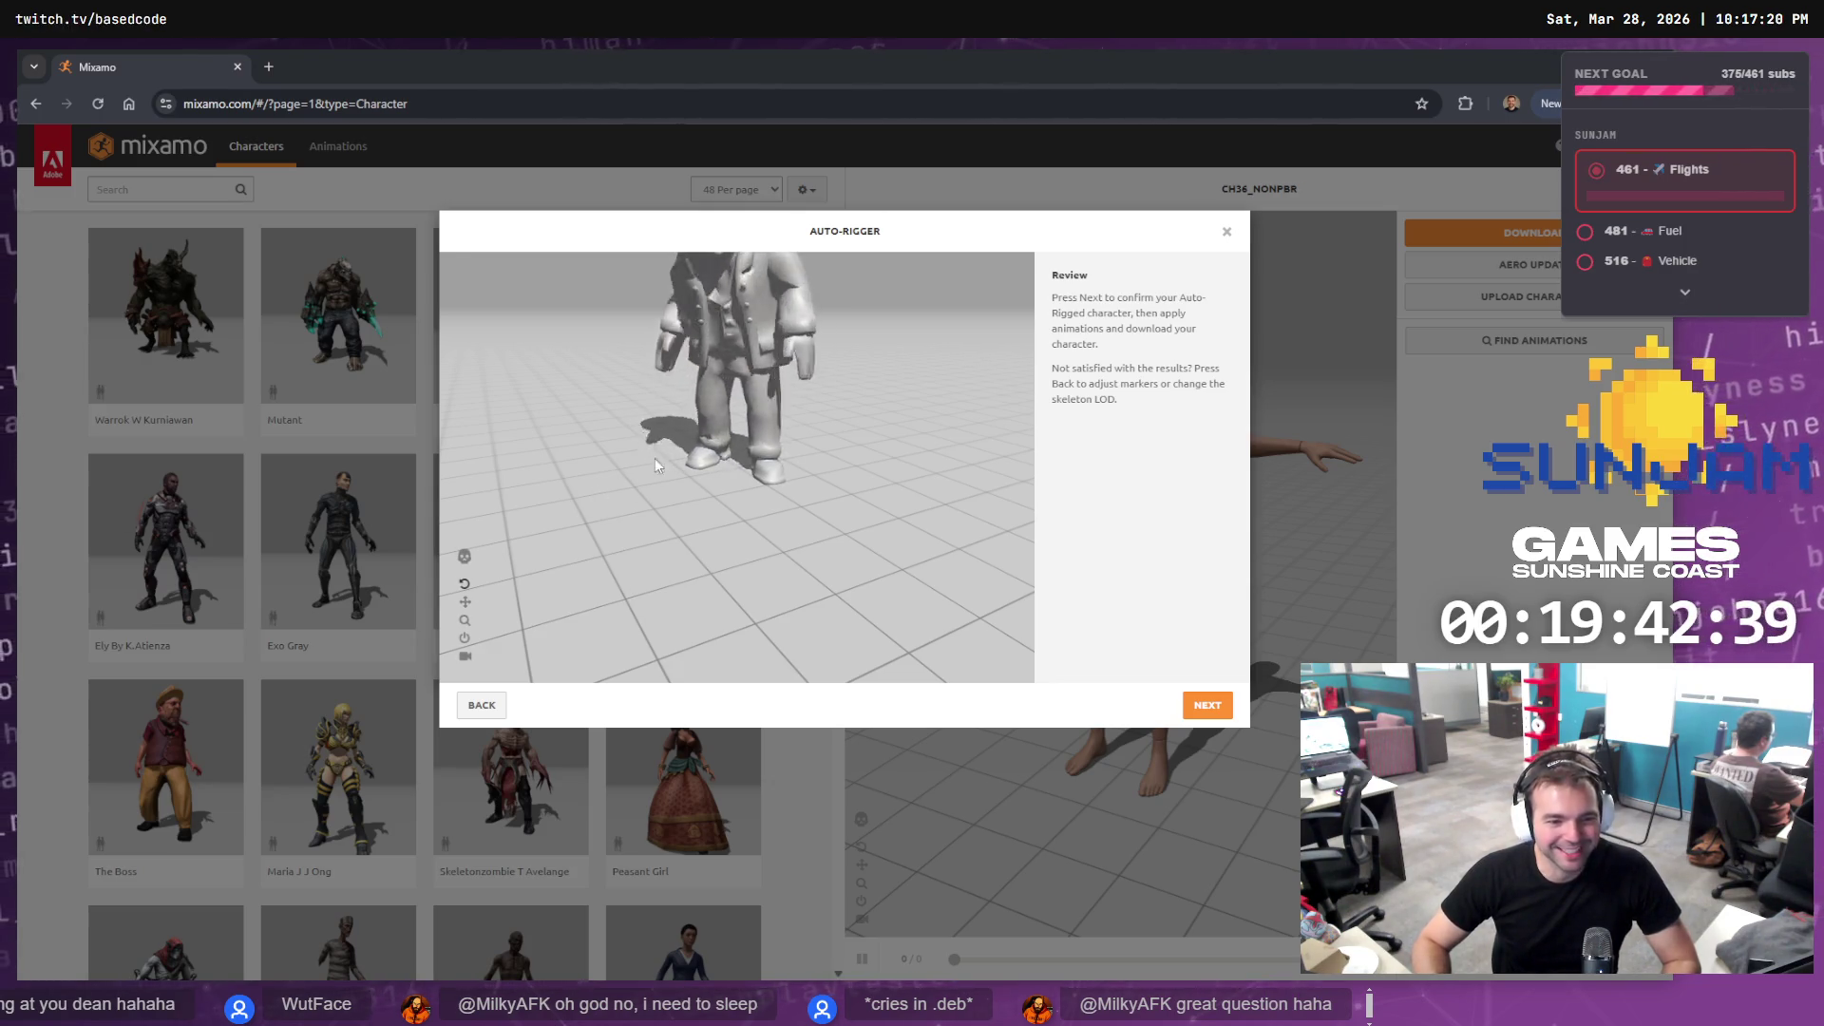
Check the rig preview at floor level, accept it, and confirm replacing the previous character
mouse_move(817, 410)
left_mouse_down()
mouse_move(851, 395)
mouse_move(817, 406)
mouse_move(826, 440)
mouse_move(832, 397)
left_mouse_up()
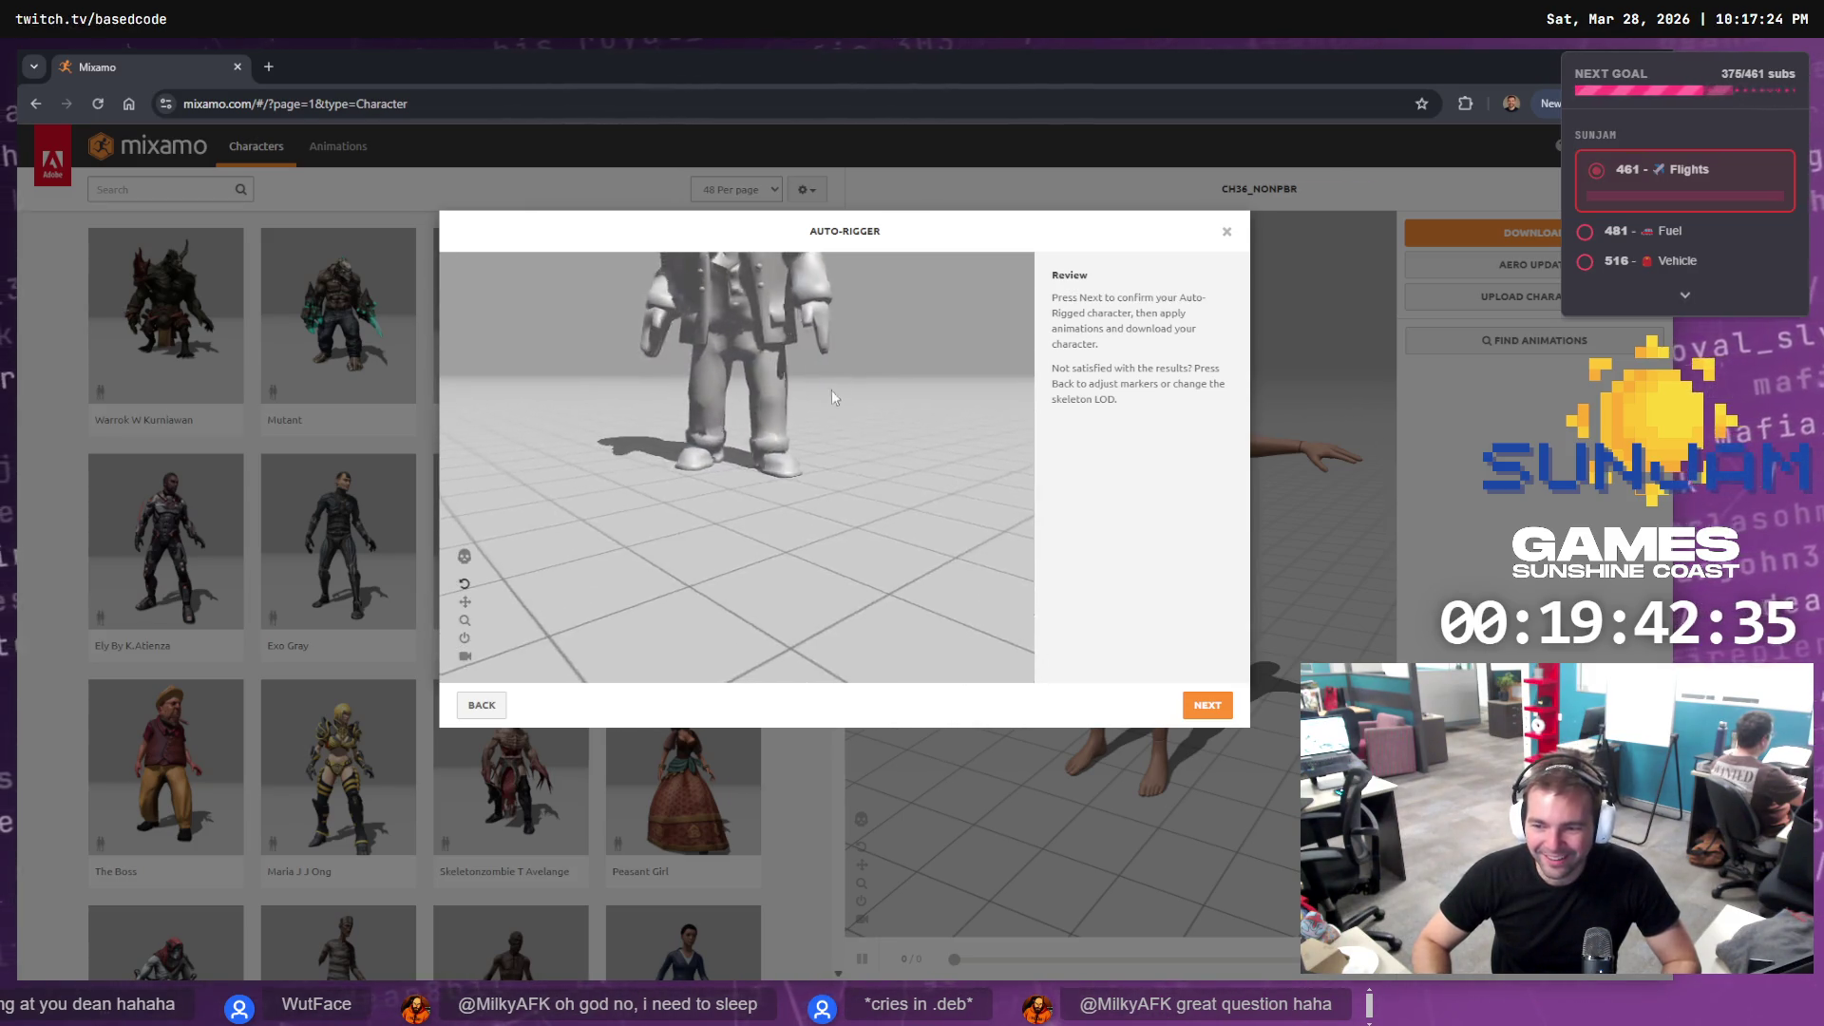
scroll(827, 437, "down", 5)
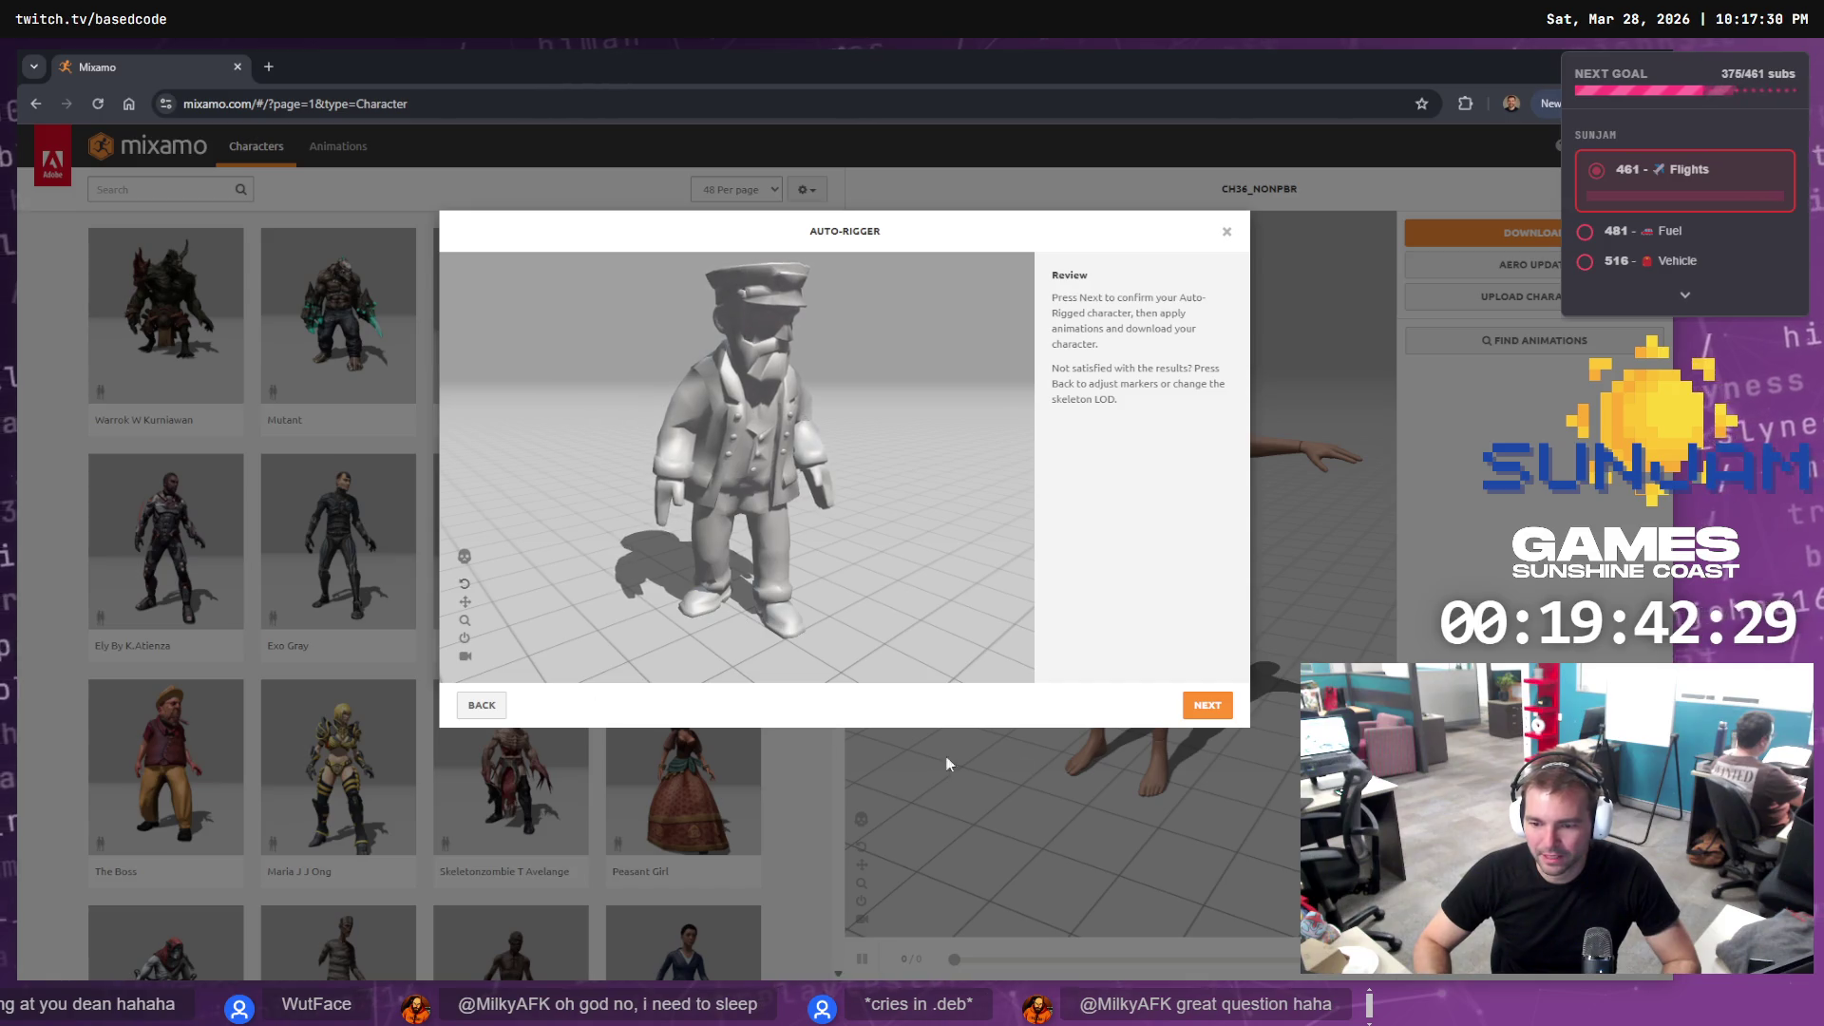
left_click(1181, 707)
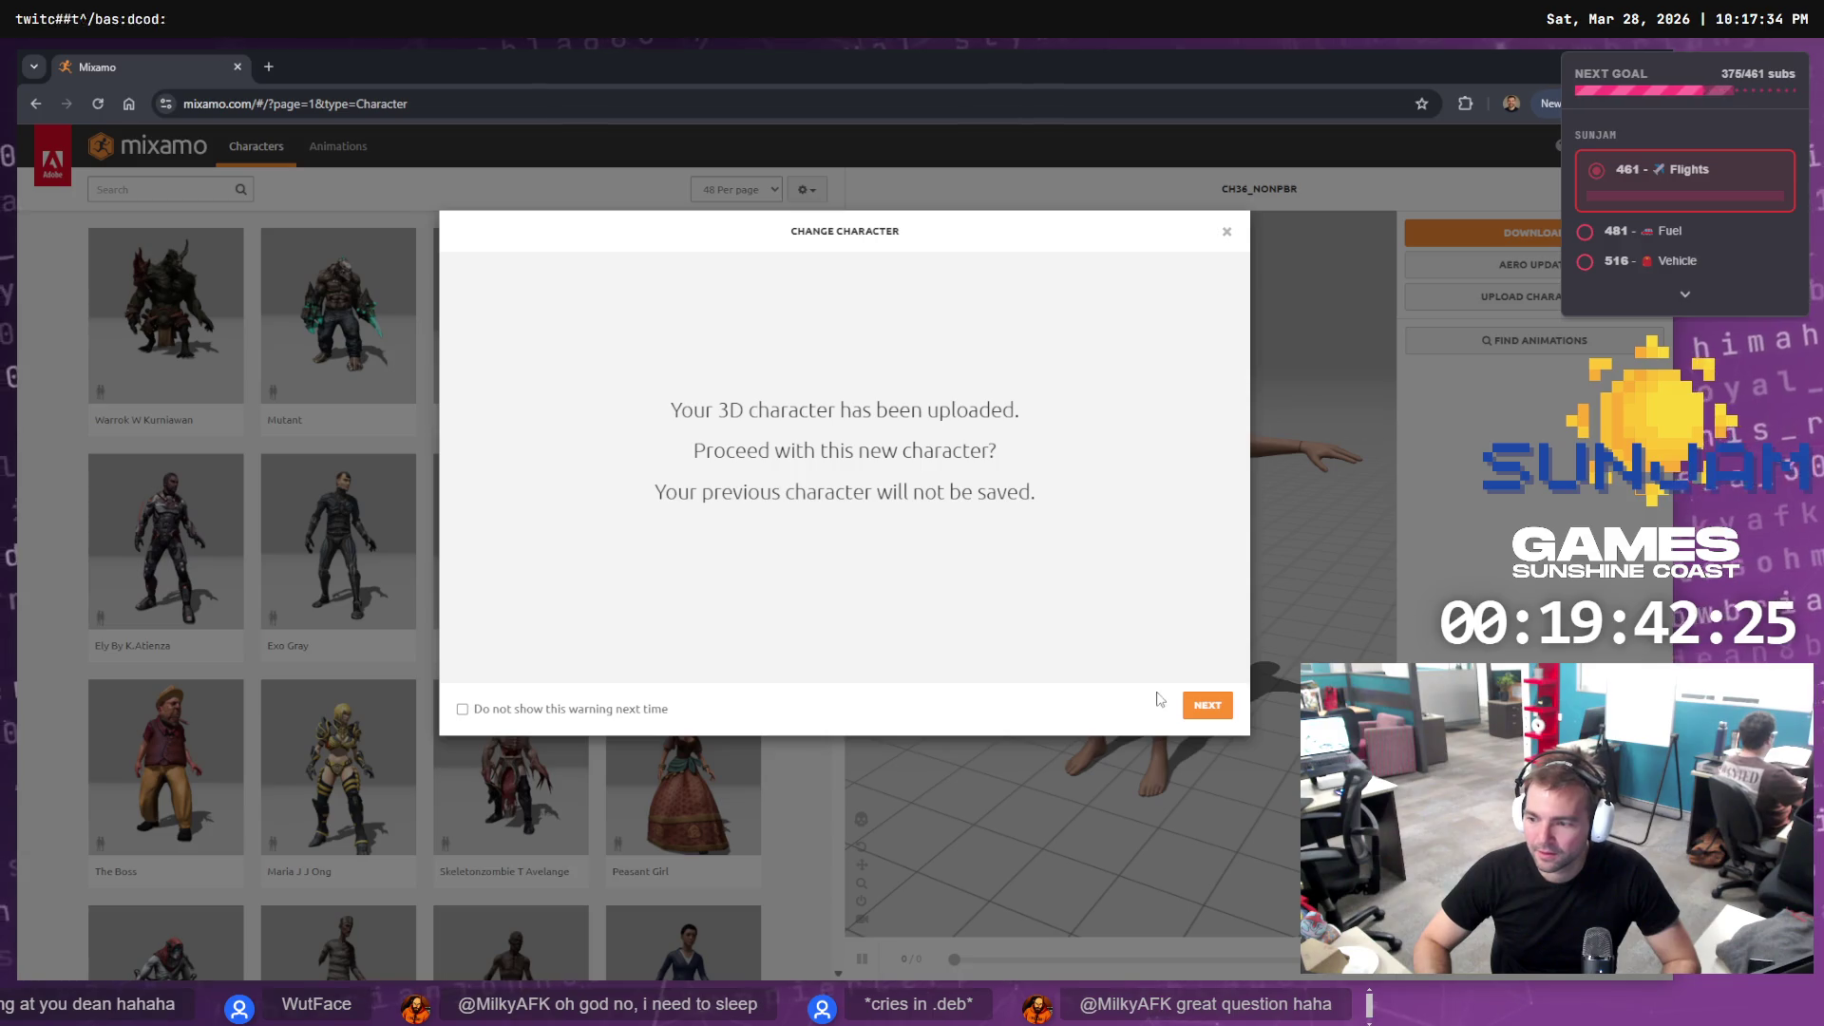
left_click(1203, 722)
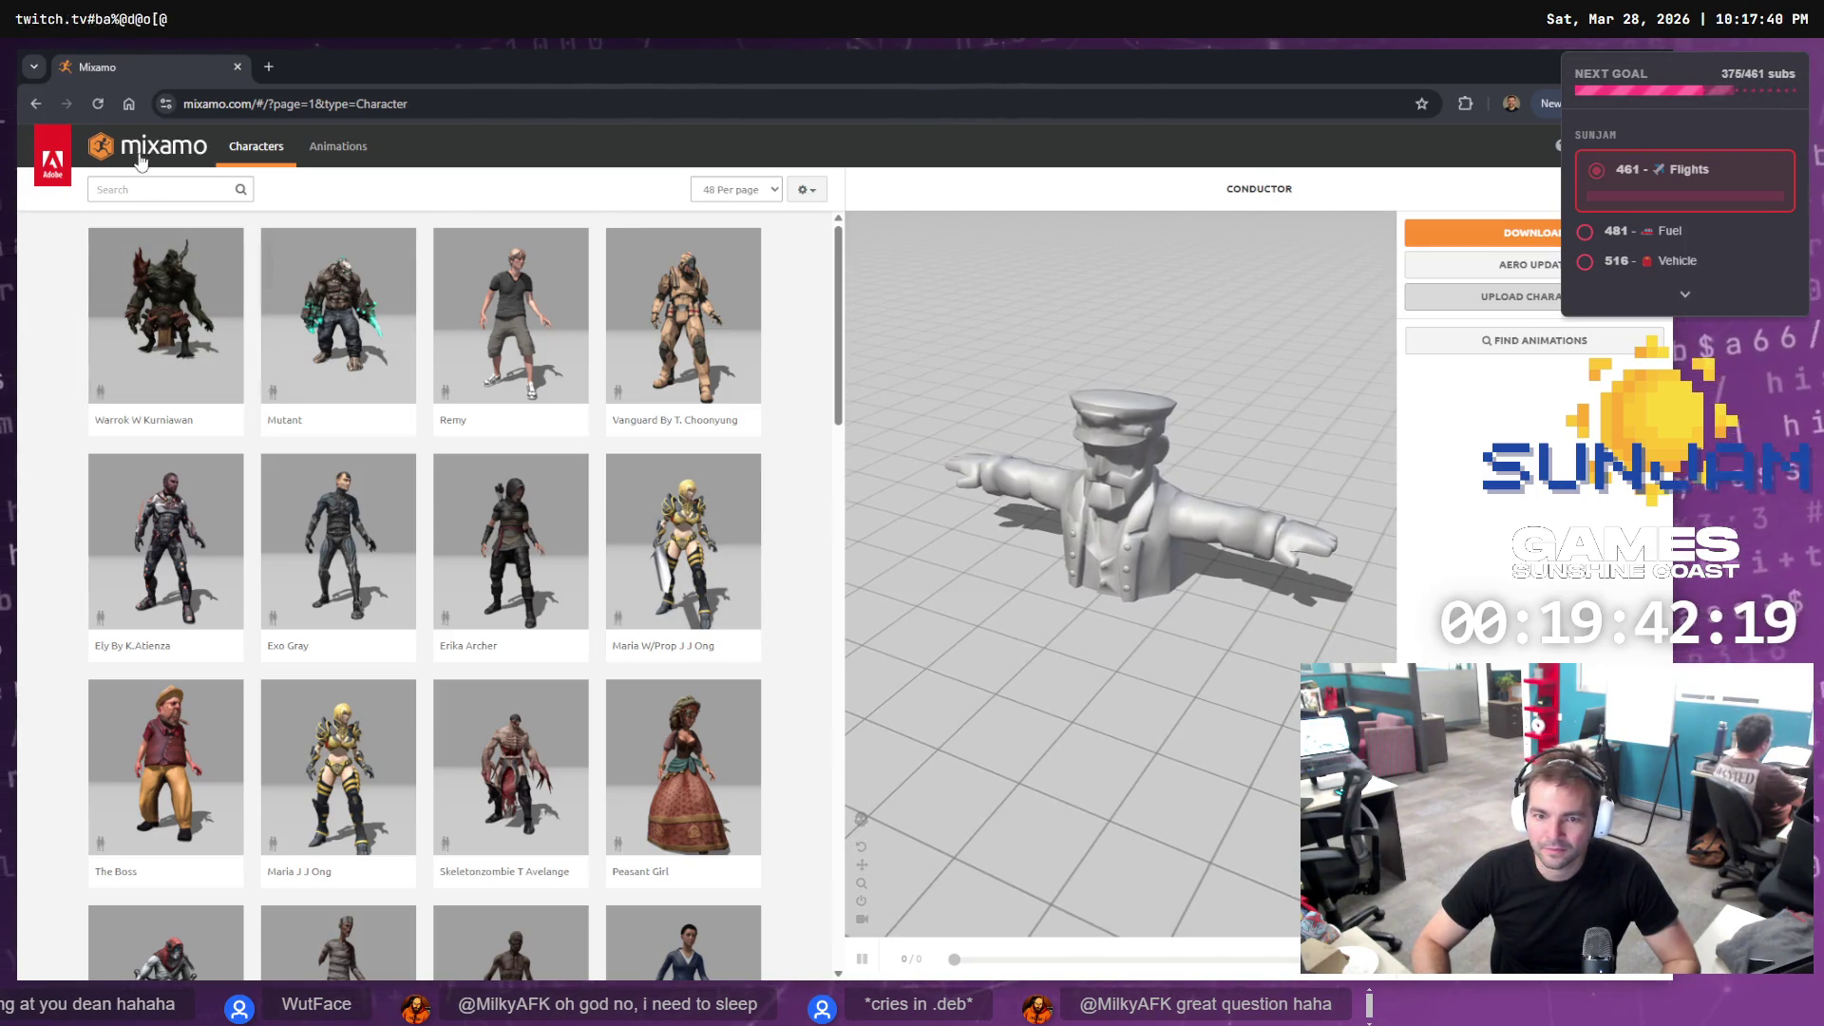
Preview the Defeated animation on the conductor while browsing the animation list
left_click(336, 152)
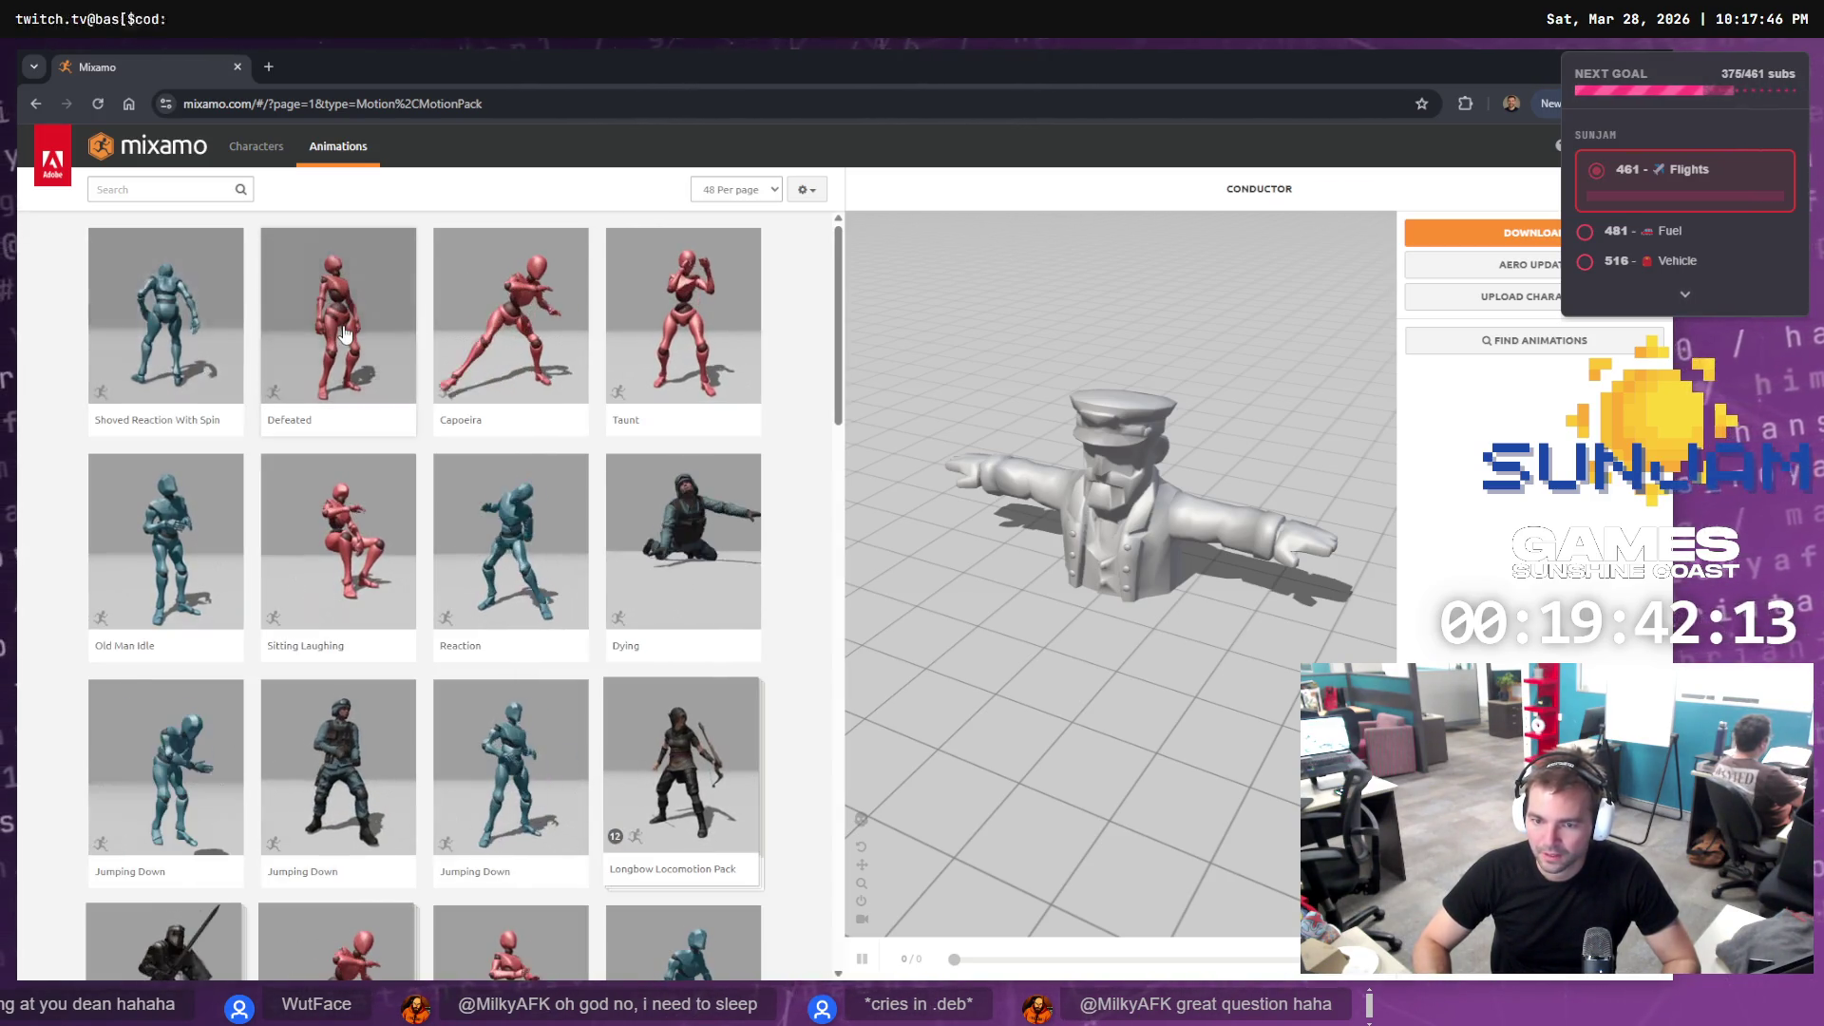
left_click(345, 334)
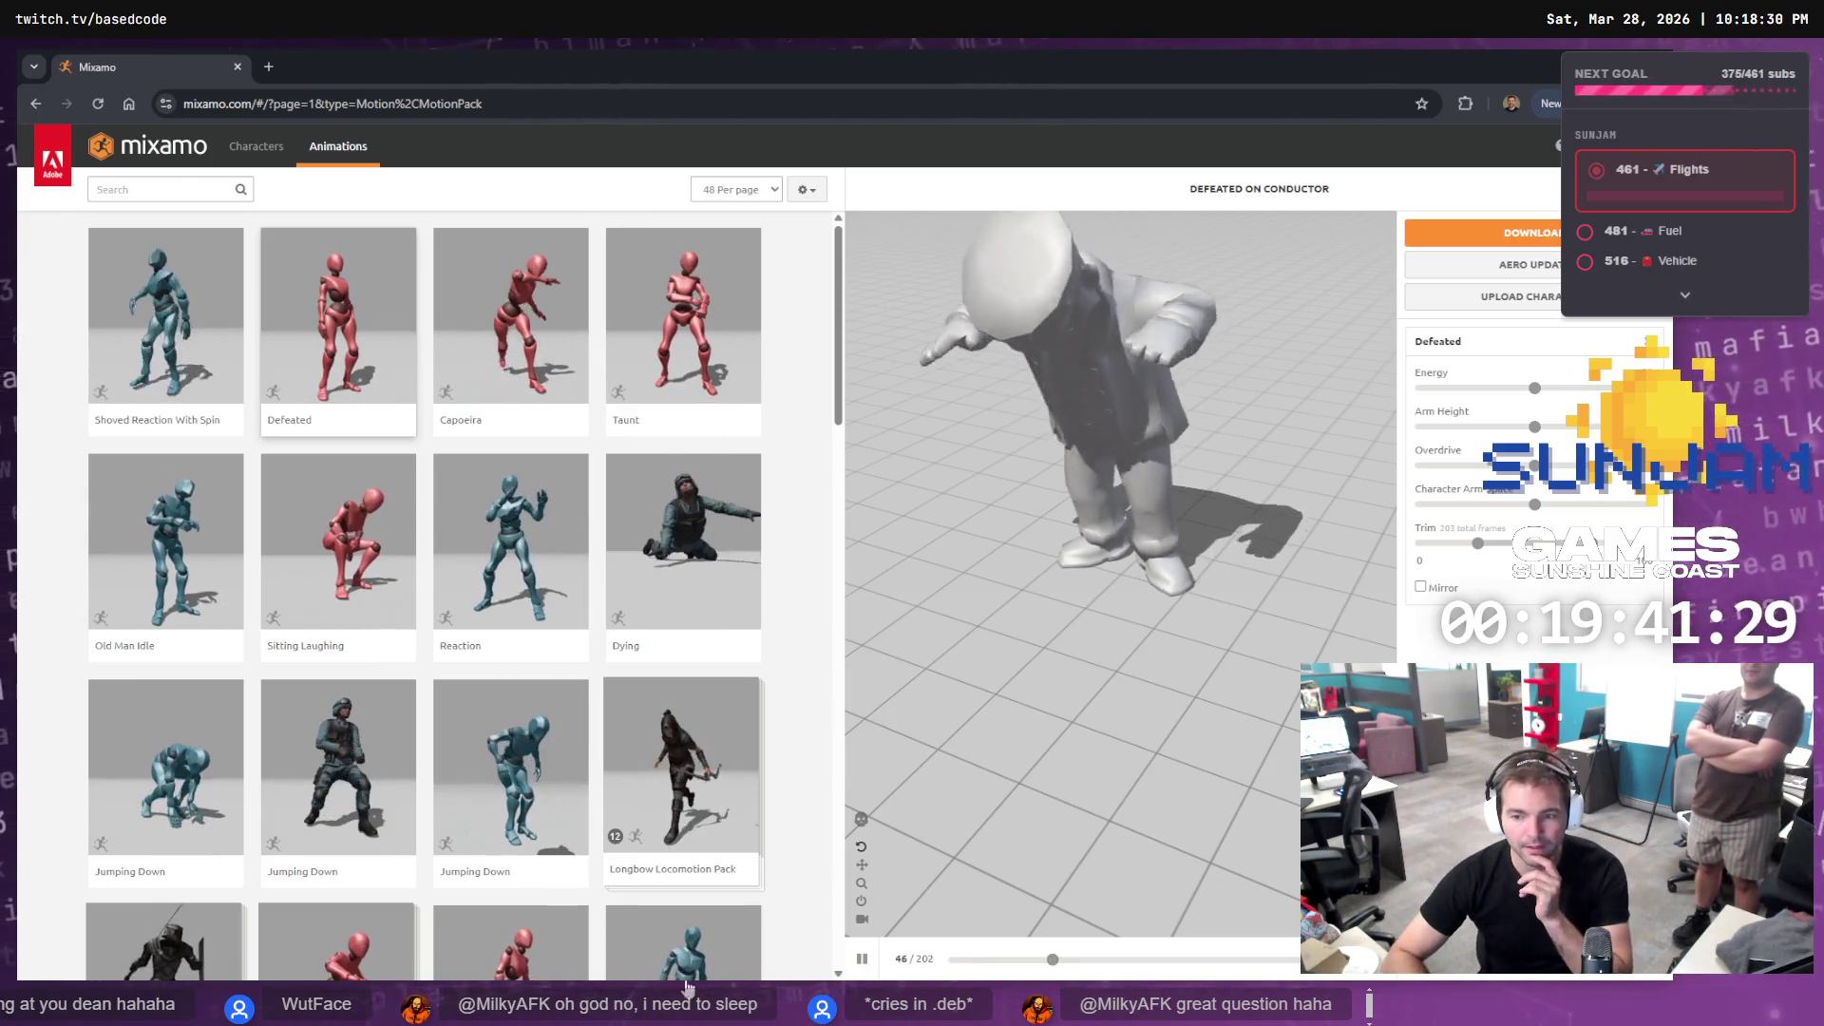
scroll(586, 433, "down", 6)
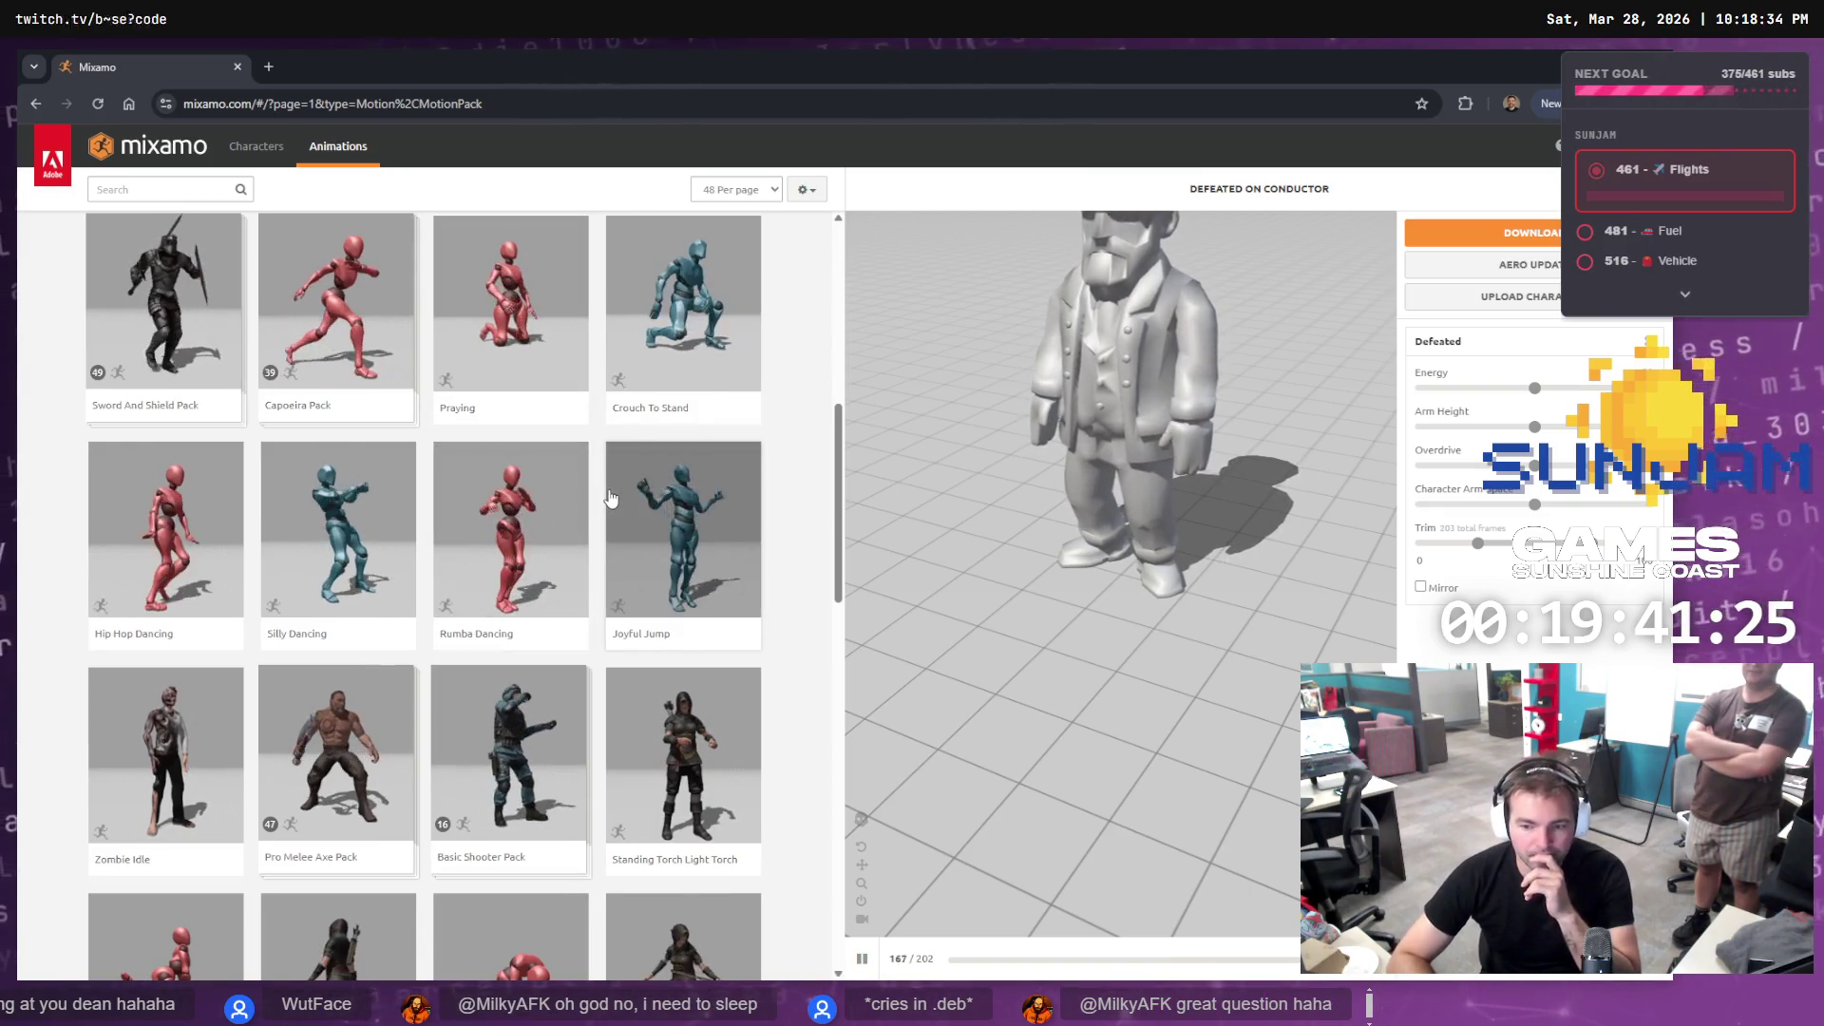
scroll(624, 513, "down", 5)
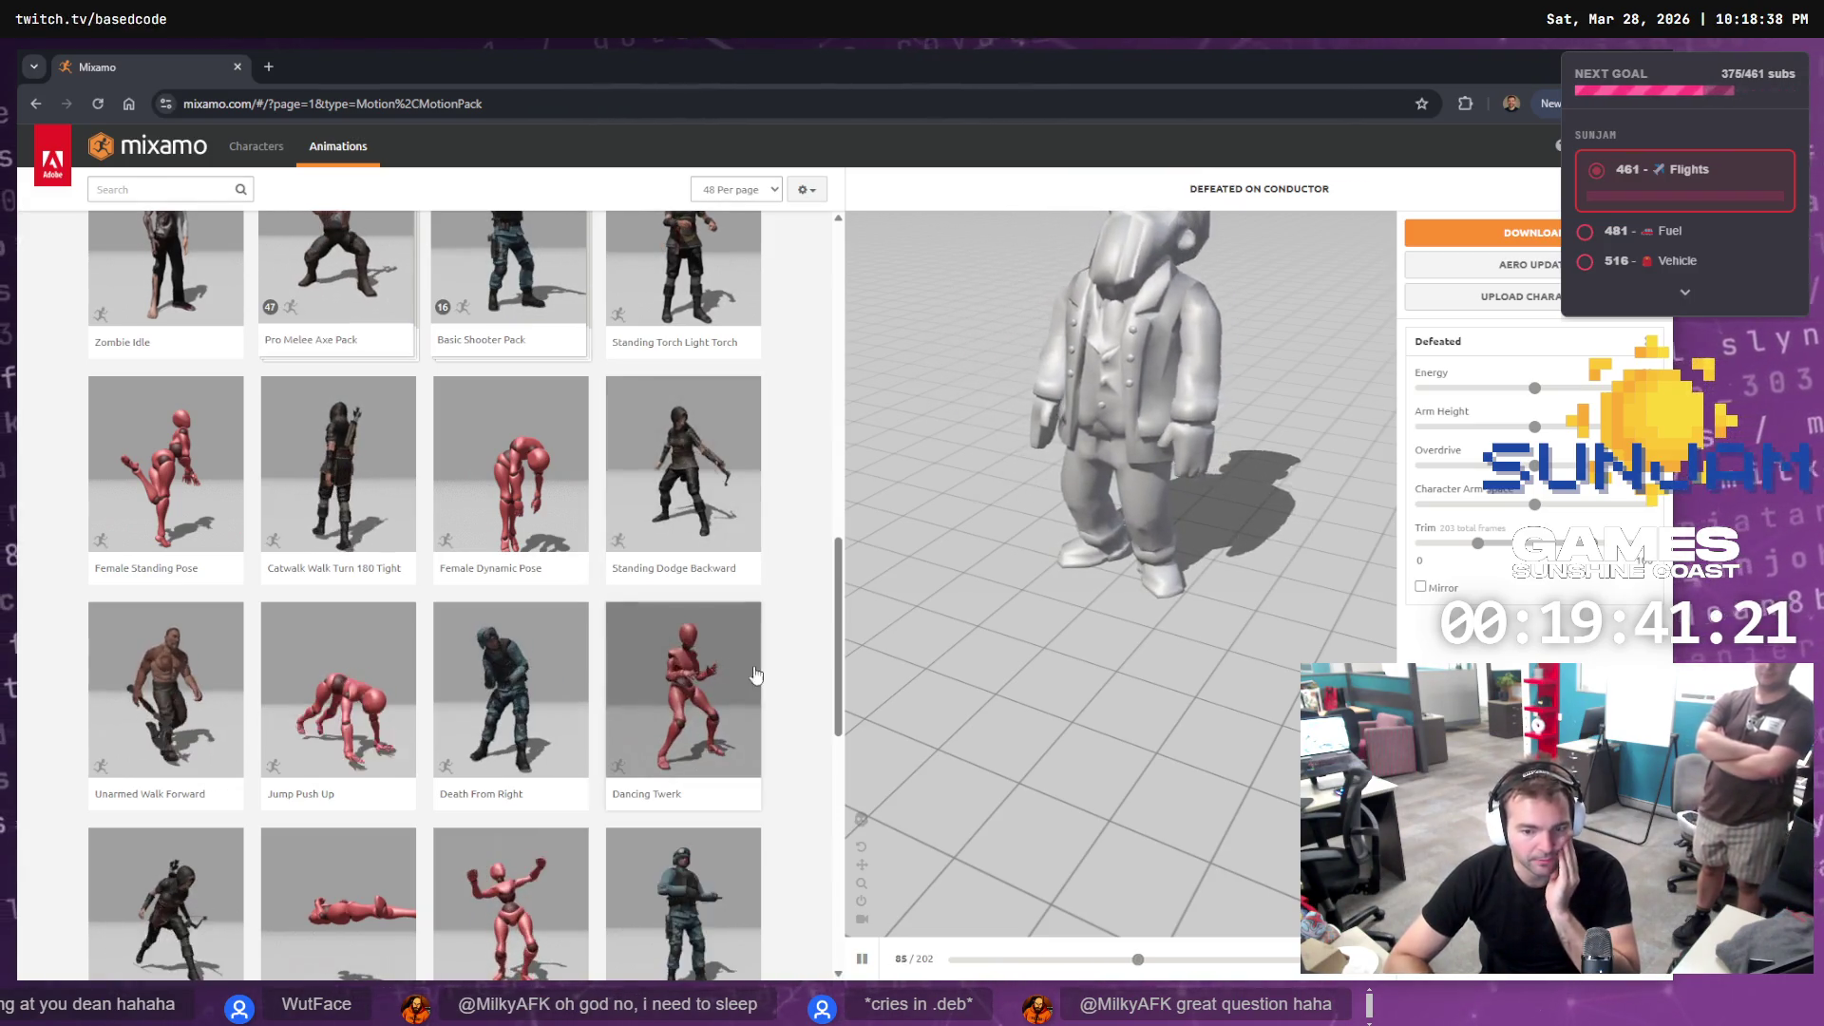
scroll(802, 660, "up", 10)
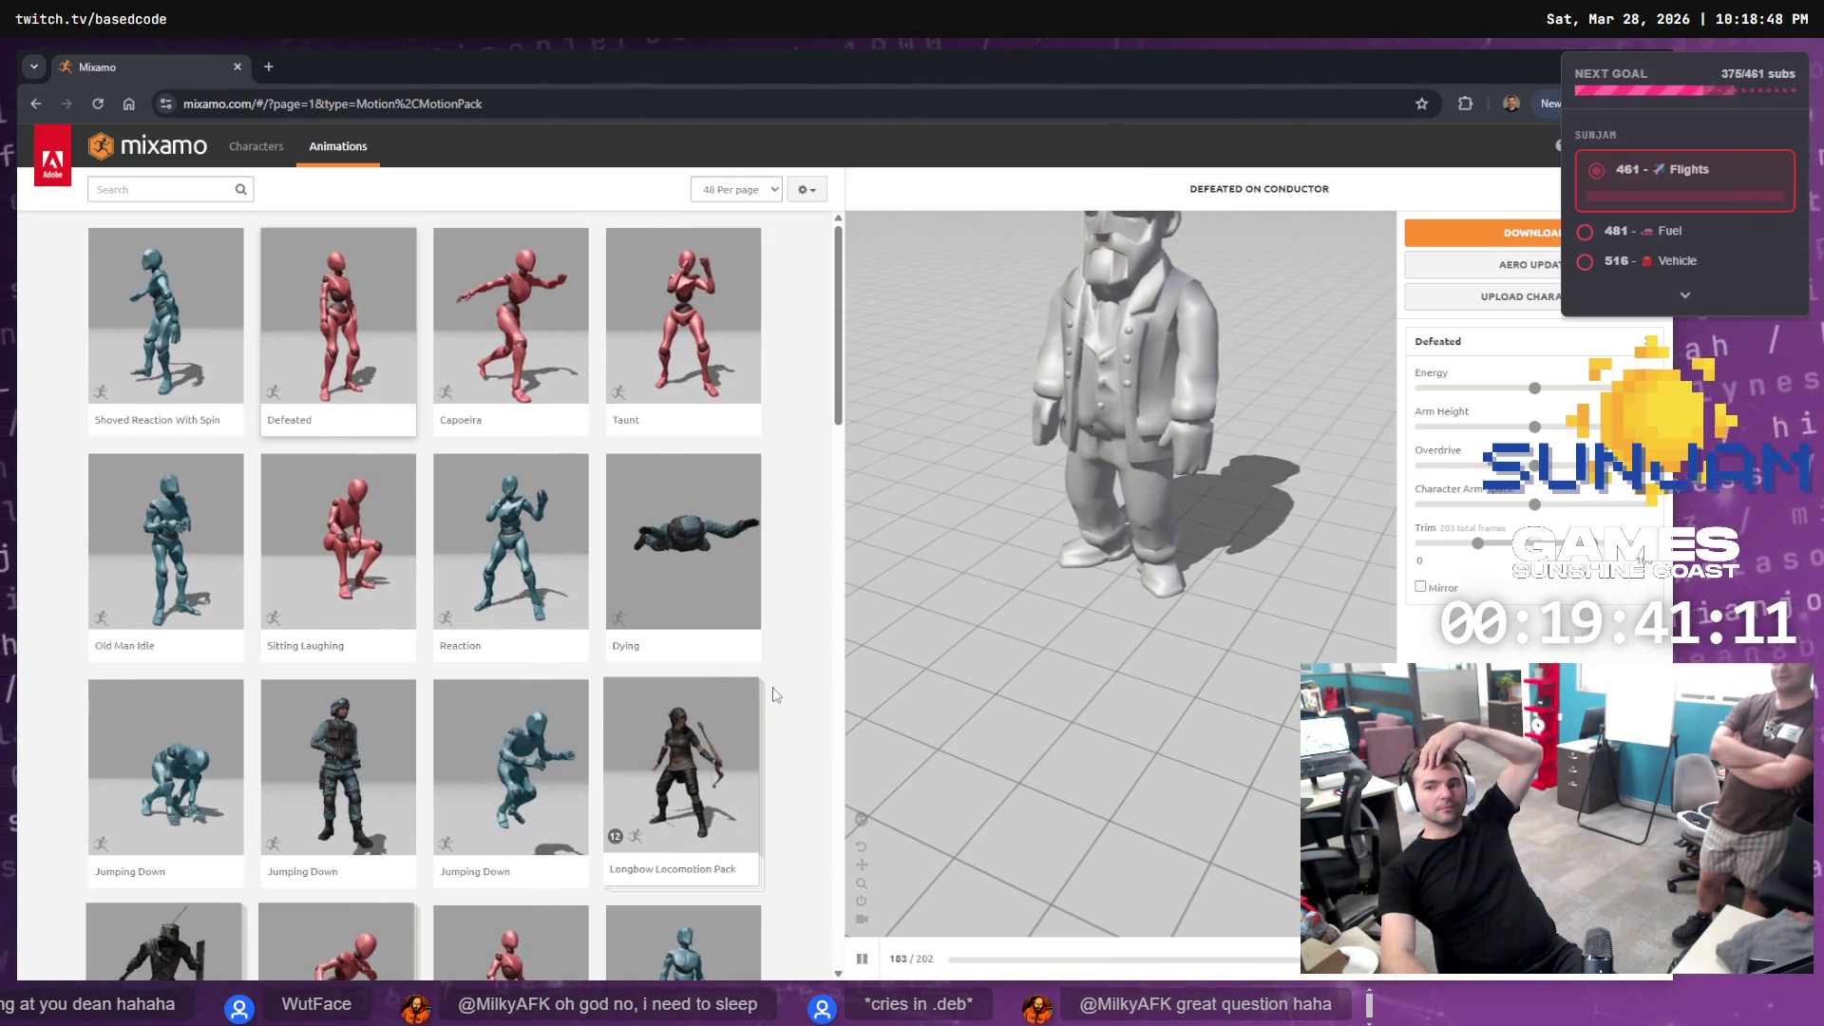
Preview the Taunt animation on the conductor
left_click(657, 313)
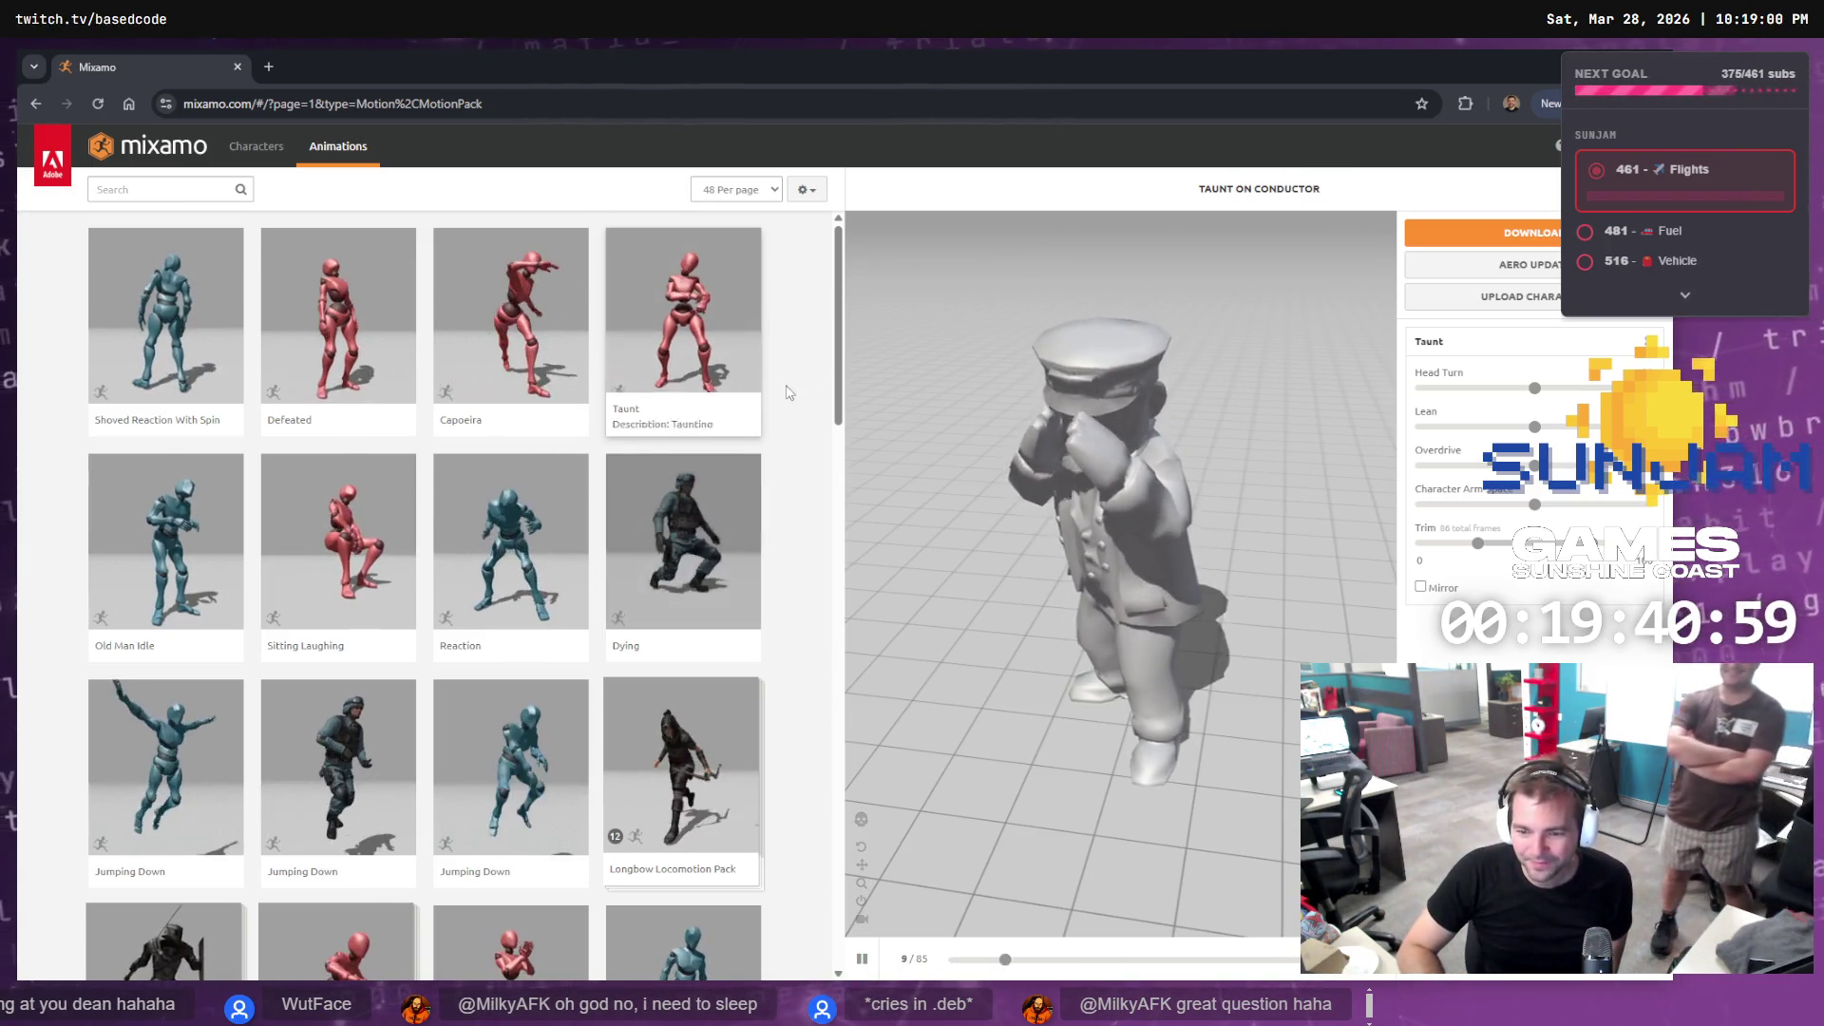
scroll(680, 408, "down", 15)
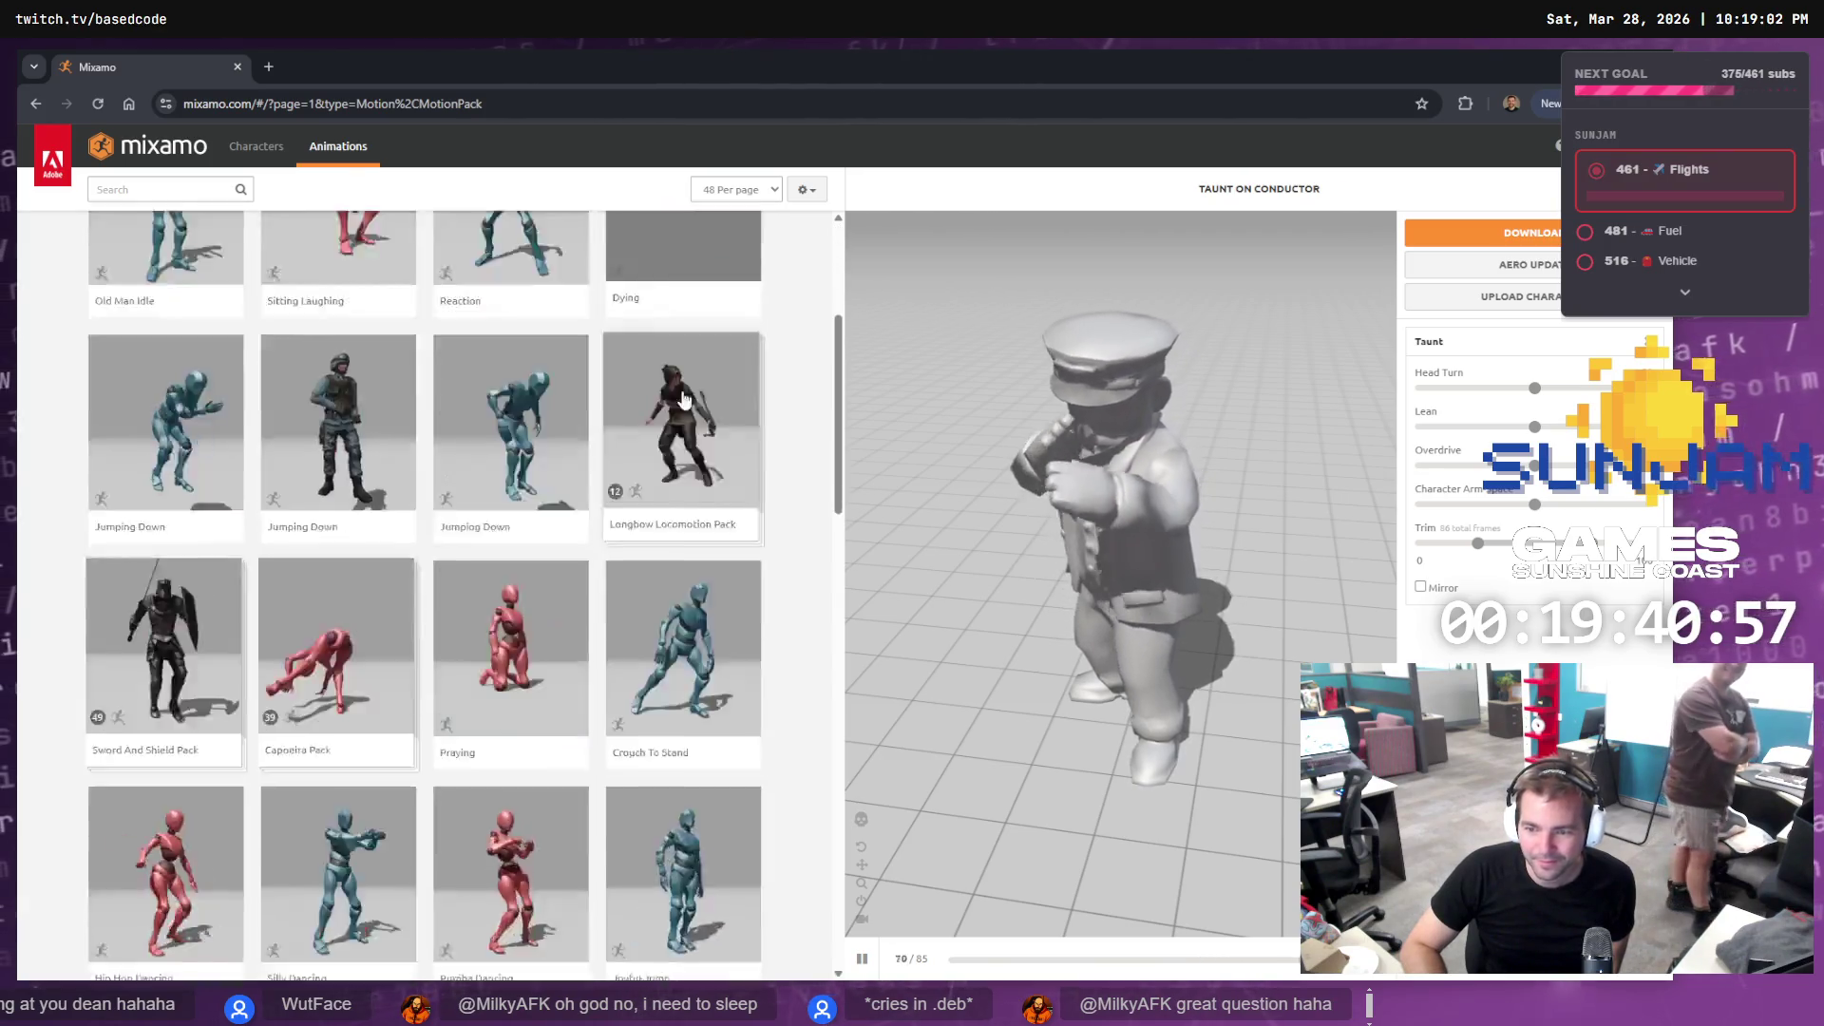
scroll(684, 475, "up", 15)
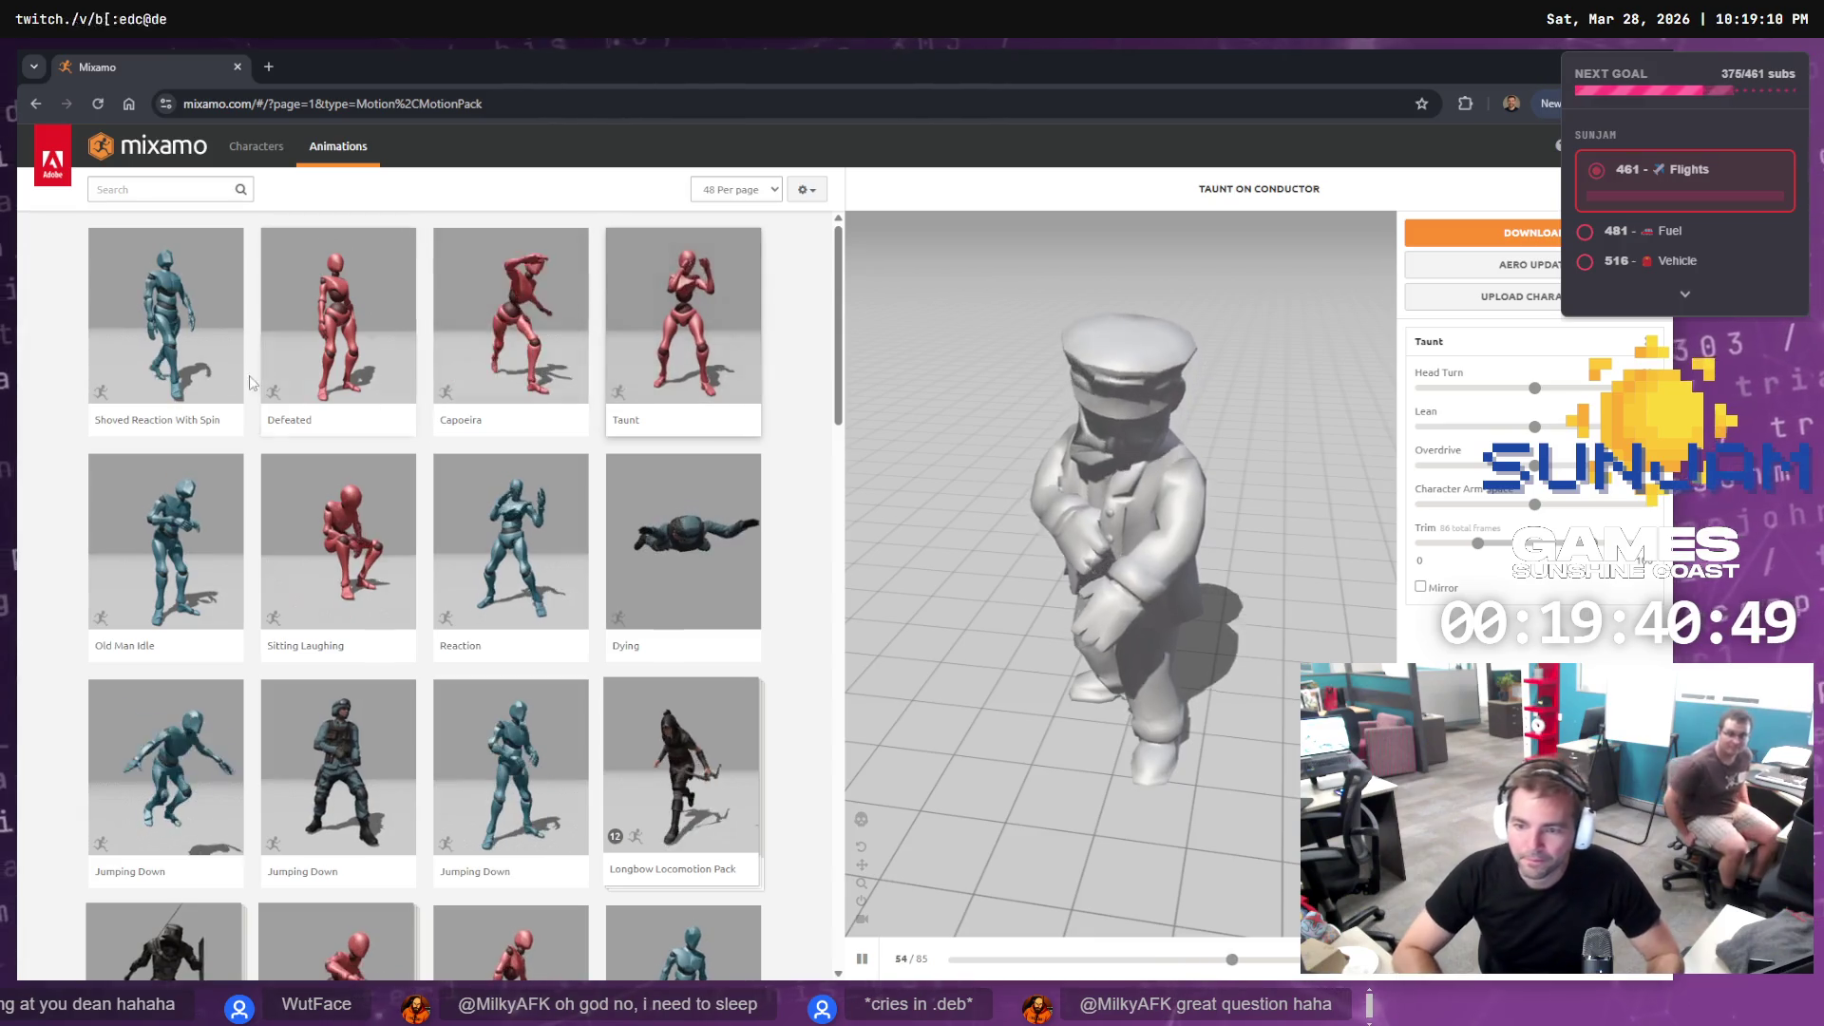
Switch back to Defeated, then remove the applied animation and open the download settings
left_click(342, 366)
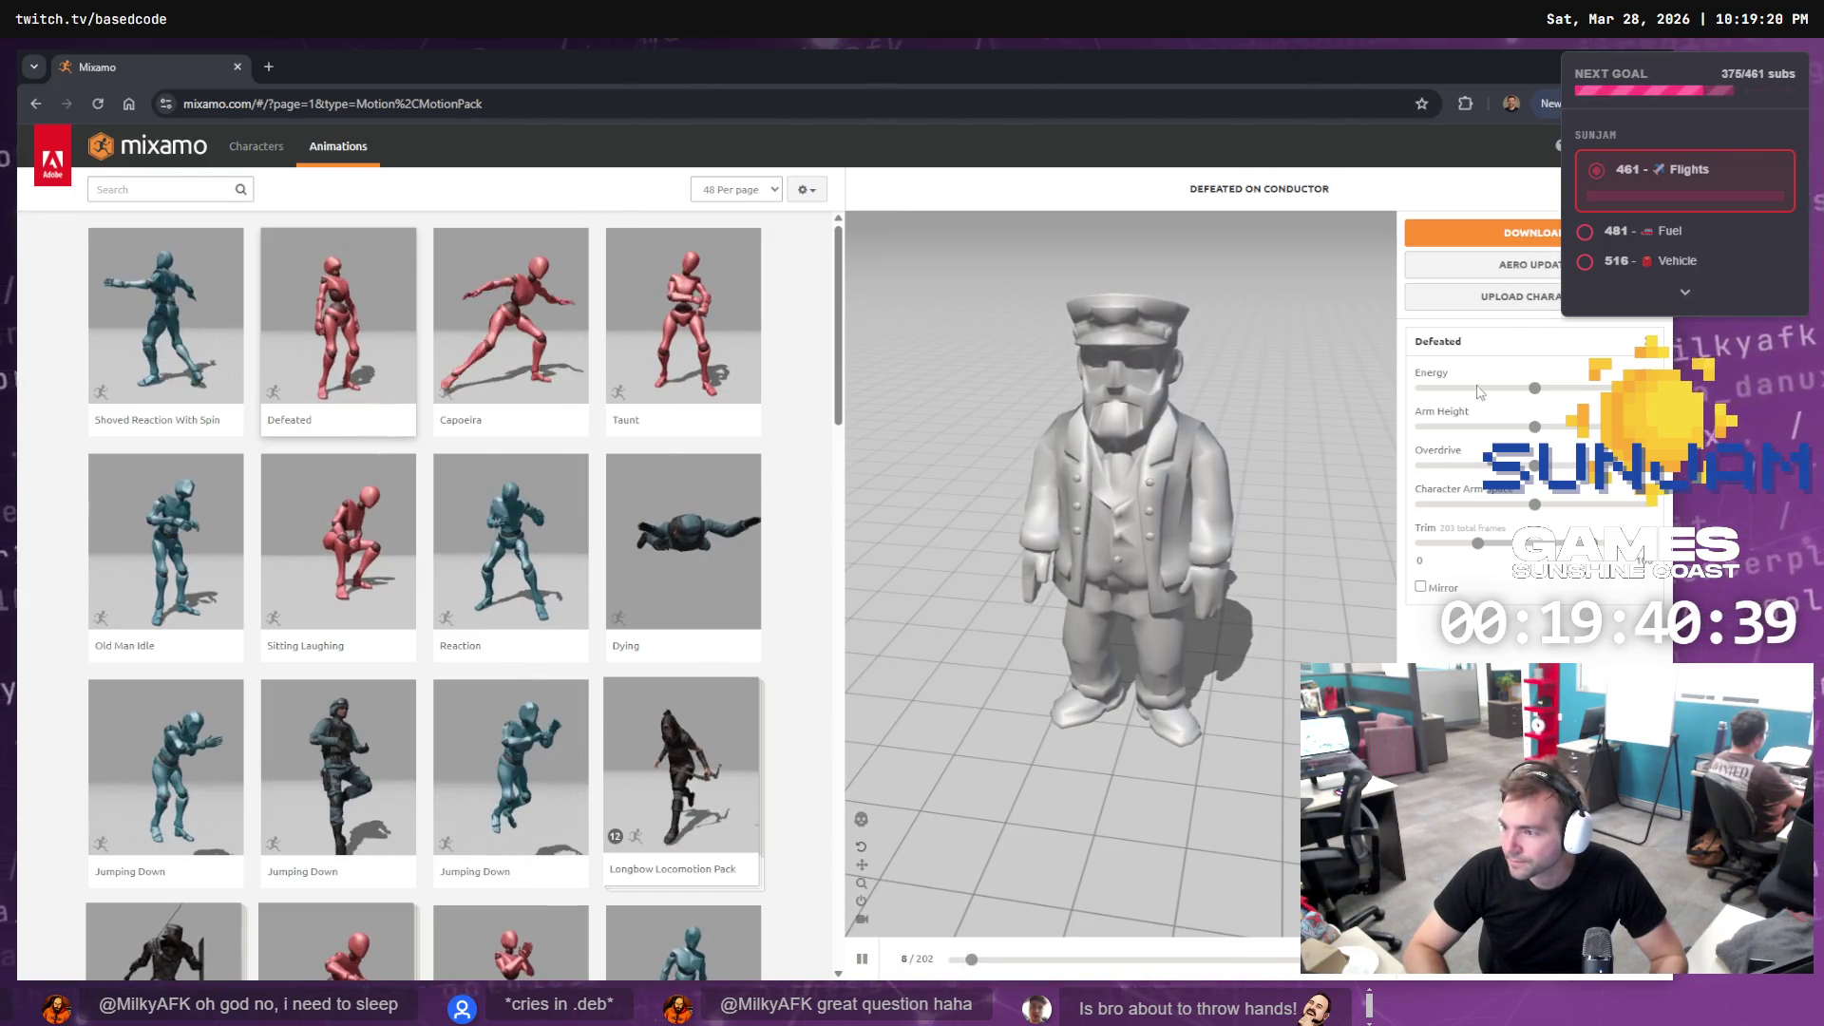
left_click(1567, 340)
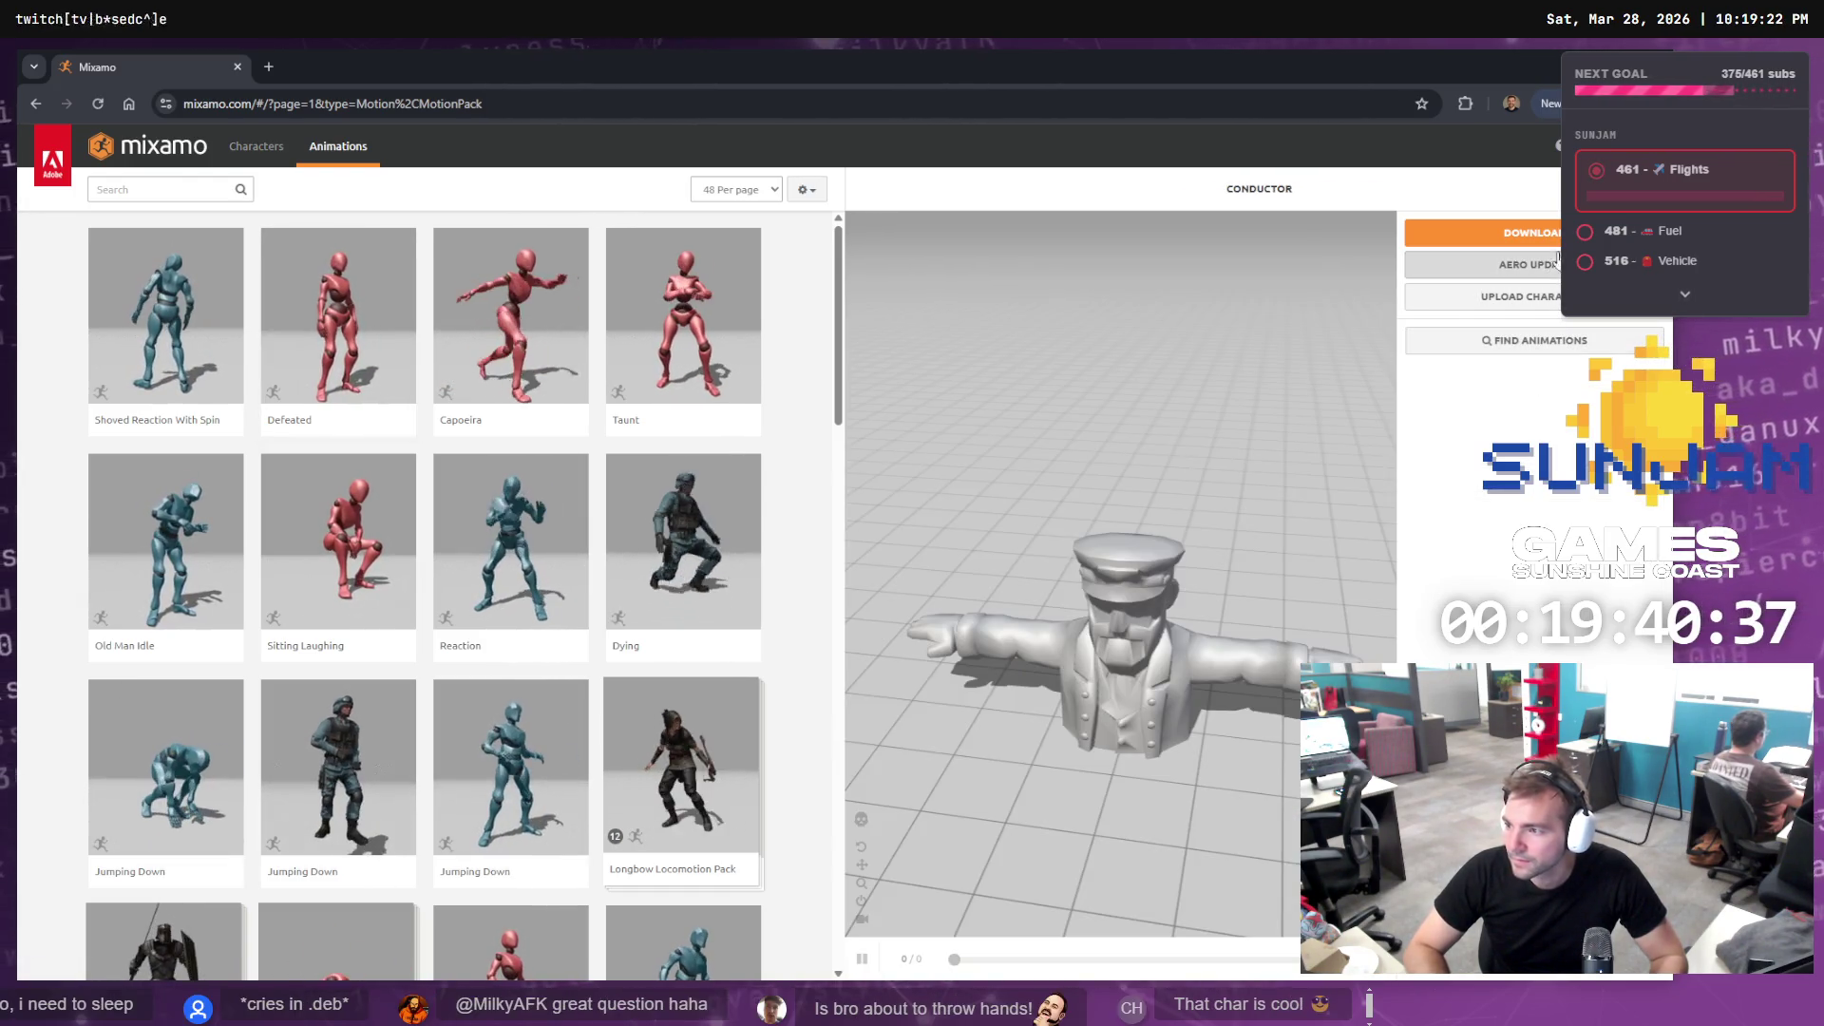
left_click(1524, 233)
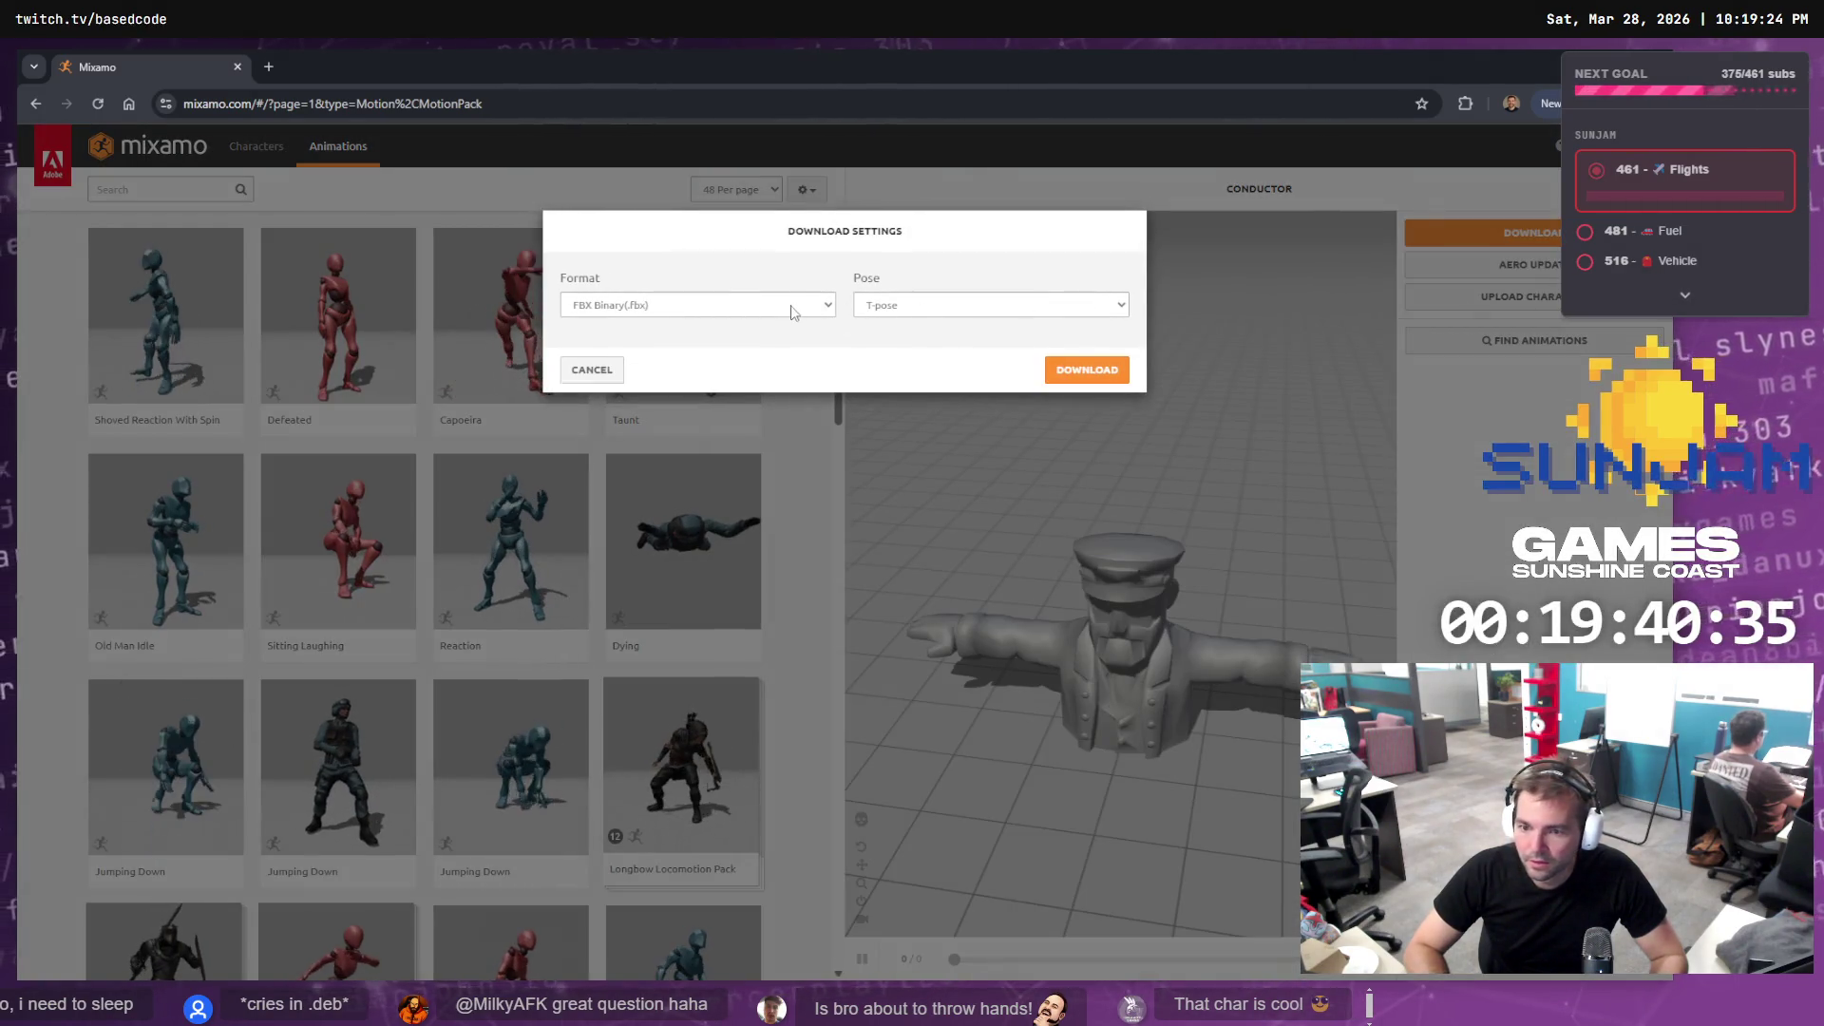
Download the conductor as FBX Binary in T-pose, then browse the Characters and Animations tabs
left_click(1079, 376)
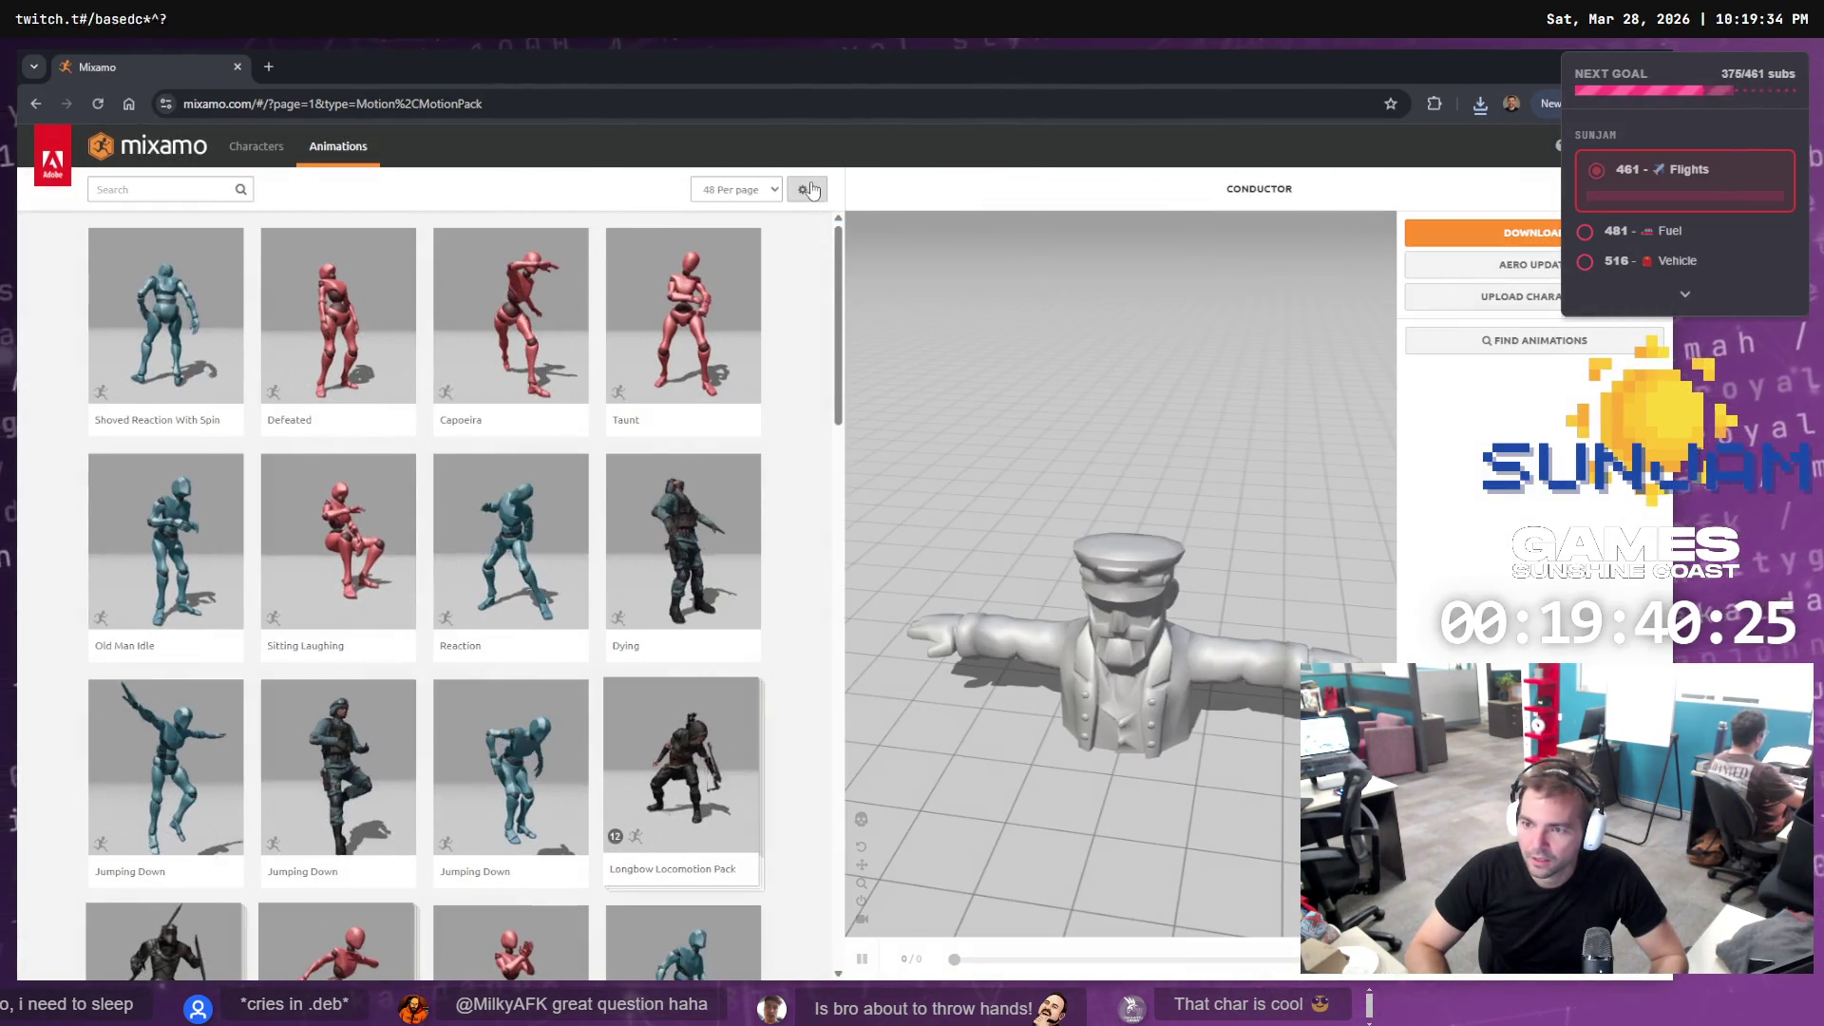
left_click(809, 190)
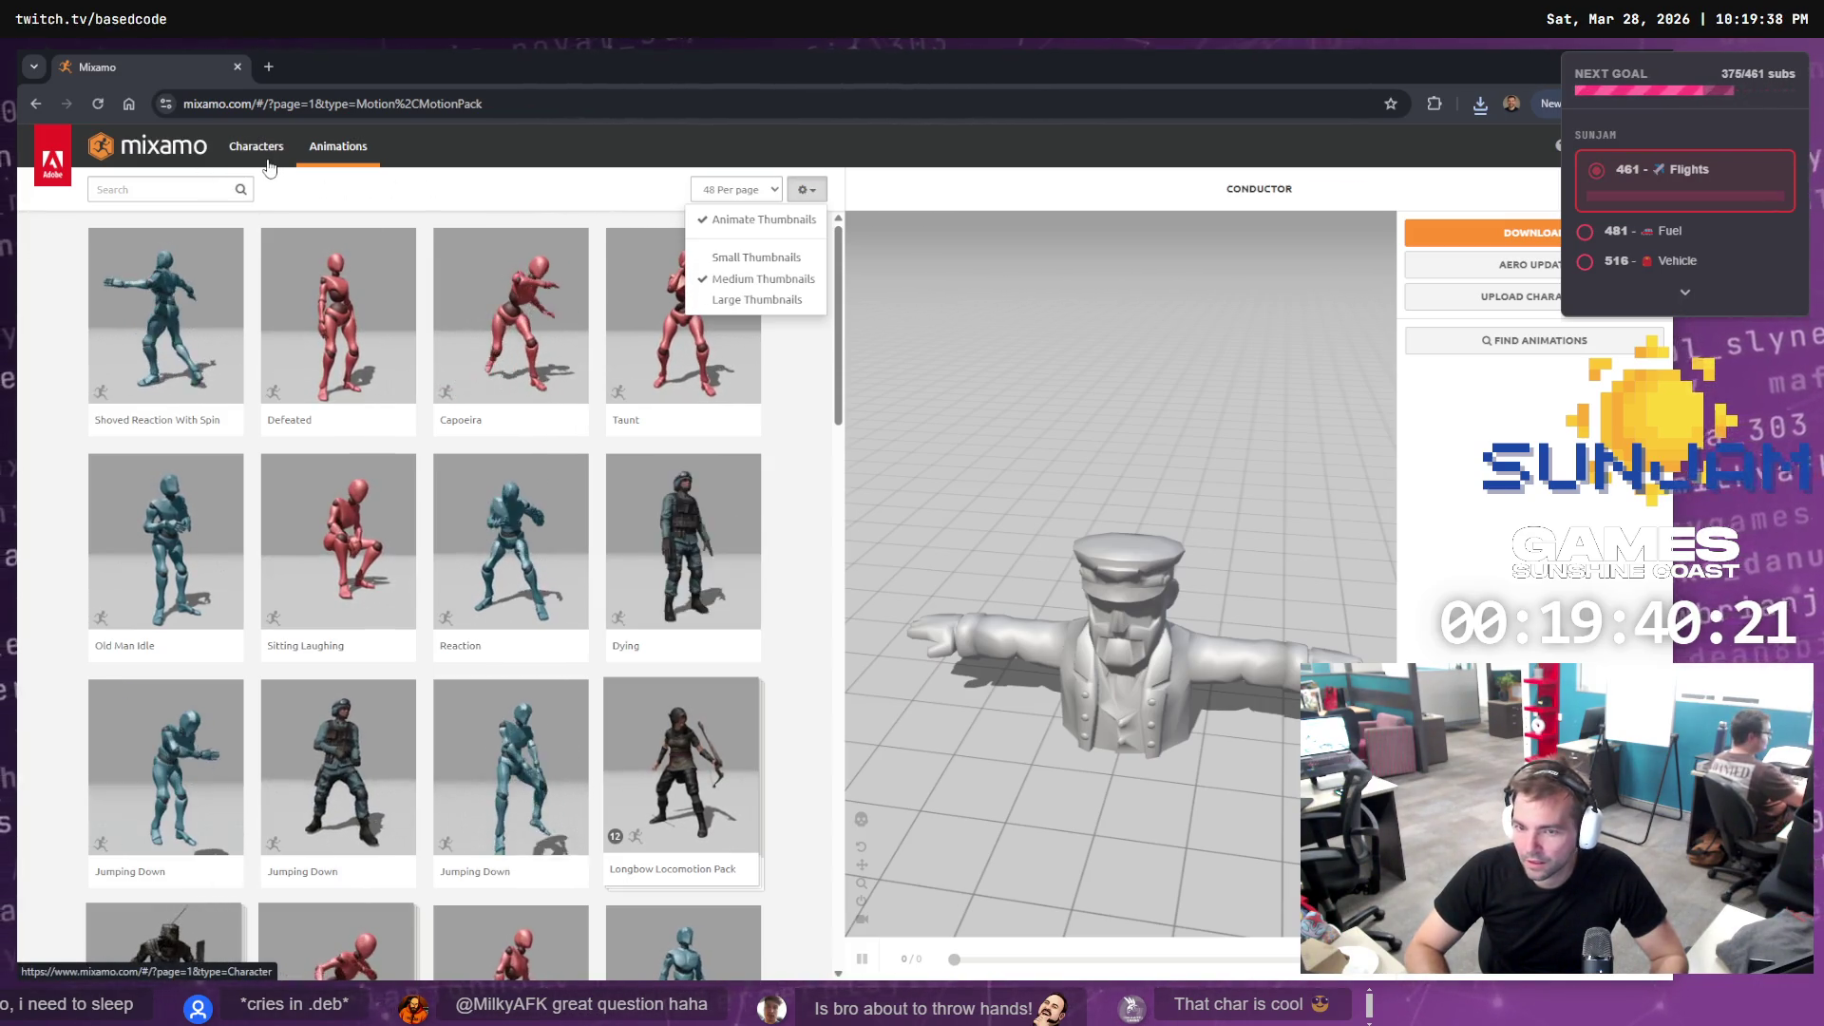
left_click(257, 146)
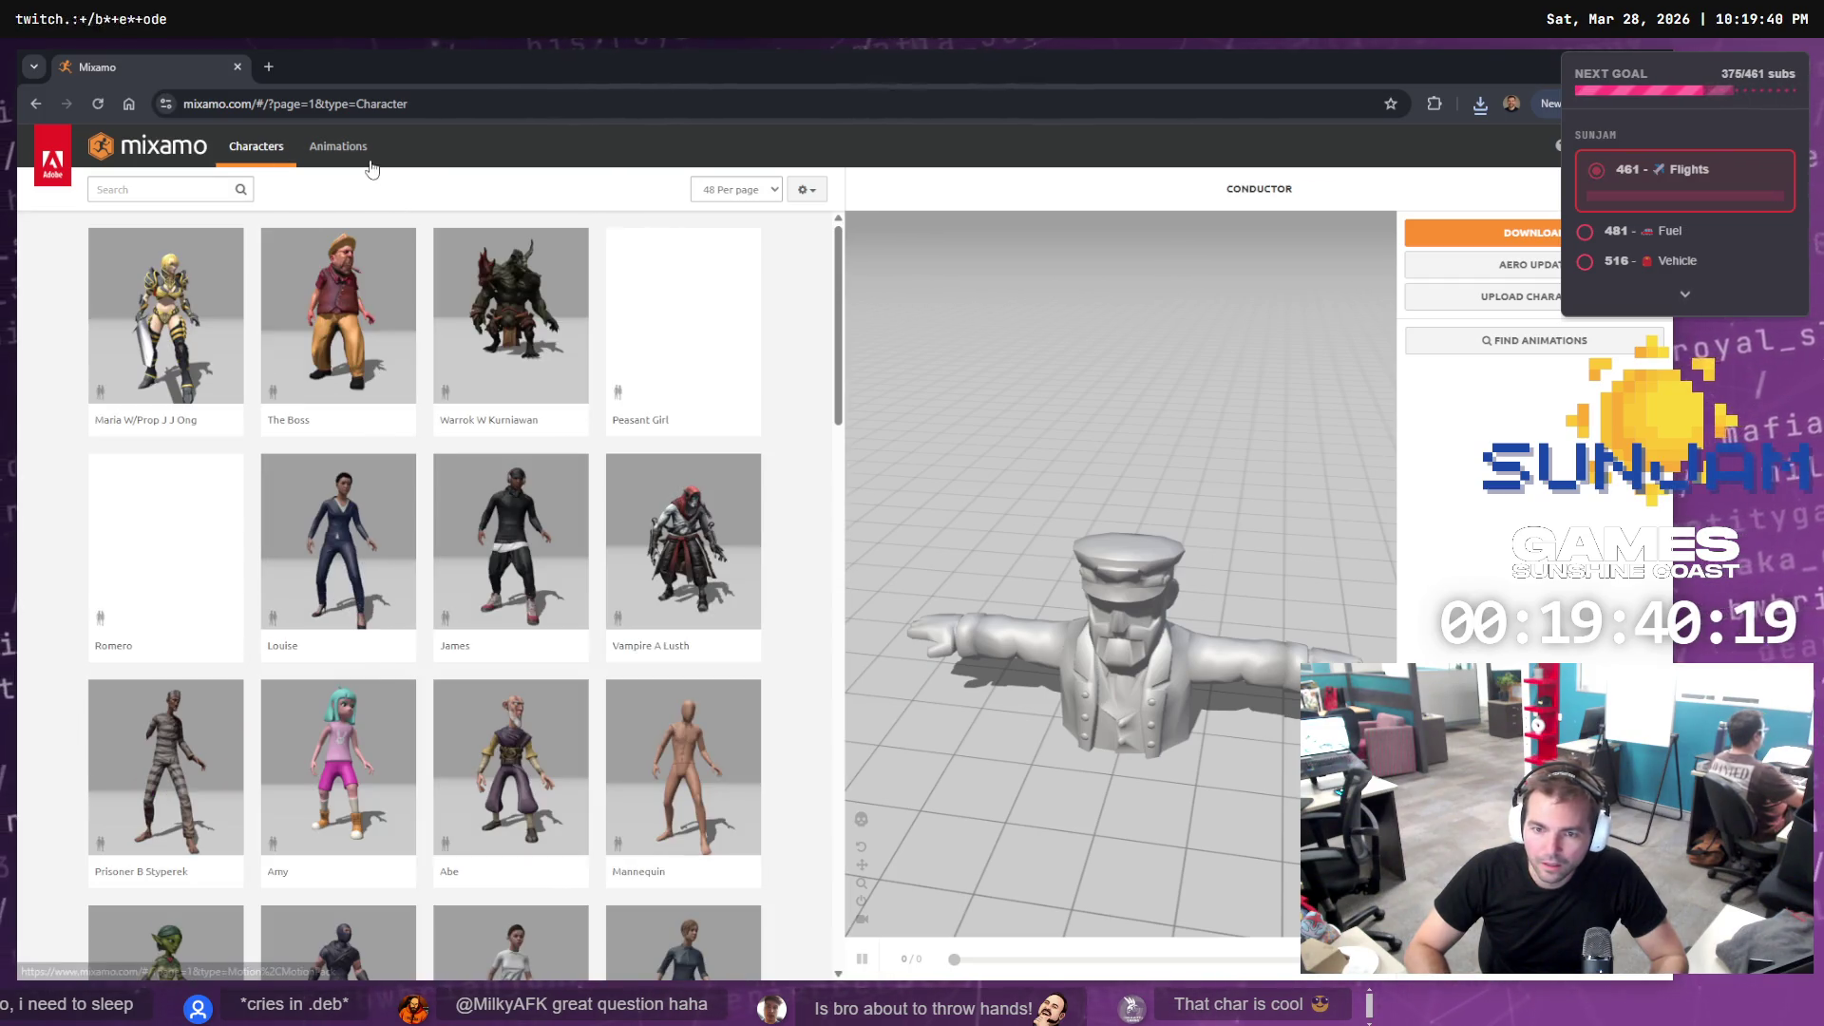
left_click(352, 149)
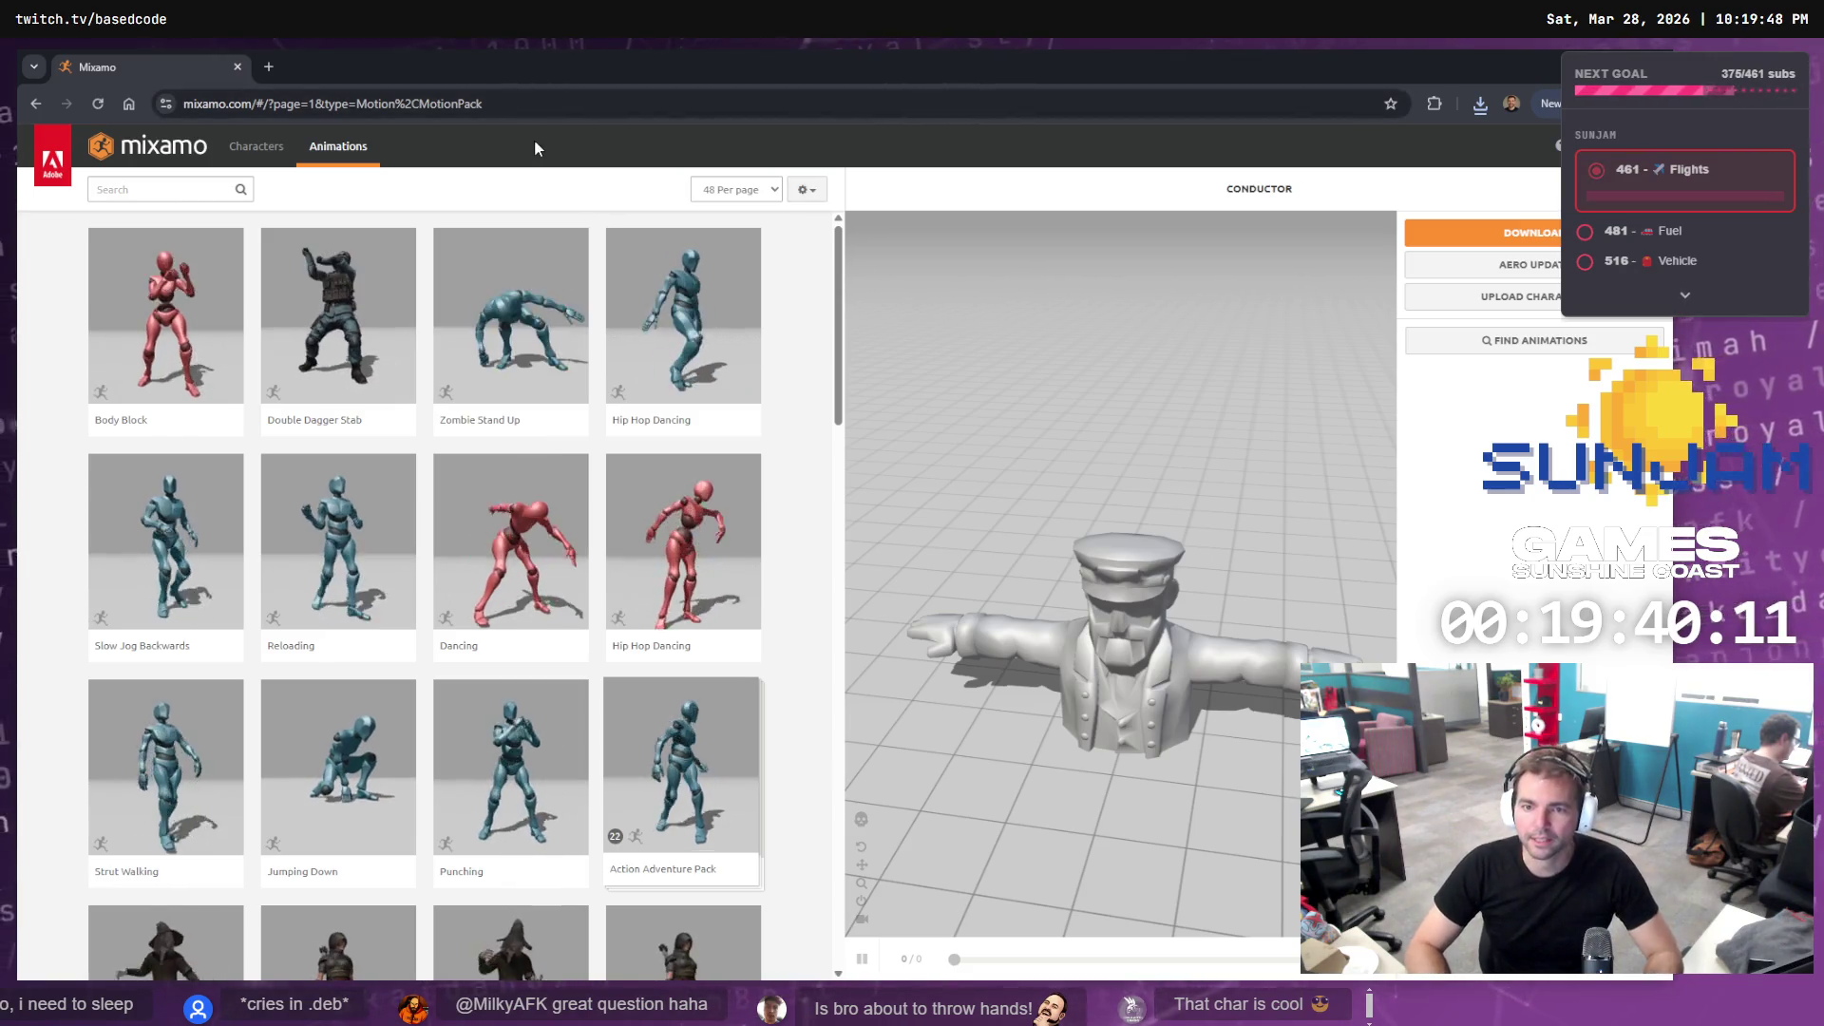
key("ctrl+t")
Search Google for 'mixamo configure for unity' and expand the AI Overview steps
type("m")
key("BackSpace")
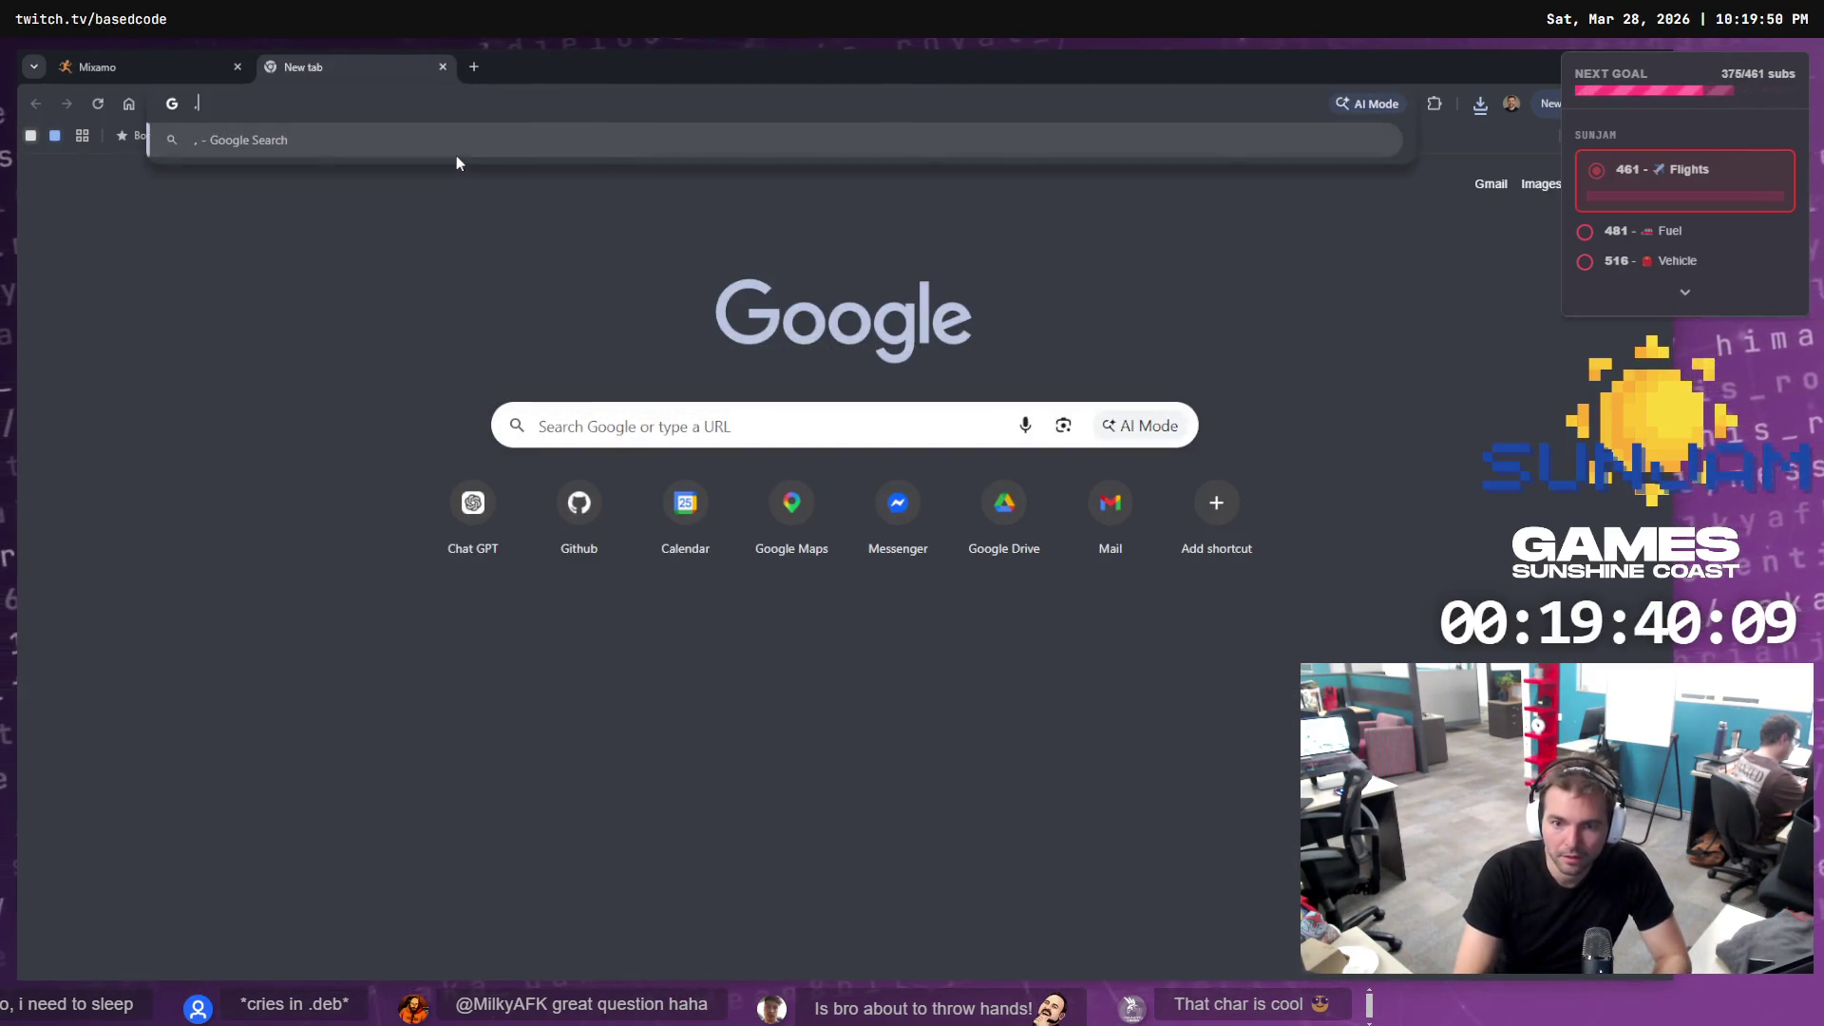
key("Escape")
type("mixamo co")
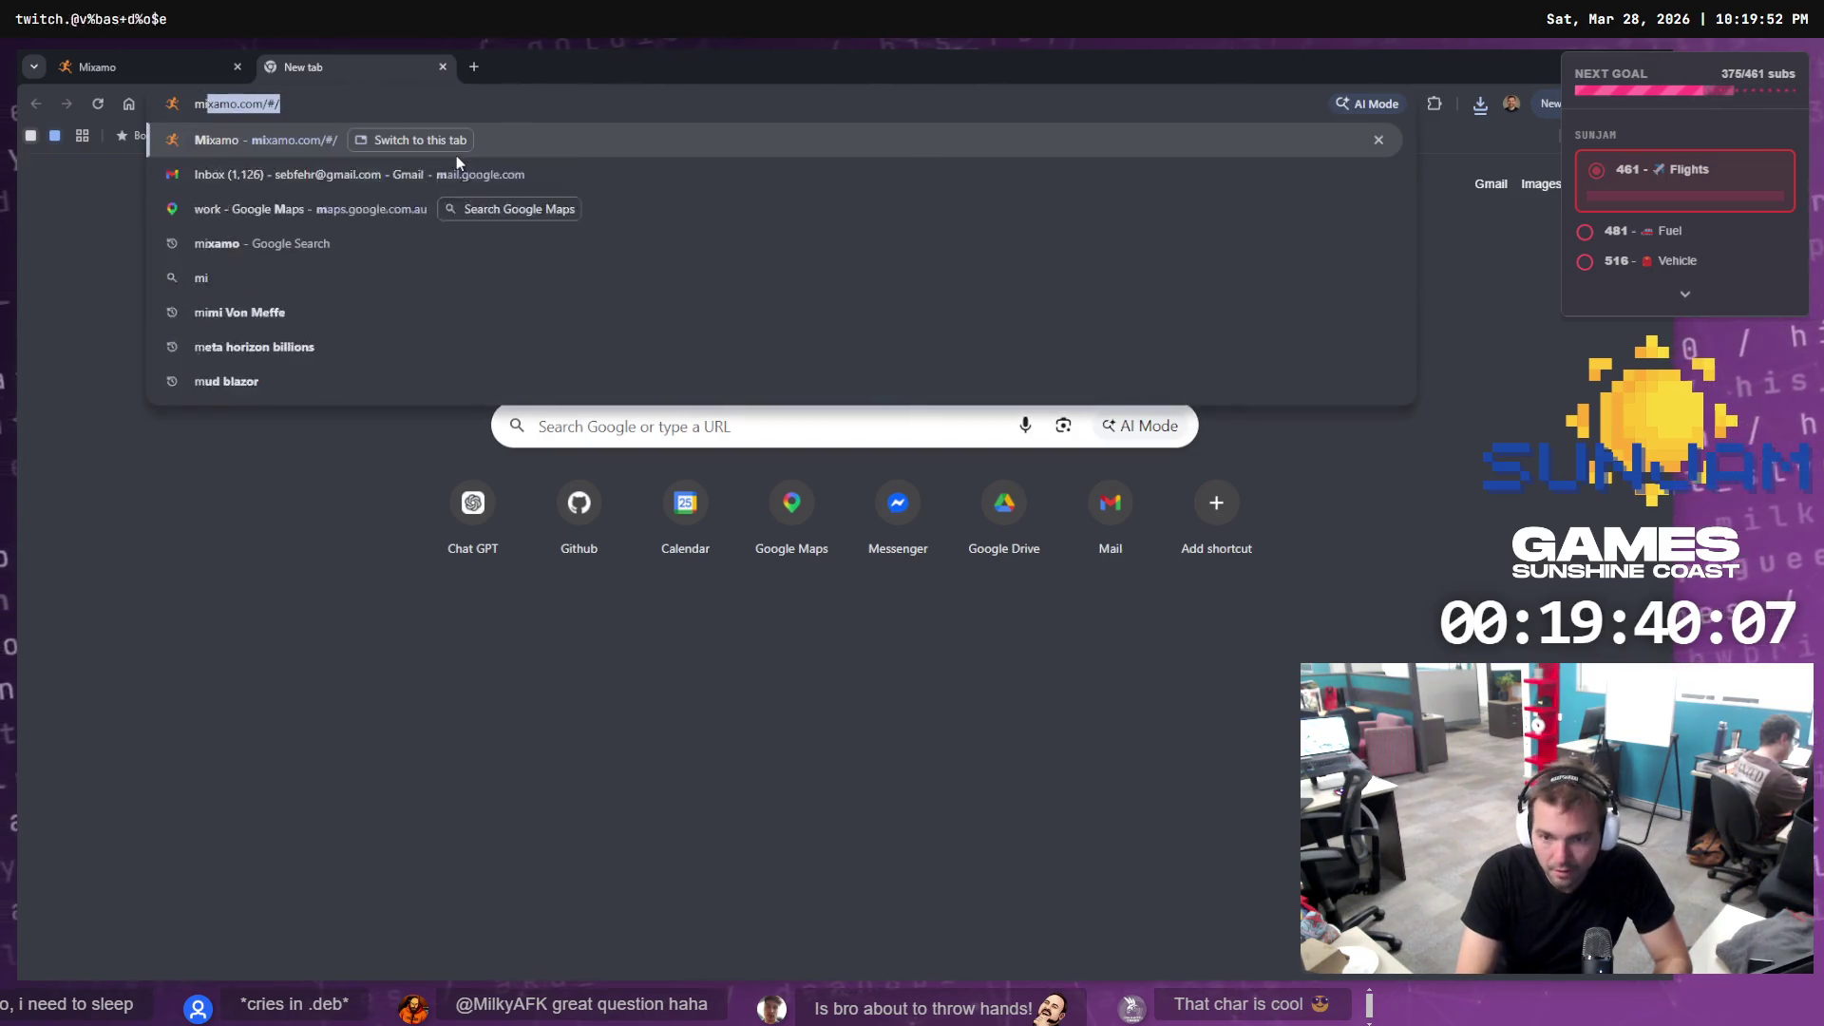
type("nf")
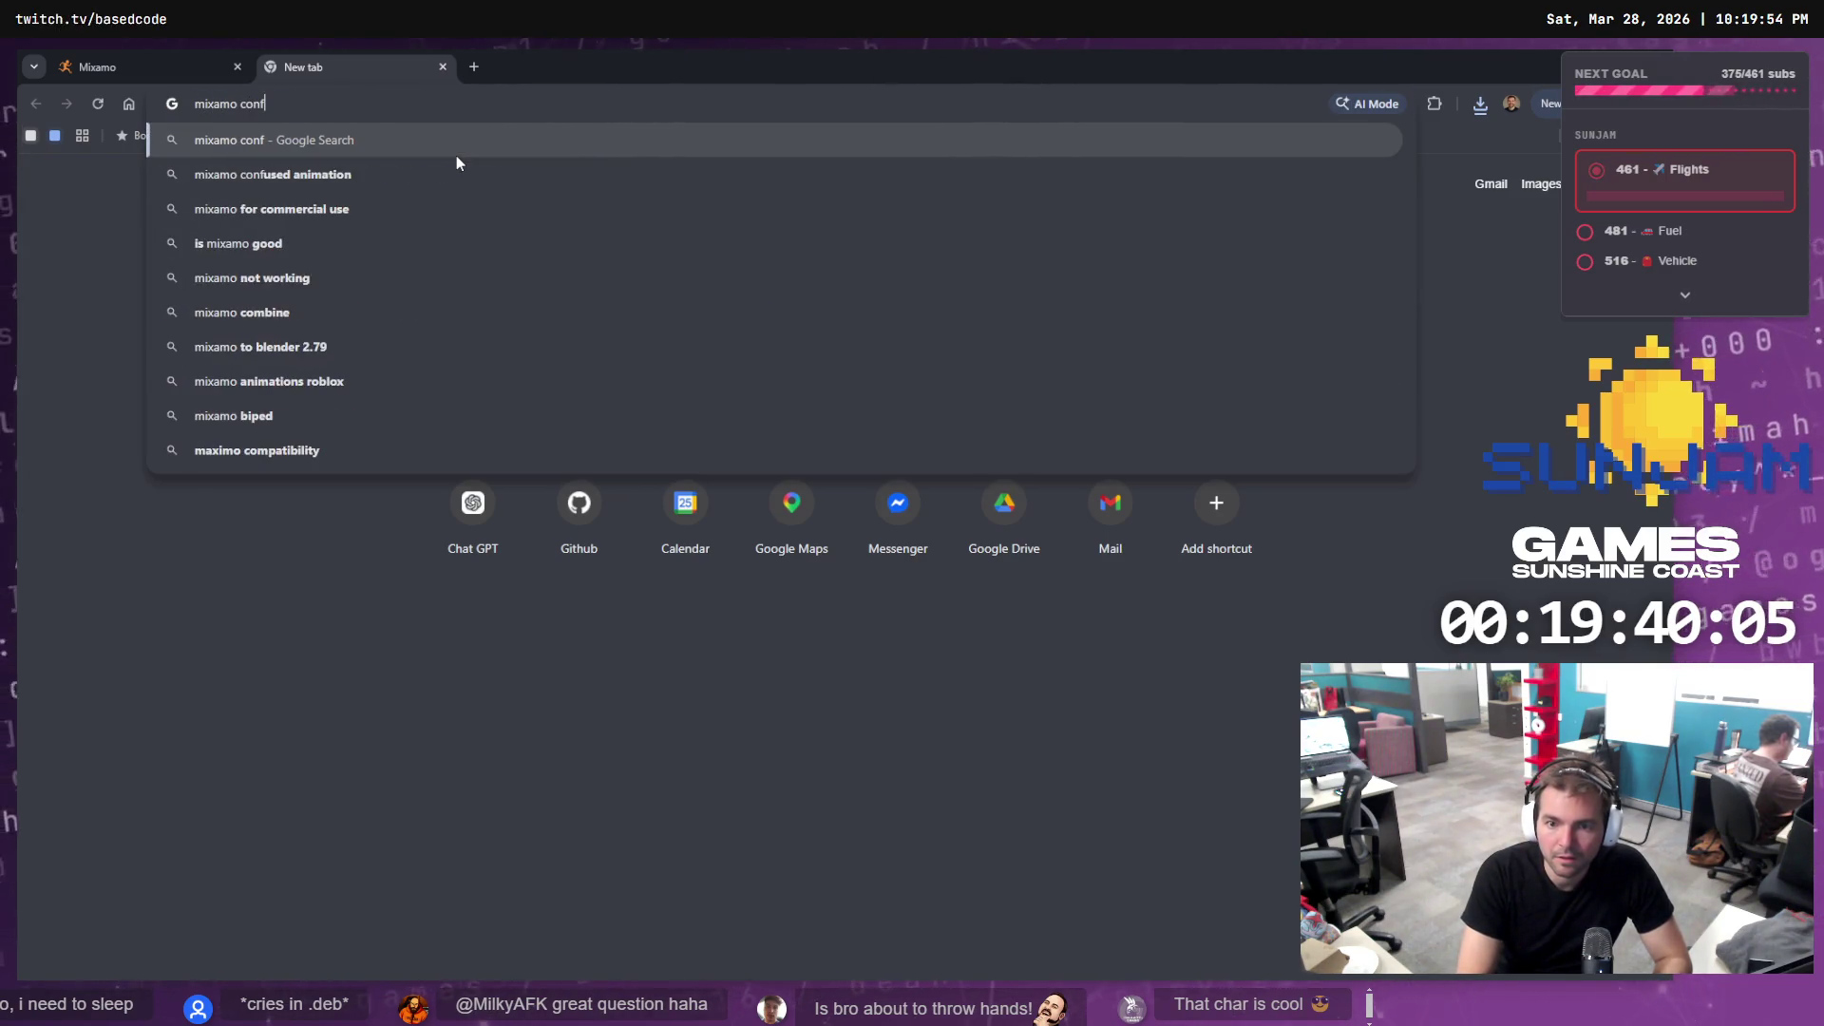
type("igure for unity")
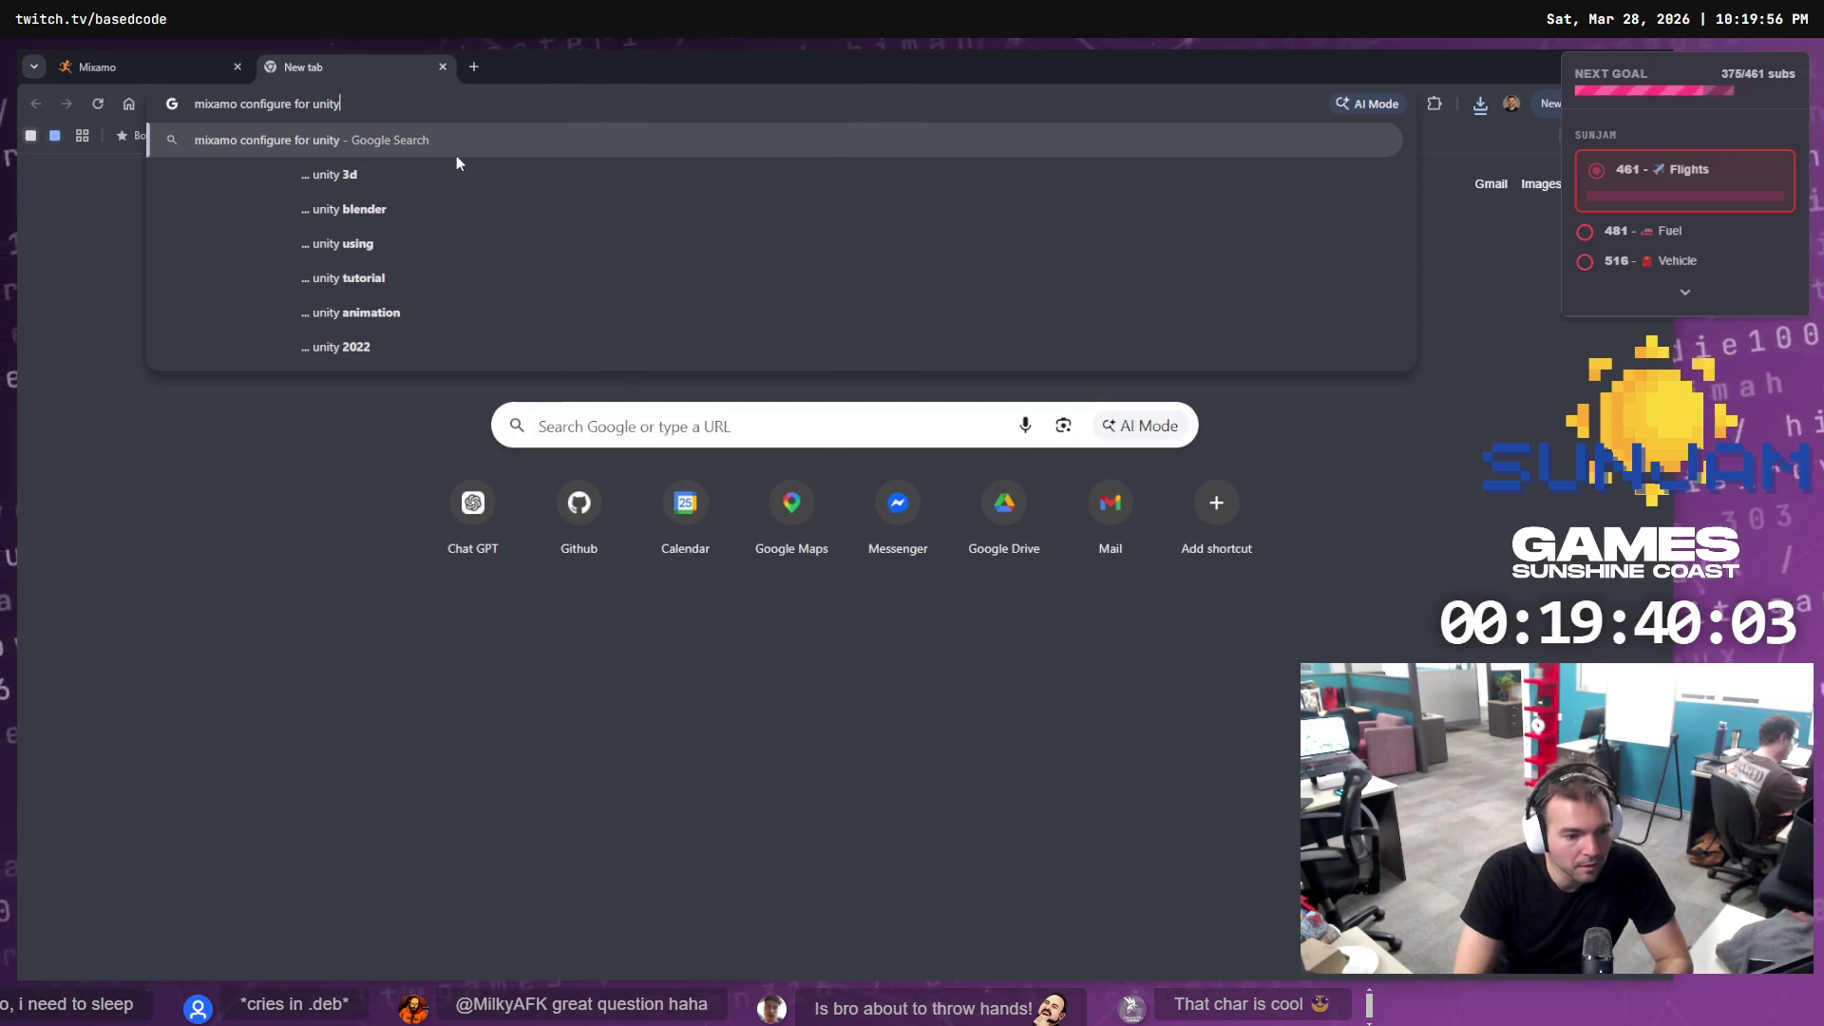
key("Return")
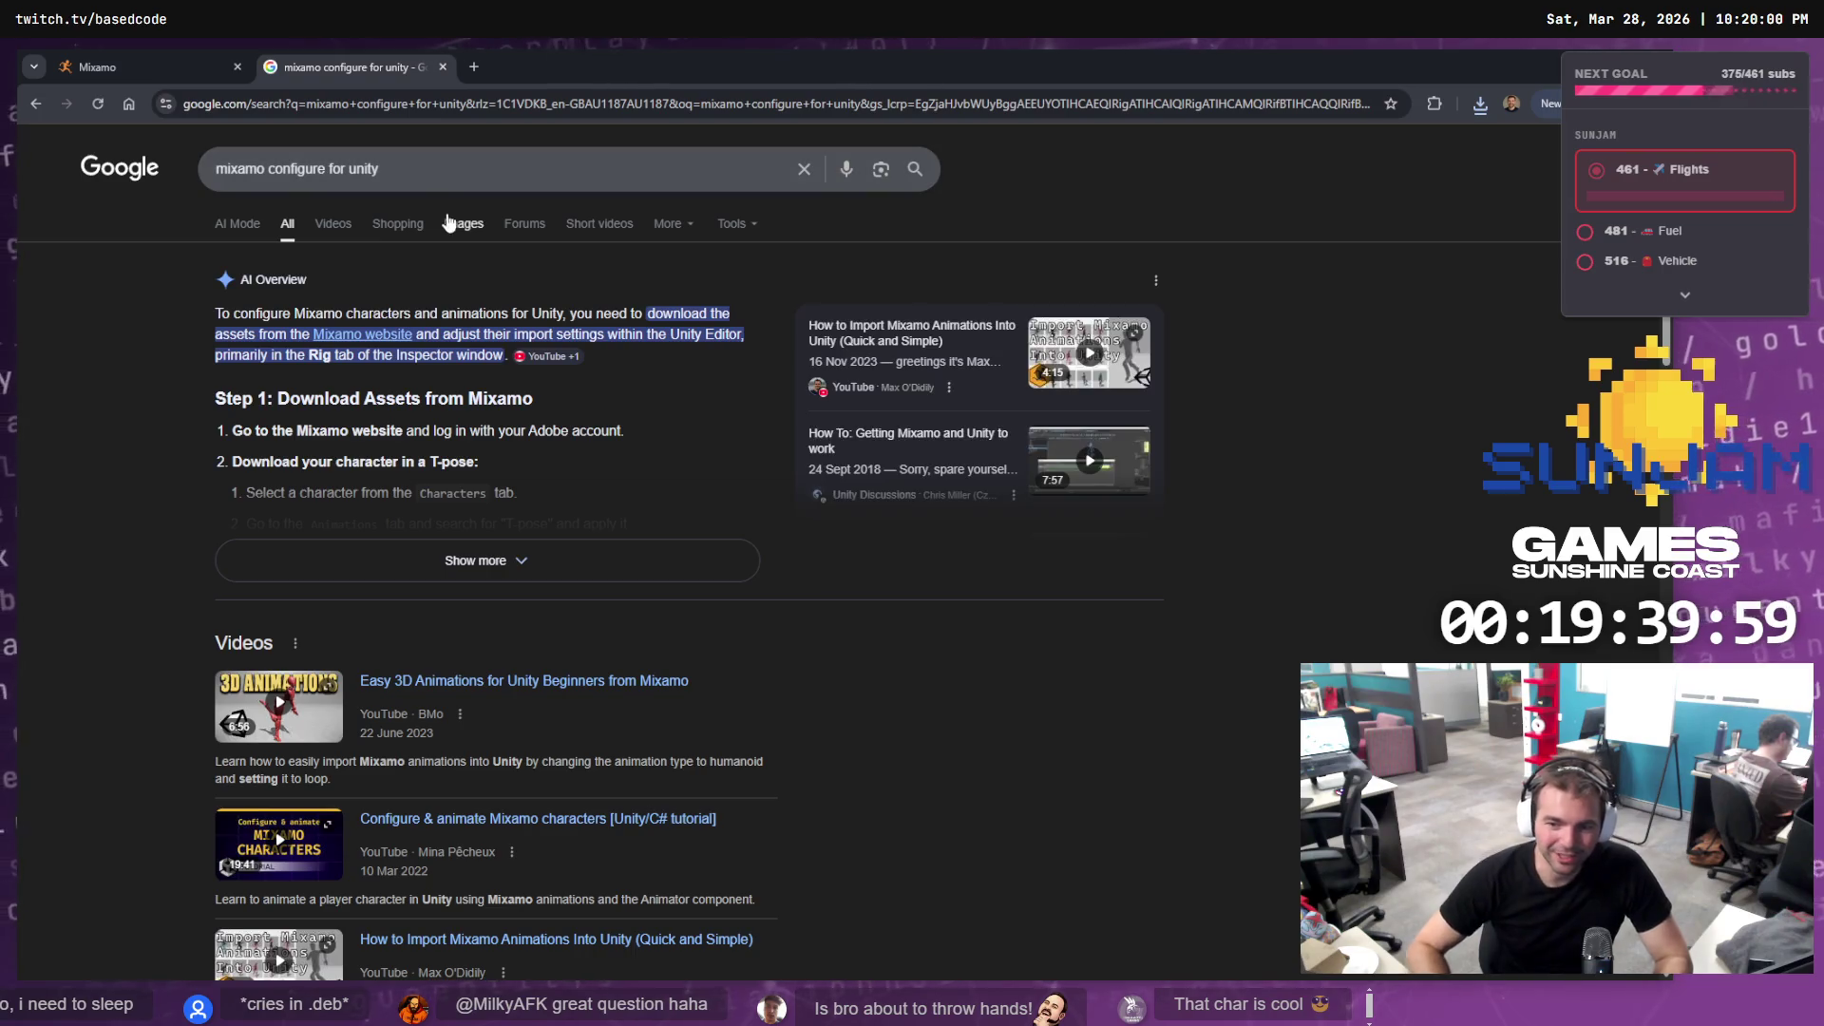
left_click(479, 563)
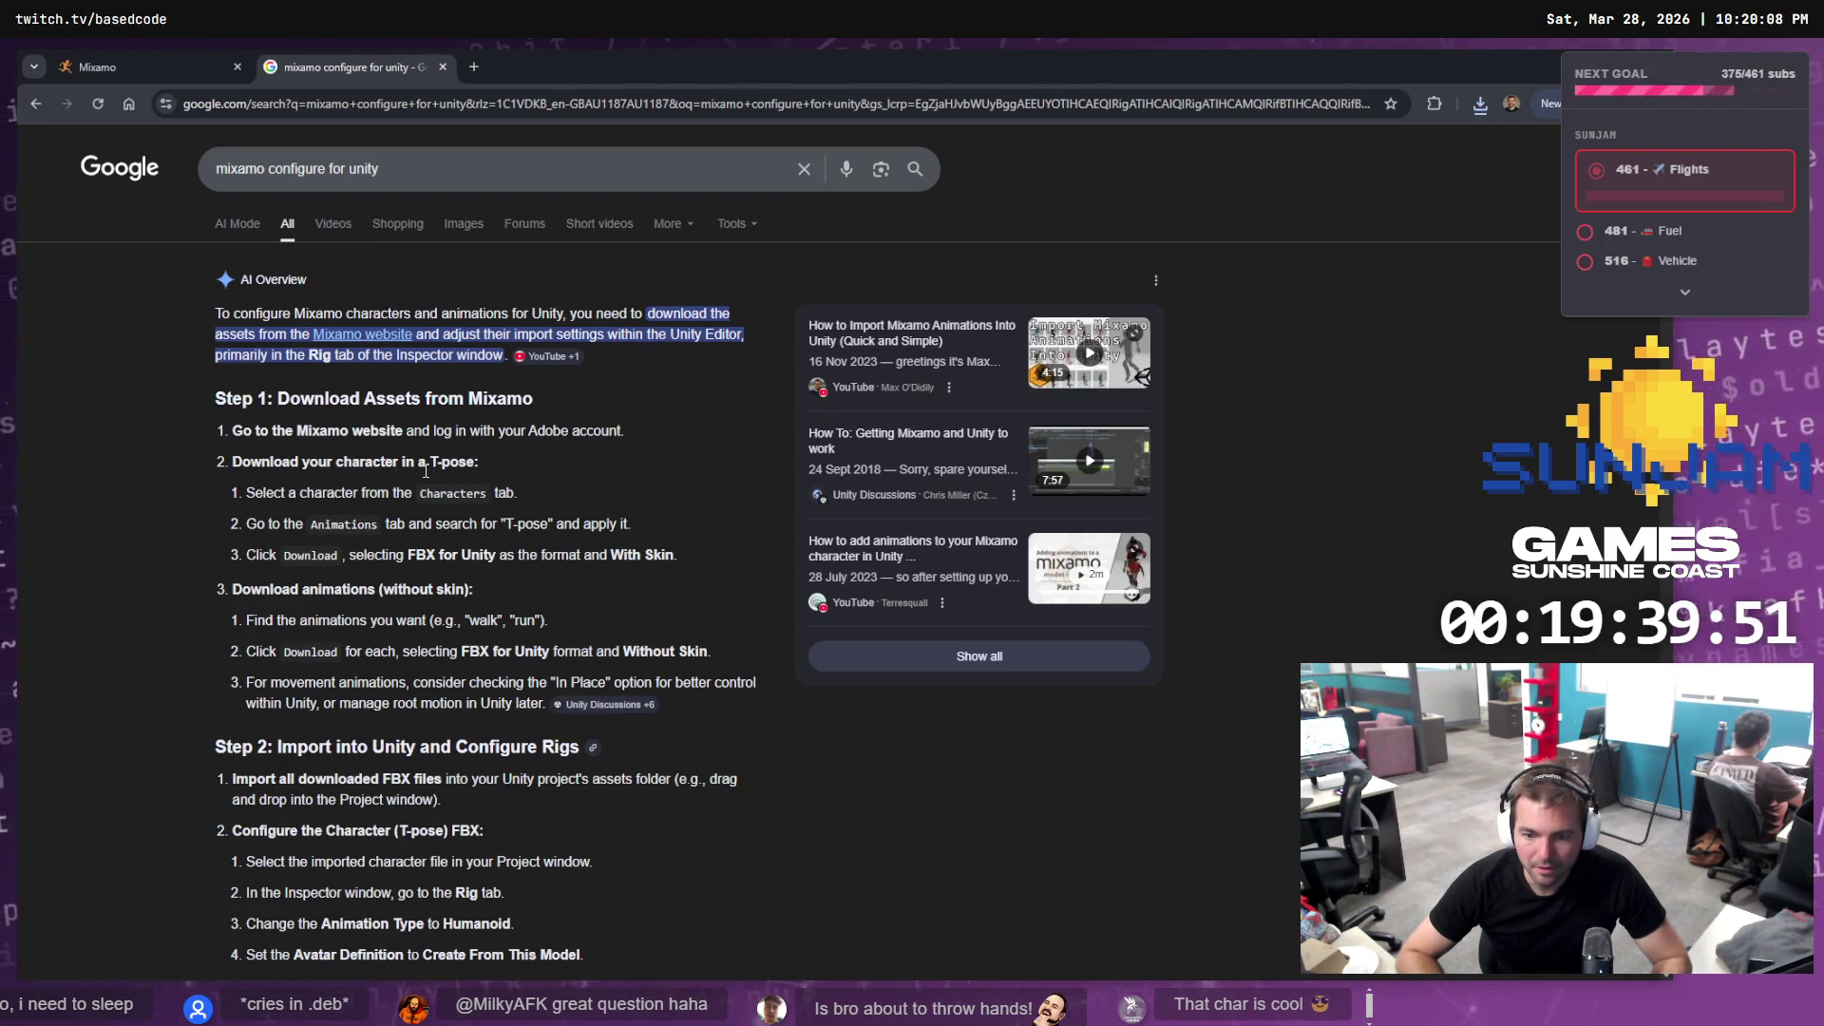
double_click(294, 558)
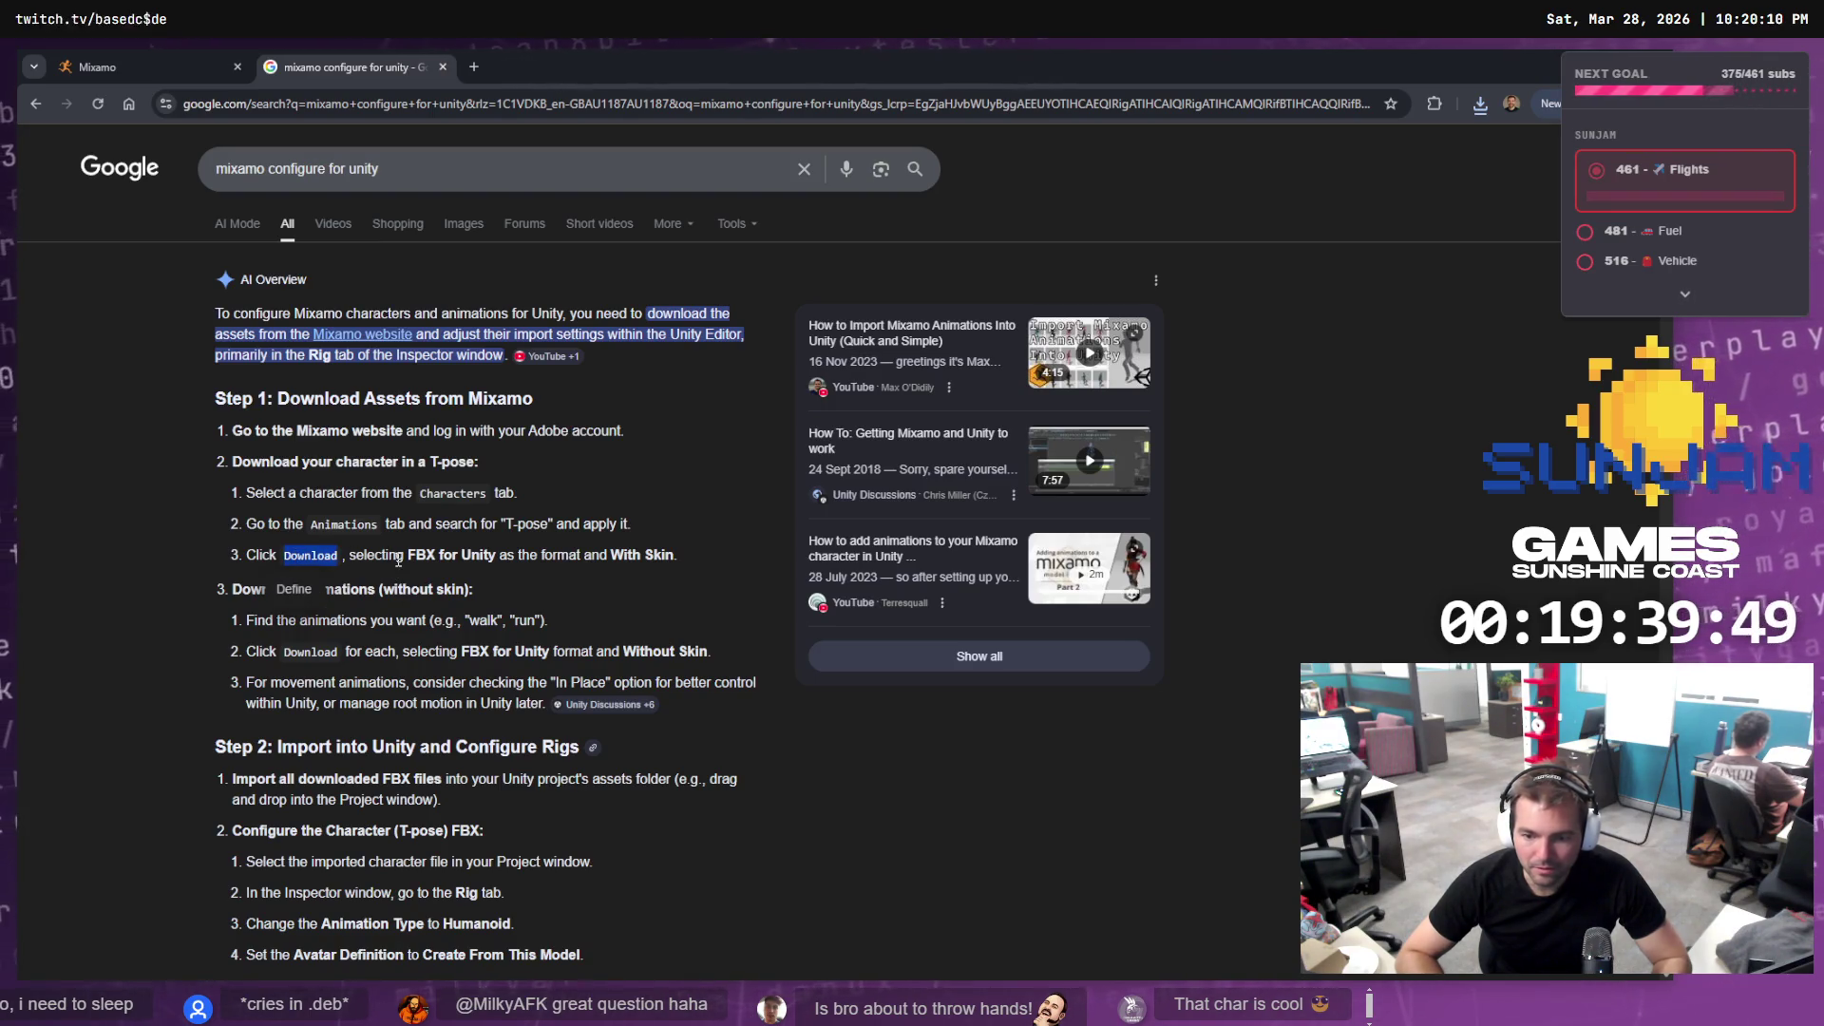
mouse_move(408, 553)
left_mouse_down()
mouse_move(511, 551)
mouse_move(497, 554)
left_mouse_up()
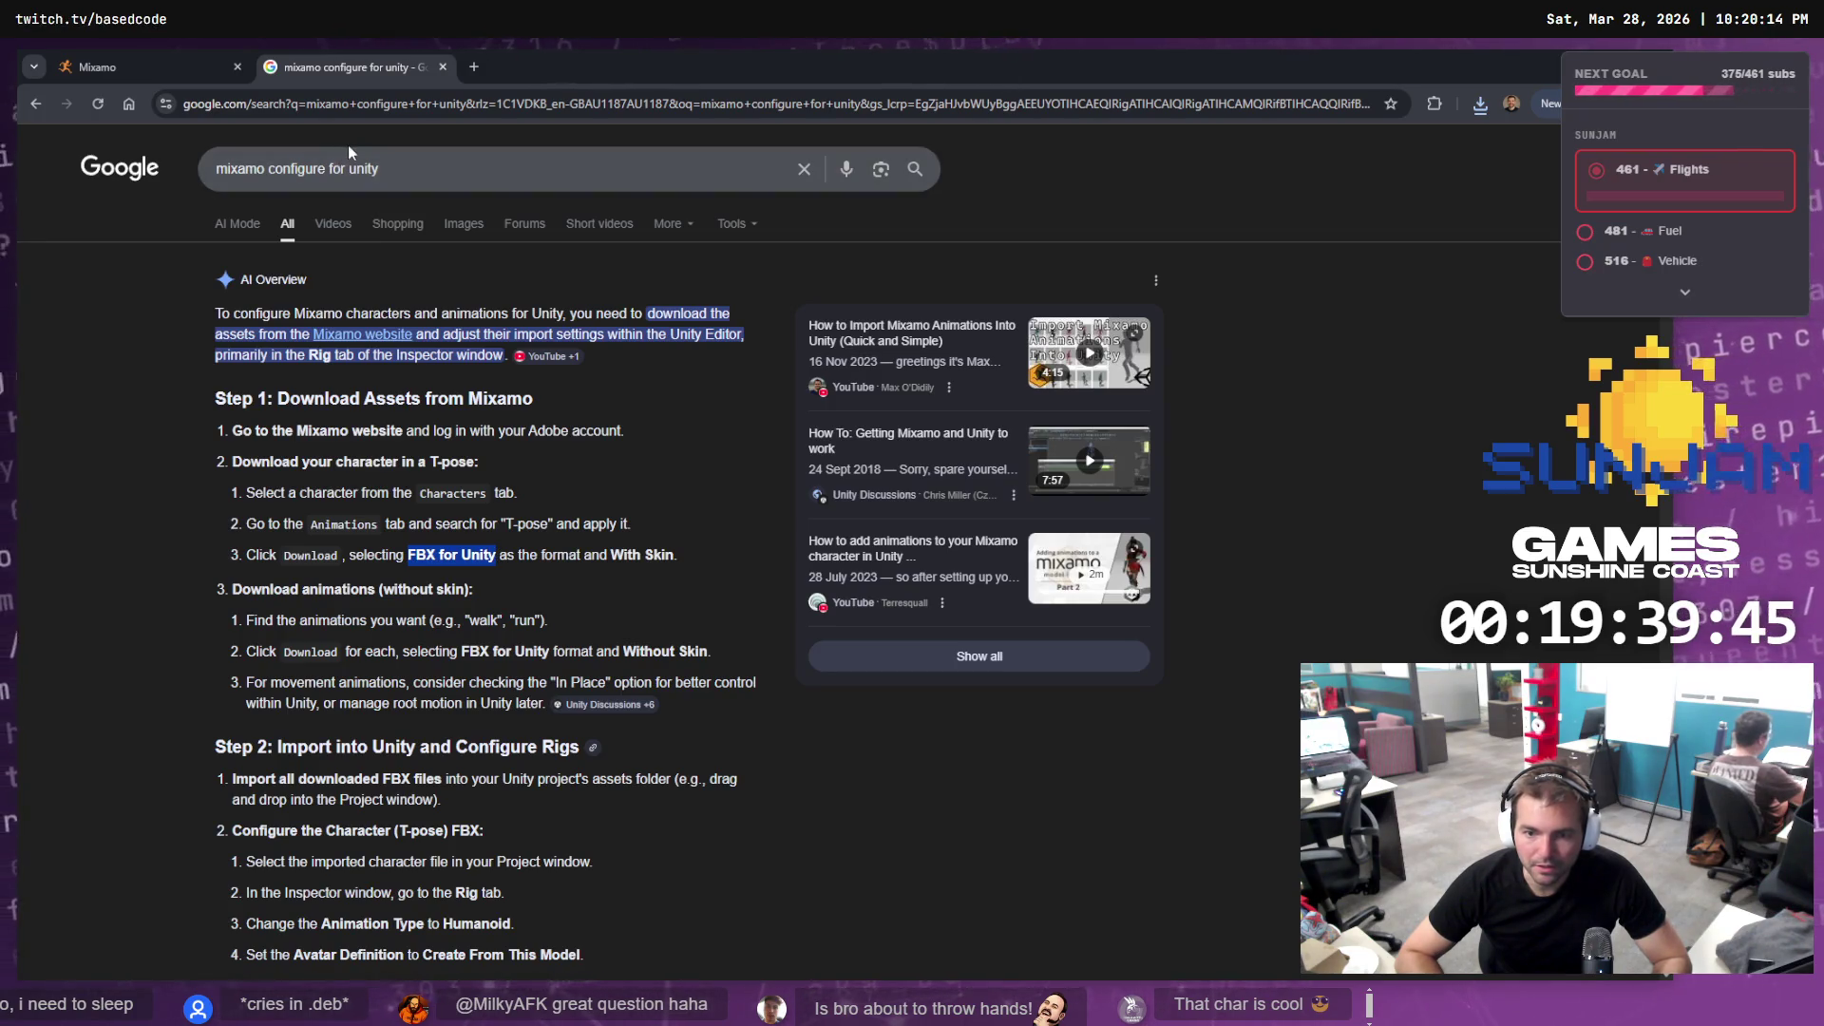
Change the query to 'mixamo configure for unreal' and read through the expanded AI Overview
left_click(374, 167)
key("BackSpace")
key("BackSpace")
key("BackSpace")
type("real")
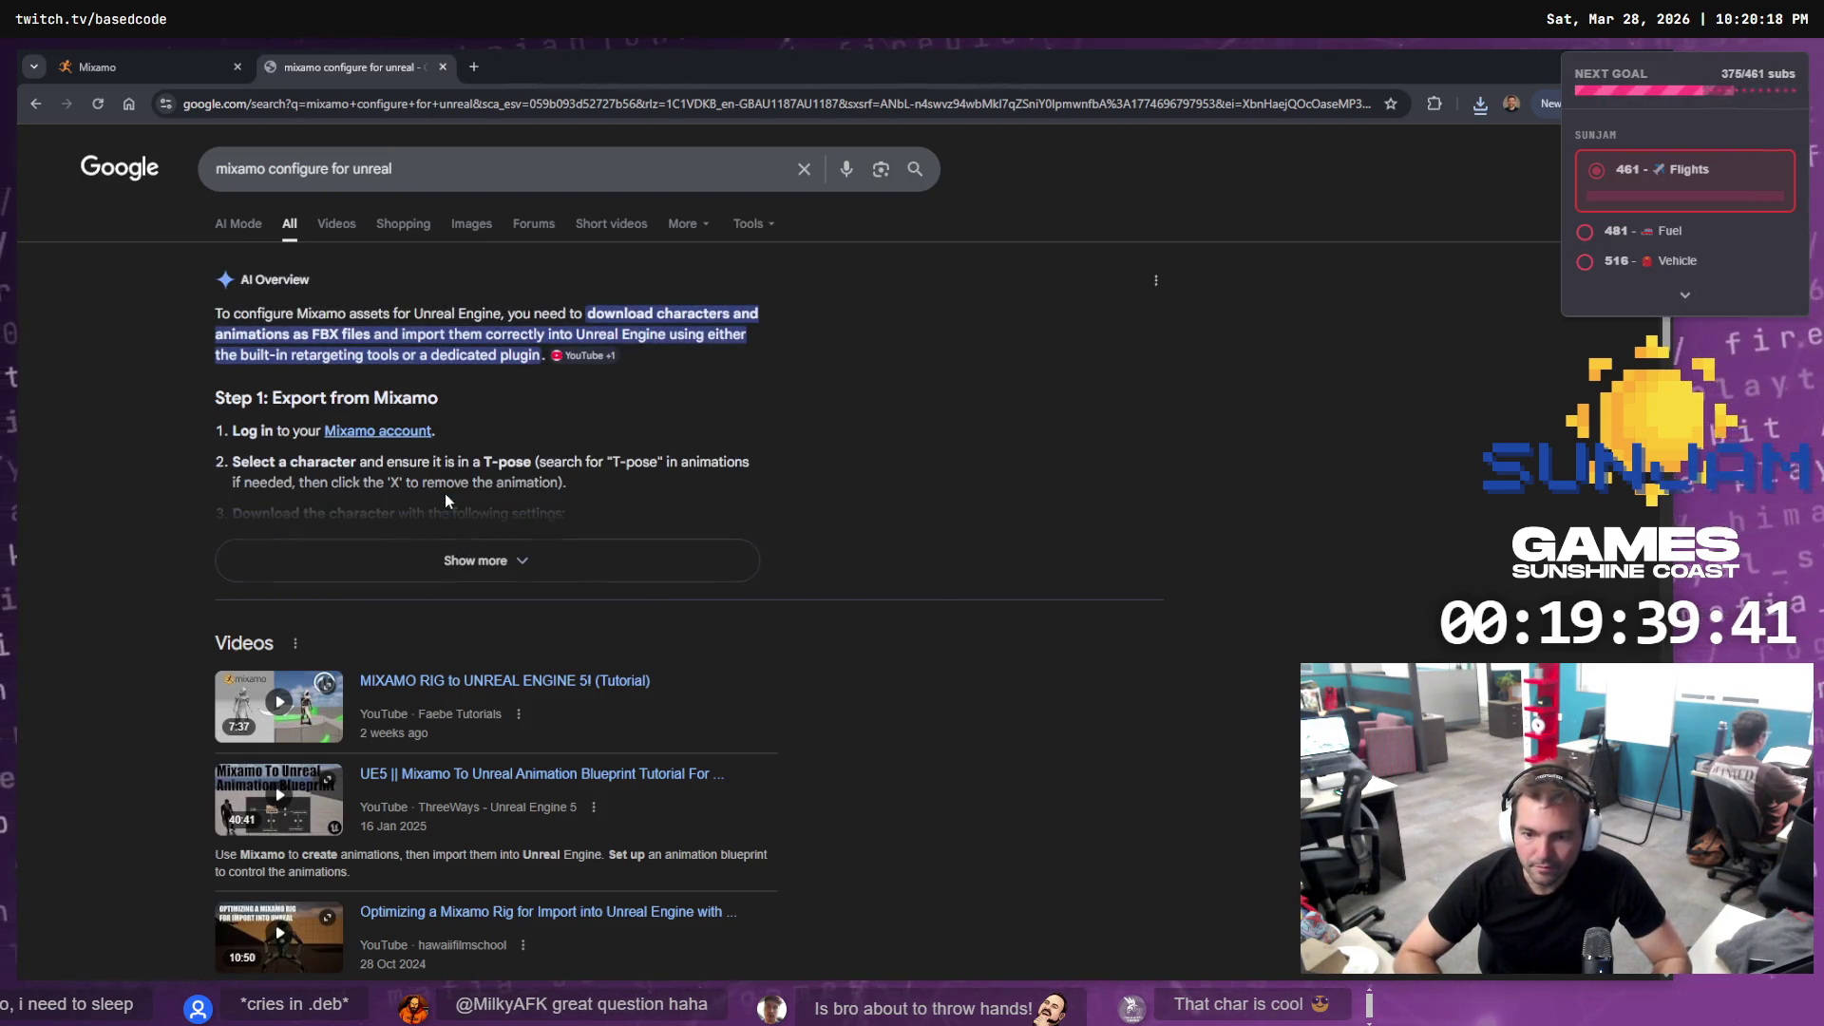
left_click(484, 562)
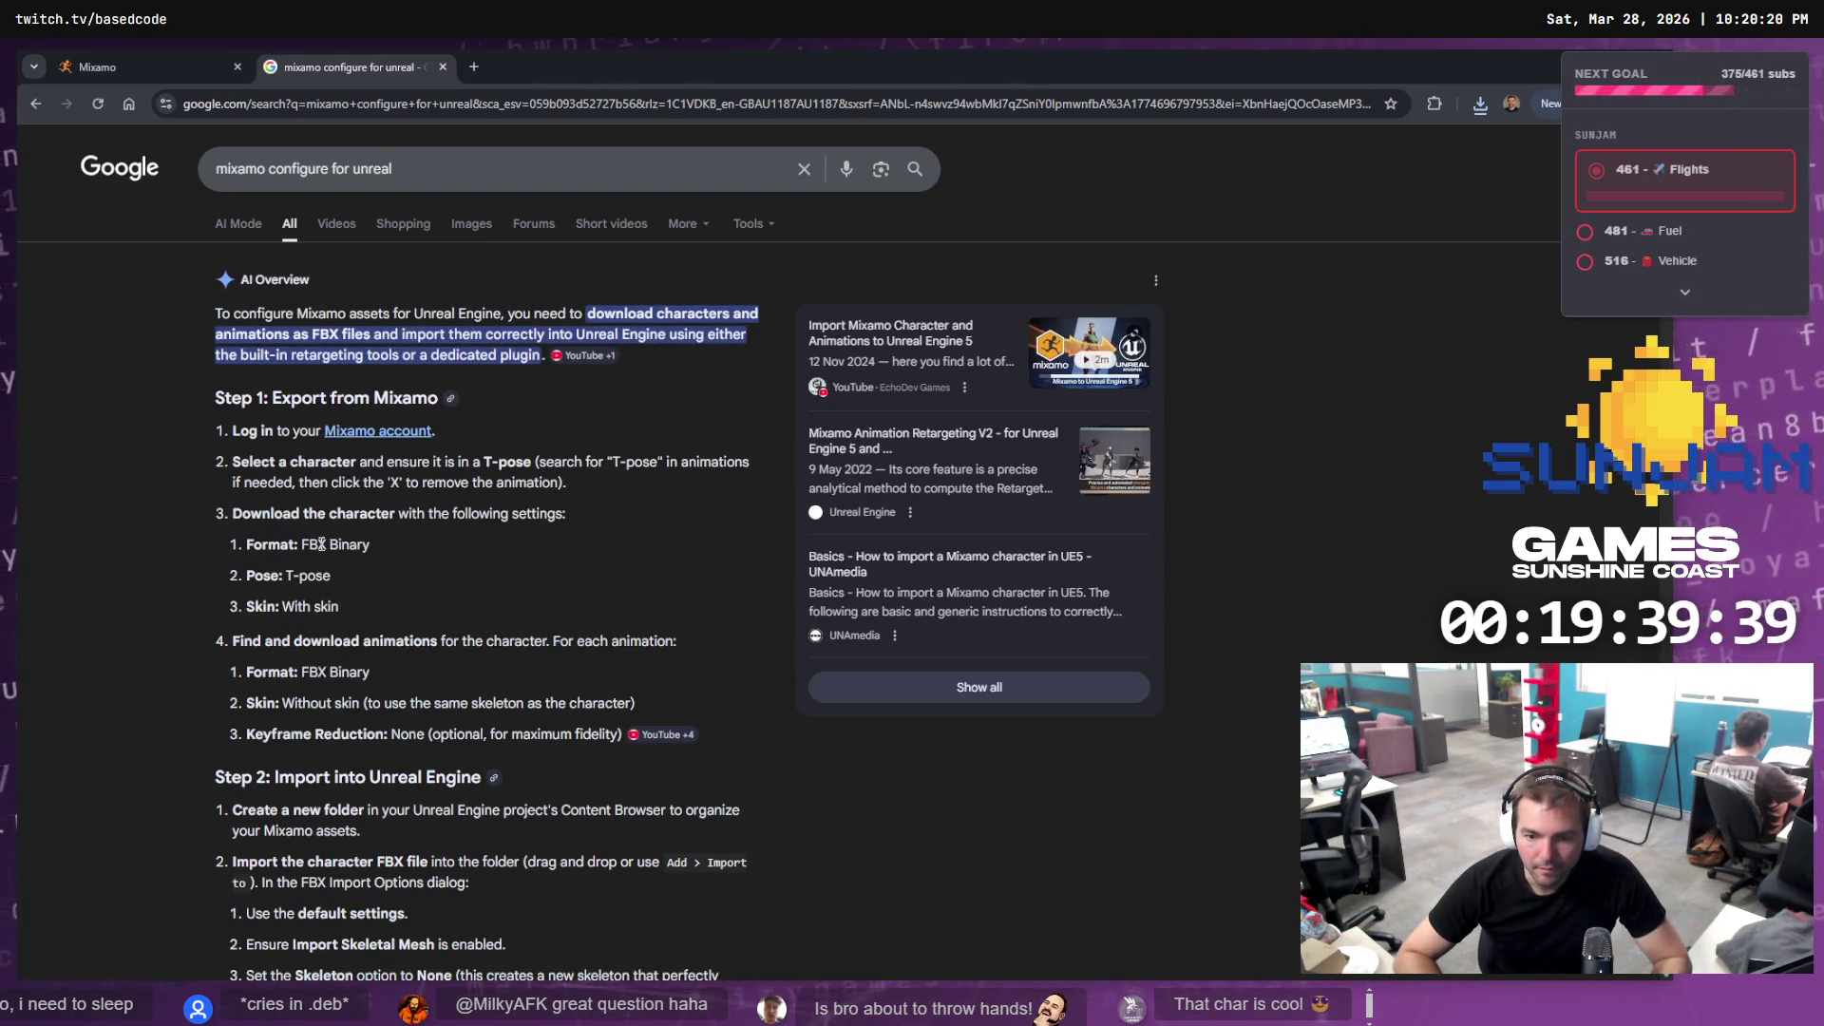
scroll(380, 484, "down", 1)
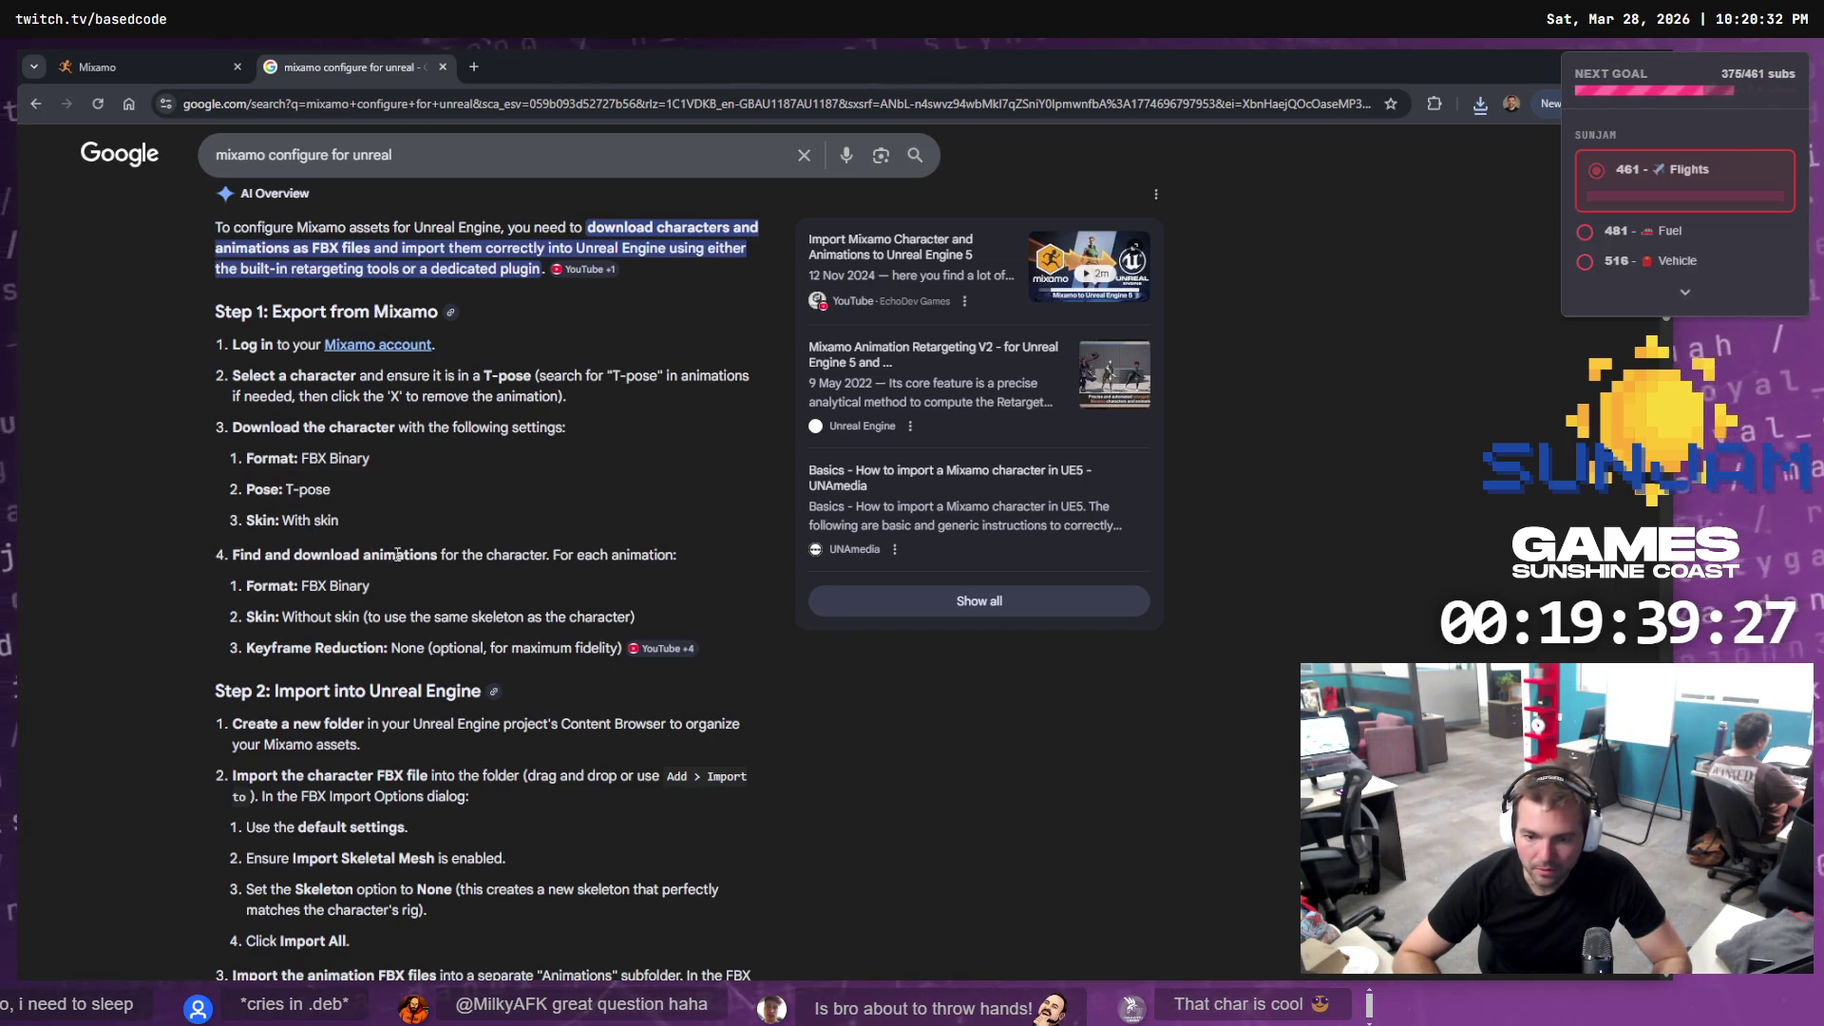
scroll(433, 552, "down", 1)
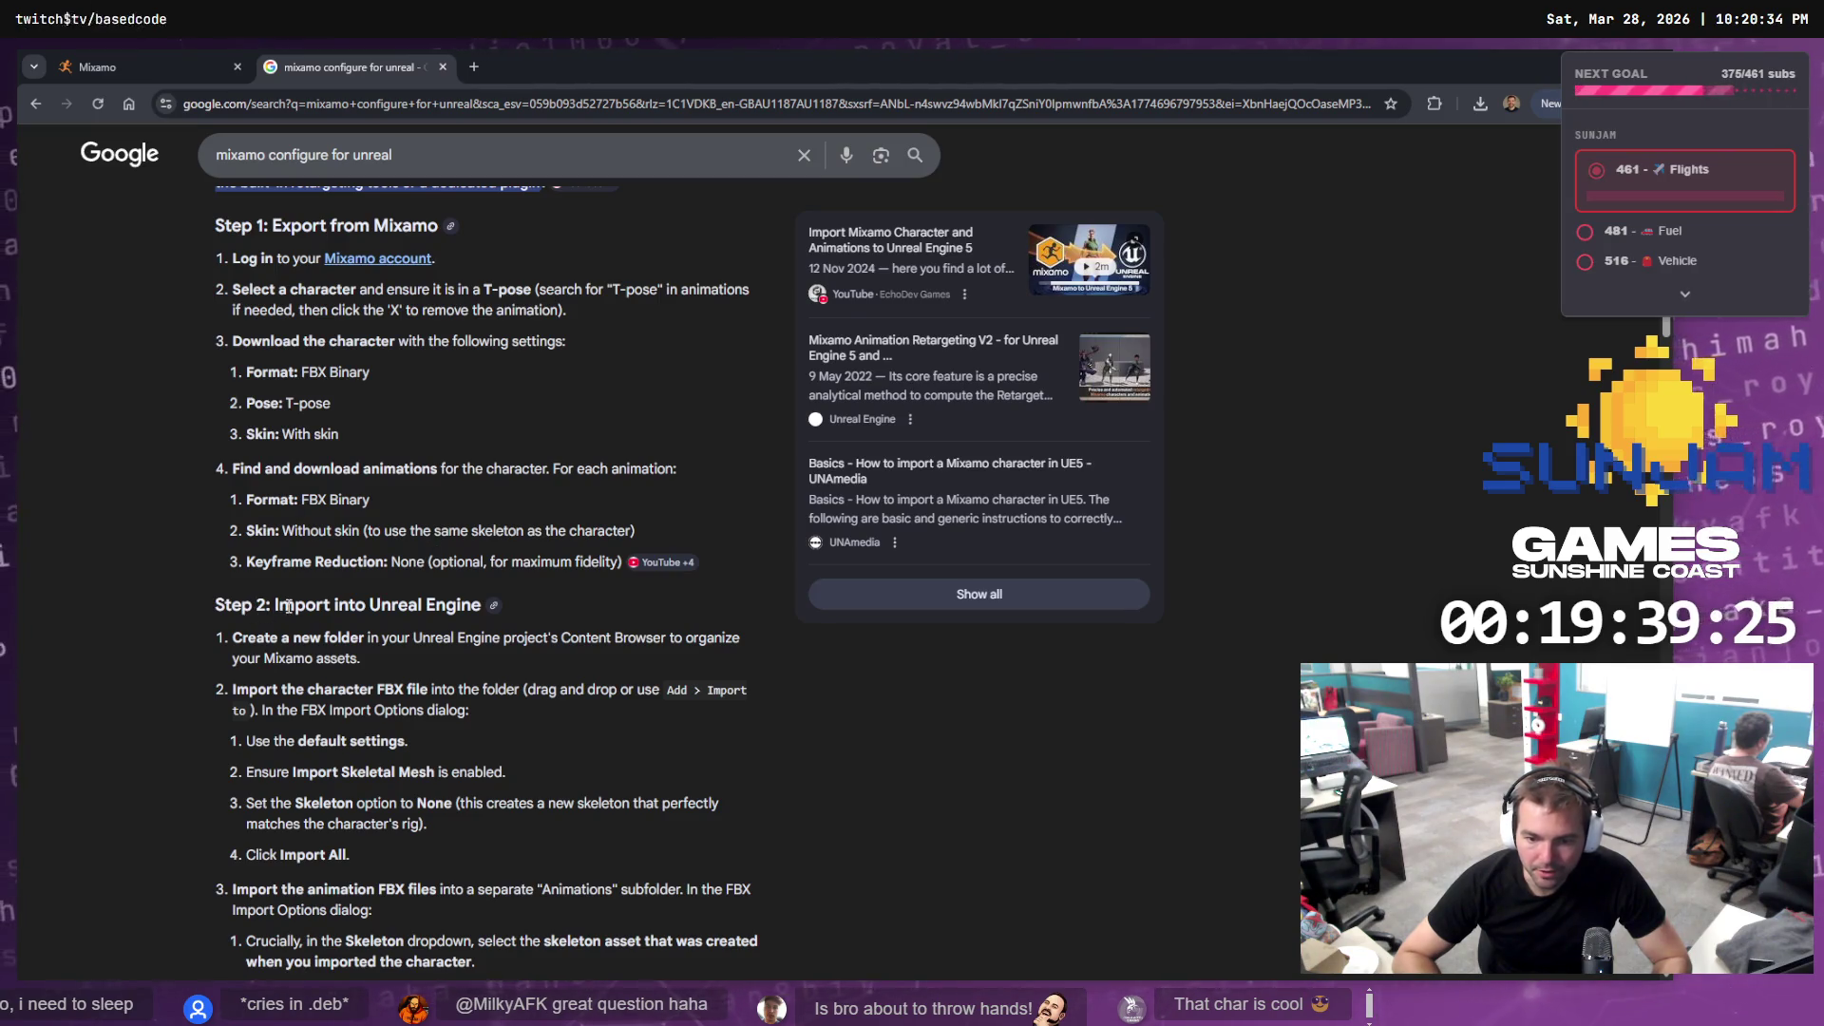
scroll(246, 611, "down", 1)
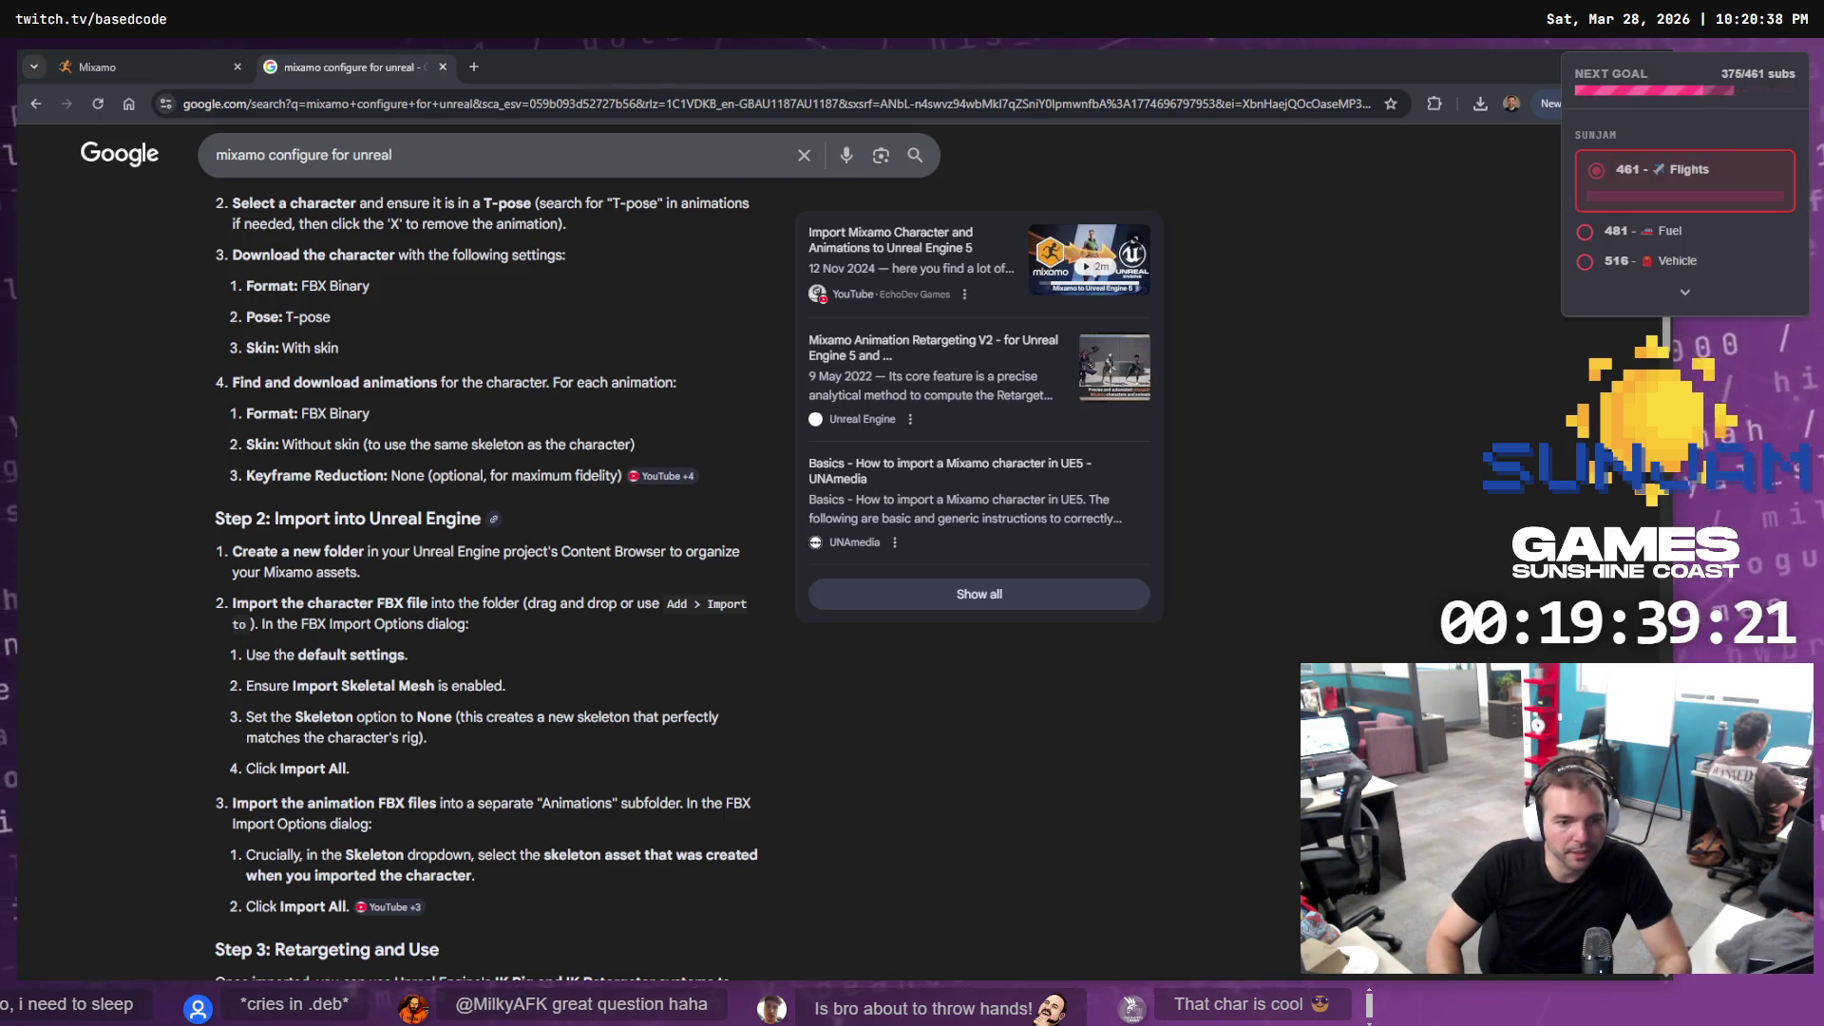
key("alt+Tab")
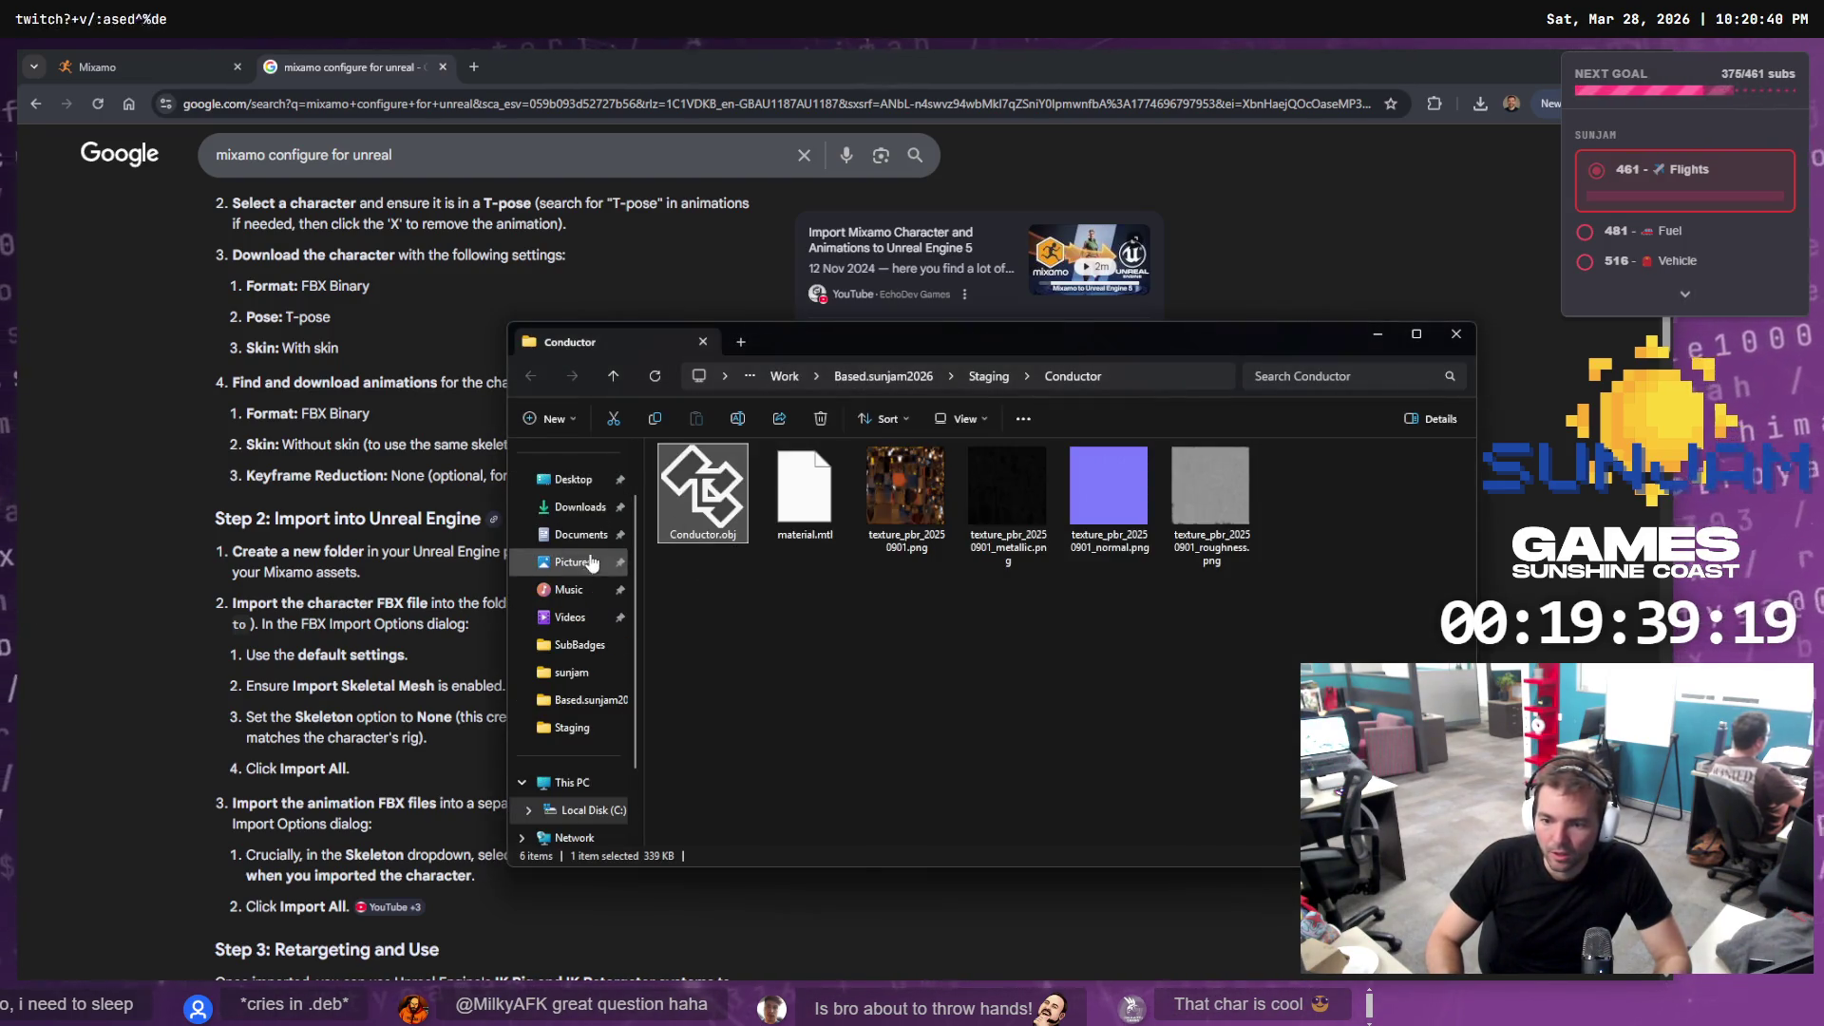
Move the downloaded Conductor.fbx from Downloads into the Conductor folder
left_click(582, 509)
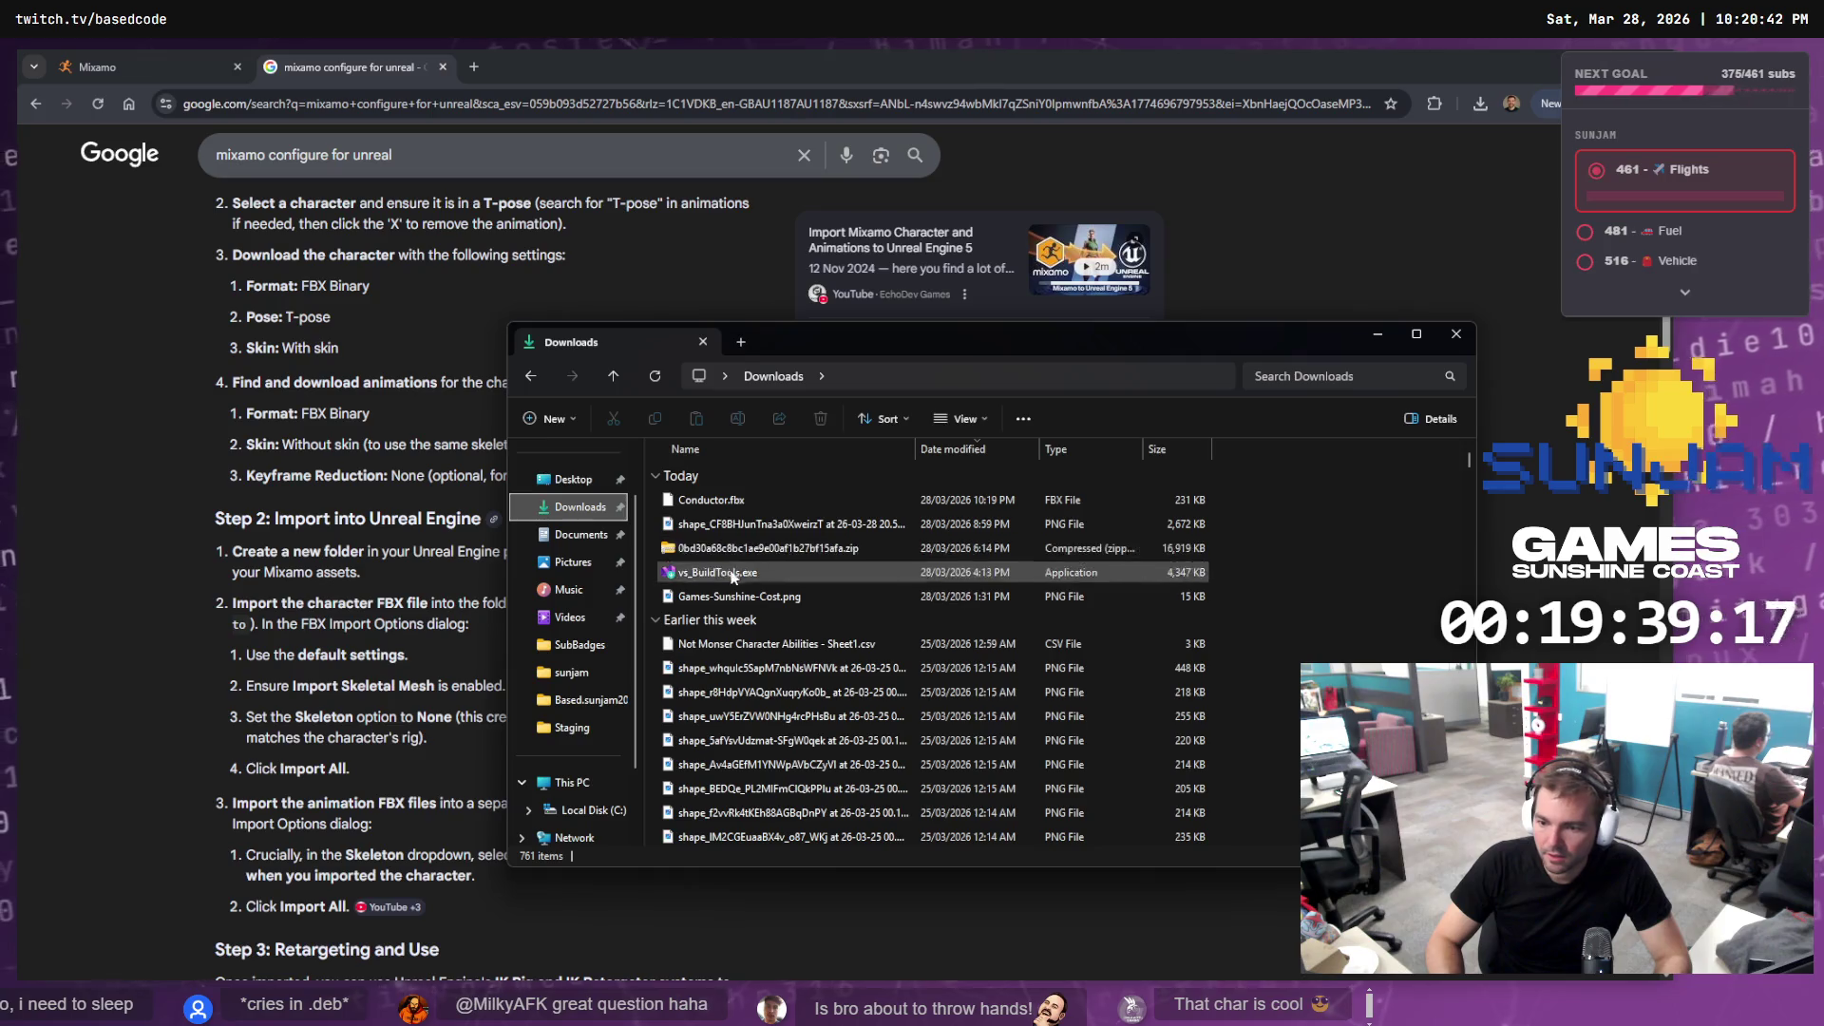
left_click(781, 504)
key("ctrl+c")
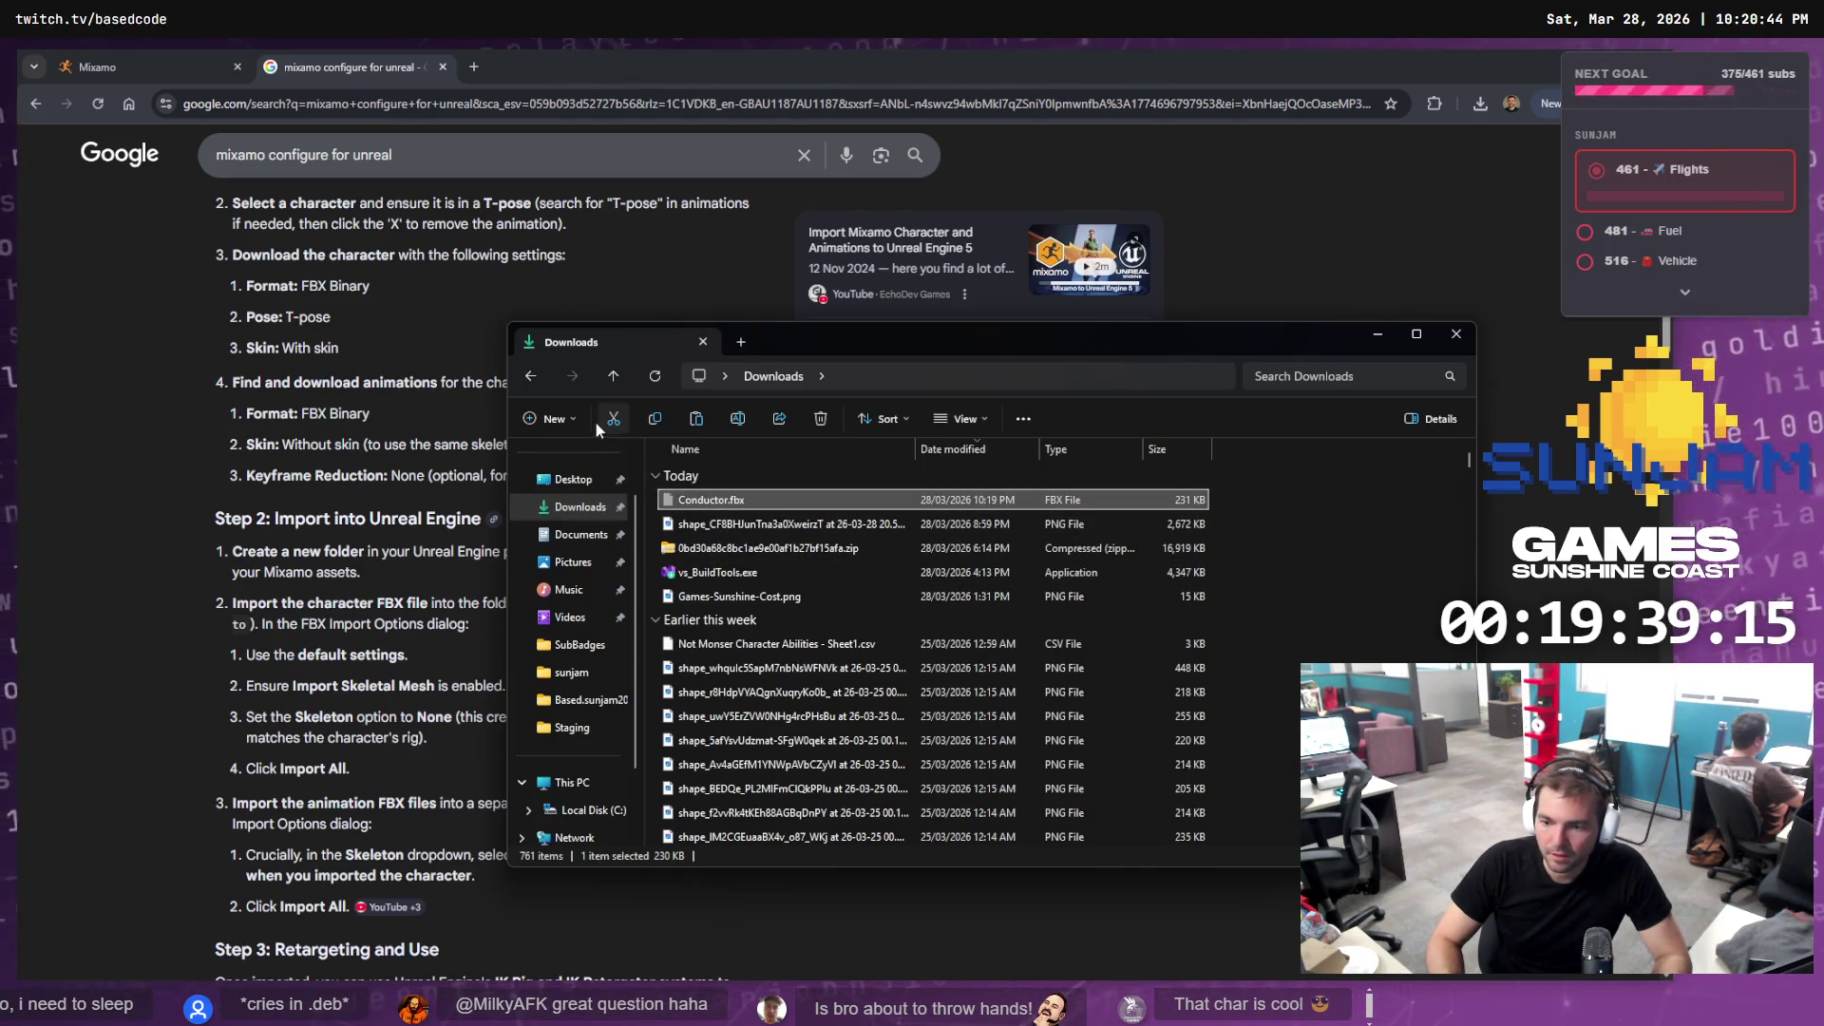
left_click(529, 376)
key("ctrl+v")
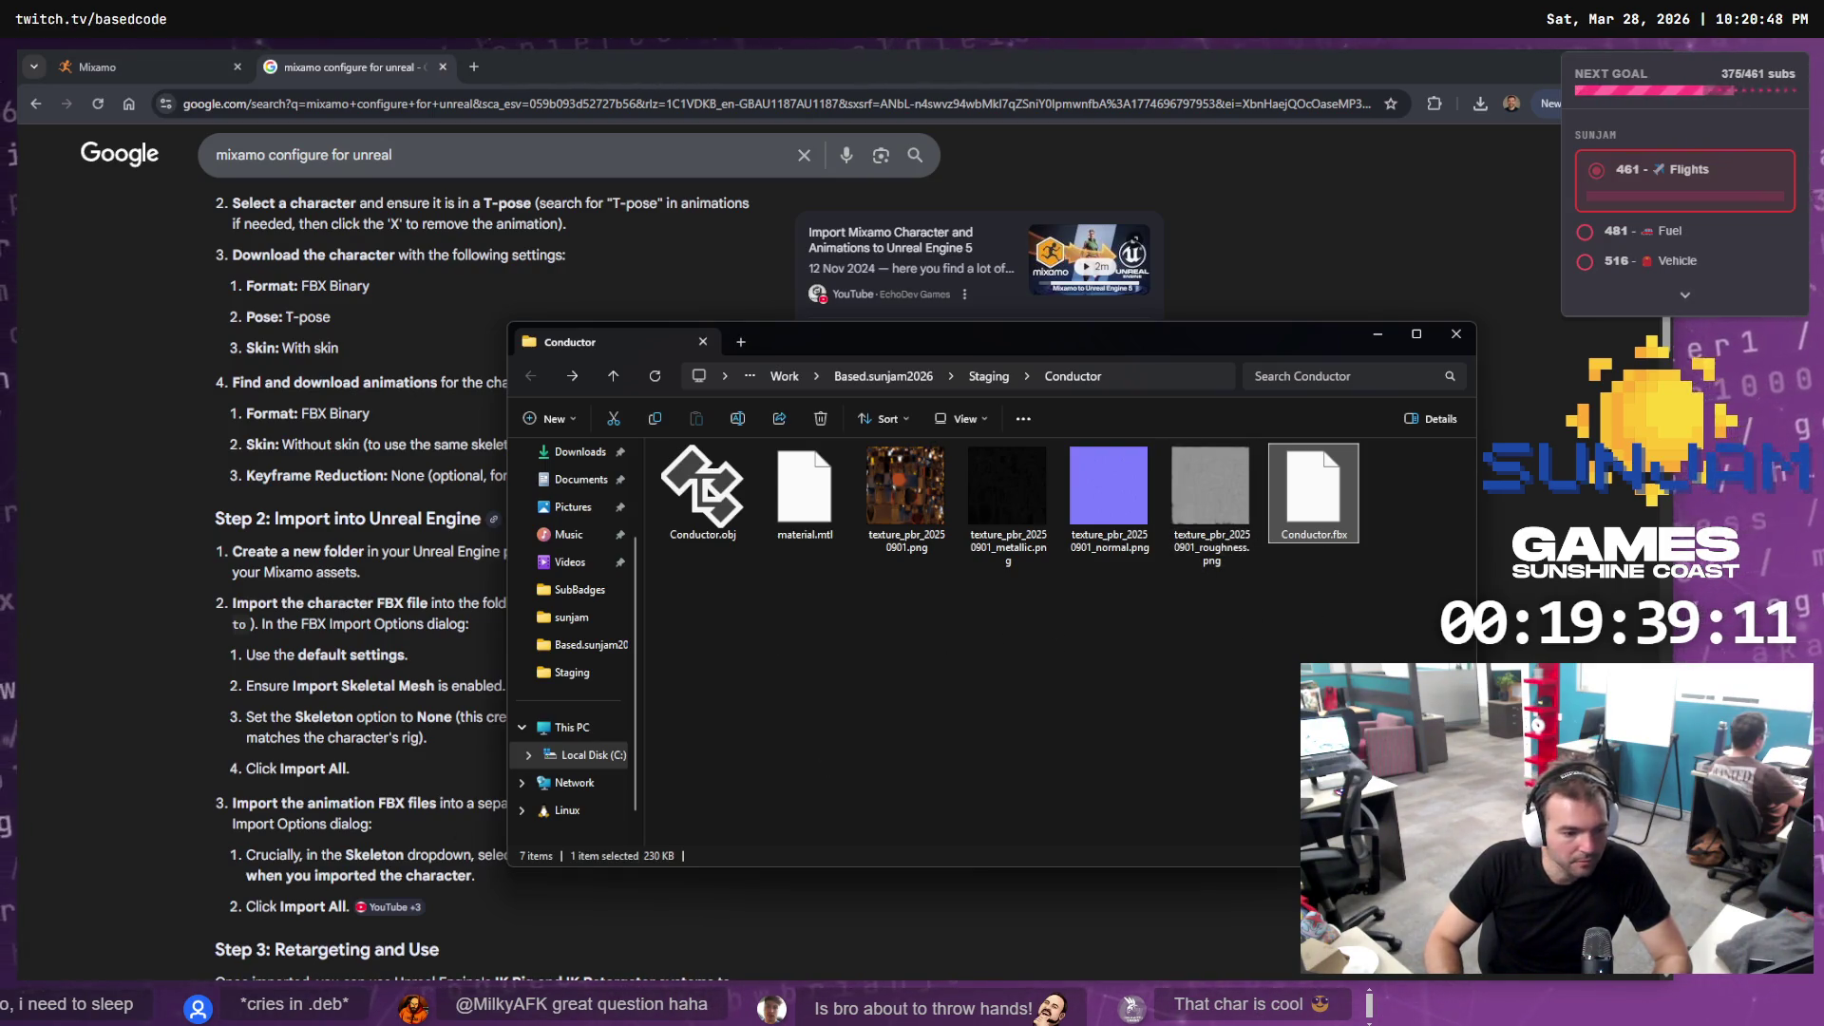
Return to Based.sunjam2026, select TrainGame.uproject, and switch back to the Unreal editor
key("alt+Up")
key("alt+Up")
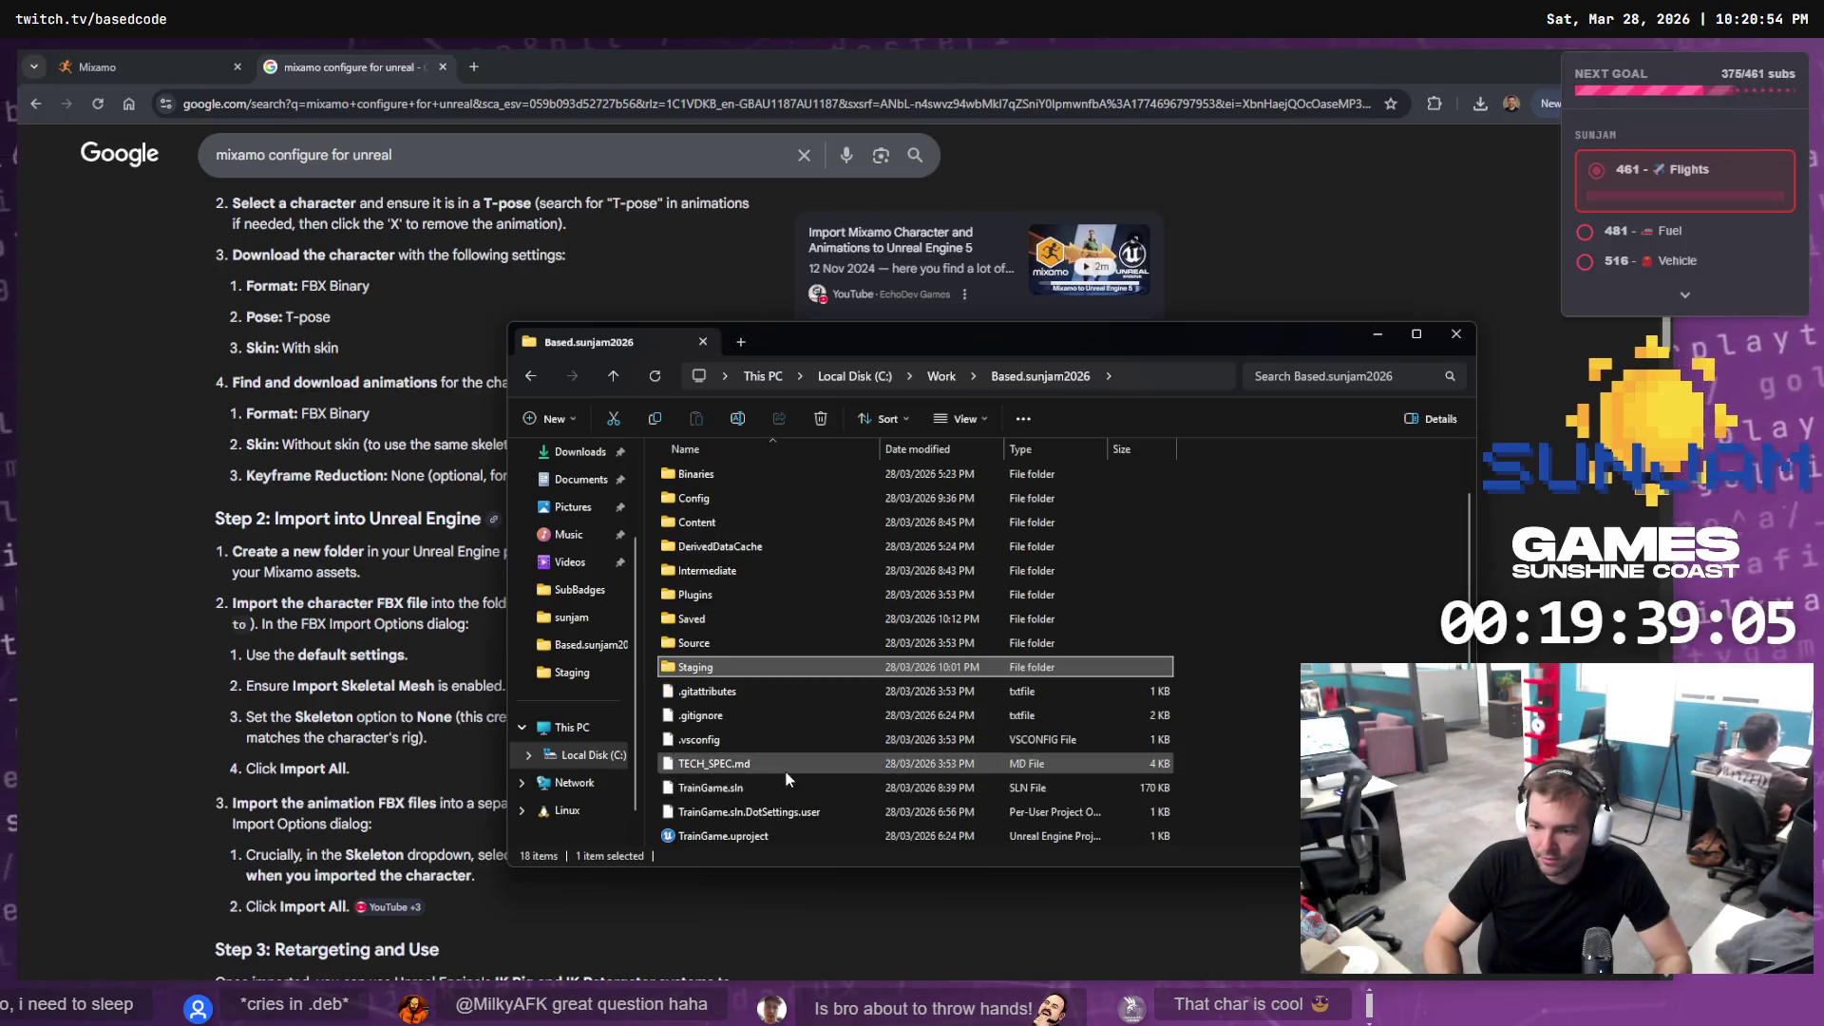
left_click(704, 836)
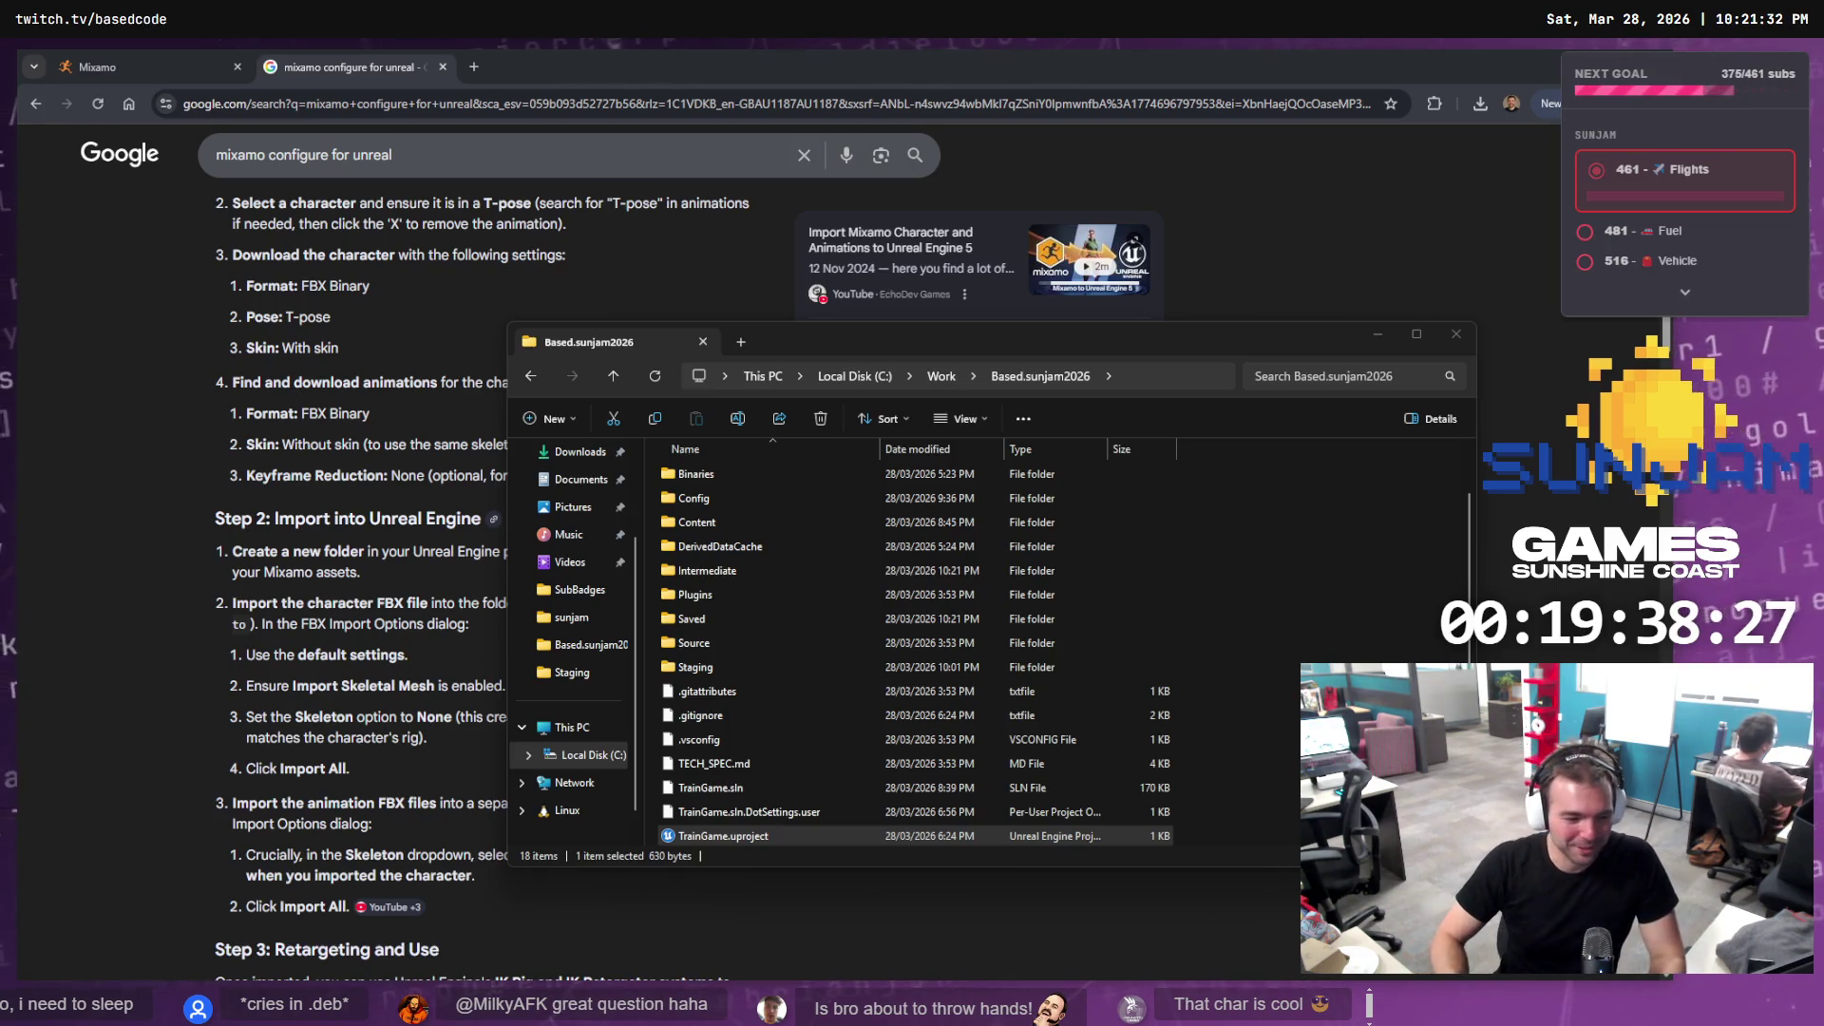
key("alt+Tab")
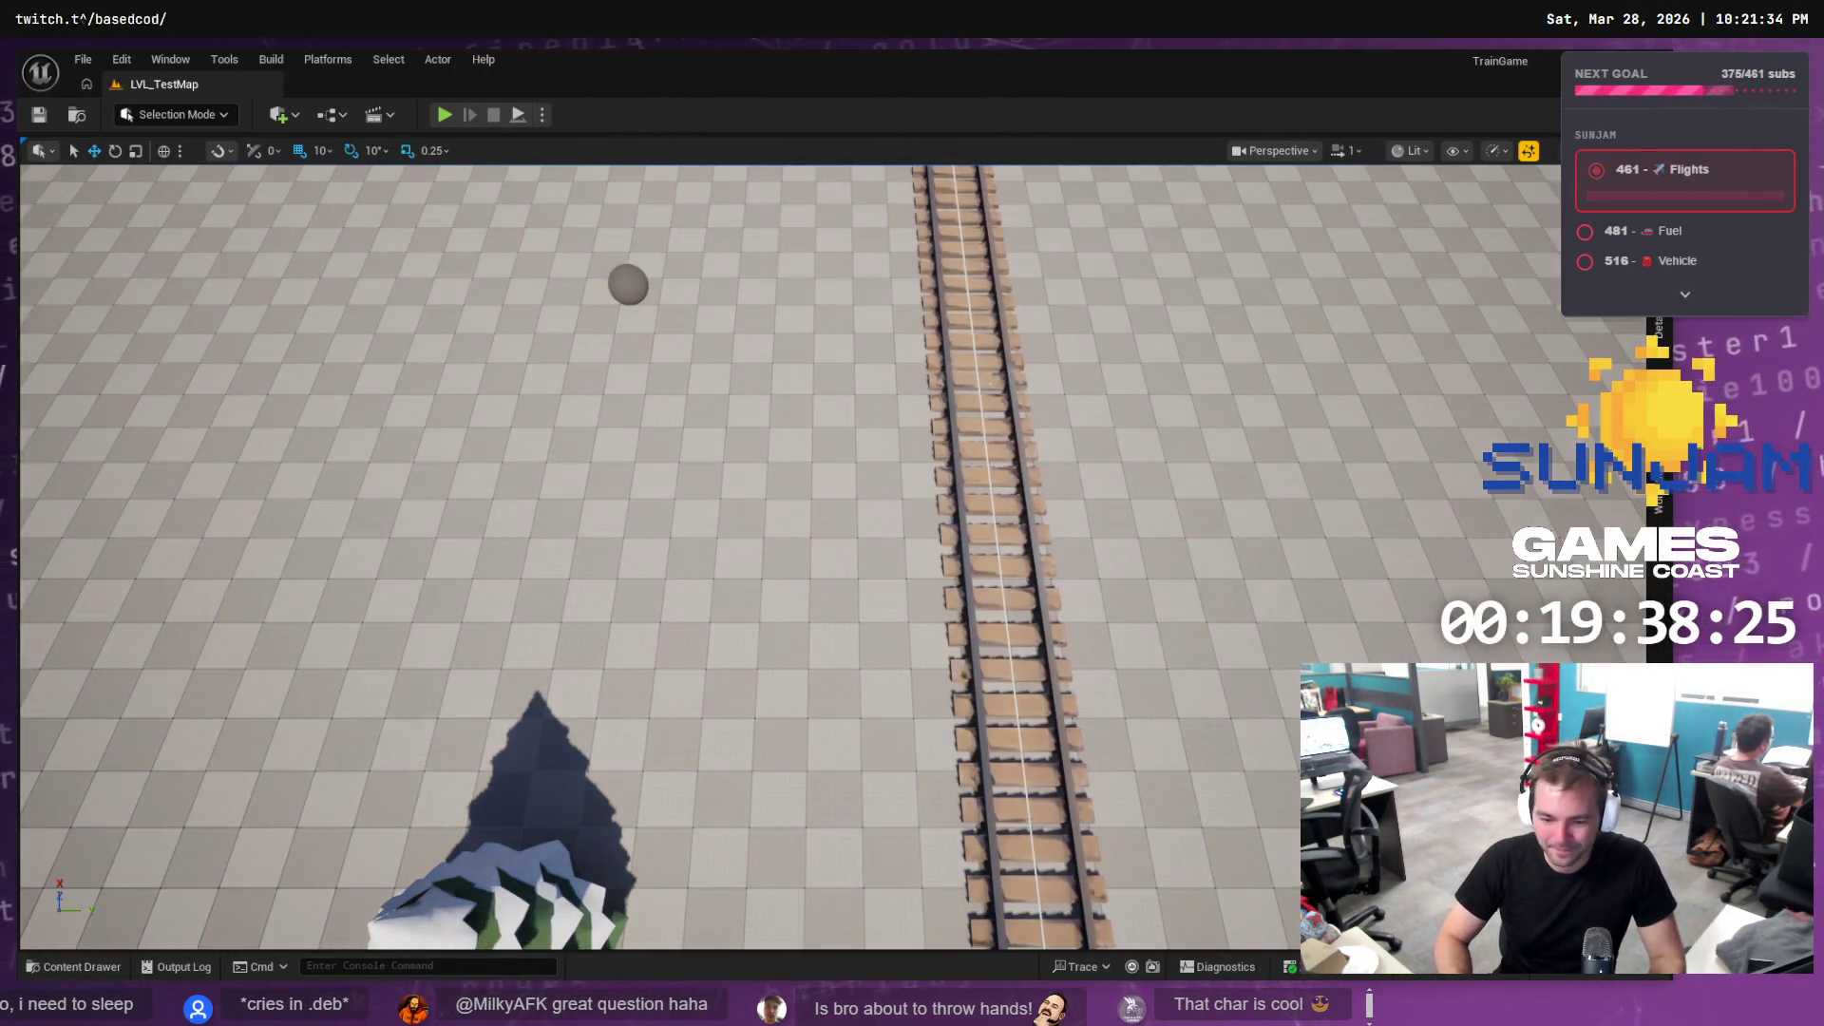
In the Content Drawer, create a new folder named Conductor inside Content/Meshes
left_click(77, 967)
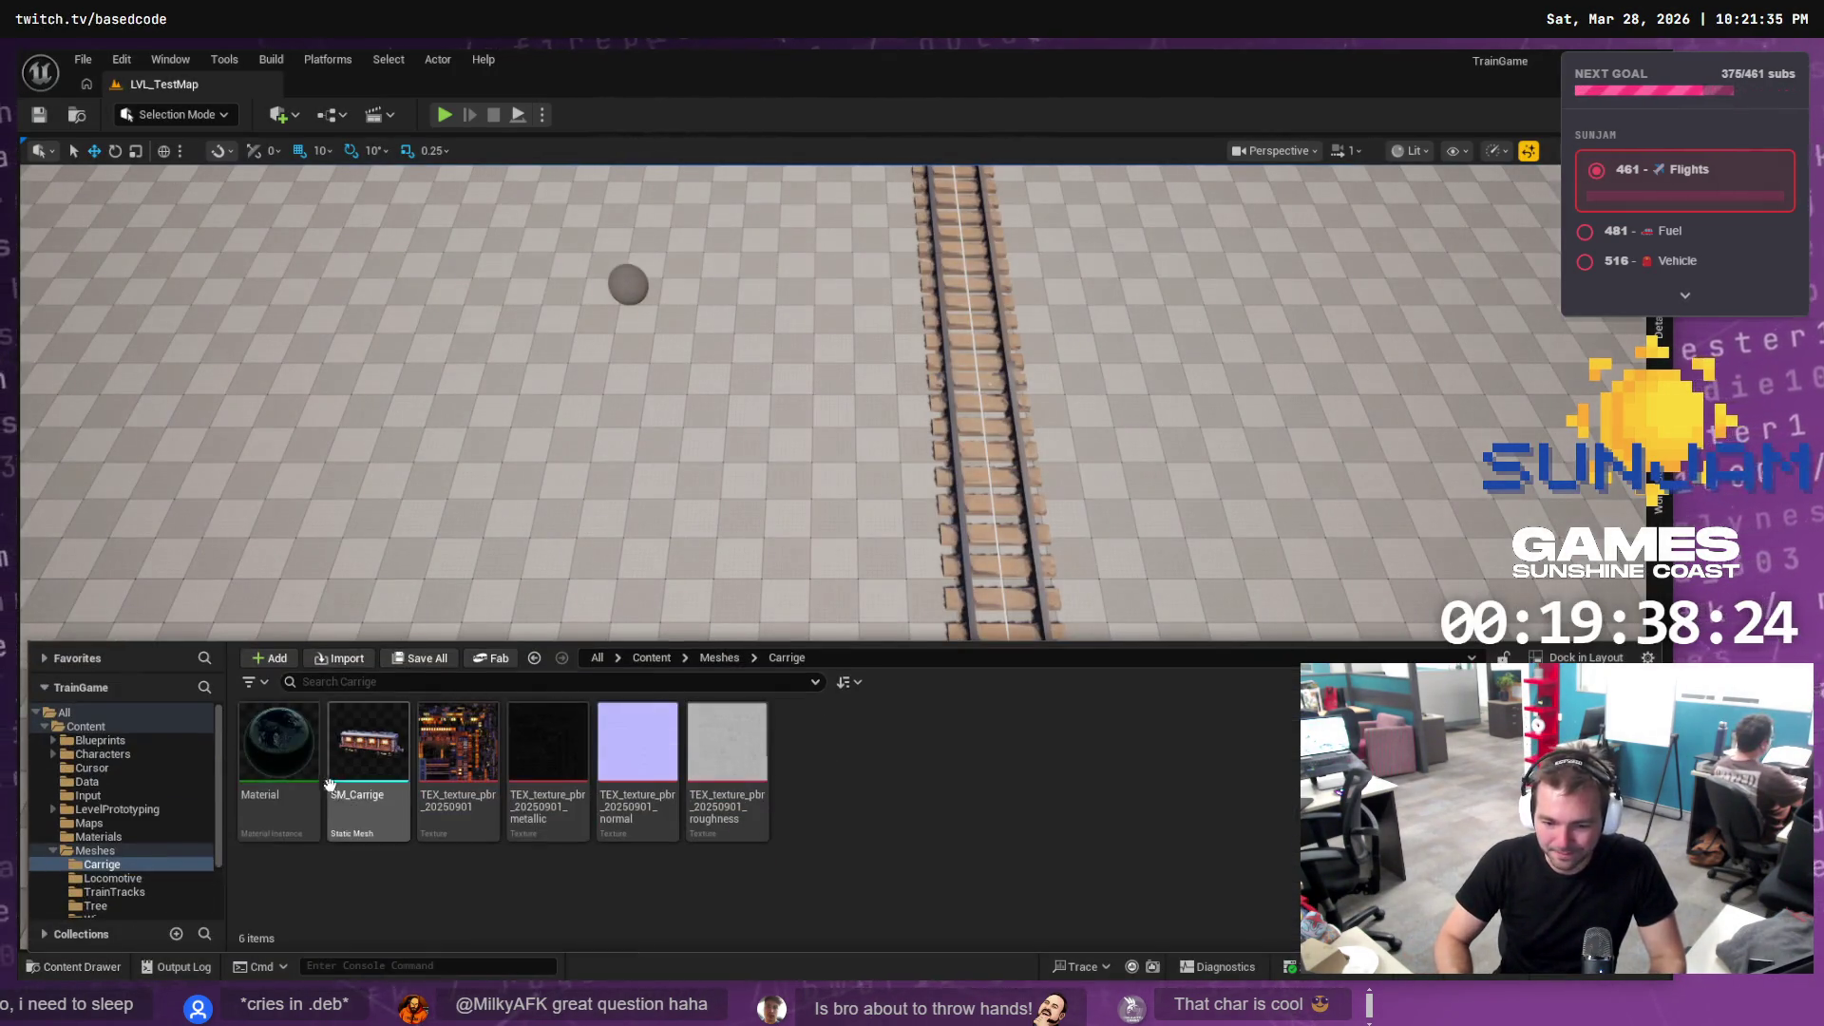
right_click(97, 850)
left_click(224, 446)
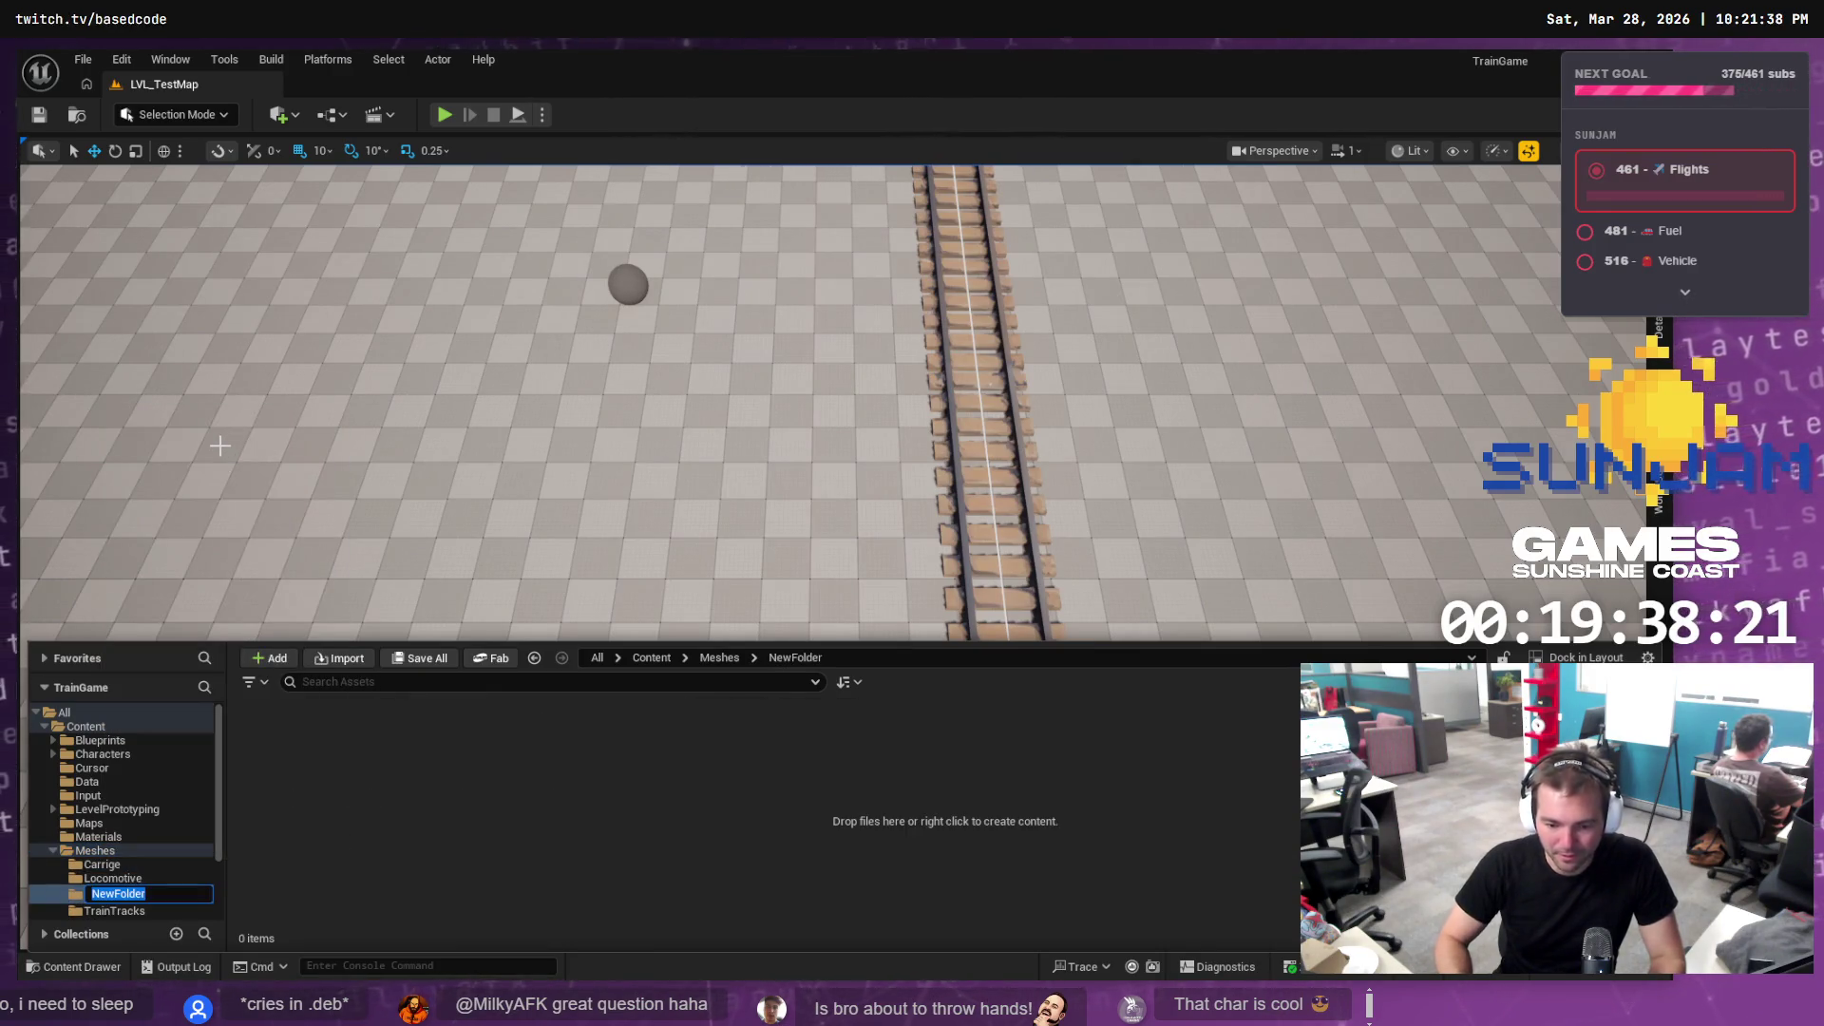
type("Conductor")
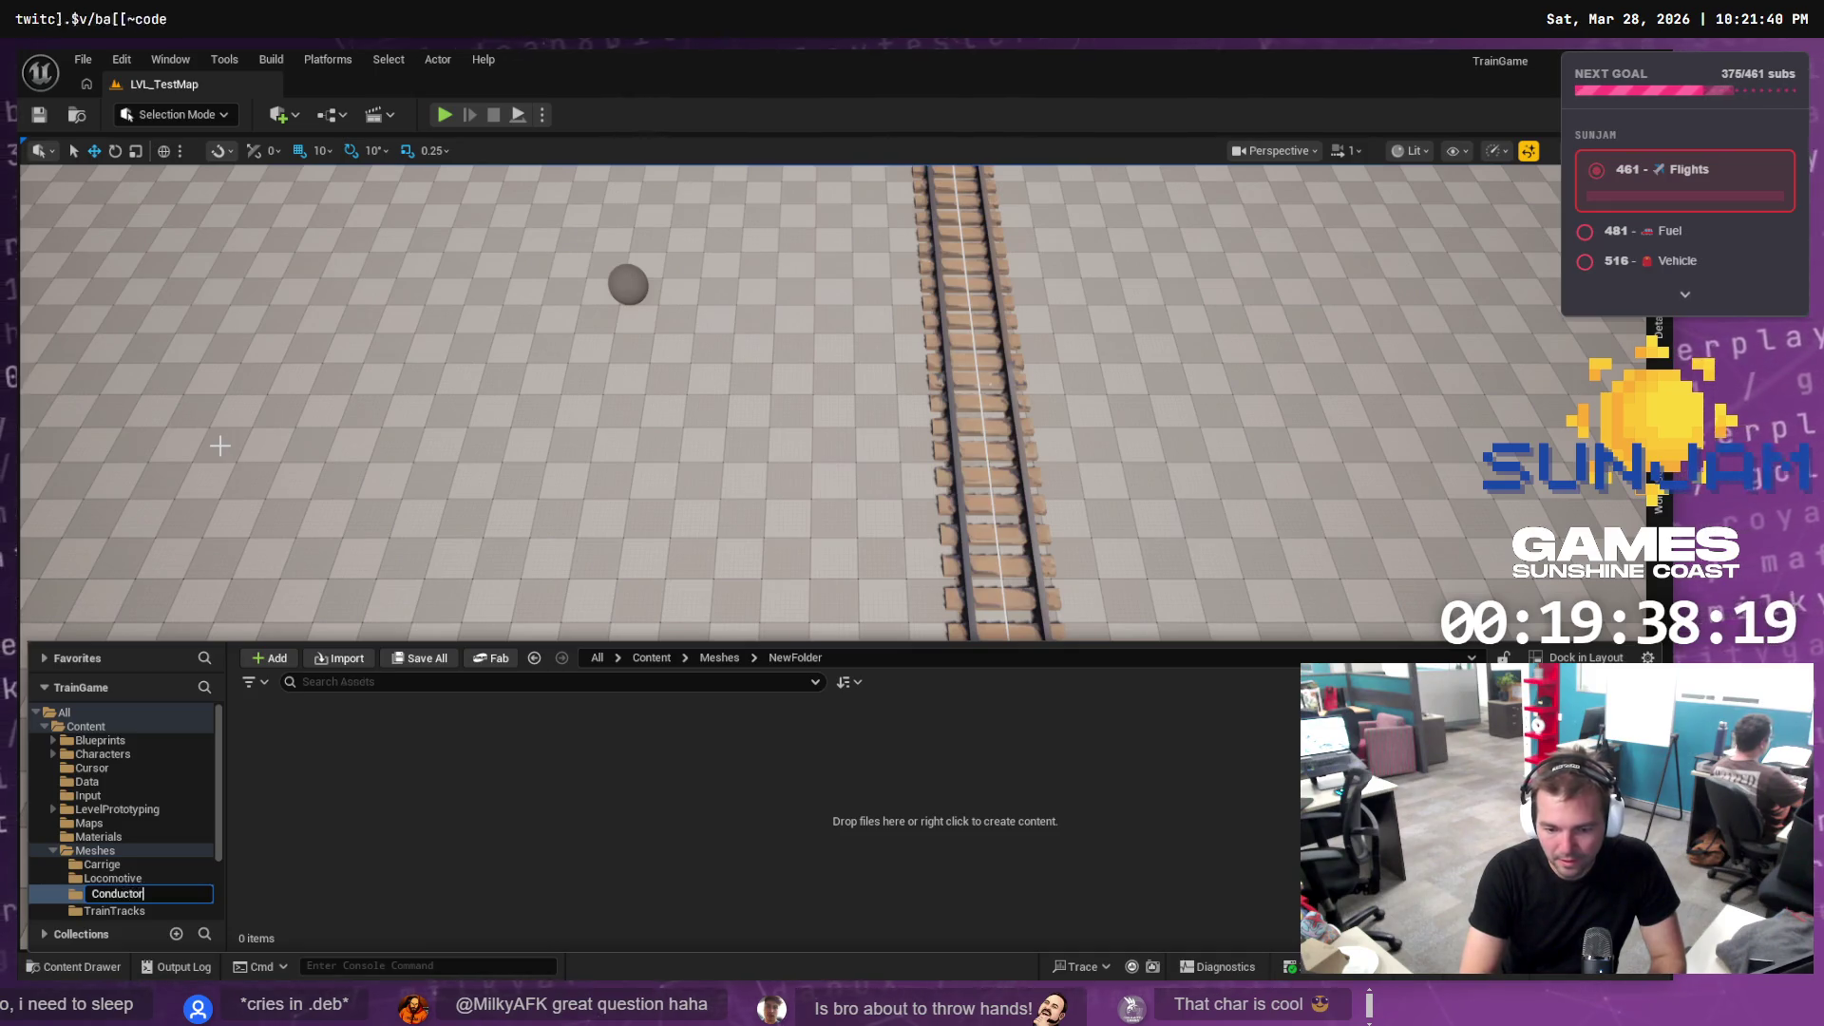
key("Return")
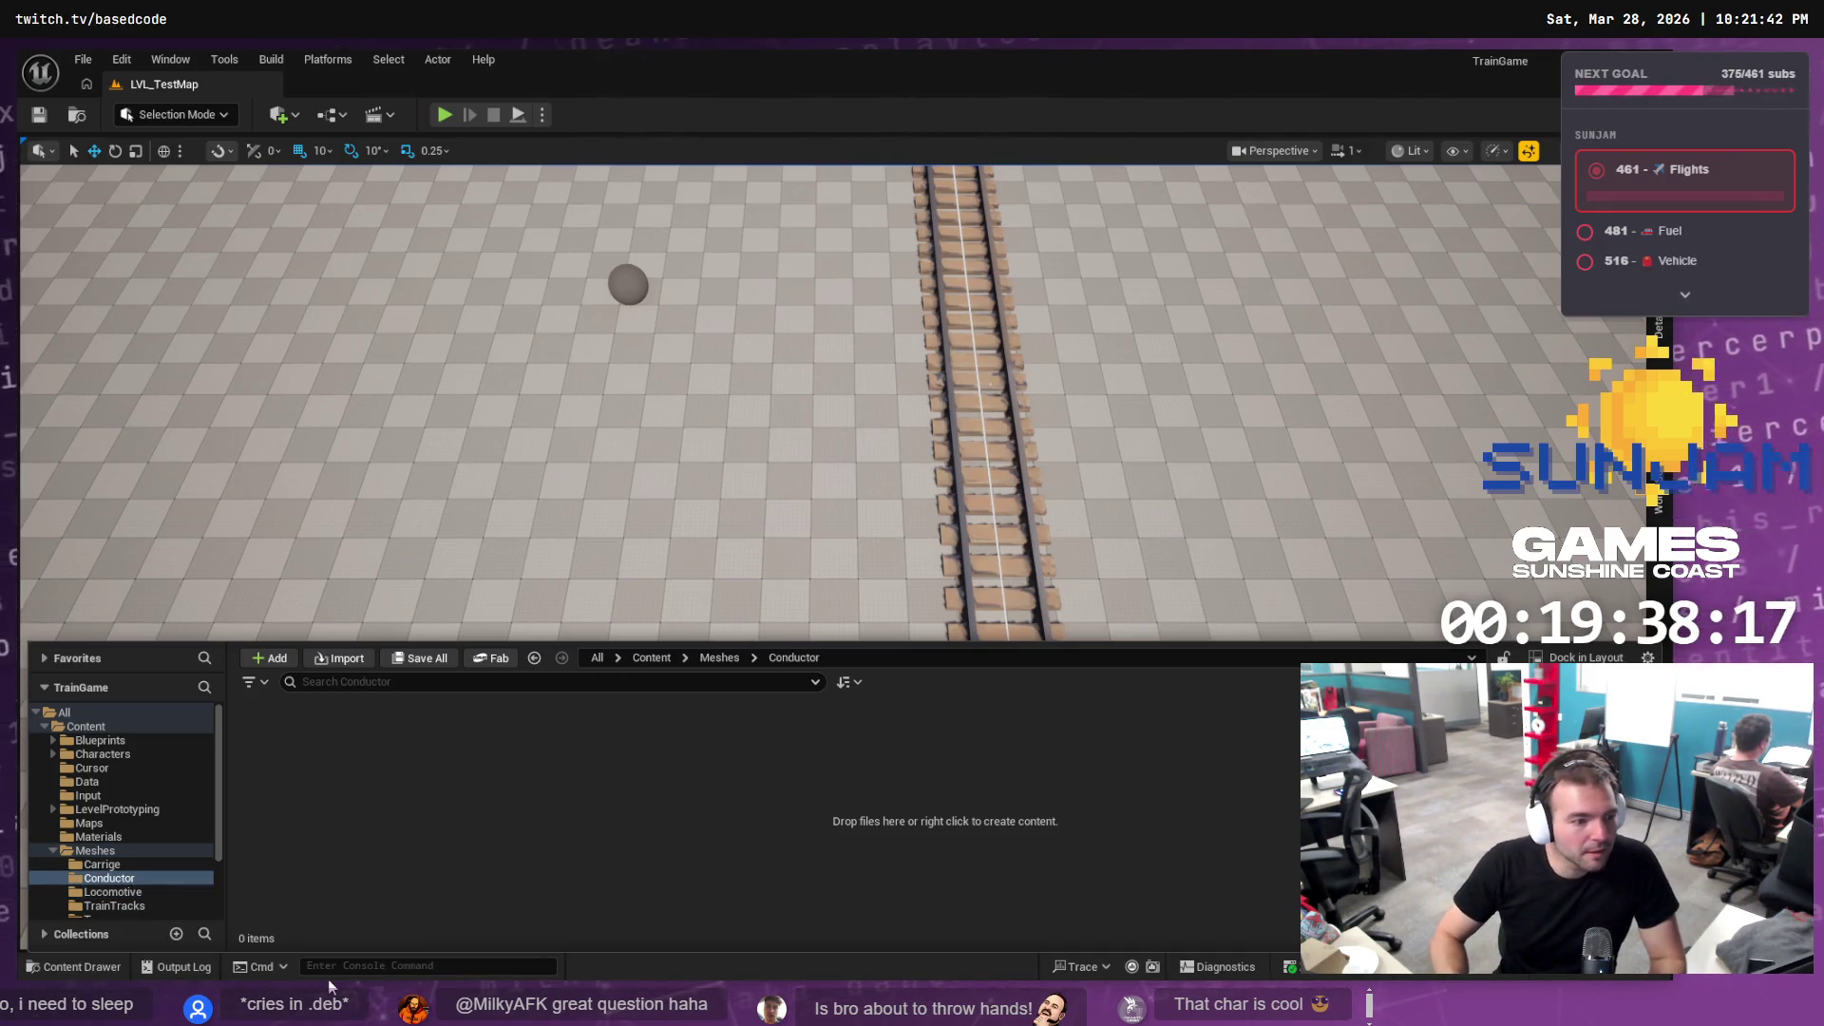
key("alt+Tab")
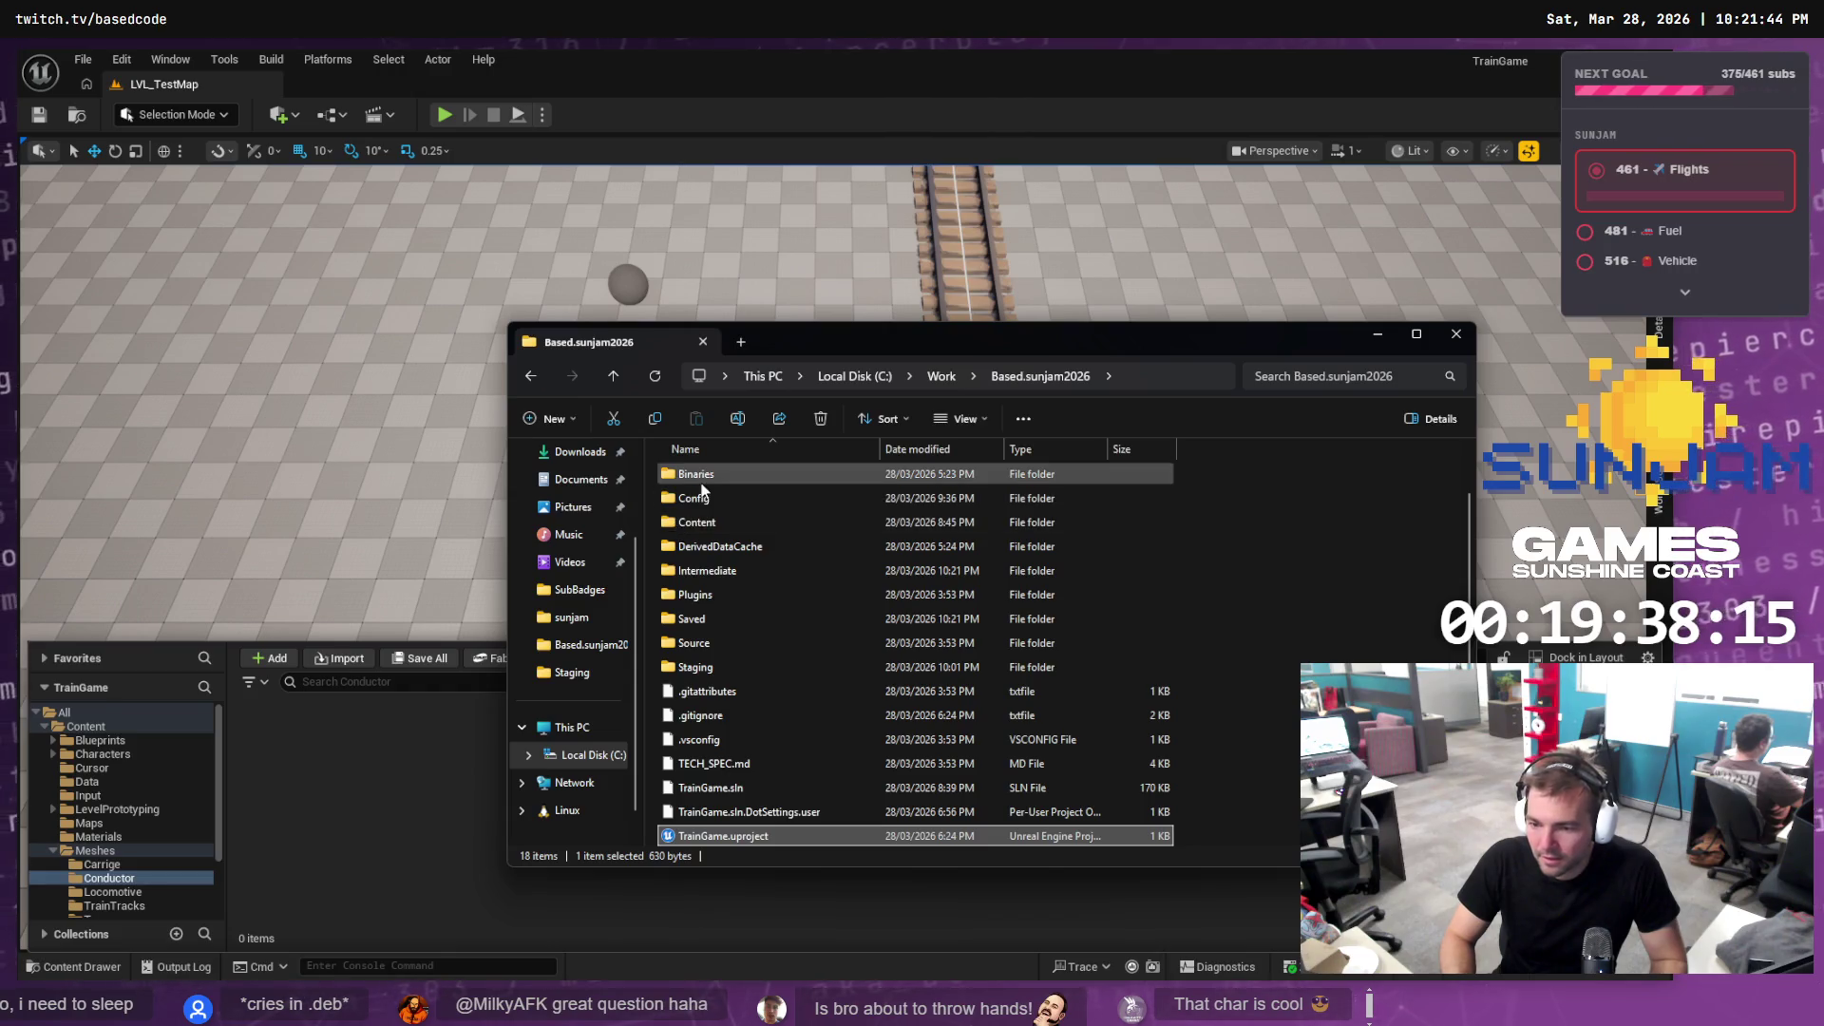
Browse to Staging/Conductor and drag Conductor.fbx into Unreal's Conductor content folder
double_click(708, 522)
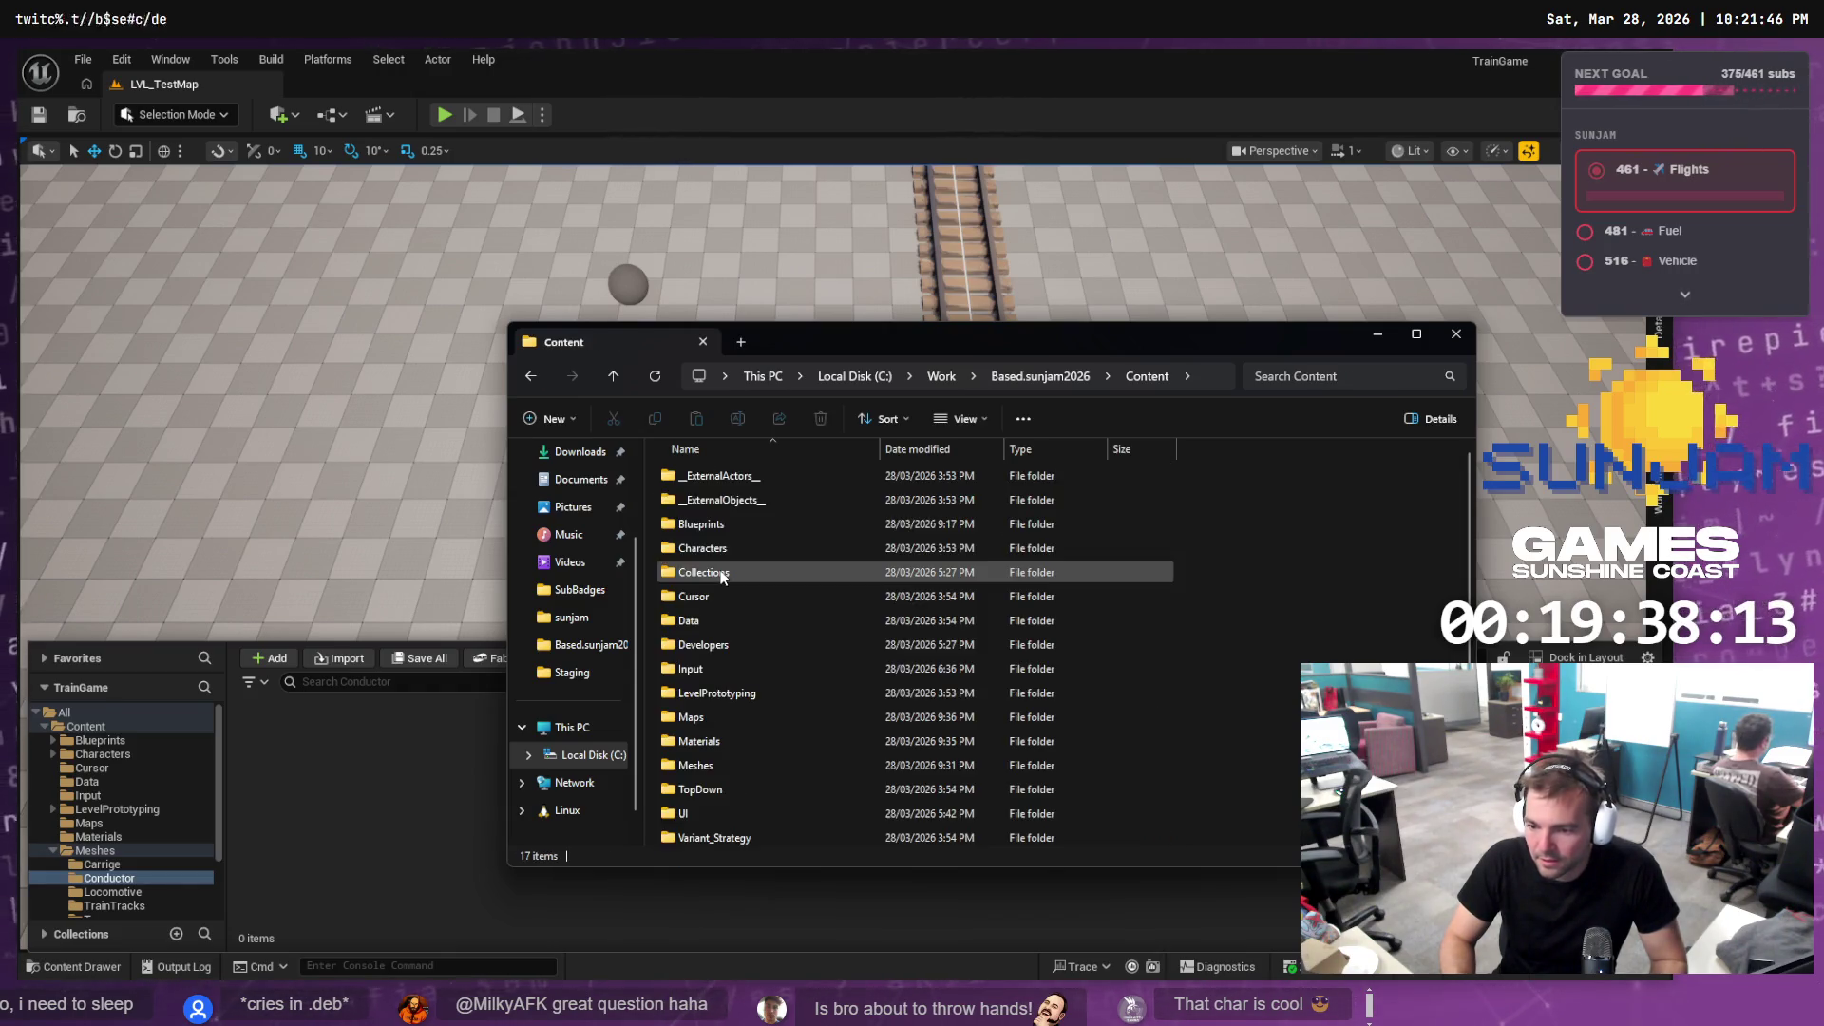
left_click(1045, 377)
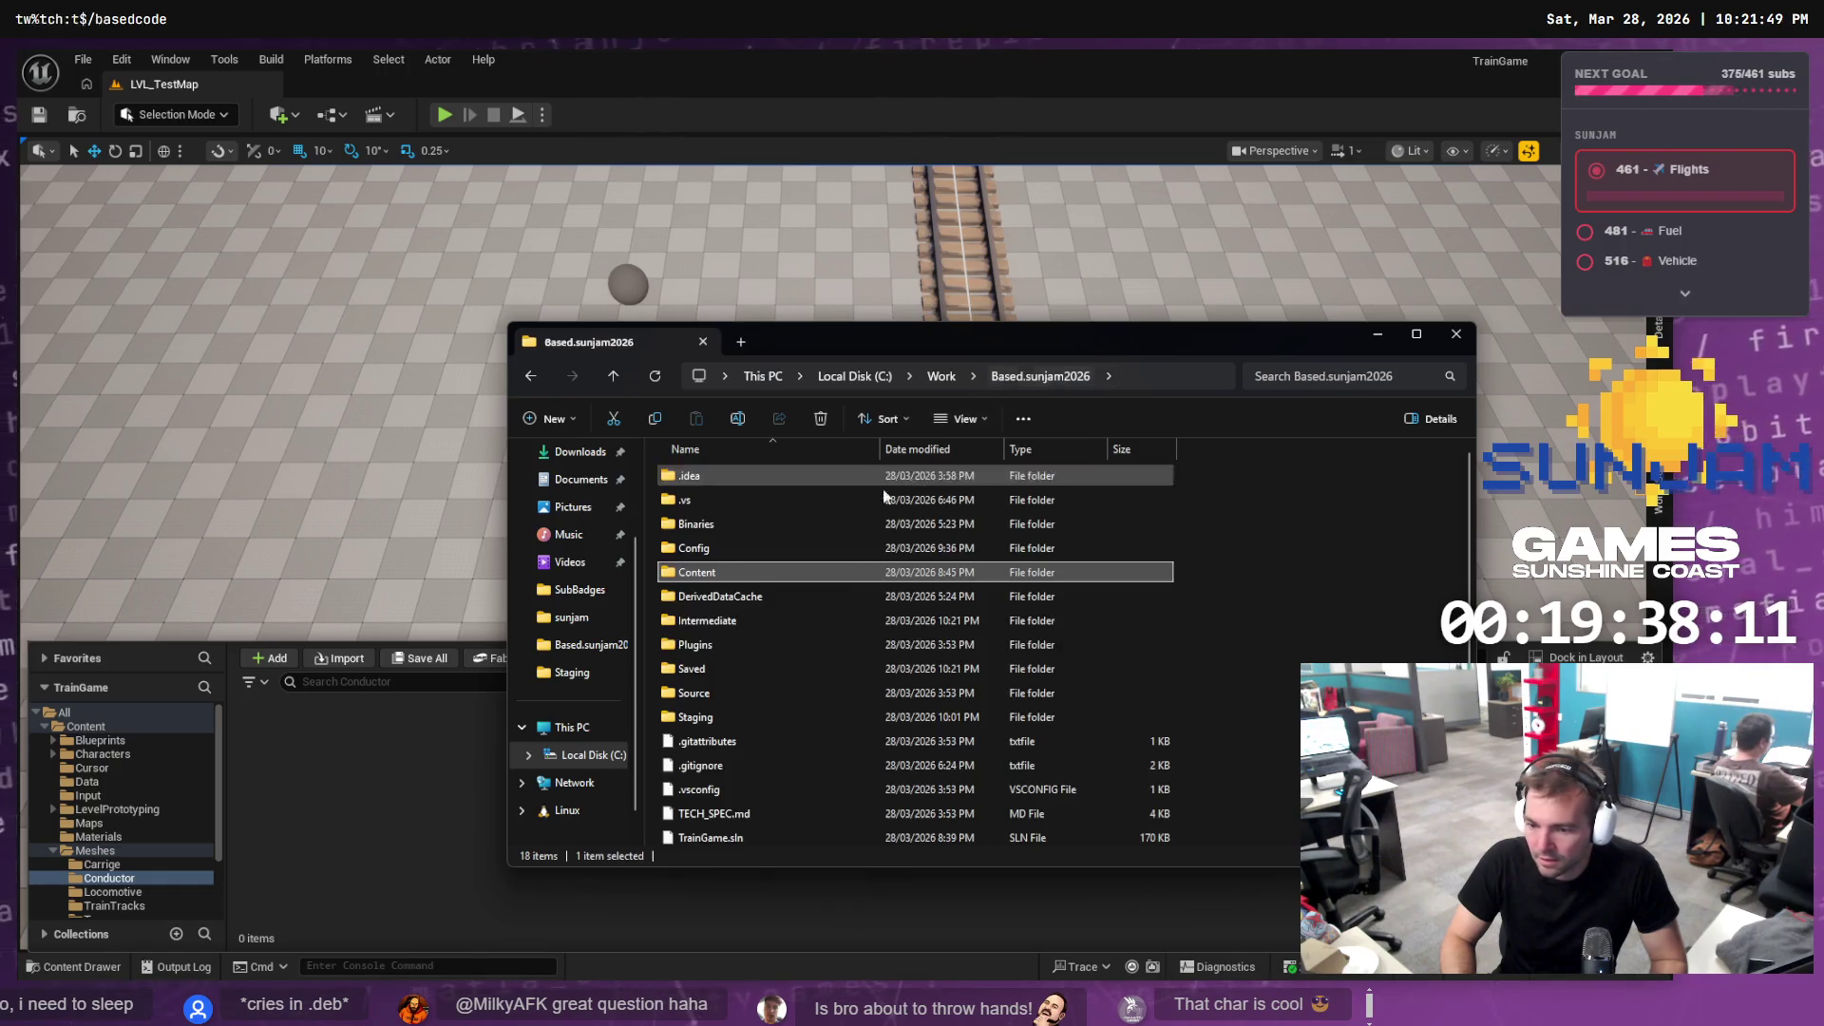
left_click(714, 718)
double_click(714, 718)
left_click(722, 502)
double_click(721, 508)
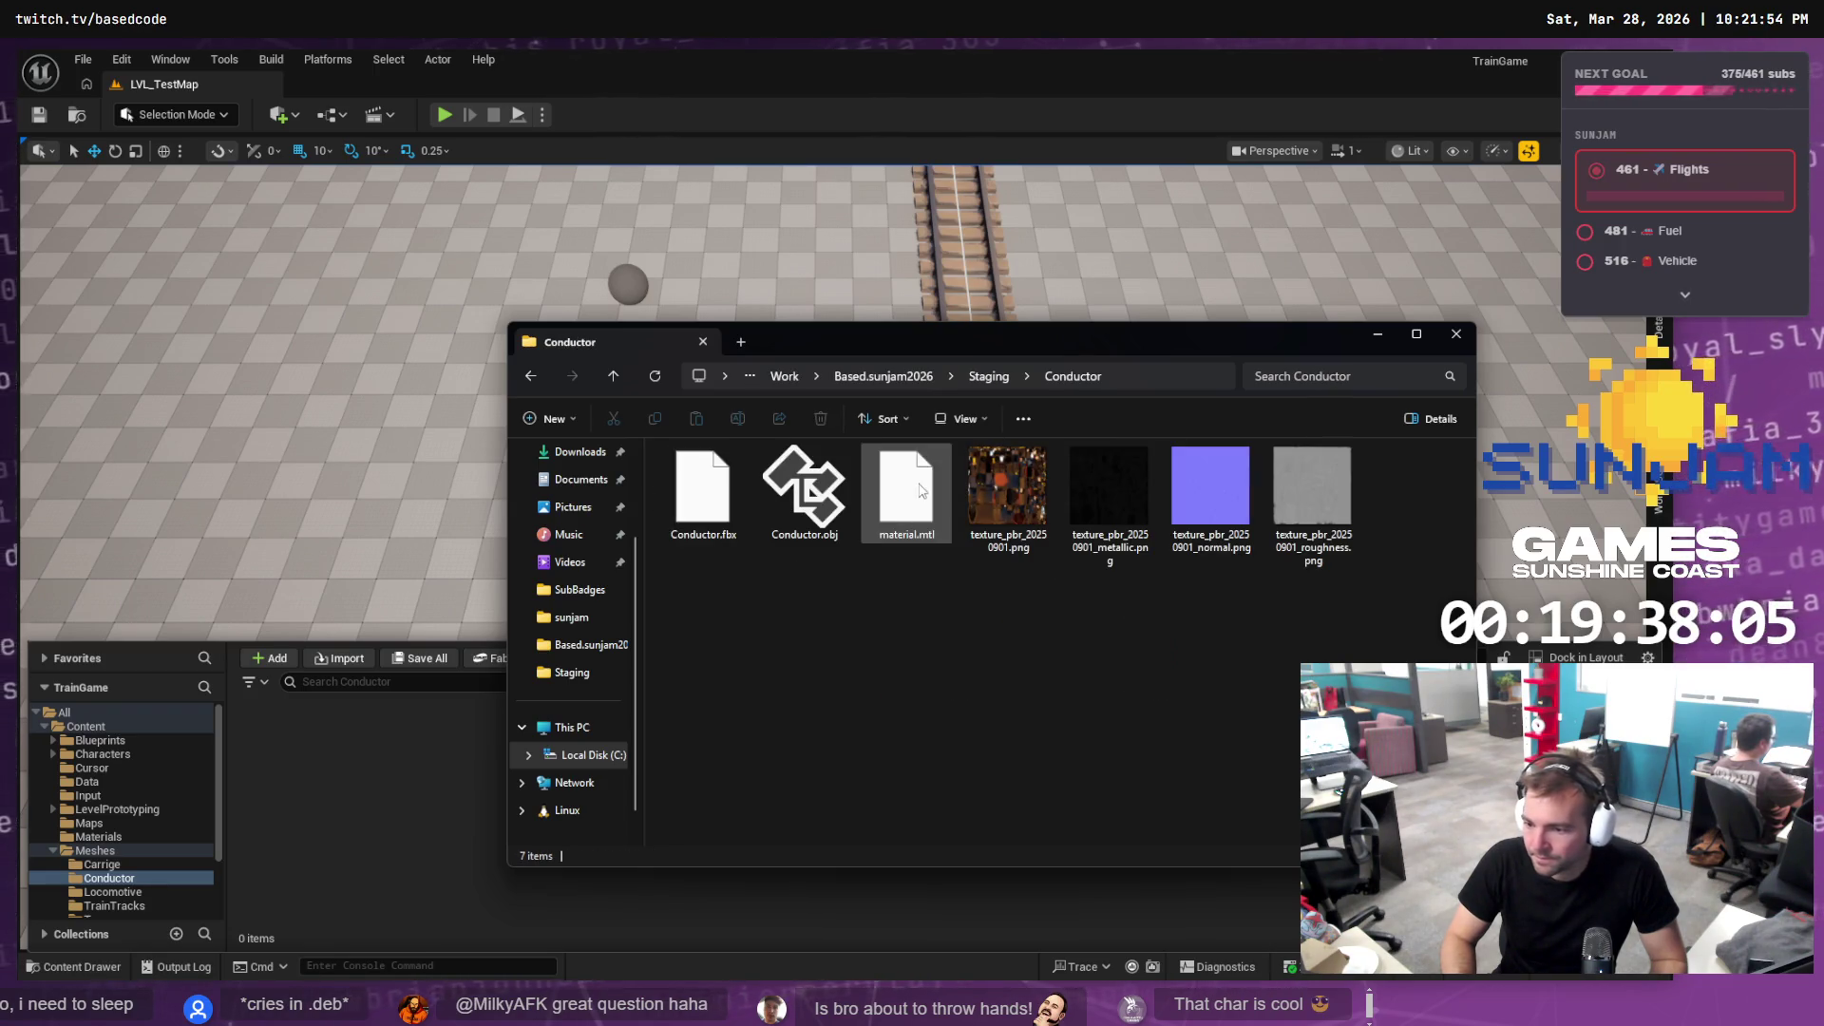
left_click(707, 475)
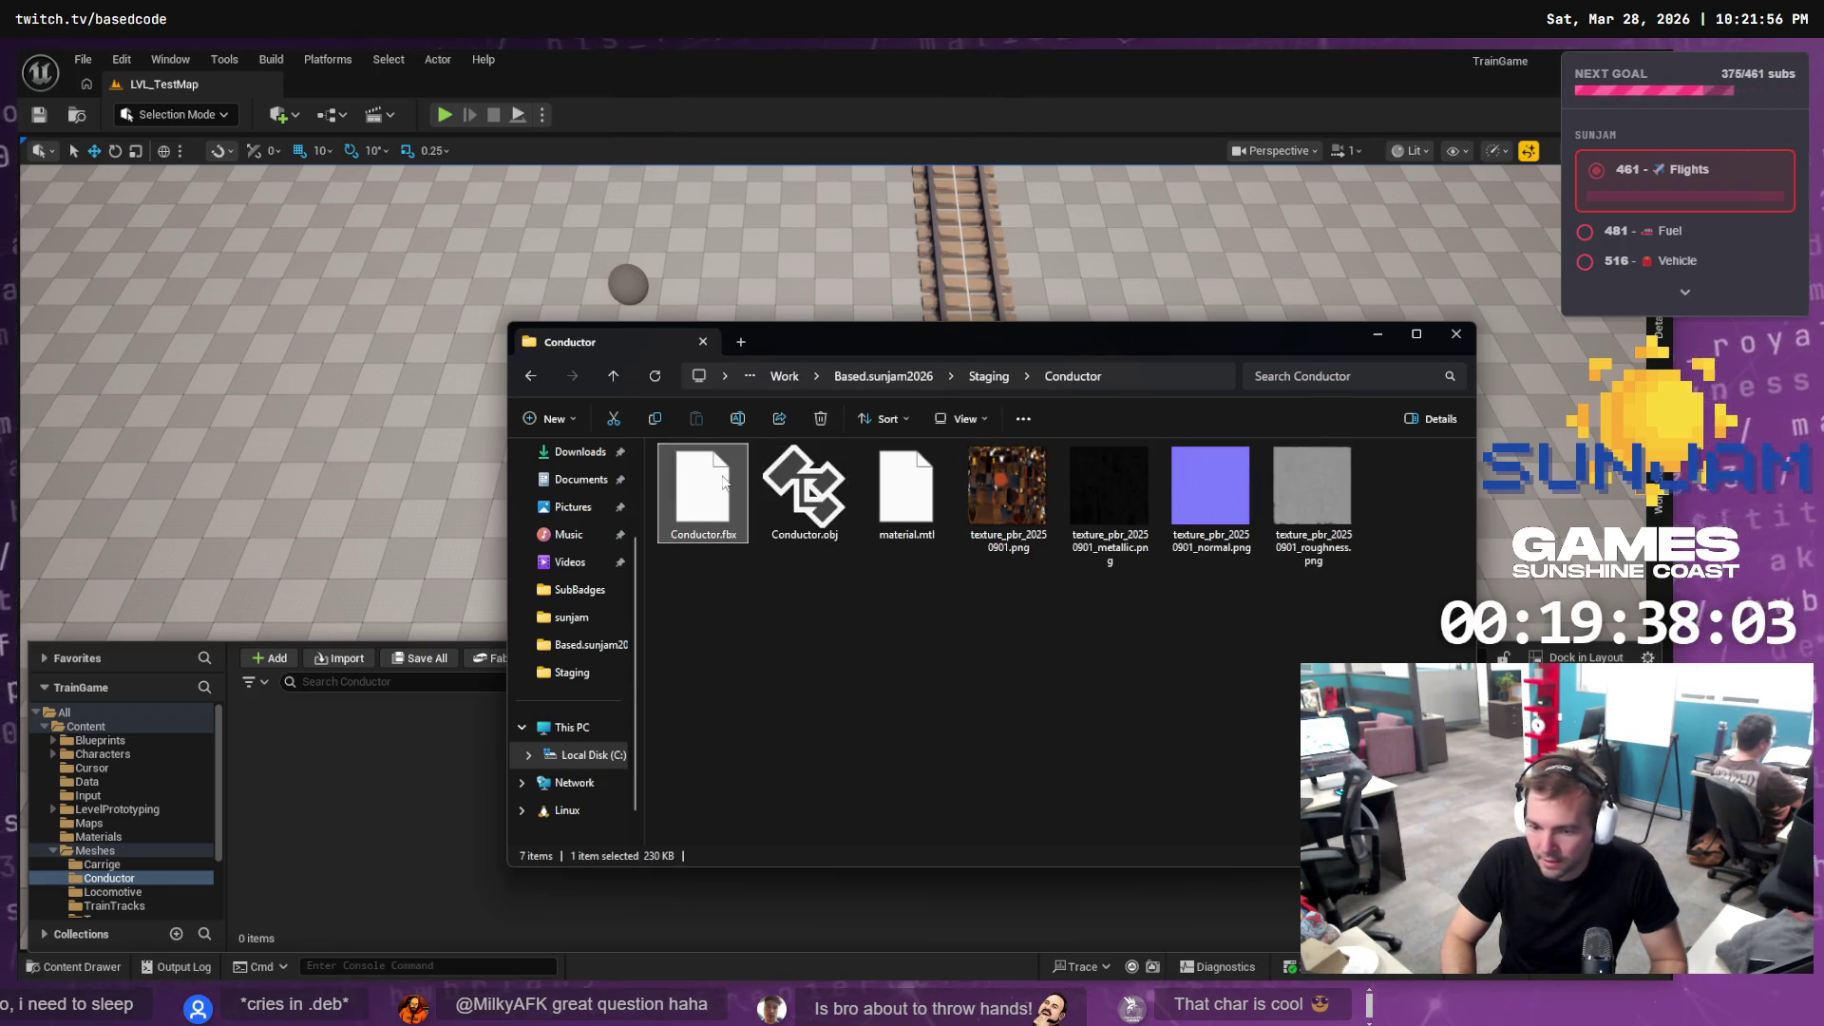
left_click_drag(344, 857, 343, 856)
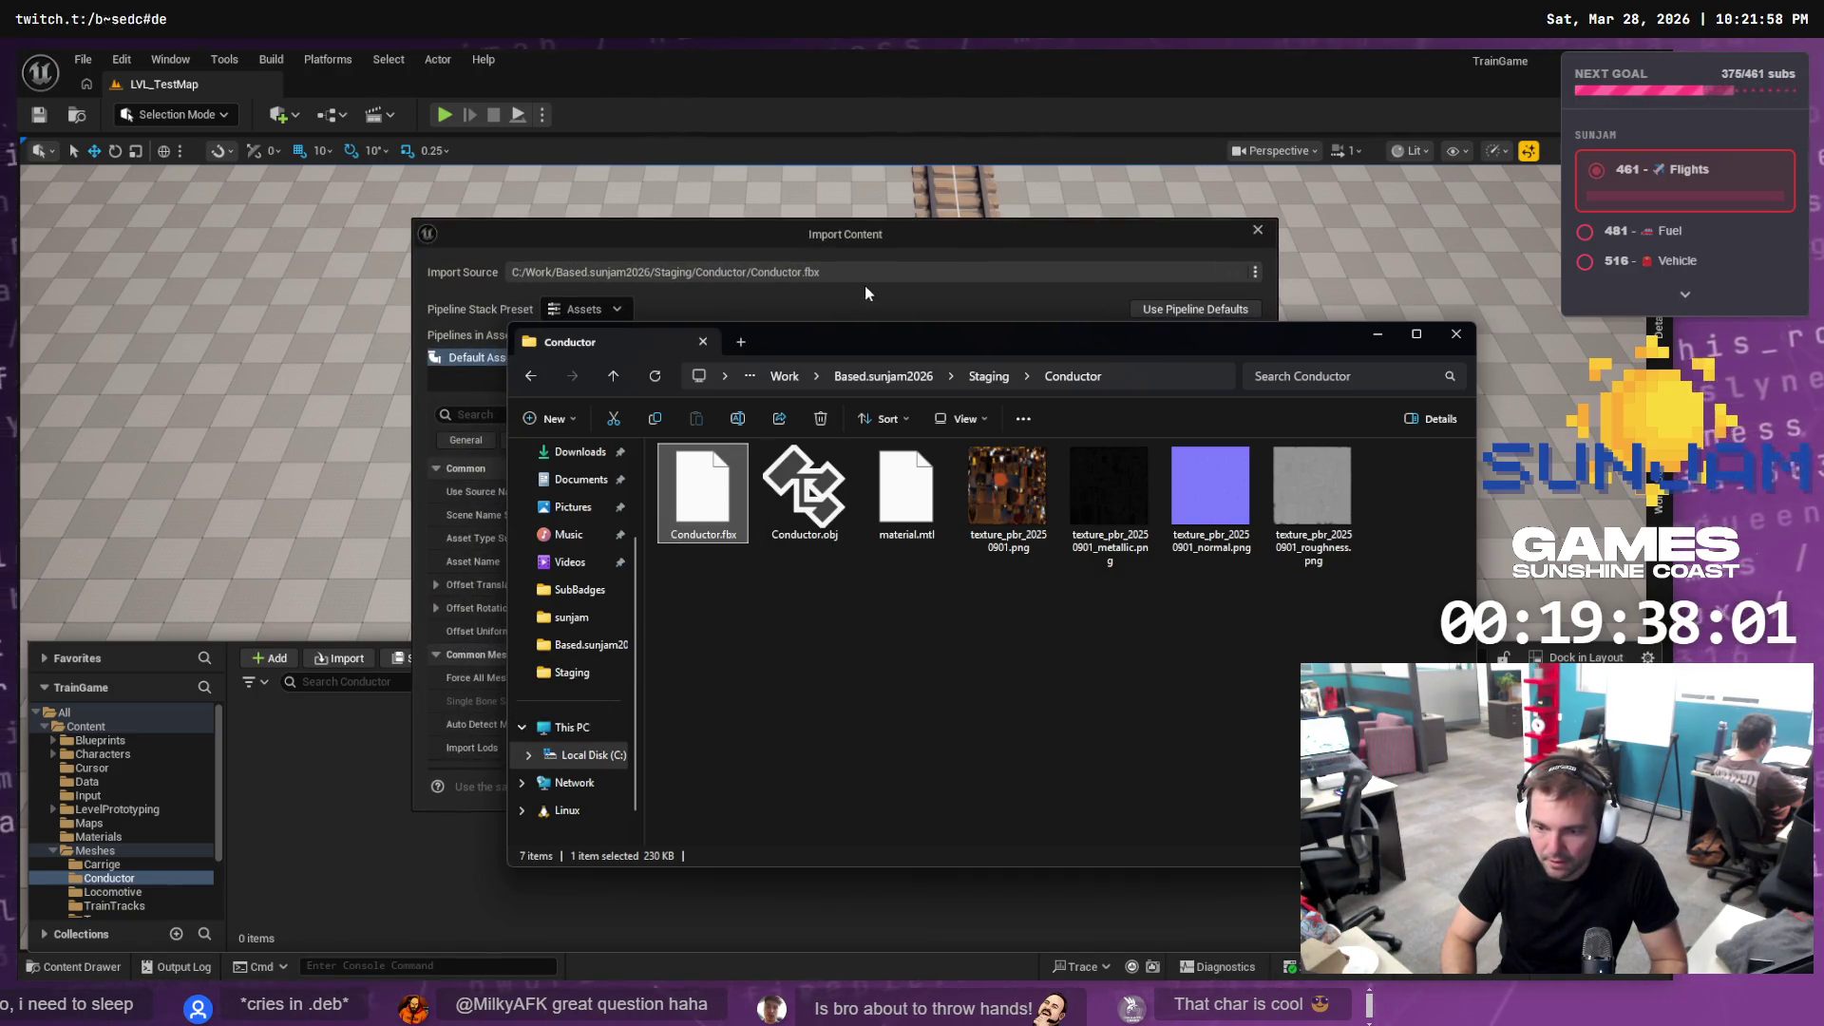
Change Offset Uniform Scale from 1000.0 to 1.0 and import Conductor.fbx
left_click(864, 292)
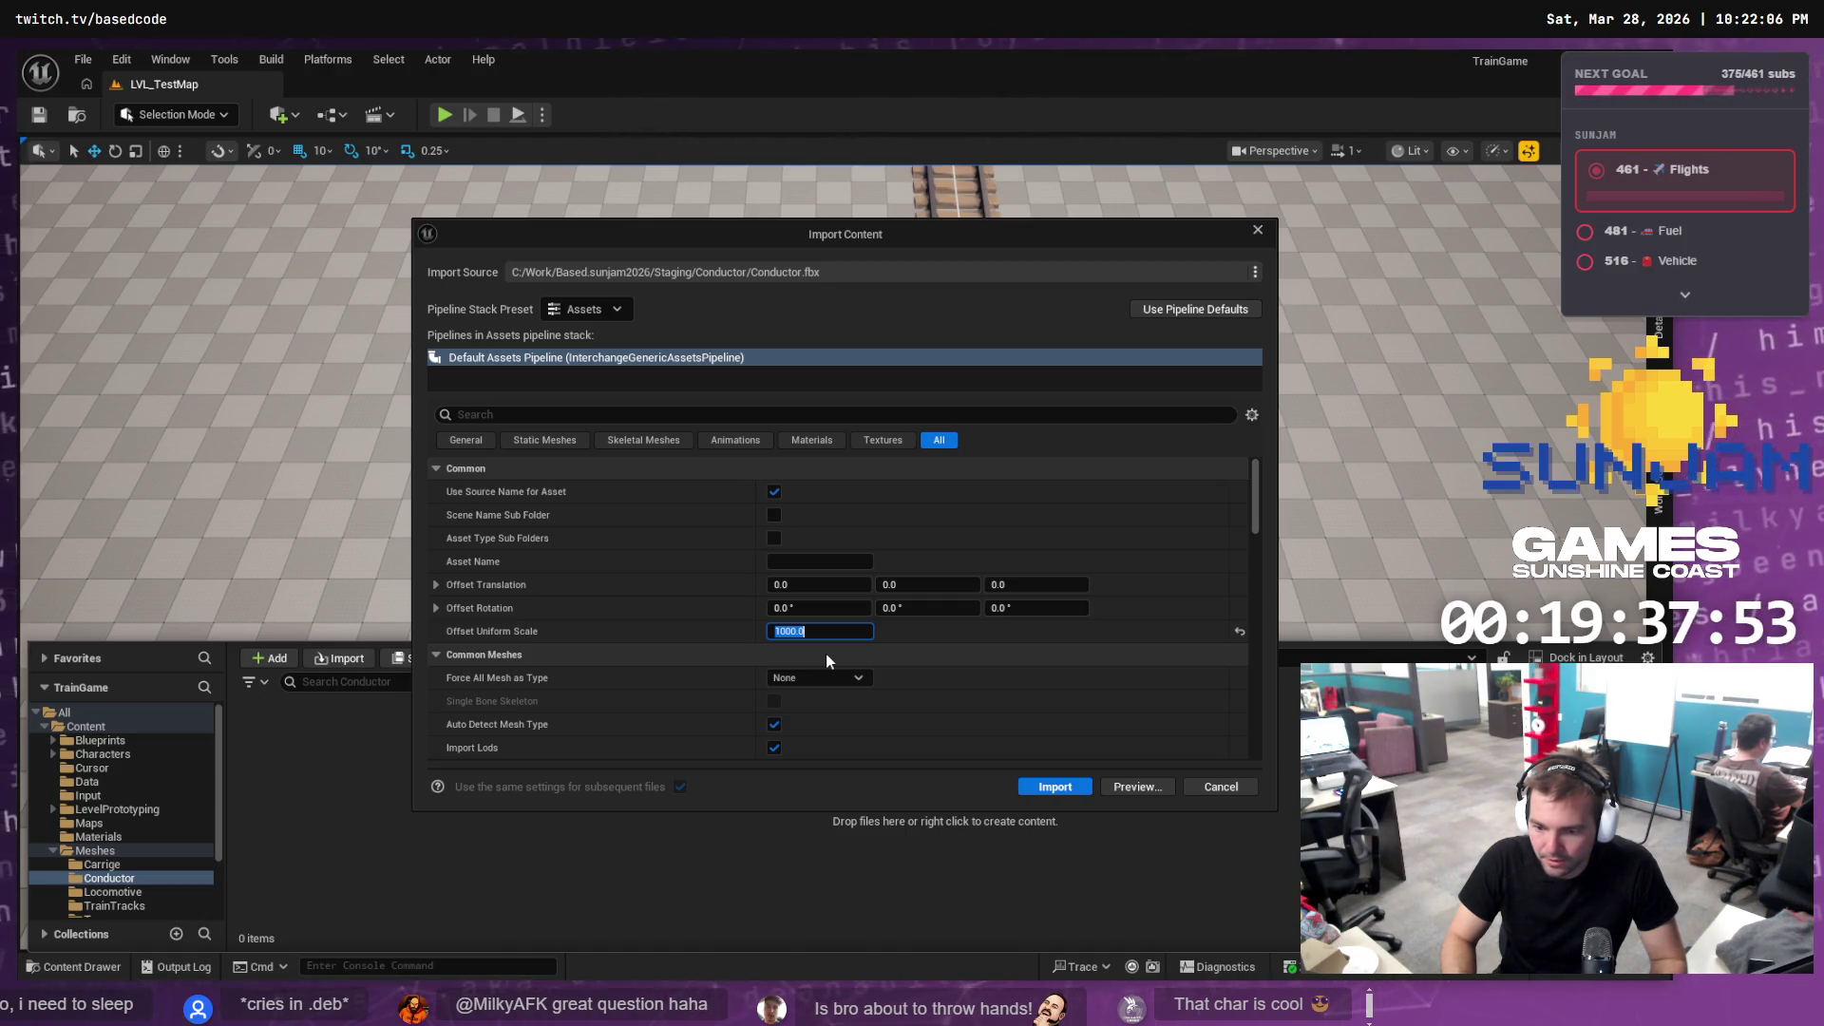
type("1")
key("Return")
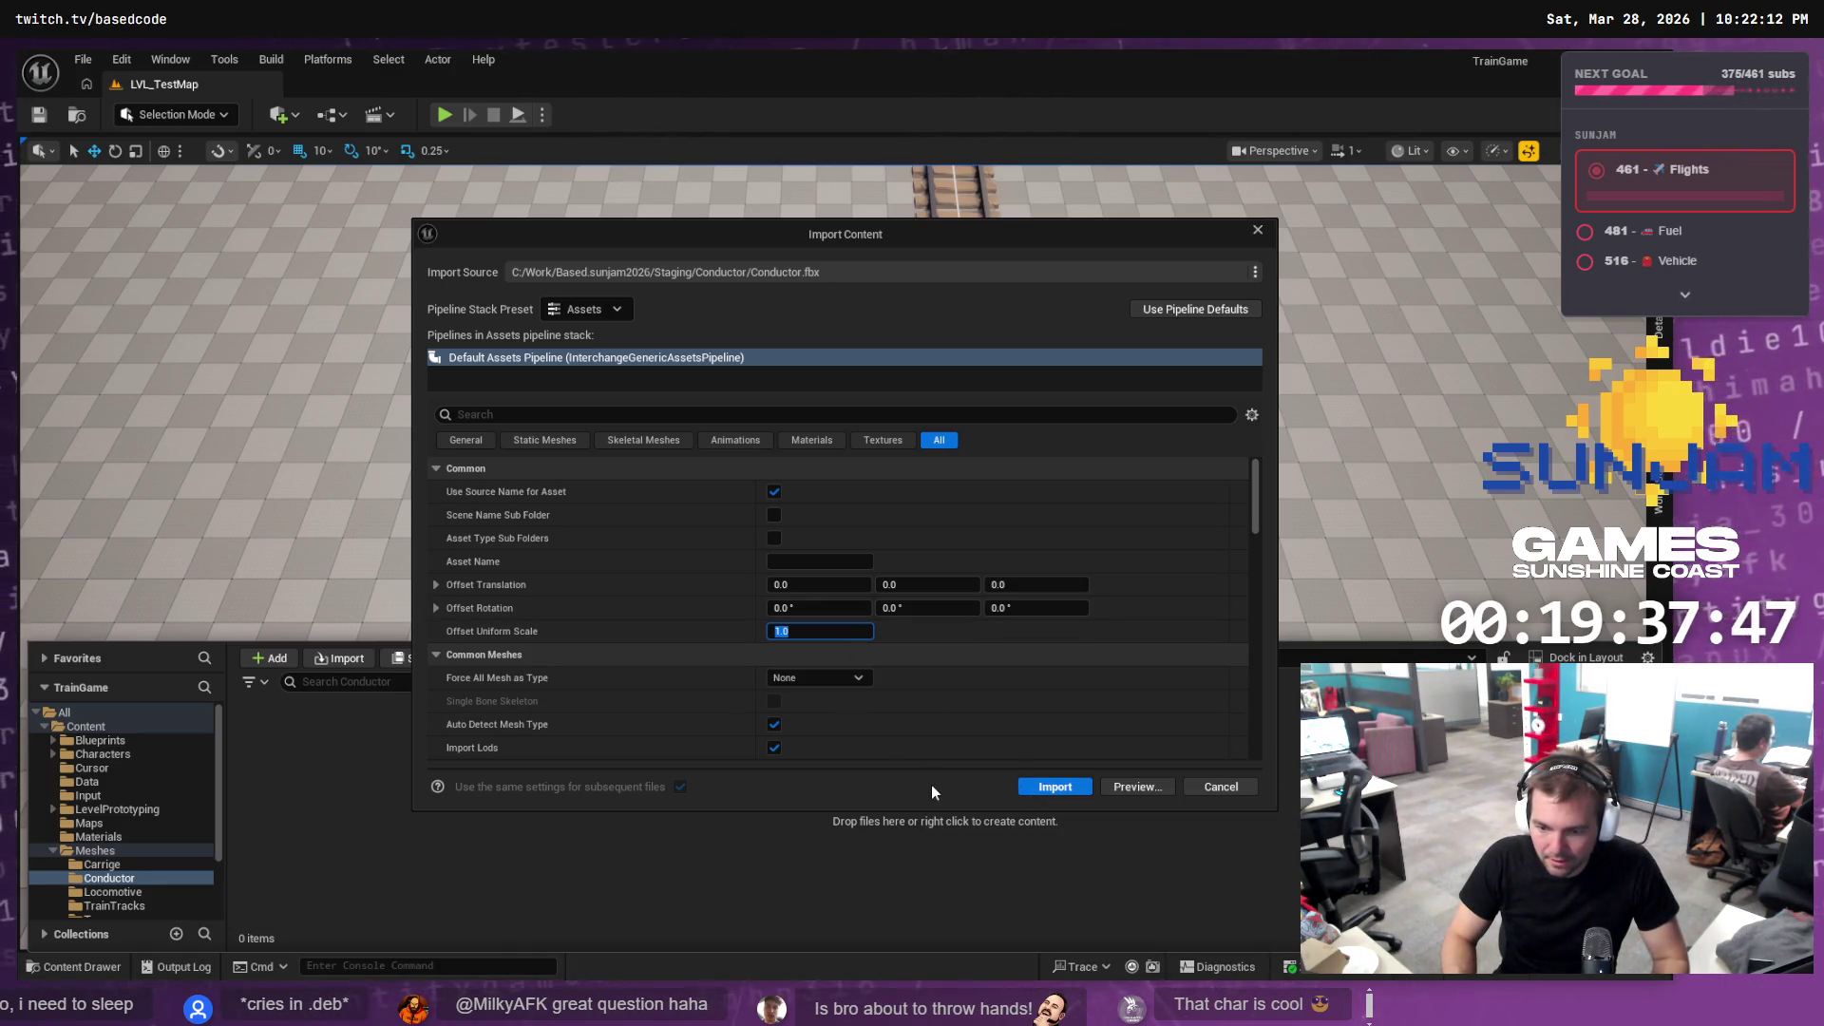
left_click(1048, 789)
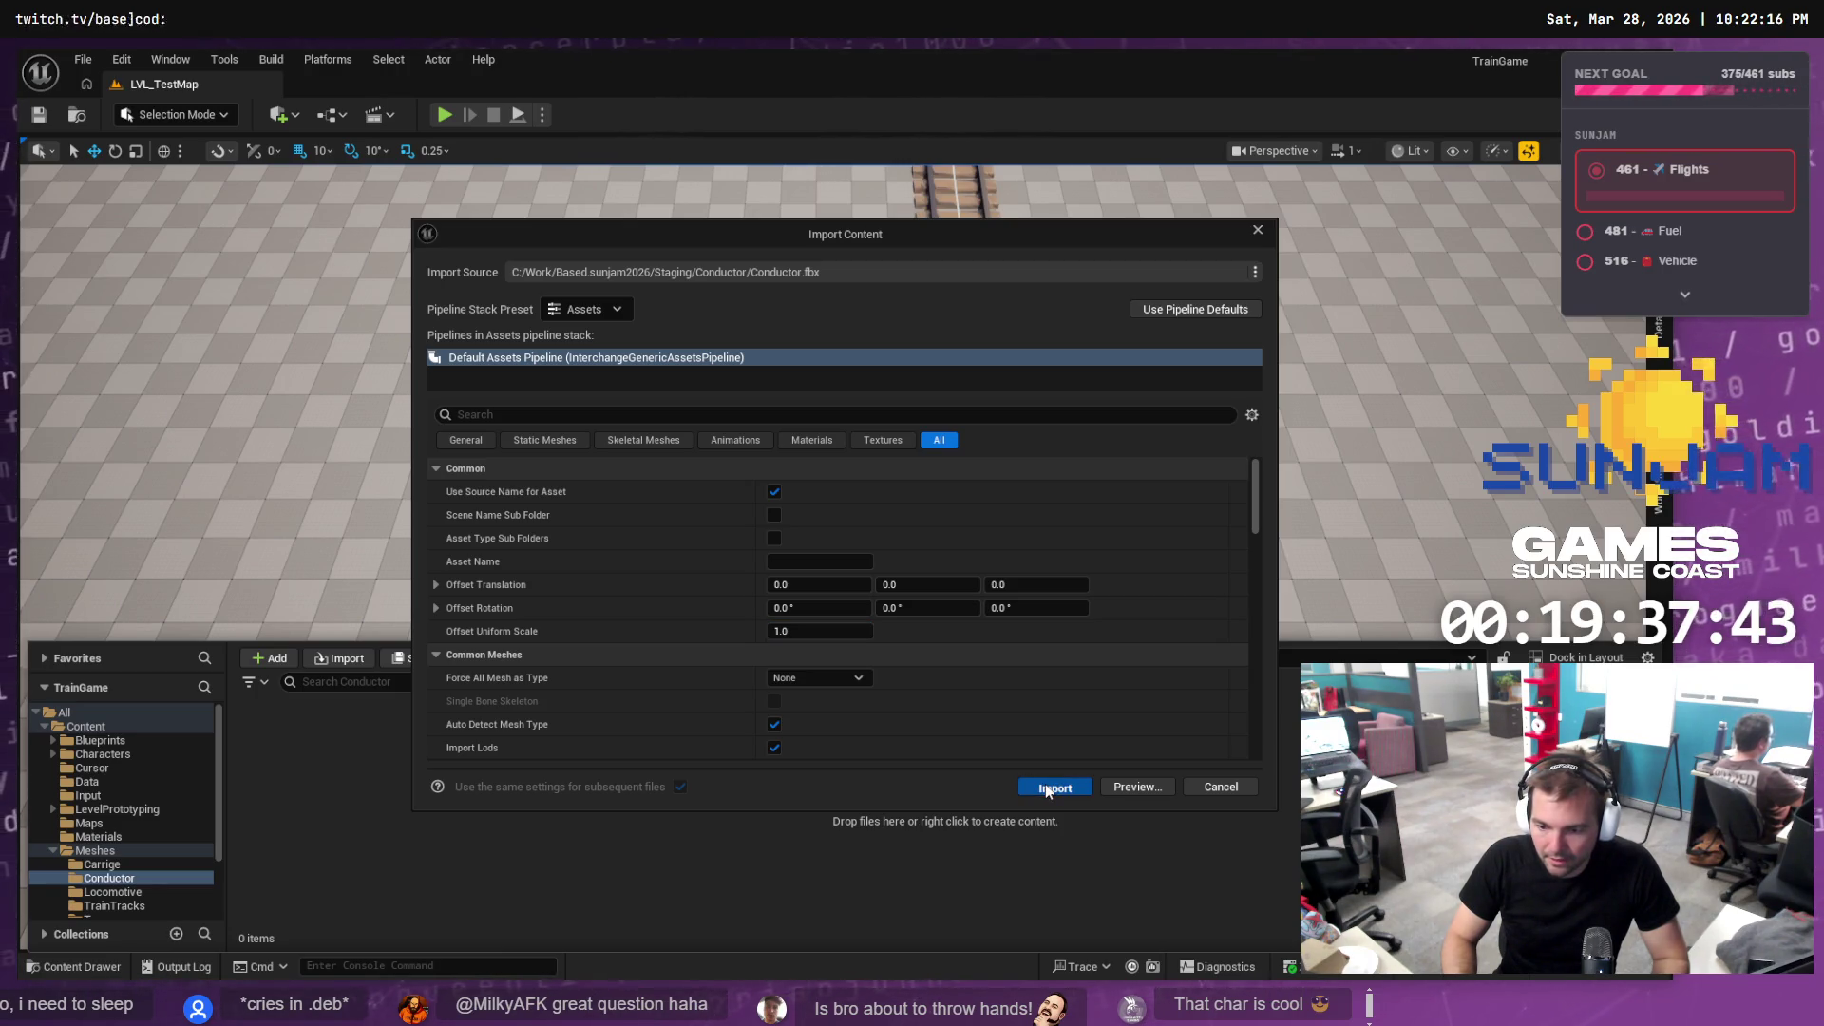
left_click(1049, 789)
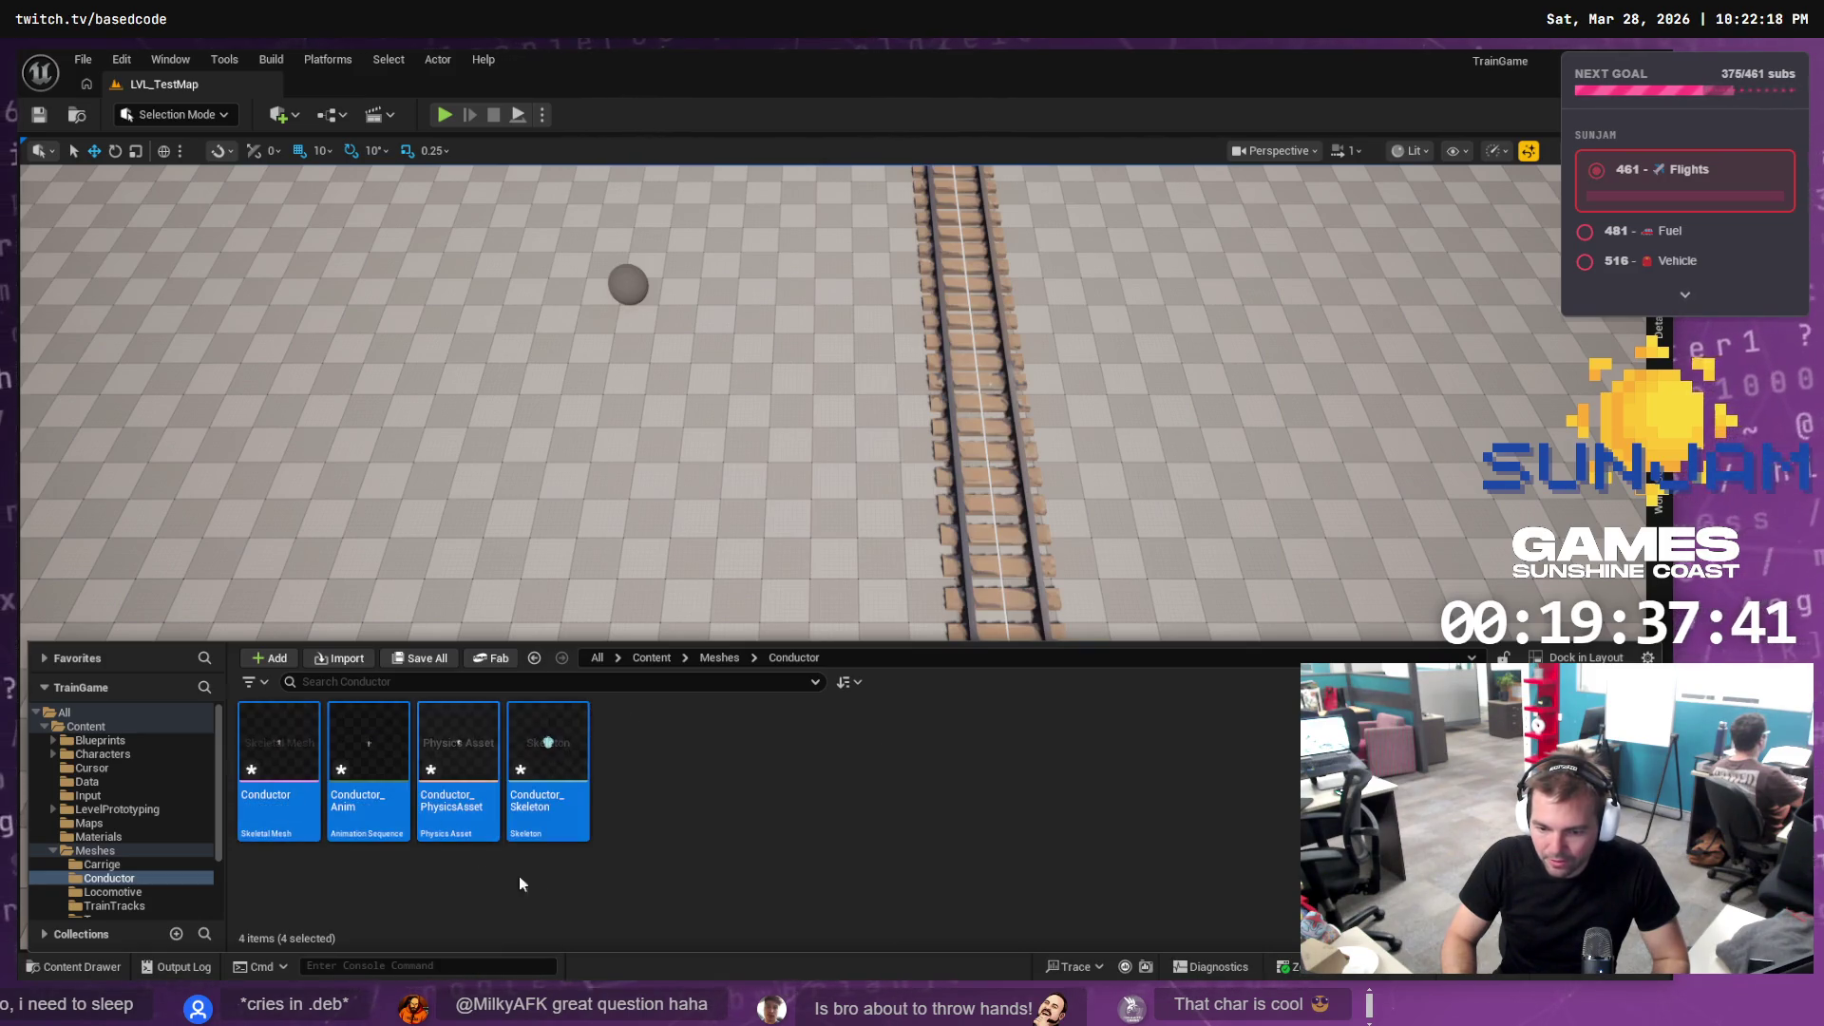
Drop the Conductor skeletal mesh beside the tracks and frame it at eye level
mouse_move(285, 757)
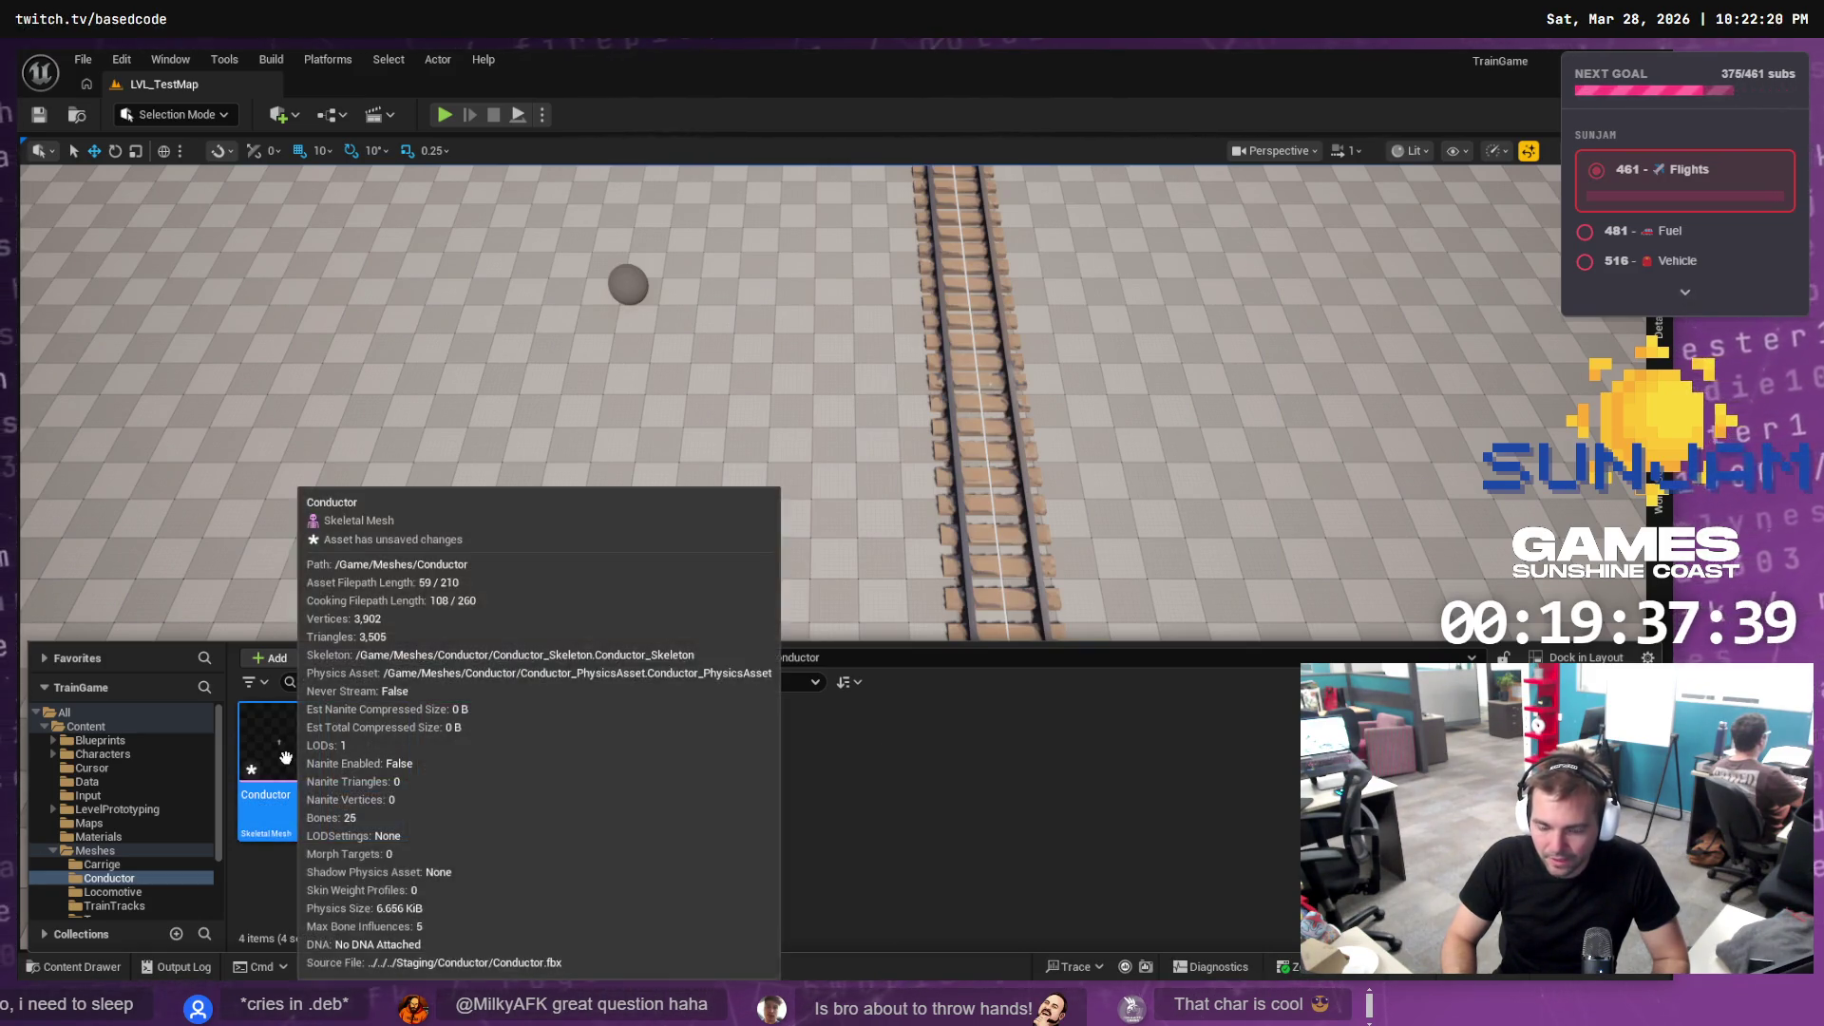
left_click(386, 438)
left_click_drag(681, 749, 678, 760)
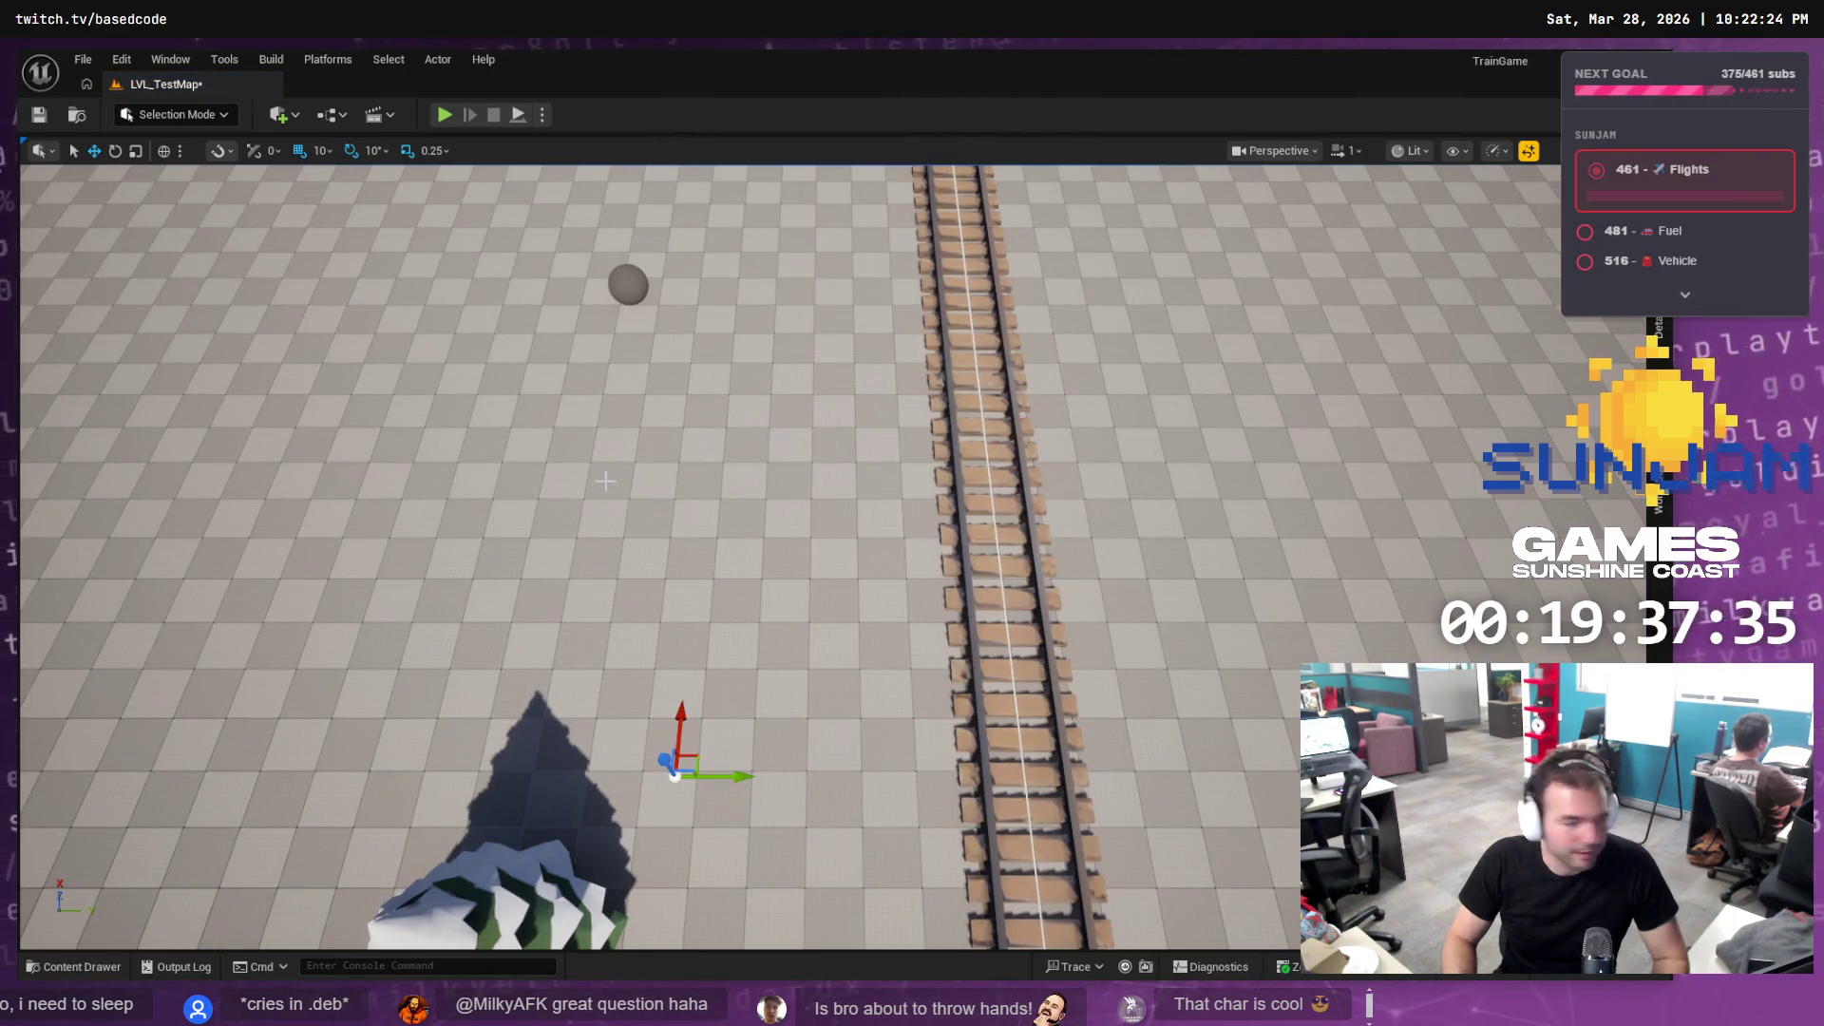
key("f")
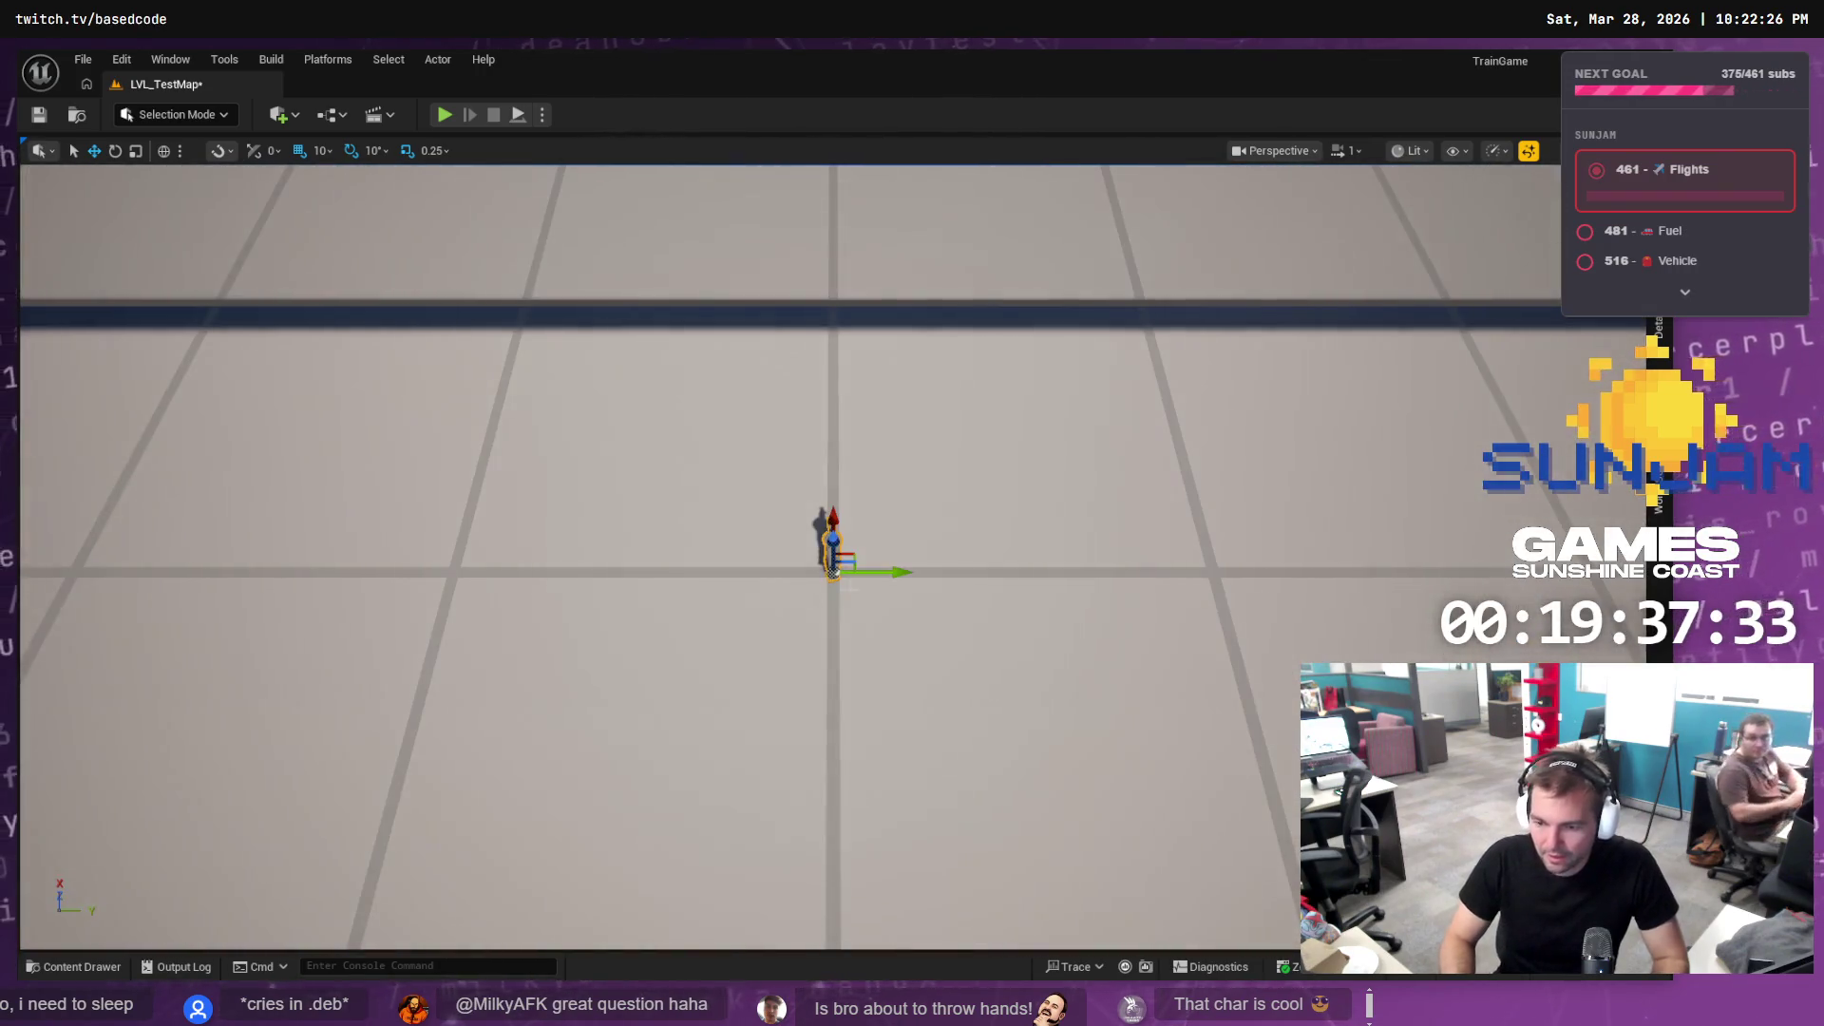
left_click_drag(849, 586, 979, 551)
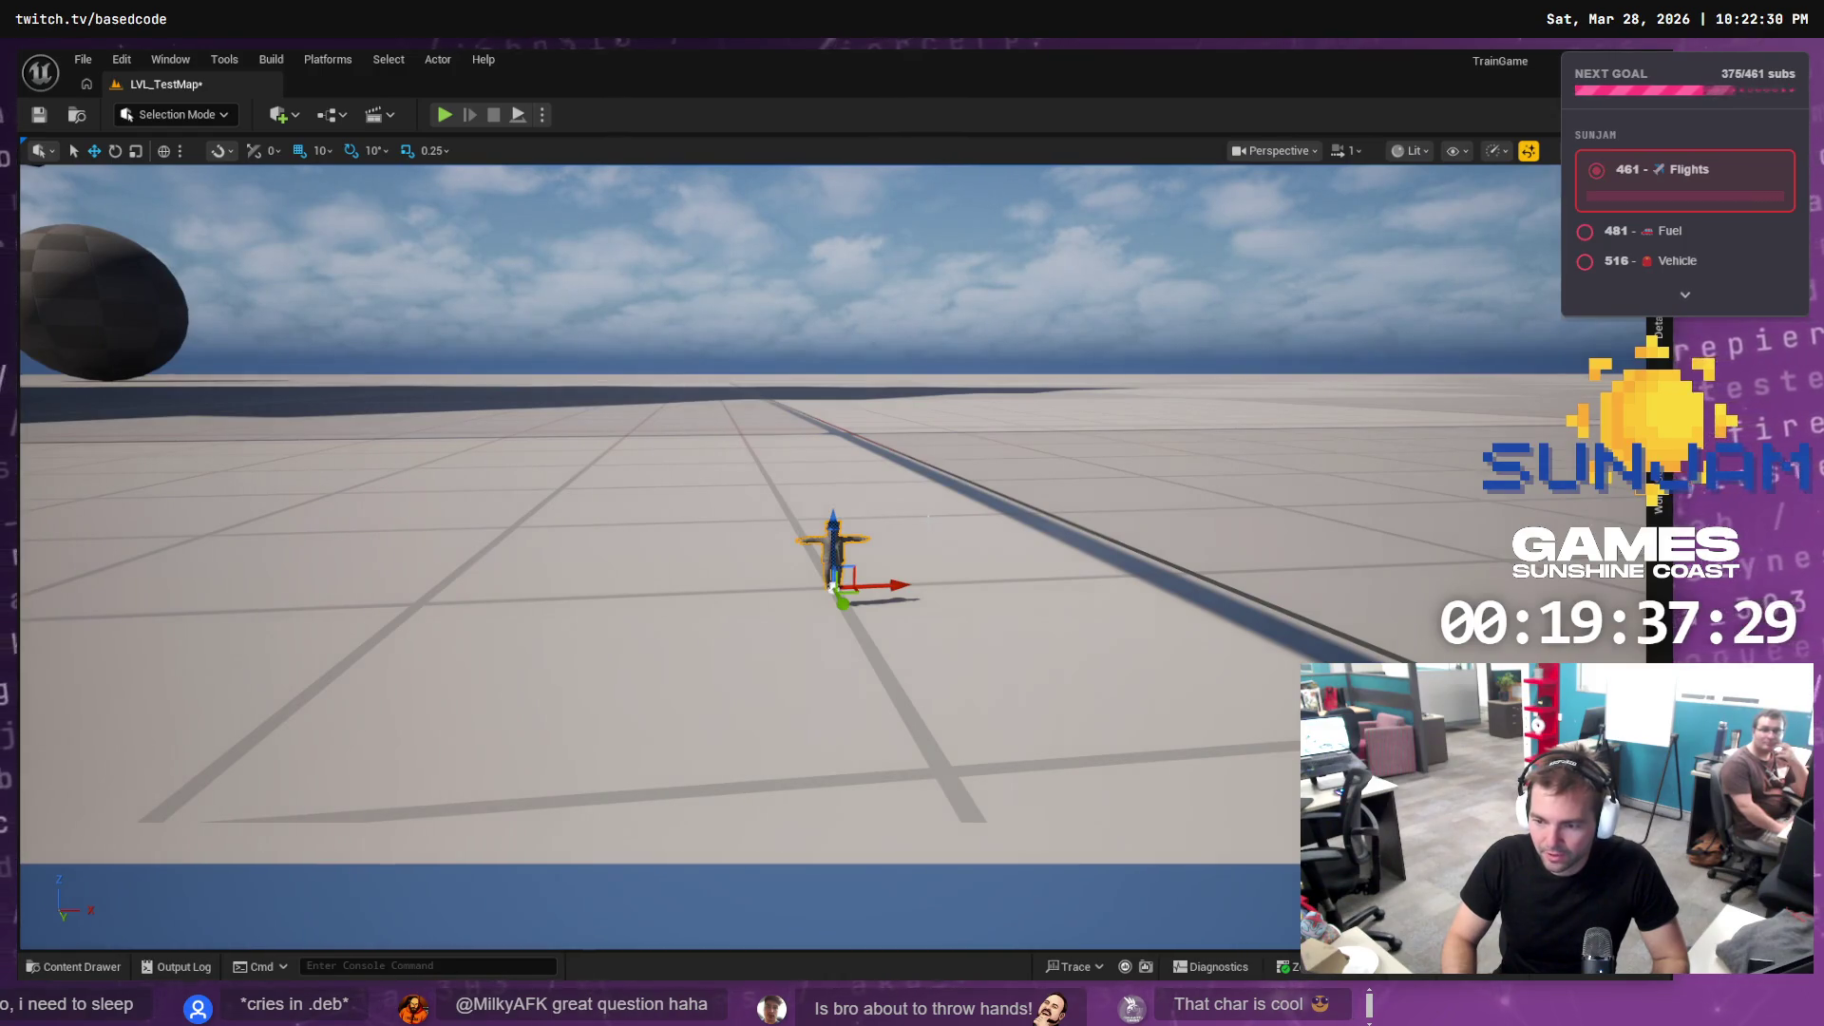
Undo the Conductor placement and open the Conductor skeletal mesh in its editor
key("ctrl+z")
key("alt+Tab")
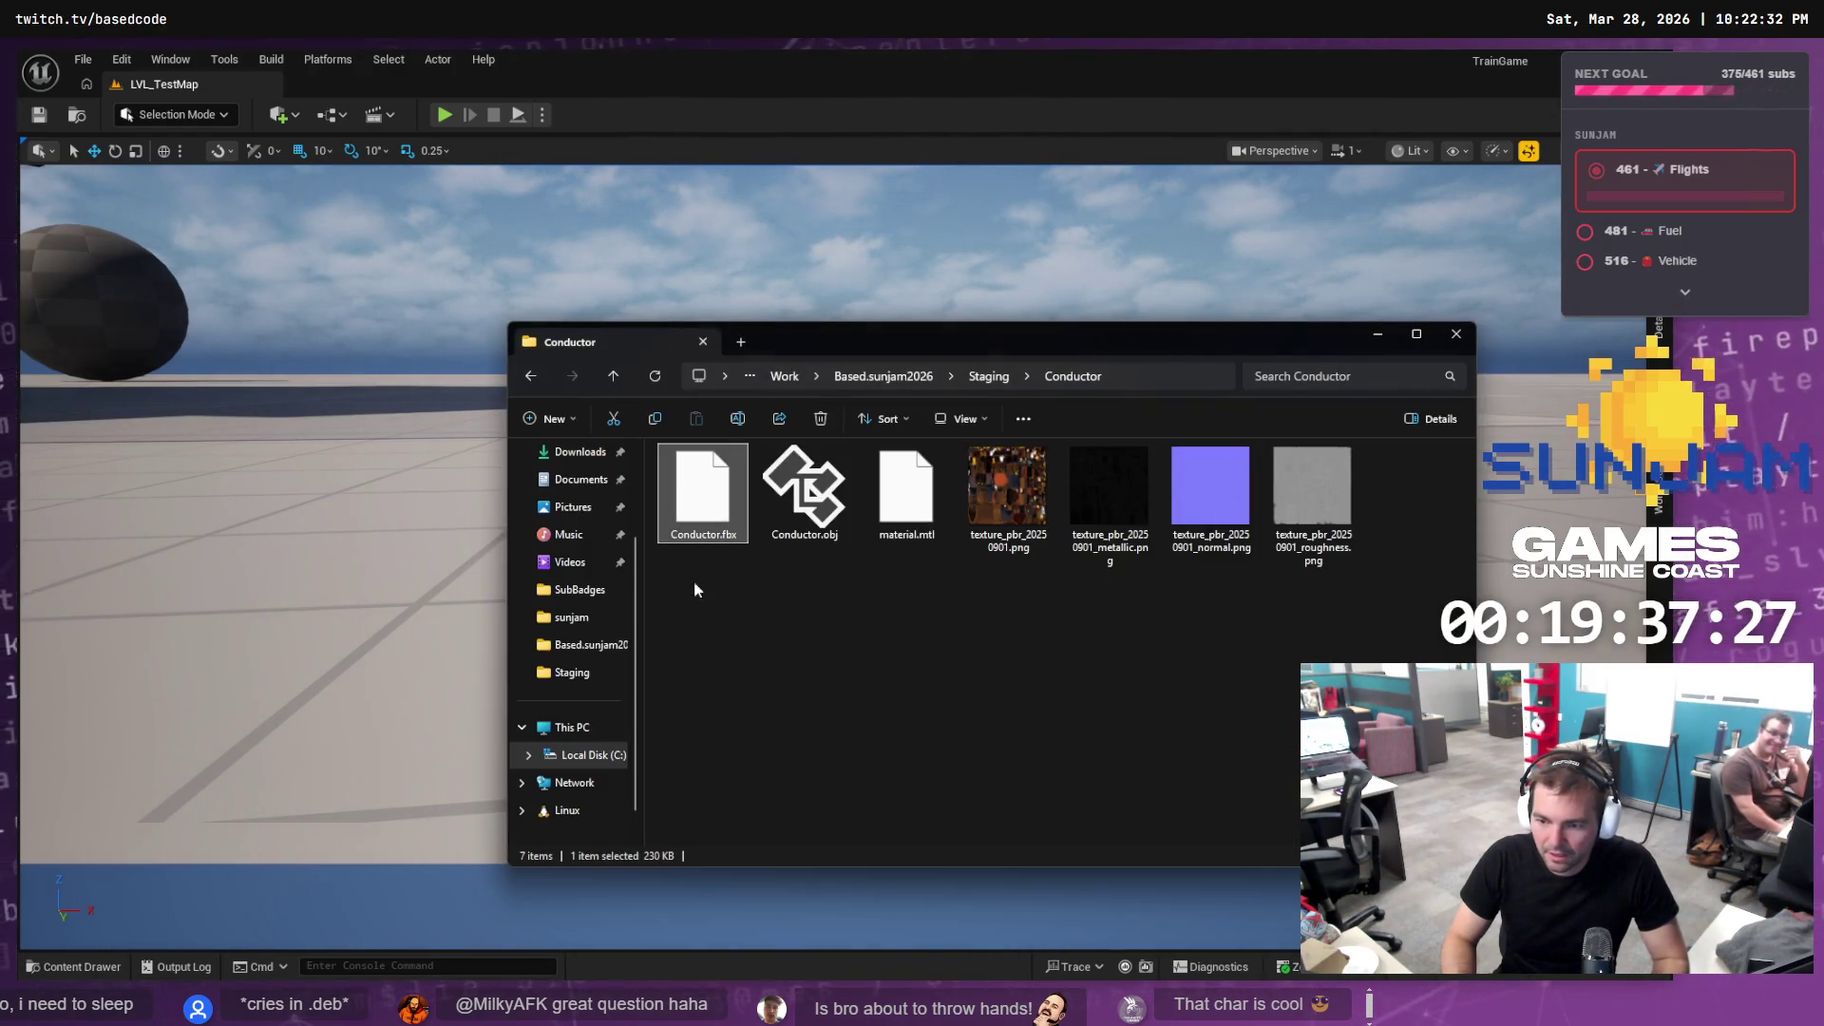
key("alt+Tab")
left_click(82, 967)
left_click(283, 769)
double_click(283, 770)
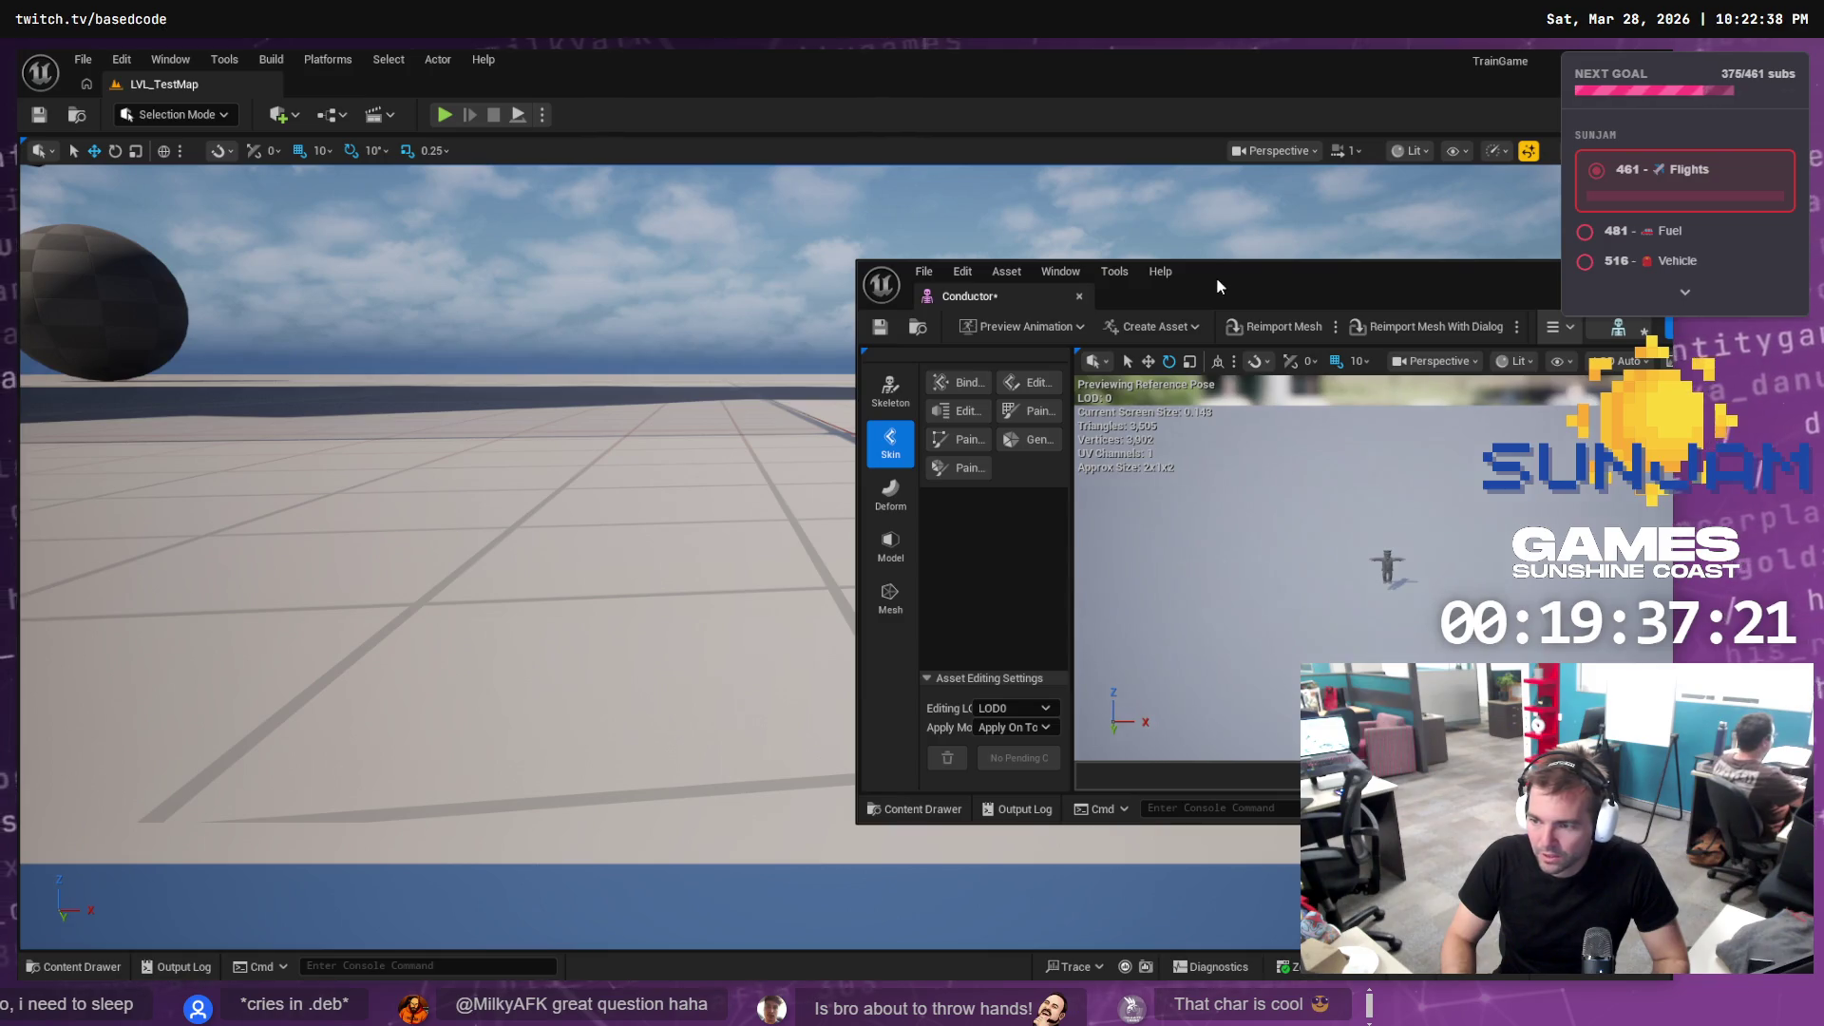
Reposition and inspect the mesh editor, then reopen it and bring up the reimport settings
left_click_drag(1216, 277, 597, 276)
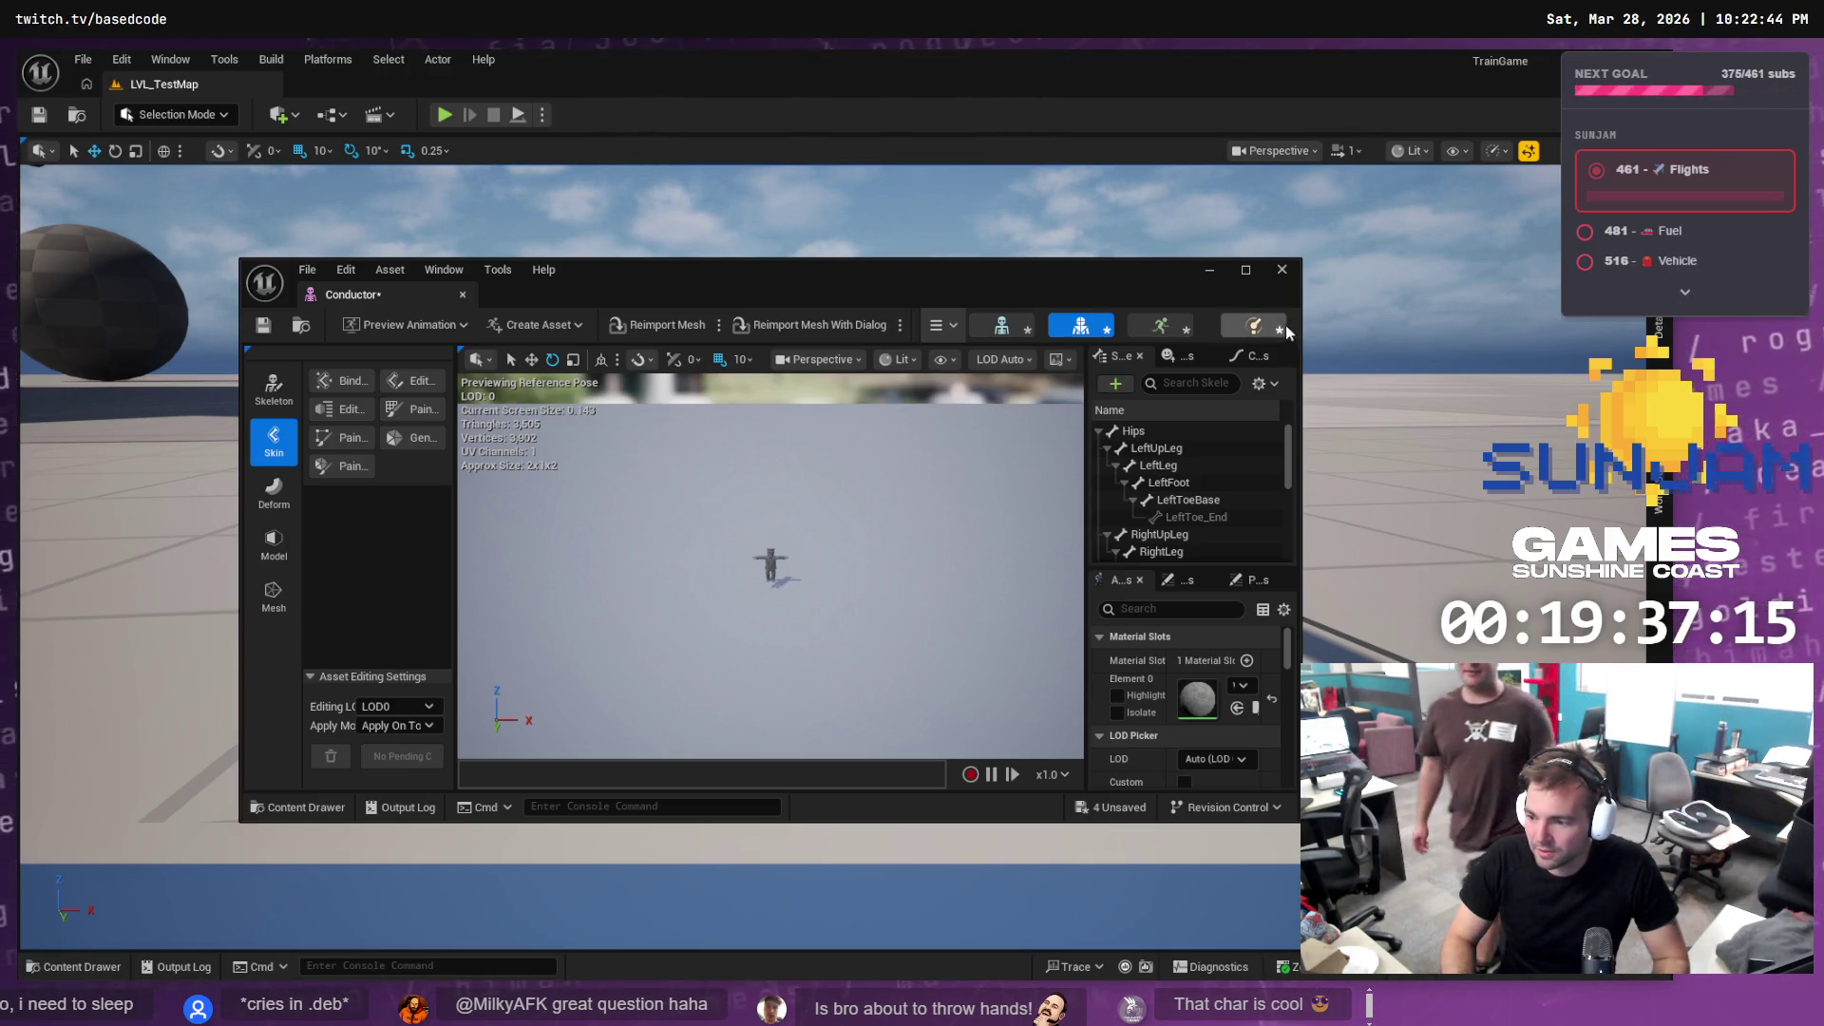
scroll(1263, 657, "down", 2)
scroll(1254, 690, "down", 5)
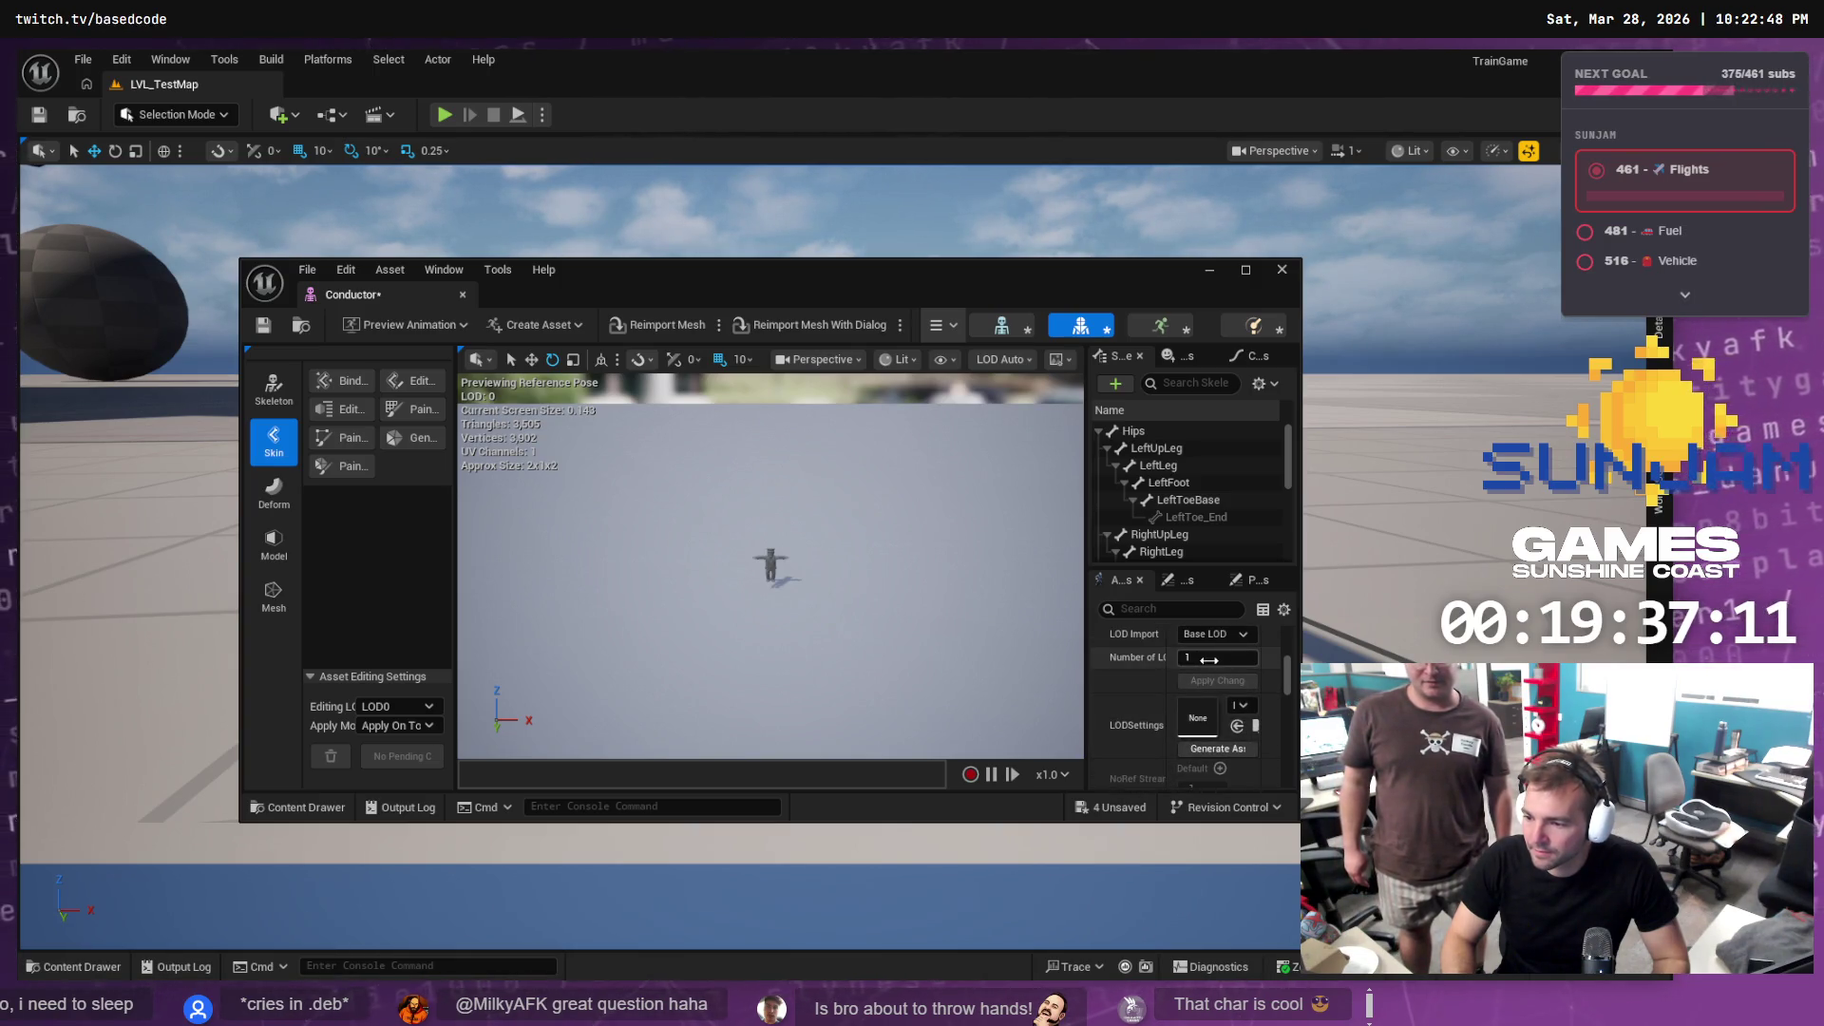
left_click(1281, 270)
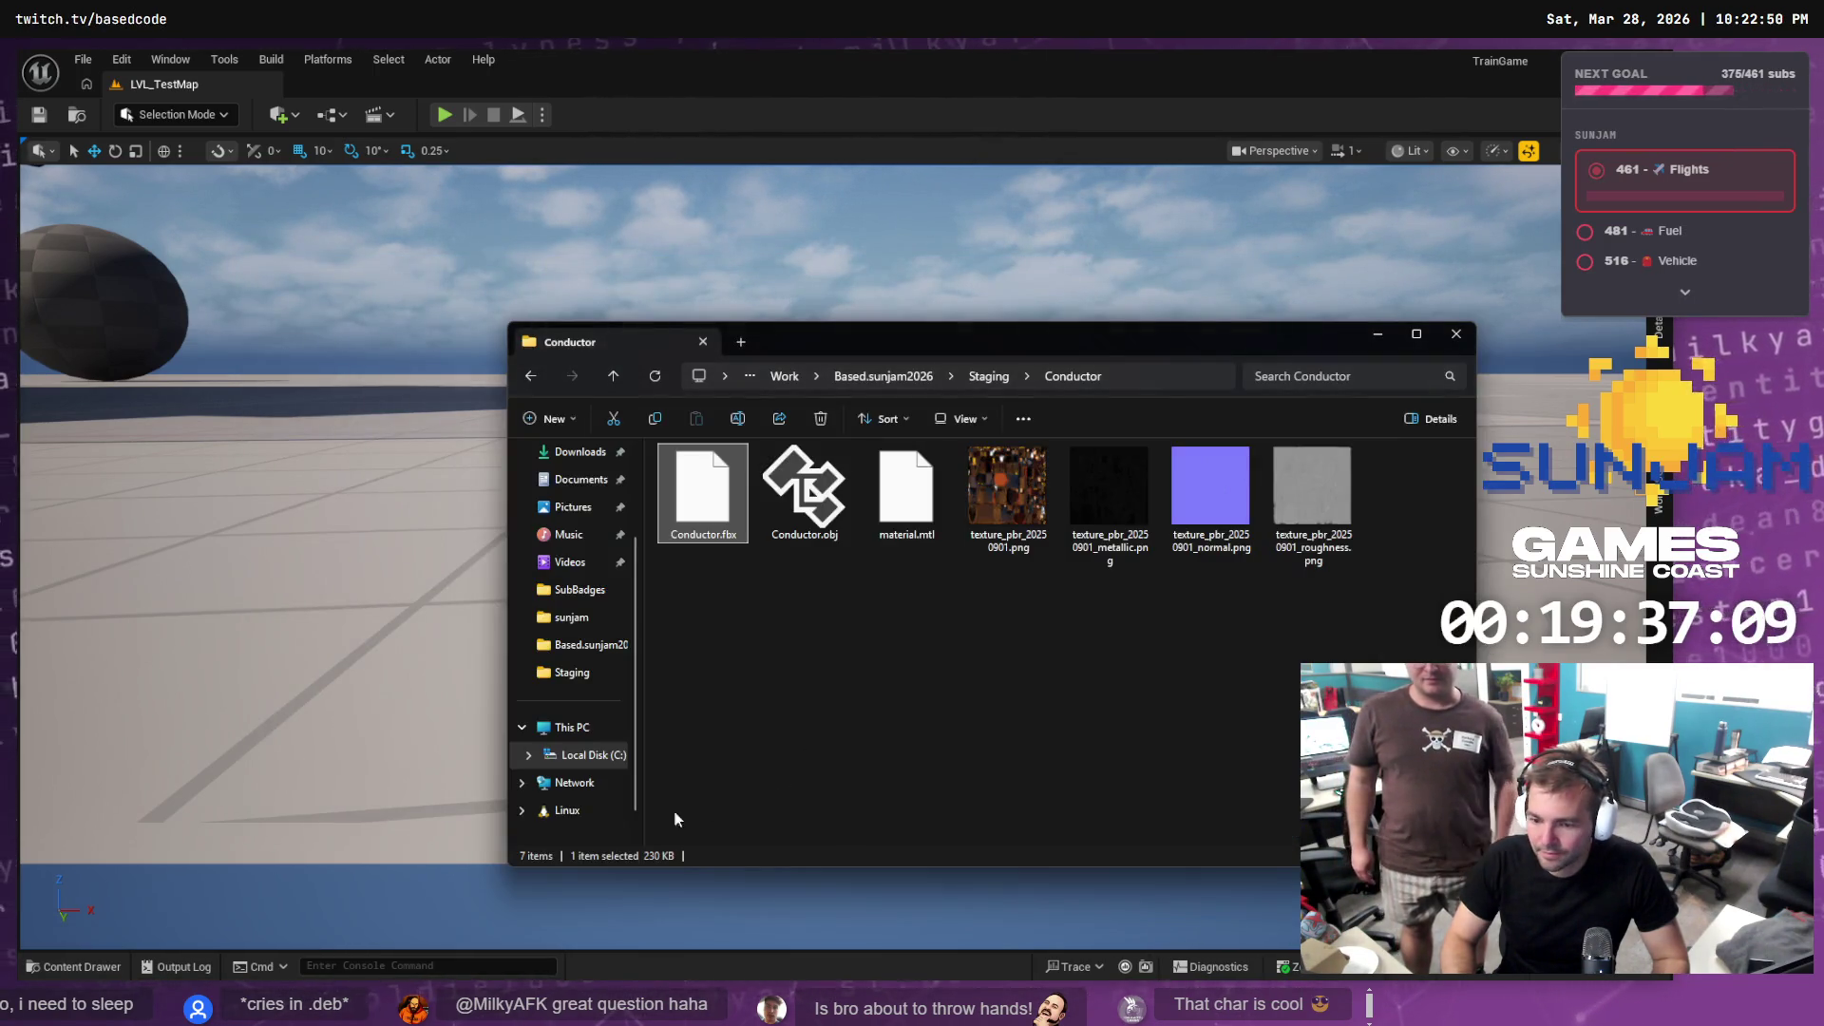
left_click(93, 967)
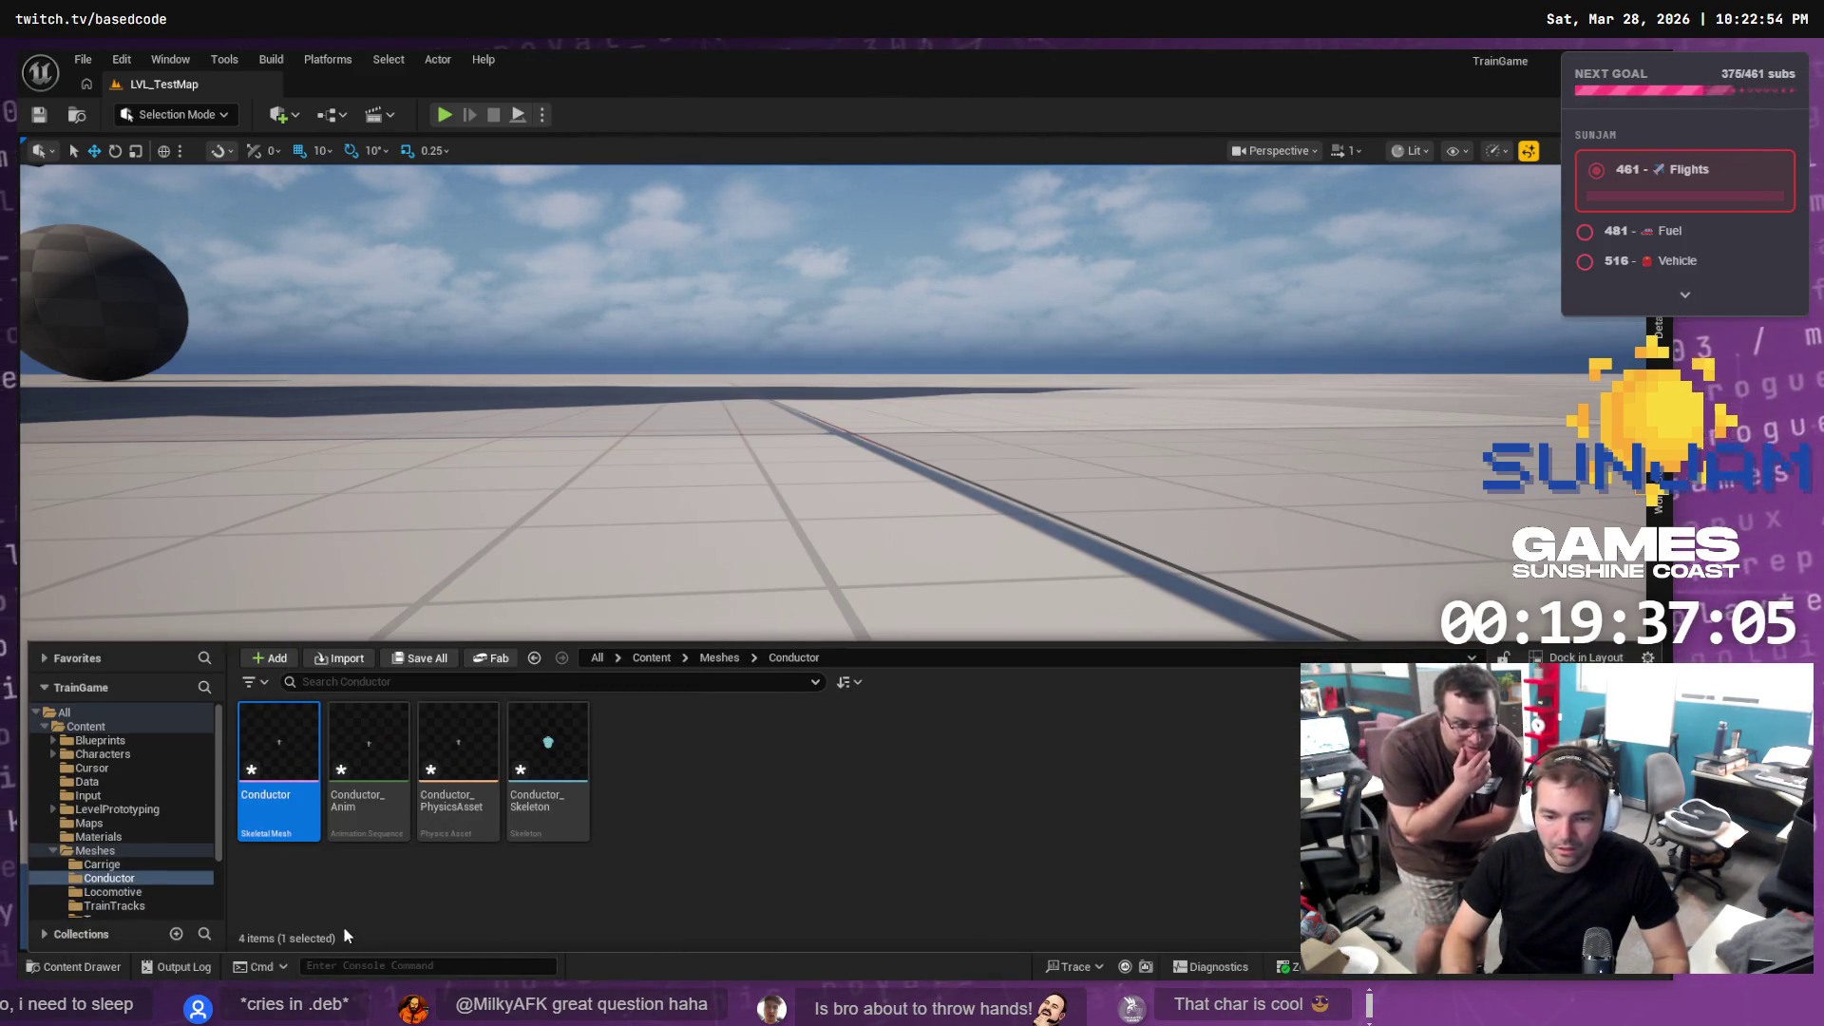
double_click(313, 794)
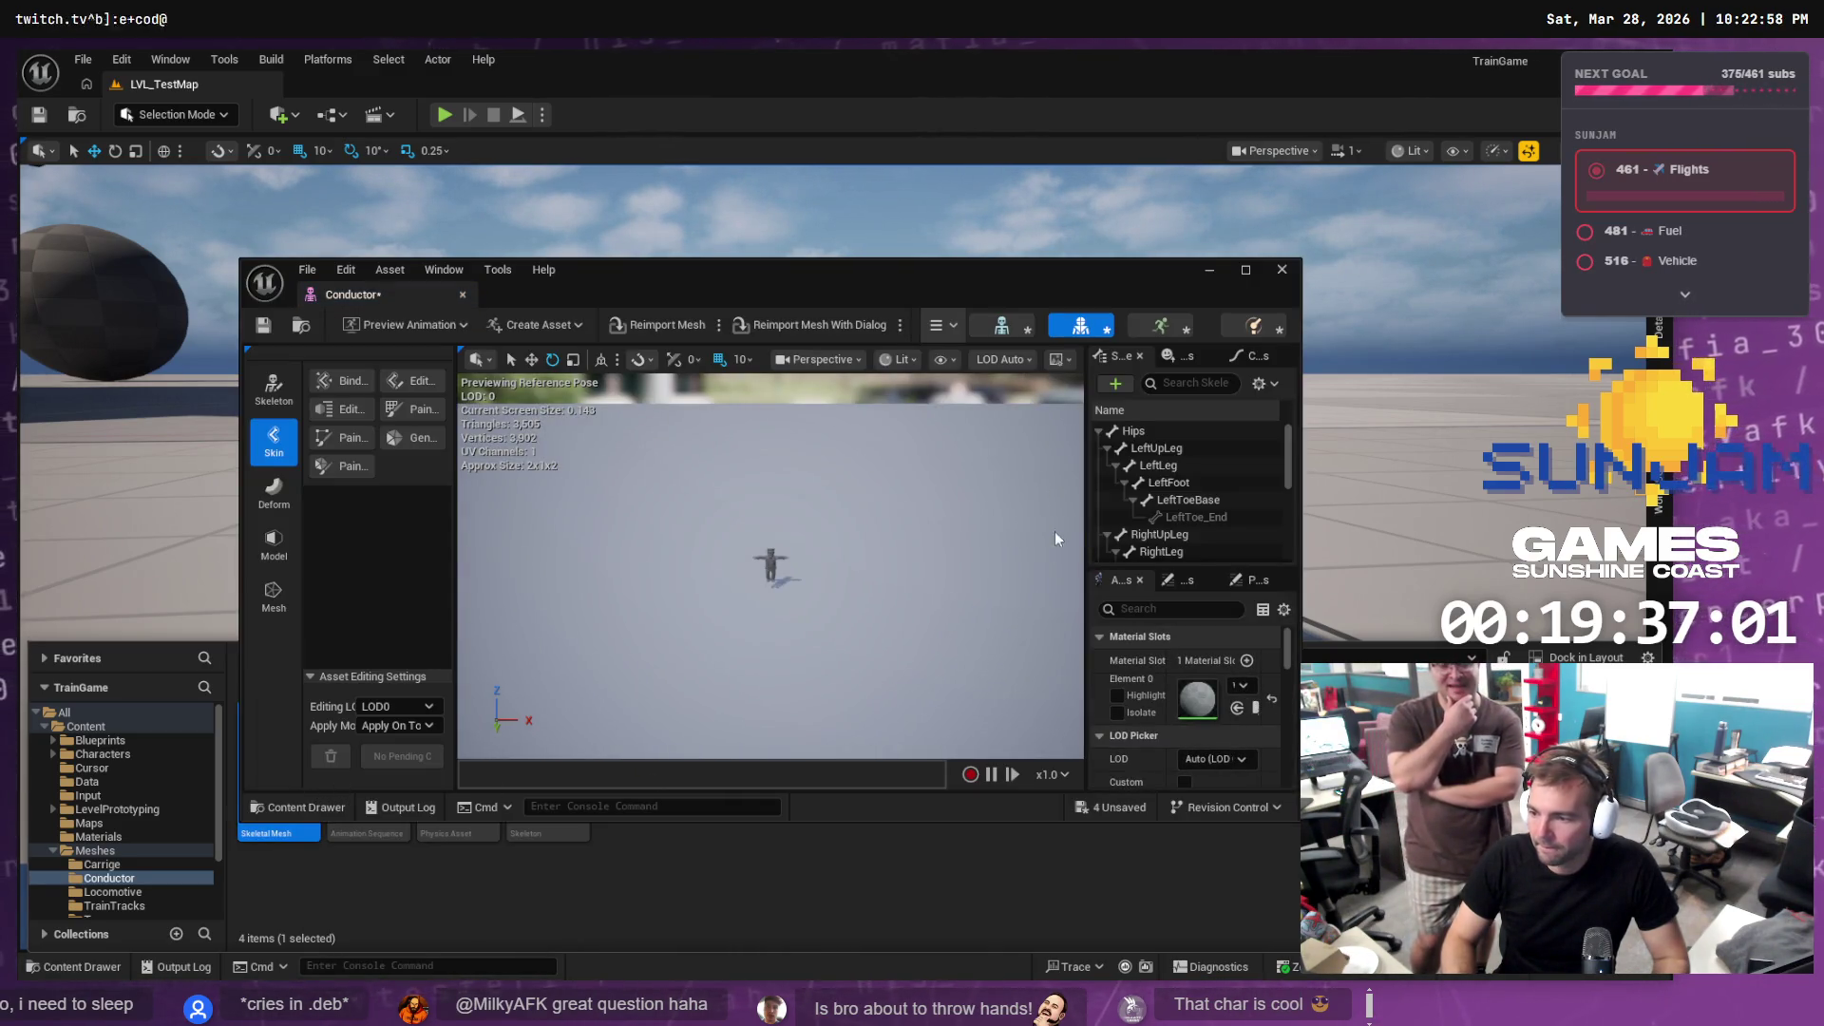
left_click(805, 326)
Reimport the Conductor mesh with Offset Uniform Scale set to 1000.0
left_click(801, 560)
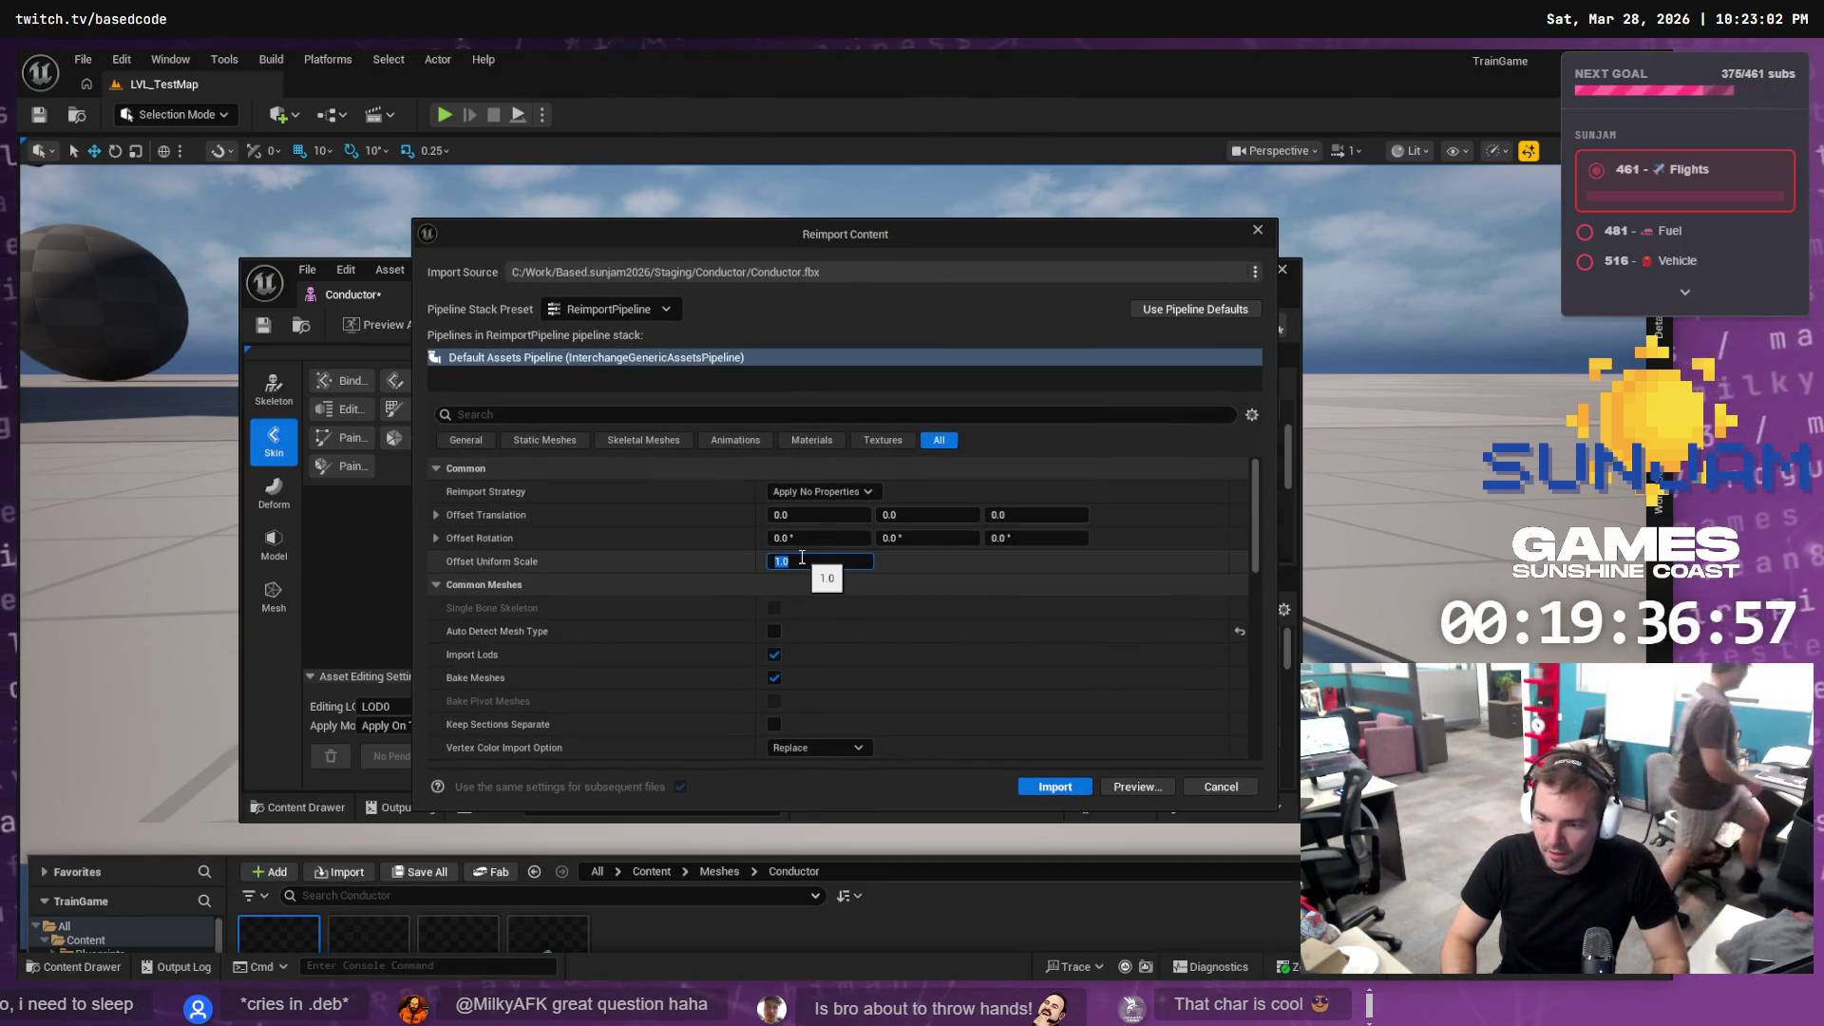
type("1000")
key("Return")
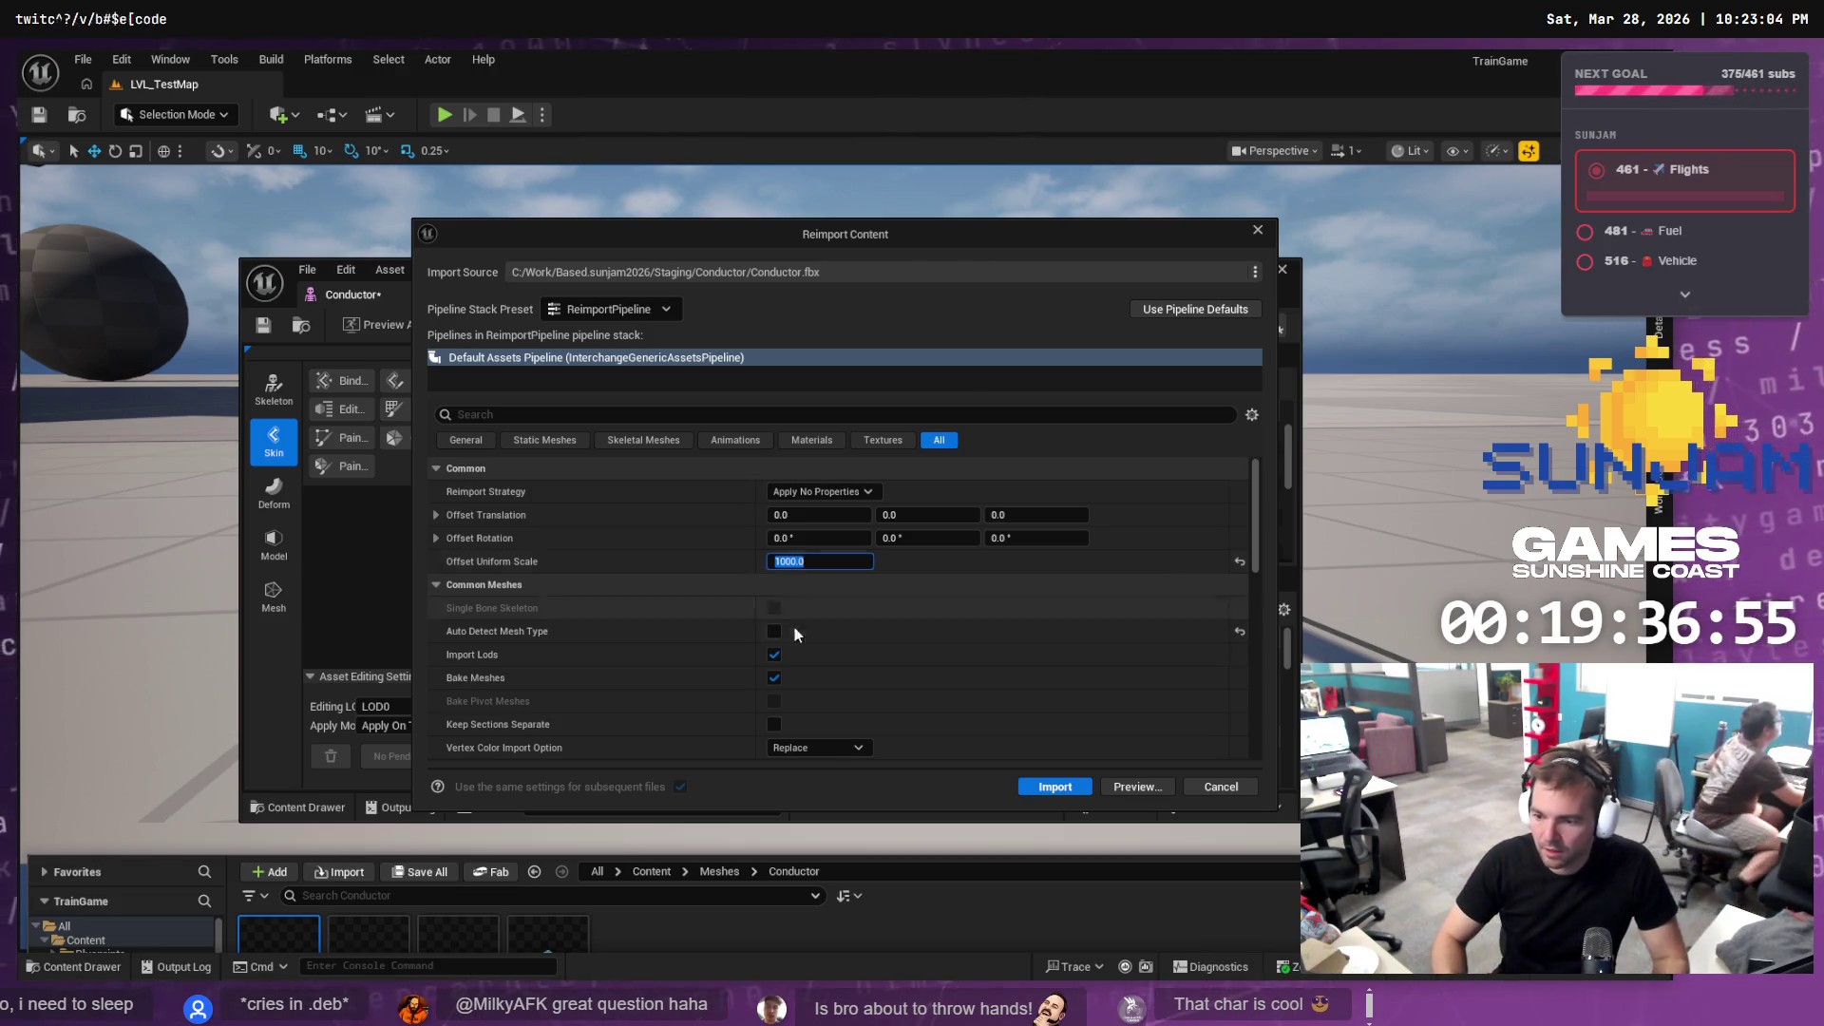
left_click(1057, 786)
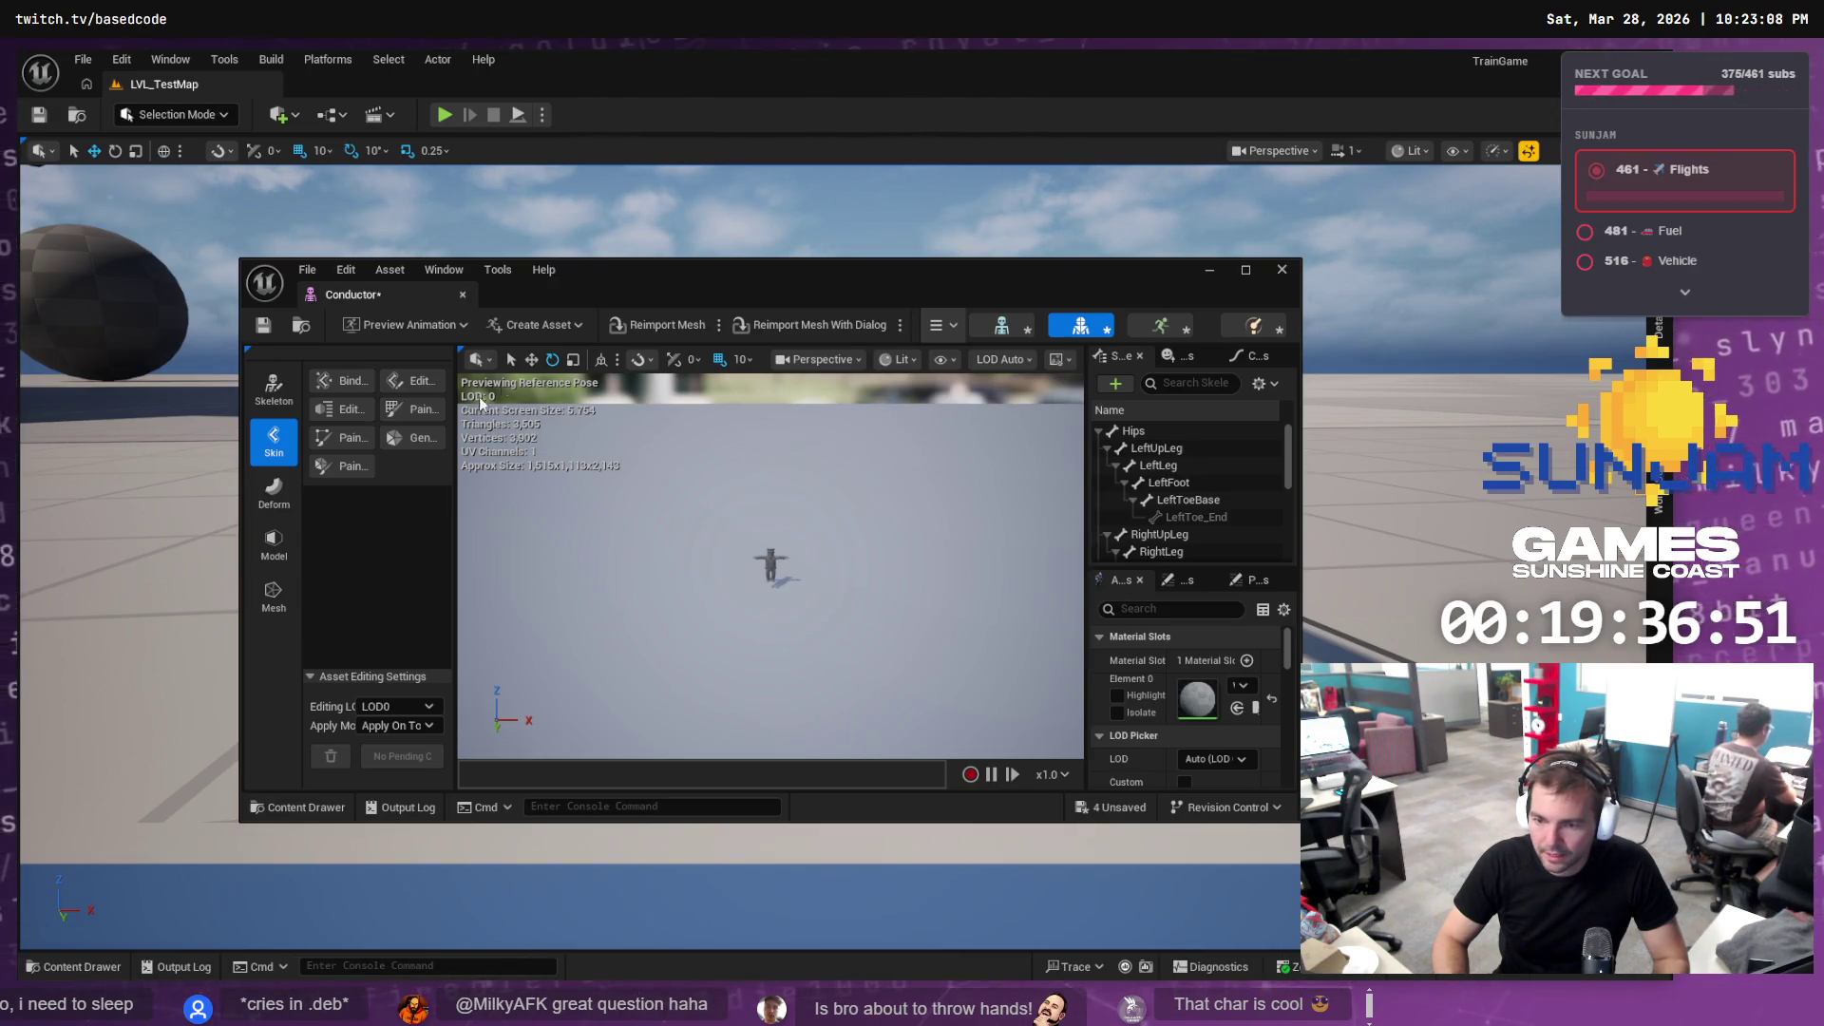
left_click(783, 328)
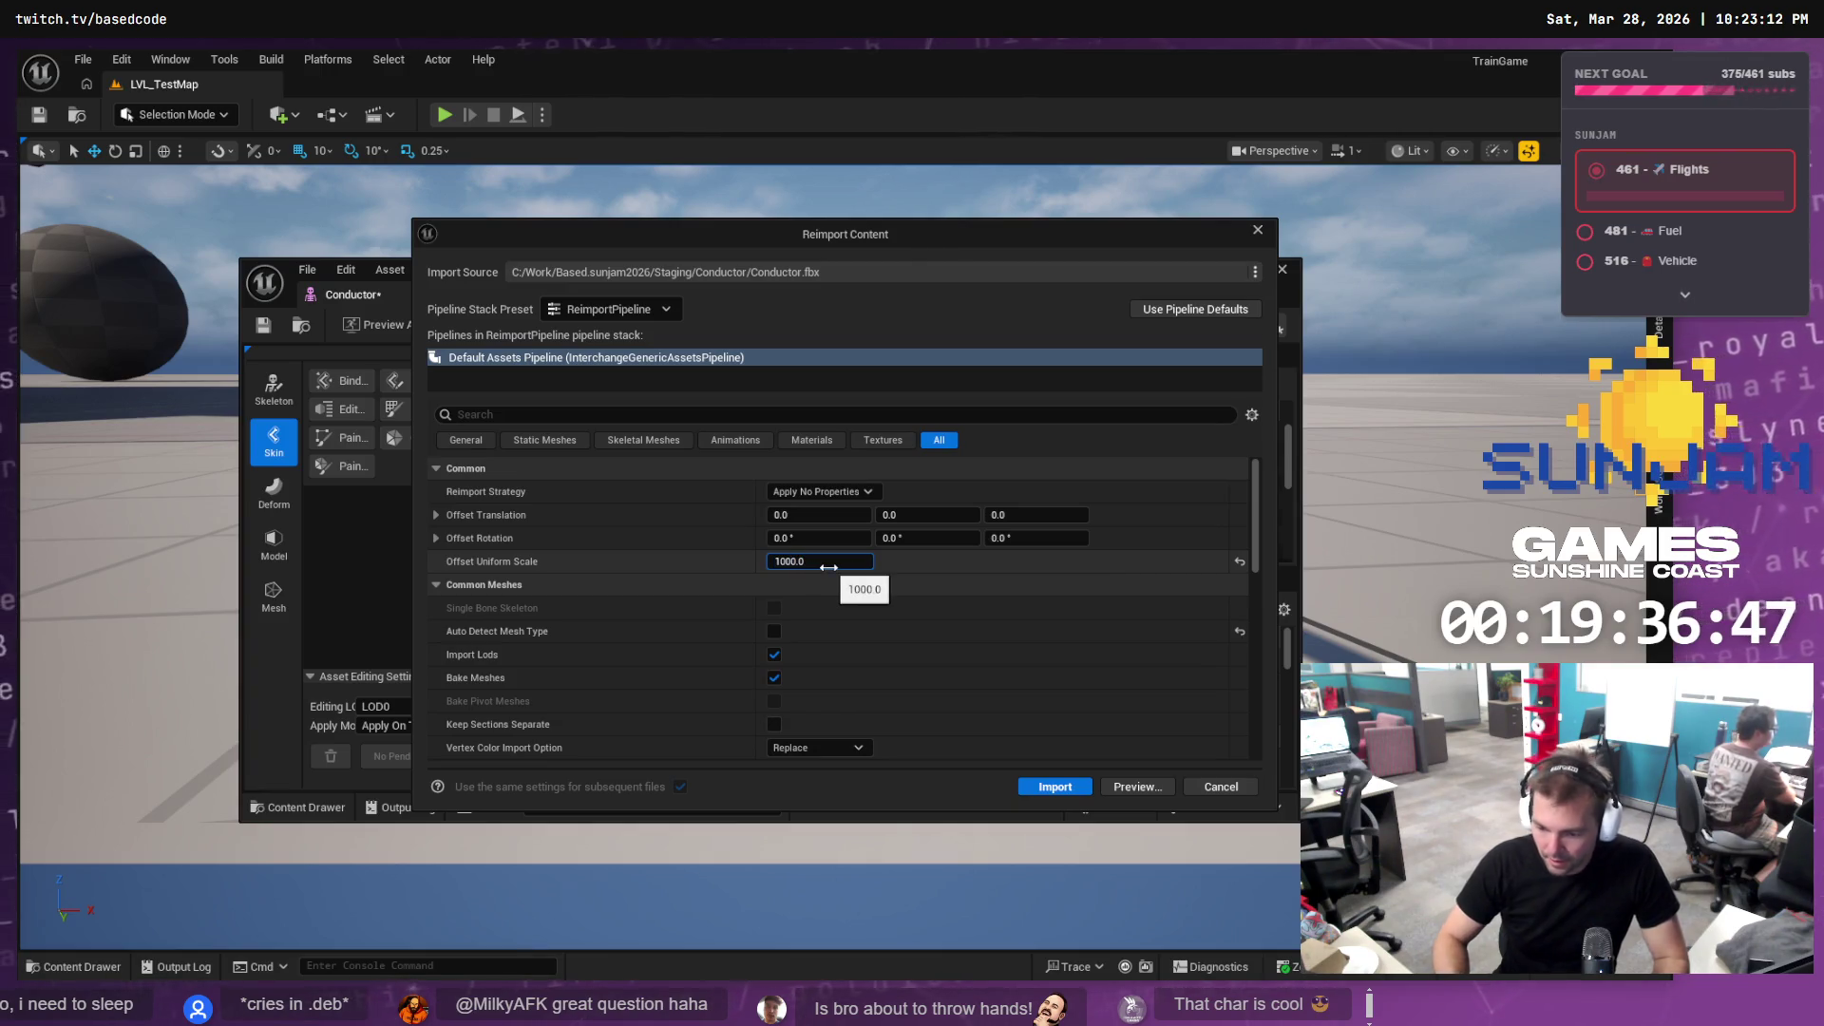
left_click(1040, 785)
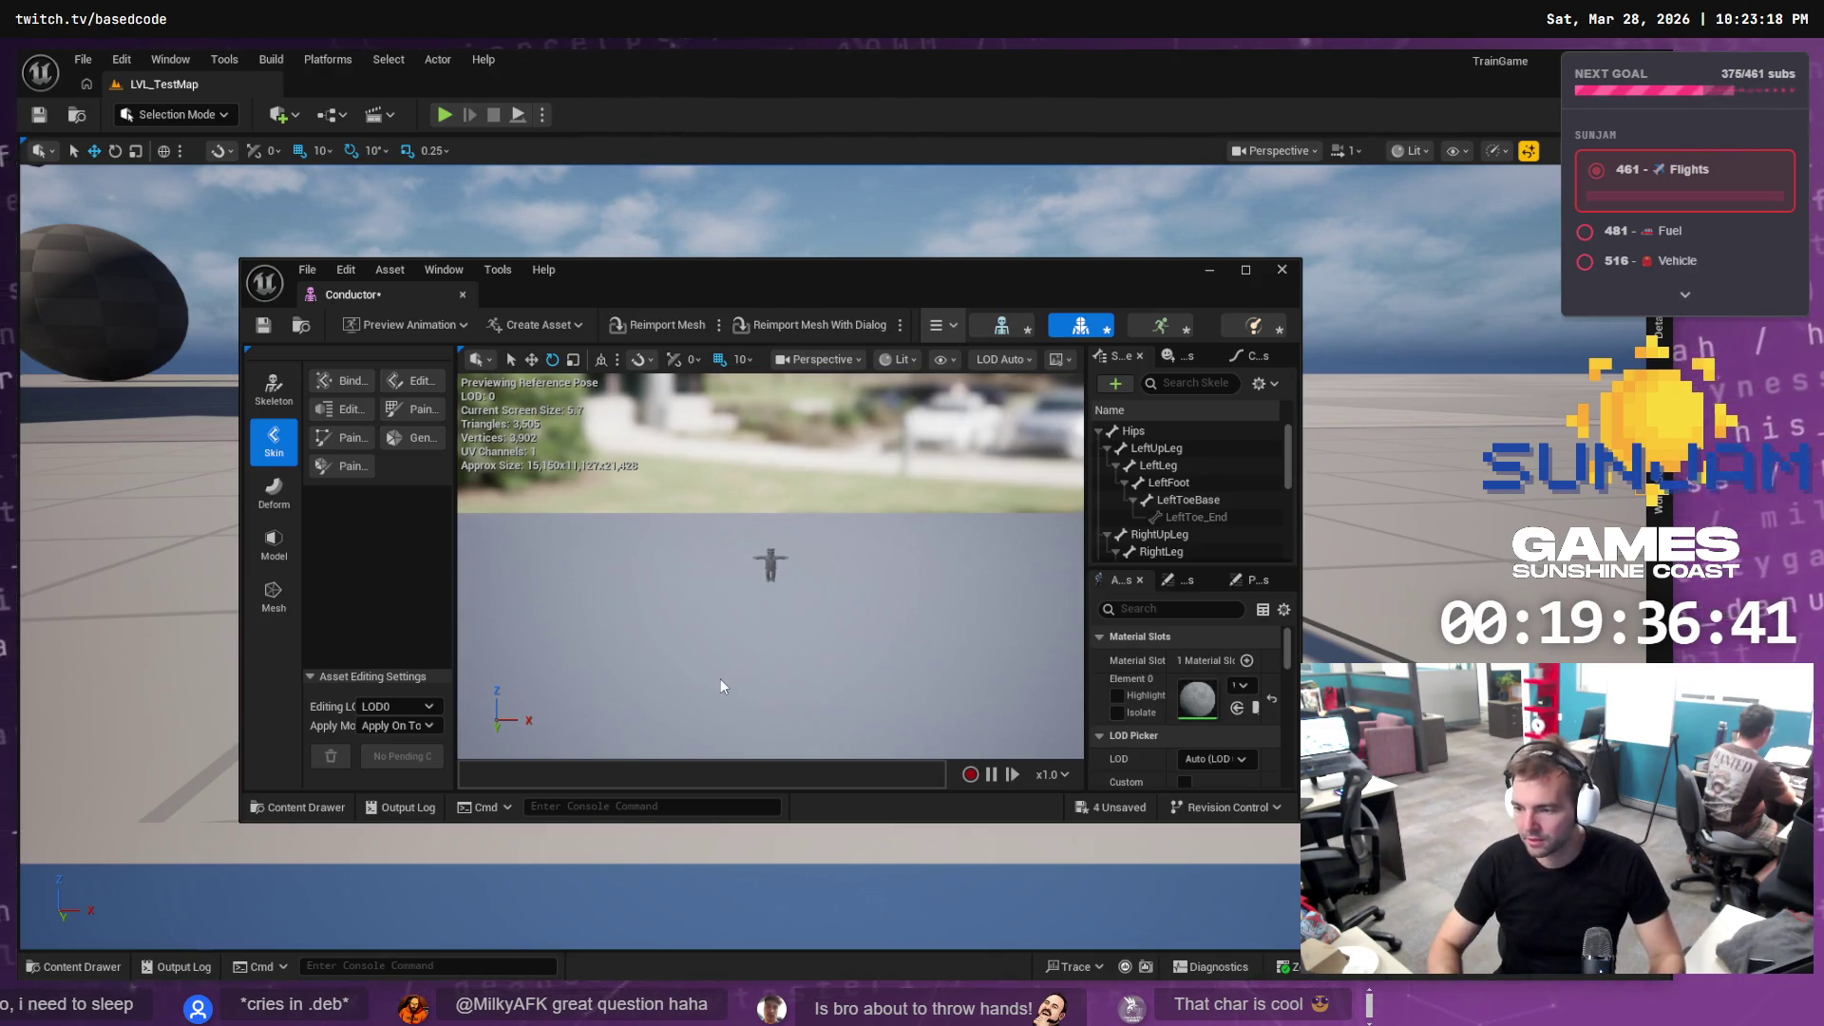
Move the mesh editor aside, select the Conductor actor, and view it by the train
left_click(74, 966)
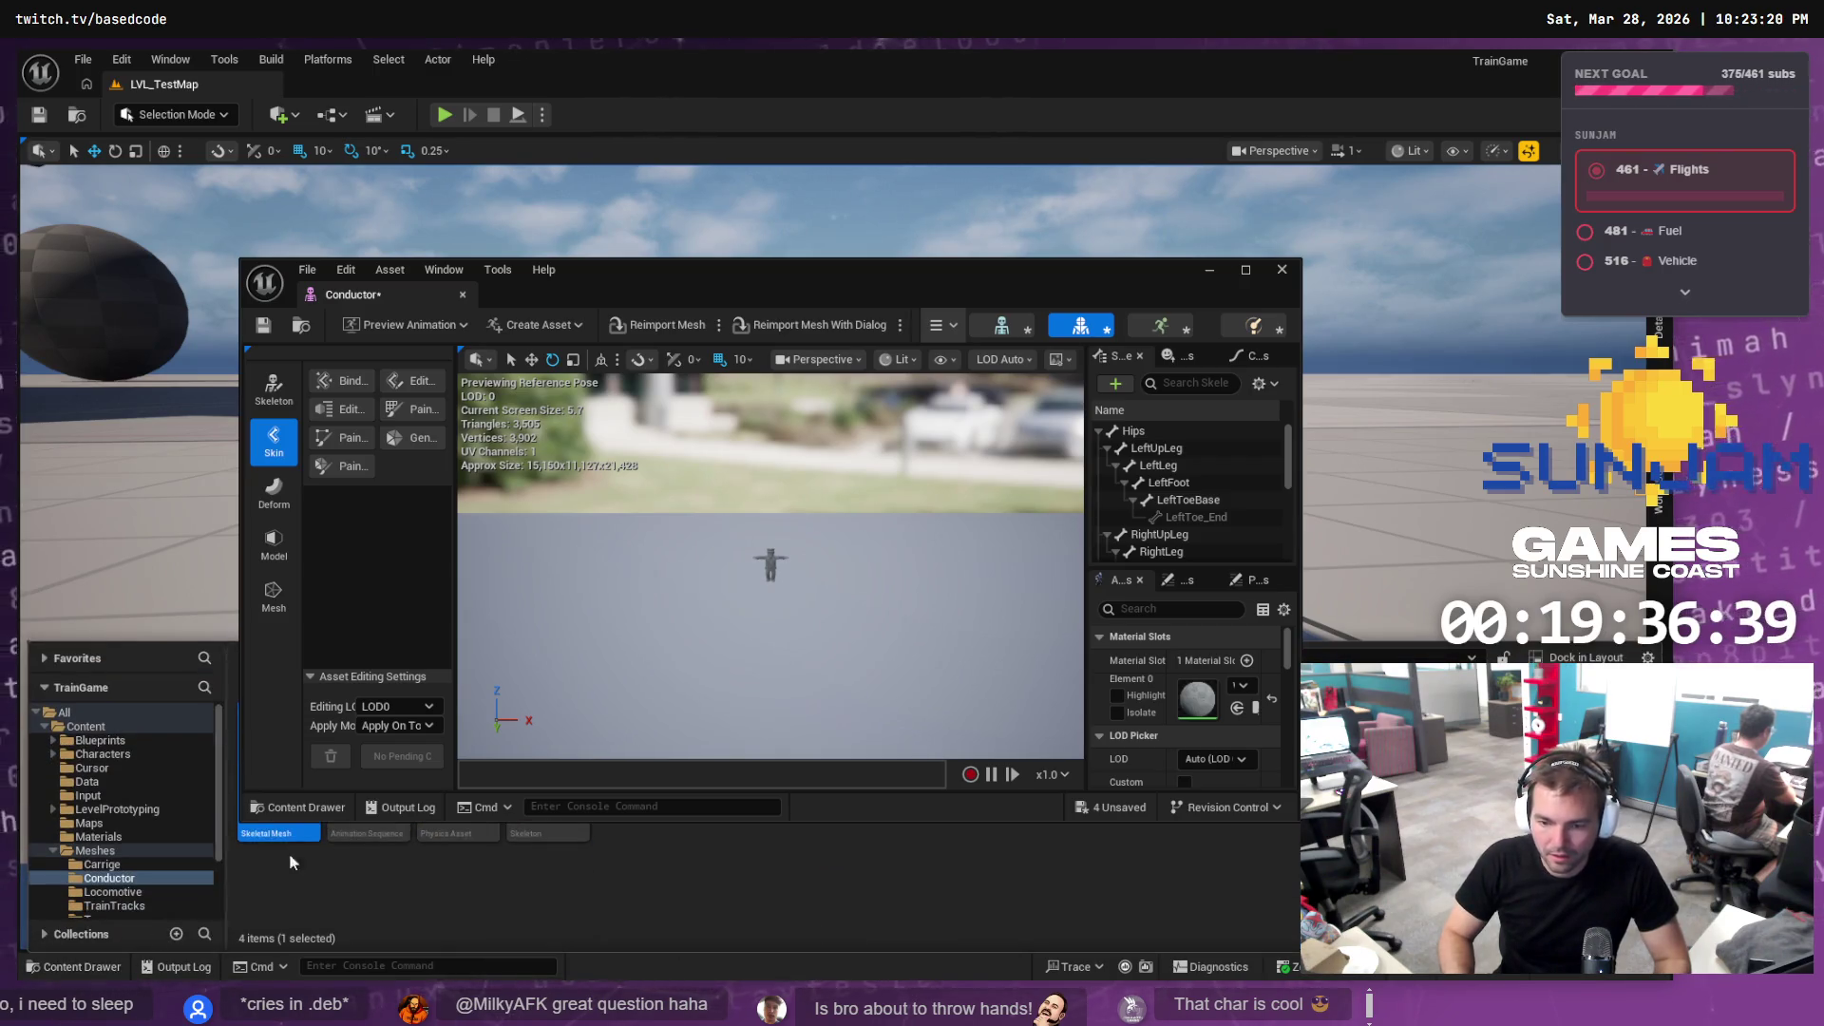
left_click_drag(861, 264, 1250, 244)
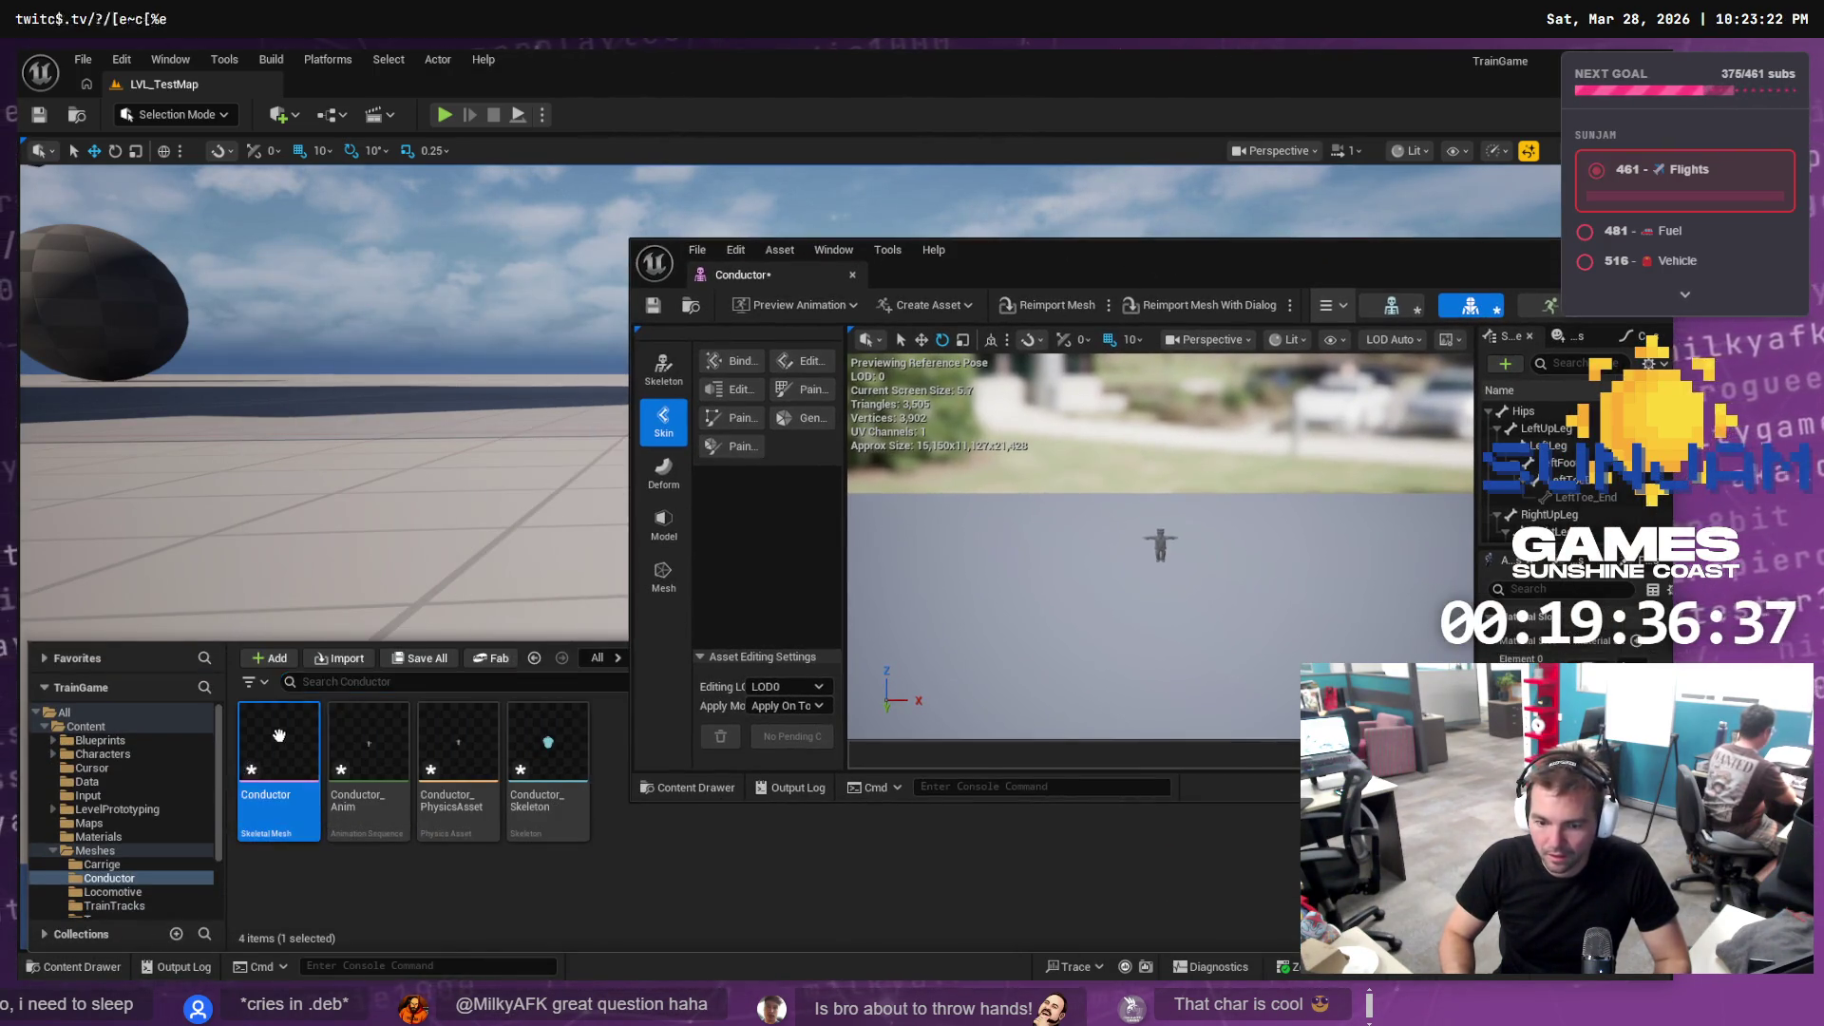
left_click(370, 509)
left_click(371, 510)
mouse_move(370, 509)
left_mouse_down()
mouse_move(285, 550)
mouse_move(462, 477)
left_mouse_up()
mouse_move(583, 570)
left_mouse_down()
mouse_move(550, 542)
mouse_move(418, 541)
left_mouse_up()
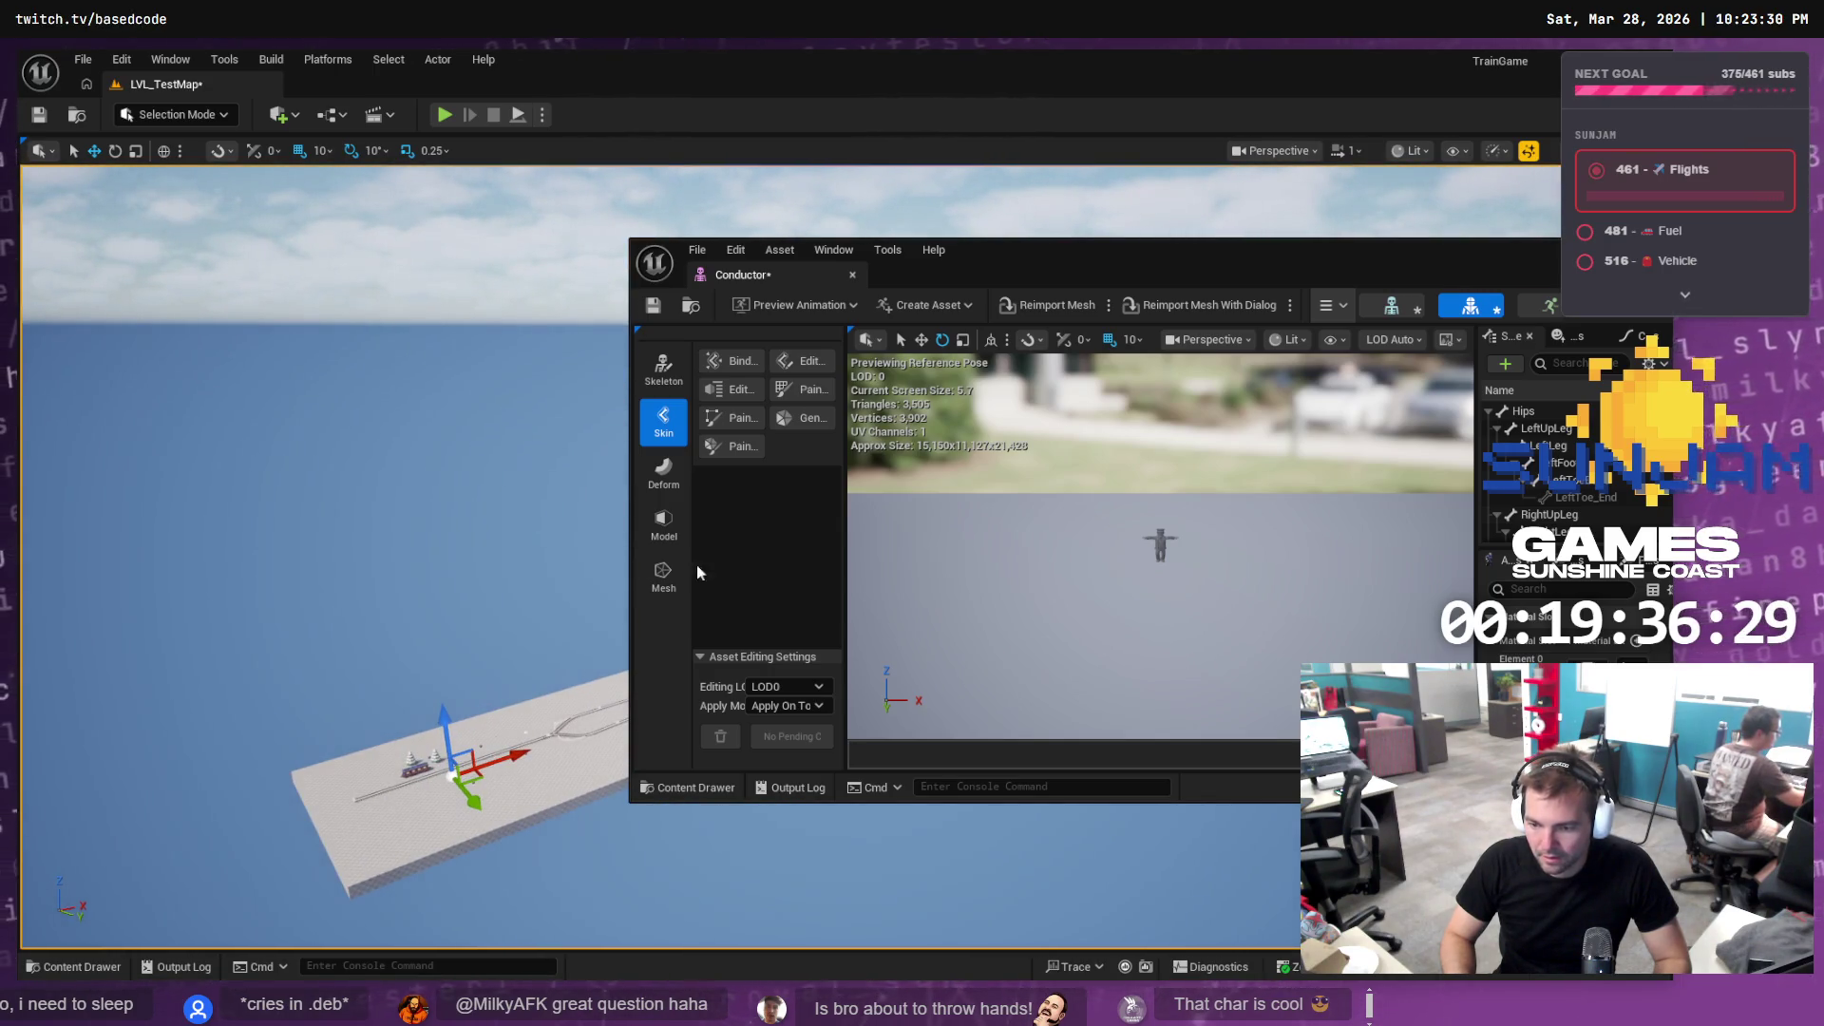
left_click_drag(1558, 259, 1311, 258)
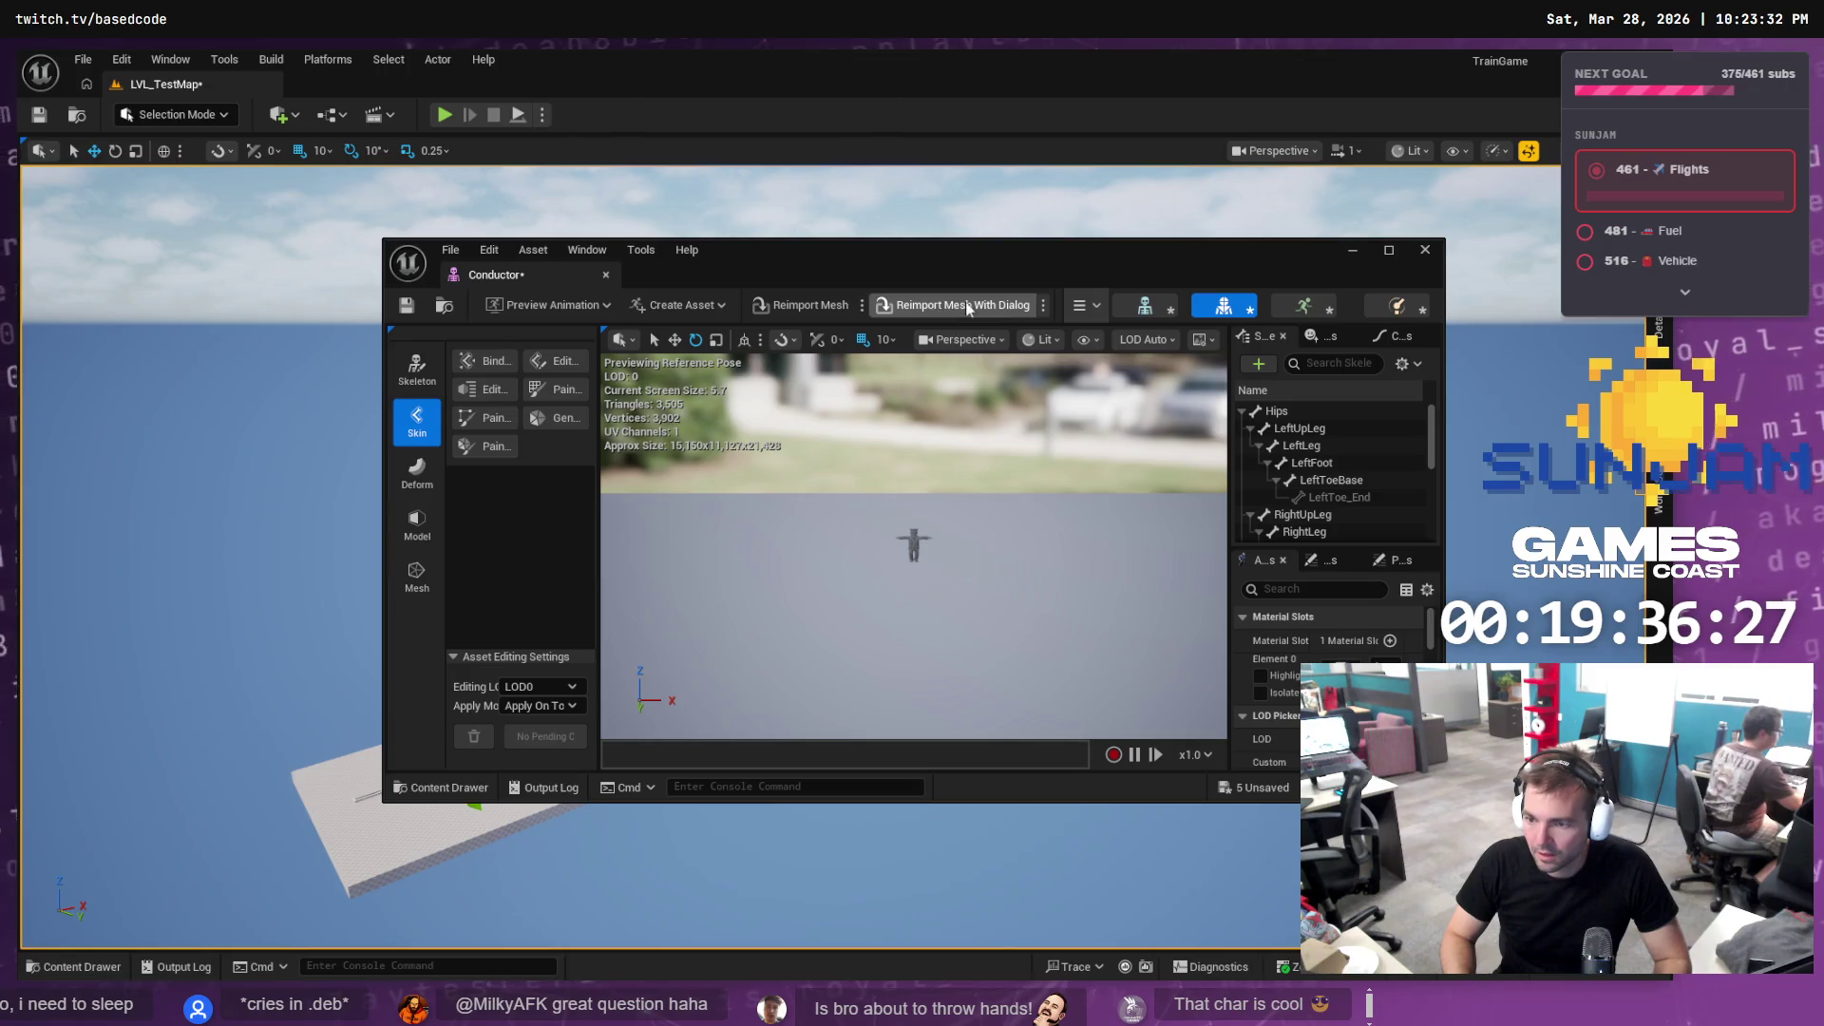
Reimport the Conductor mesh, then review Reimport Content's uniform scale and cancel
left_click(838, 306)
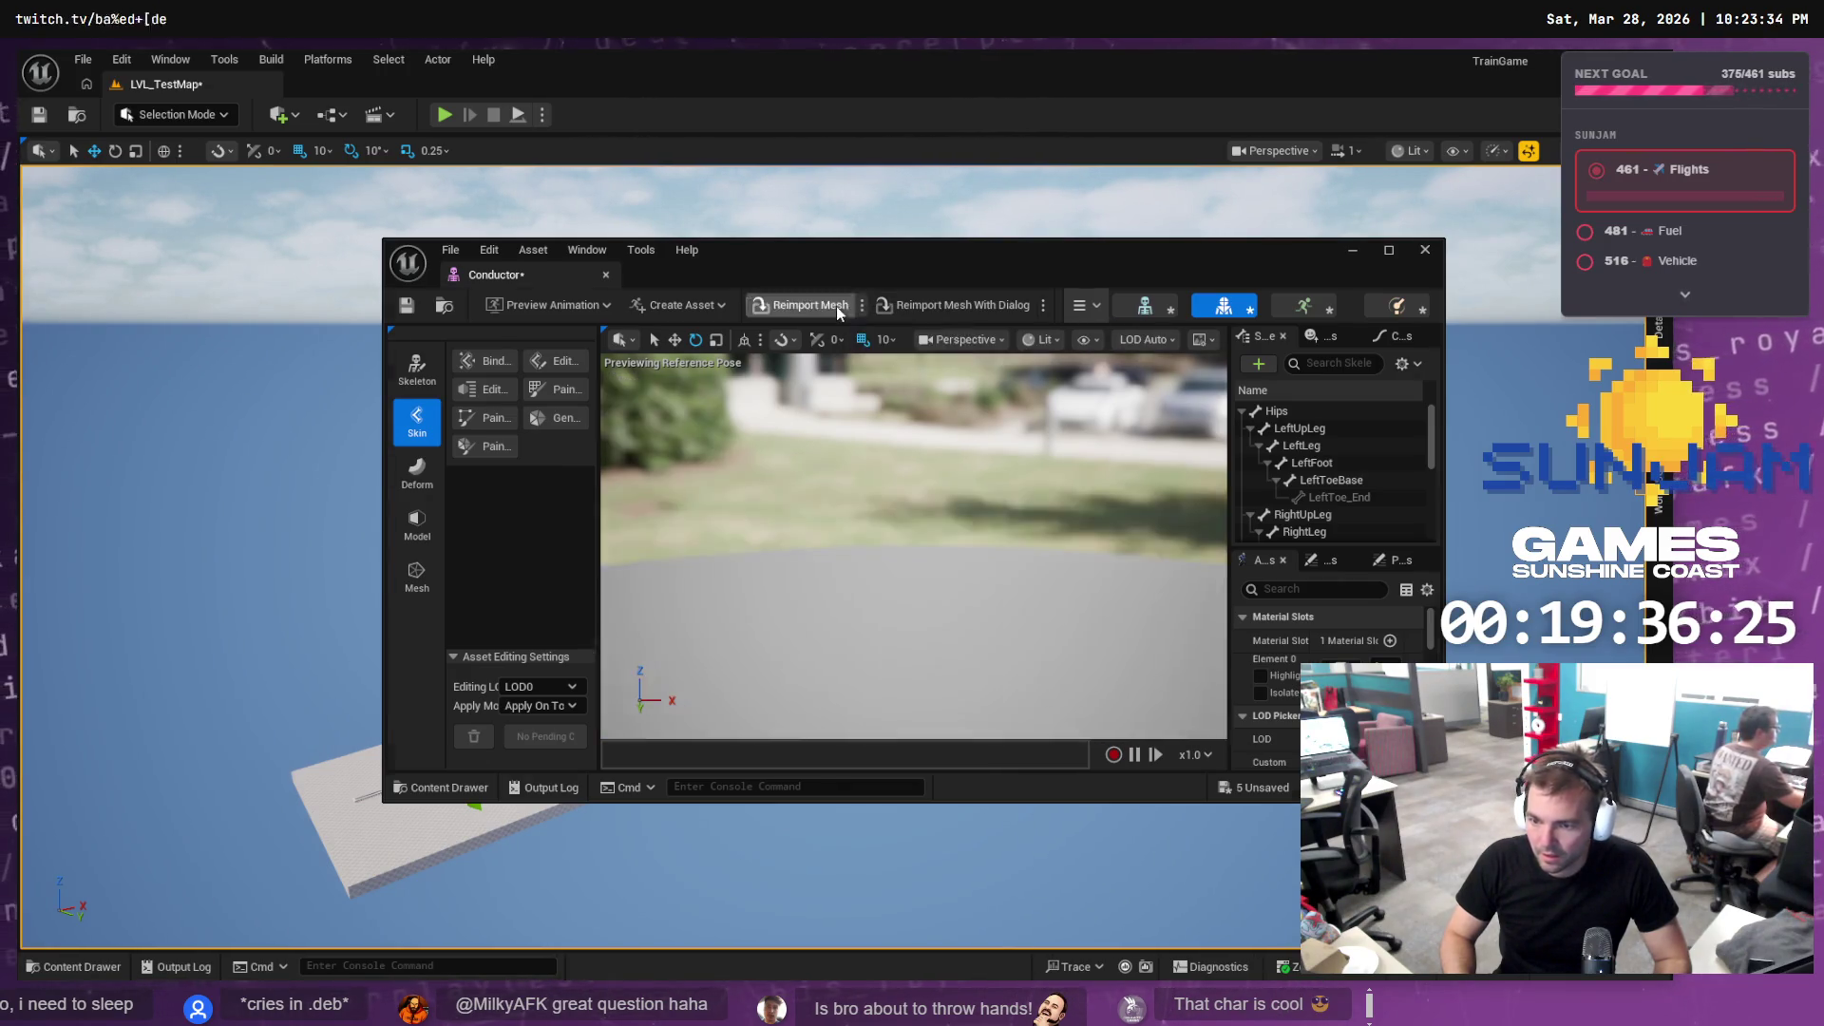
left_click(860, 305)
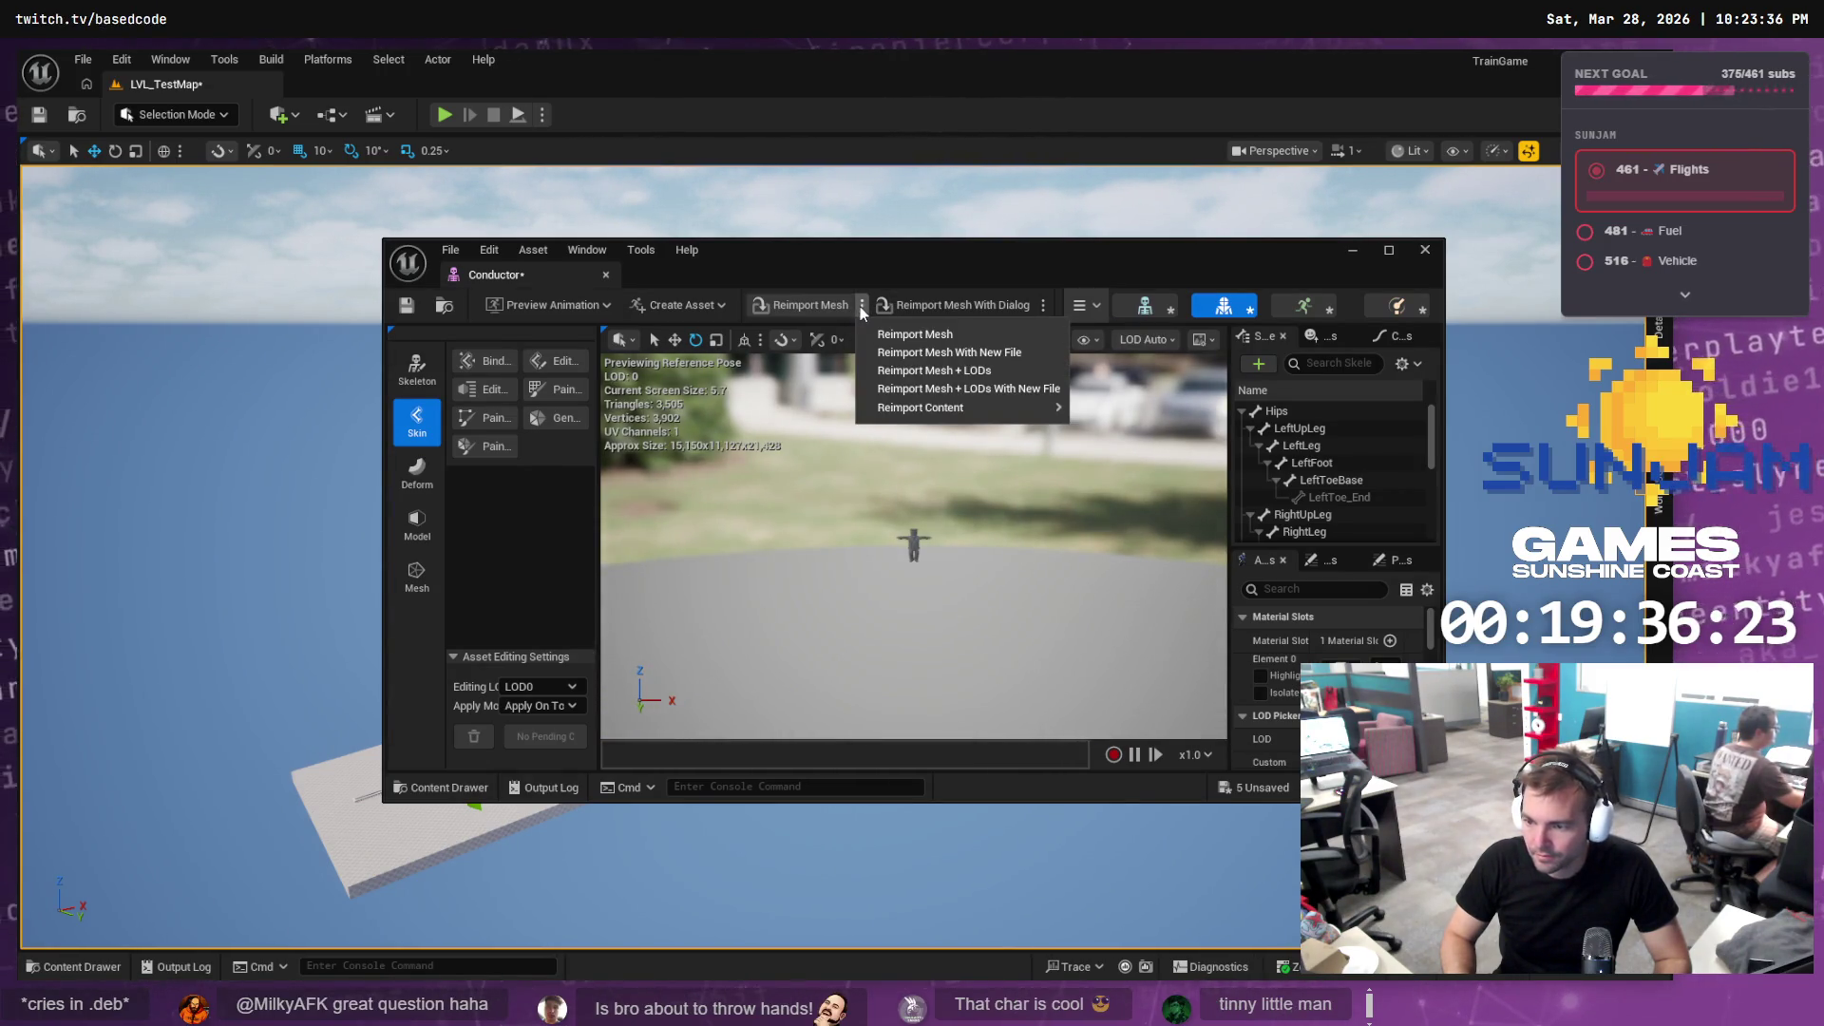
left_click(944, 310)
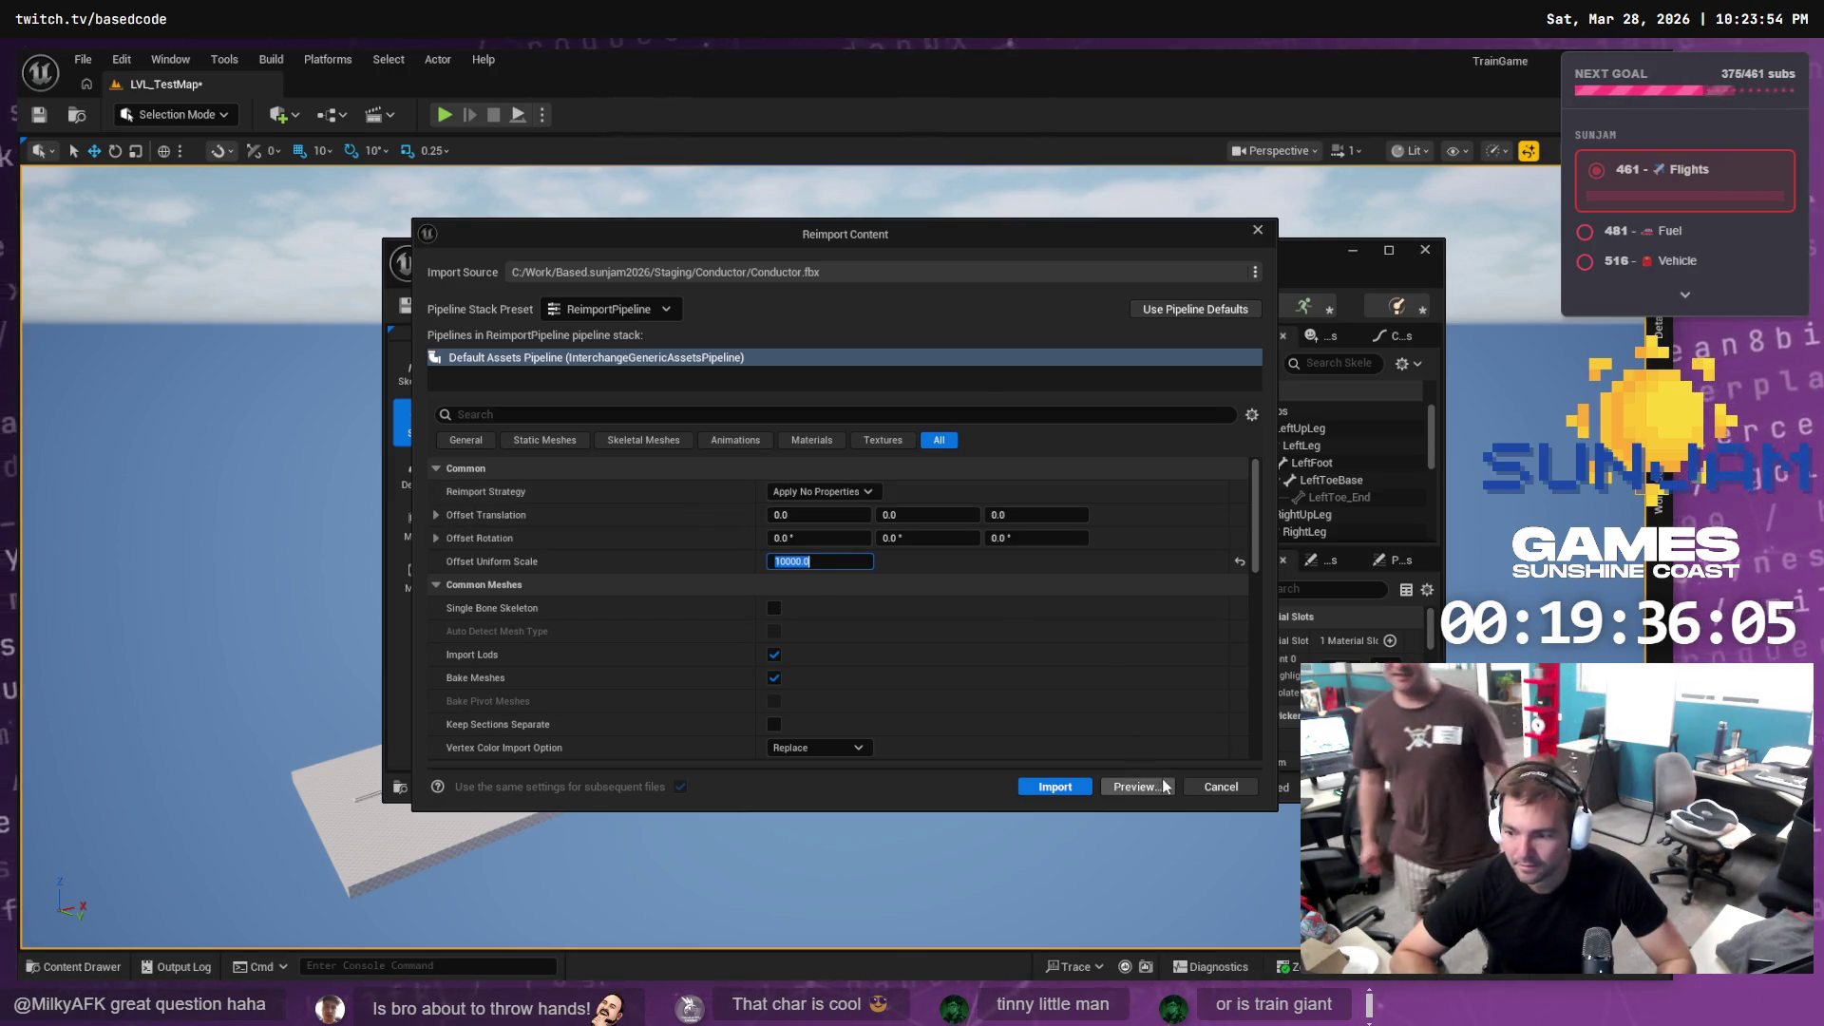
left_click(1208, 786)
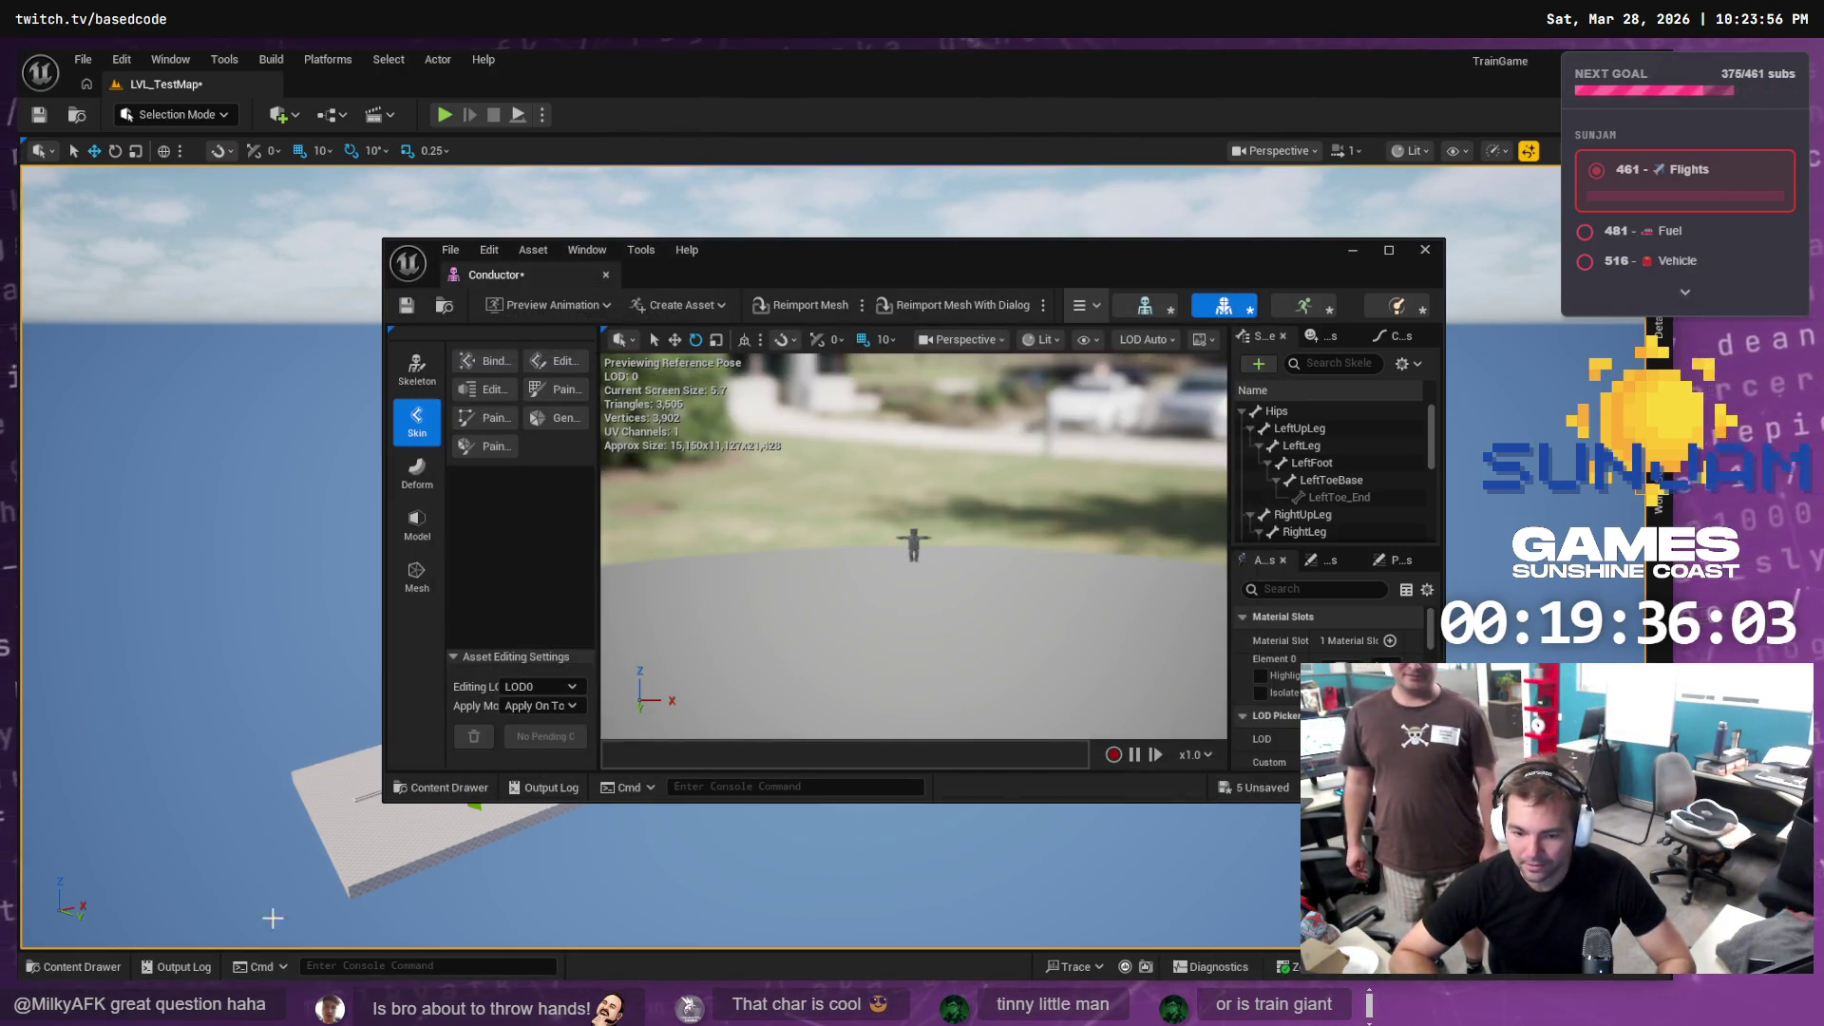
key("ctrl+space")
Rename the Conductor mesh asset to SK_Conductor
left_click(283, 815)
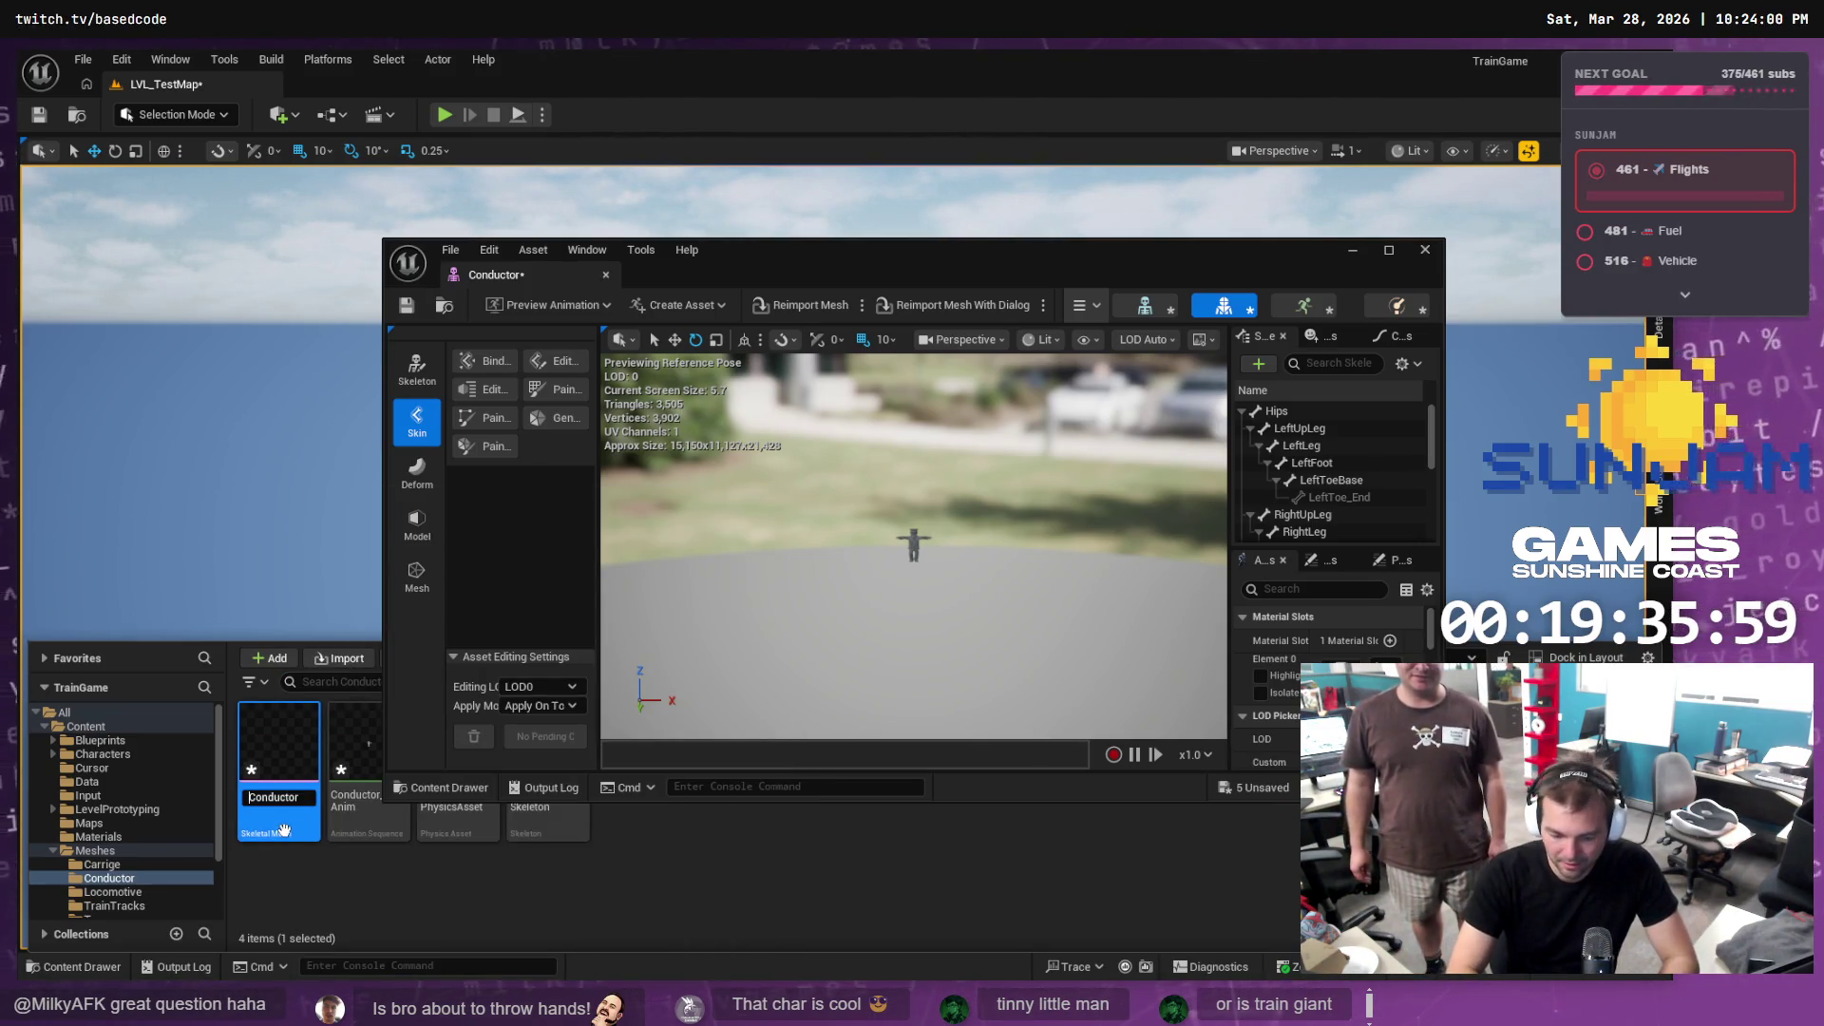
type("_")
key("Return")
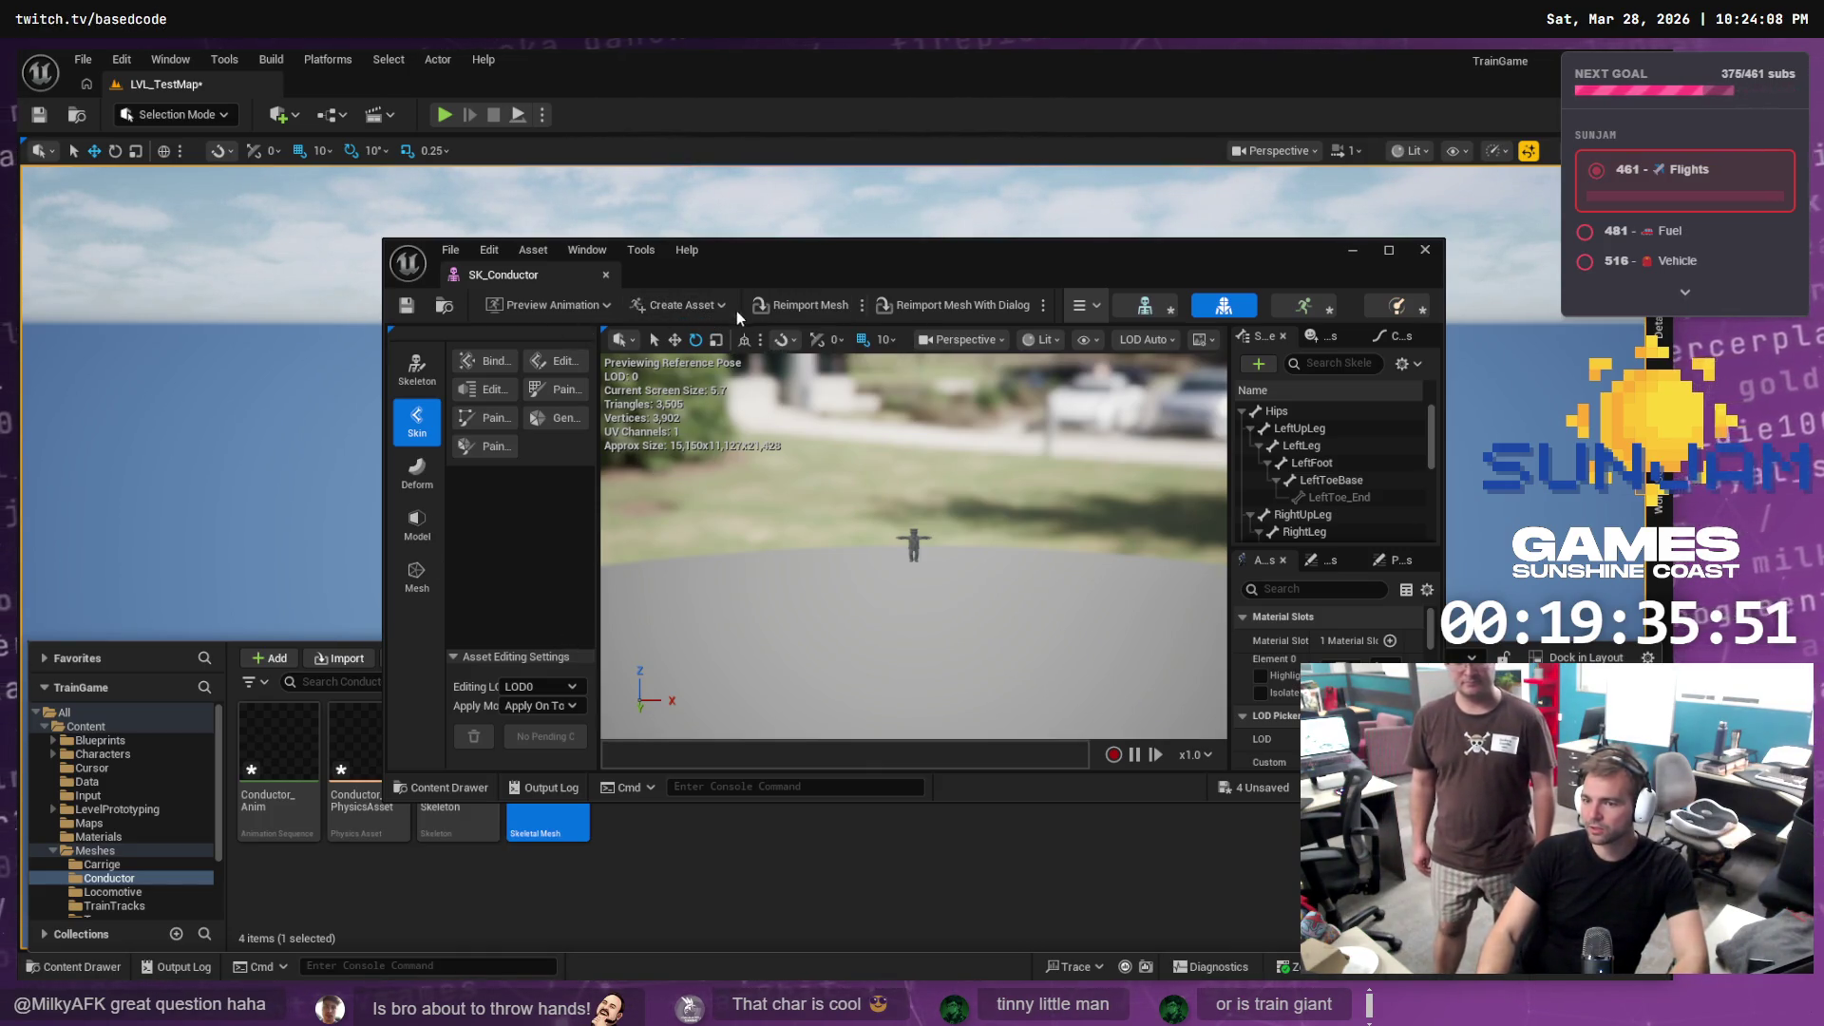
Reimport SK_Conductor with Offset Uniform Scale set to 1000.0
left_click(936, 309)
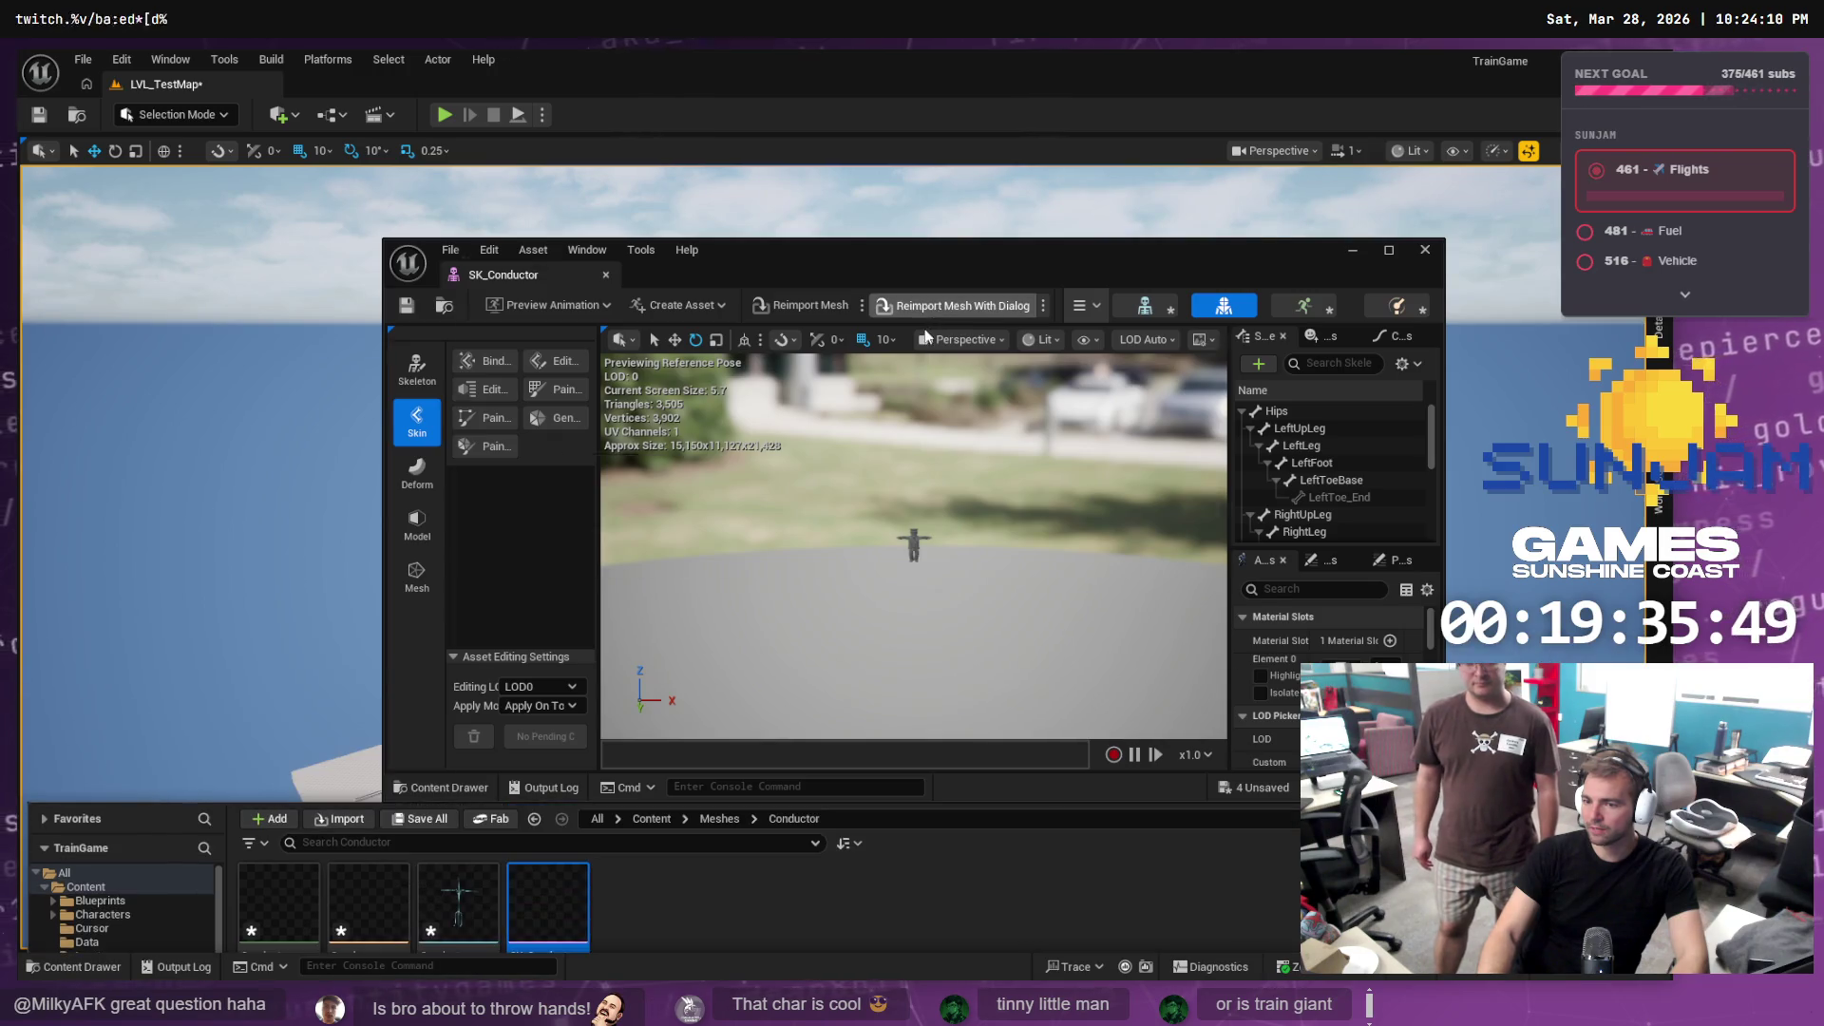
left_click(805, 562)
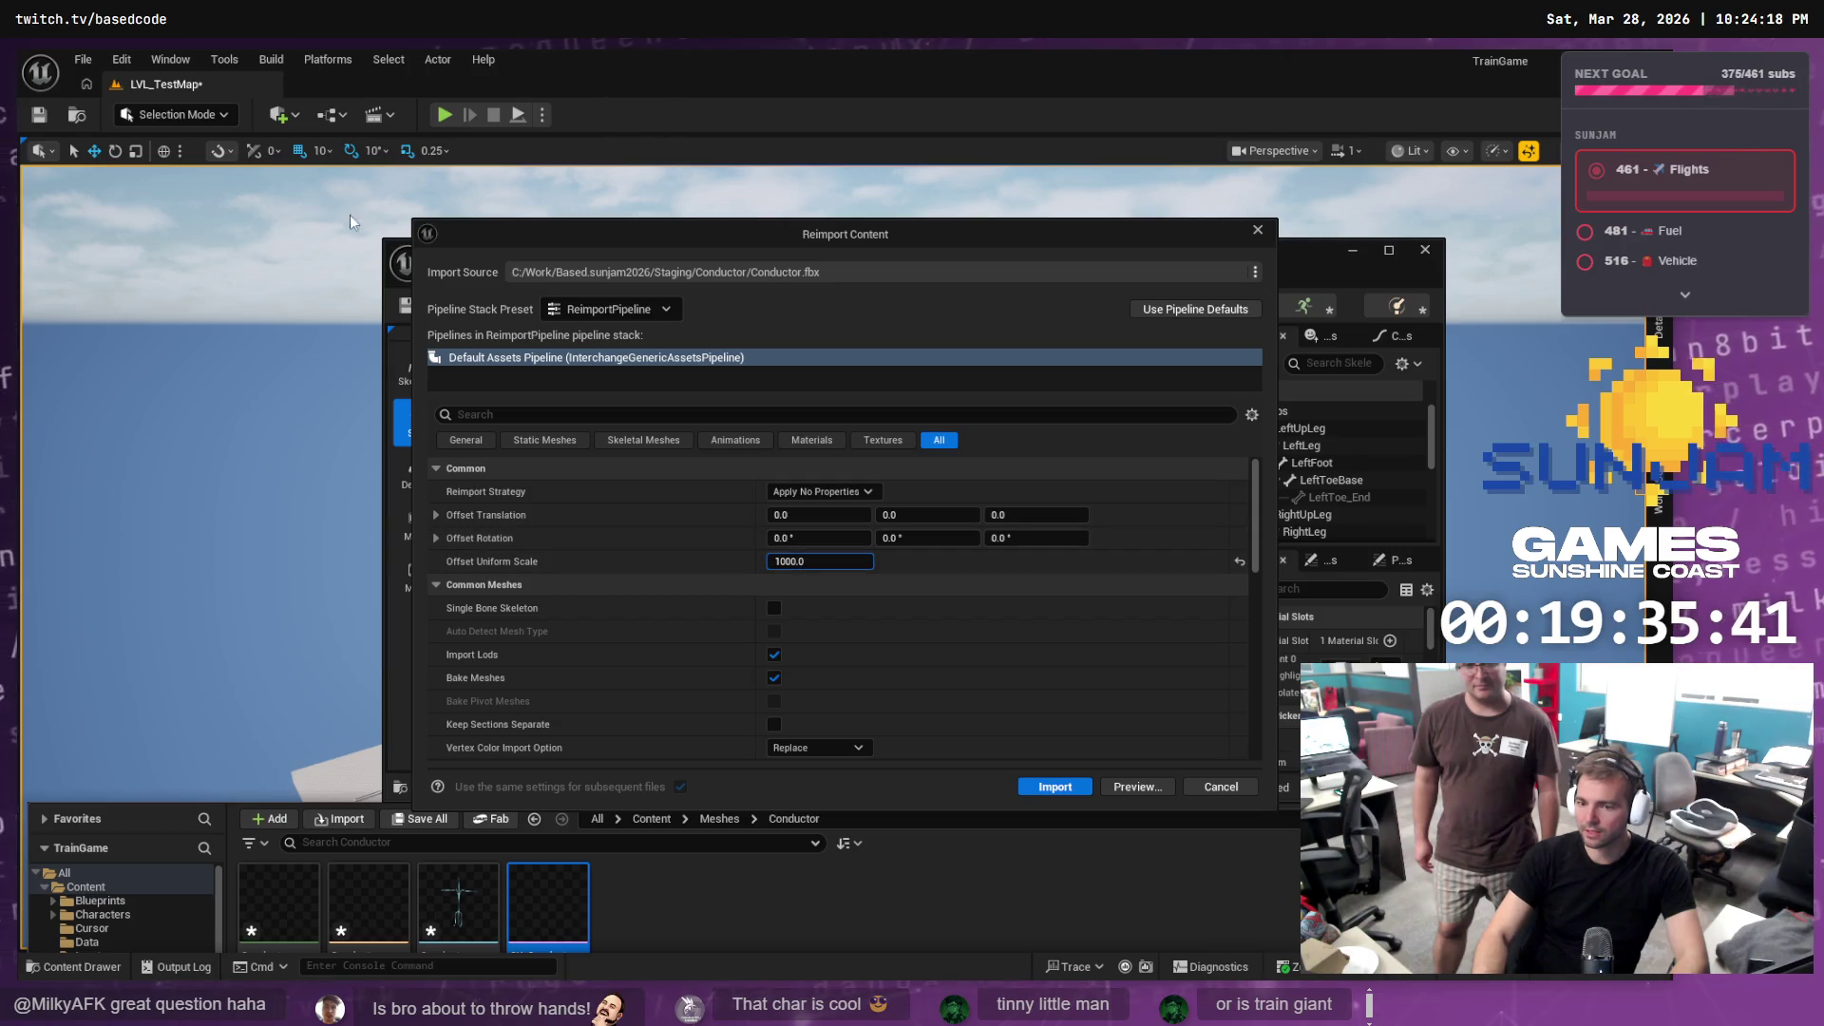
left_click(1054, 787)
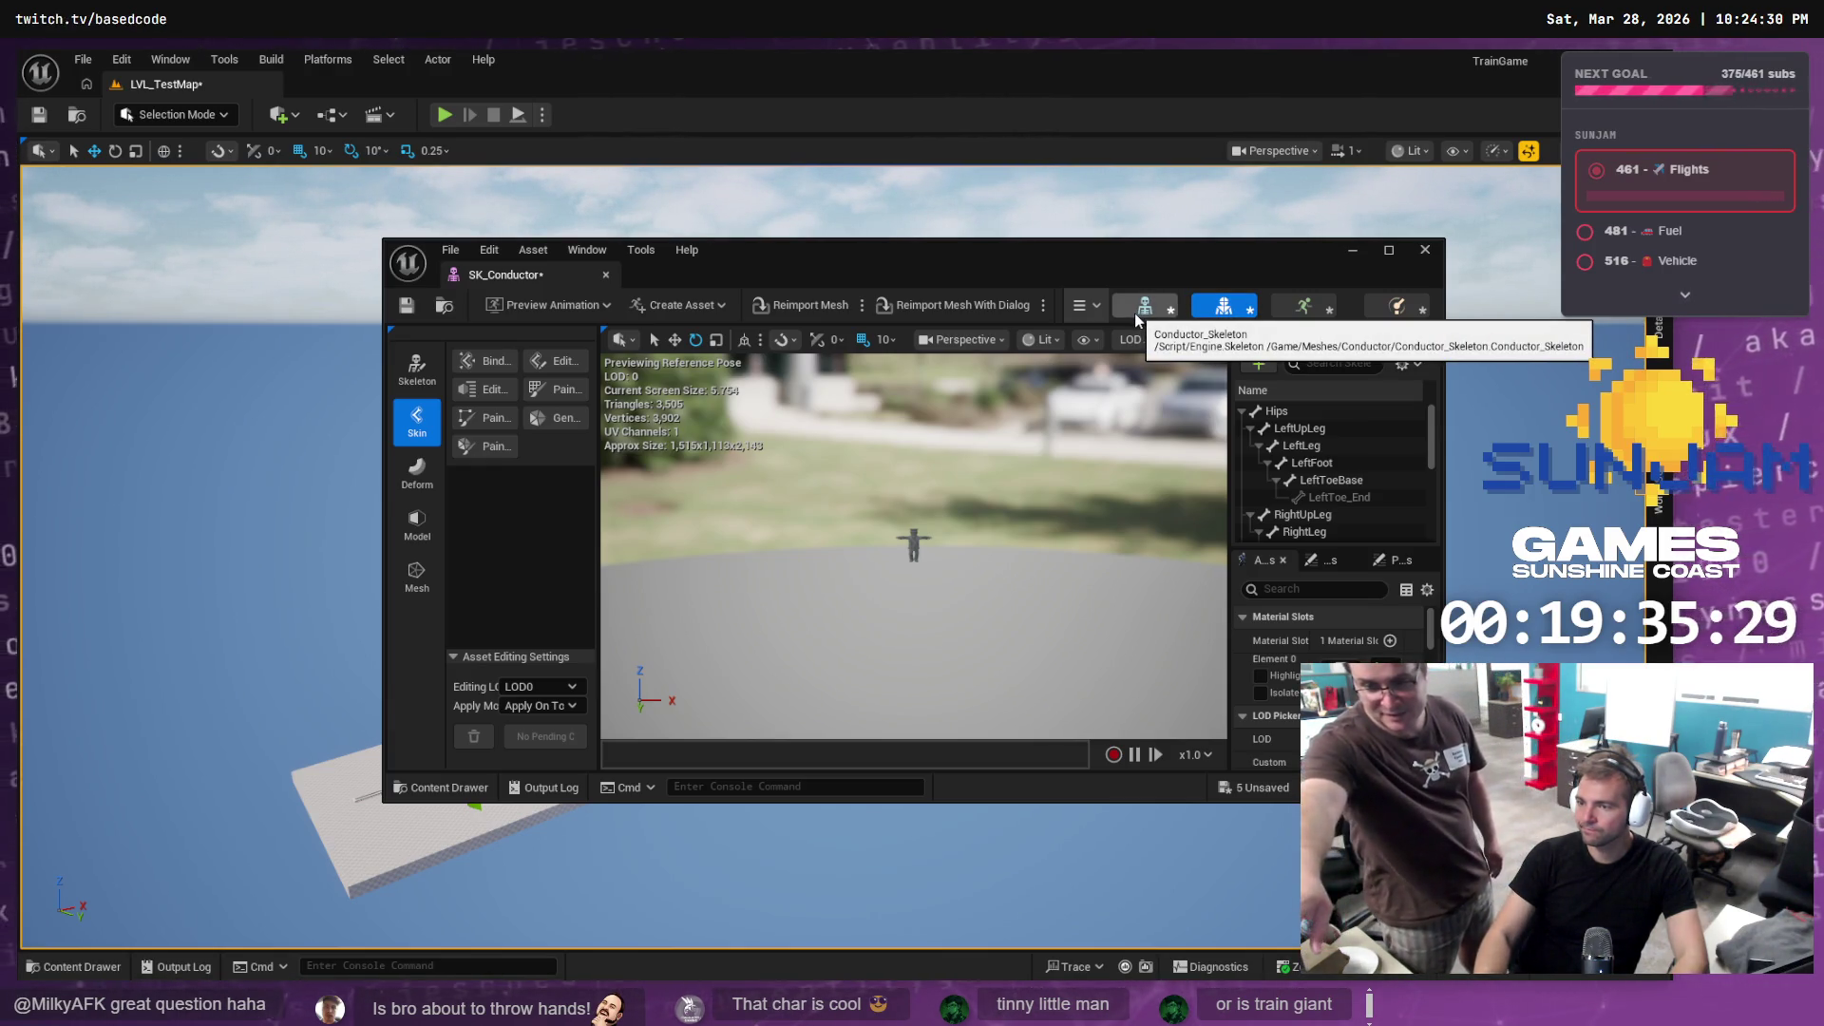
left_click(1097, 309)
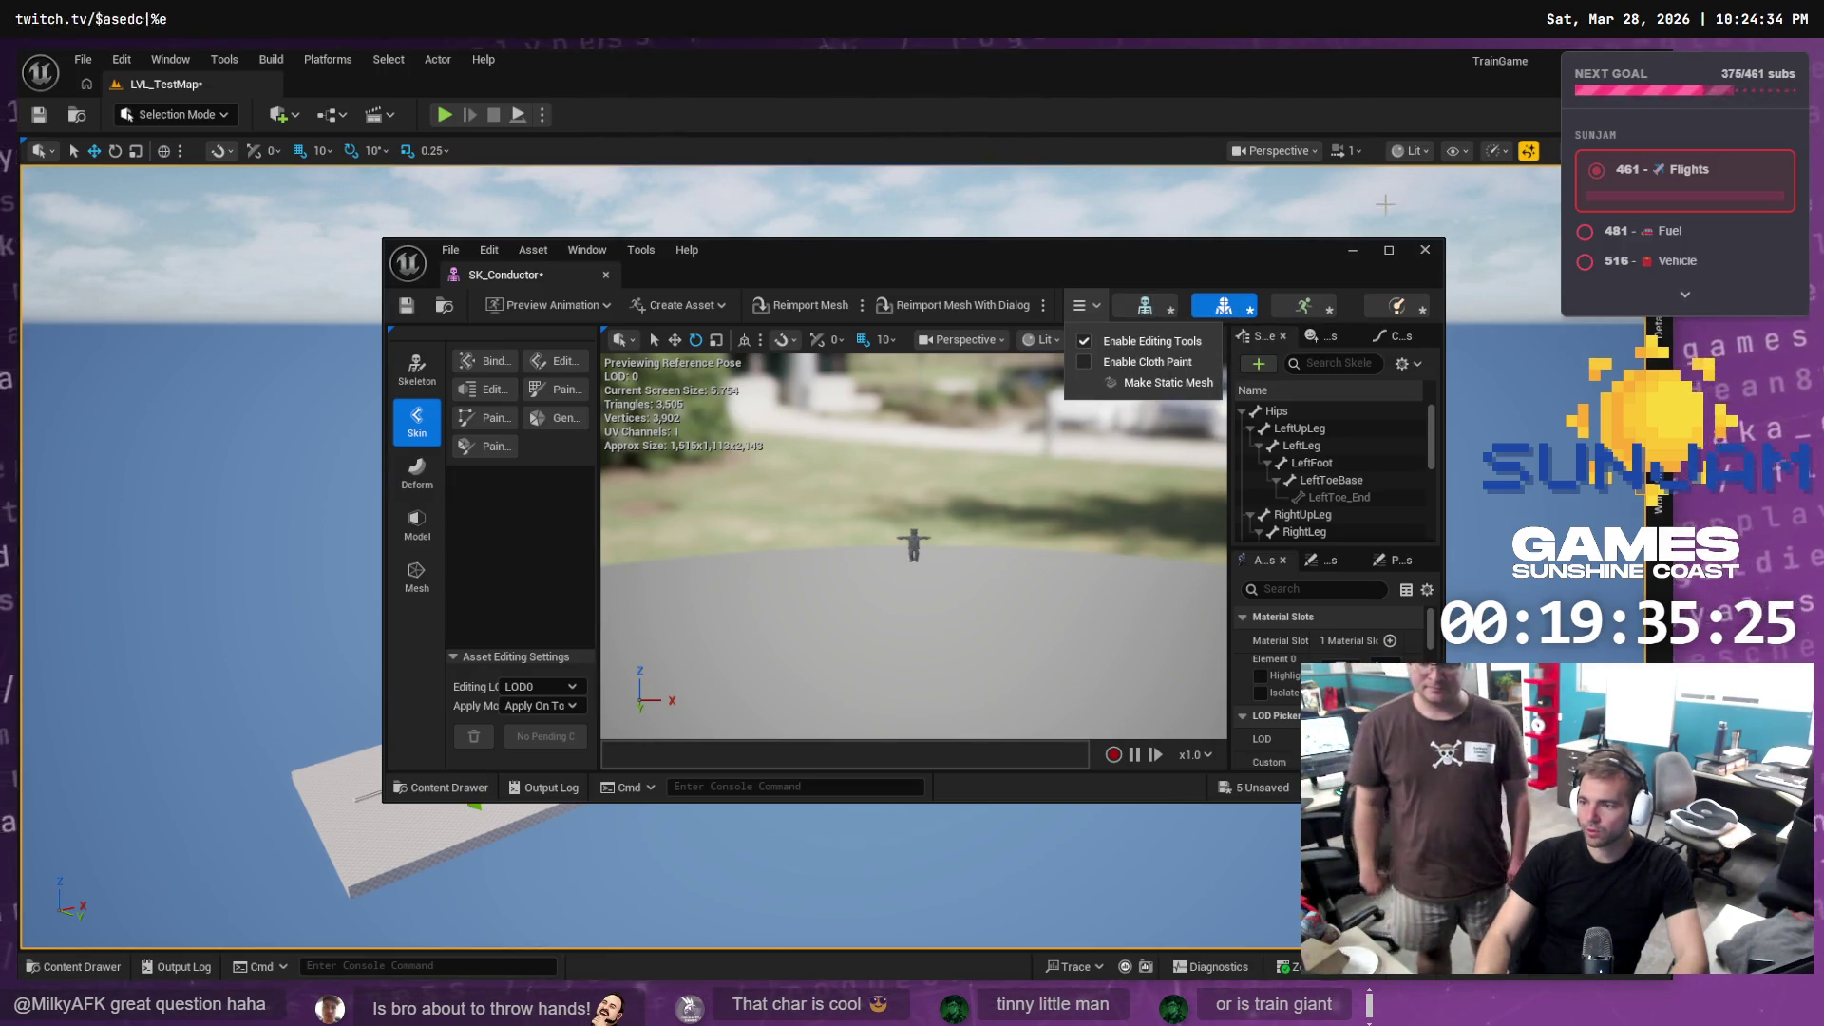
Close the SK_Conductor editor and frame the Conductor actor from the Outliner
left_click(1425, 252)
left_click(1424, 251)
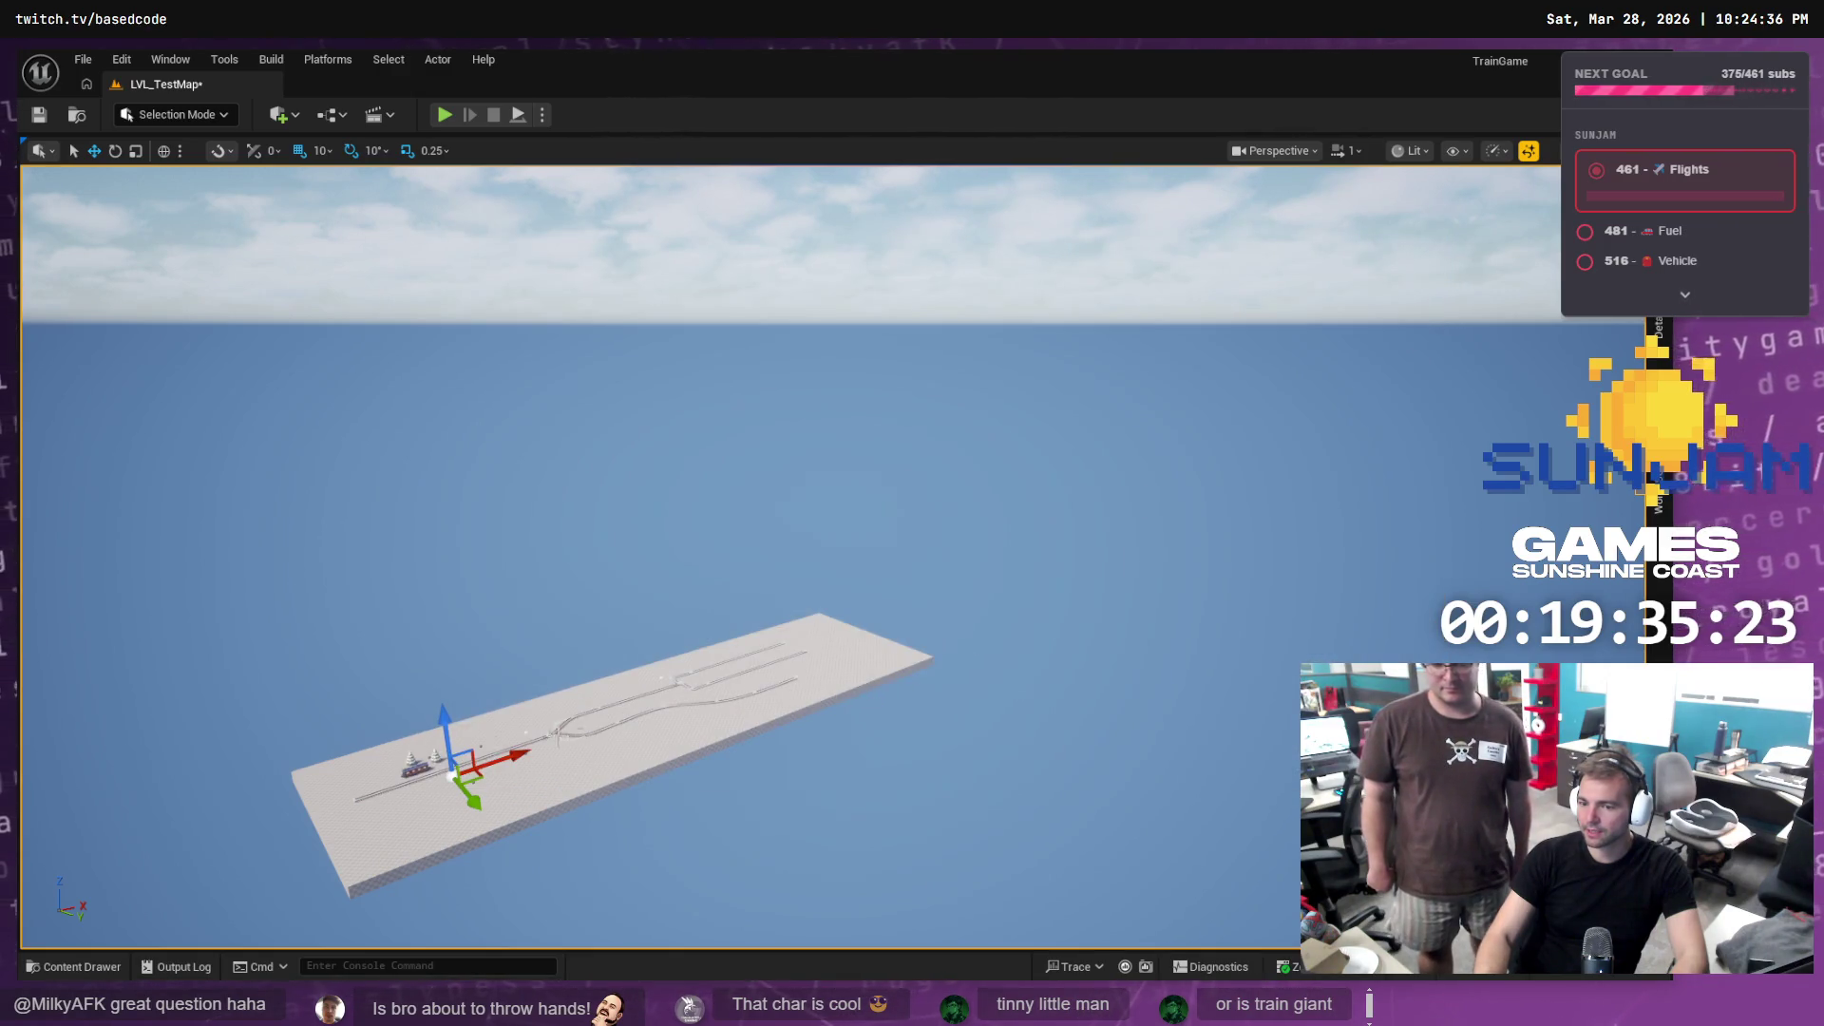
scroll(473, 794, "up", 2)
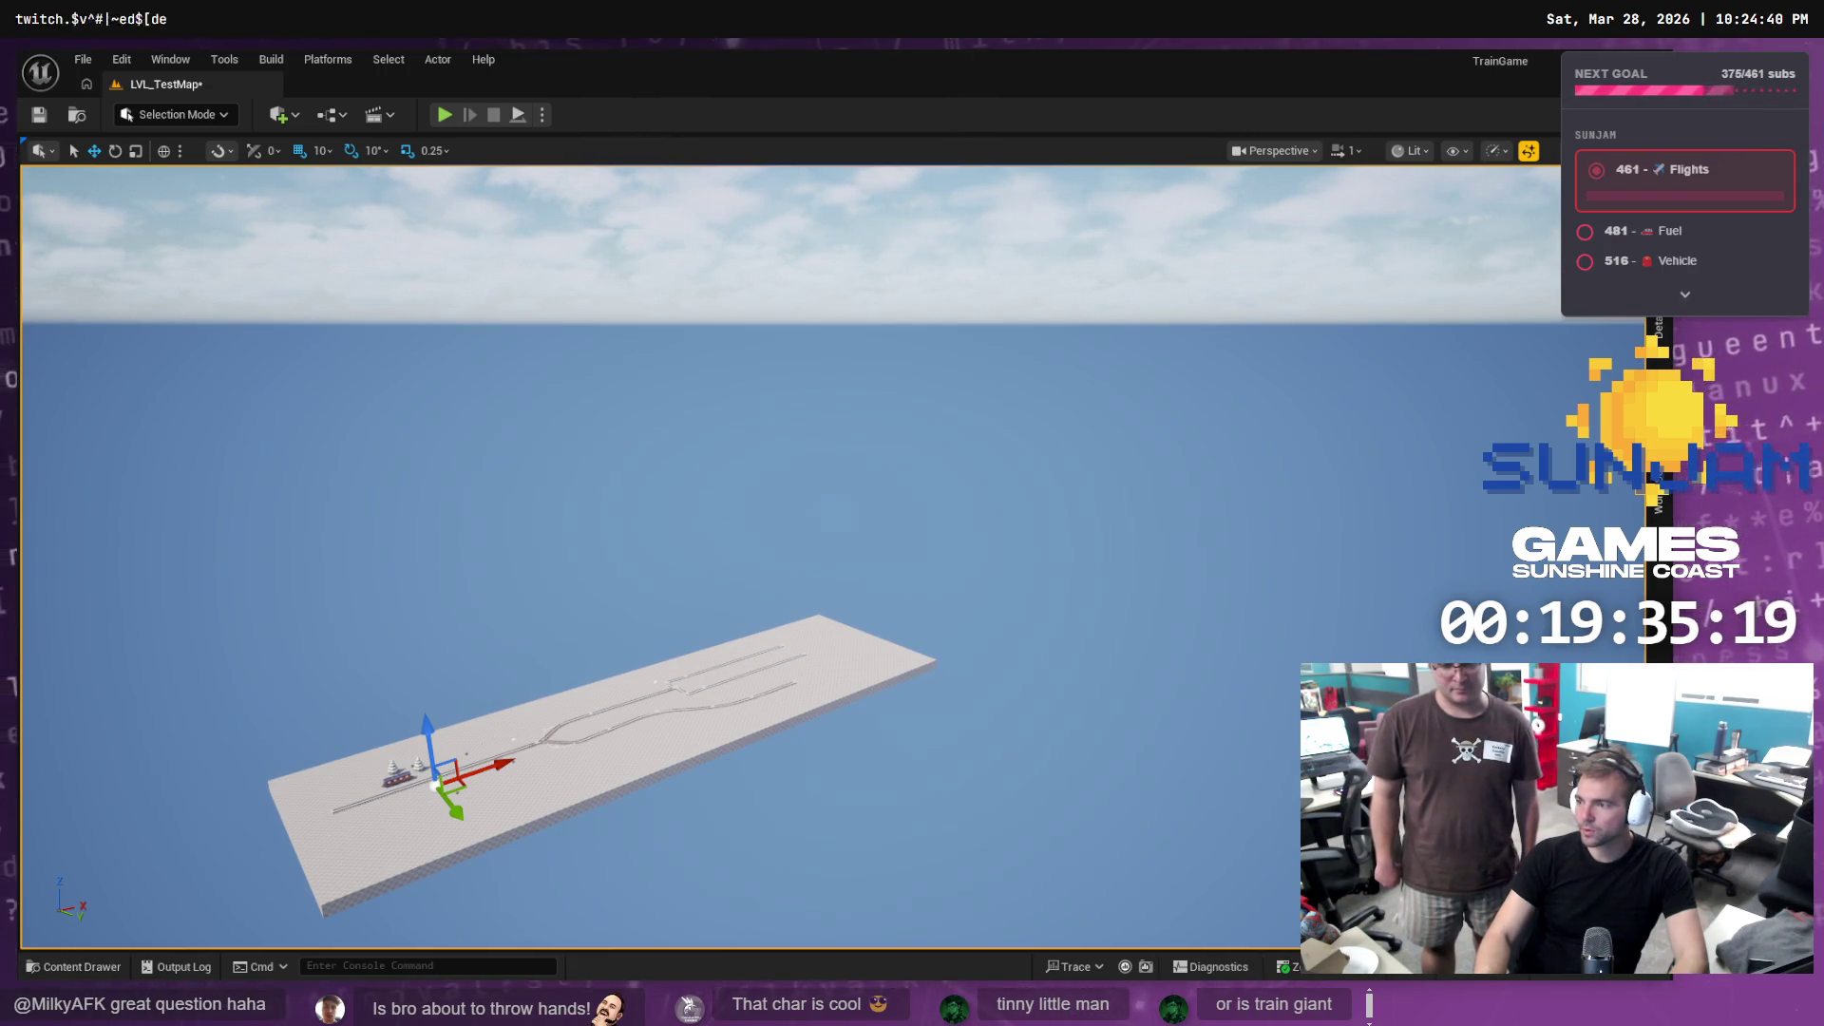
left_click(1657, 499)
left_click(1519, 270)
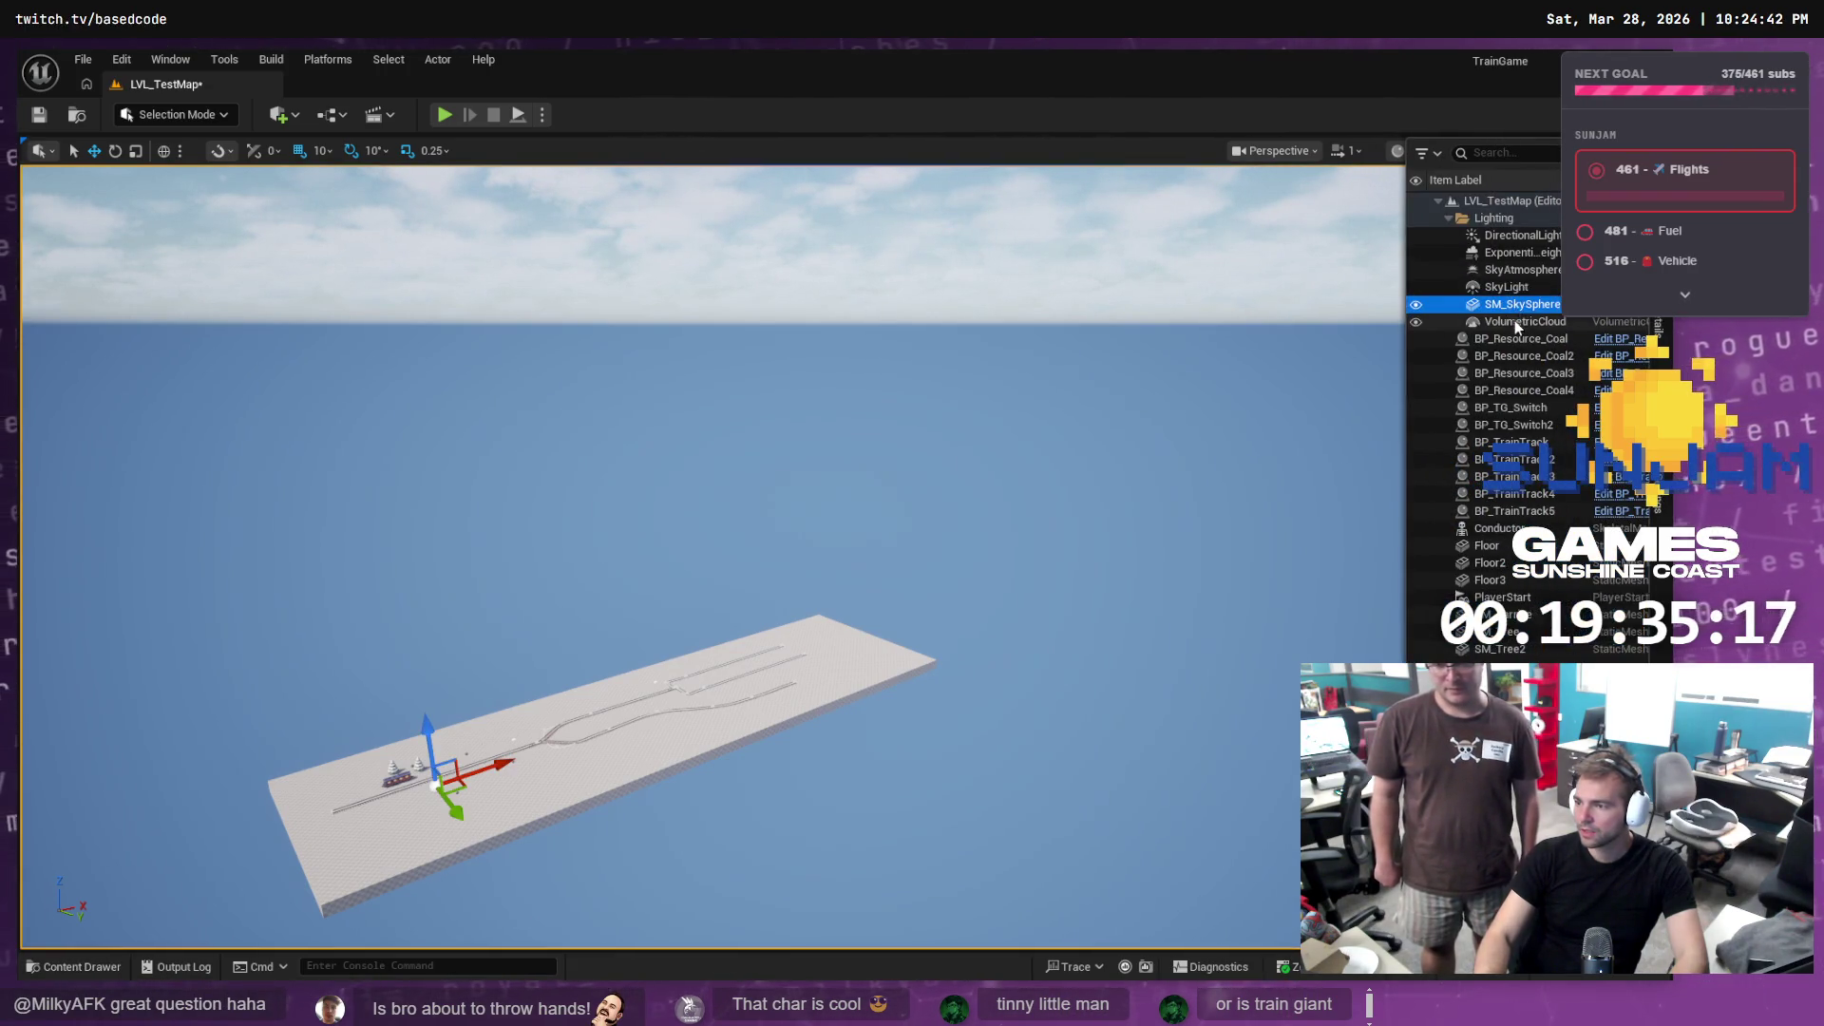
left_click(1526, 289)
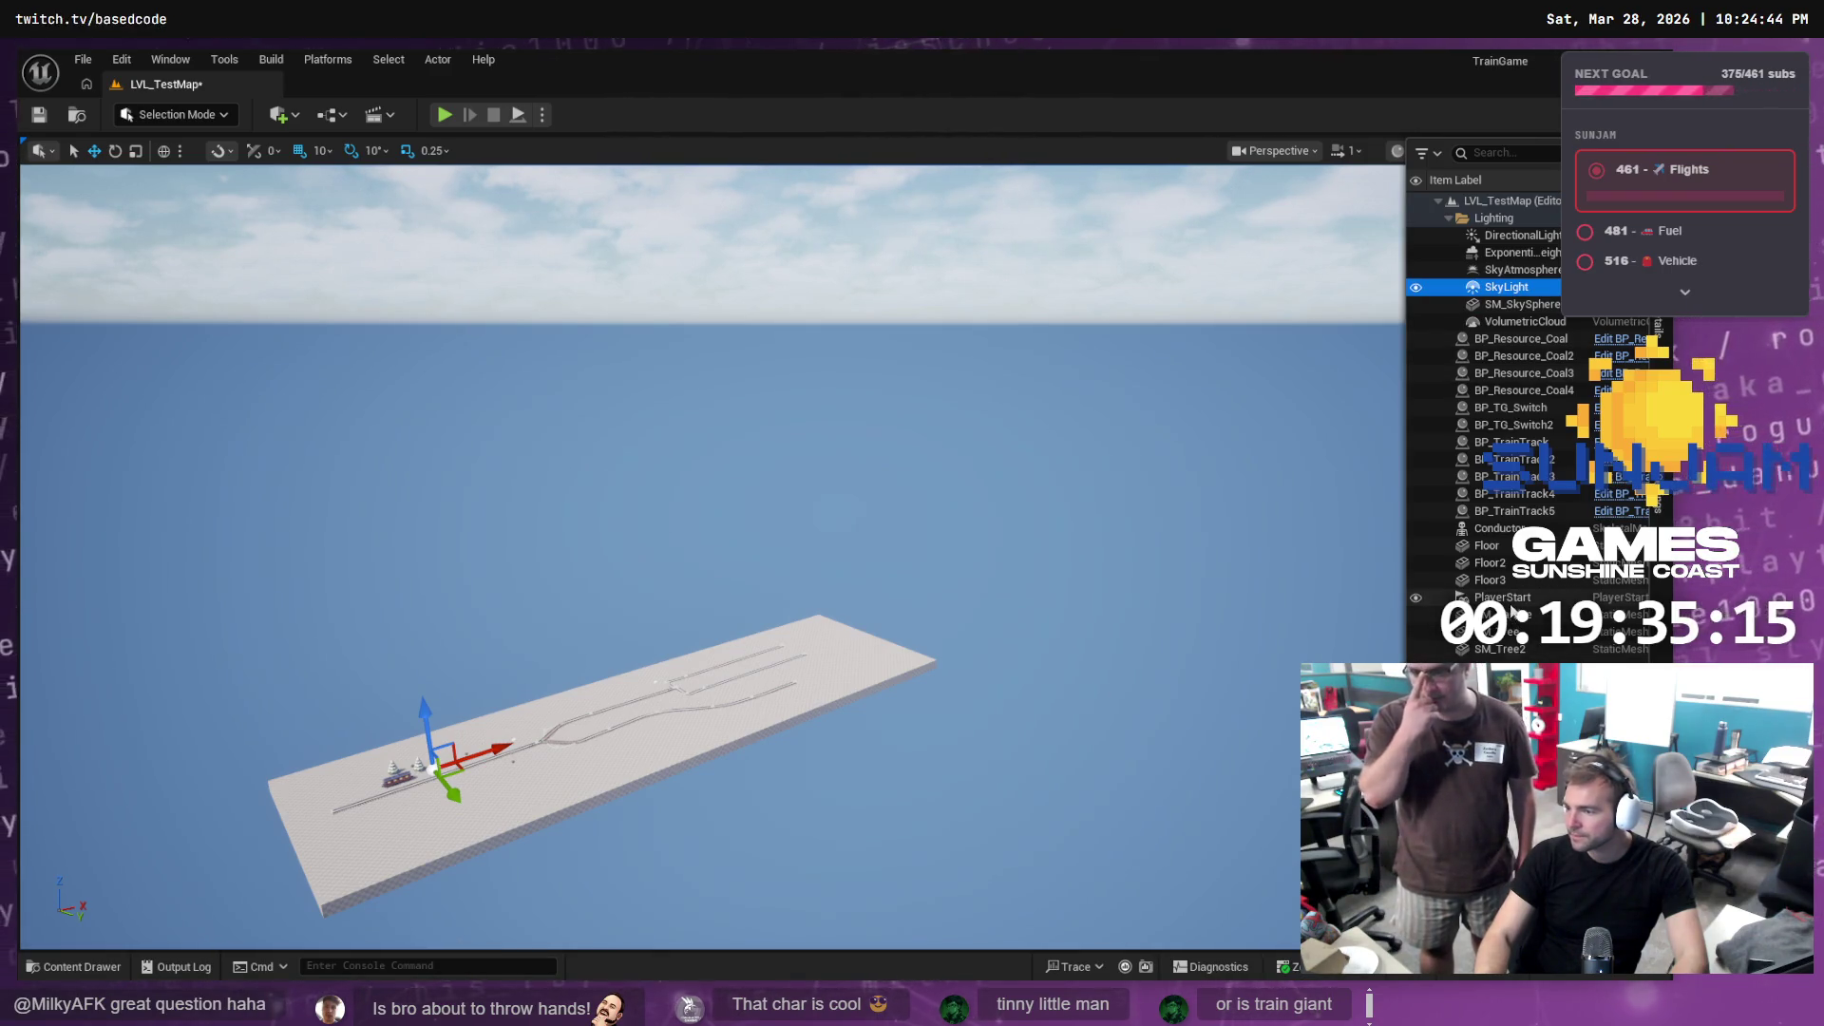
double_click(1496, 528)
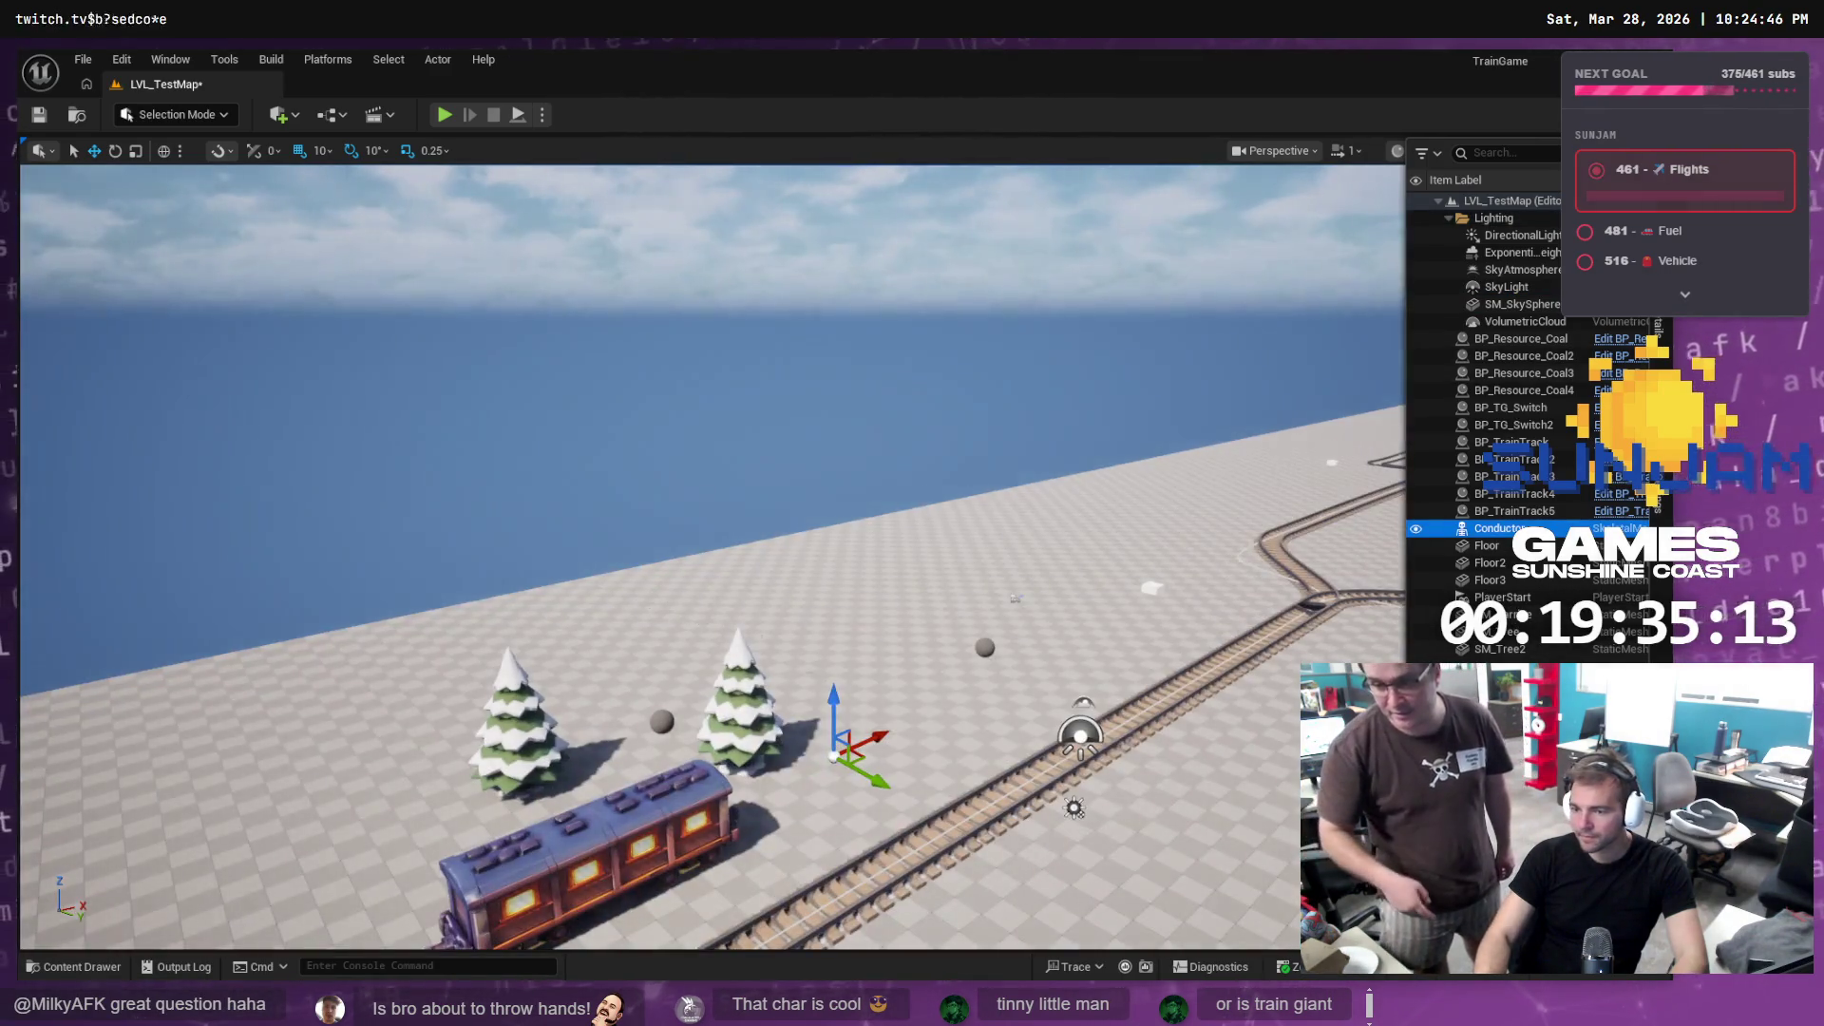
mouse_move(852, 767)
left_mouse_down()
mouse_move(852, 665)
mouse_move(852, 760)
mouse_move(817, 665)
mouse_move(836, 741)
mouse_move(836, 703)
mouse_move(865, 684)
mouse_move(817, 698)
mouse_move(817, 741)
mouse_move(817, 708)
mouse_move(909, 757)
left_mouse_up()
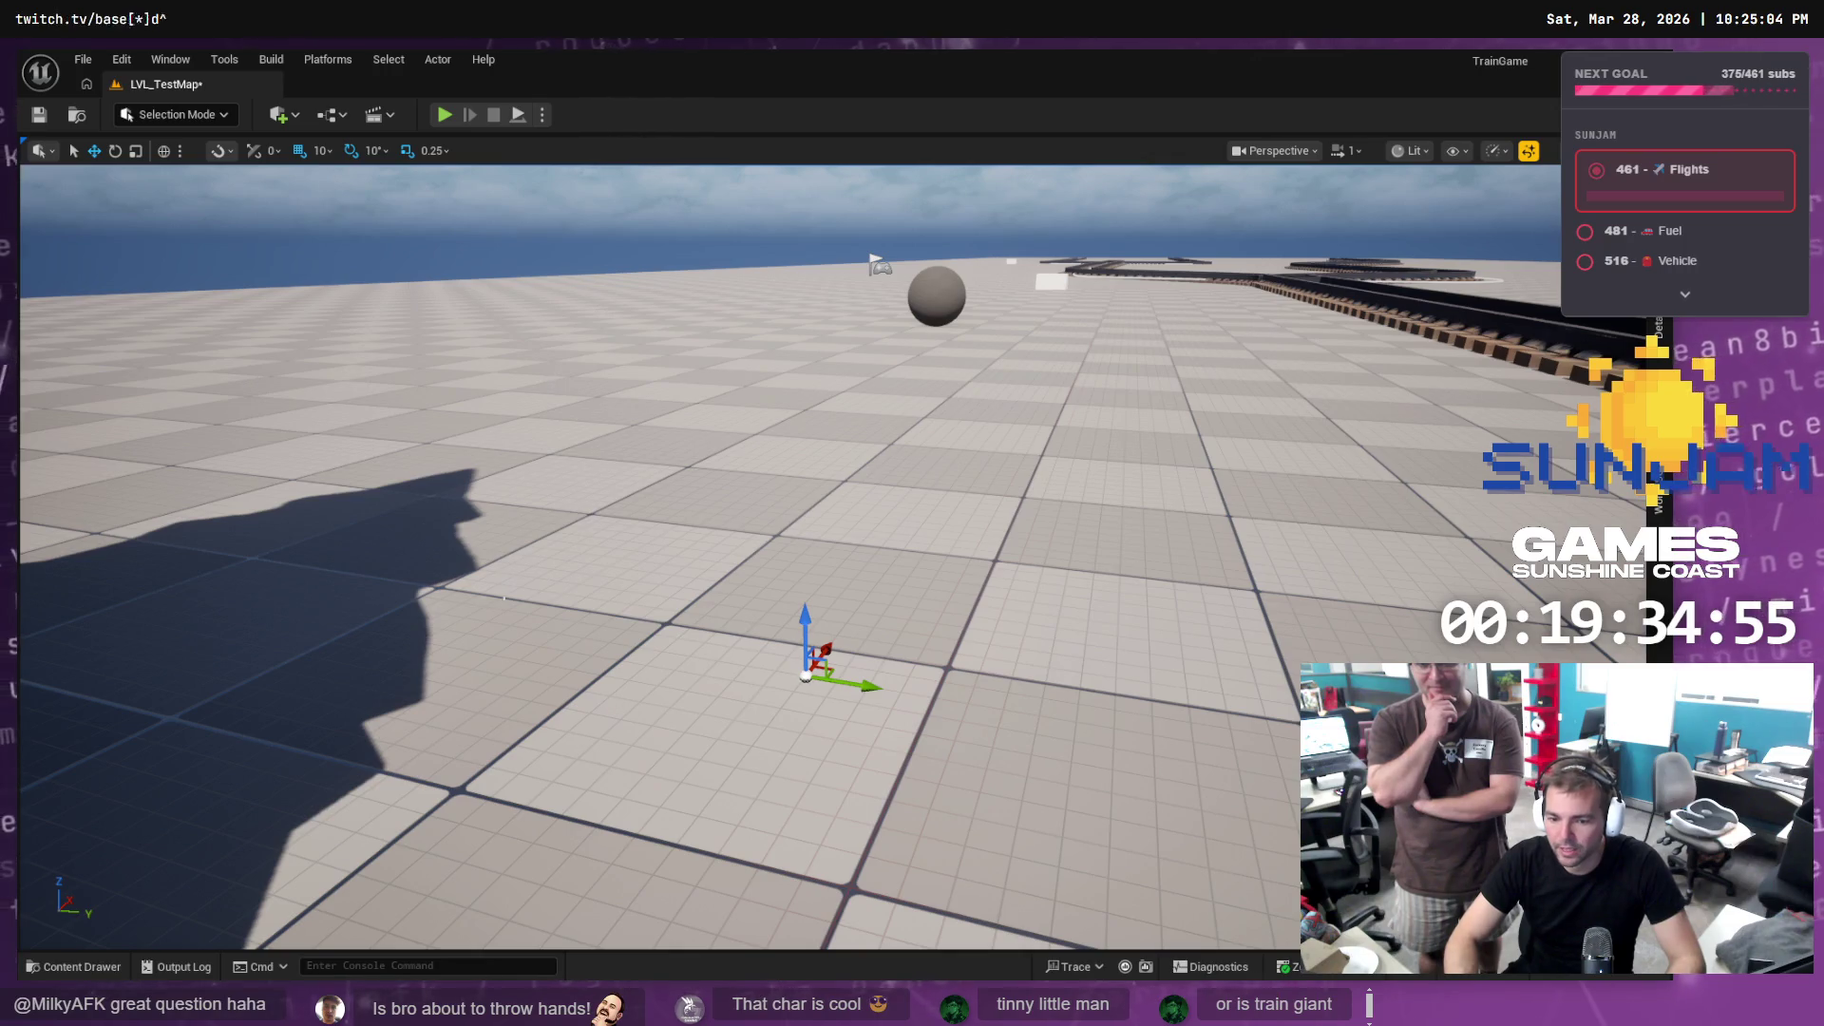
left_click(176, 114)
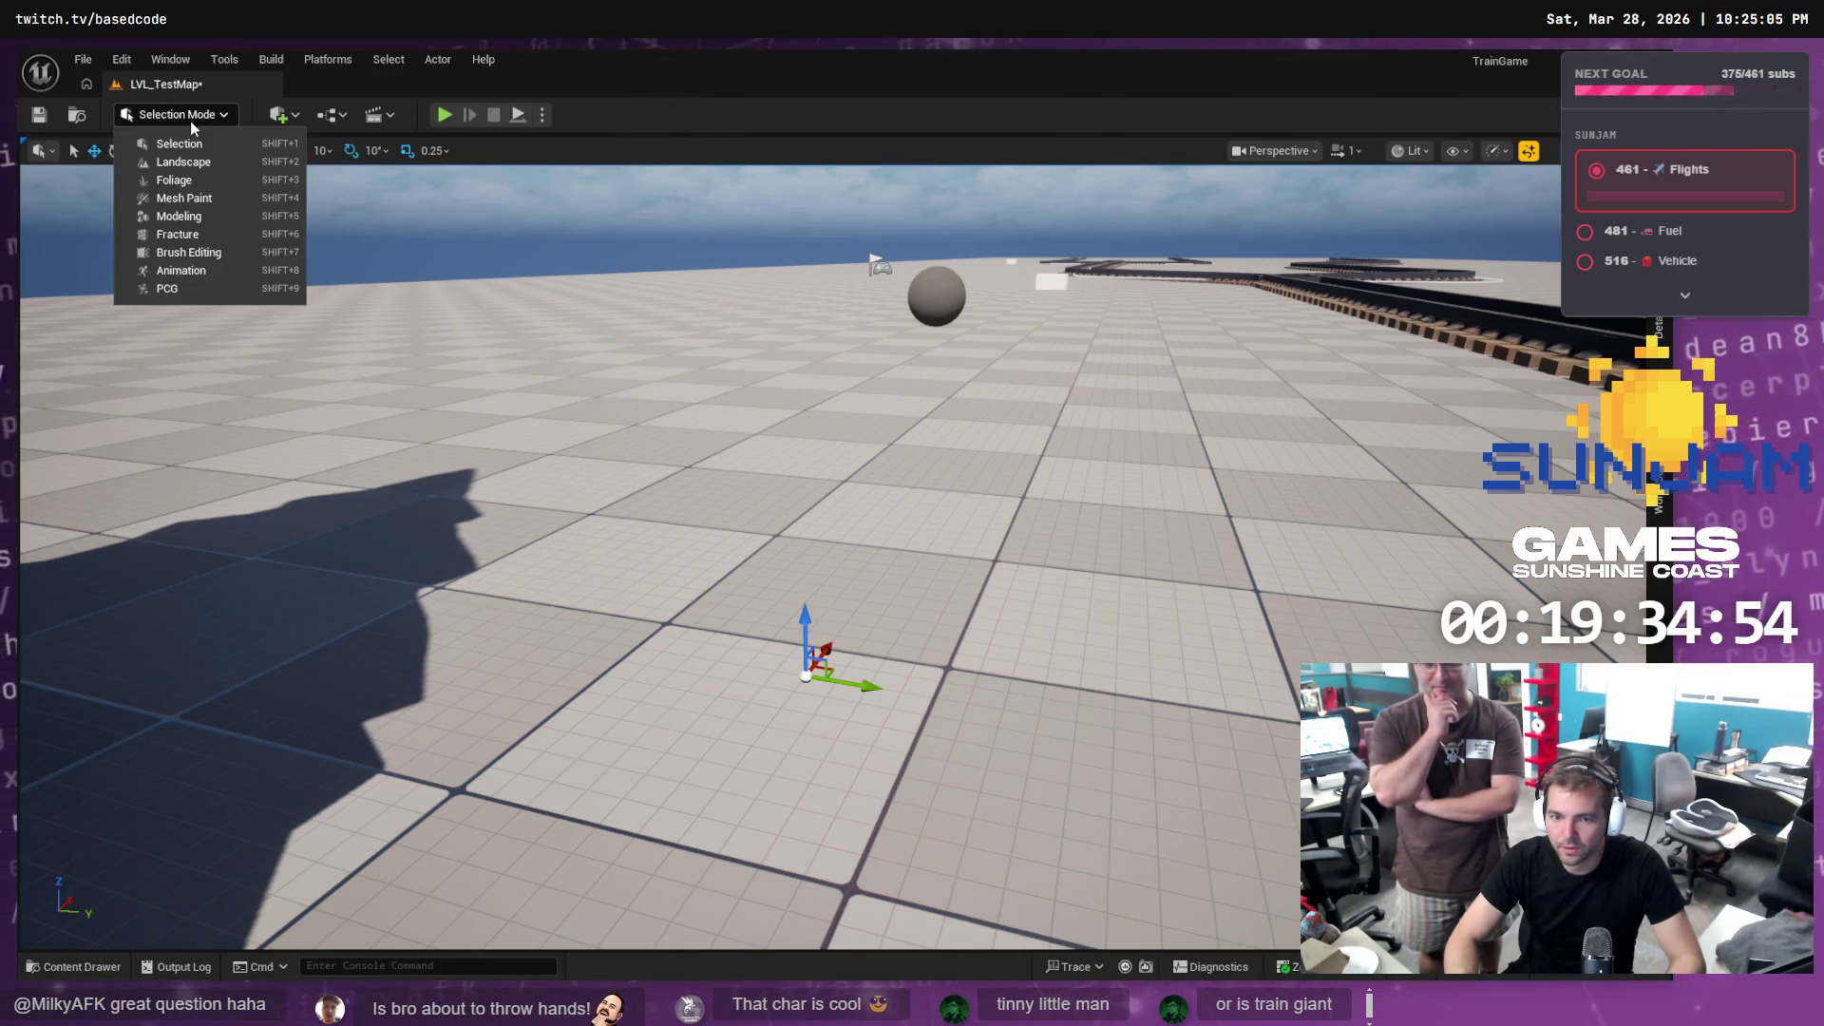
left_click(179, 215)
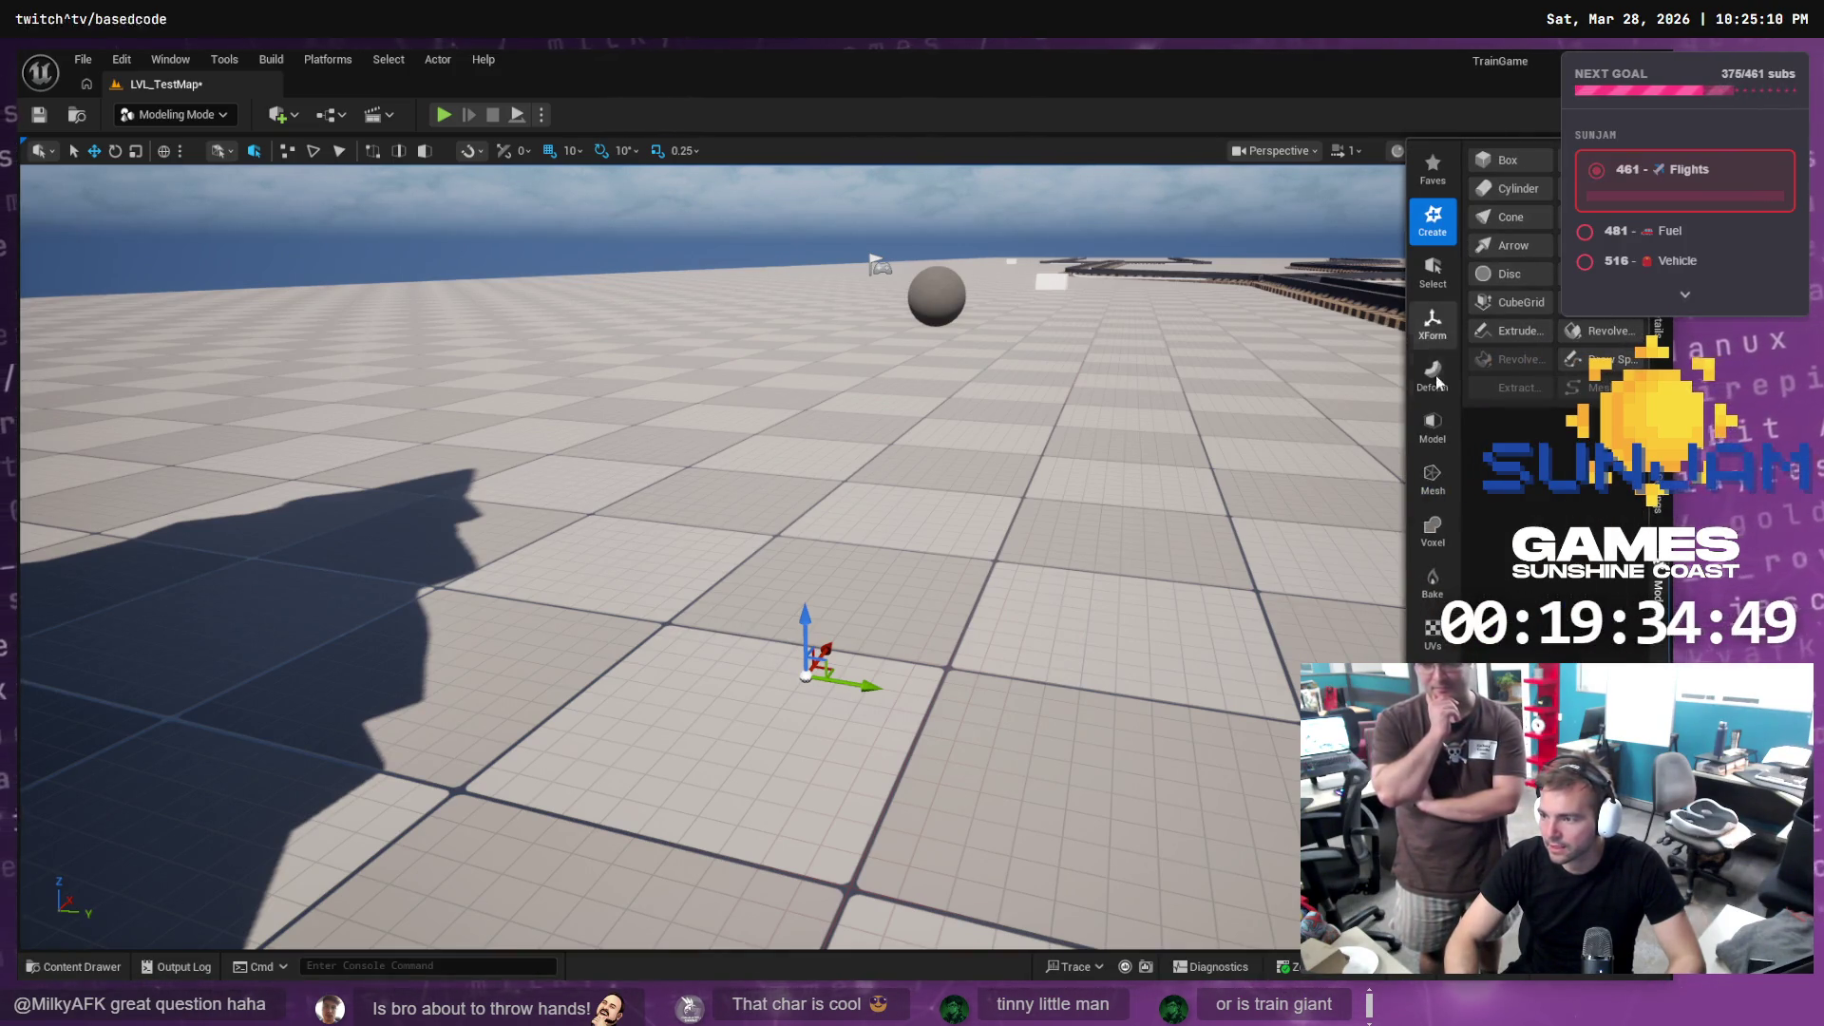
left_click(1433, 323)
left_click(1531, 159)
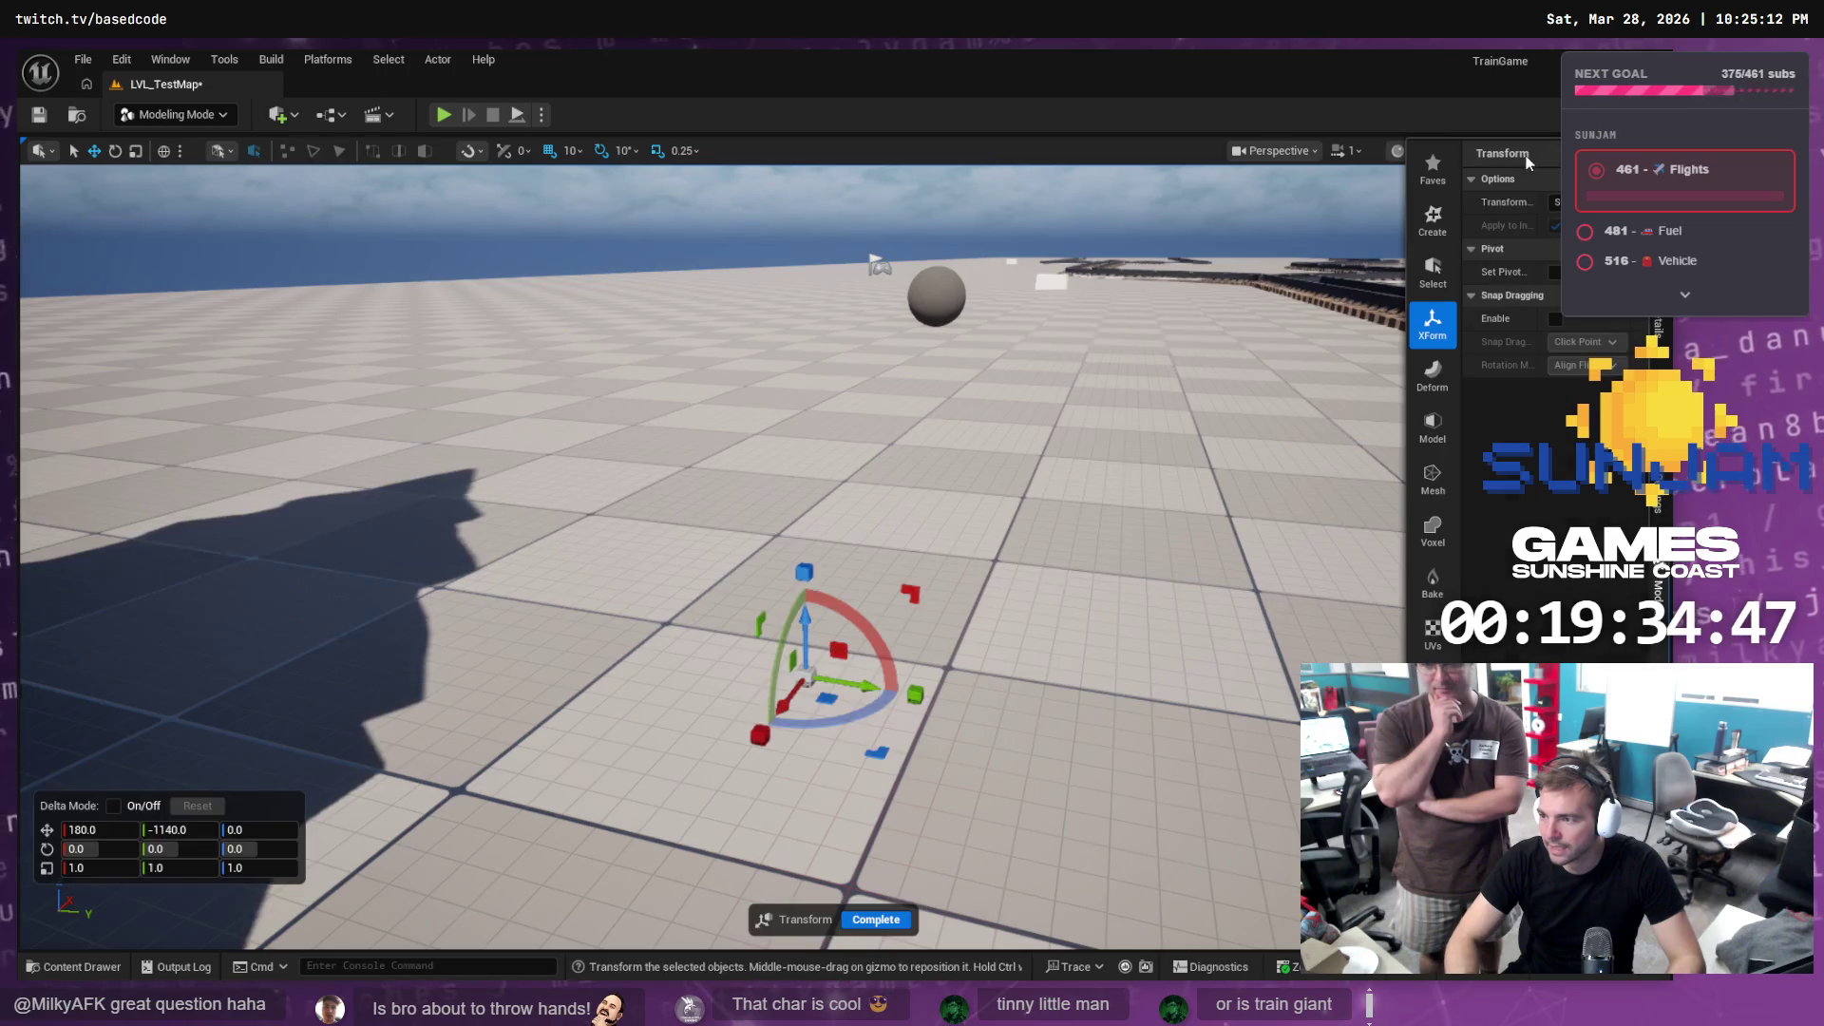
left_click(88, 859)
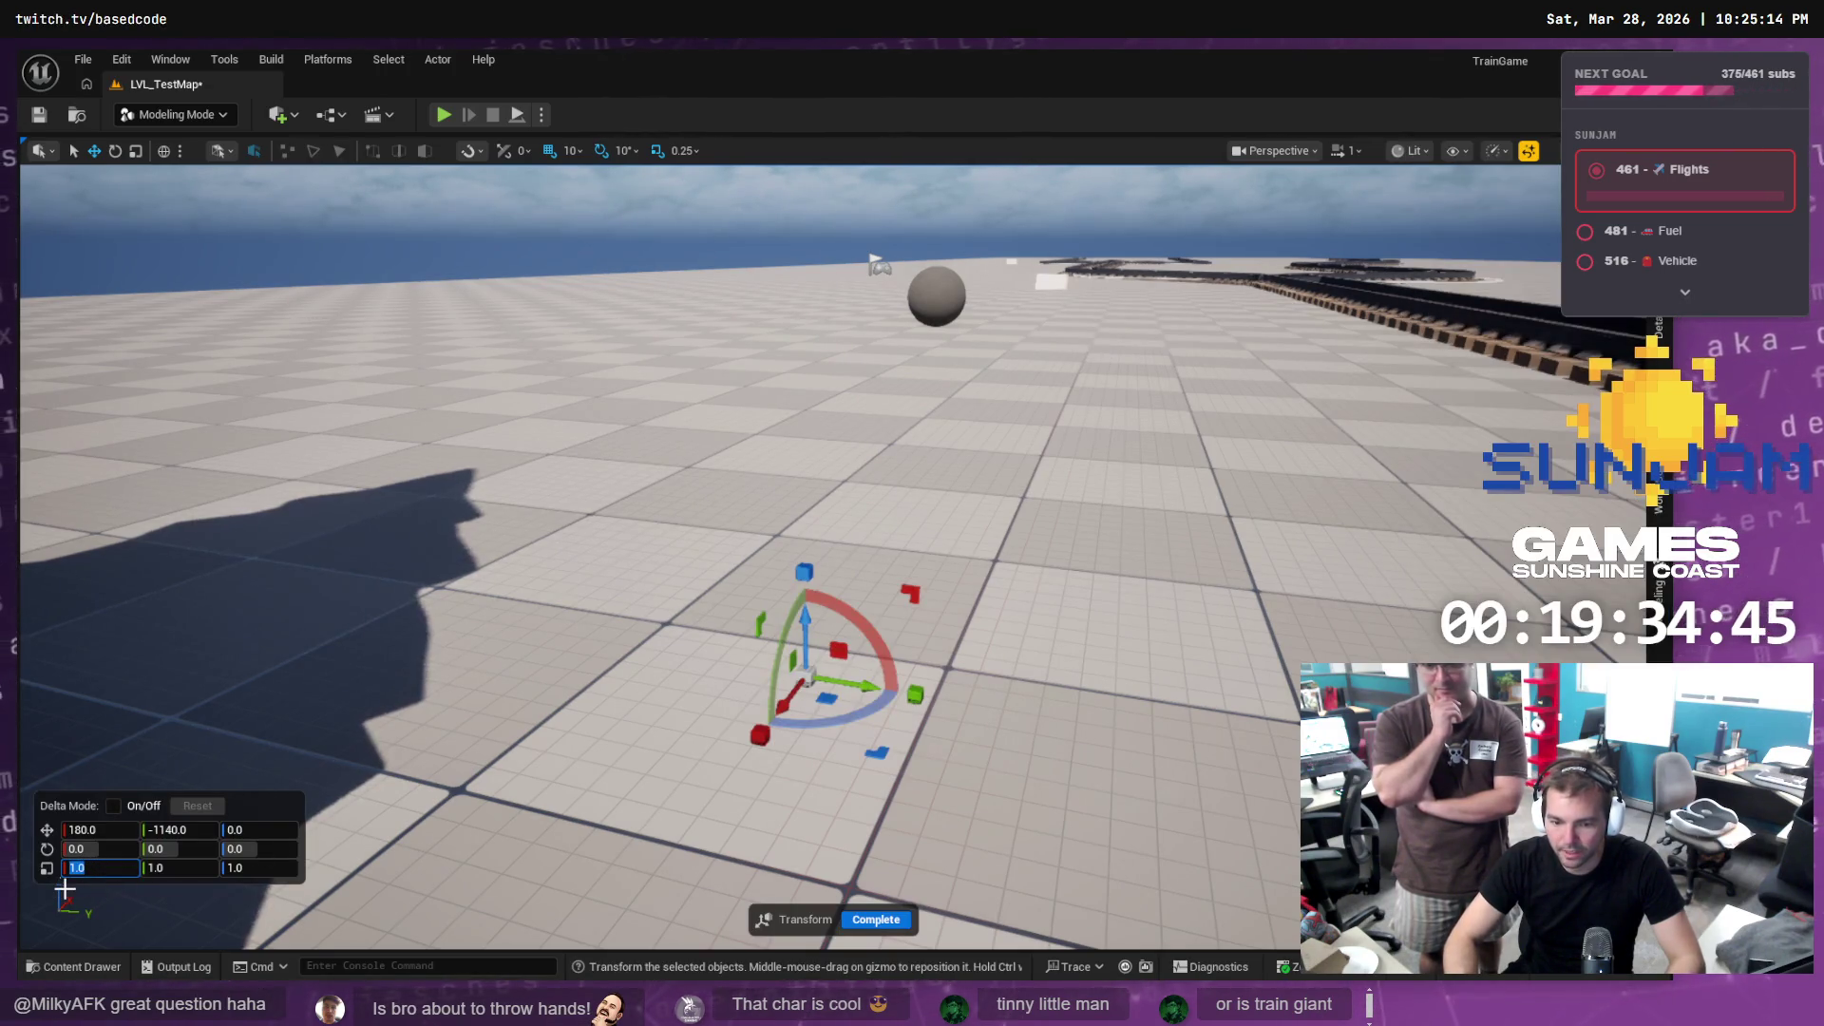
type("00")
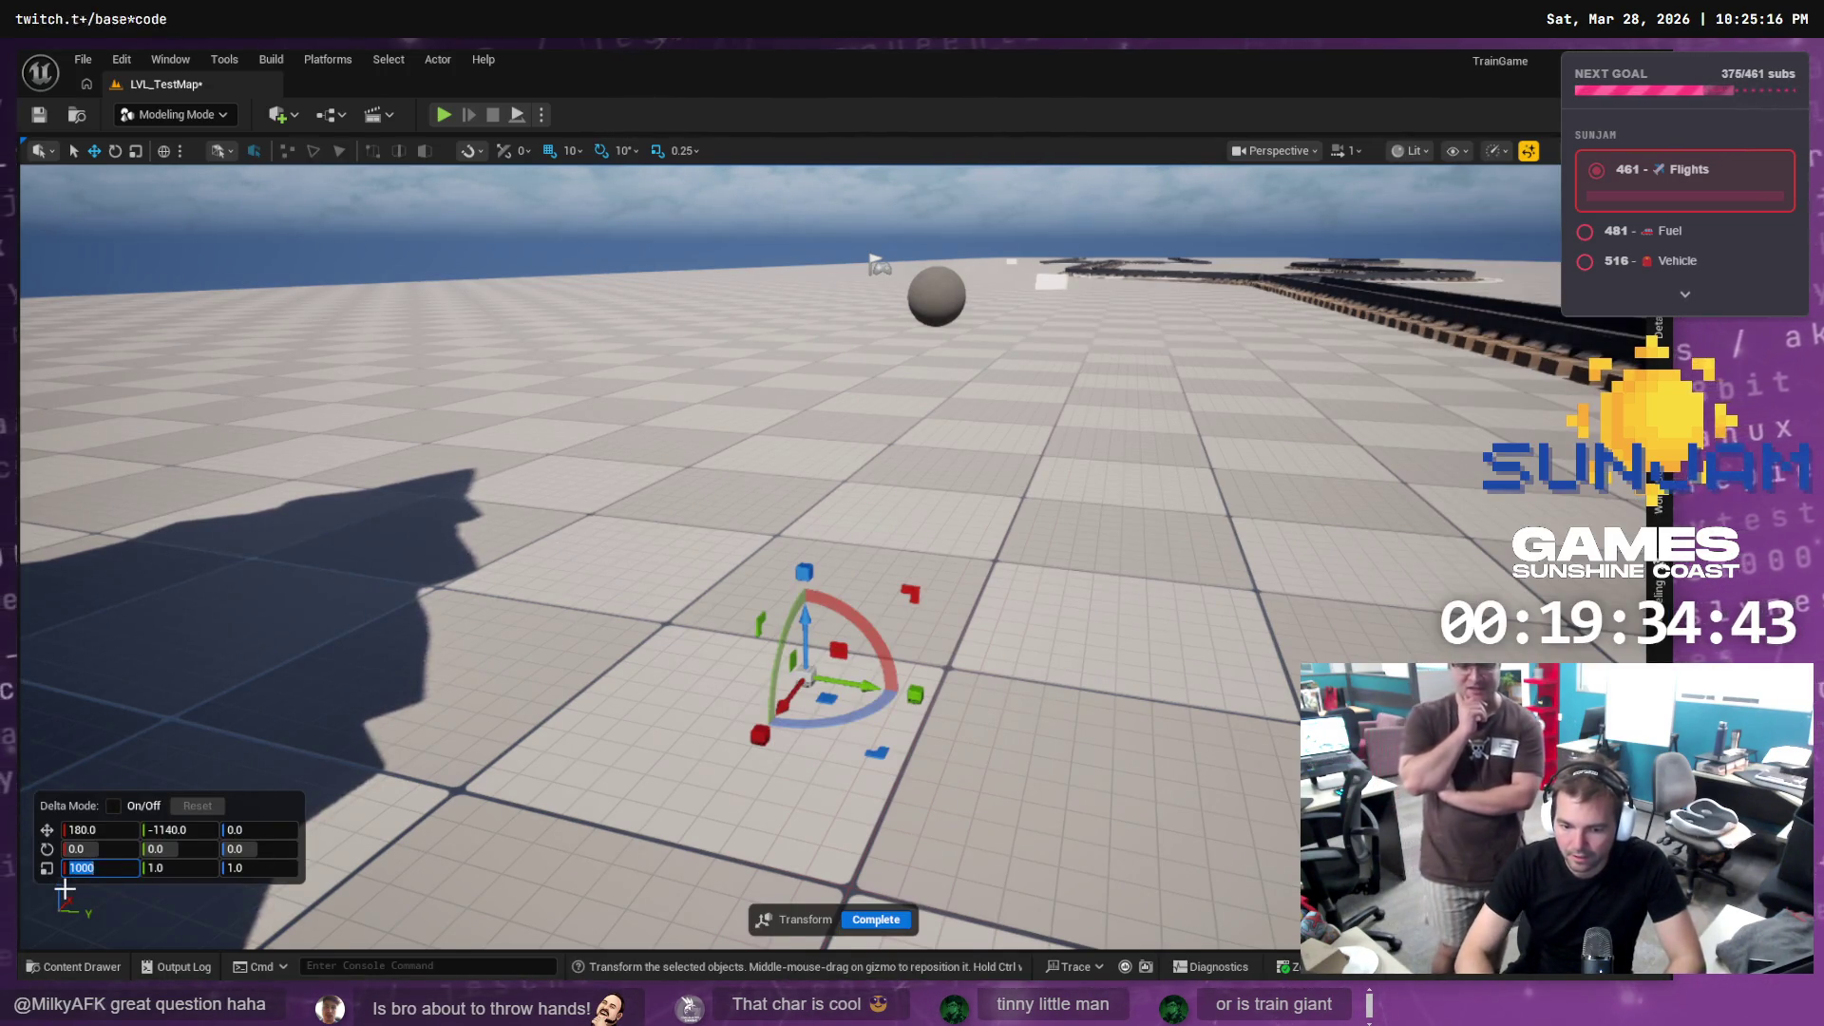
key("Tab")
type("1000")
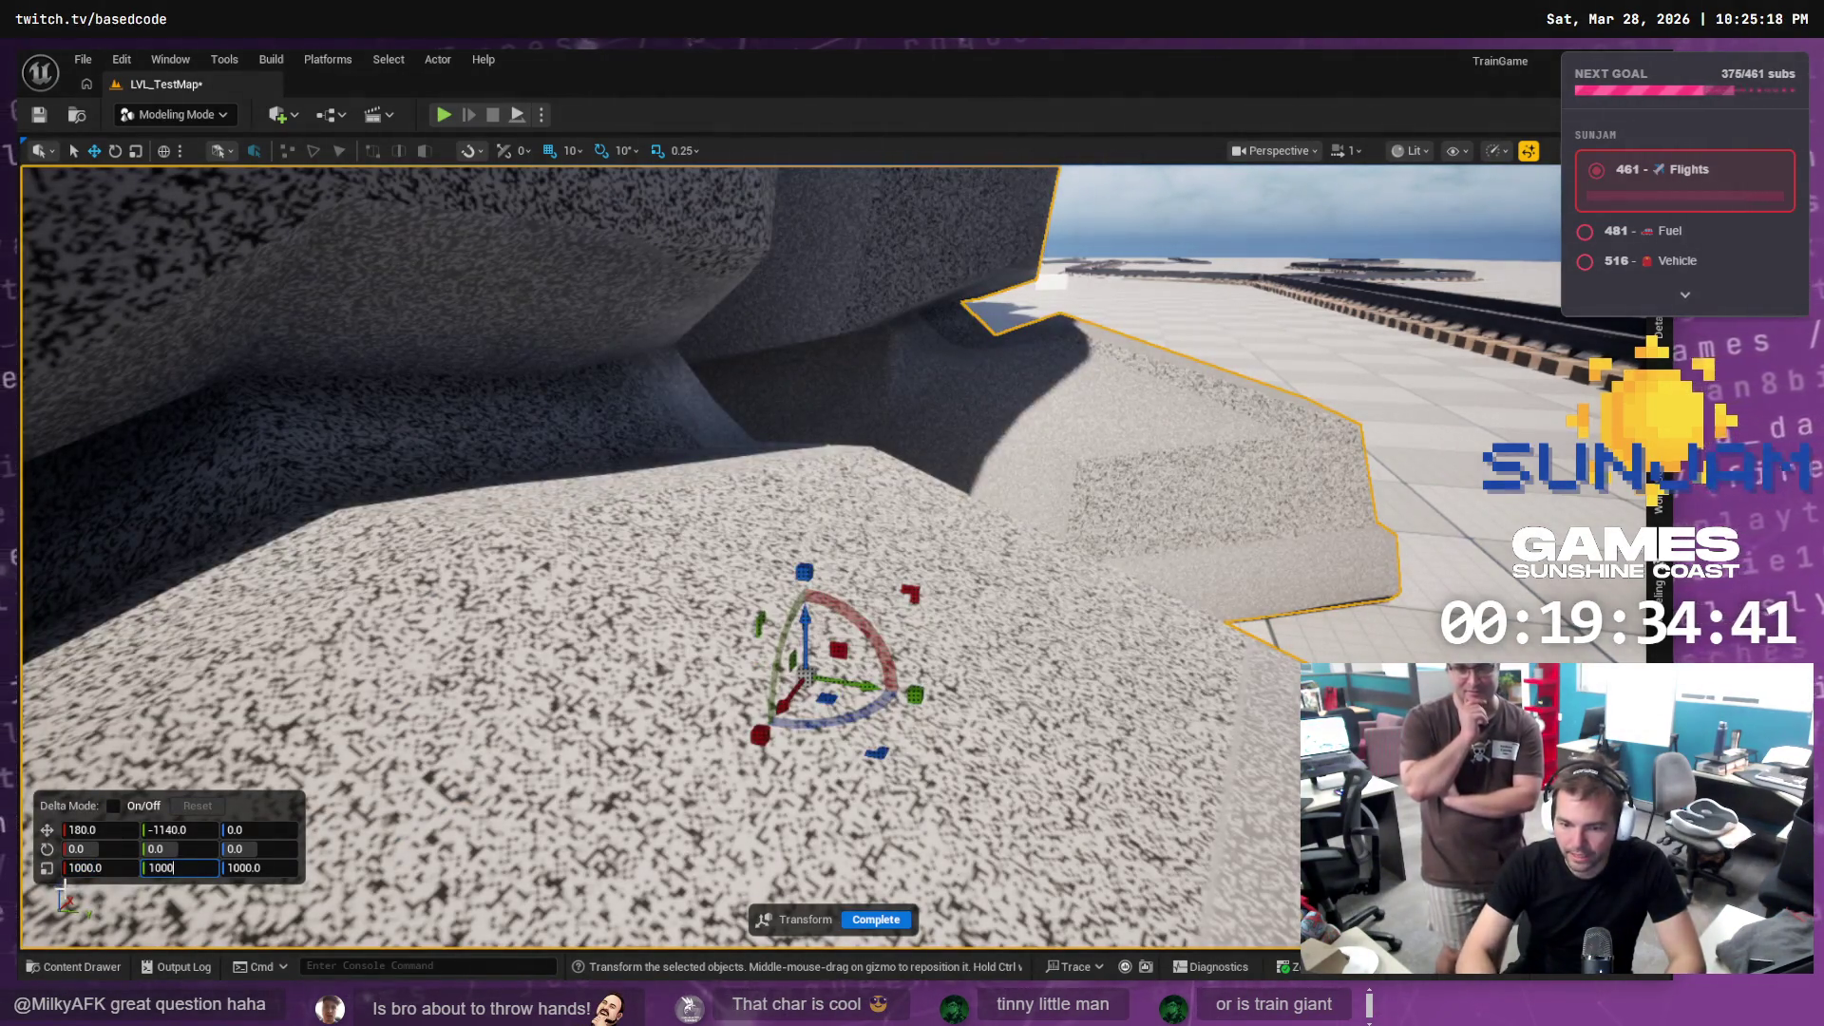
left_click(85, 867)
type("00")
key("Tab")
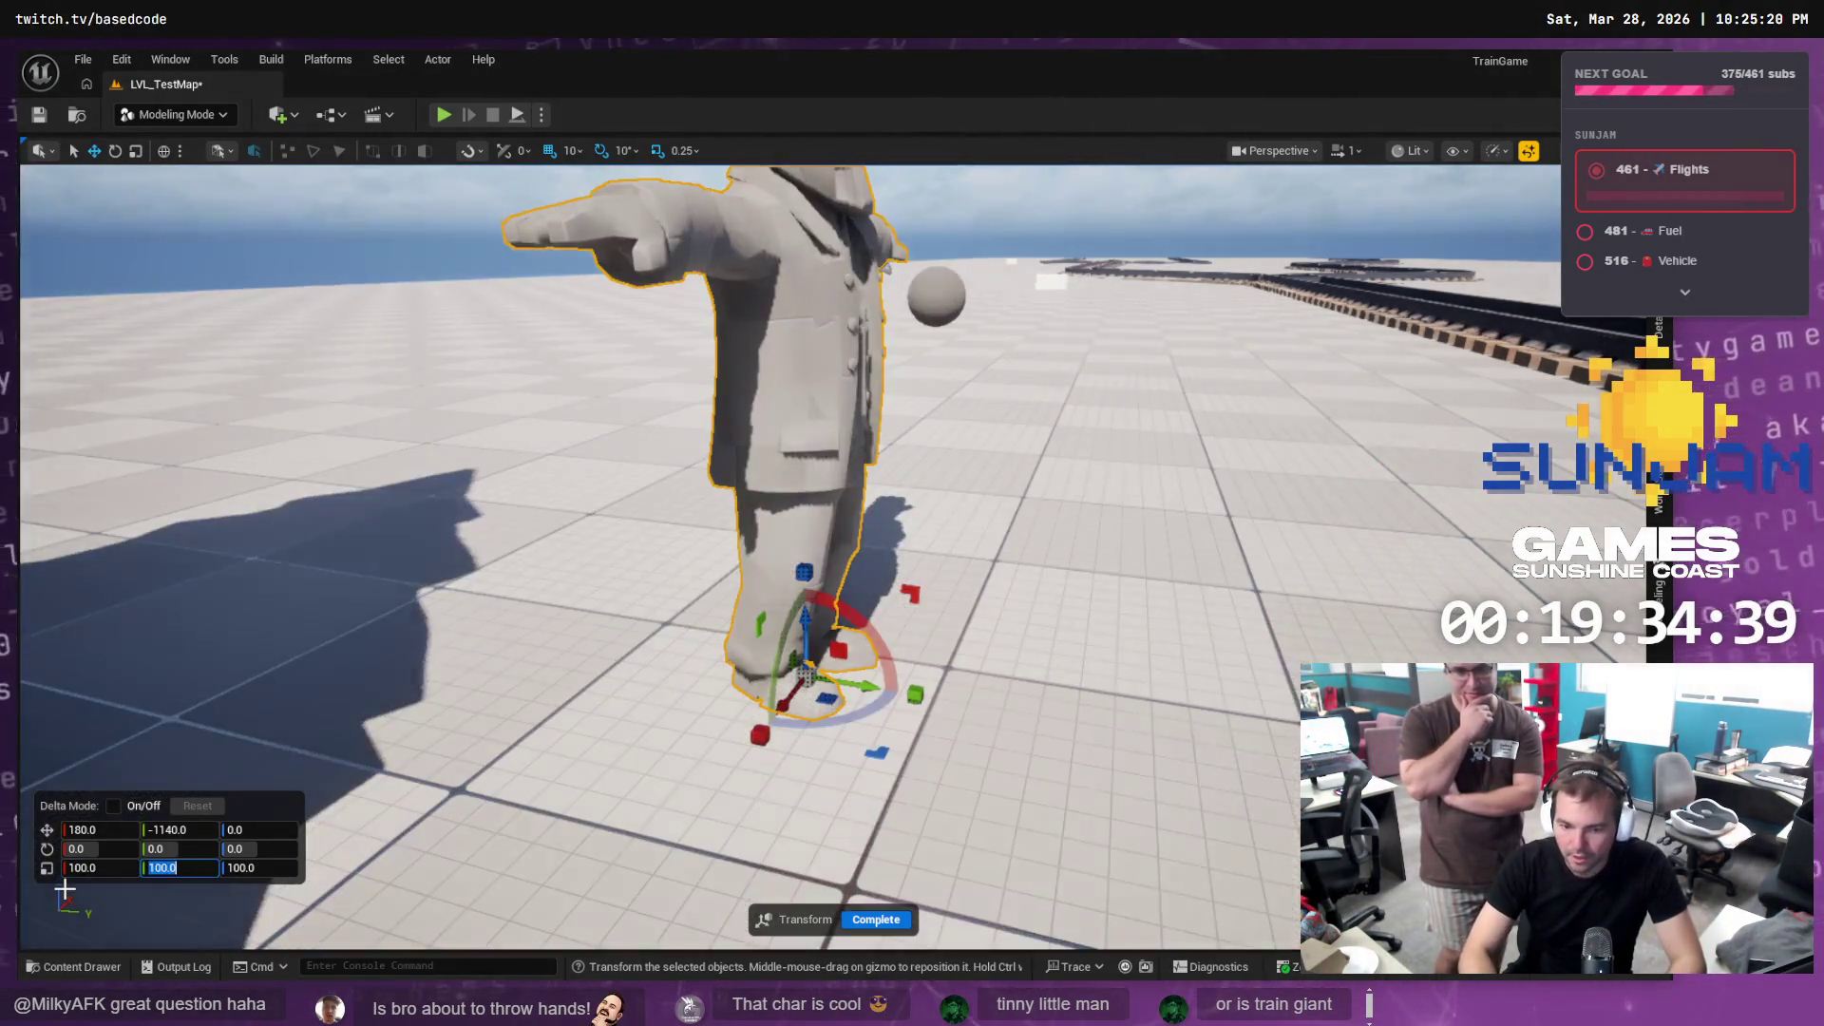
type("10")
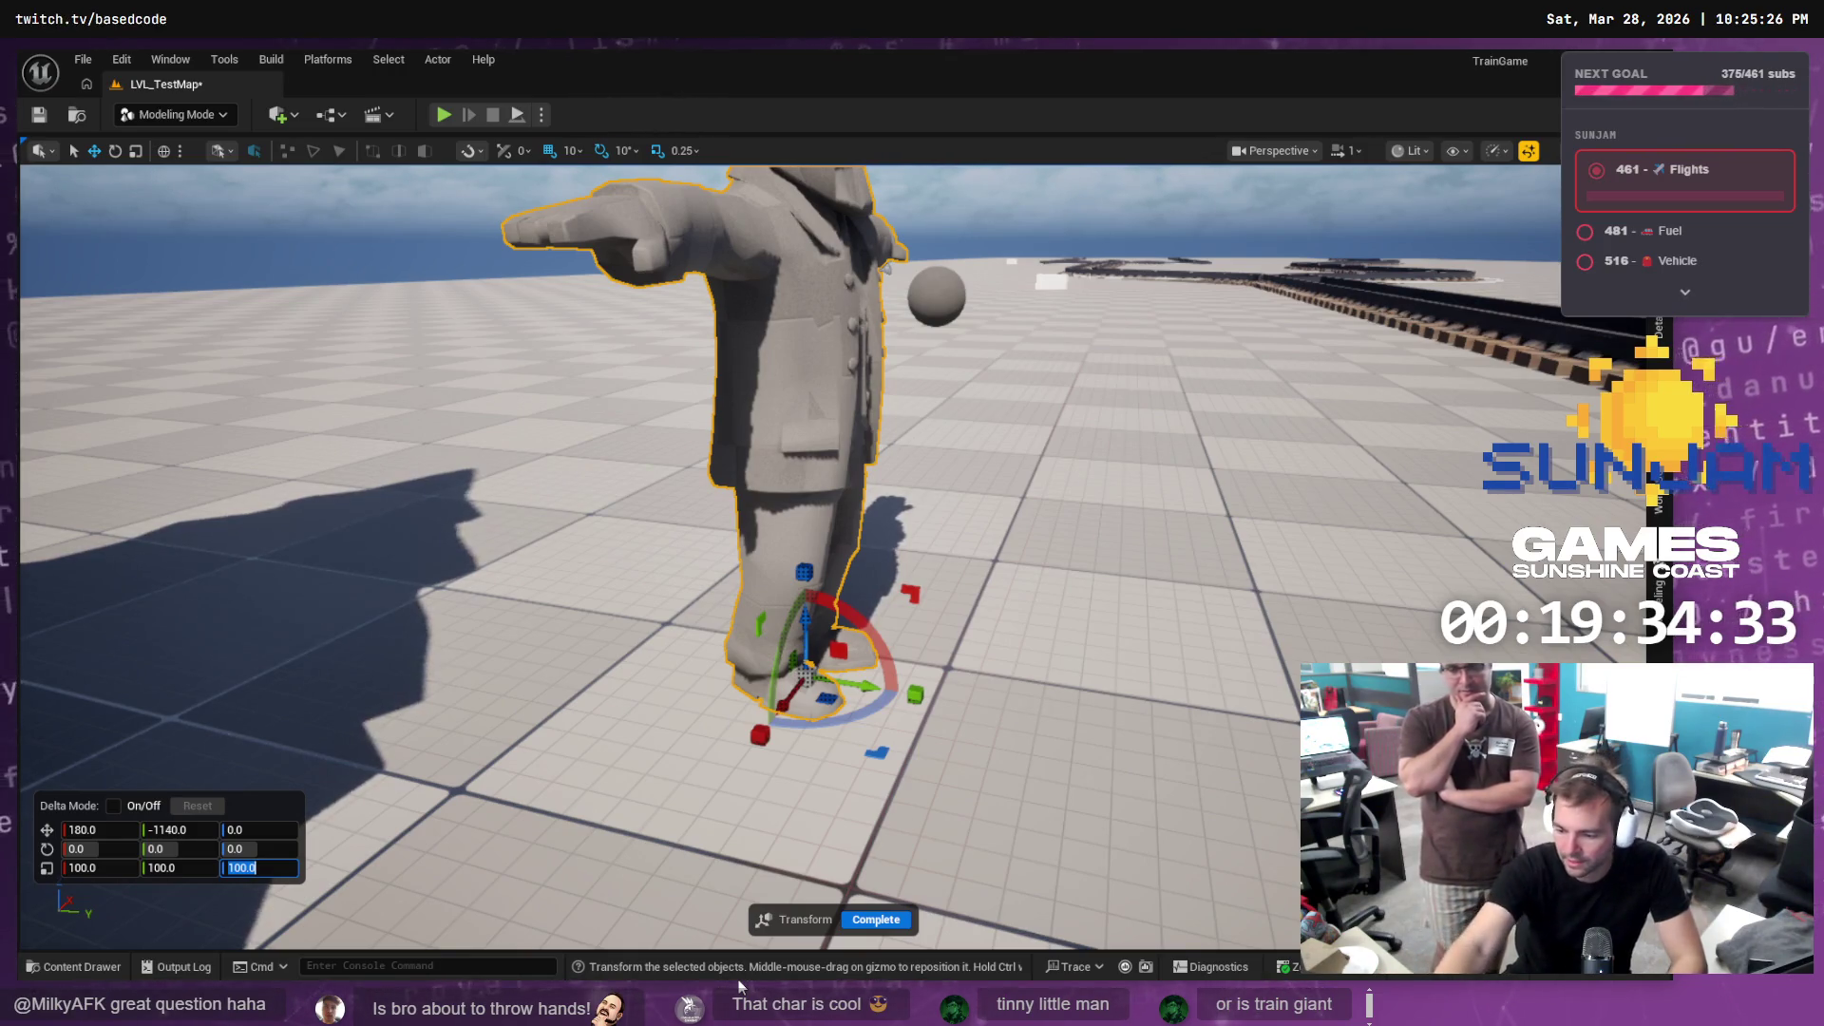
scroll(788, 560, "down", 5)
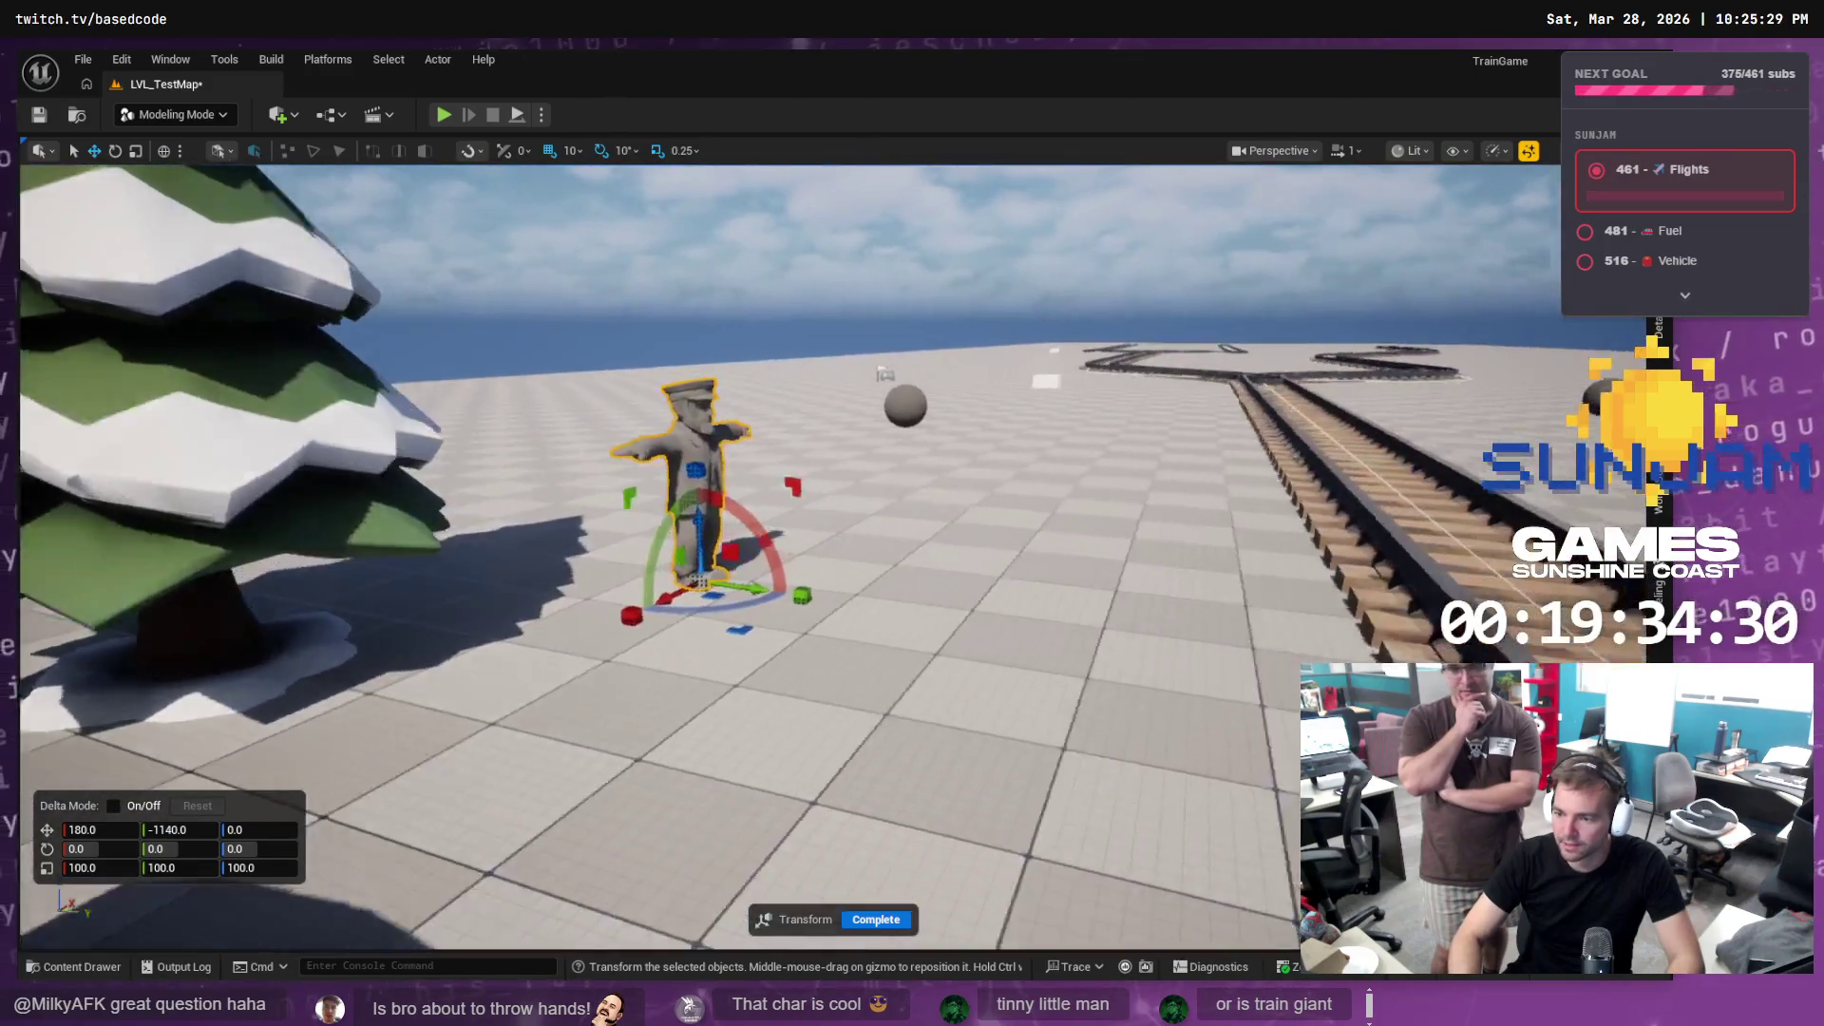
left_click_drag(881, 340, 855, 323)
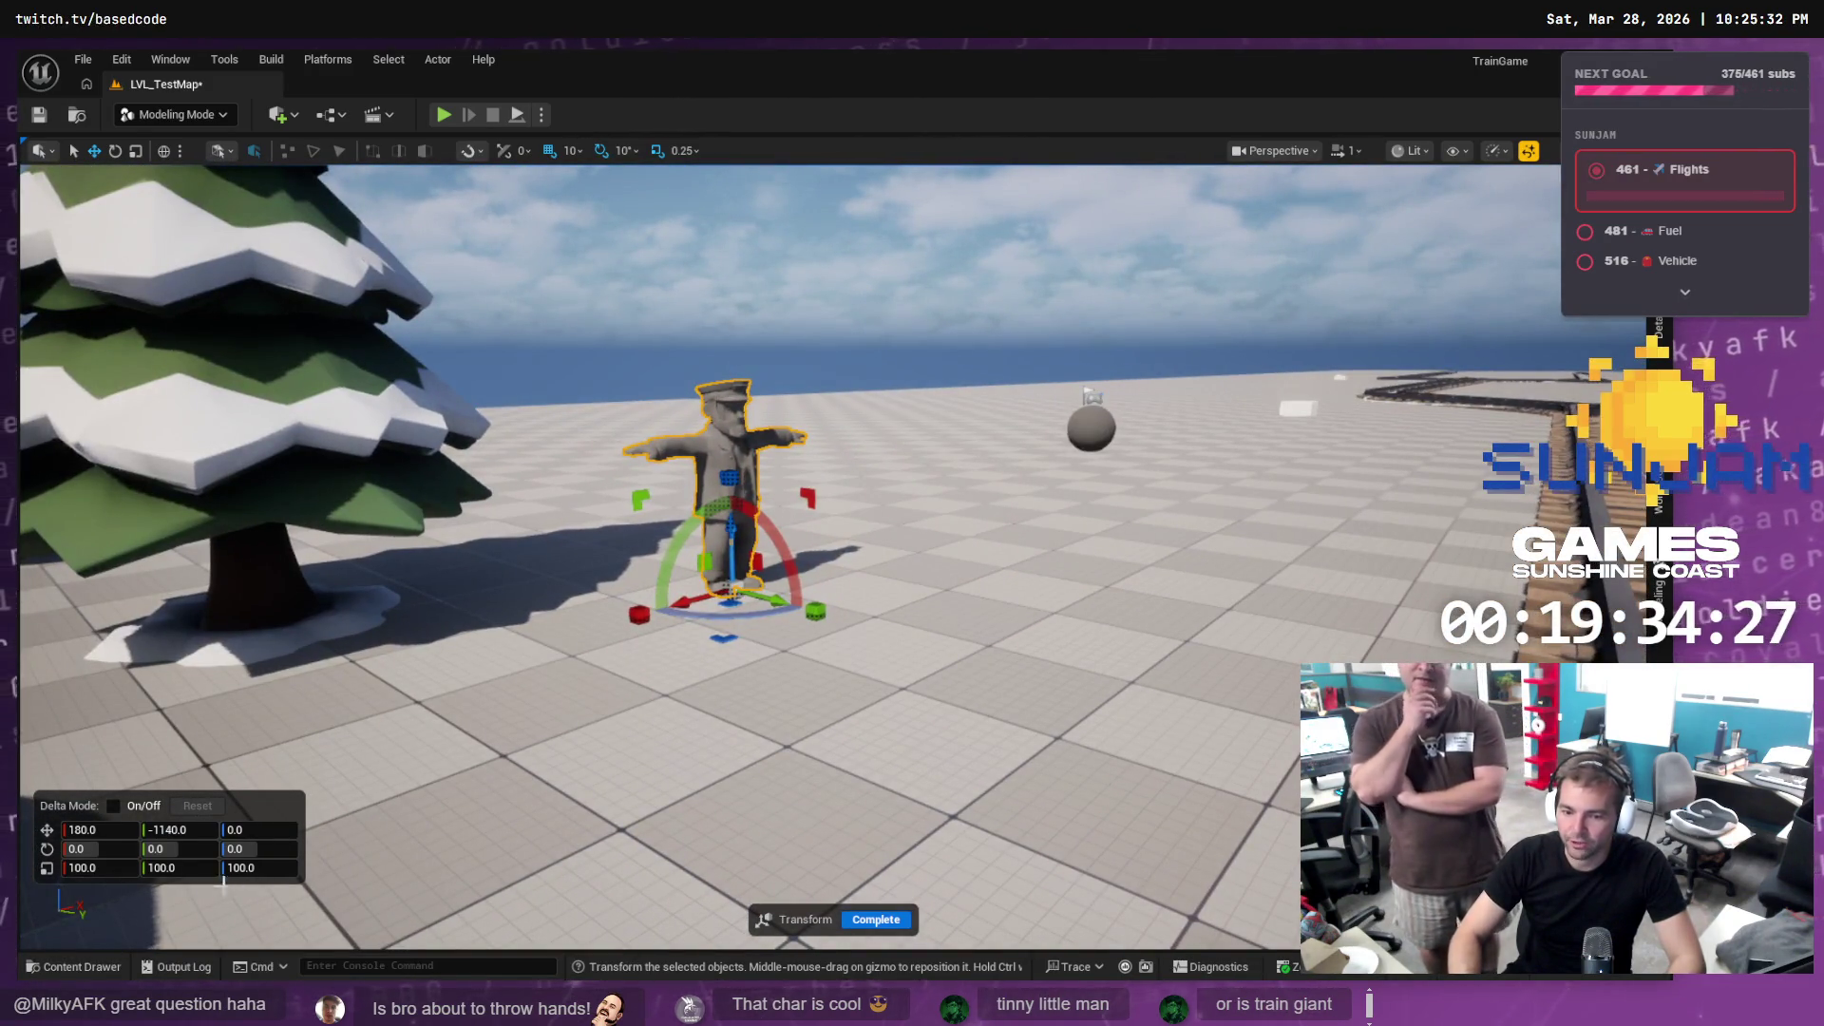
left_click(861, 916)
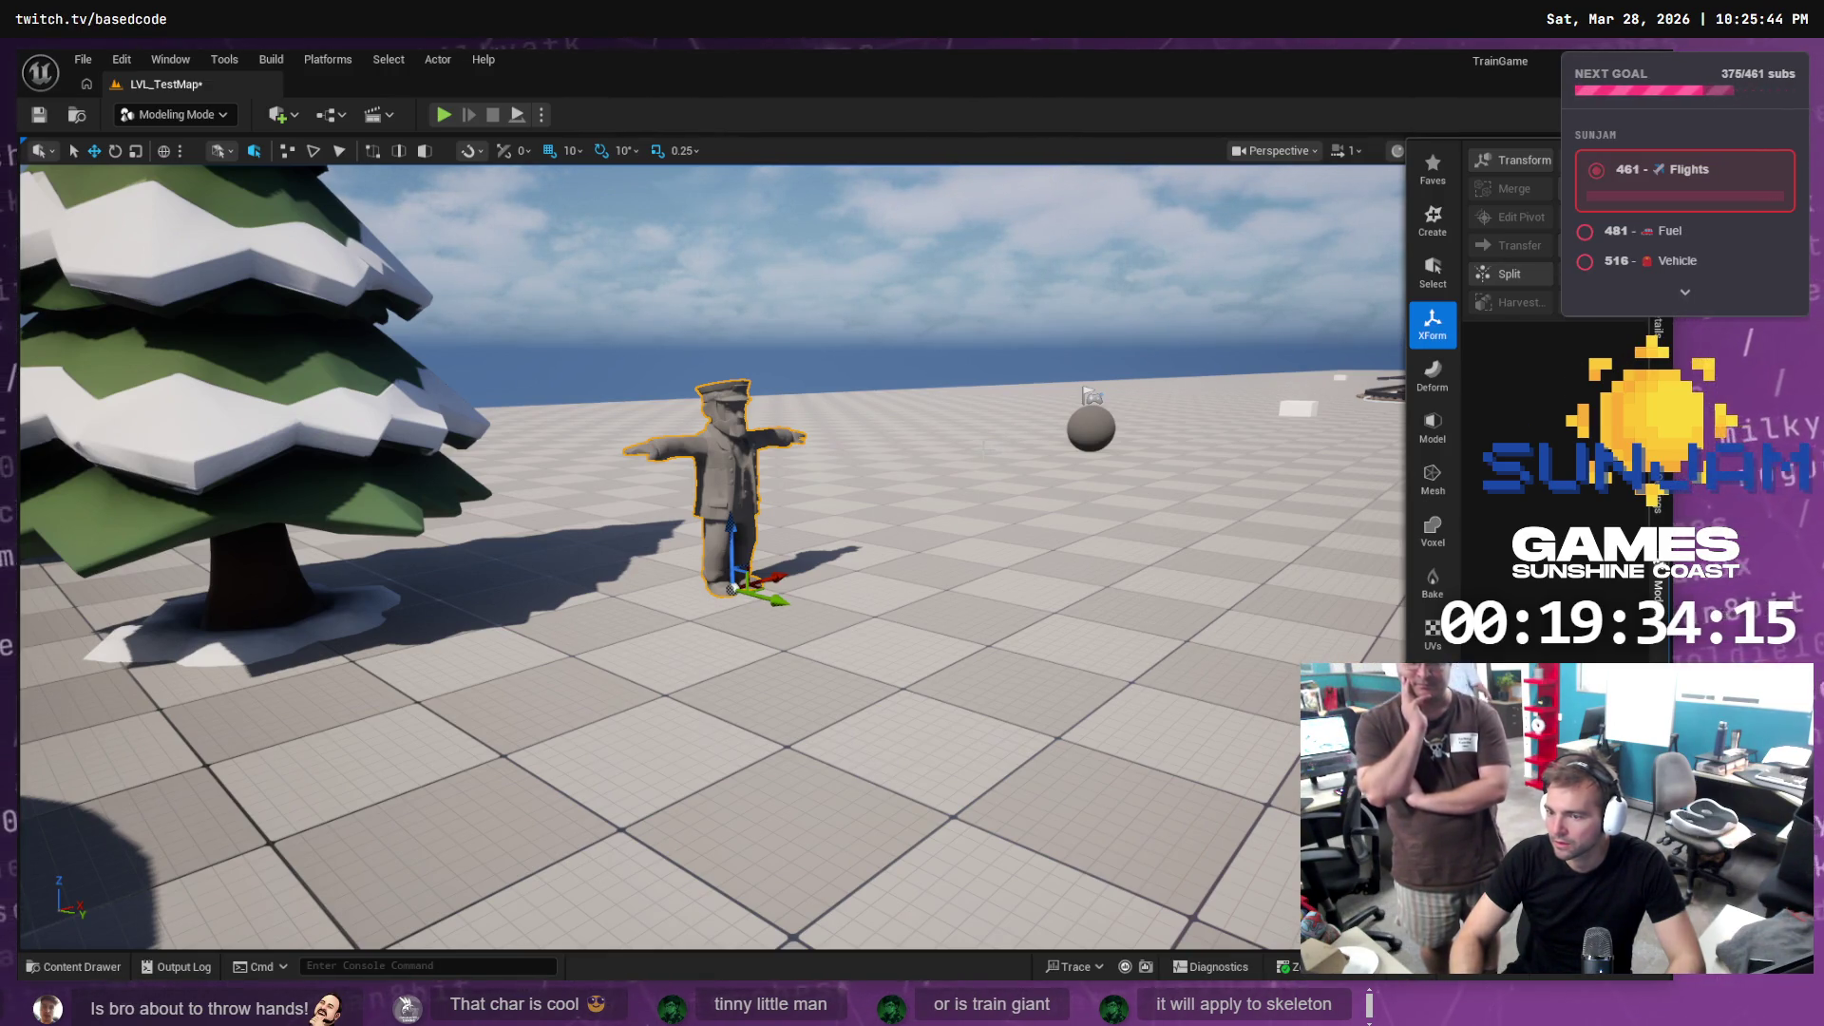
left_click(750, 503)
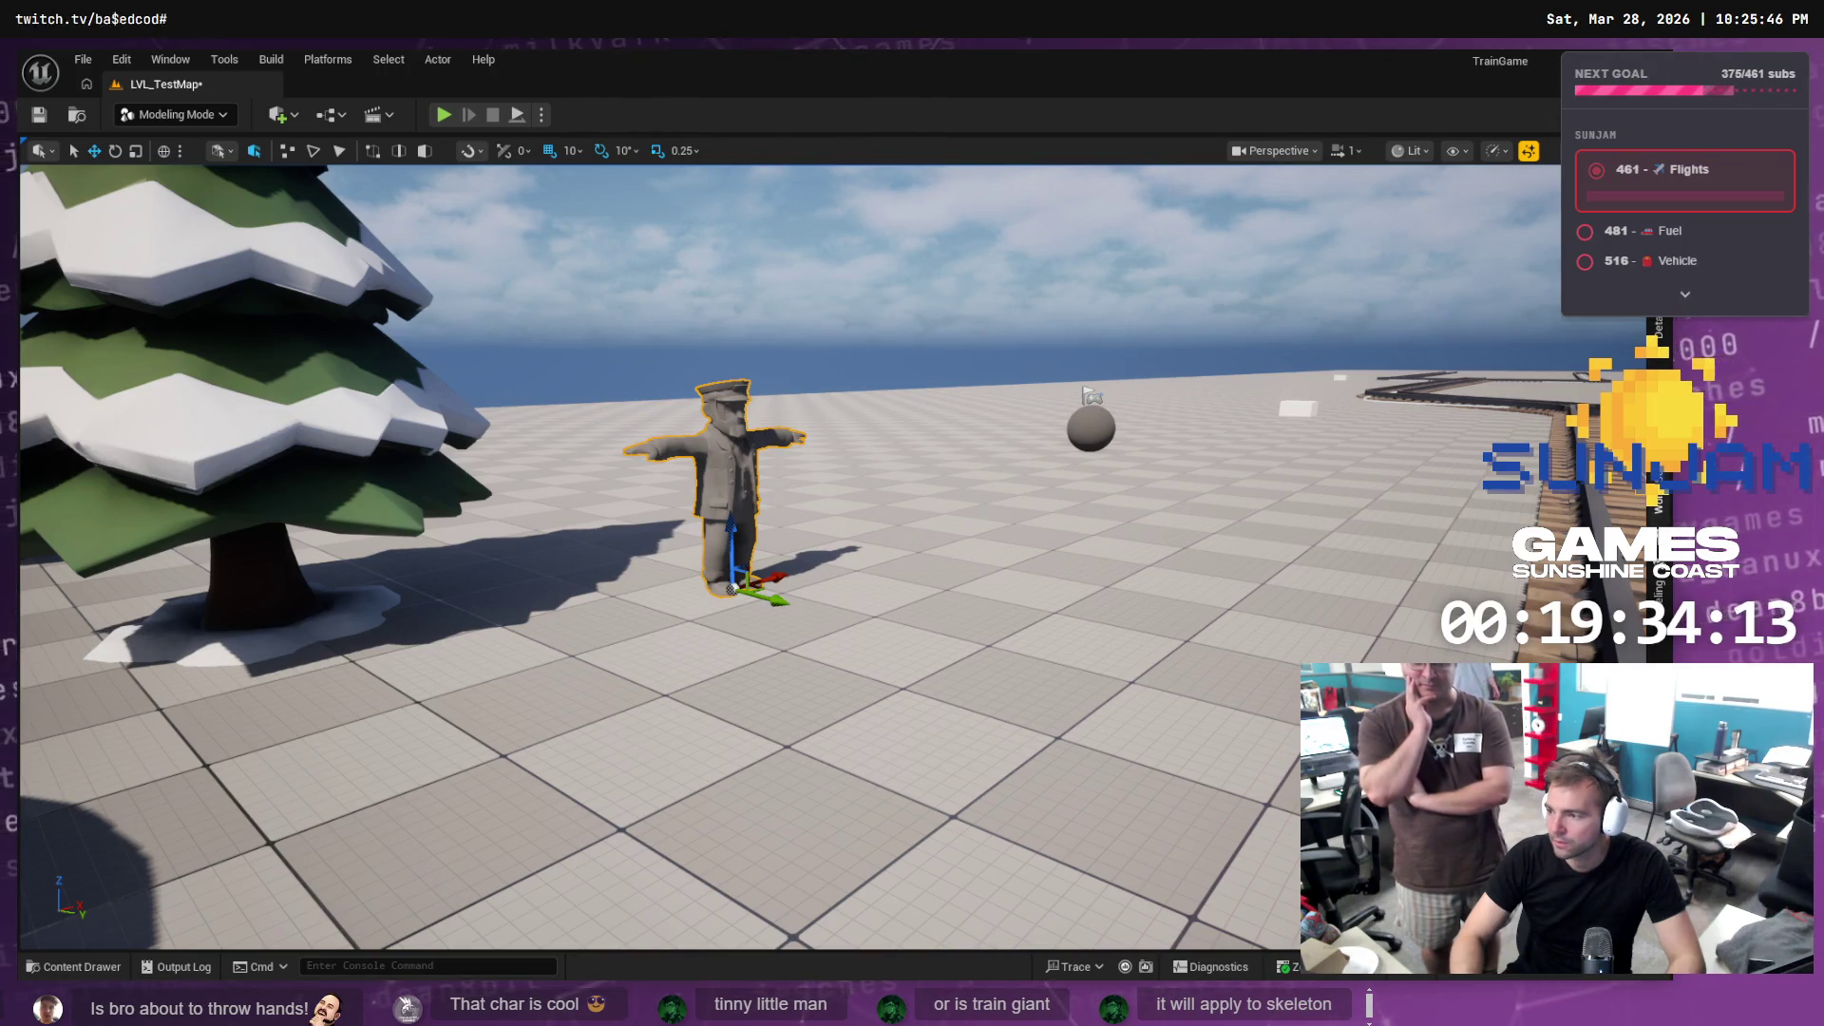
mouse_move(732, 588)
left_mouse_down()
mouse_move(693, 608)
mouse_move(712, 751)
mouse_move(656, 535)
left_mouse_up()
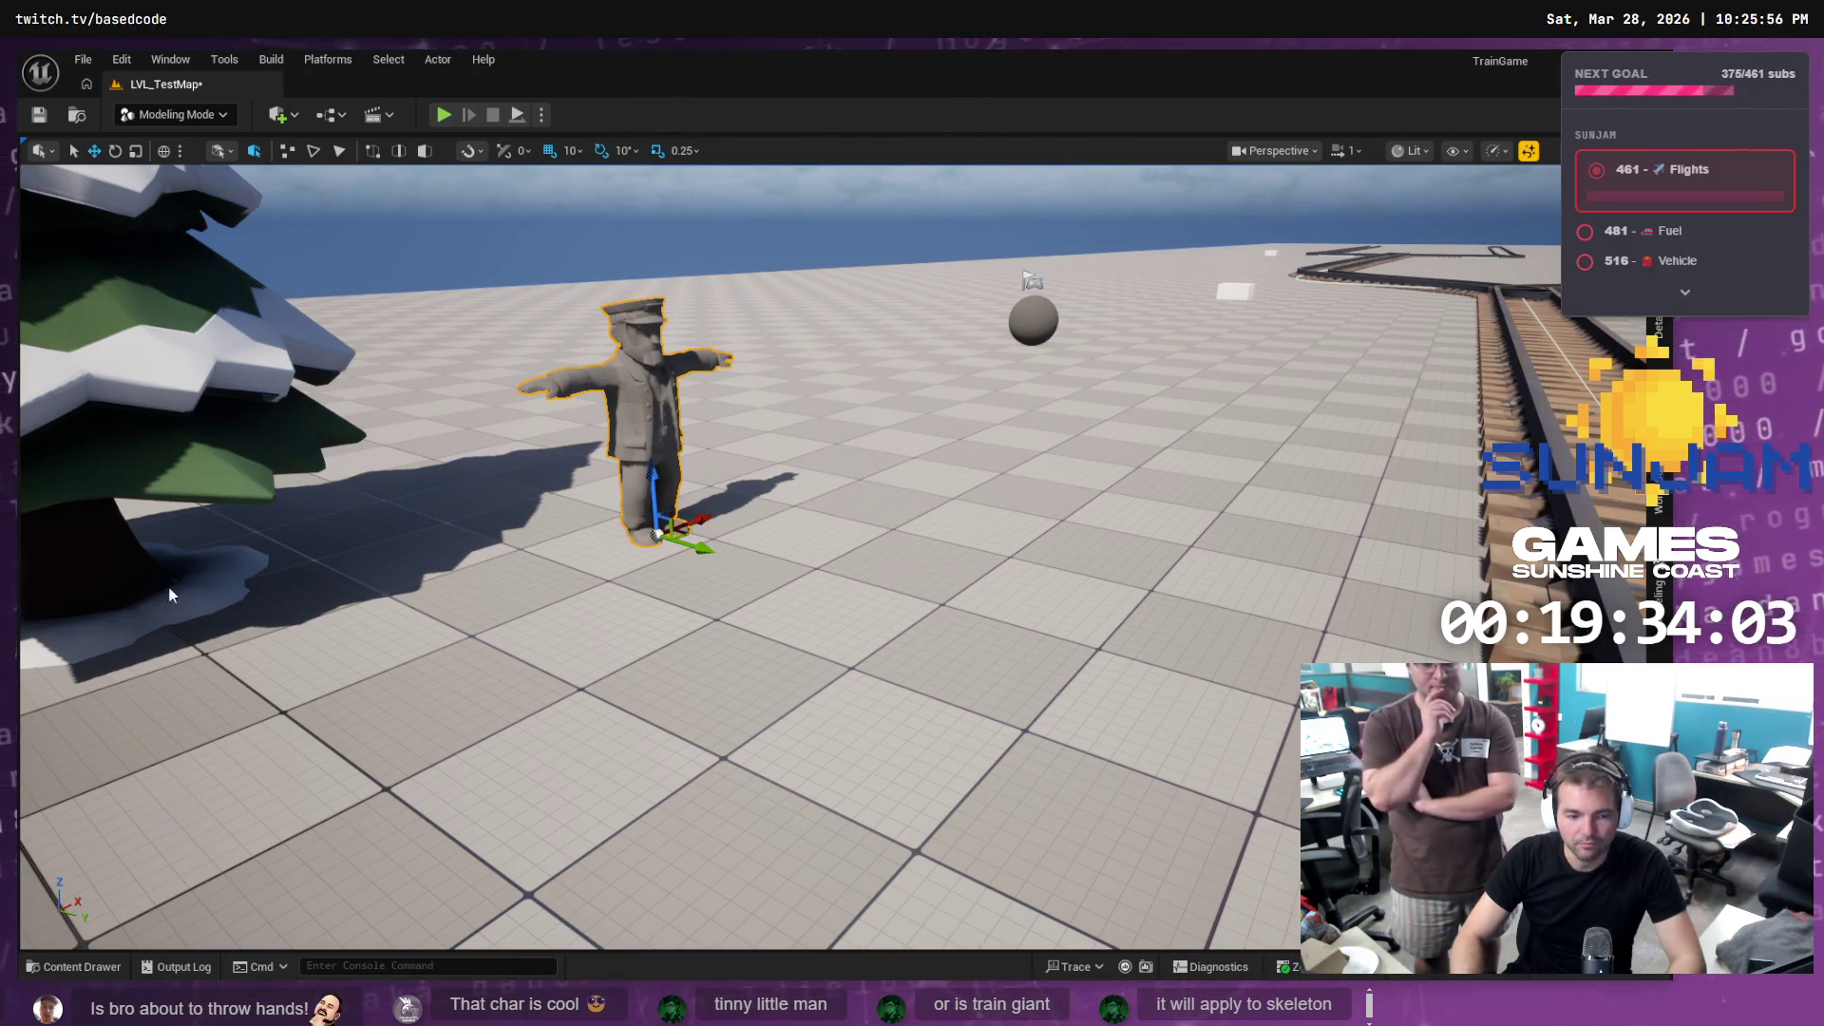
left_click_drag(699, 544, 731, 548)
key("ctrl+z")
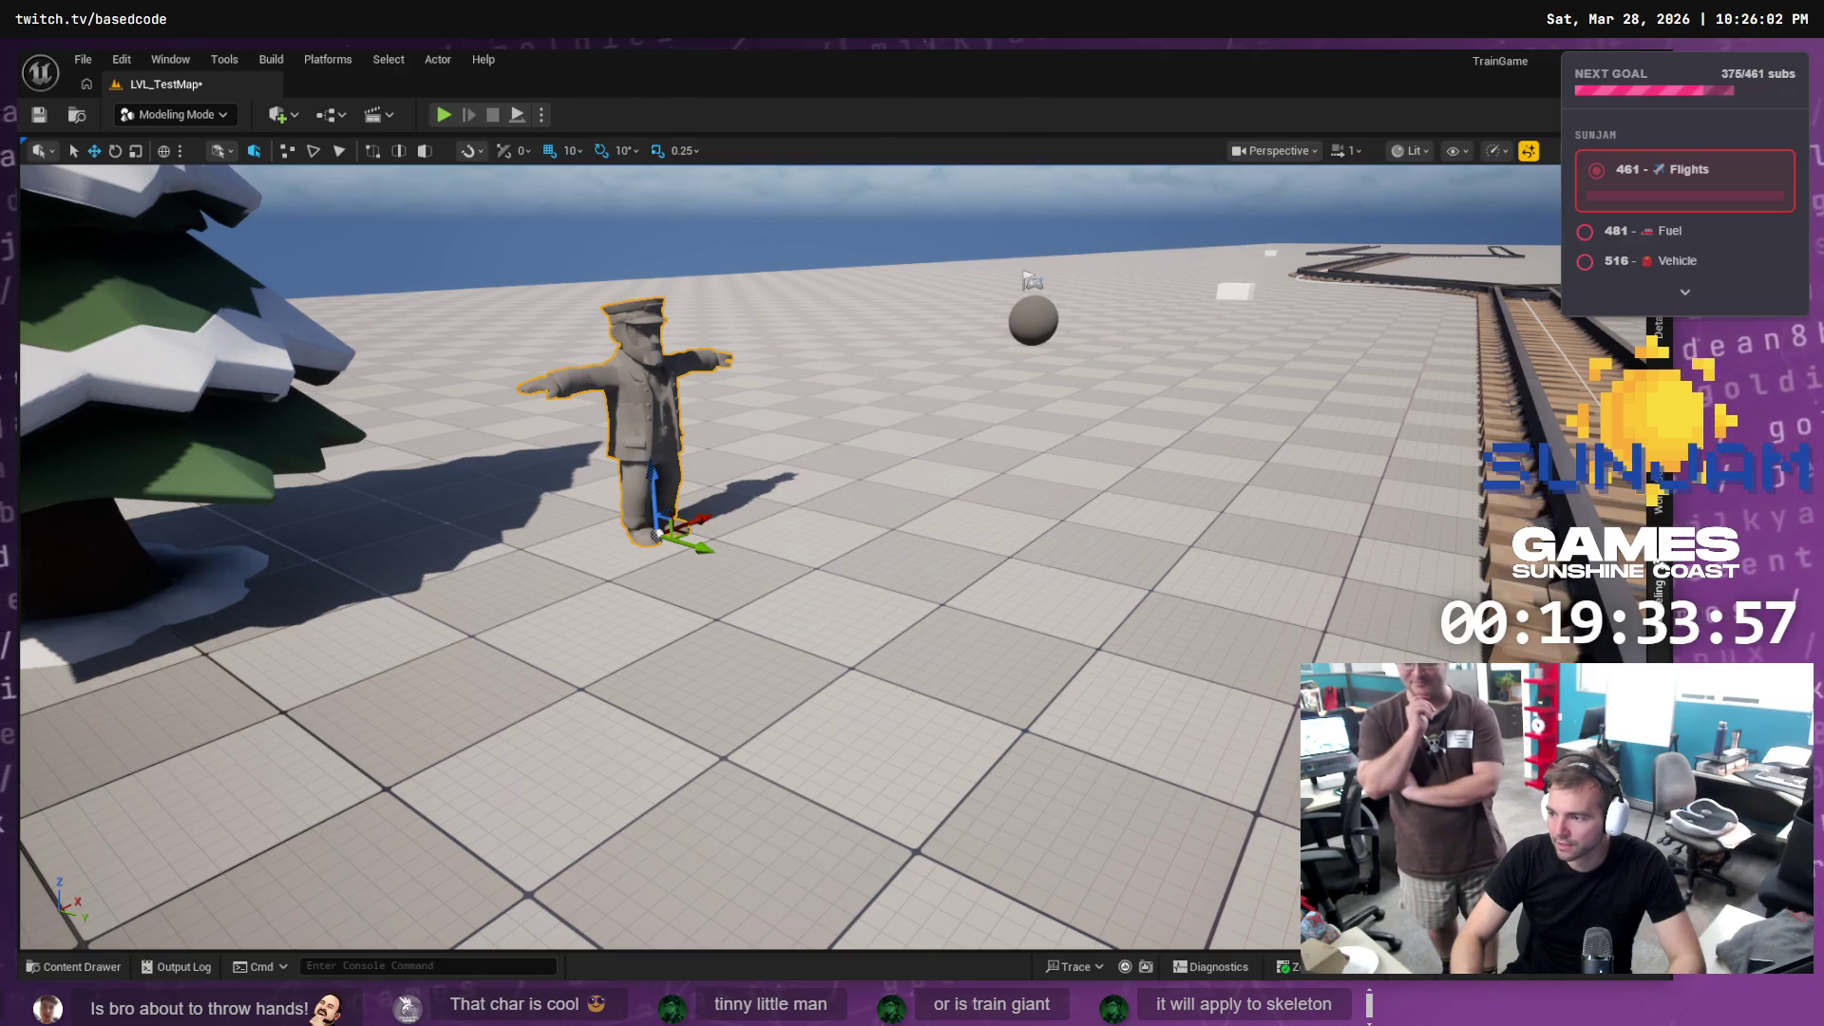
left_click(1657, 327)
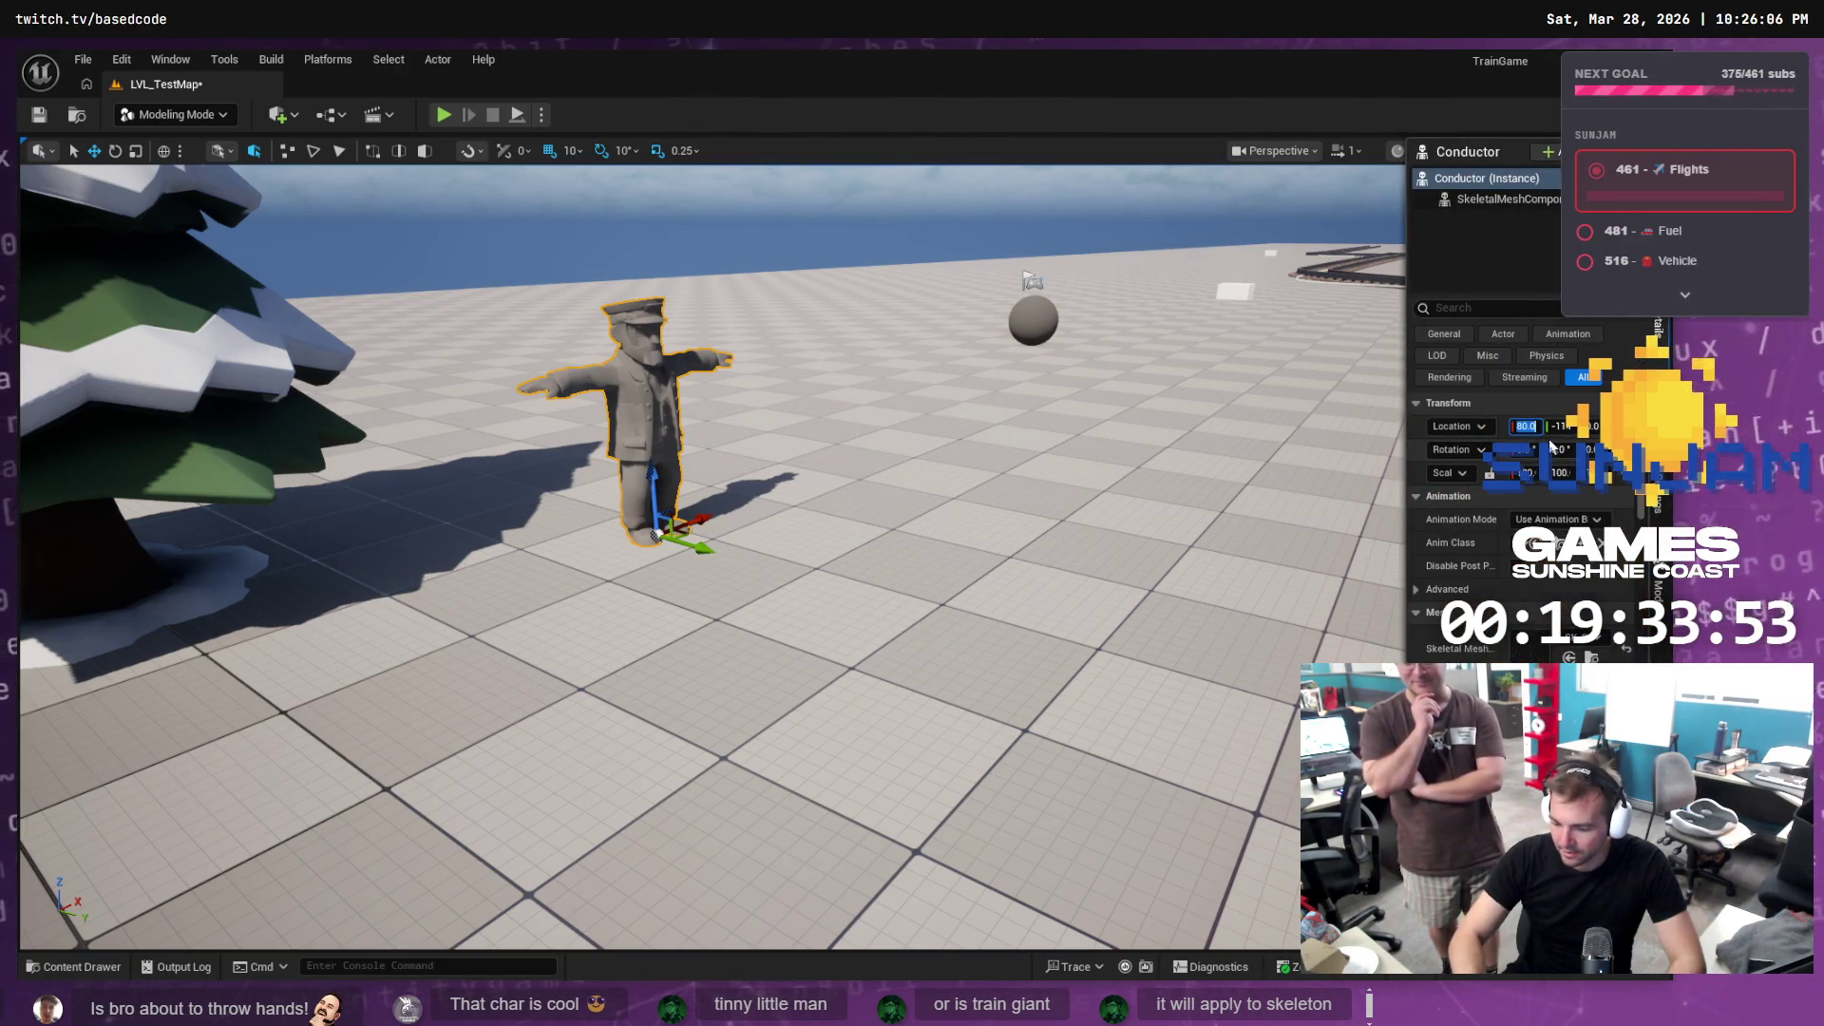
Set the Conductor's Location X and Y to 0 and frame it in the viewport beside the tracks
type("0")
key("Tab")
type("0")
key("Tab")
mouse_move(665, 550)
left_mouse_down()
mouse_move(665, 531)
mouse_move(722, 522)
mouse_move(684, 541)
mouse_move(684, 570)
left_mouse_up()
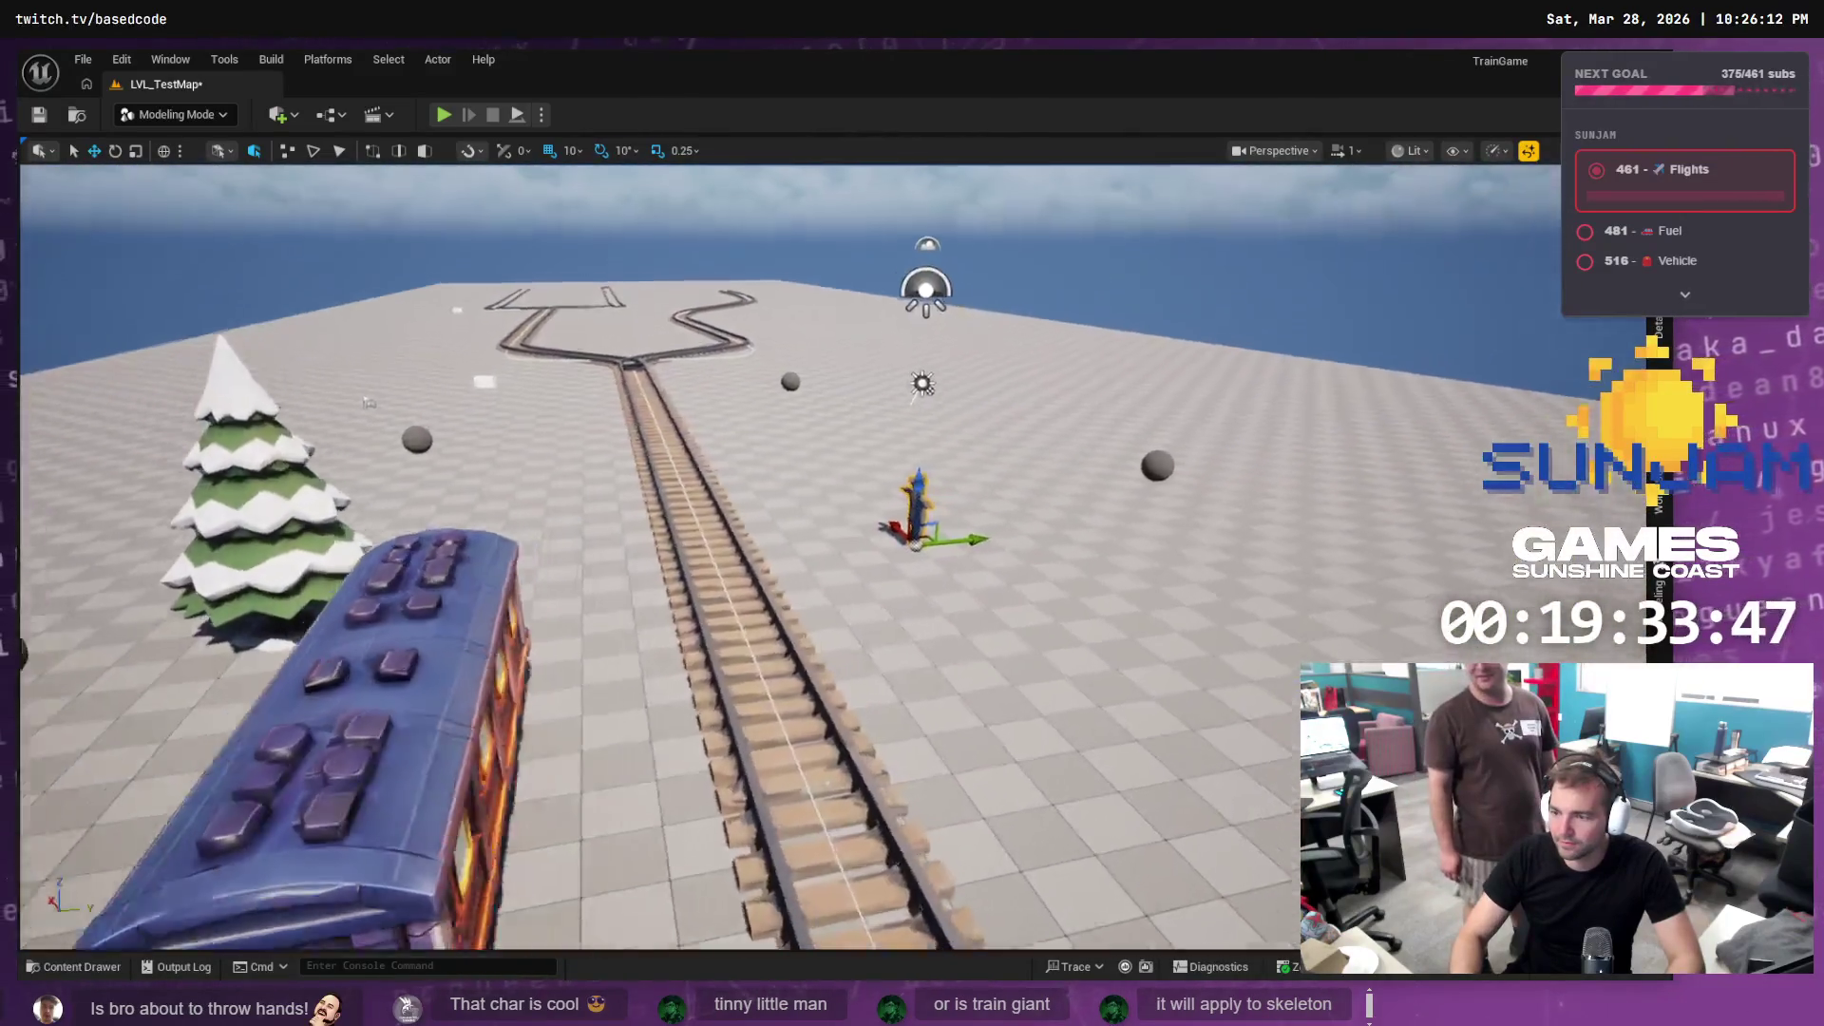
key("f")
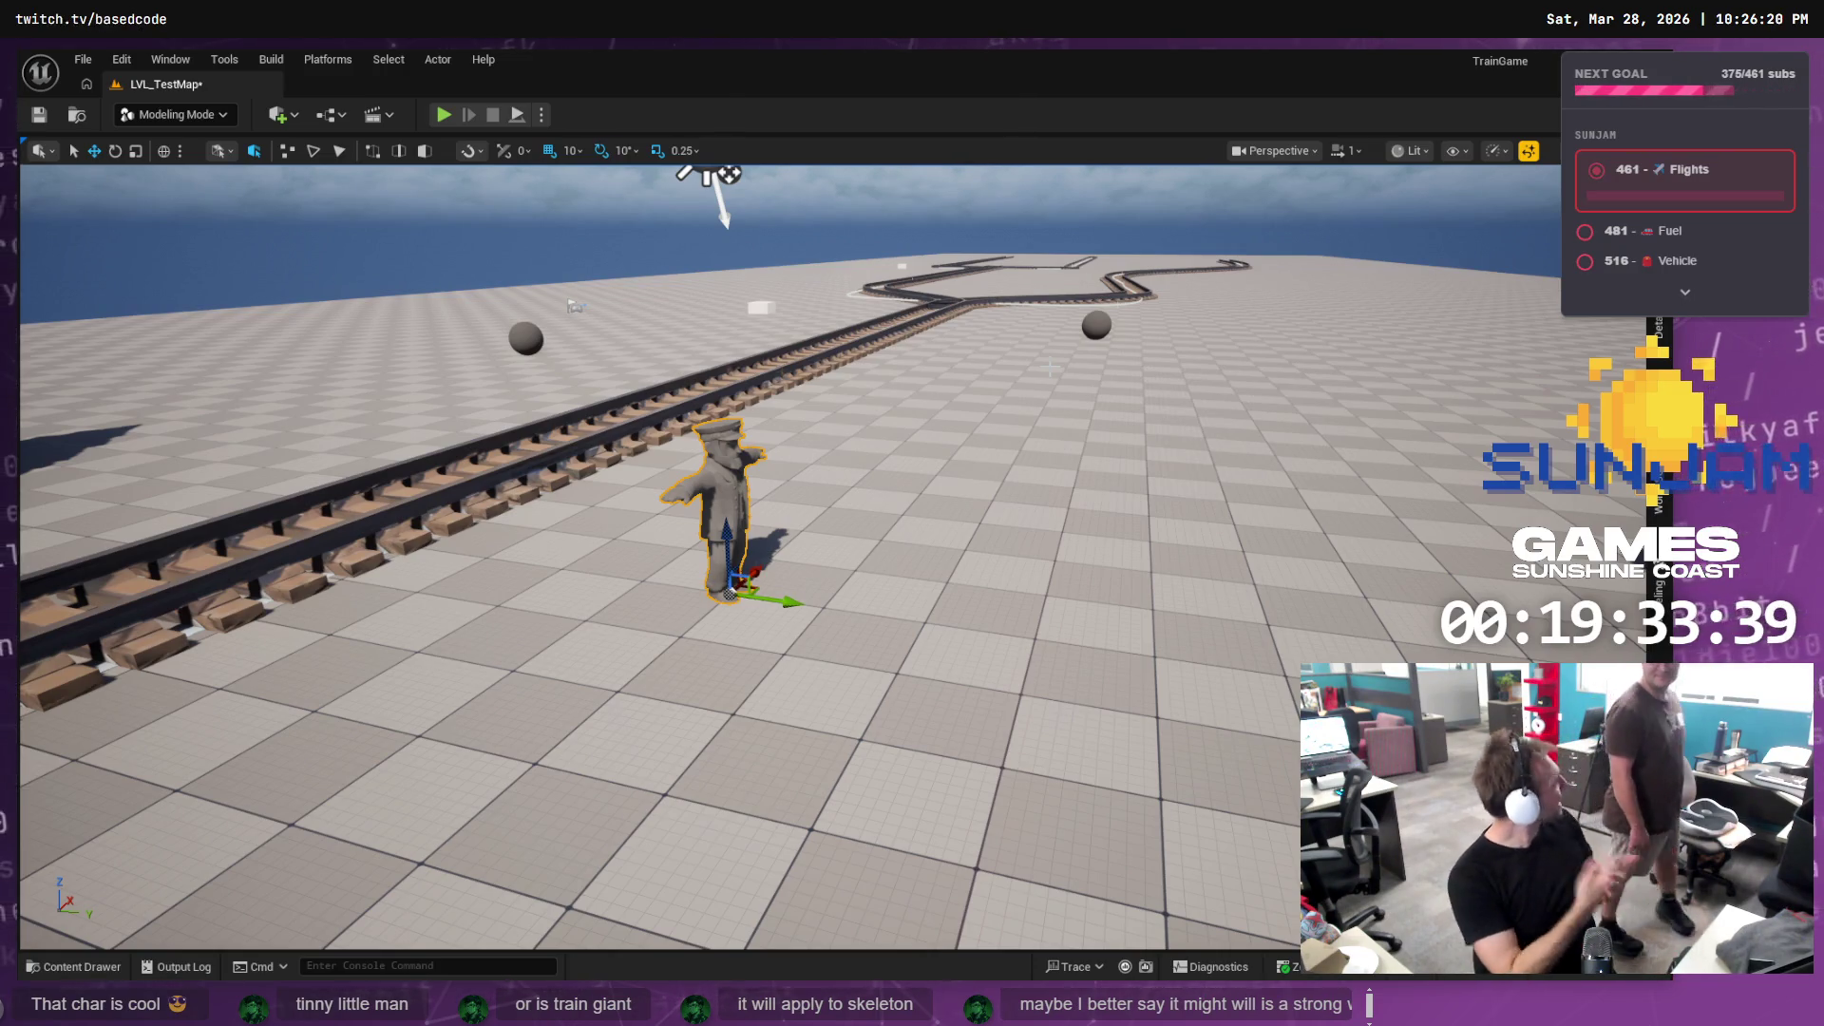
Create a material instance of M_PBR in the Content Drawer's Materials folder
left_click(71, 965)
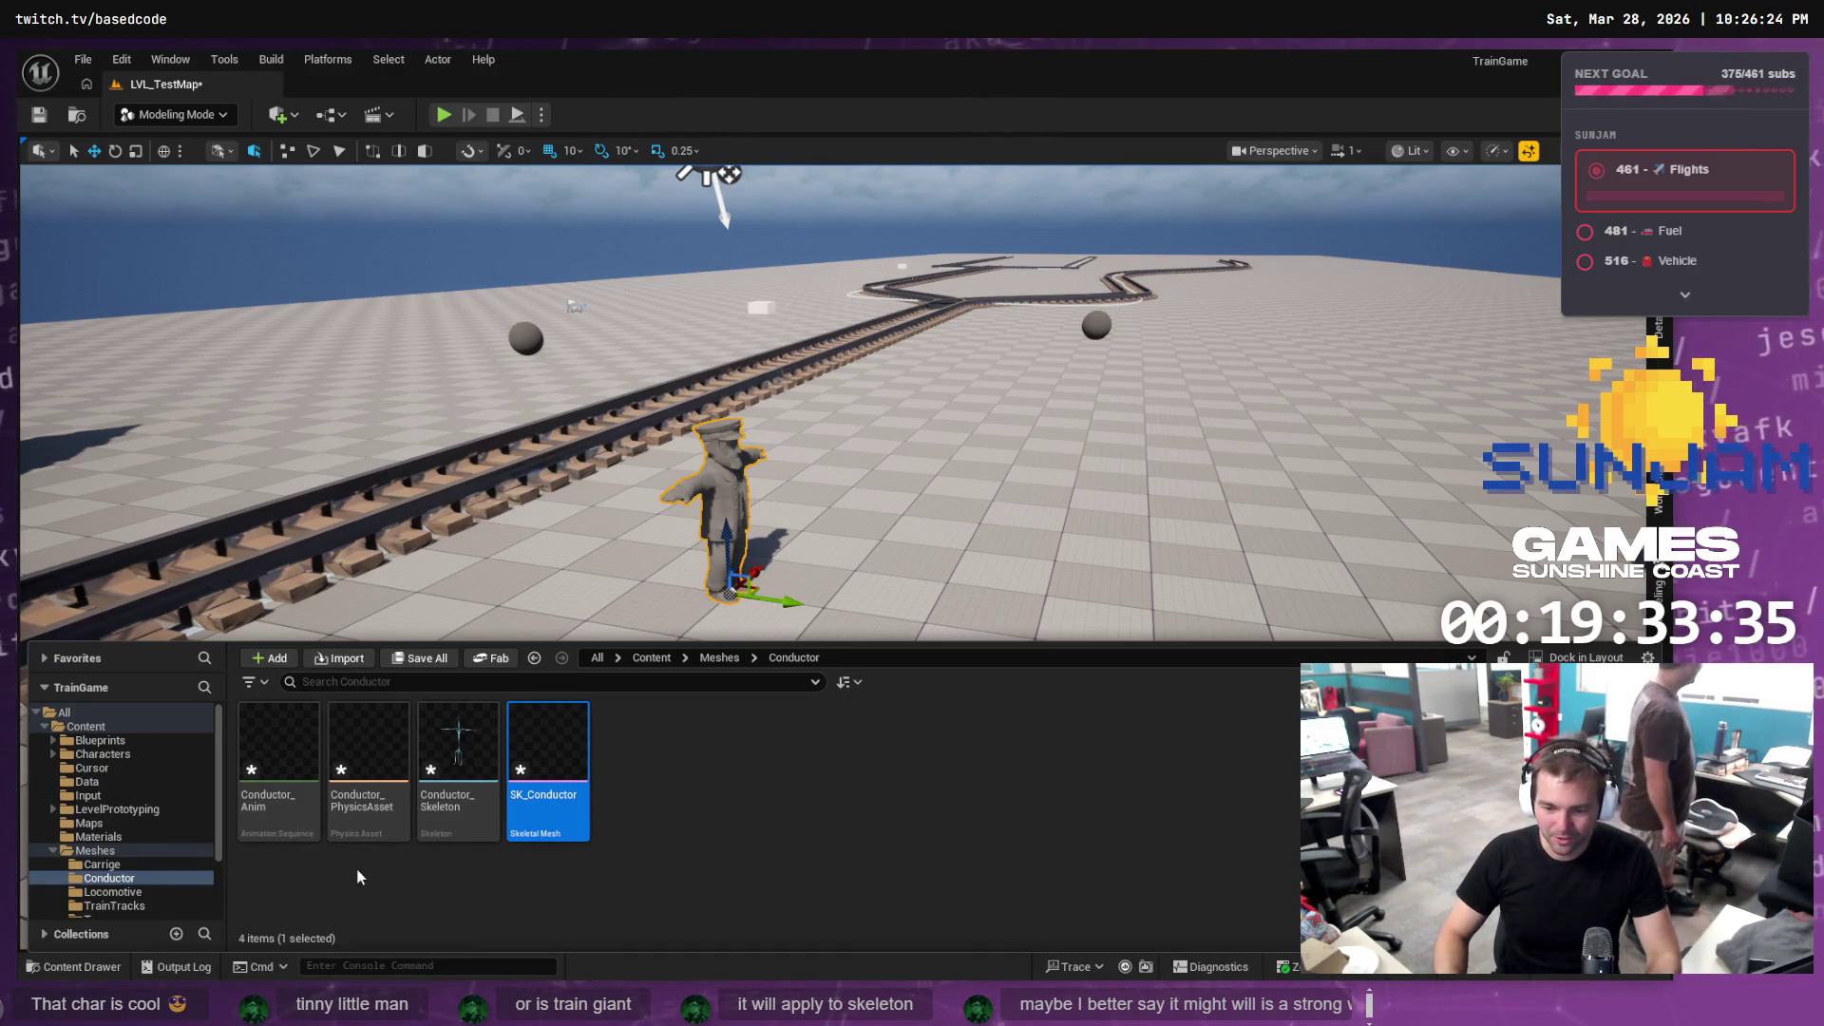
left_click(99, 836)
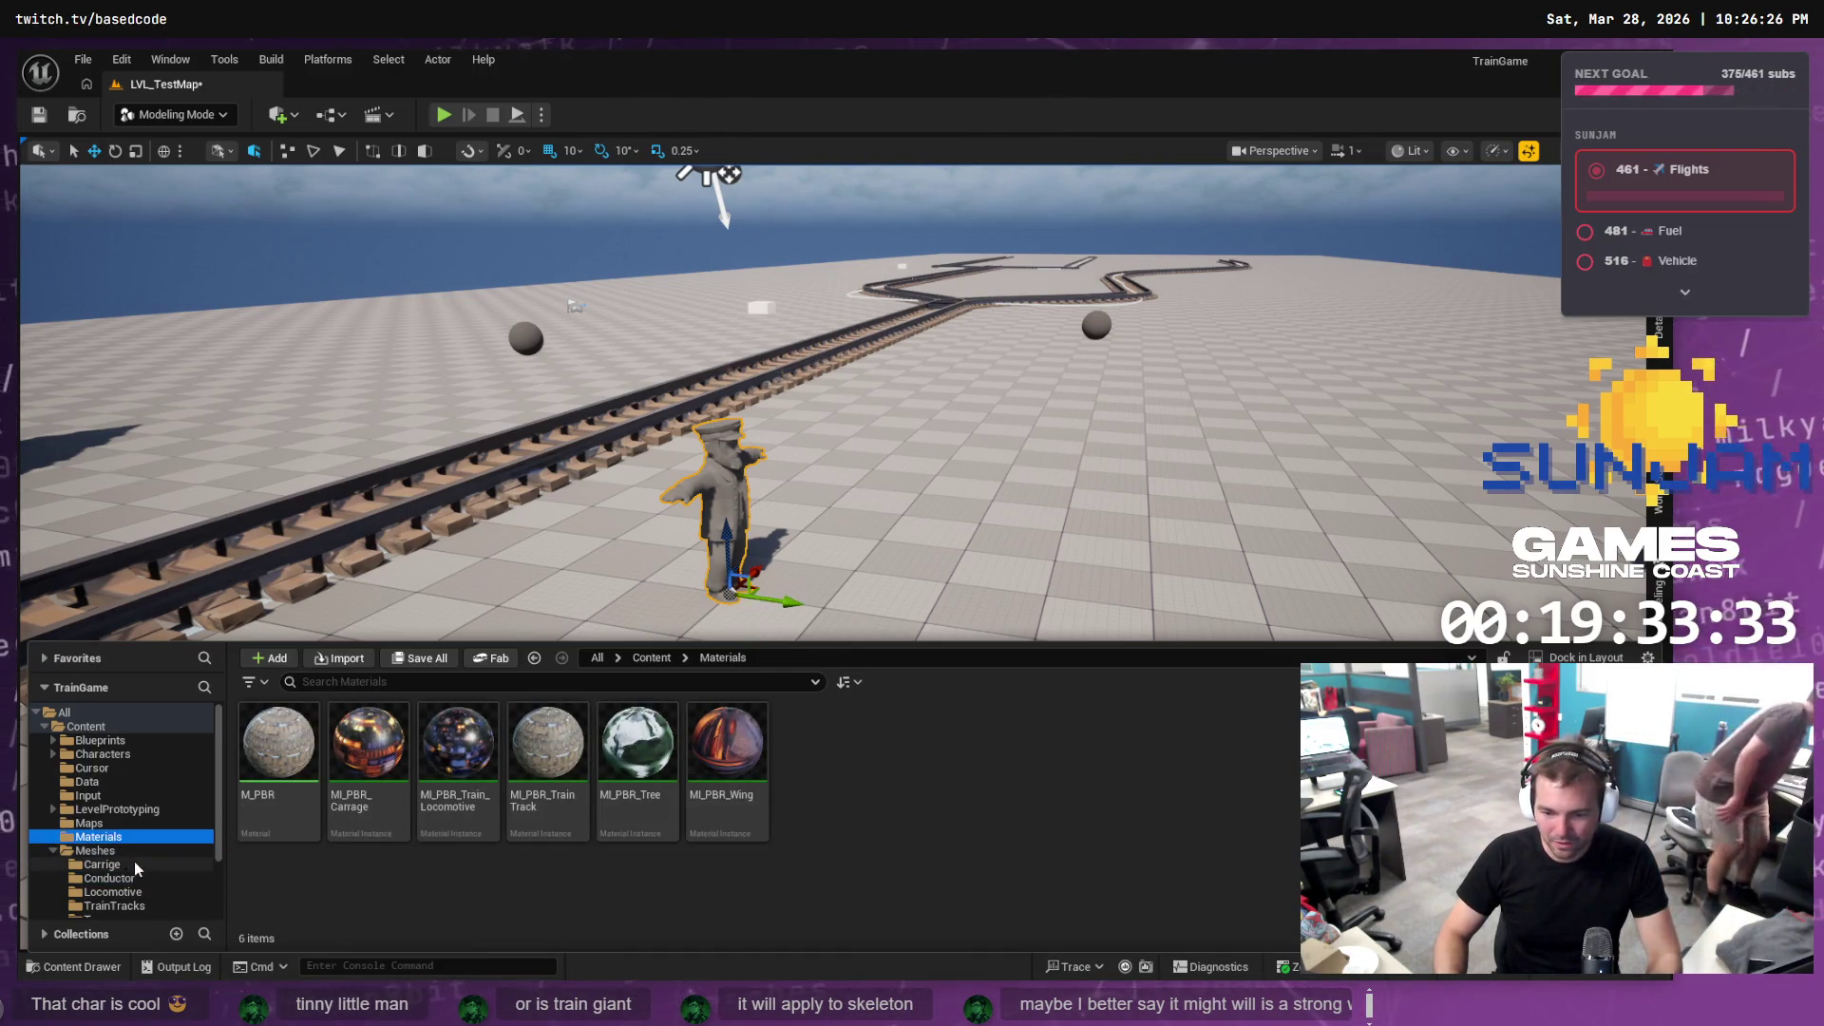
left_click(278, 750)
right_click(276, 755)
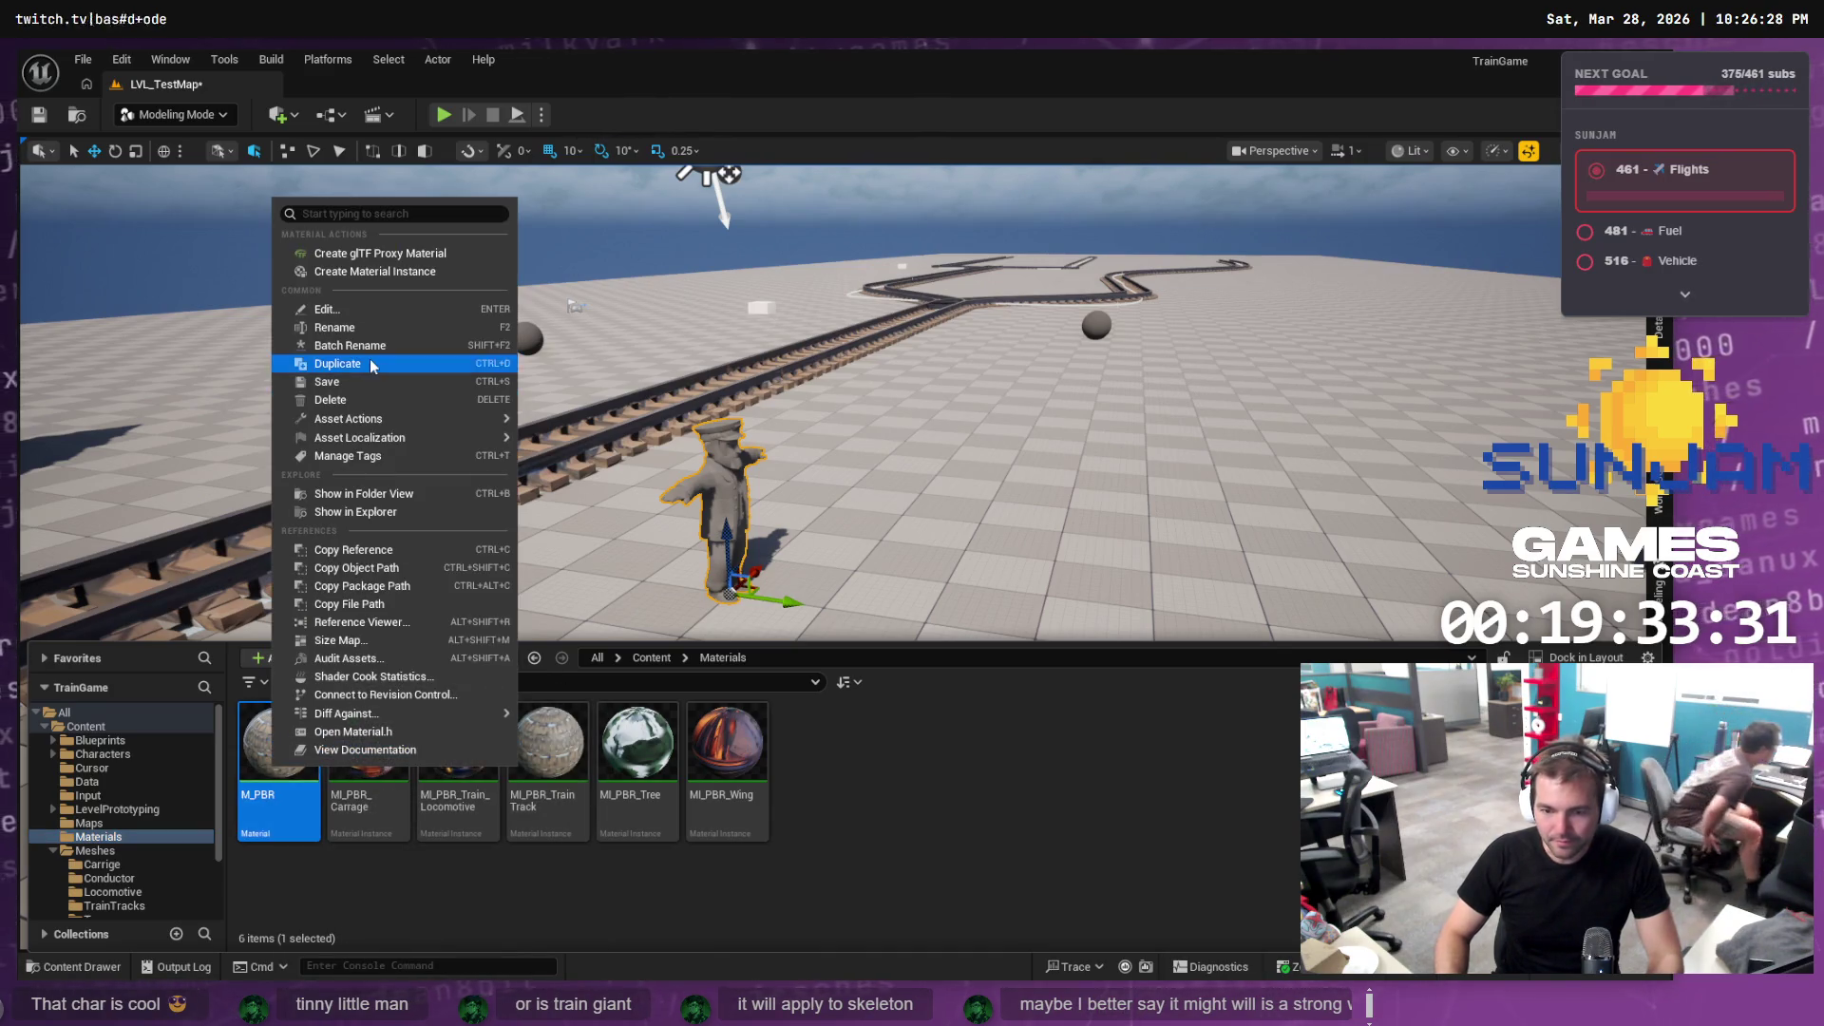
left_click(408, 275)
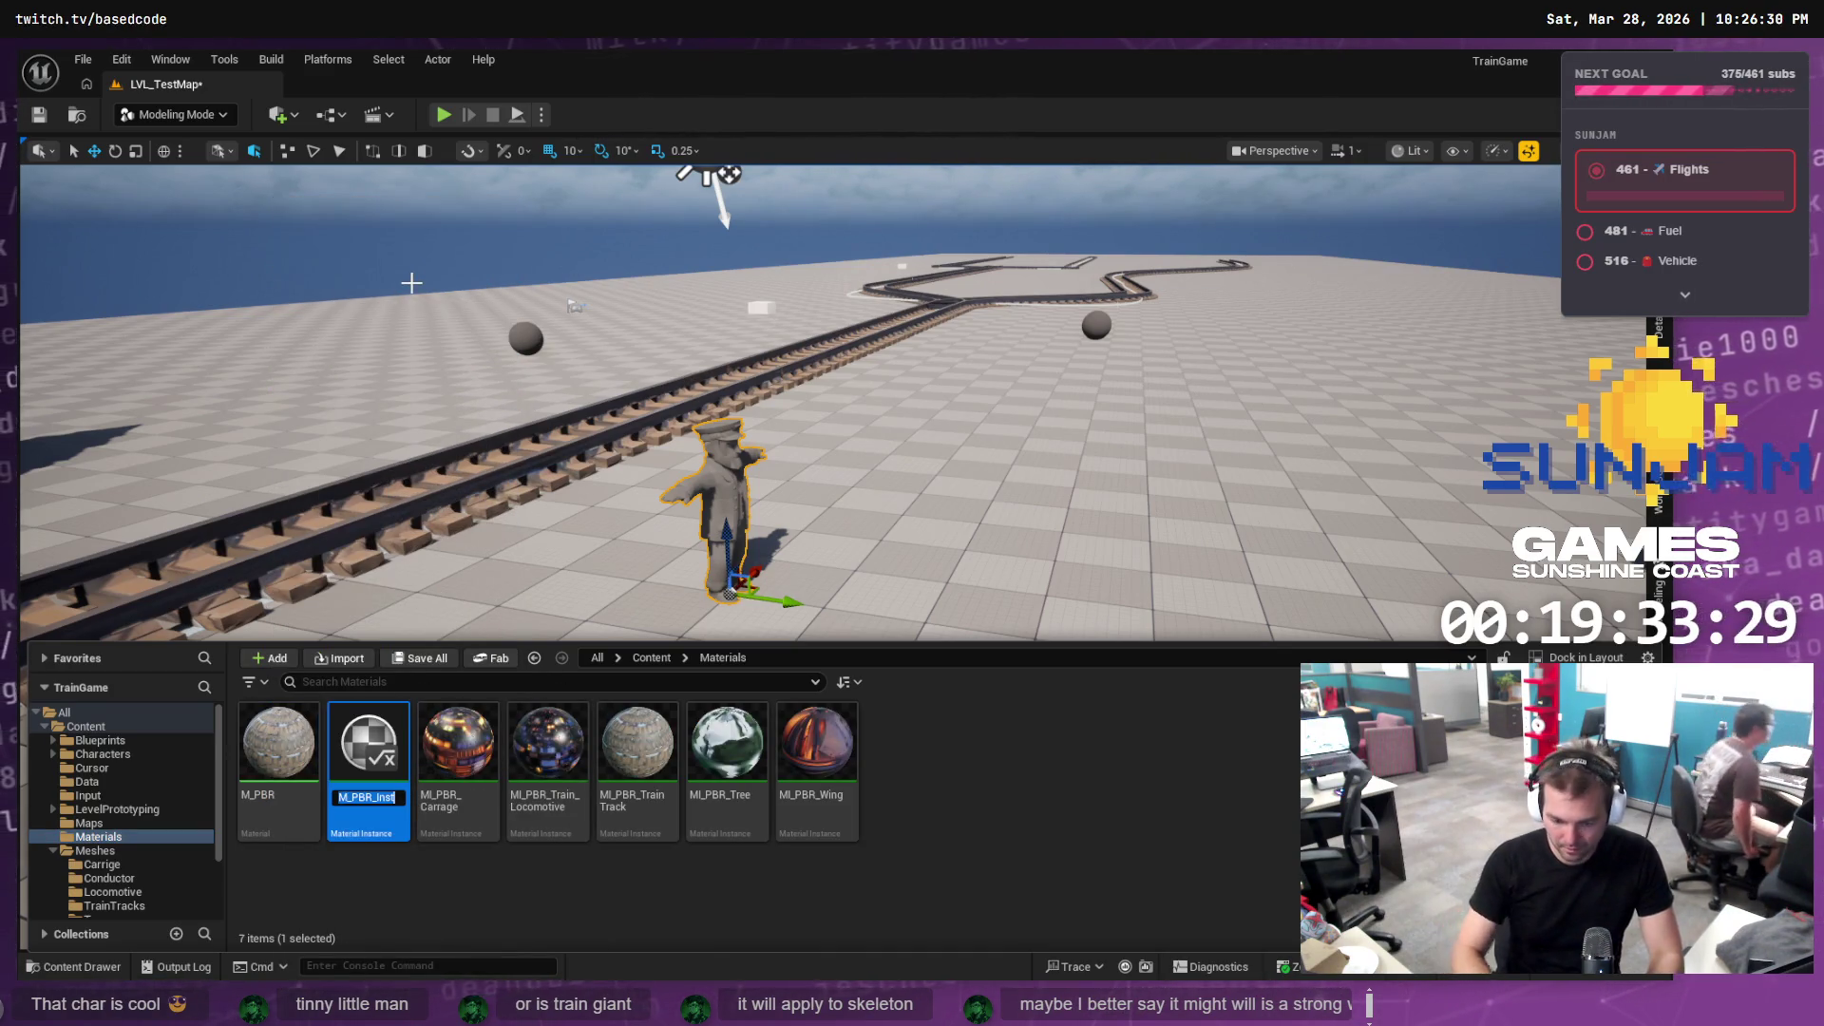
Name the new instance MI_PBR_Conductor and enable its AlbedoMult override
type("<")
key("BackSpace")
key("BackSpace")
type("MI")
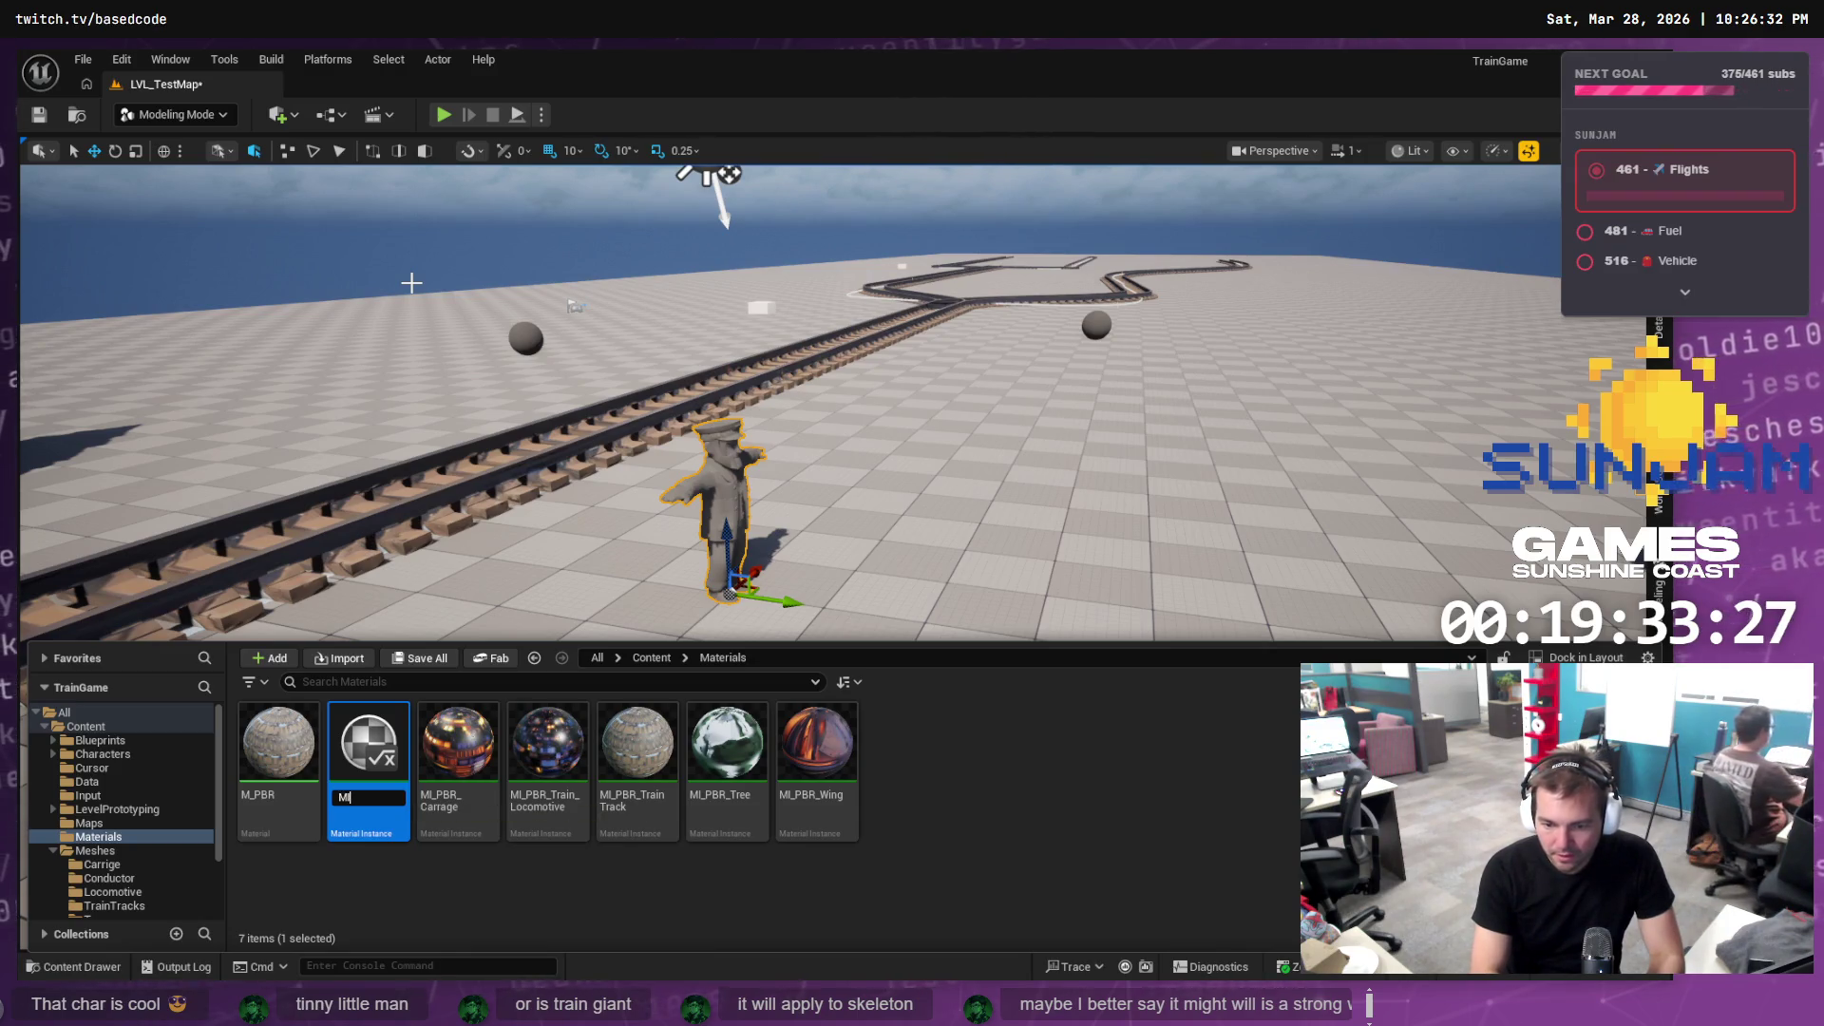
type("_c")
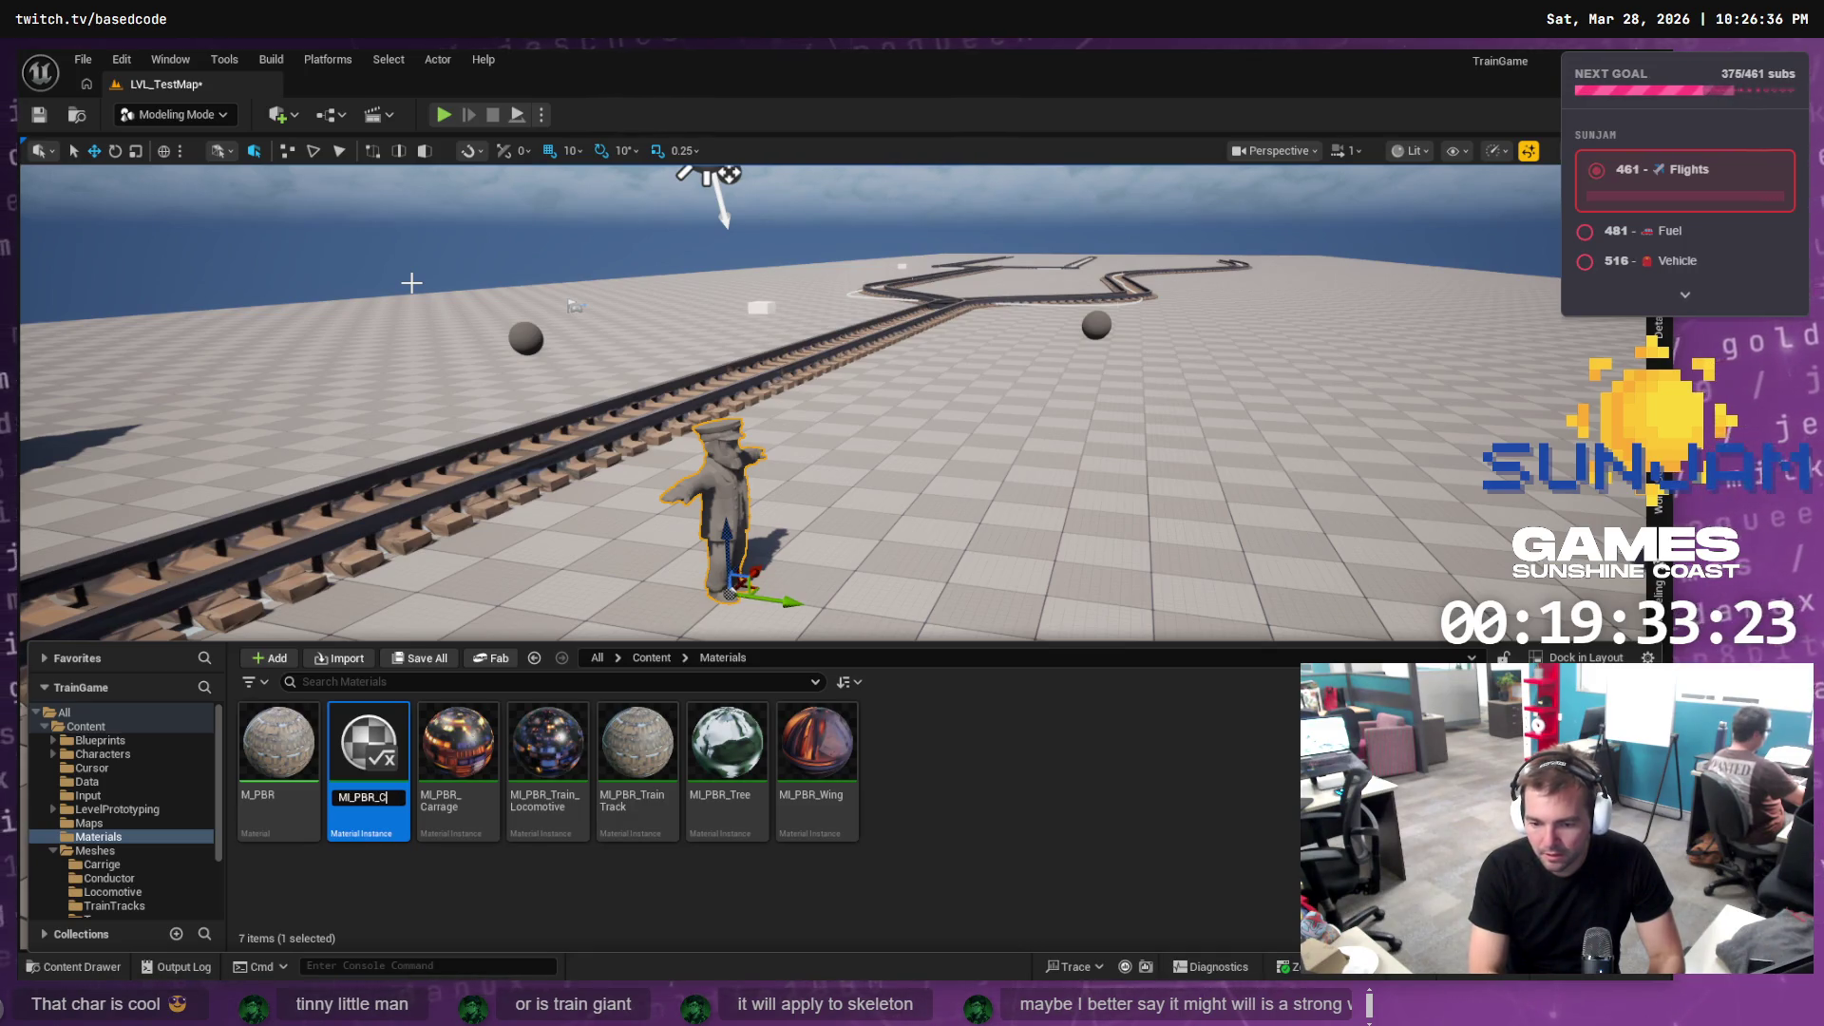
type("nductor")
key("Return")
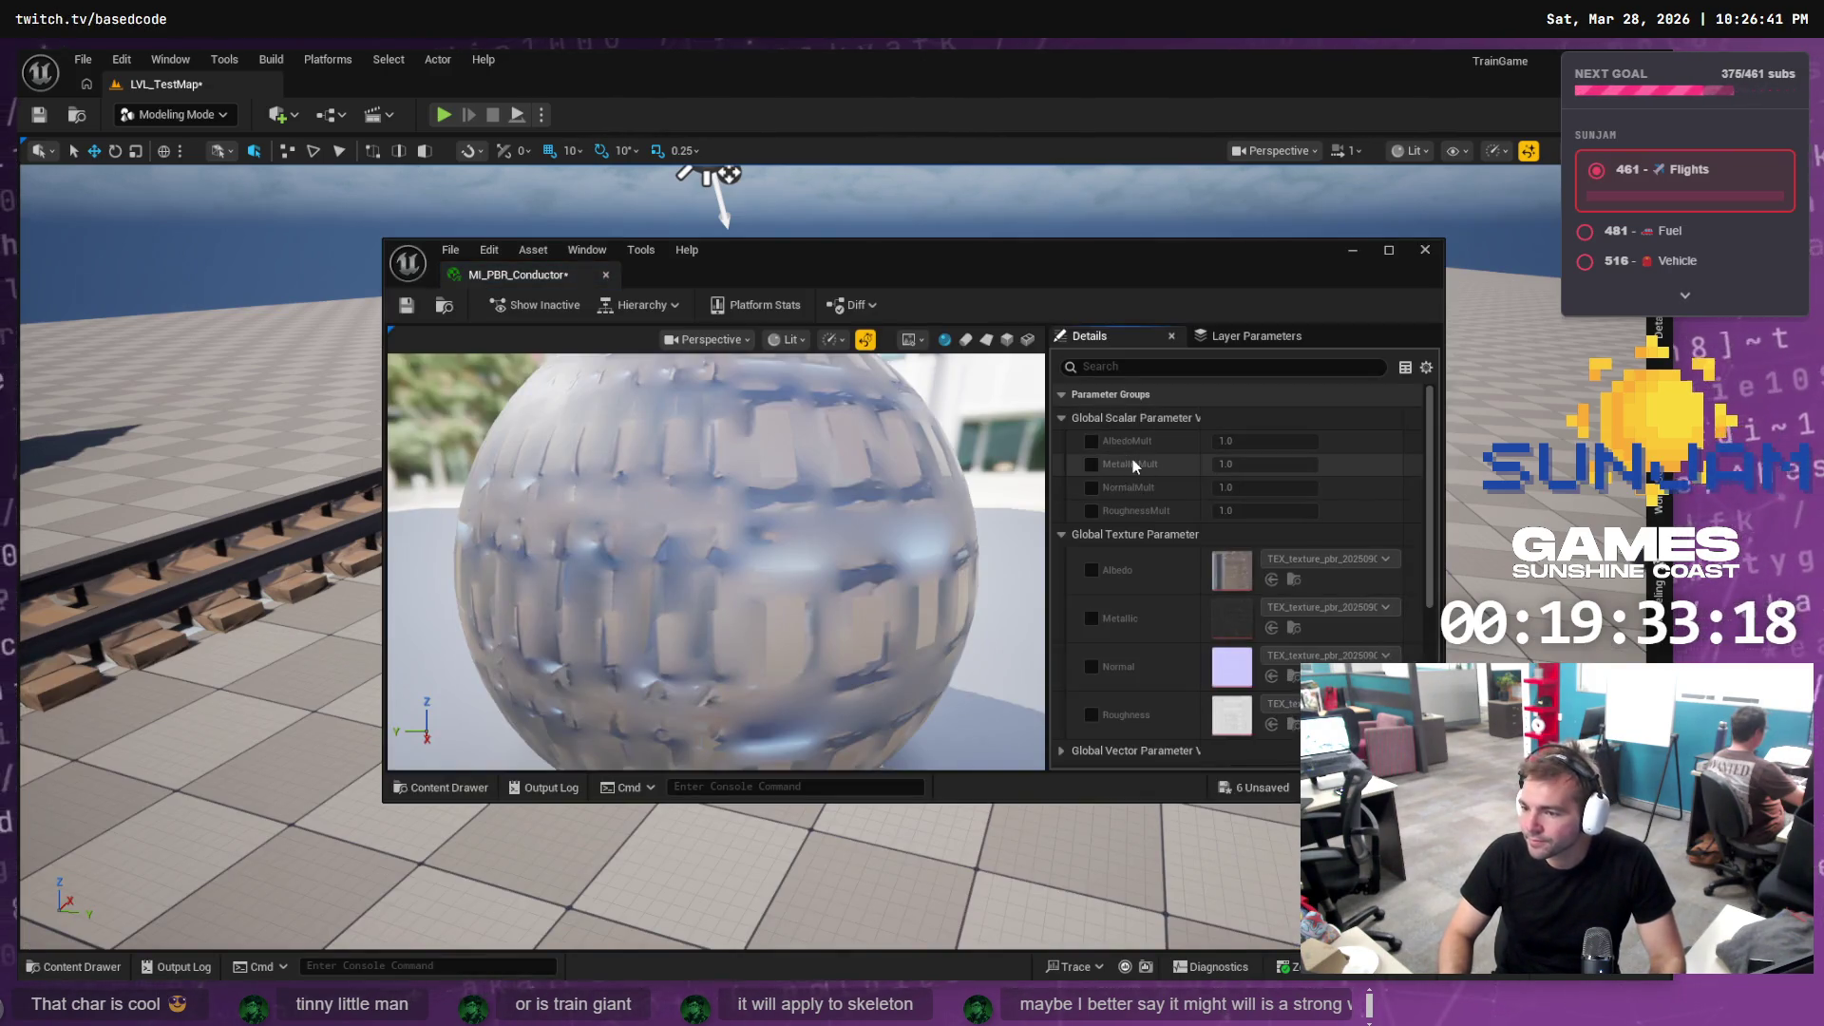
left_click(1091, 441)
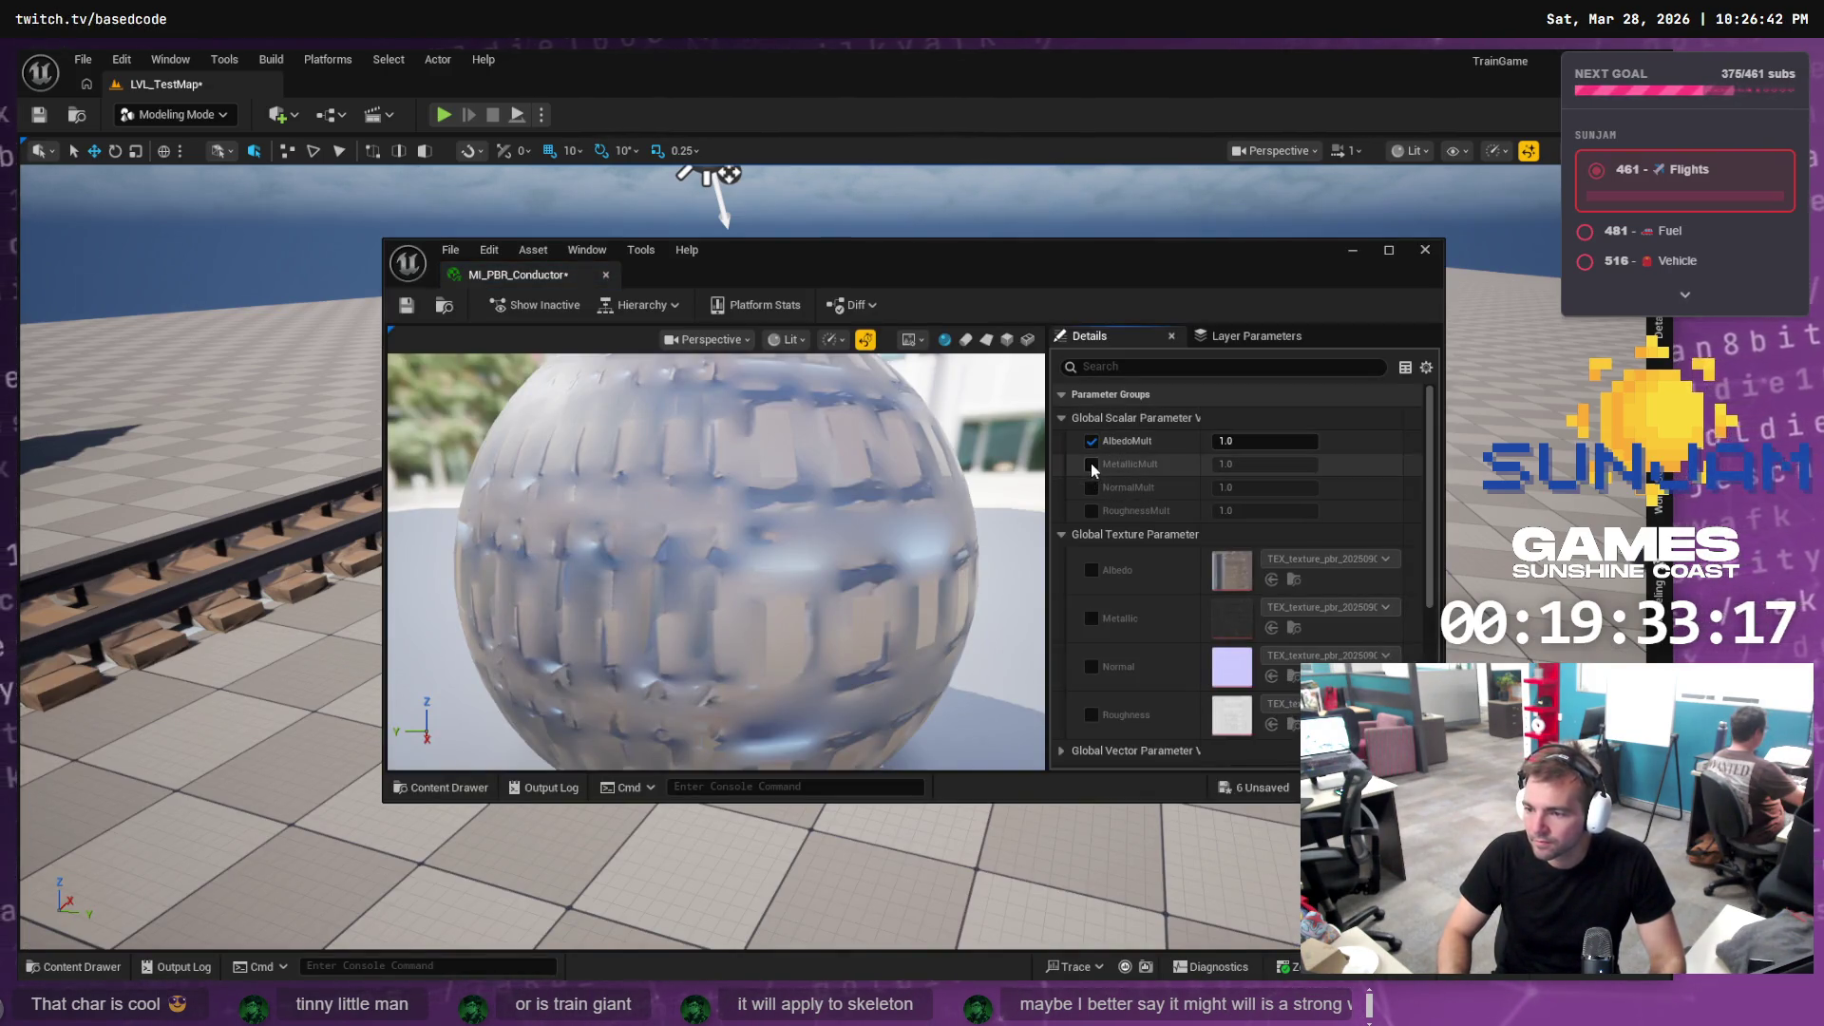
Enable the MetallicMult, NormalMult and RoughnessMult overrides on MI_PBR_Conductor
left_click(1091, 463)
left_click(1091, 487)
left_click(1090, 510)
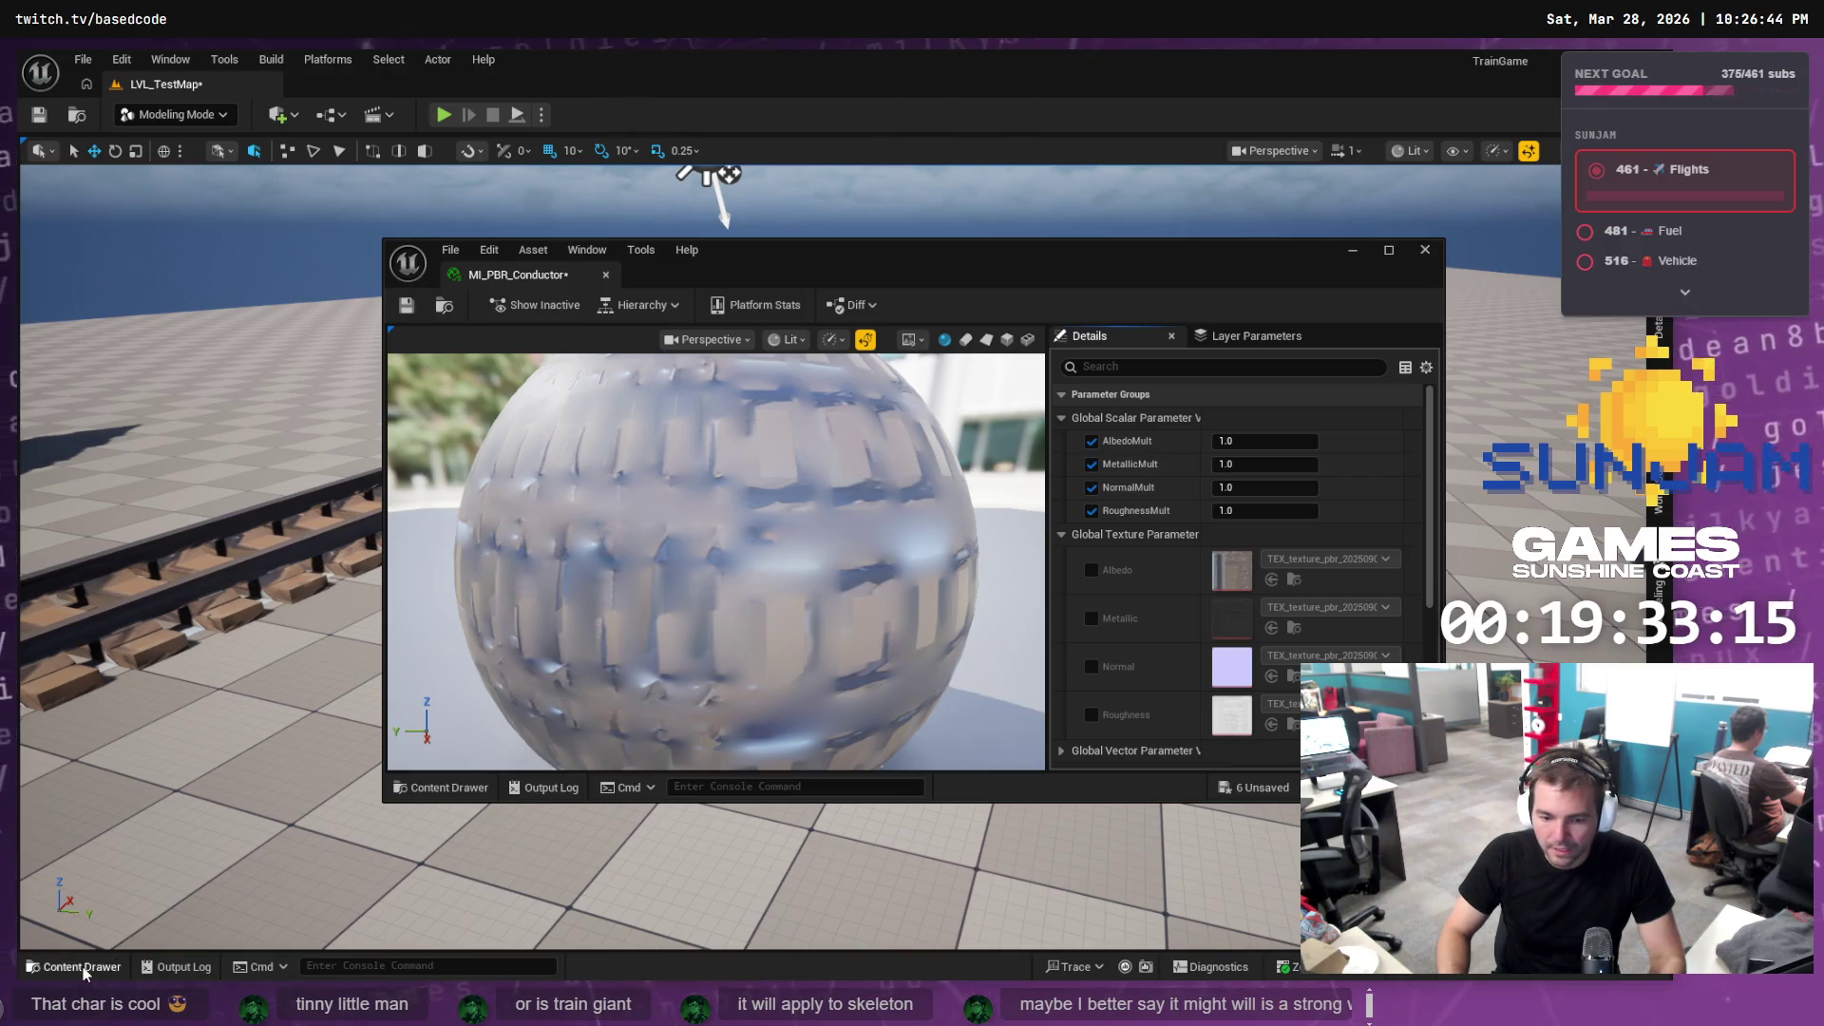
Show the Meshes/Conductor folder in the Content Drawer and bring up the Conductor texture files in File Explorer
left_click(84, 967)
scroll(124, 864, "down", 1)
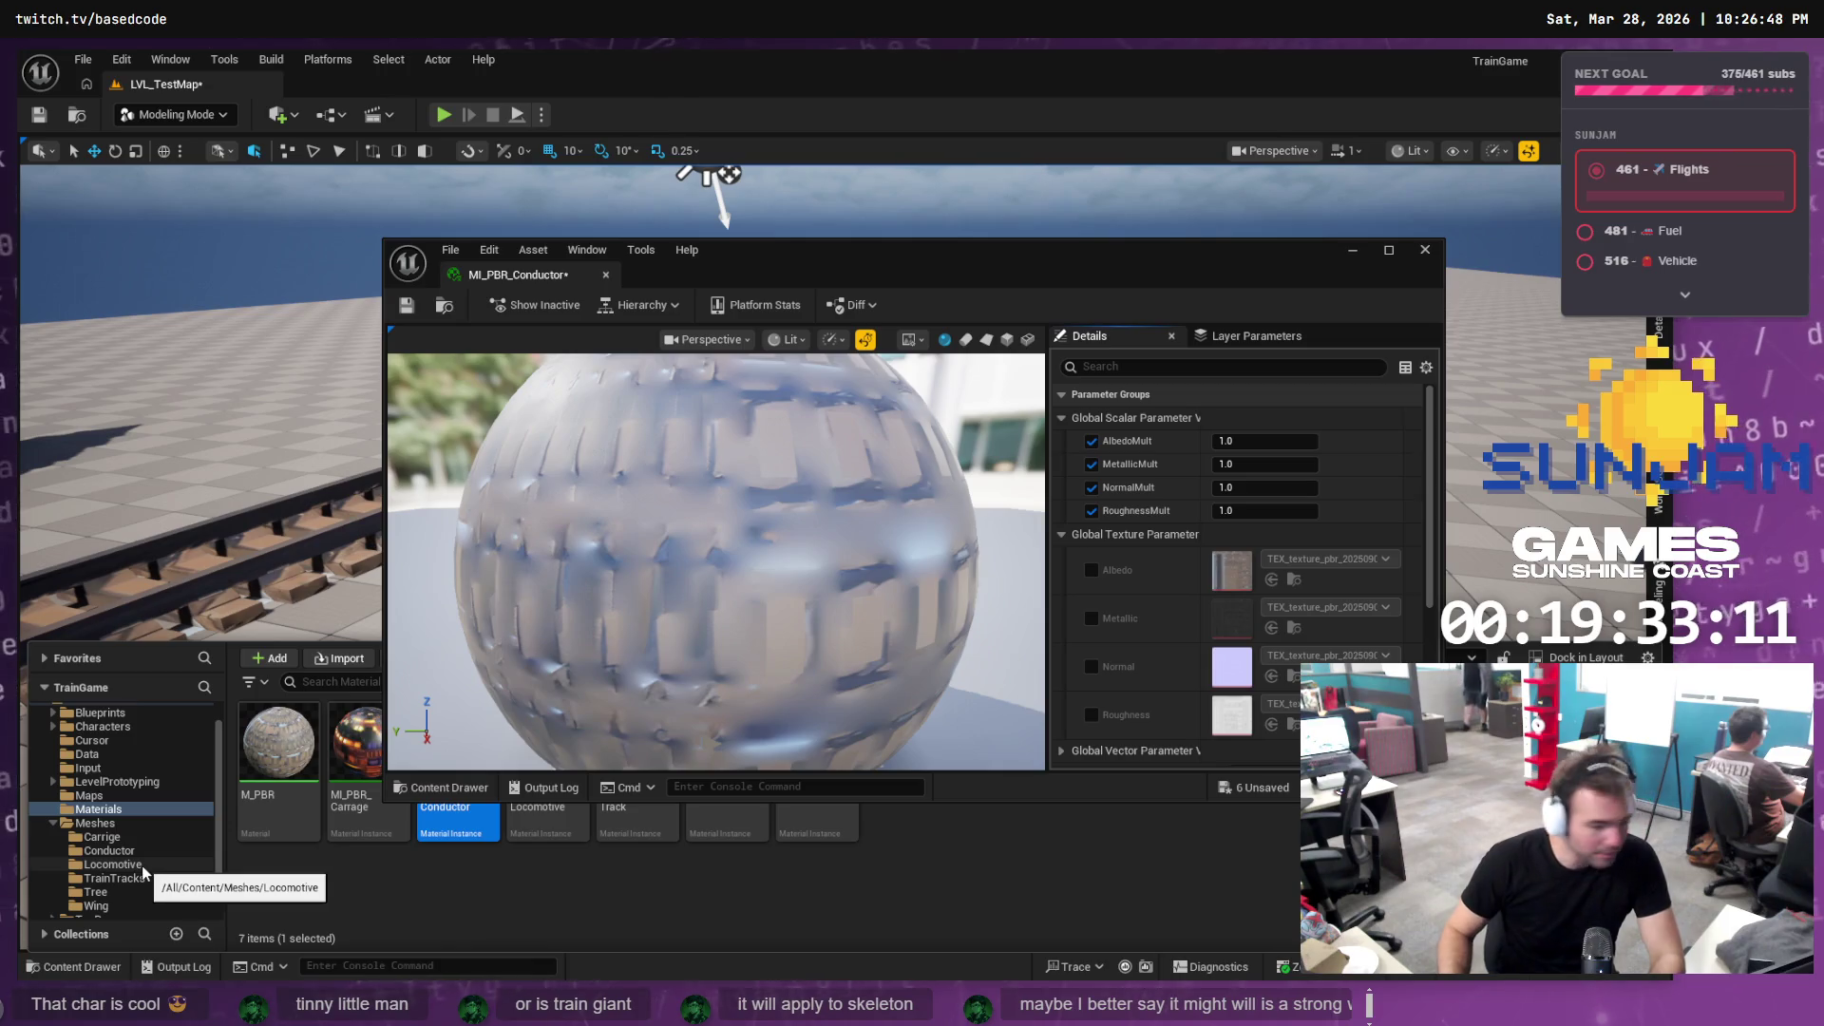
left_click(143, 852)
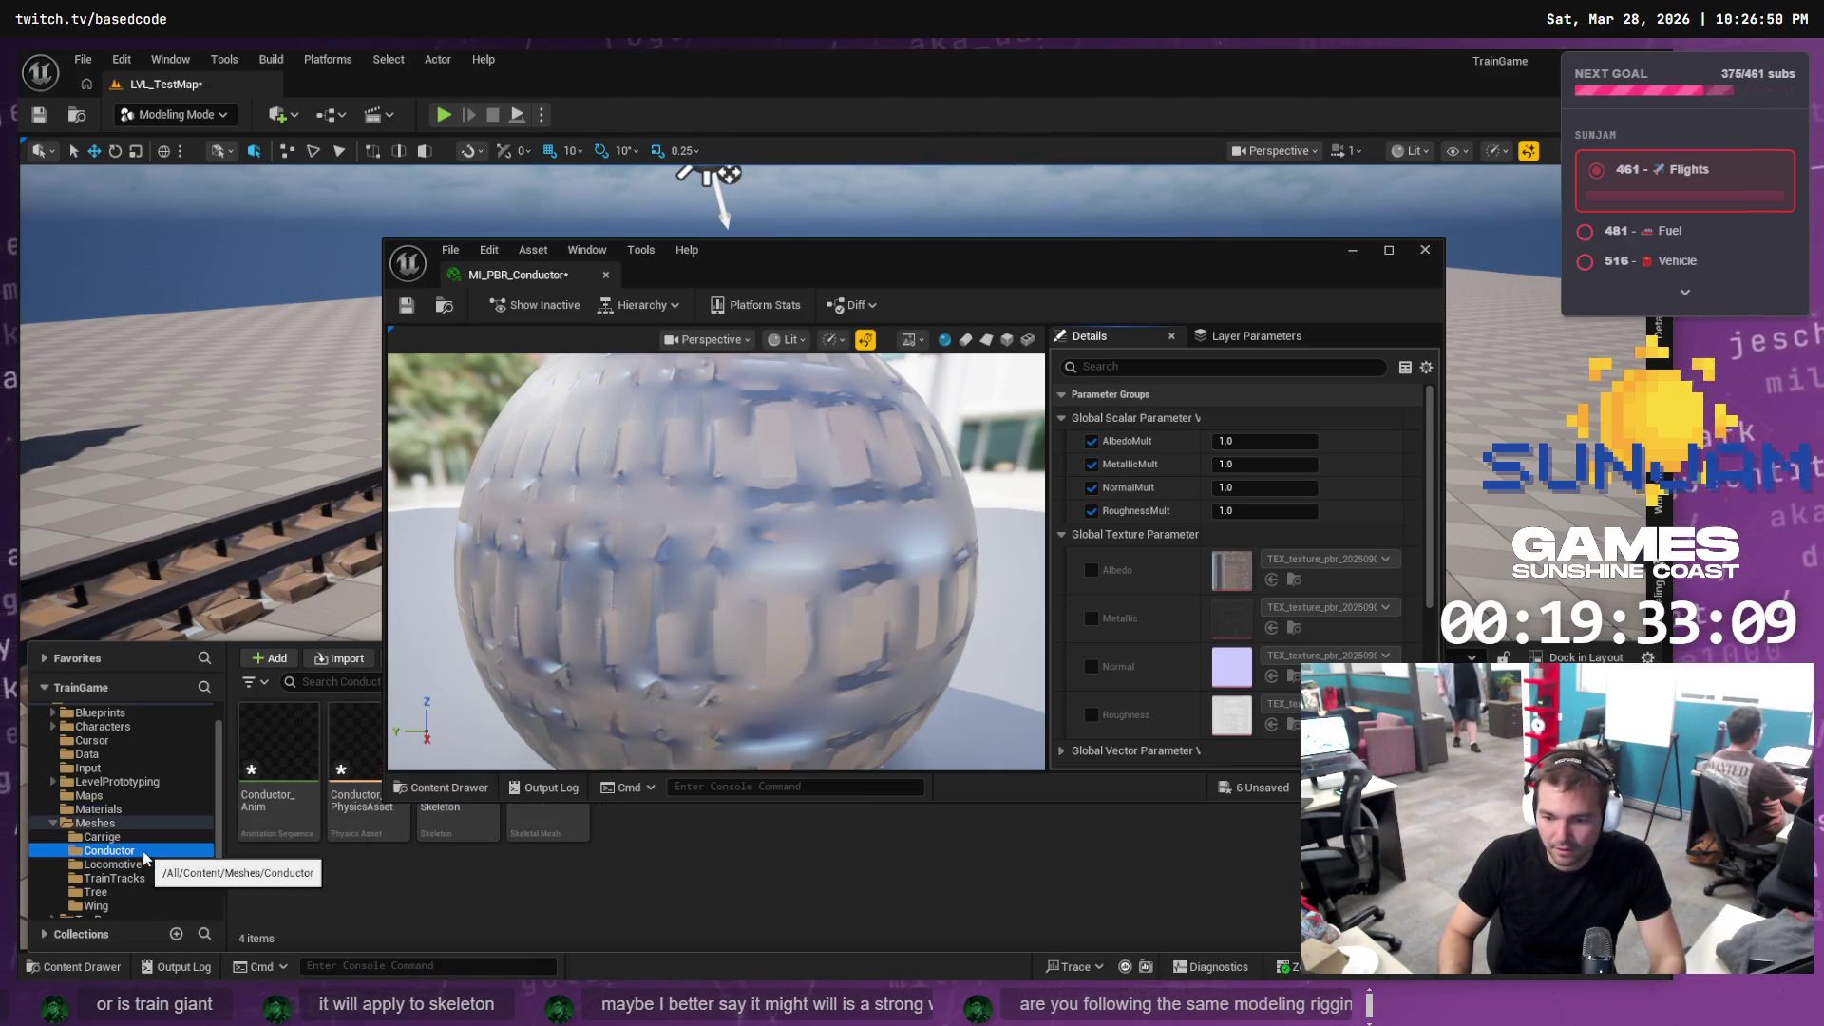
mouse_move(845, 257)
left_mouse_down()
mouse_move(1198, 191)
mouse_move(1100, 215)
left_mouse_up()
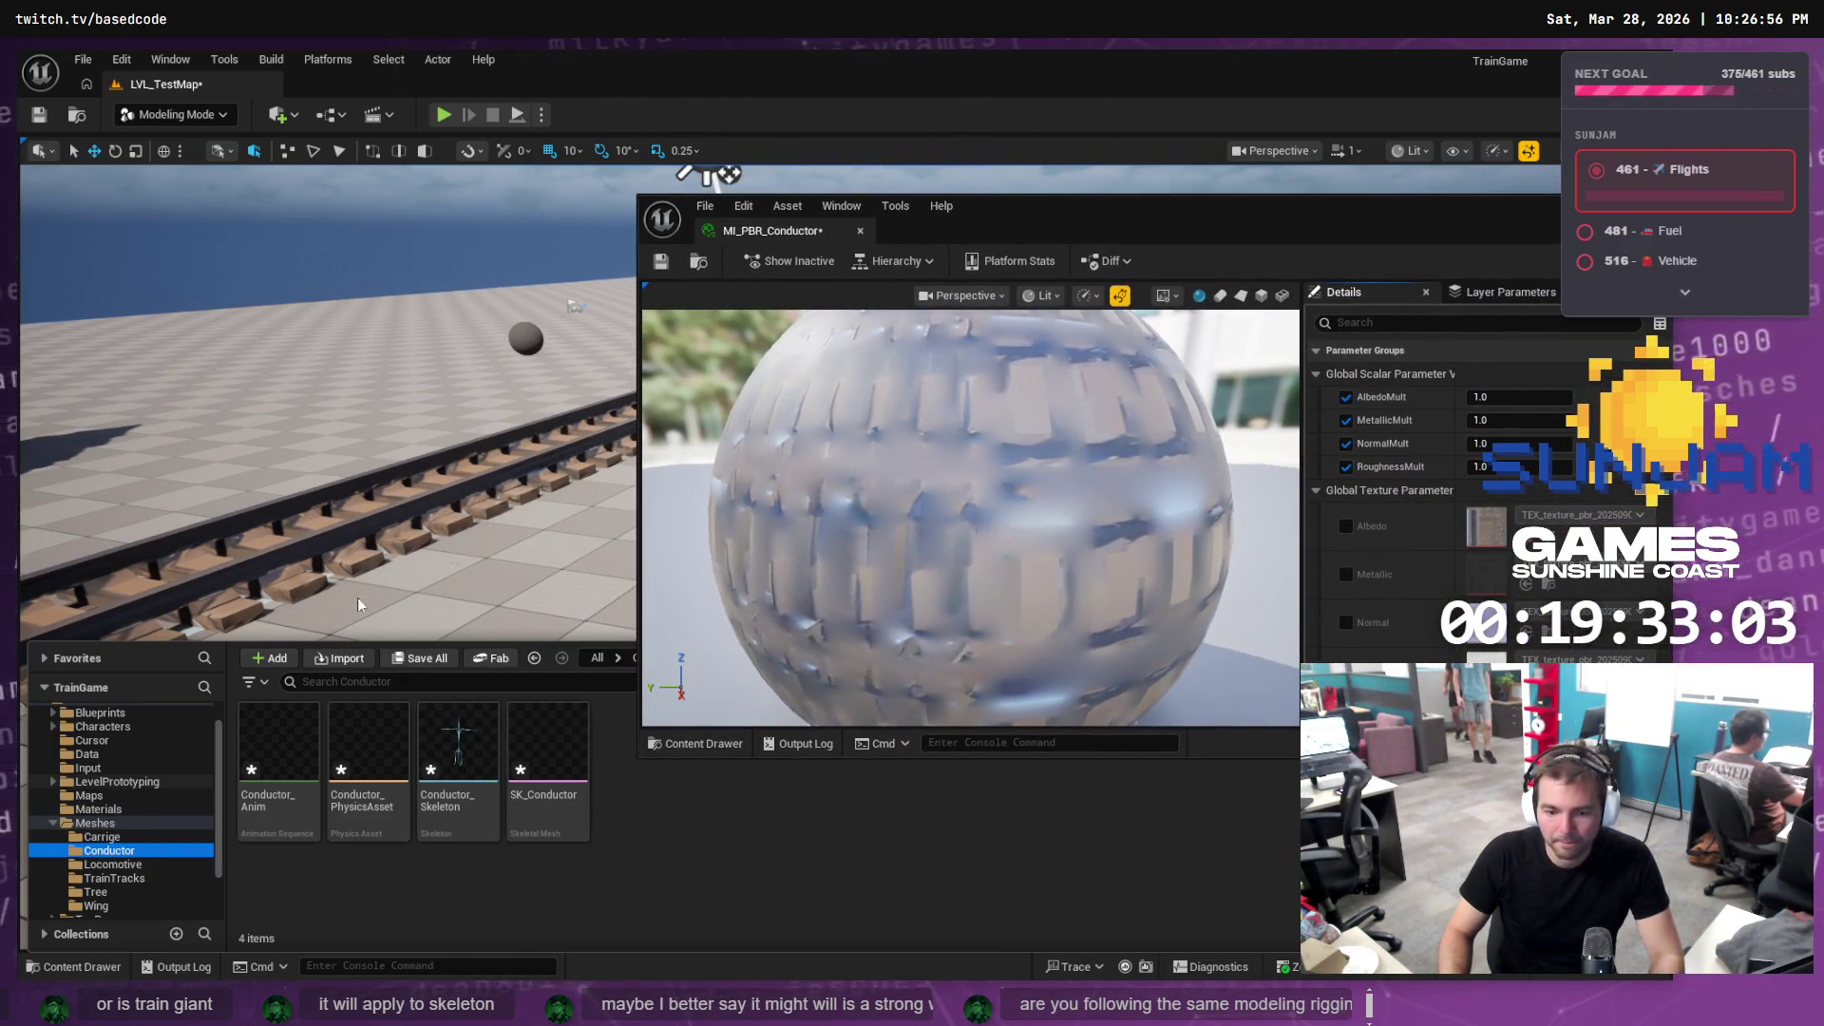
key("alt+Tab")
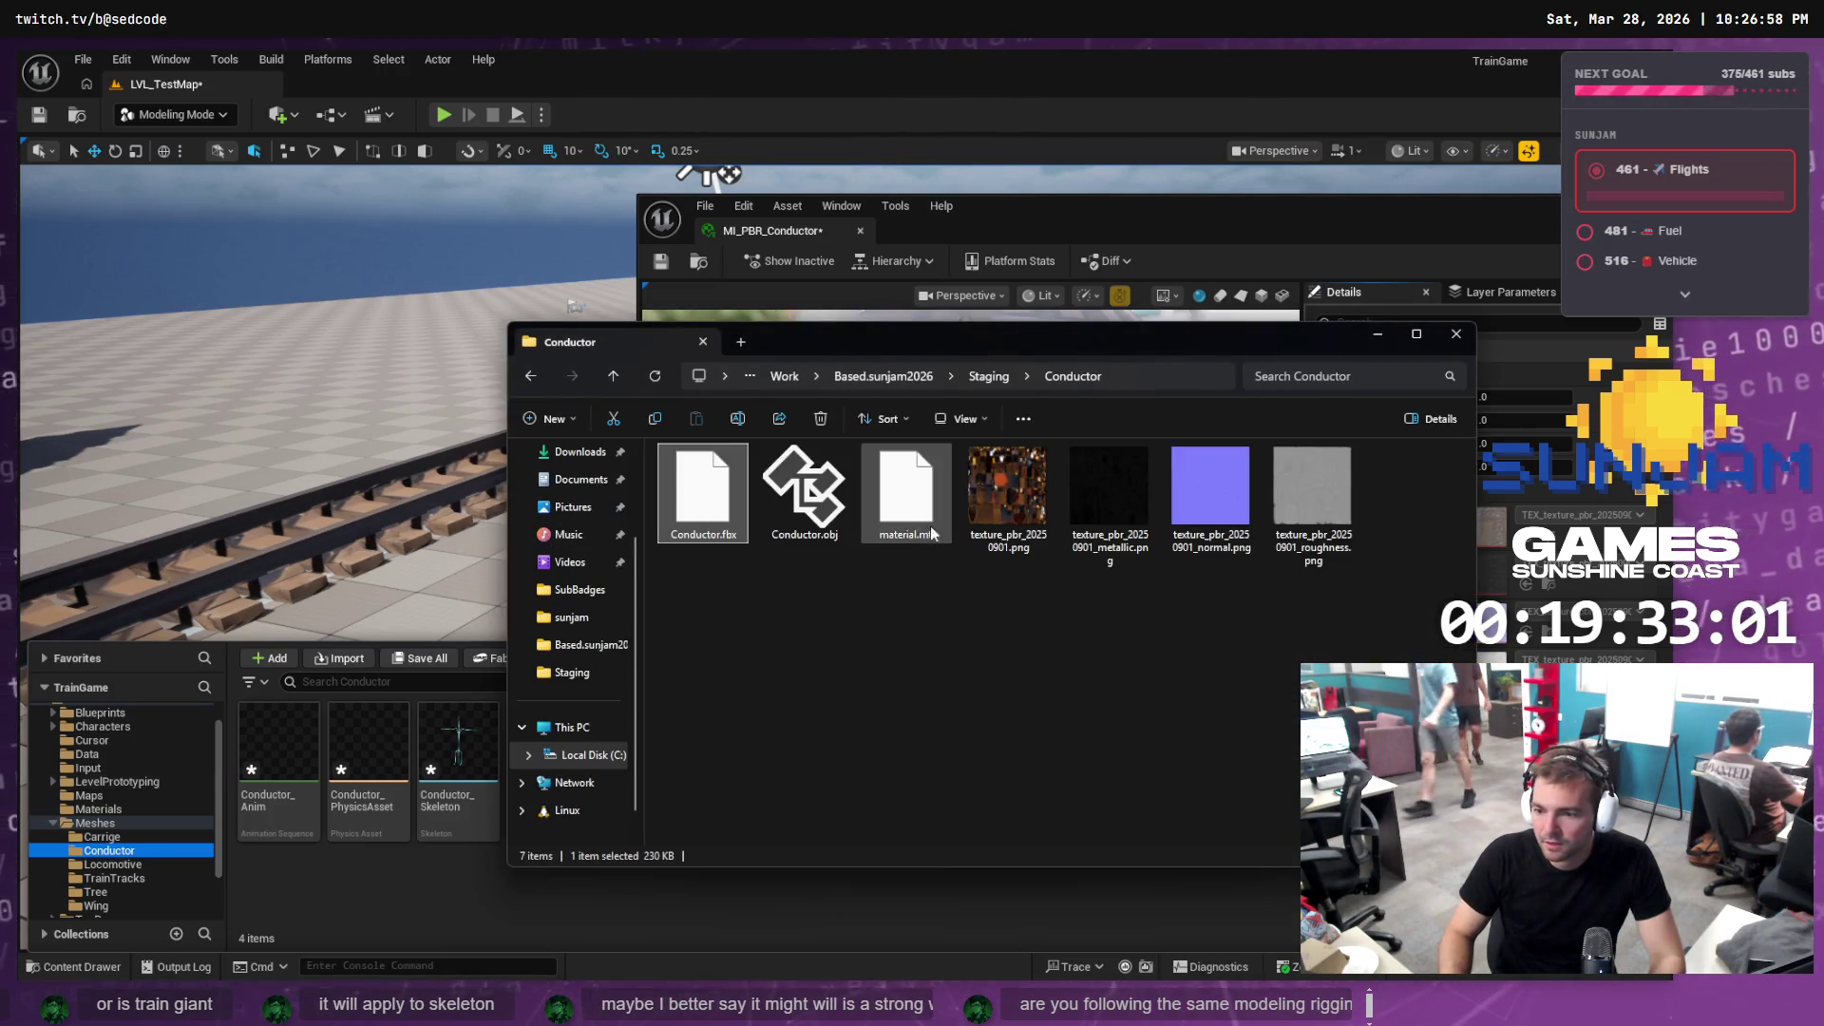
Import the four texture_pbr_20250901 PNGs from Explorer into Unreal's Meshes/Conductor folder
left_click(1007, 490)
left_click(1314, 511, "shift")
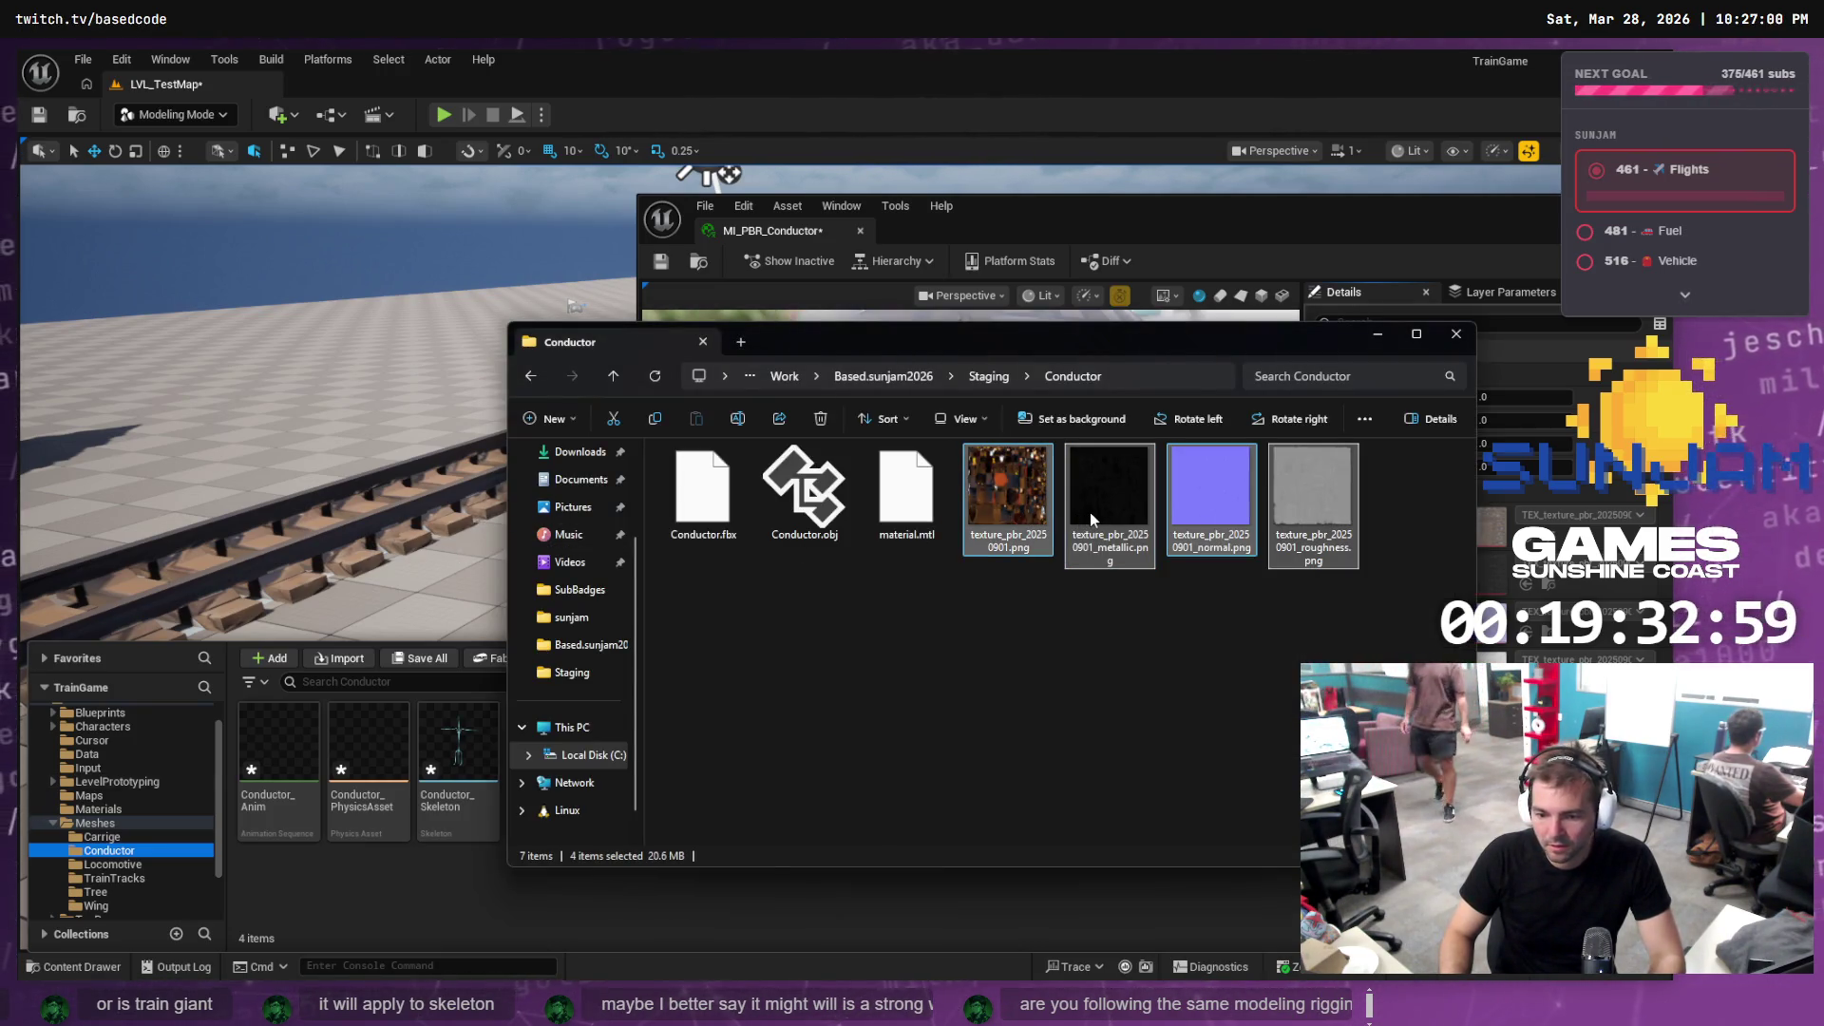
left_click_drag(1090, 511, 385, 893)
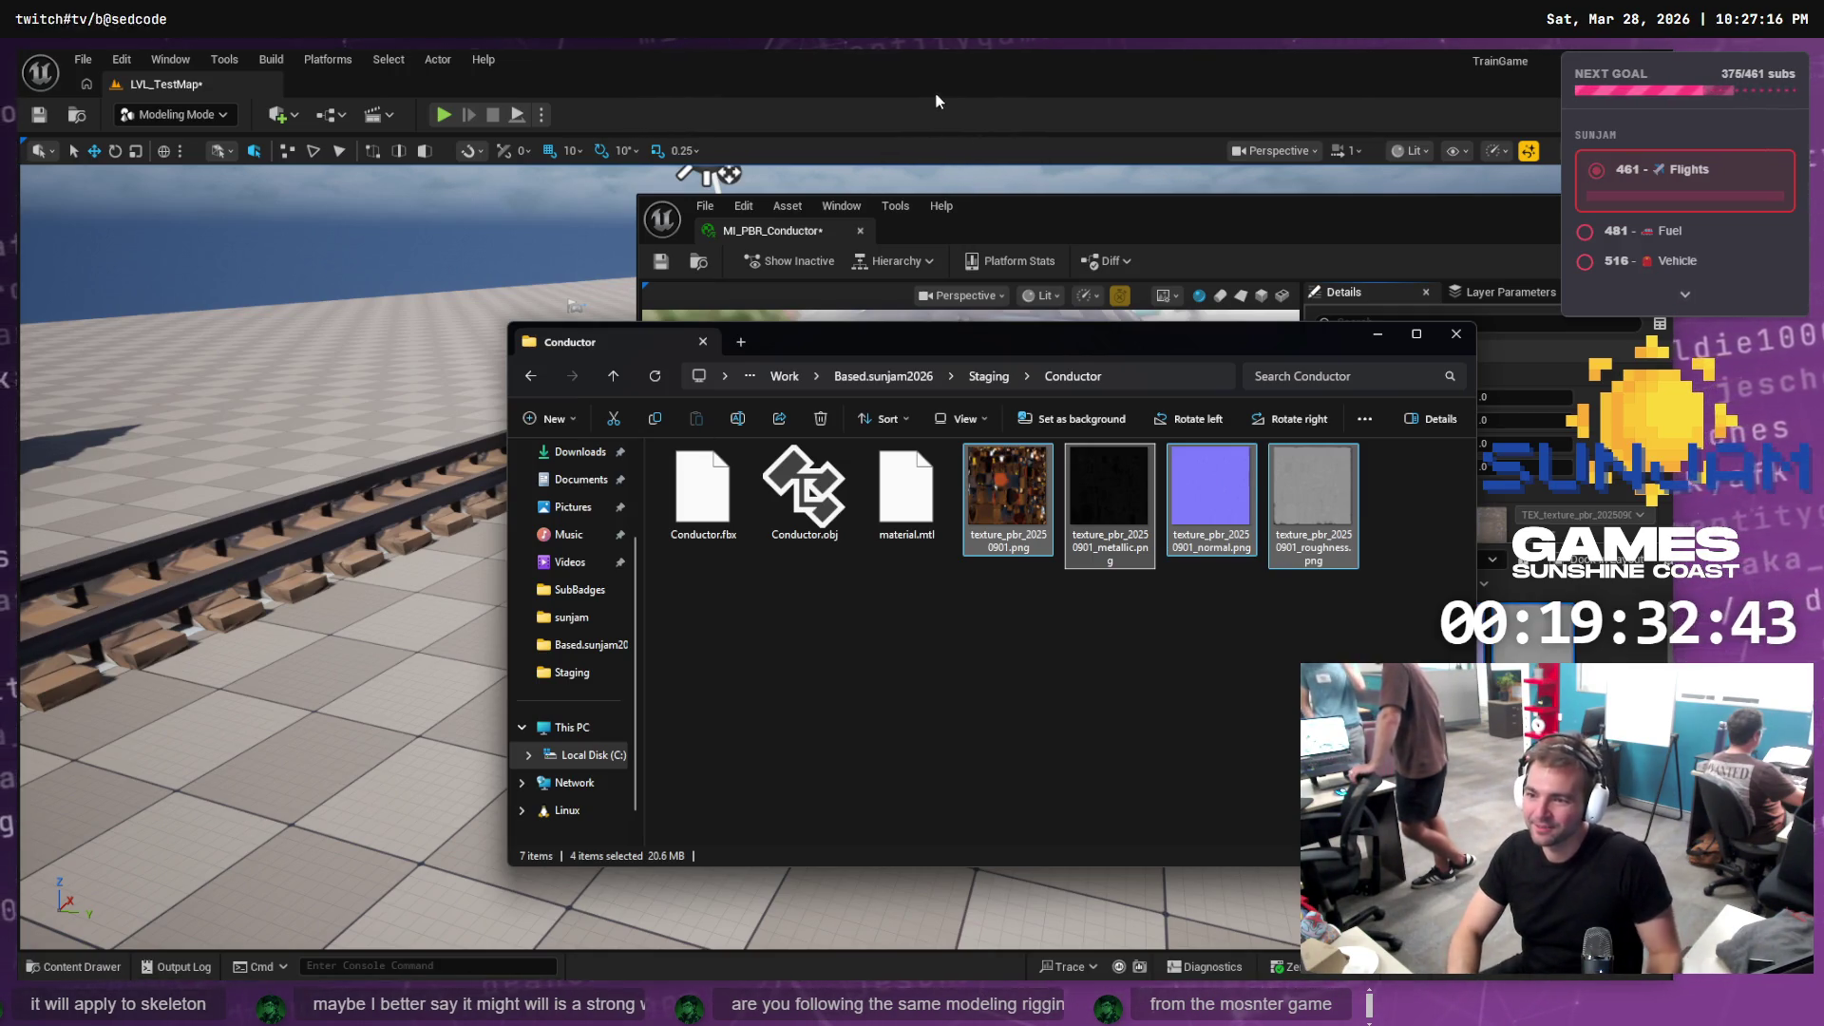
left_click(996, 203)
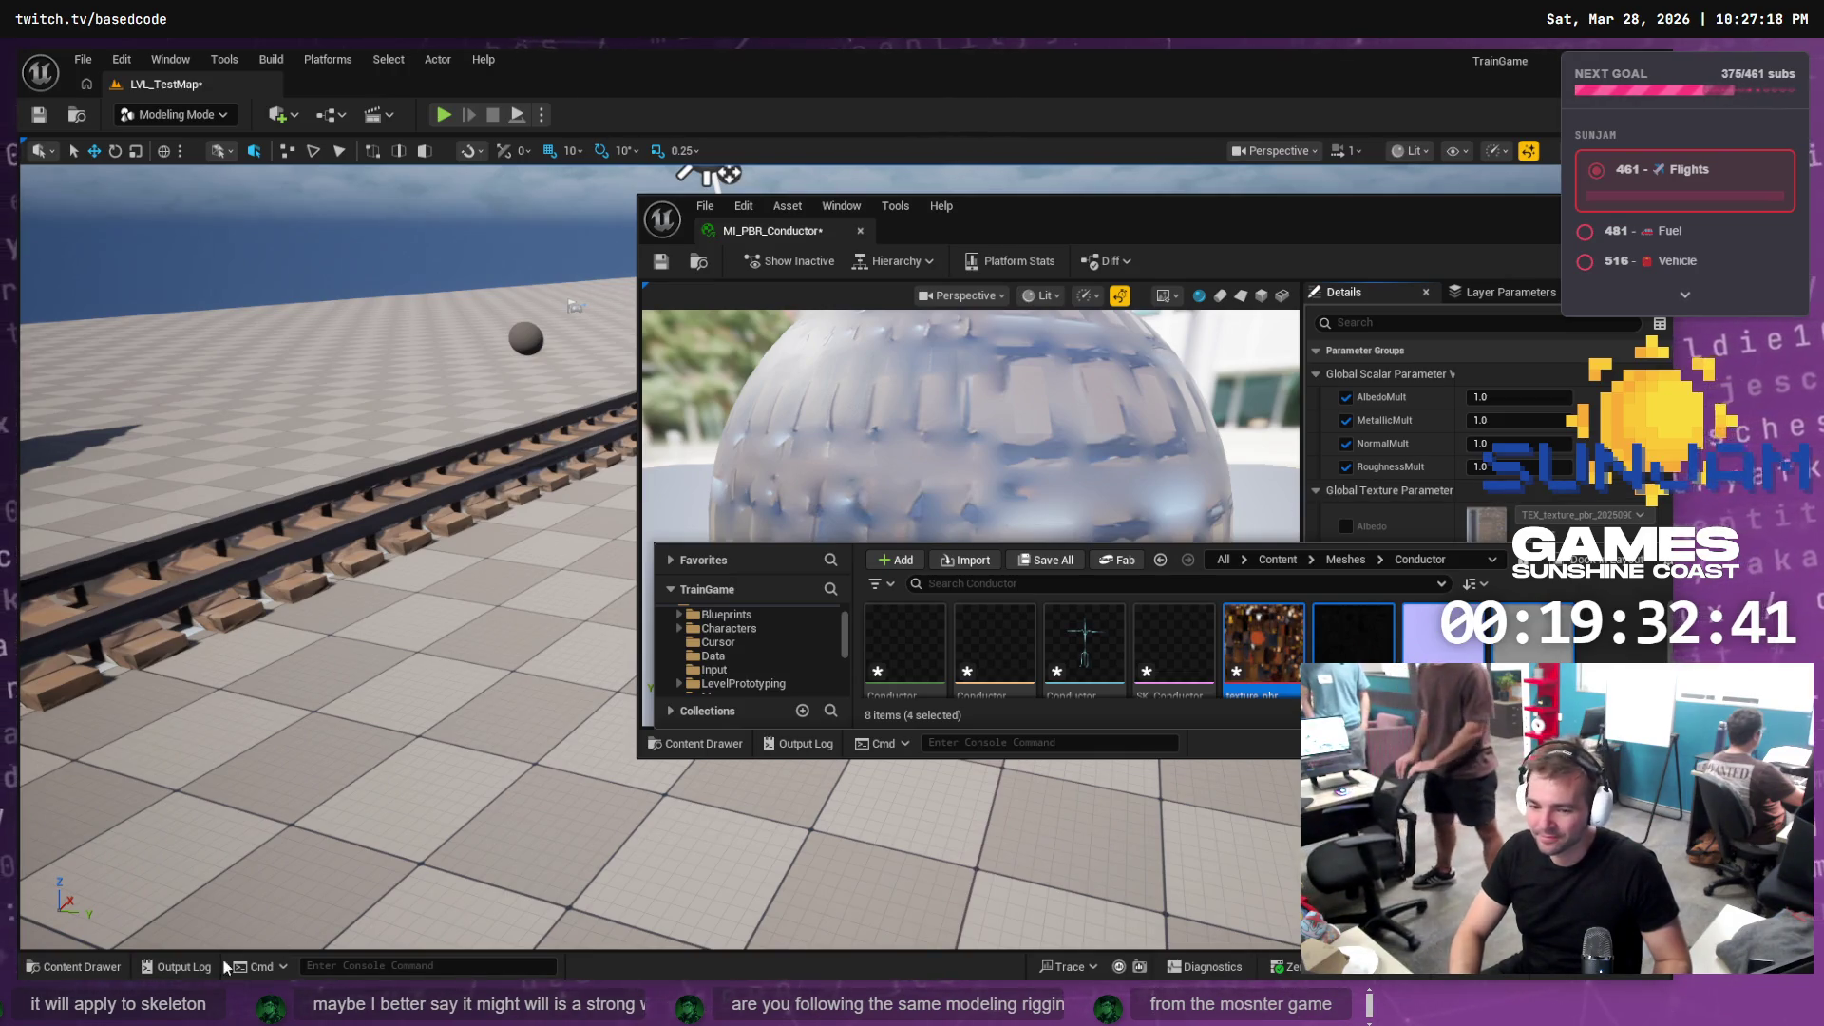
left_click(107, 969)
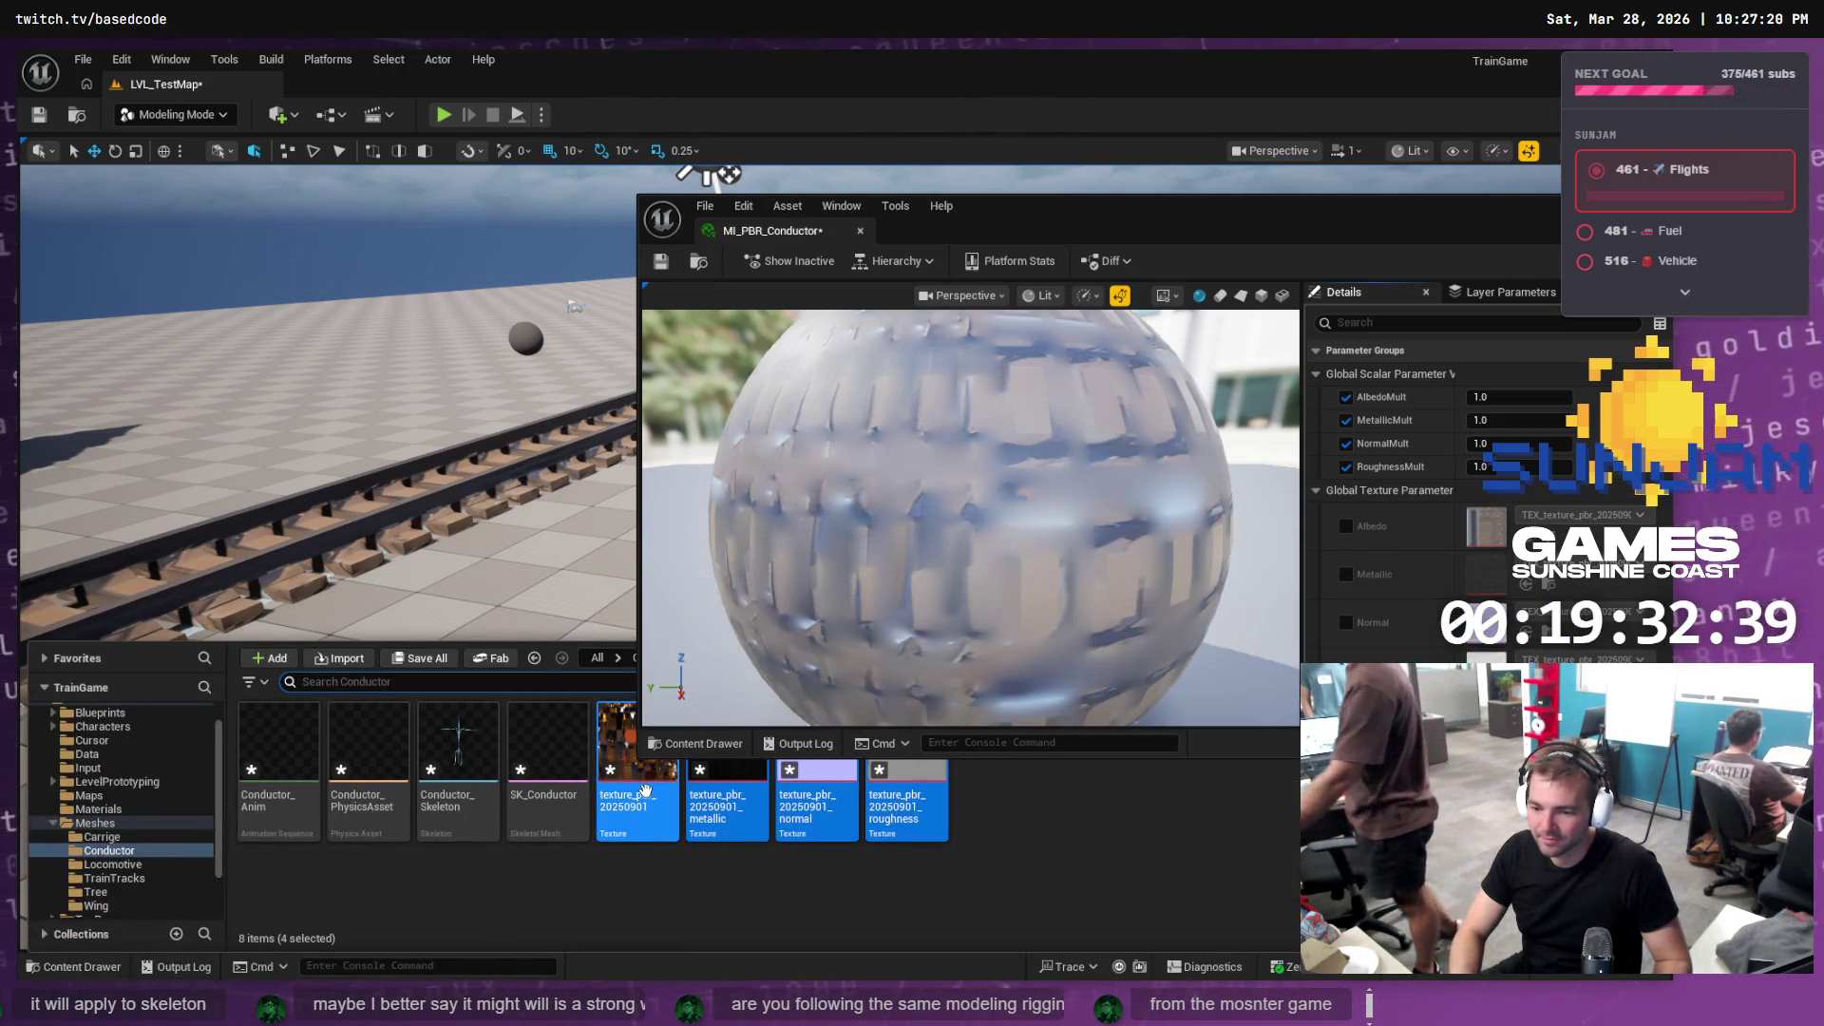
Enable the Albedo, Metallic and Normal texture overrides on MI_PBR_Conductor
left_click(645, 791)
left_click_drag(645, 790, 1456, 530)
left_click(1345, 525)
left_click(1345, 574)
left_click(1345, 622)
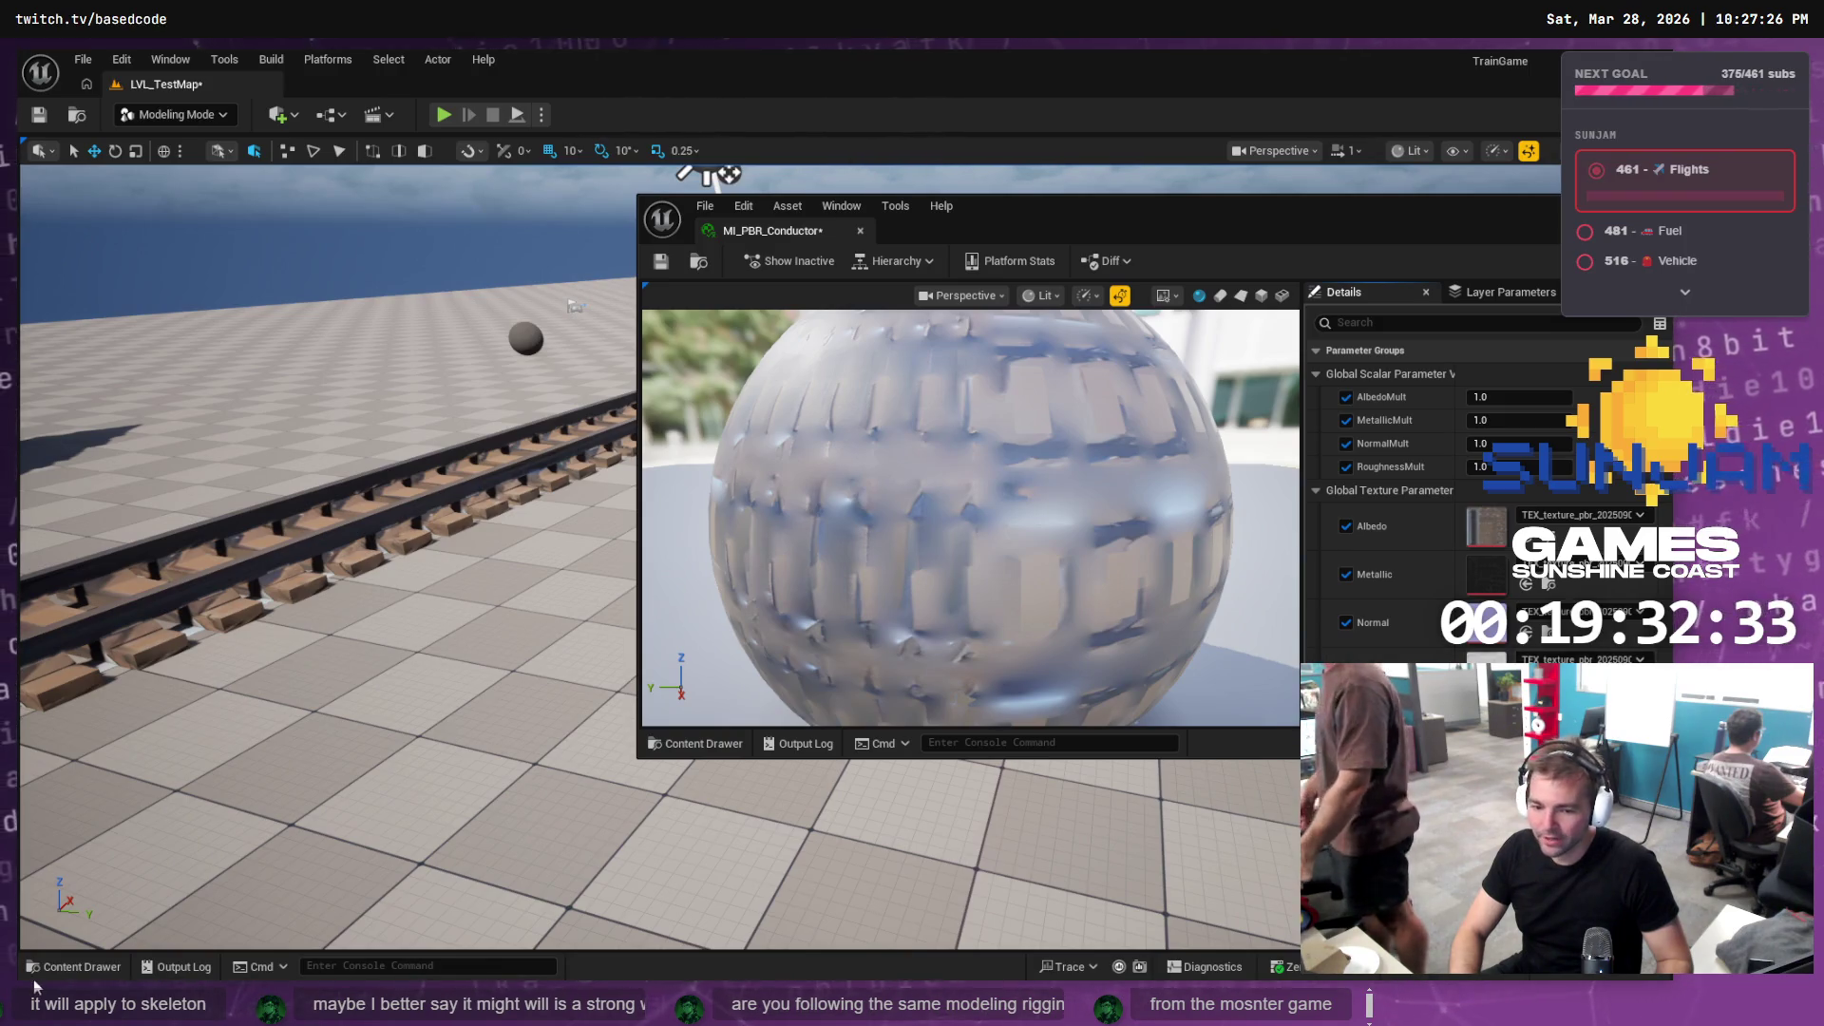
Assign the base colour, metallic and normal textures to the Albedo, Metallic and Normal slots
left_click(76, 966)
mouse_move(594, 778)
left_mouse_down()
mouse_move(1007, 756)
mouse_move(1486, 527)
left_mouse_up()
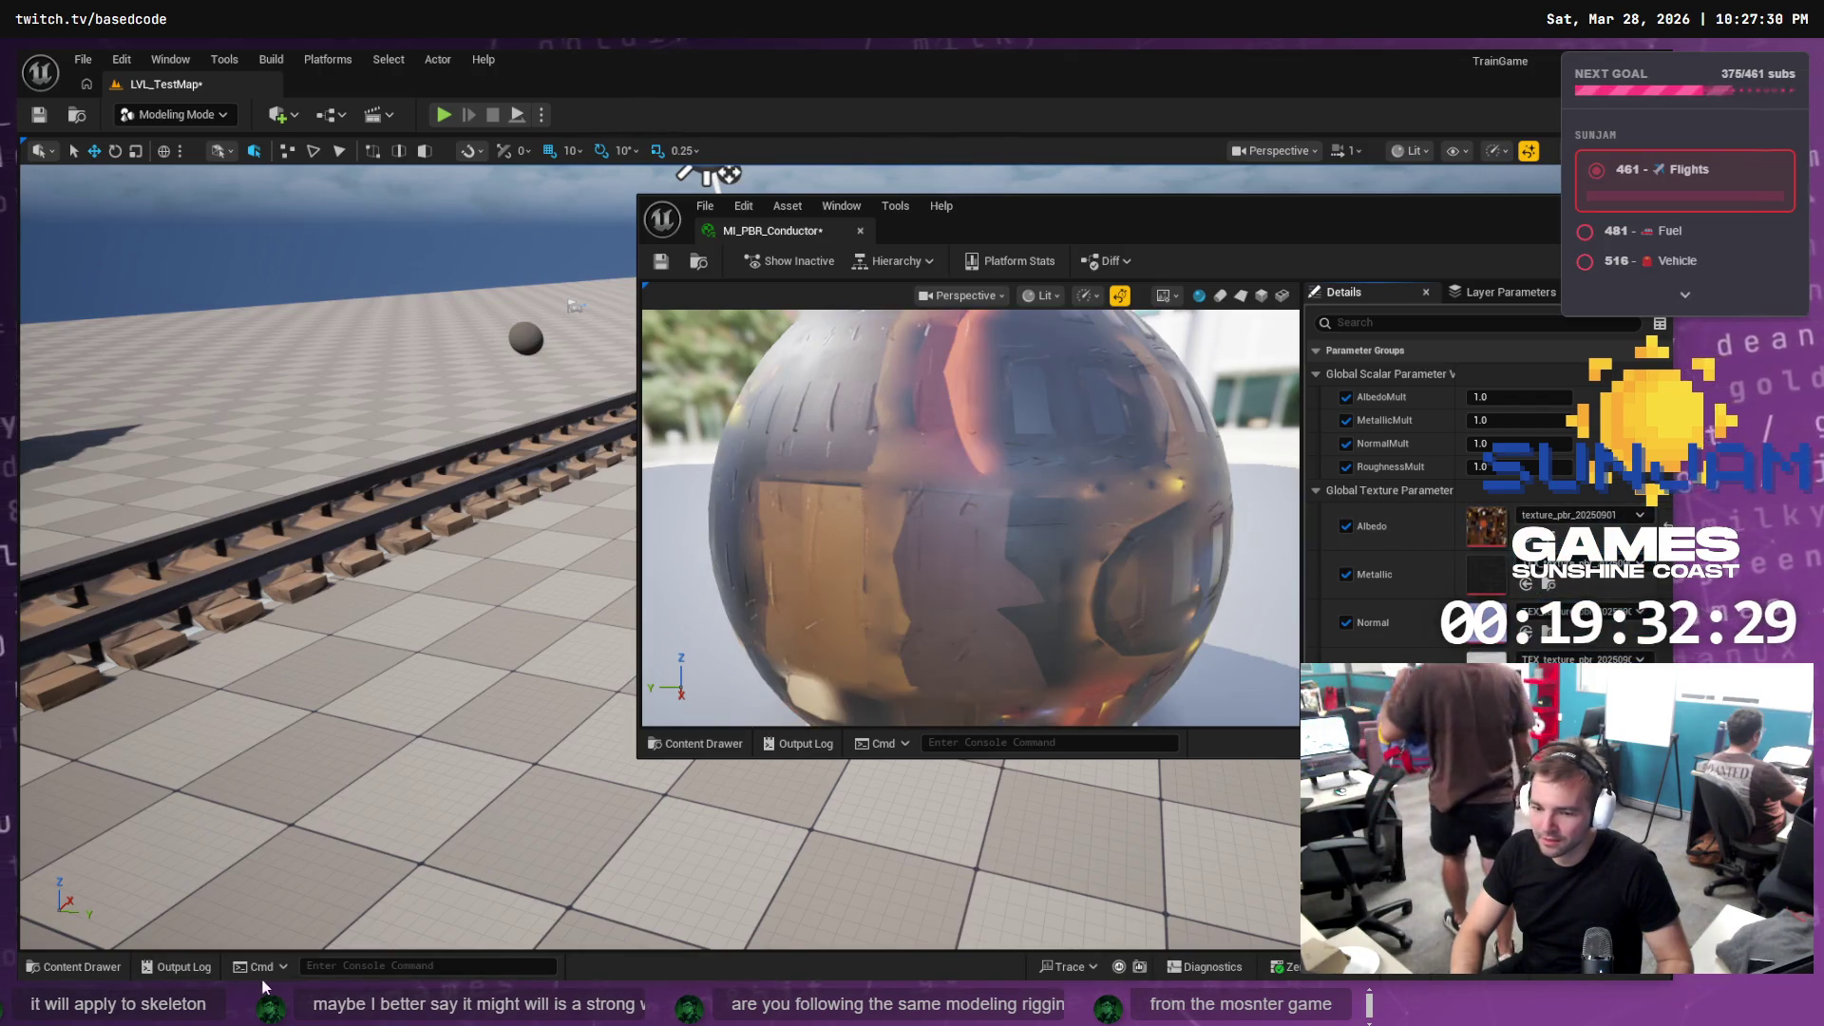
left_click(90, 967)
left_click_drag(705, 790, 1501, 577)
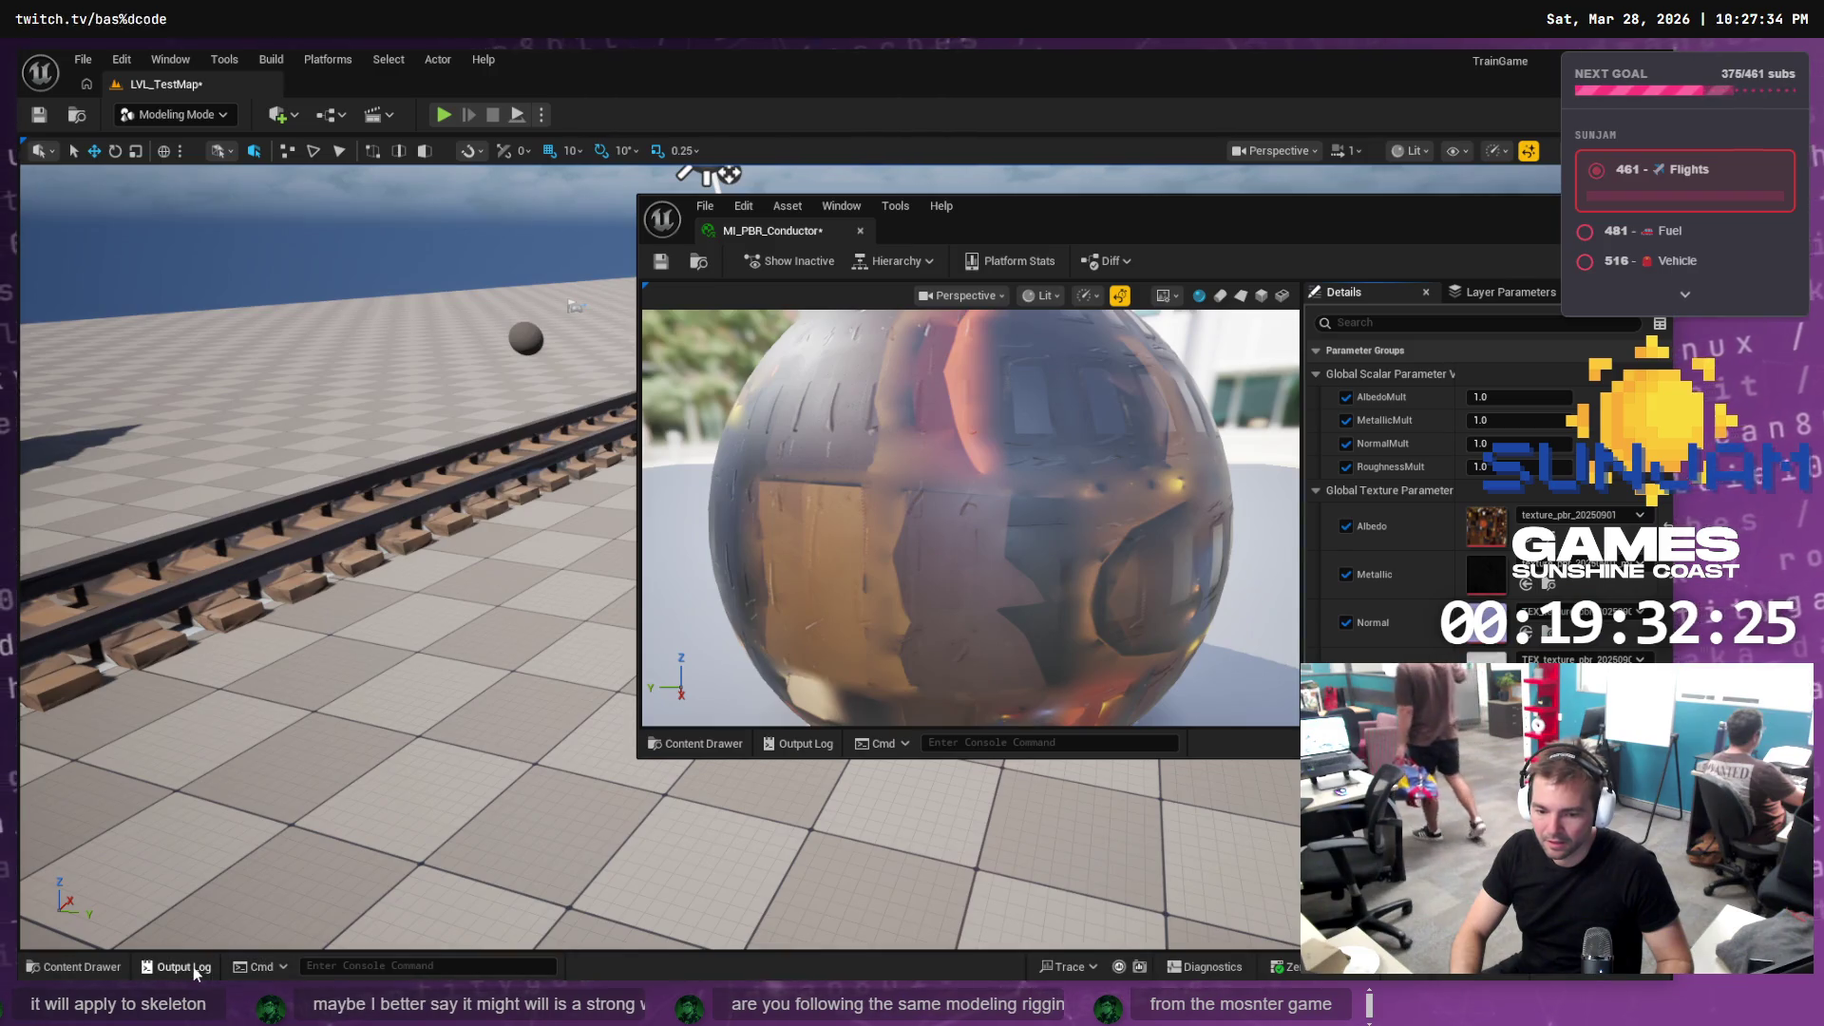
left_click(177, 967)
left_click(81, 966)
mouse_move(817, 798)
left_mouse_down()
mouse_move(1101, 774)
mouse_move(1510, 622)
left_mouse_up()
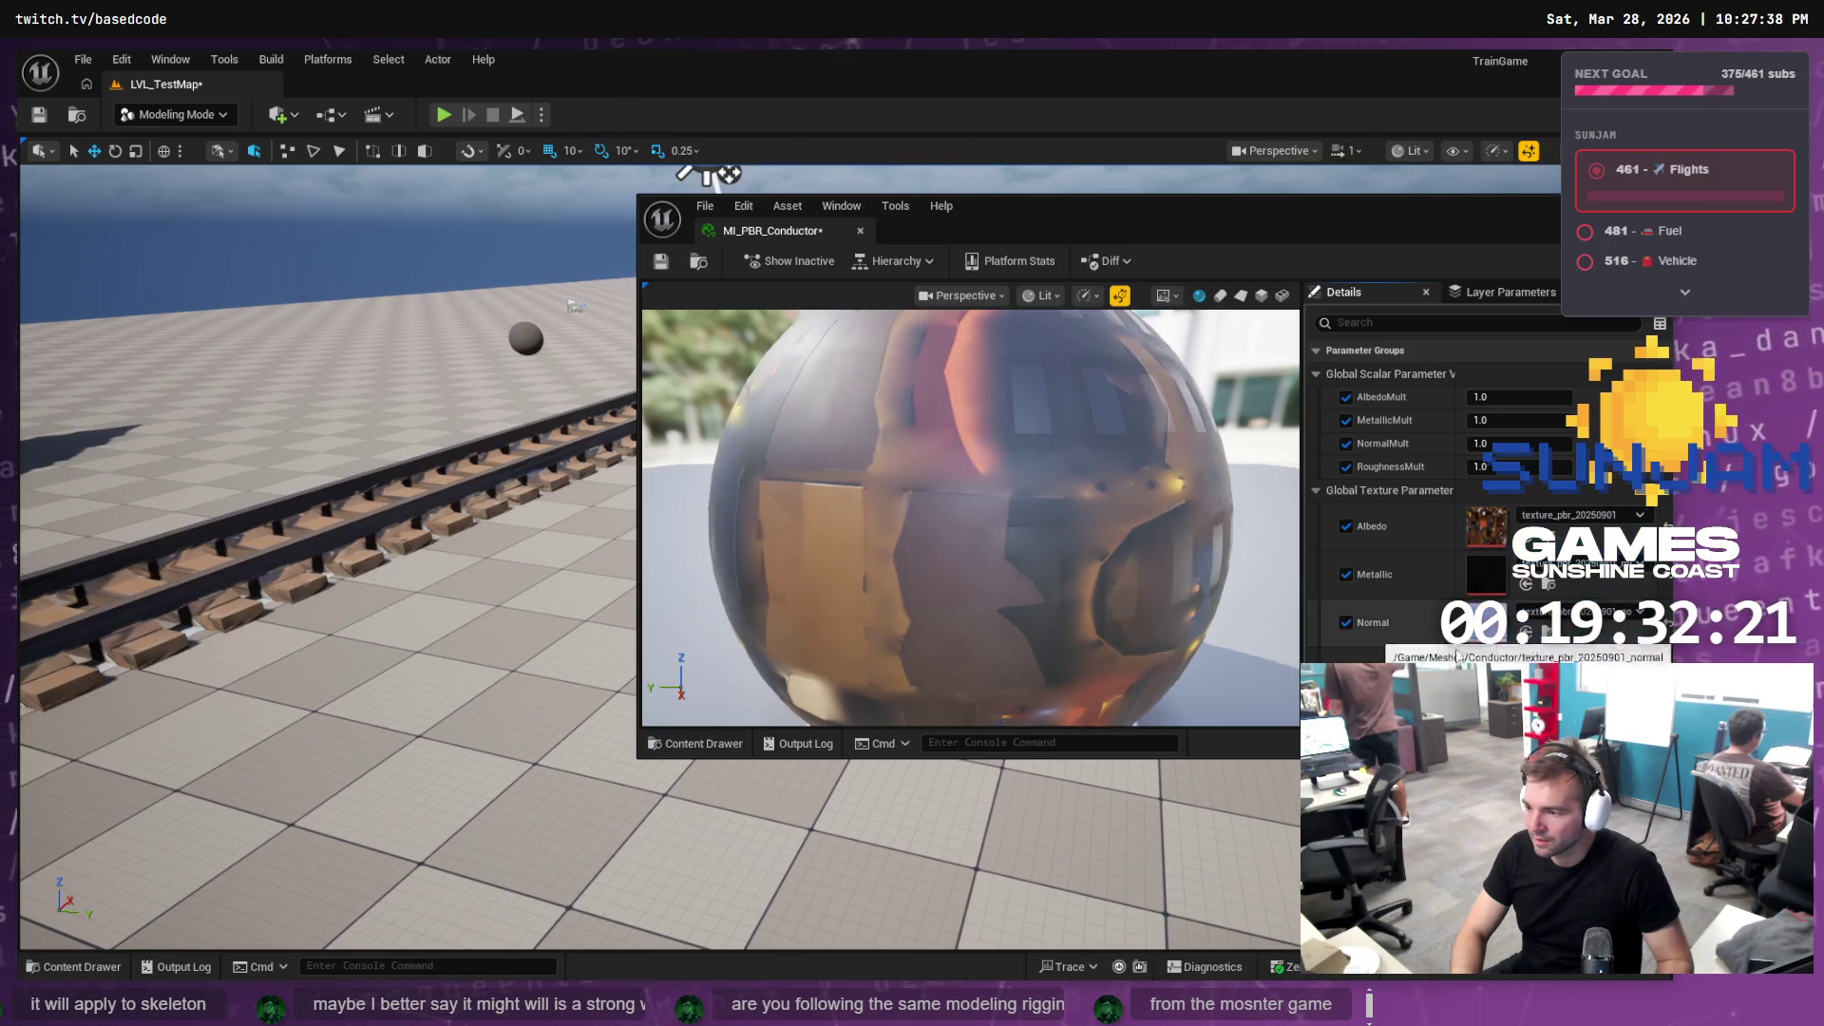
Assign the roughness texture to the Roughness slot and close the material editor
left_click(39, 969)
left_click_drag(907, 798, 1140, 760)
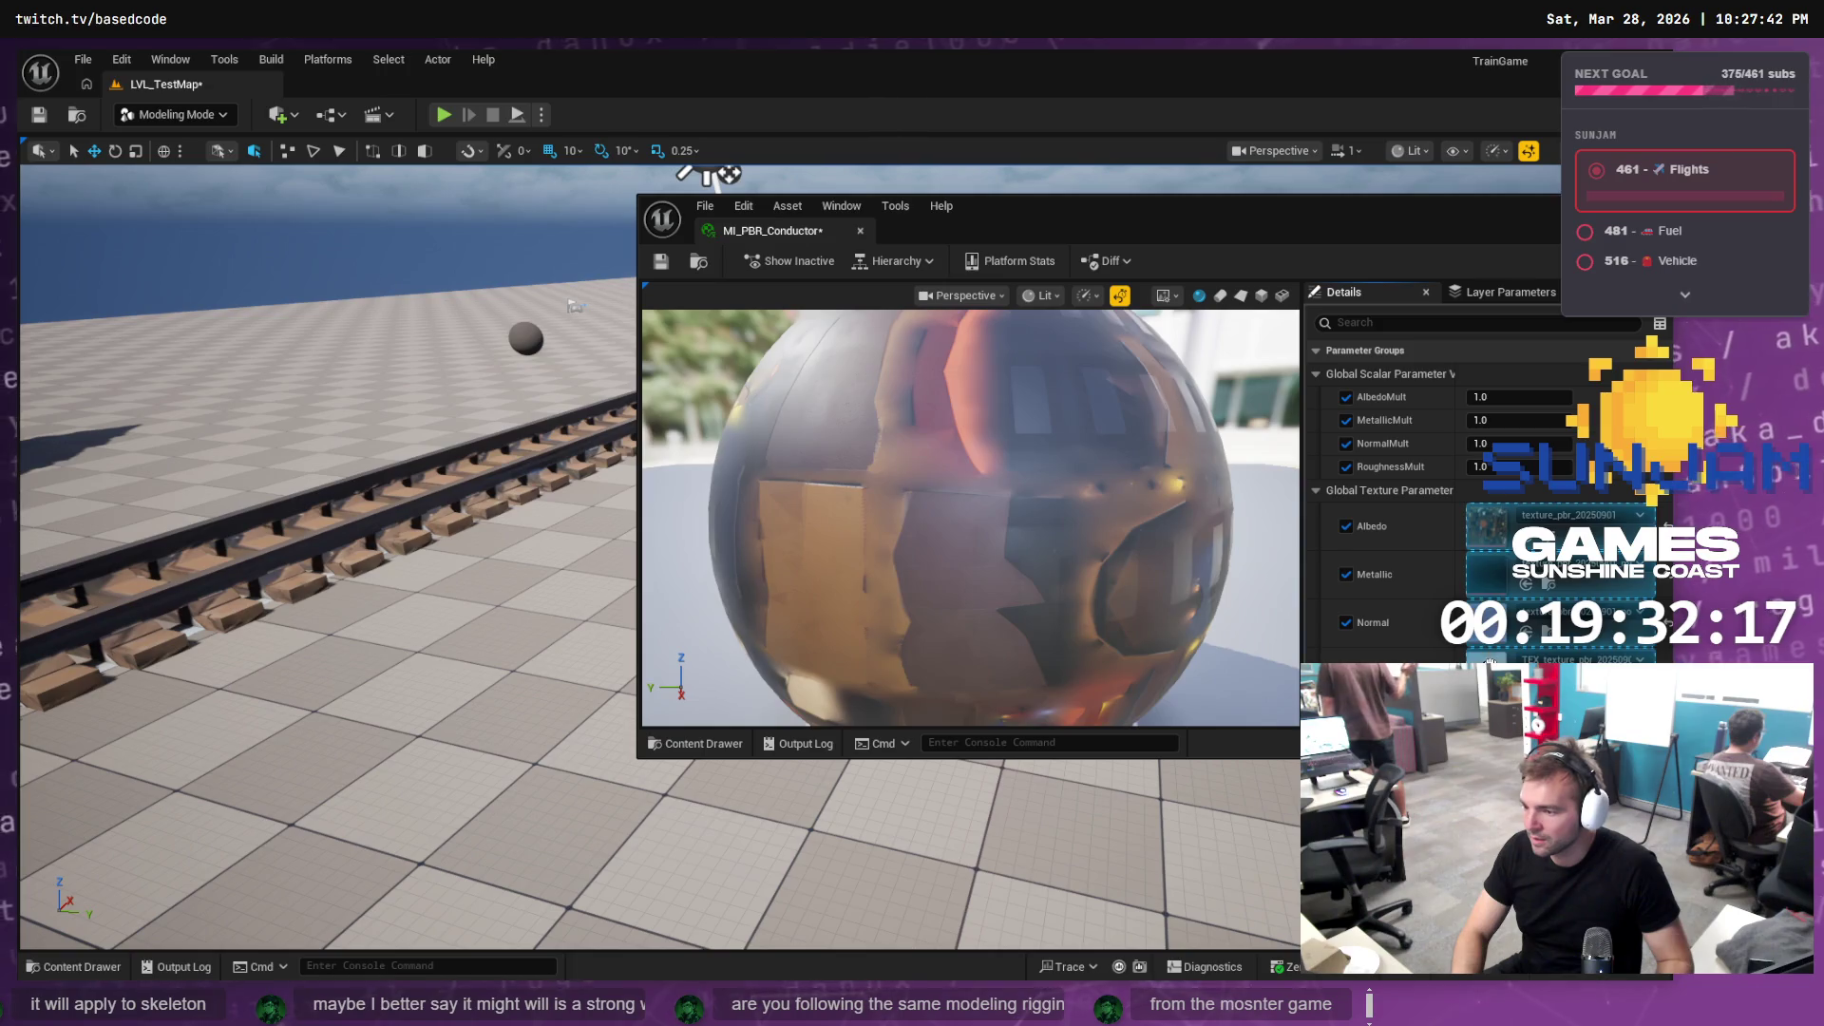
left_click_drag(1489, 662, 1489, 665)
left_click_drag(1526, 208, 1303, 218)
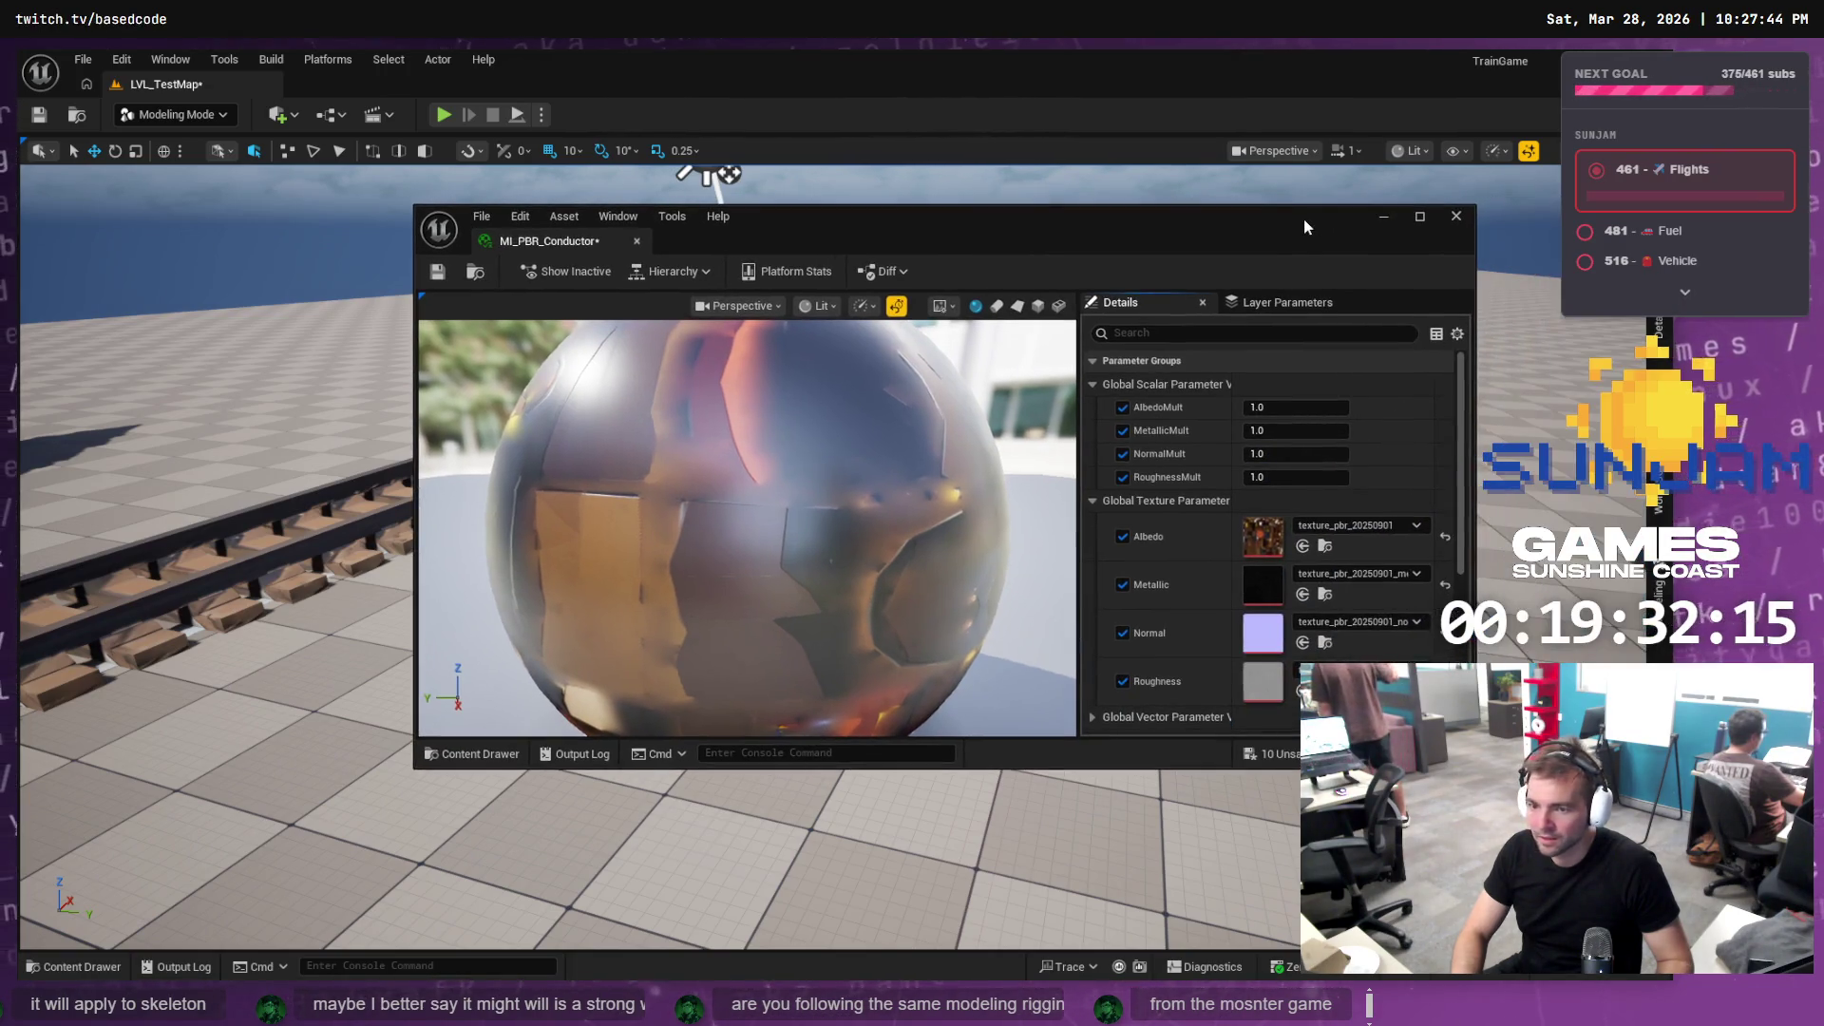
left_click(1455, 216)
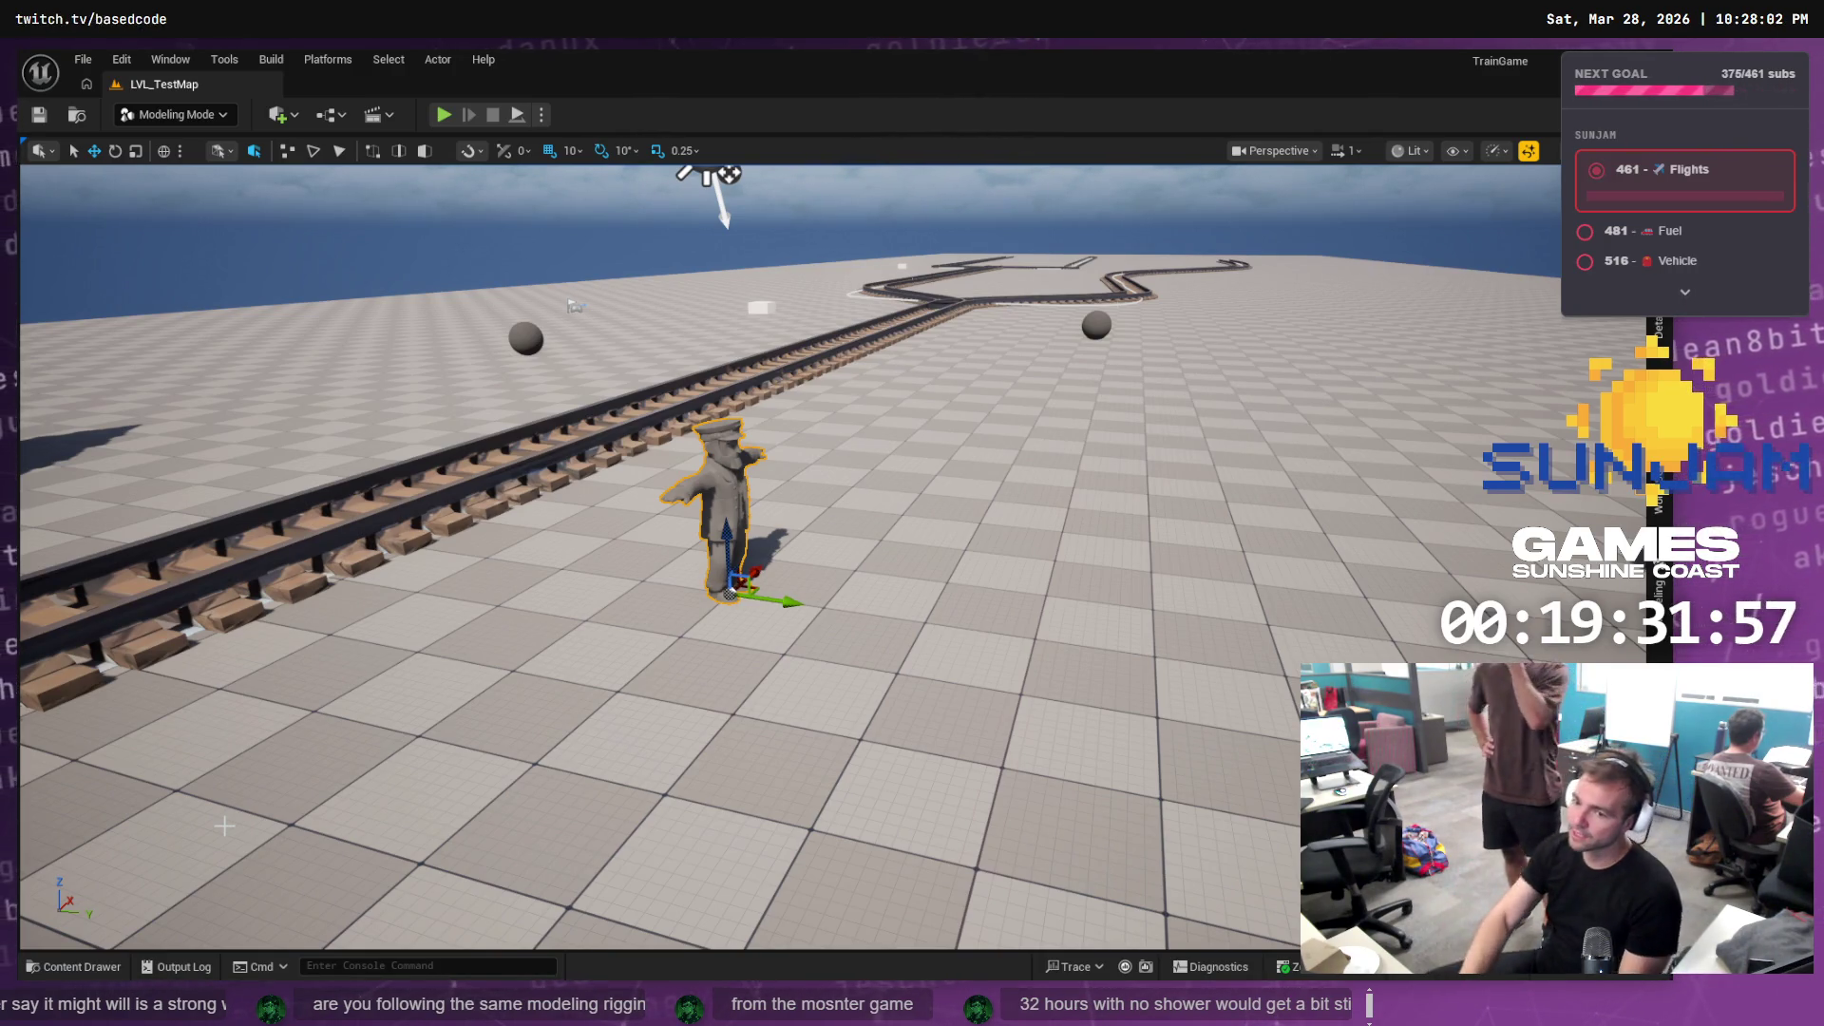
Switch between the Outliner, Details and Content Drawer, ending on the Content/Meshes/Conductor folder
key("ctrl+space")
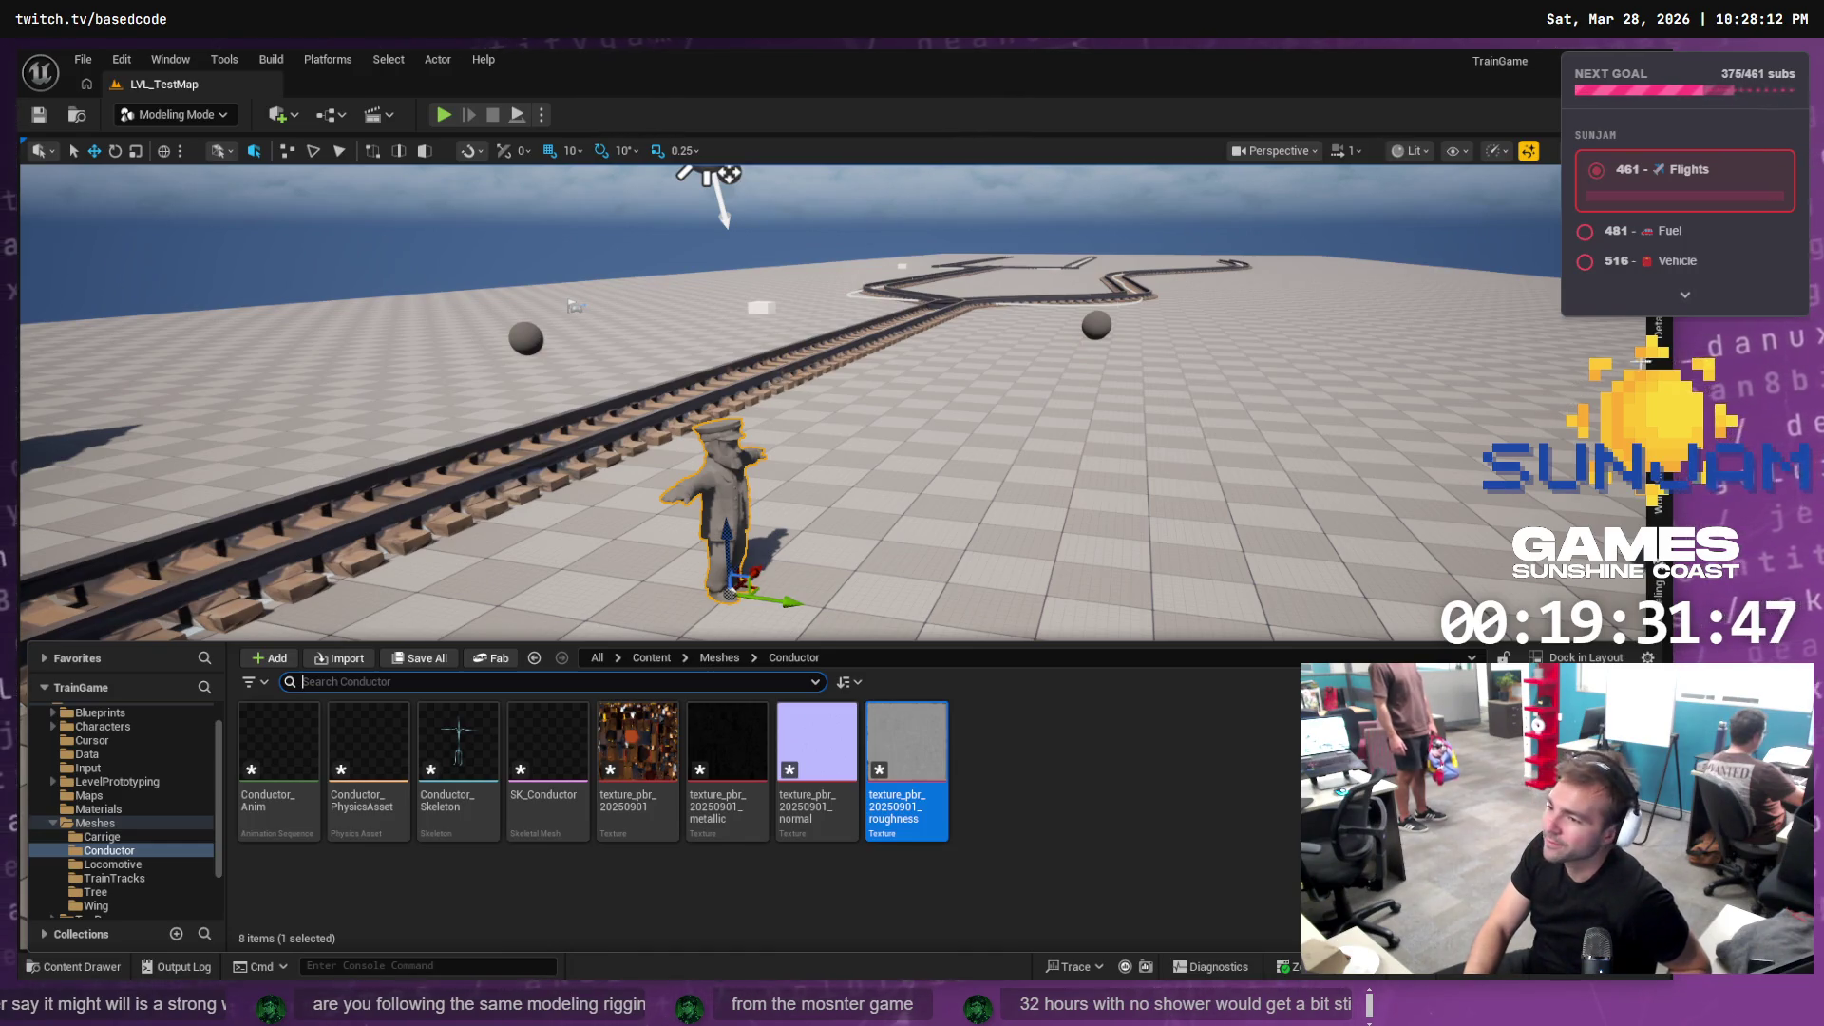
left_click(1658, 332)
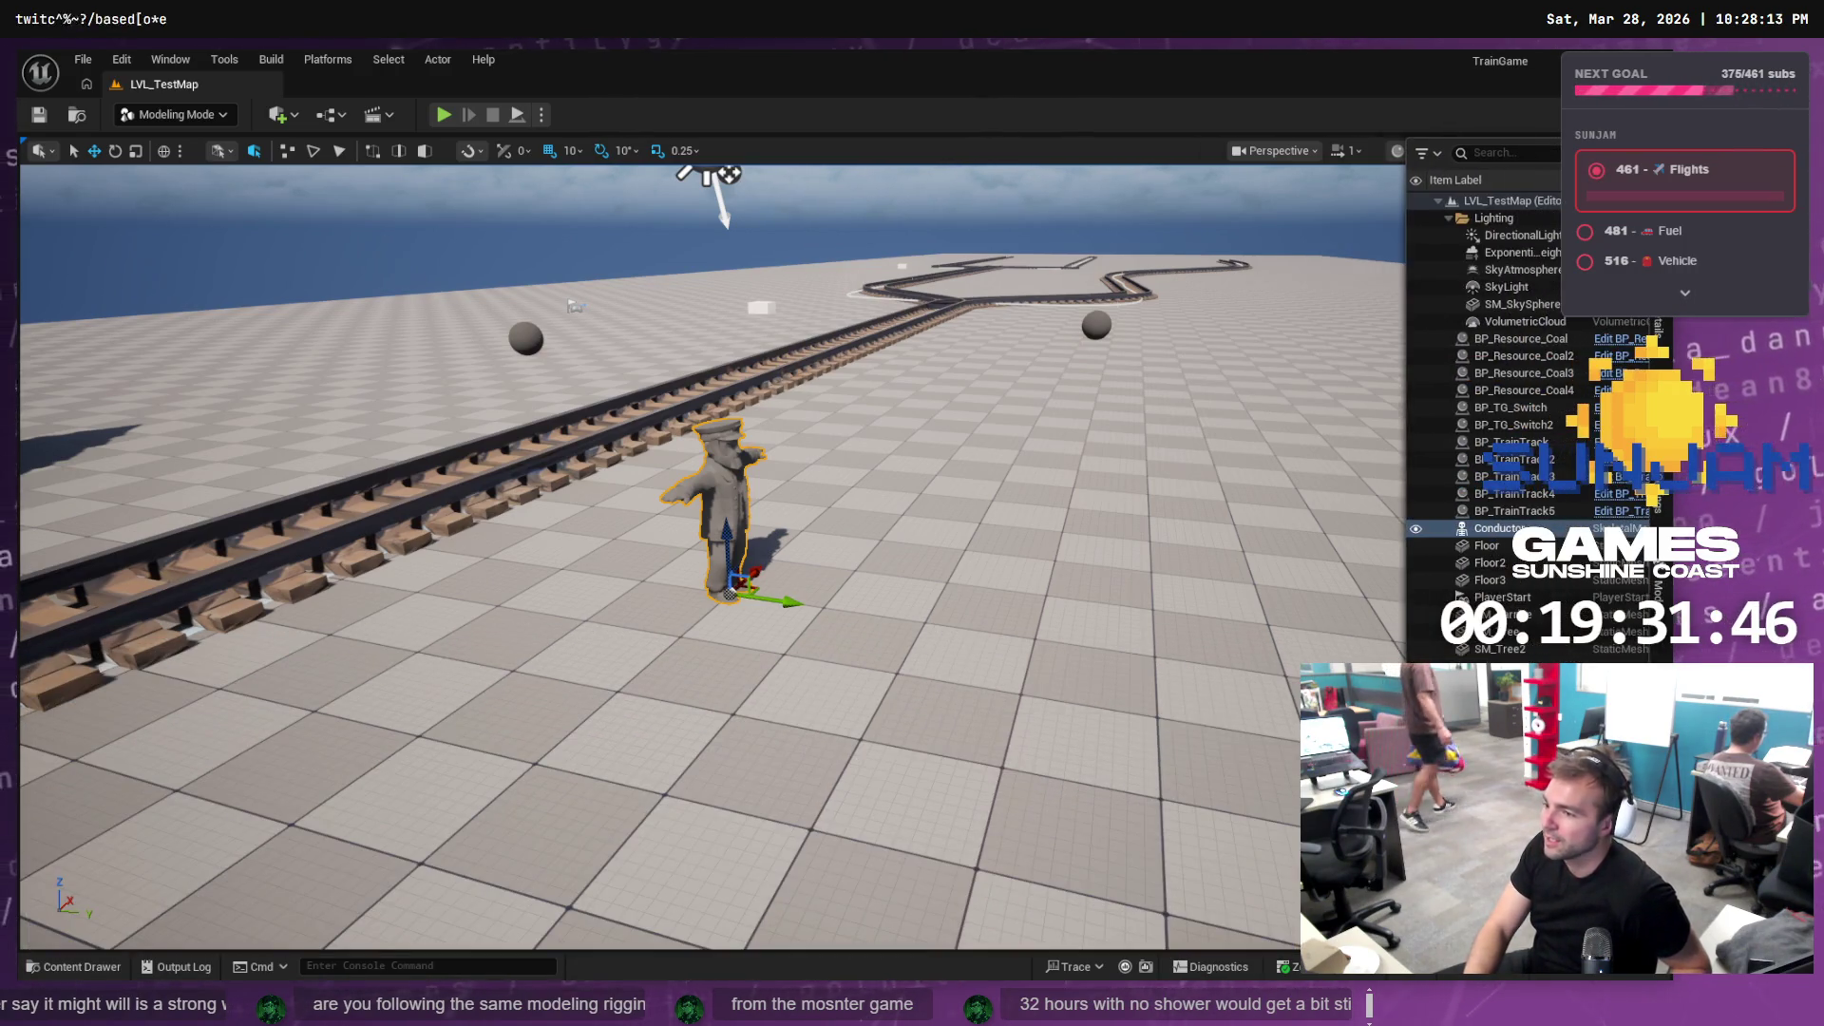
left_click(1657, 333)
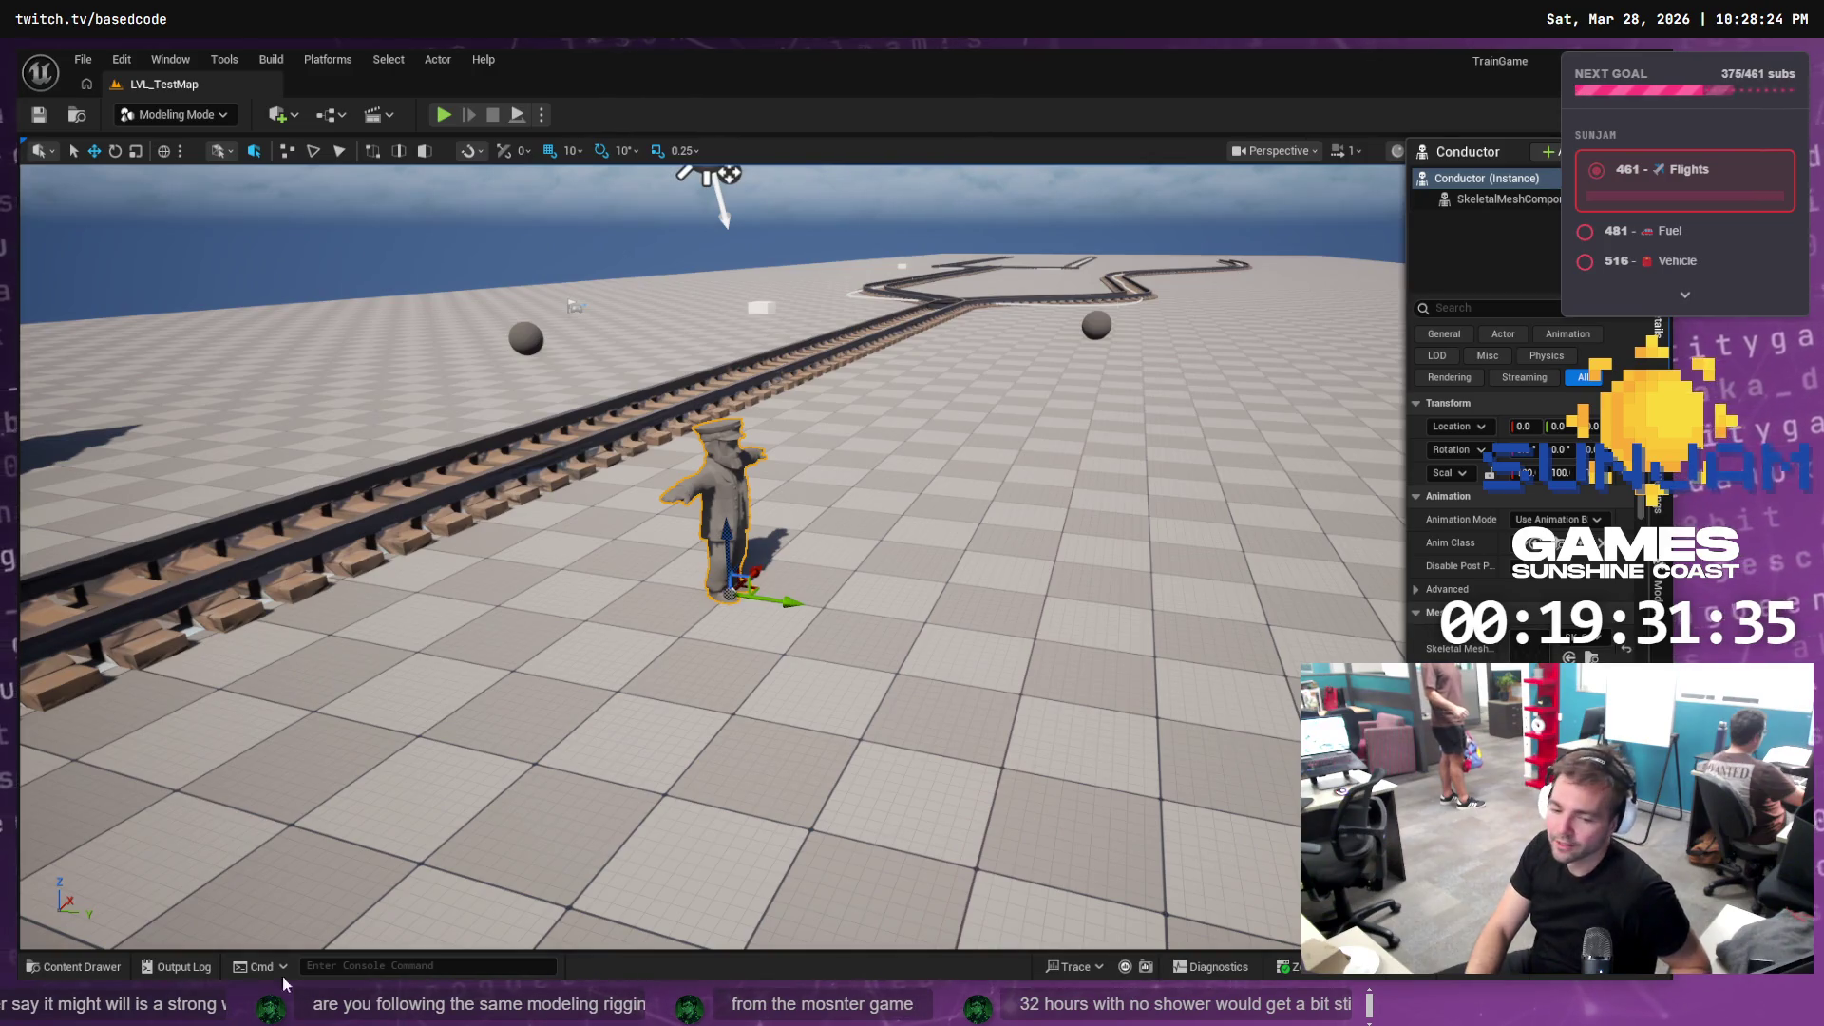
left_click(56, 969)
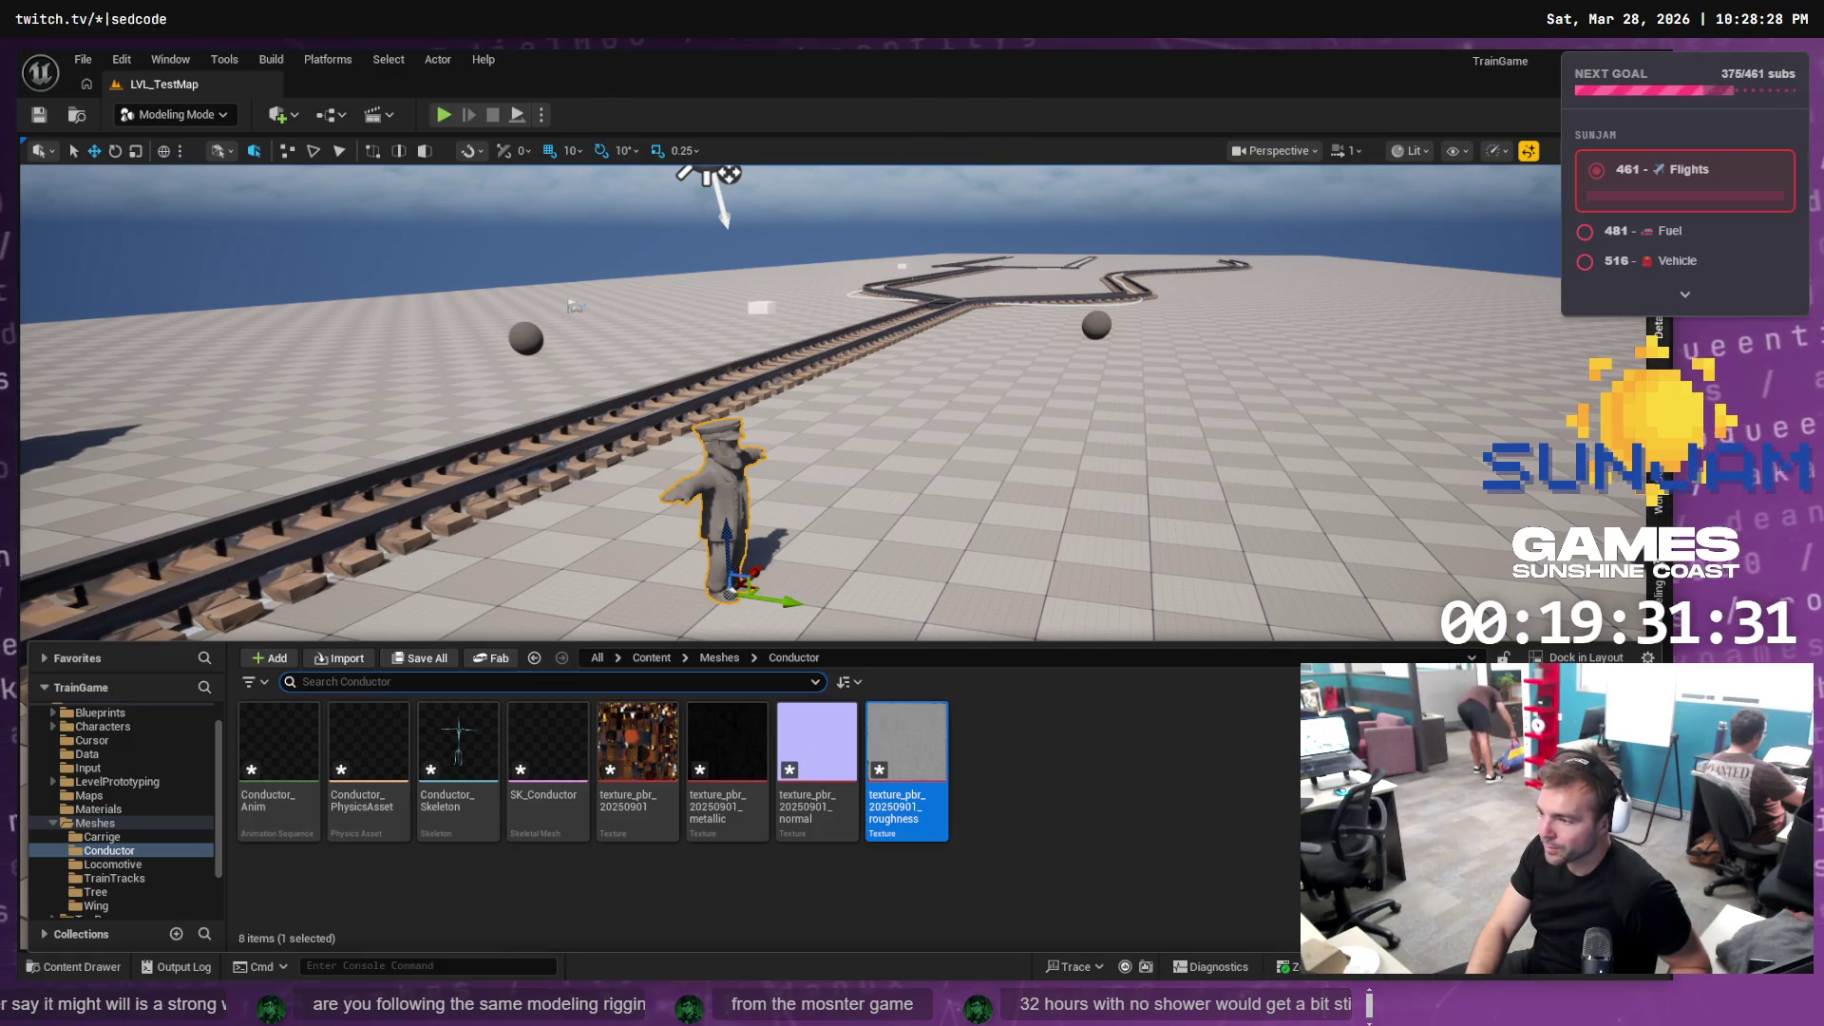
left_click(1657, 237)
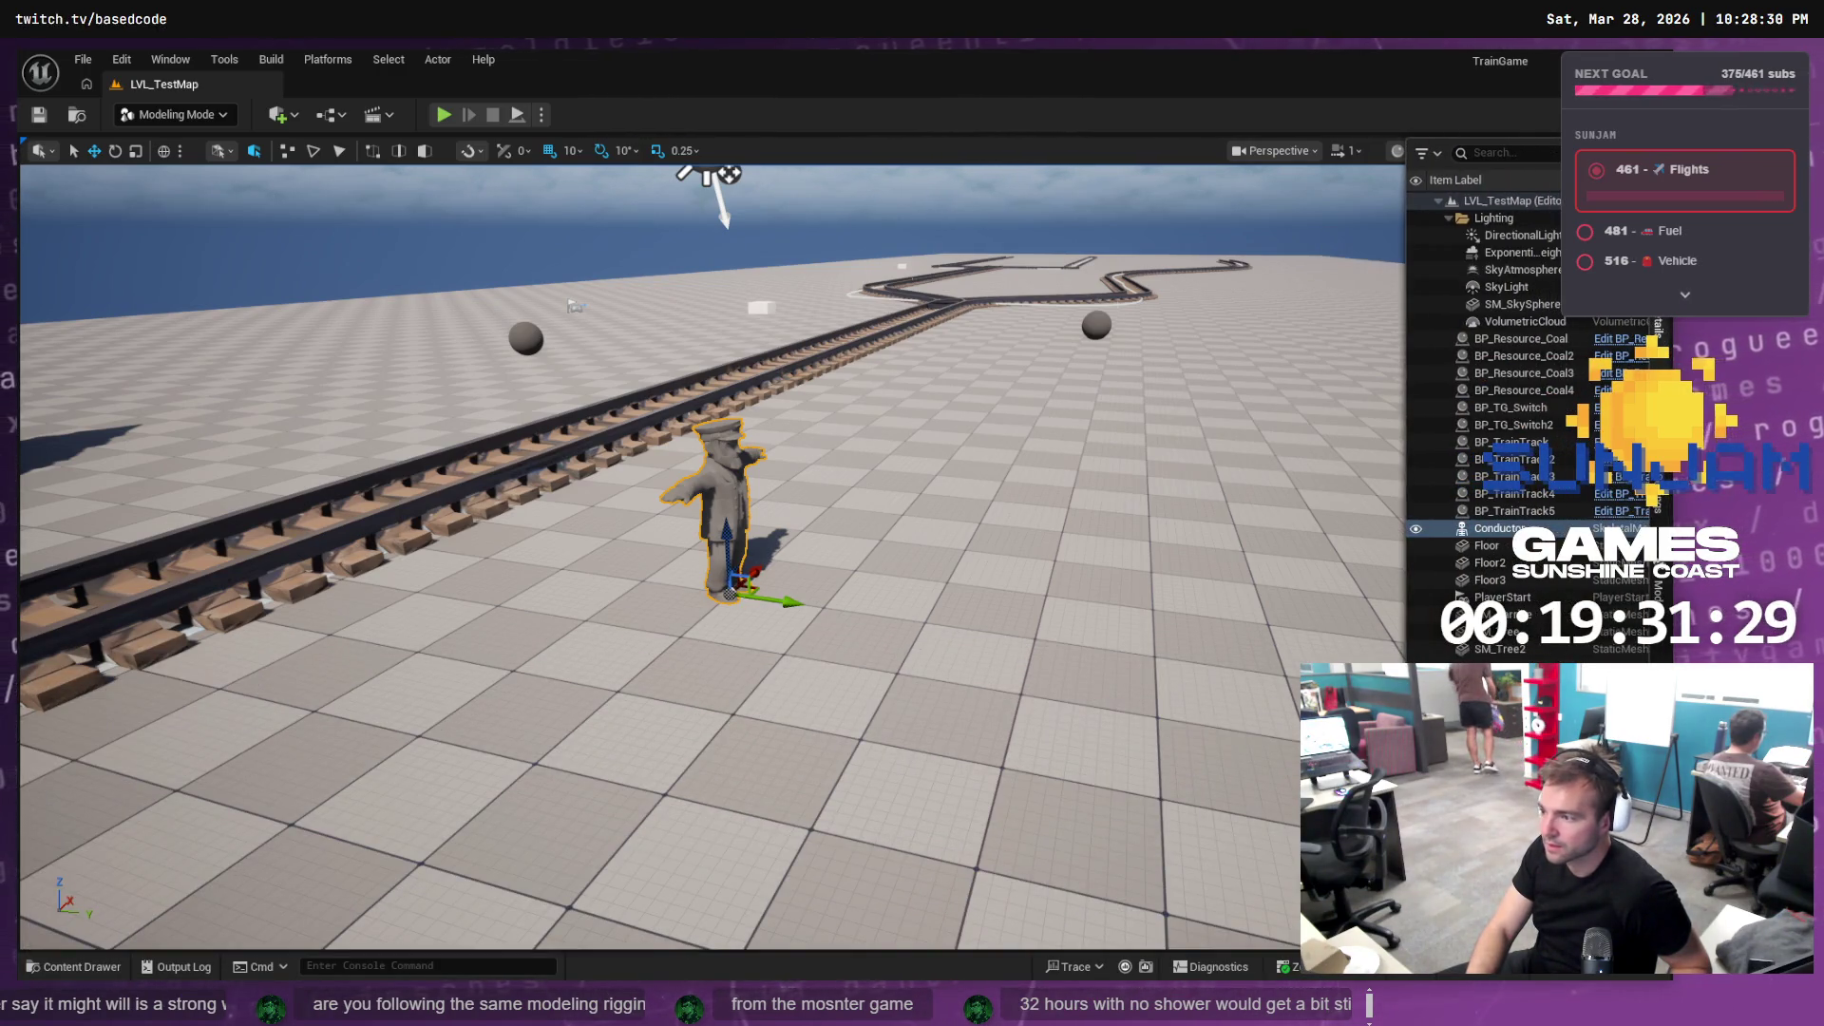
left_click(1665, 344)
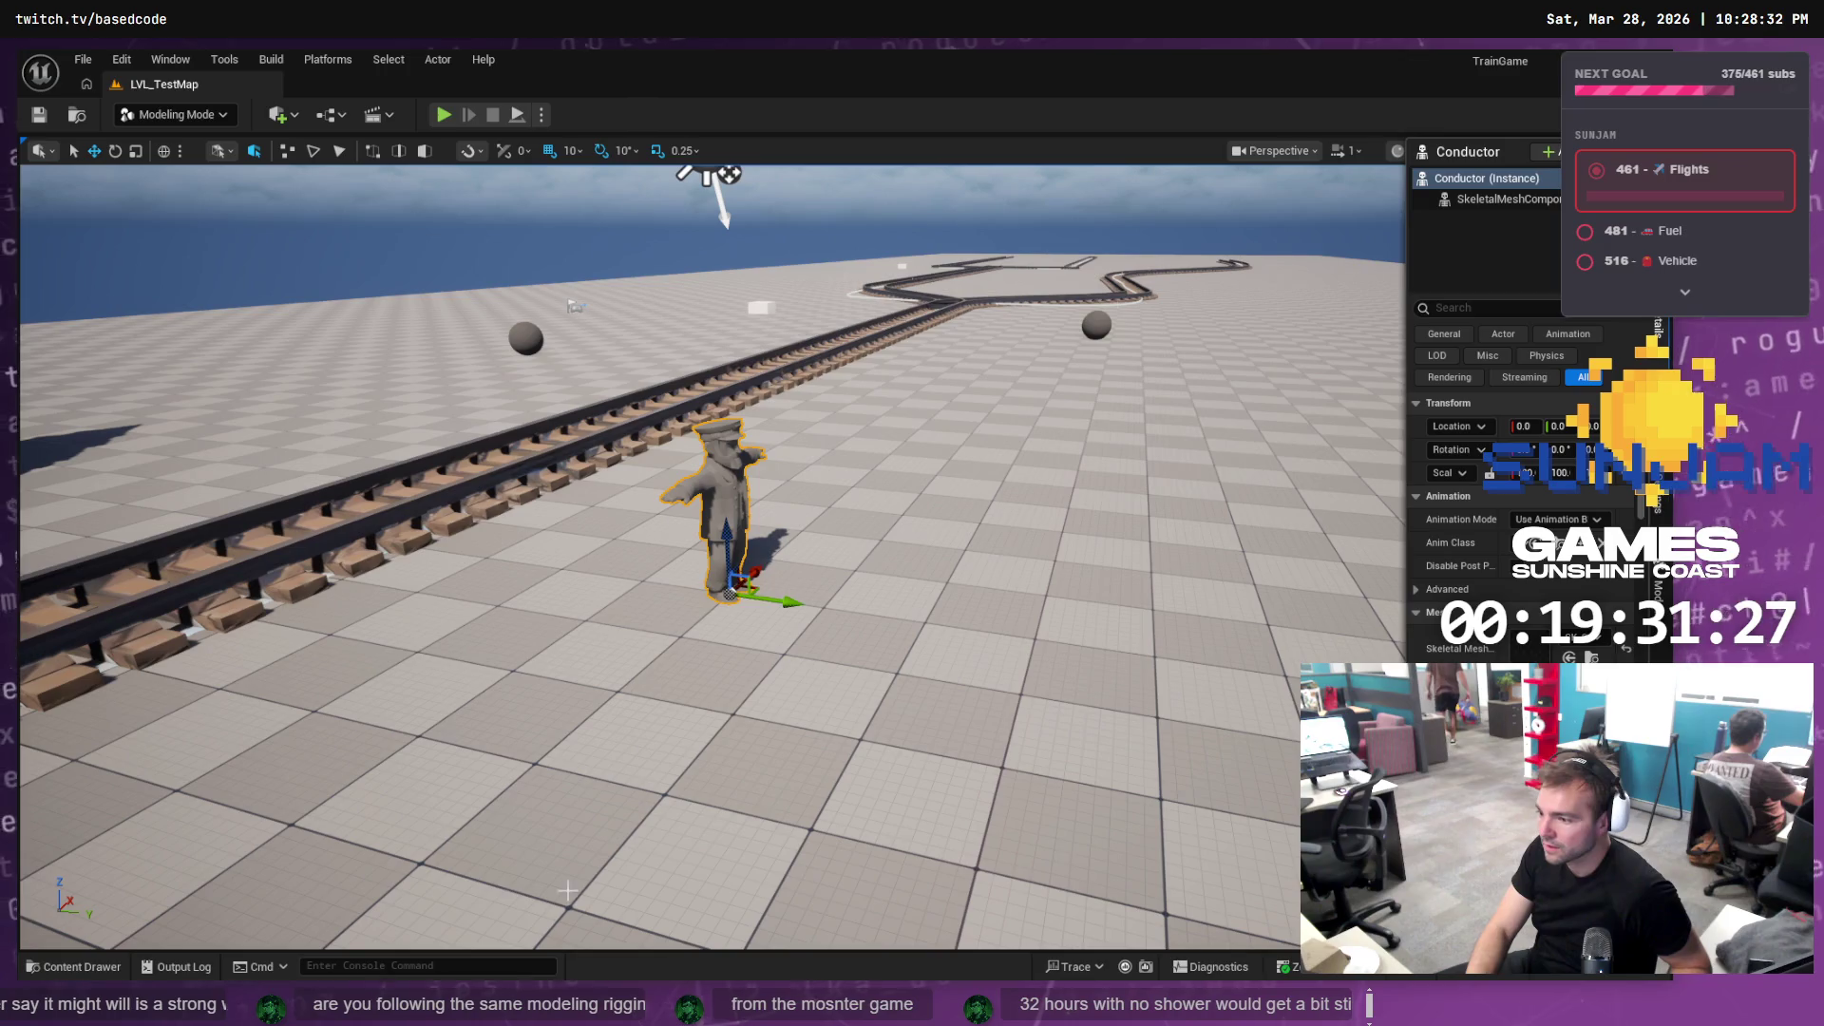
left_click(92, 964)
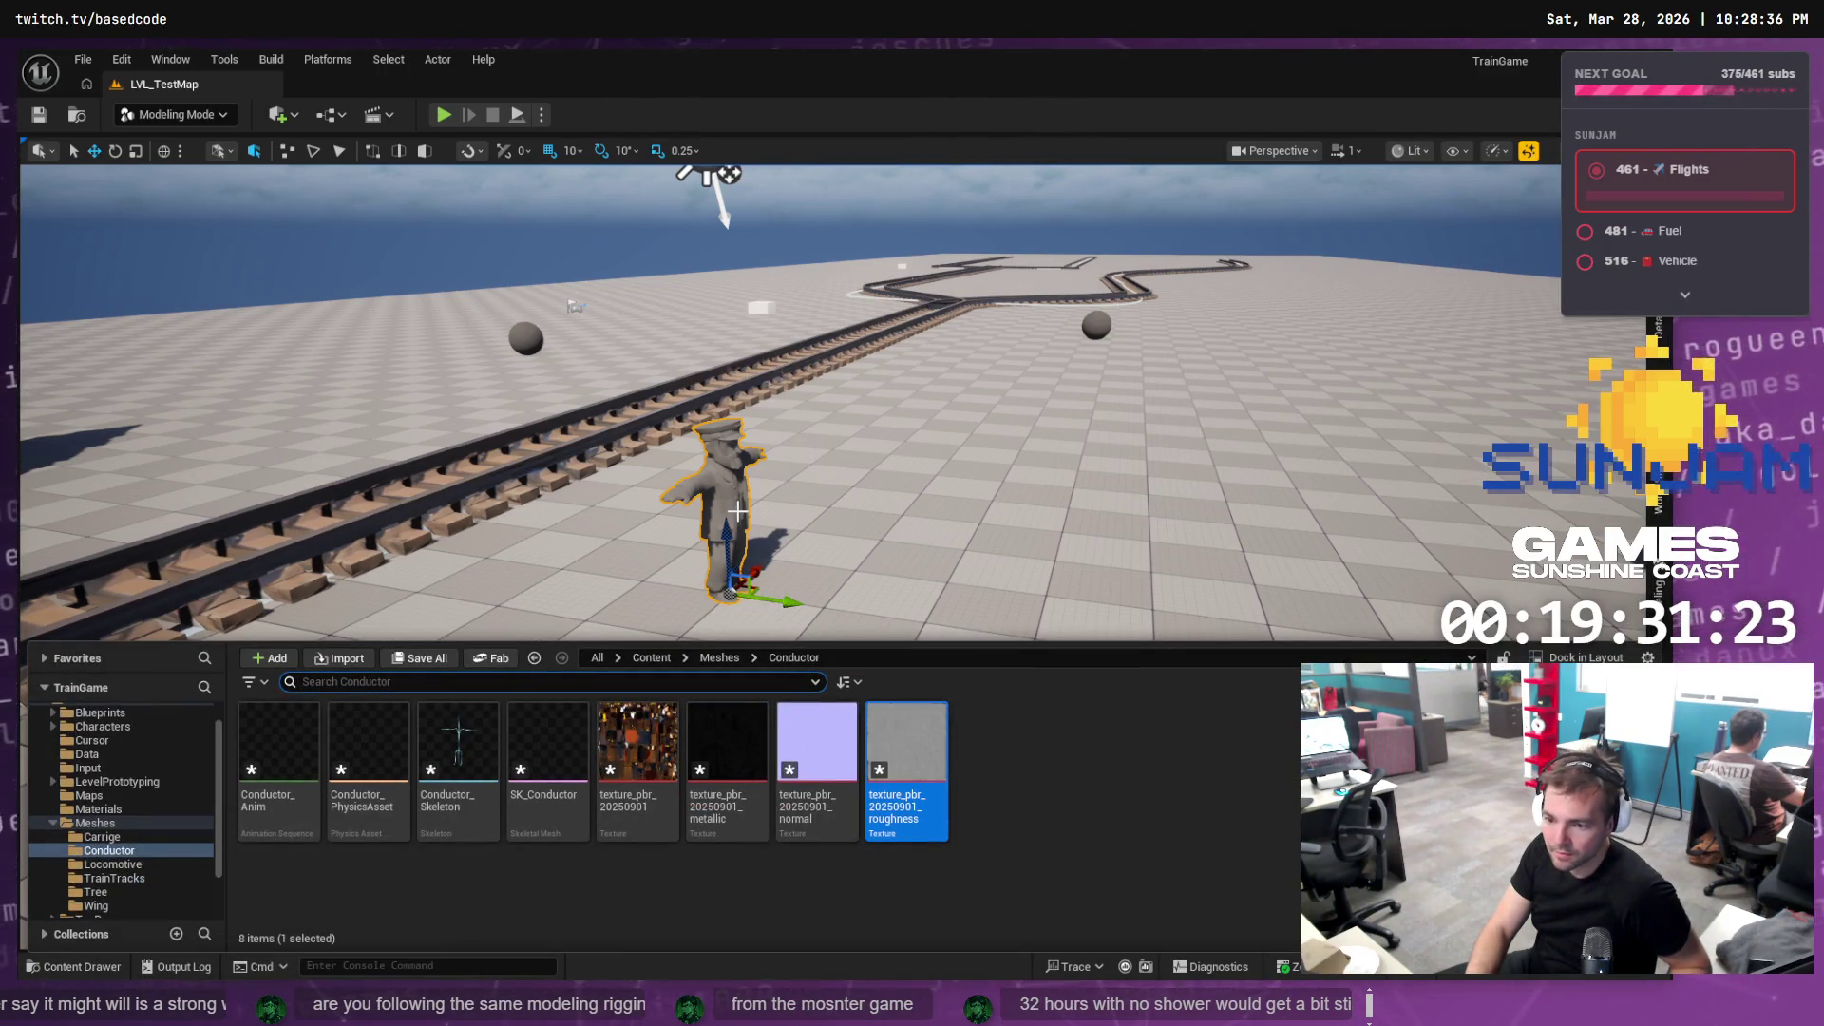
left_click(715, 513)
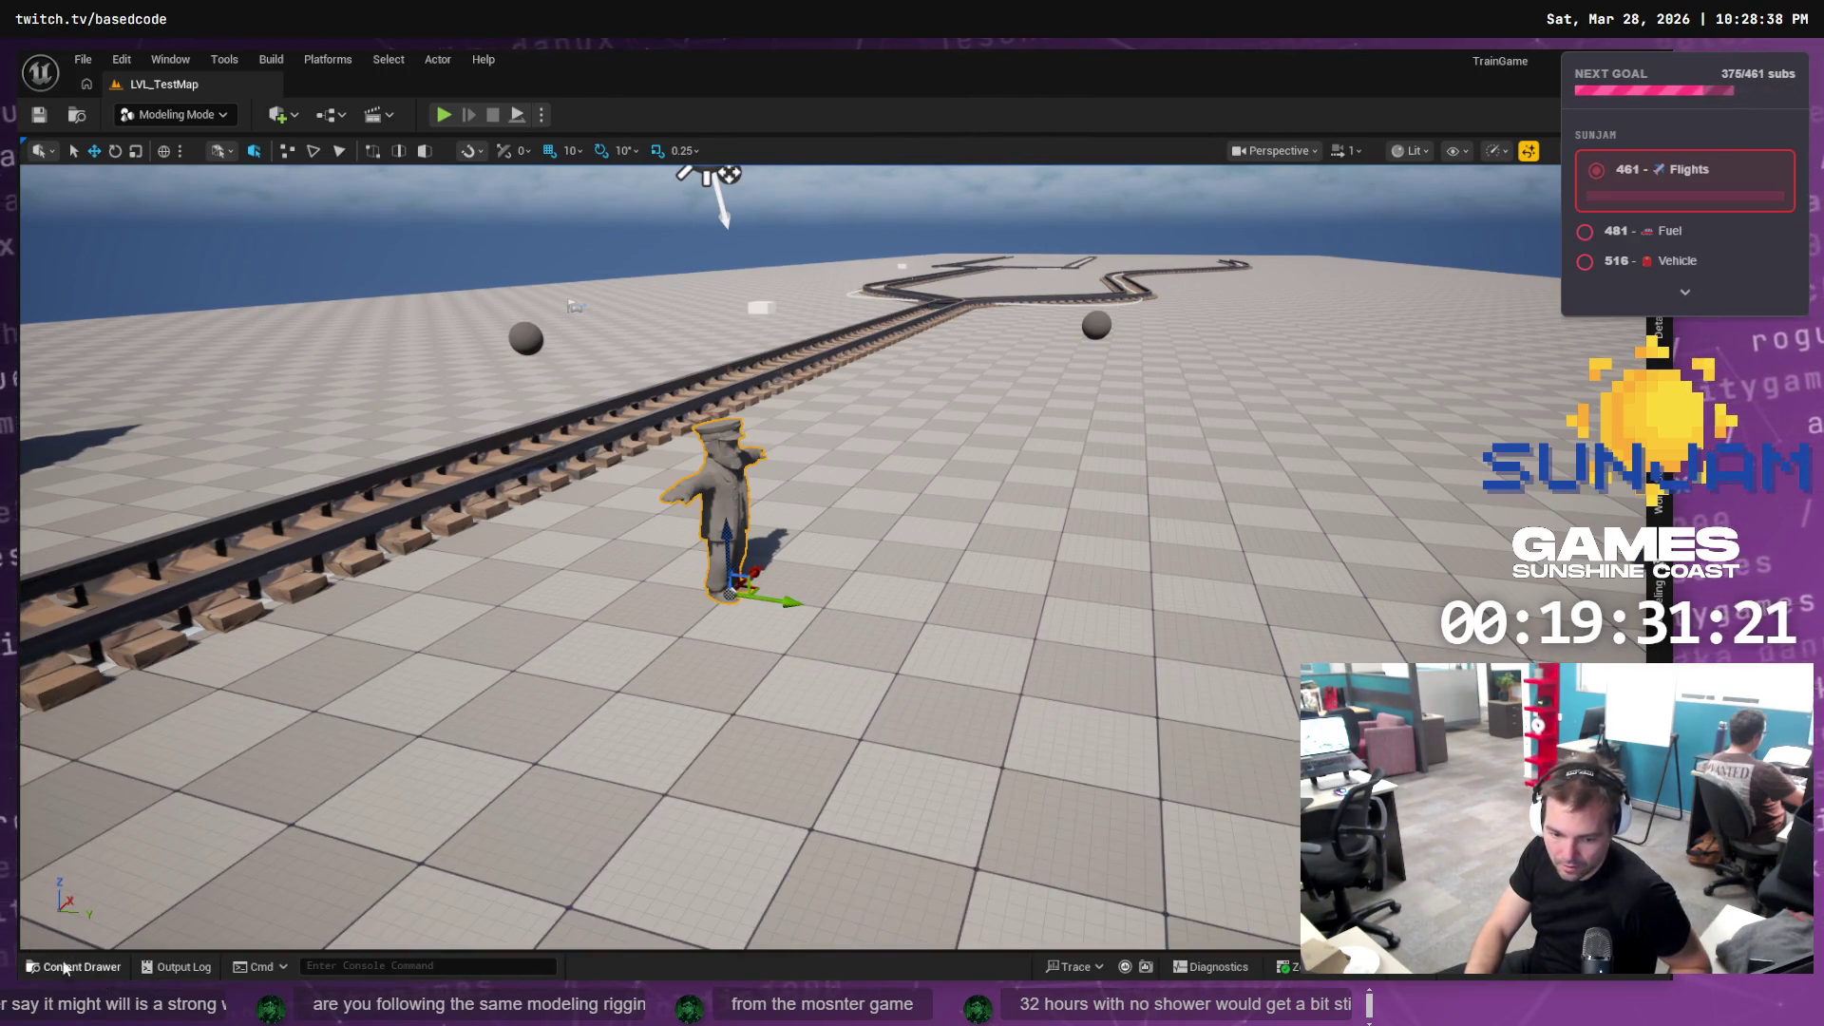
left_click(65, 967)
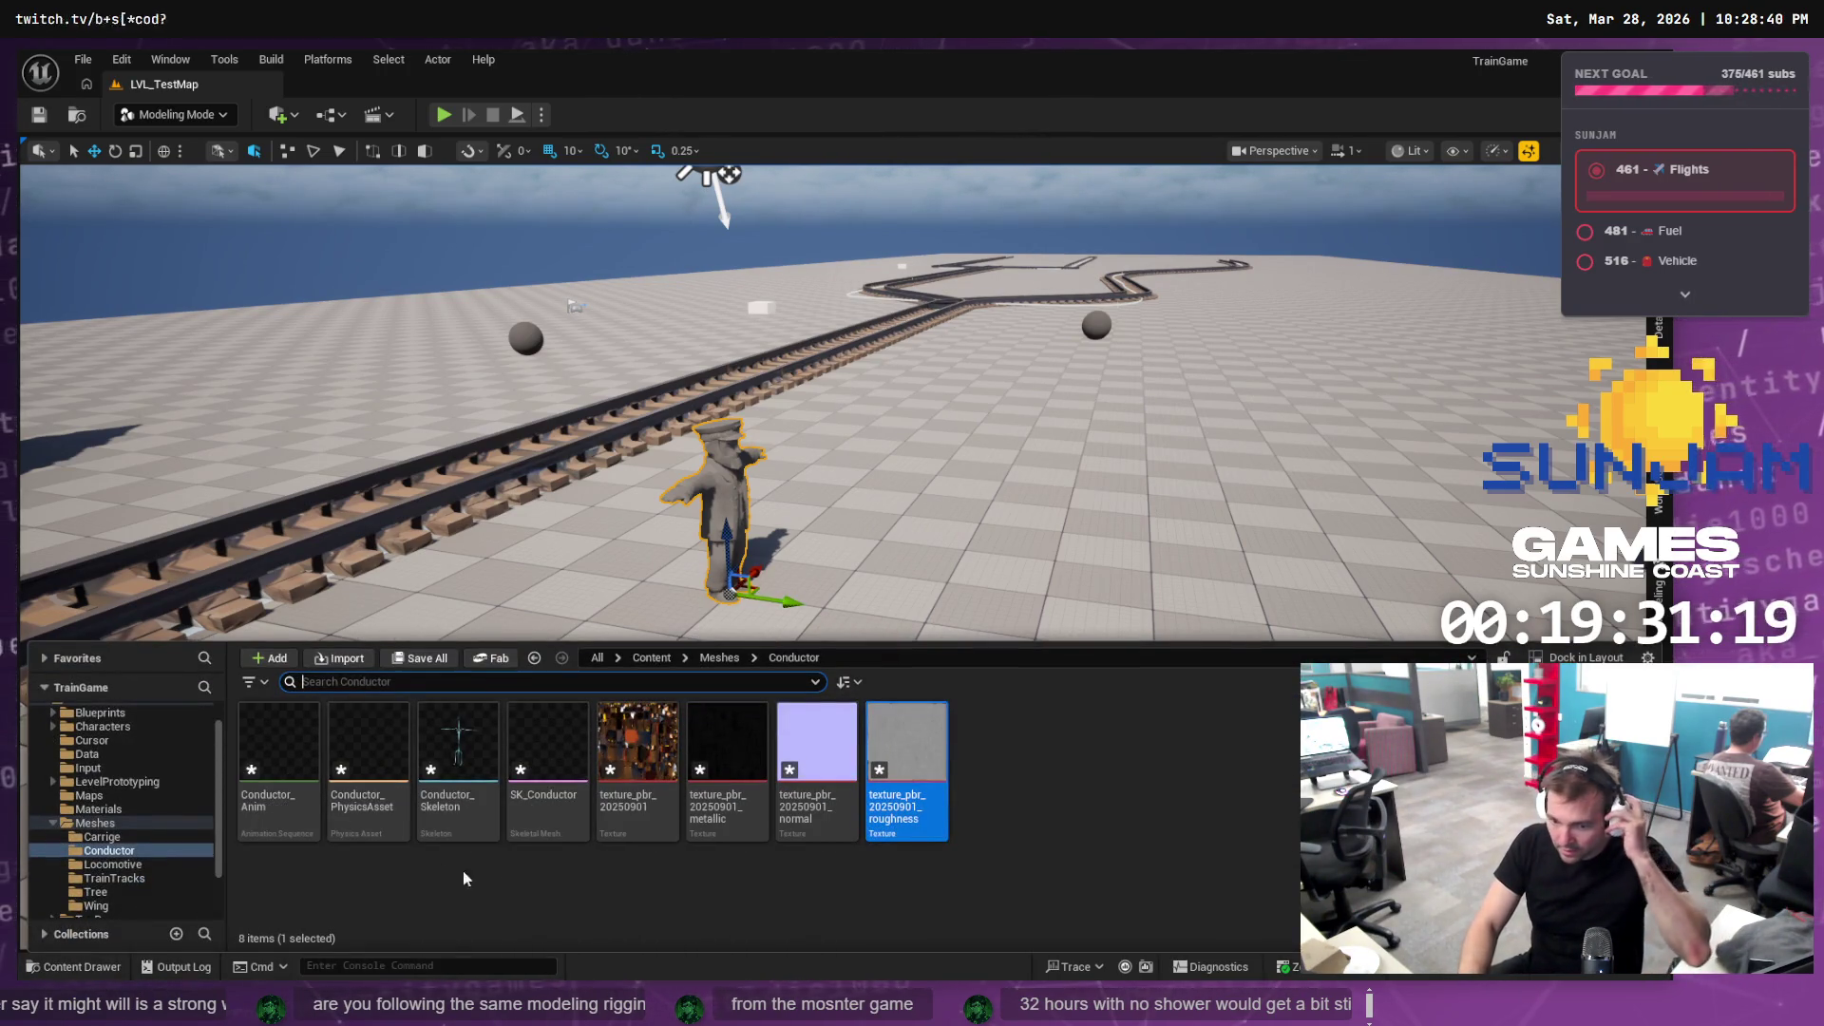
Assign MI_PBR_Conductor to SK_Conductor's Element 0 material slot and save the mesh
left_click(551, 751)
double_click(565, 796)
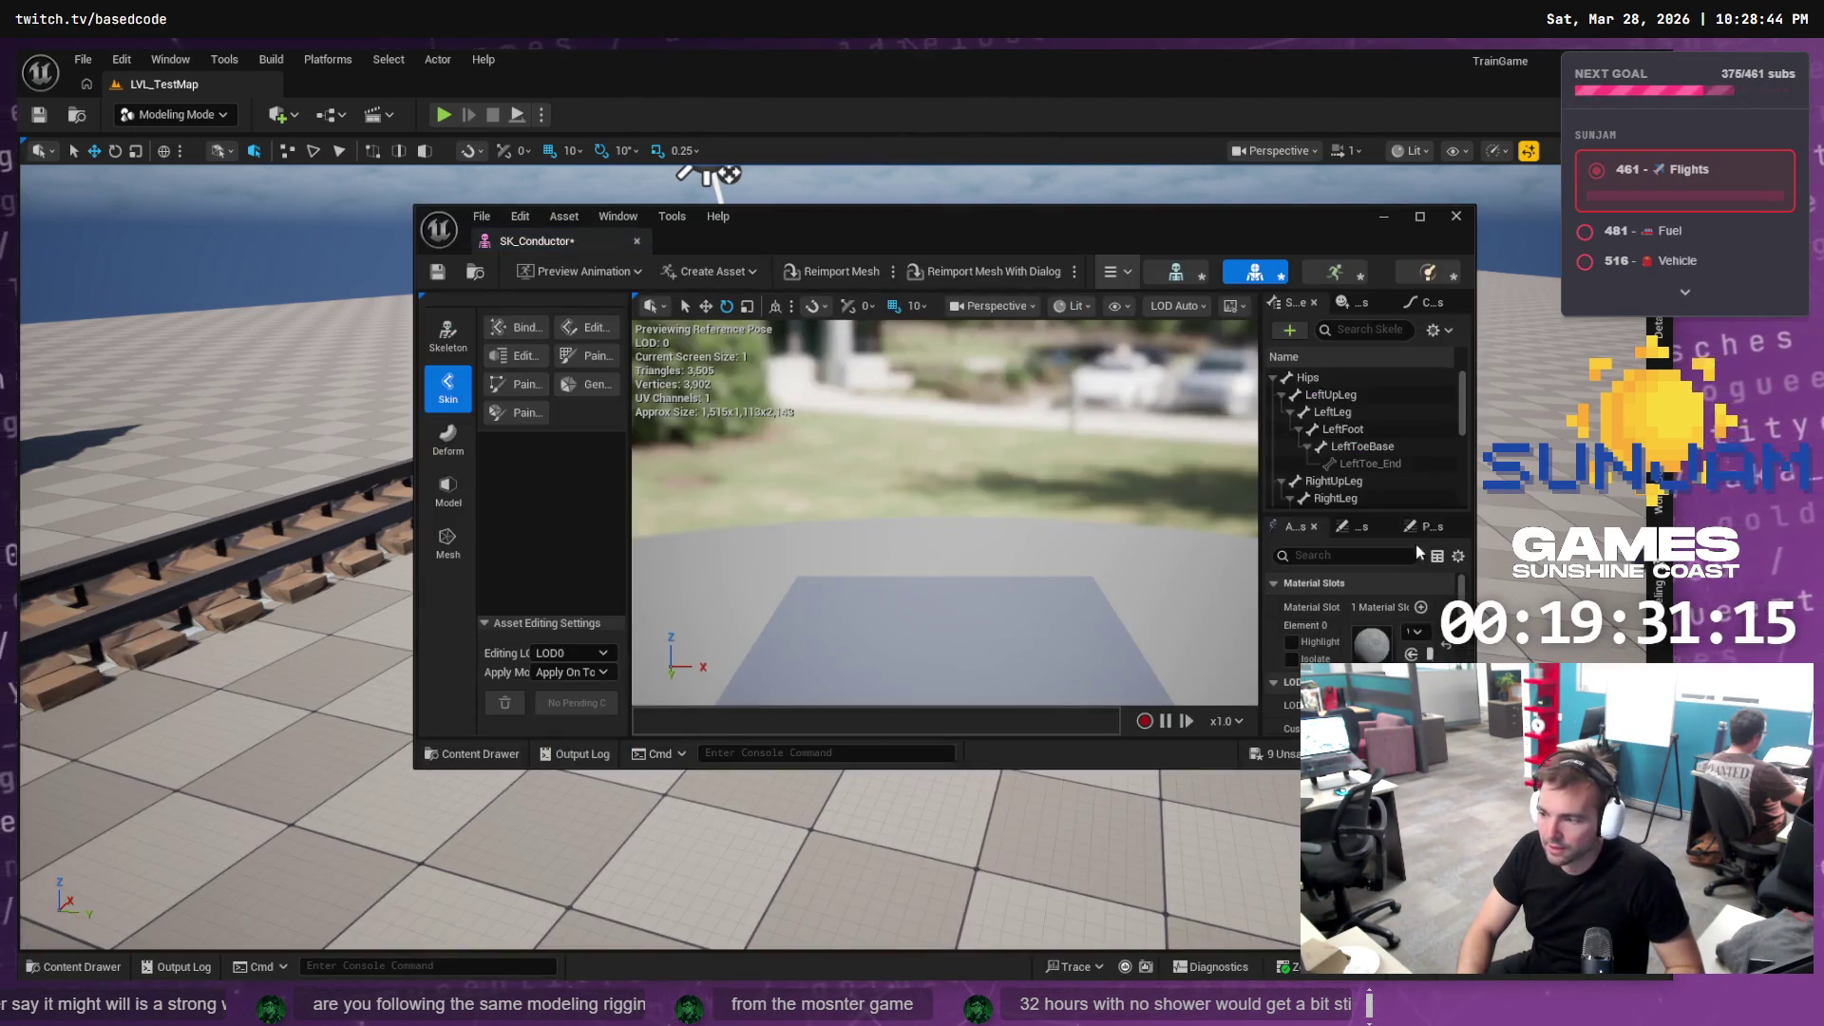
left_click(95, 966)
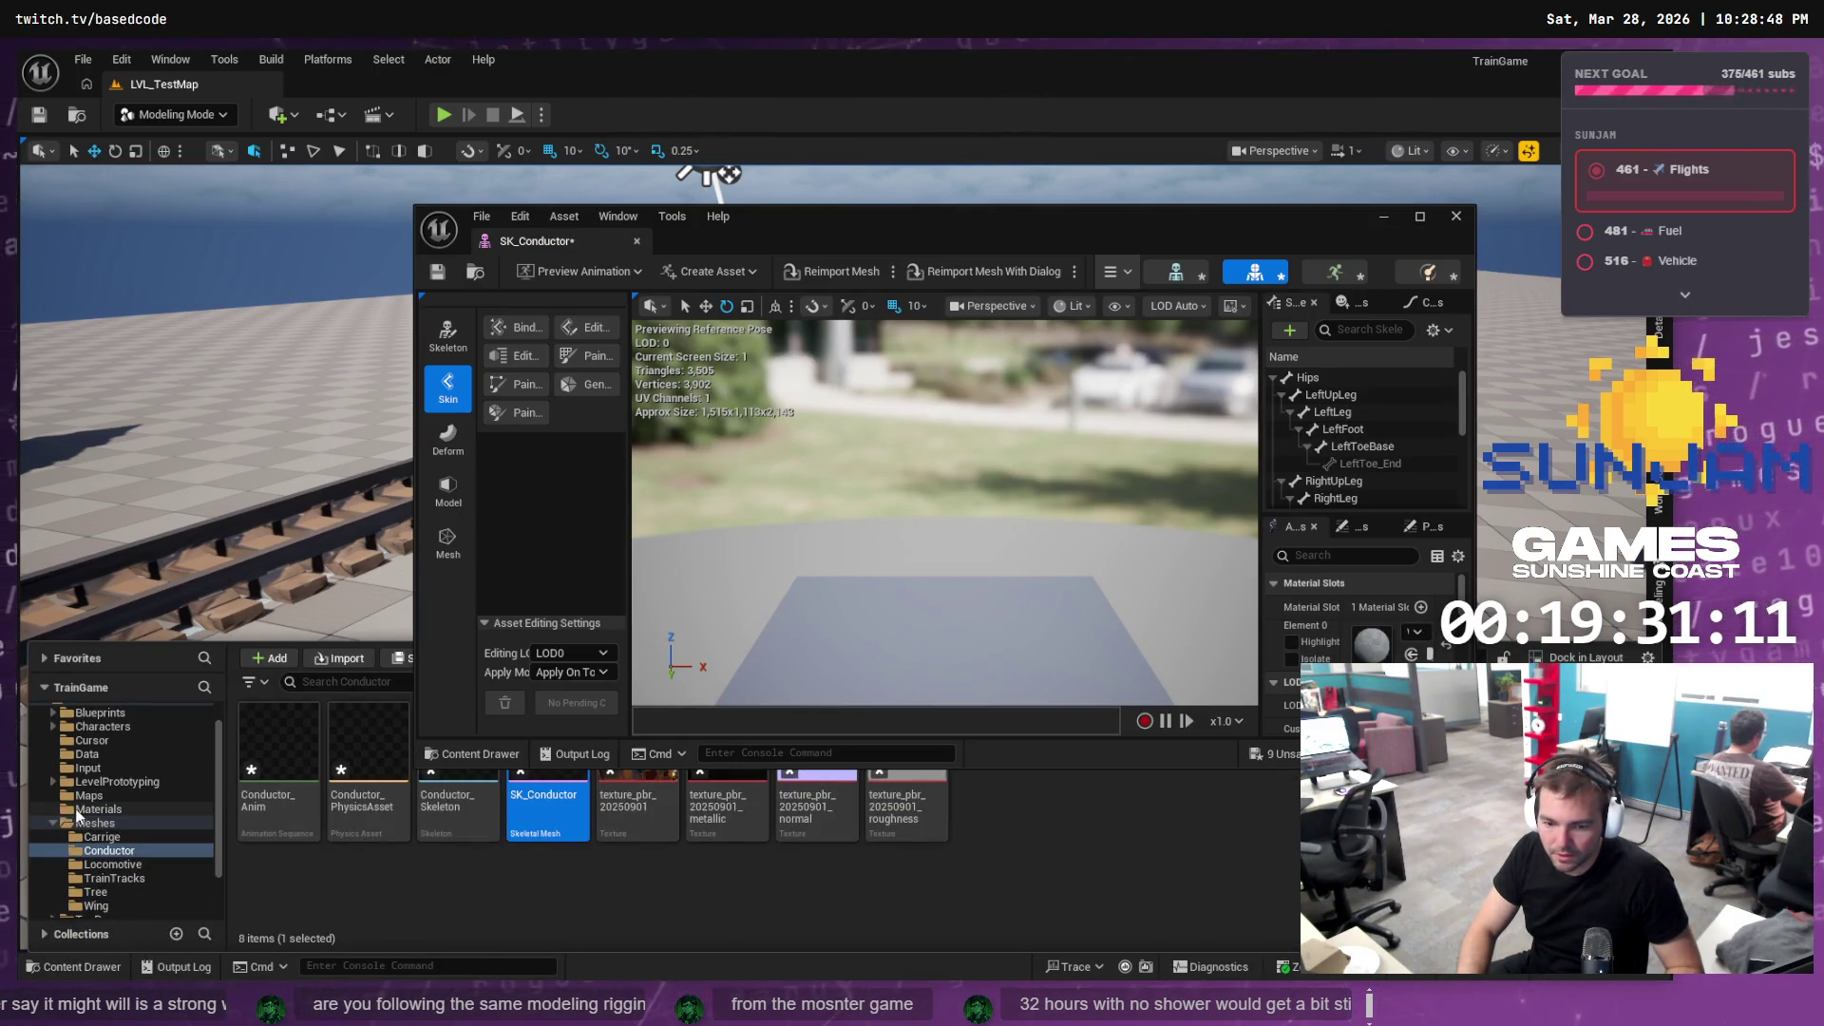
left_click(78, 810)
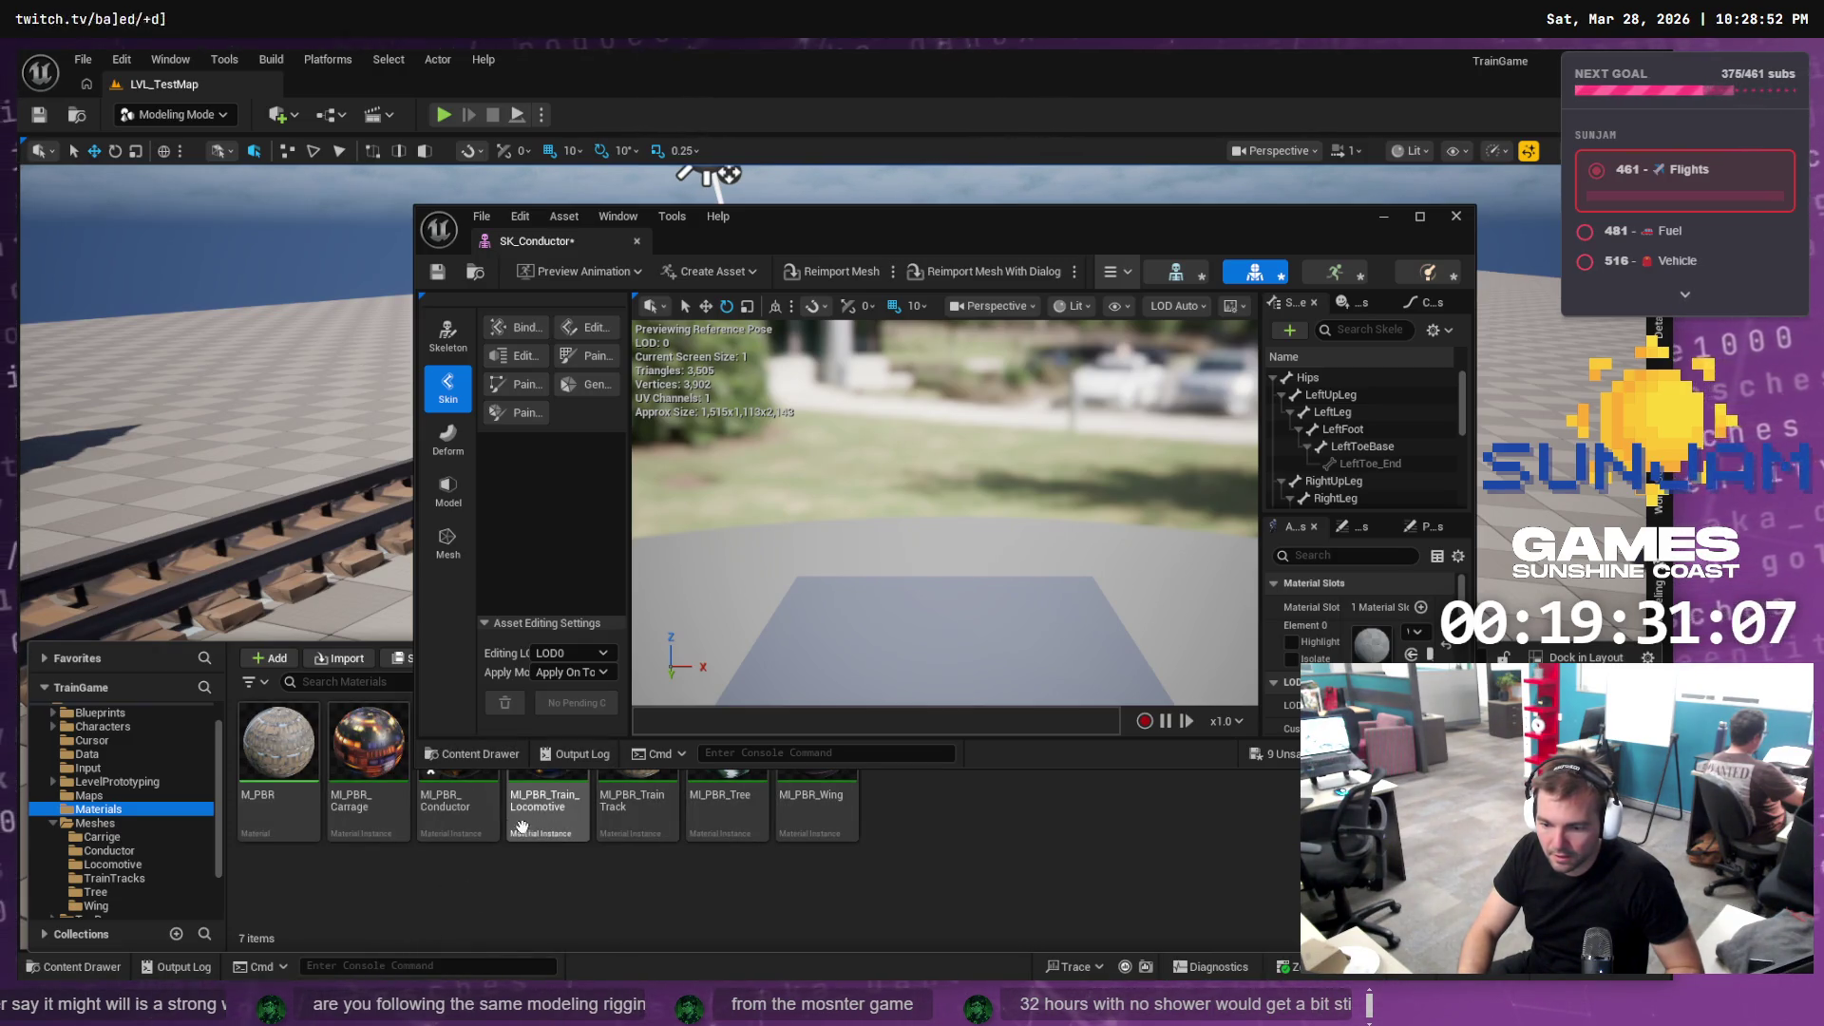
mouse_move(455, 812)
left_mouse_down()
mouse_move(1066, 835)
mouse_move(1380, 658)
left_mouse_up()
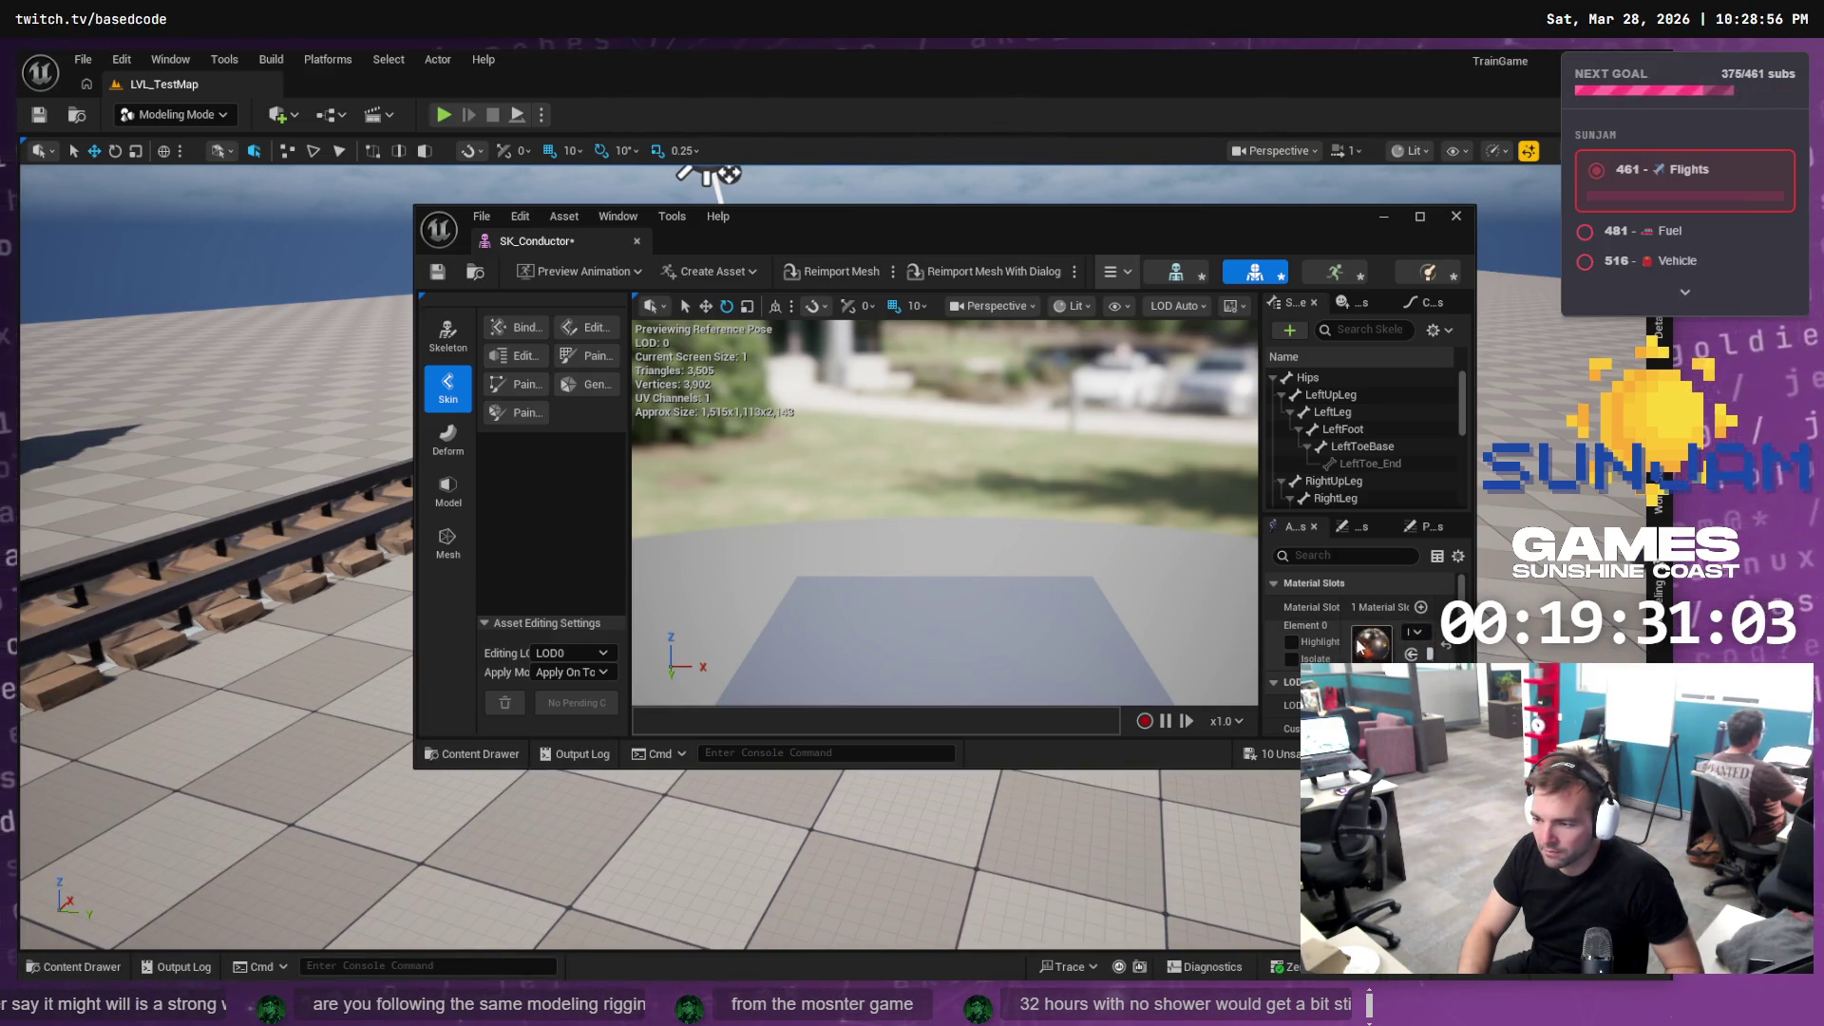
left_click_drag(855, 855, 779, 854)
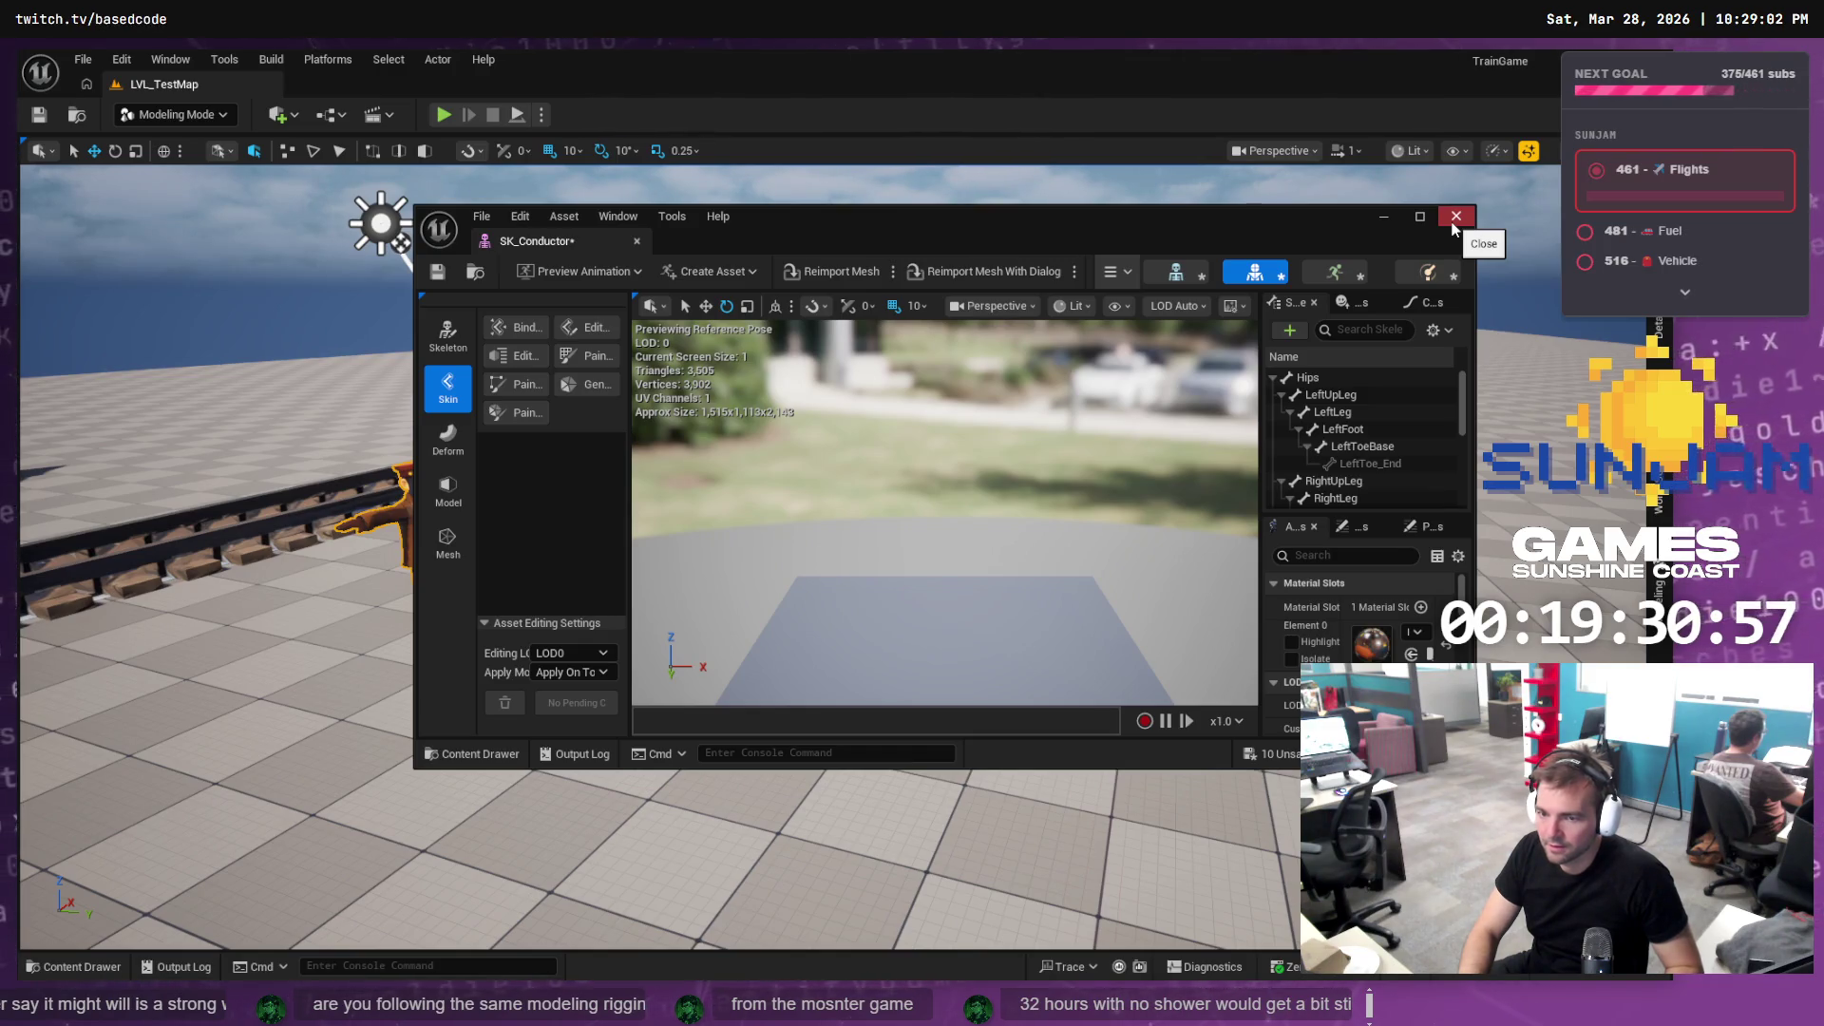
key("ctrl+s")
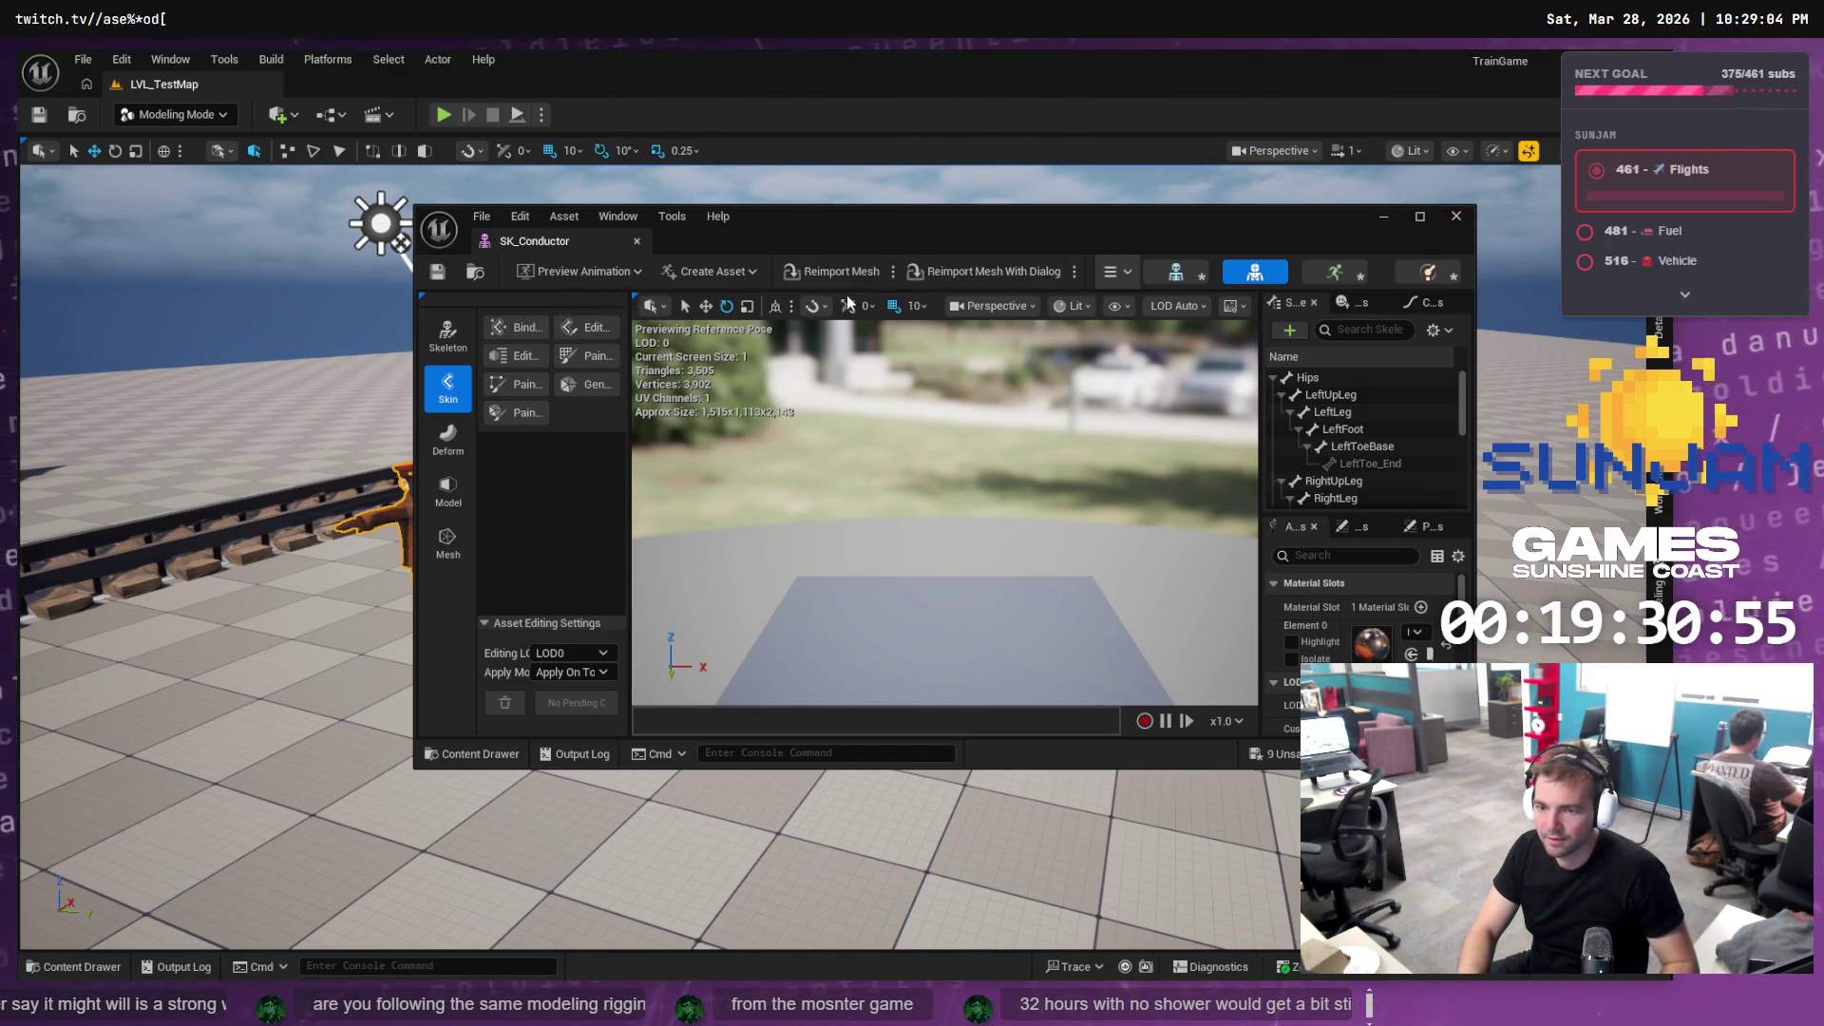
left_click(1462, 225)
key("f")
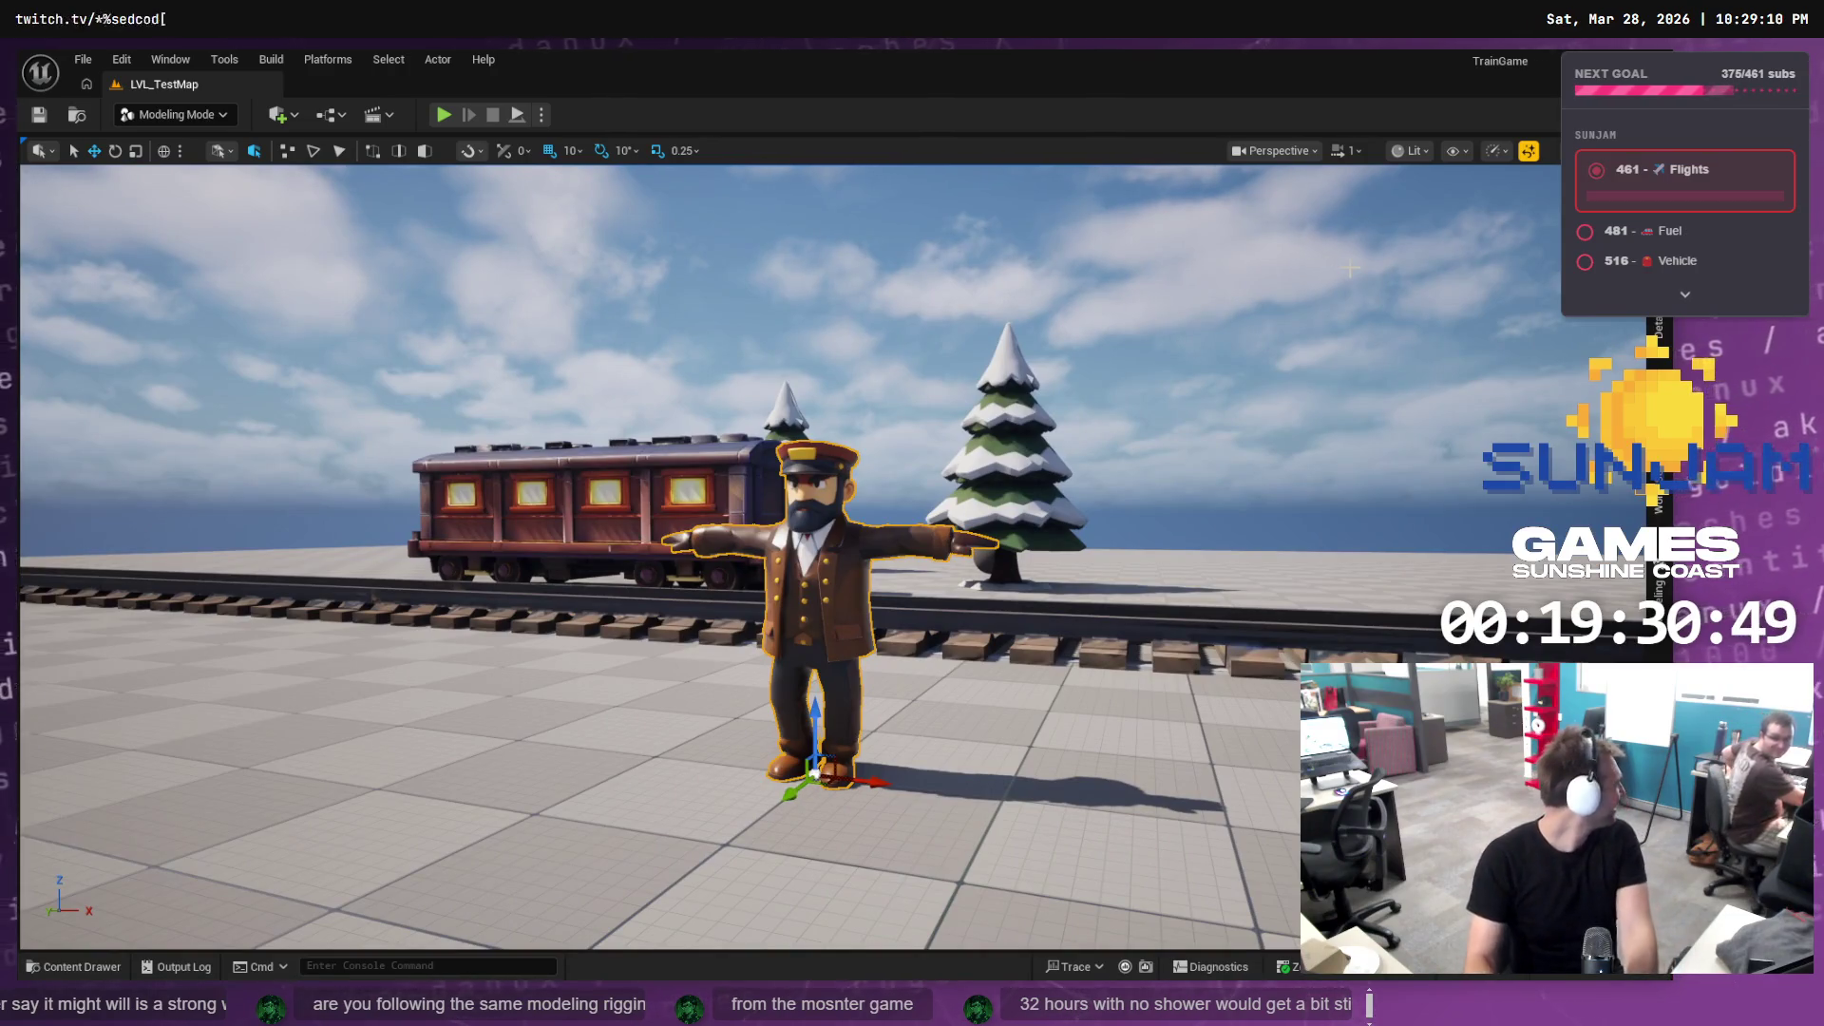
Fly around the textured conductor beside the tracks, then start playing LVL_TestMap
key("Left")
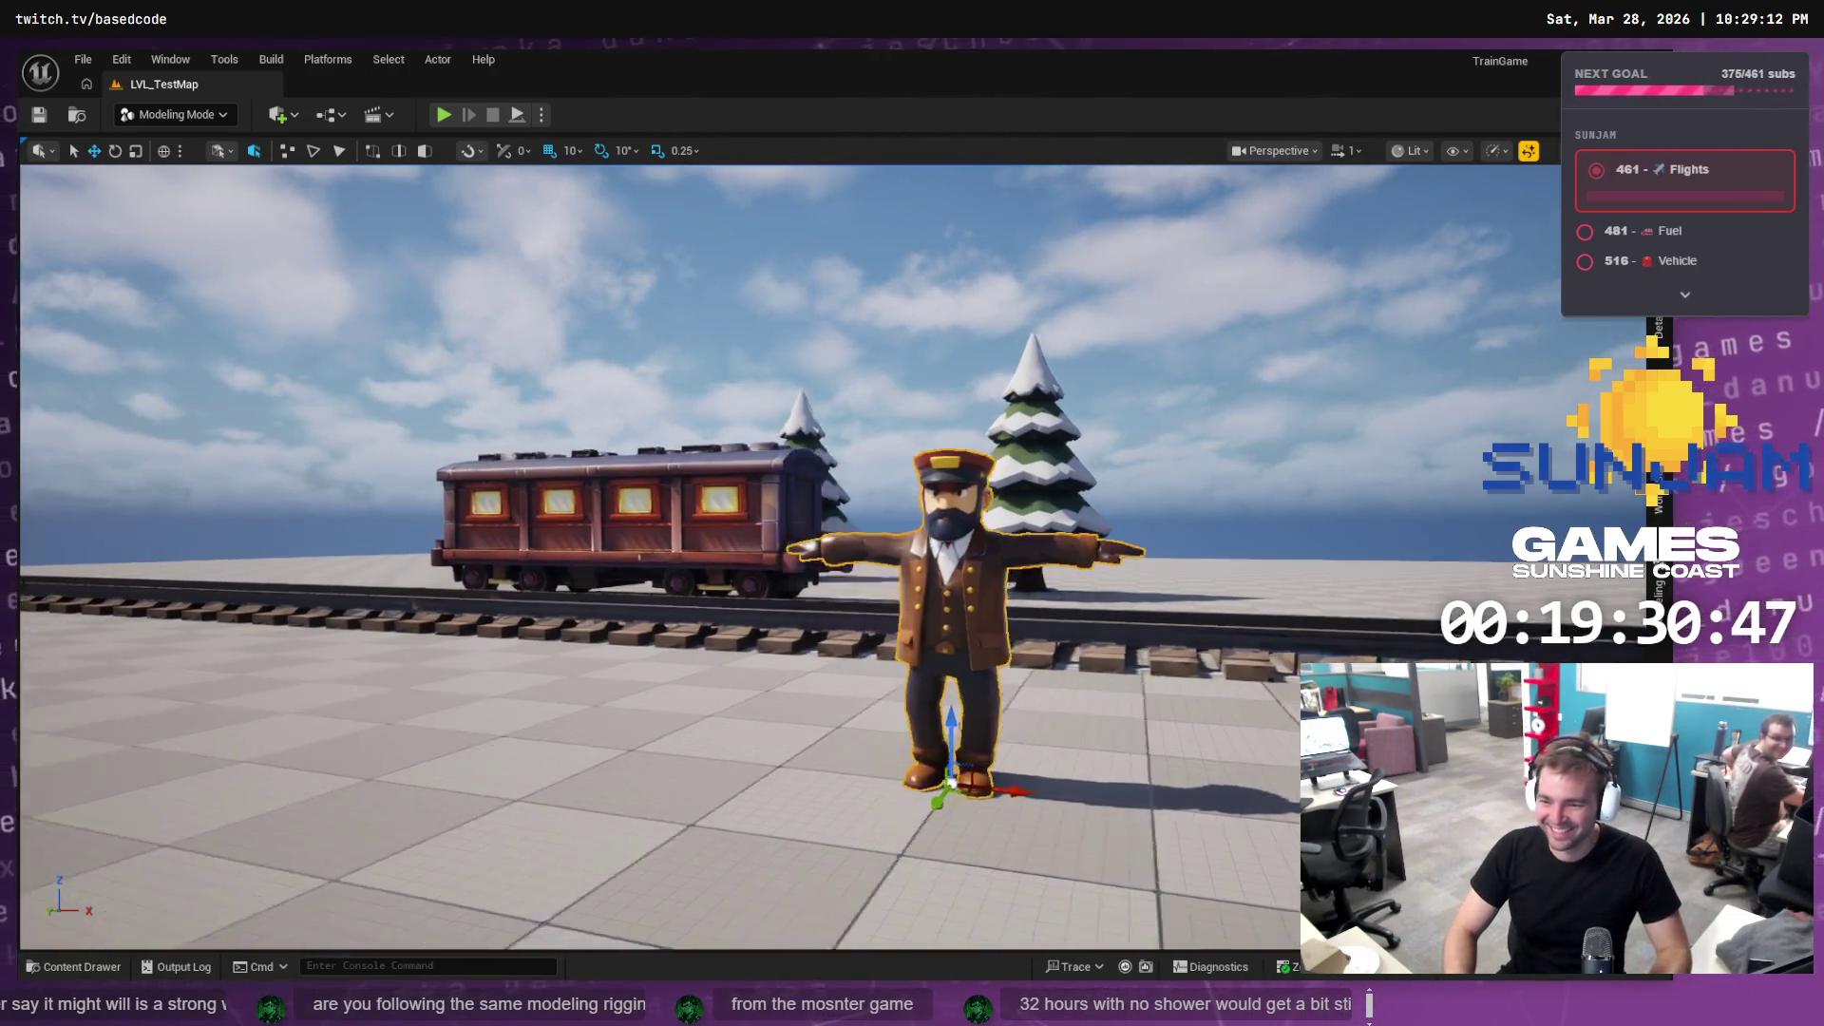
key("Up")
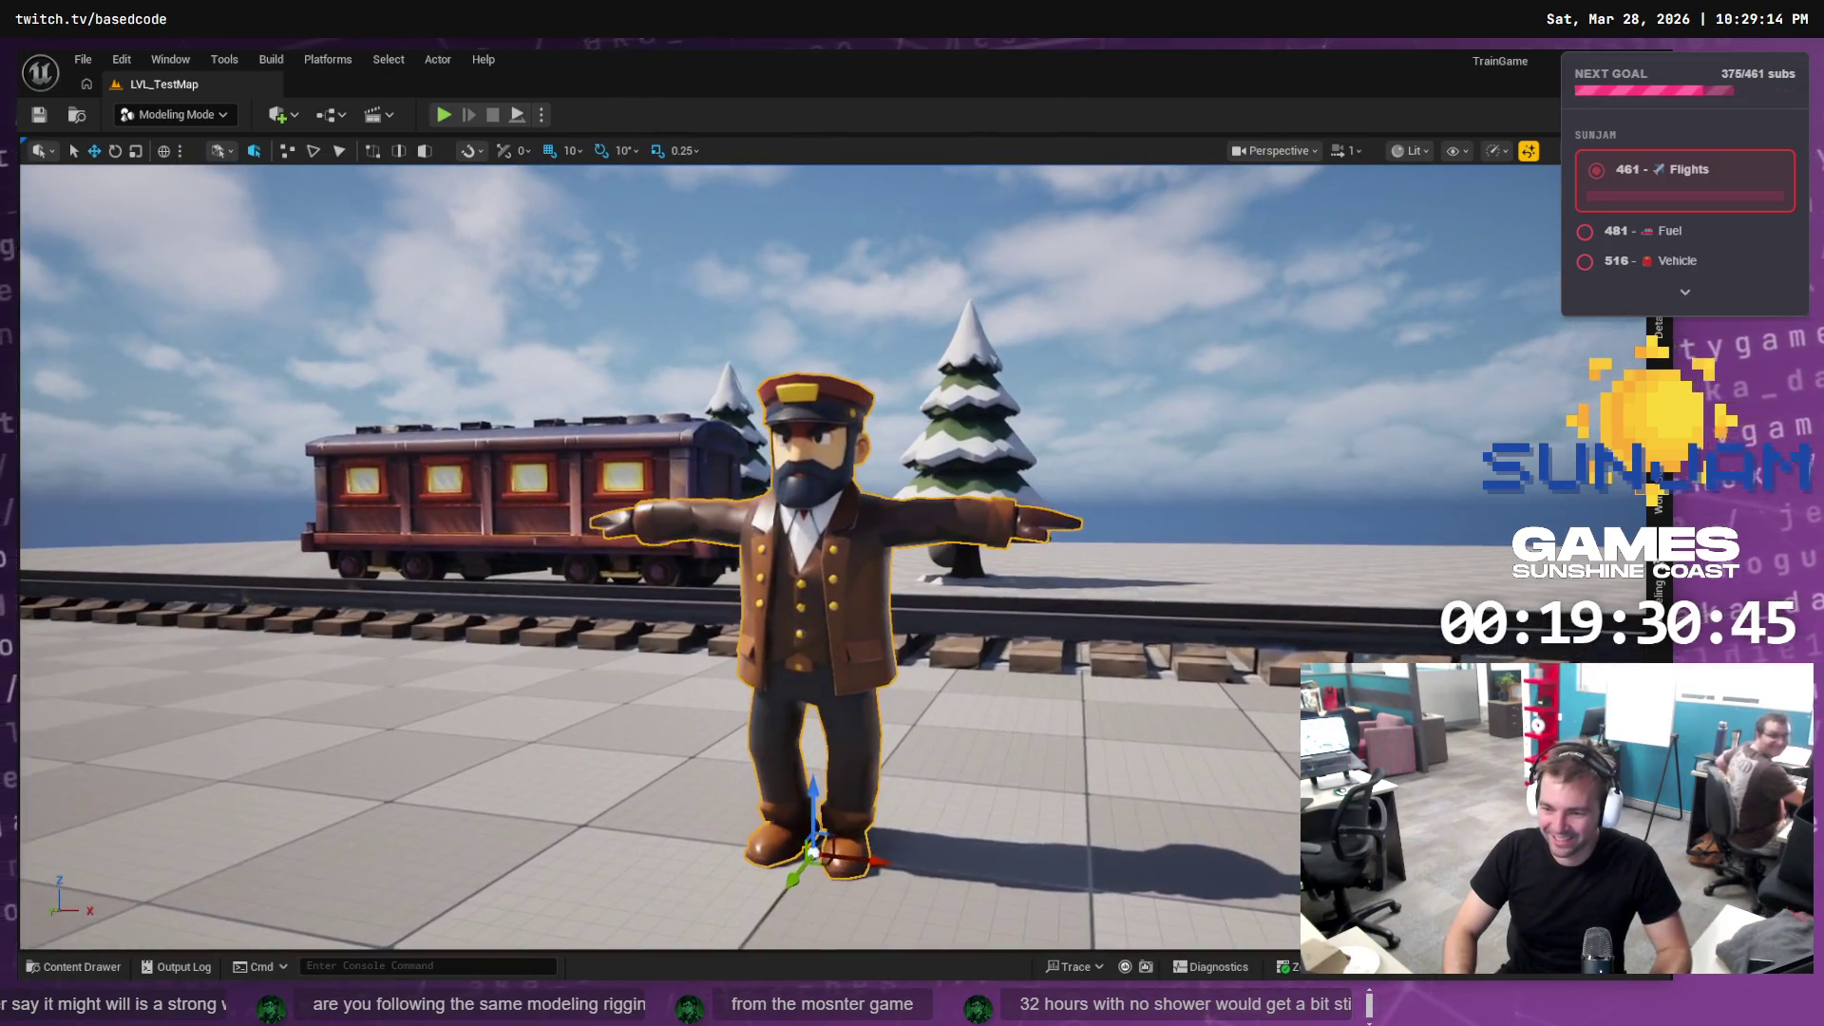
key("Down")
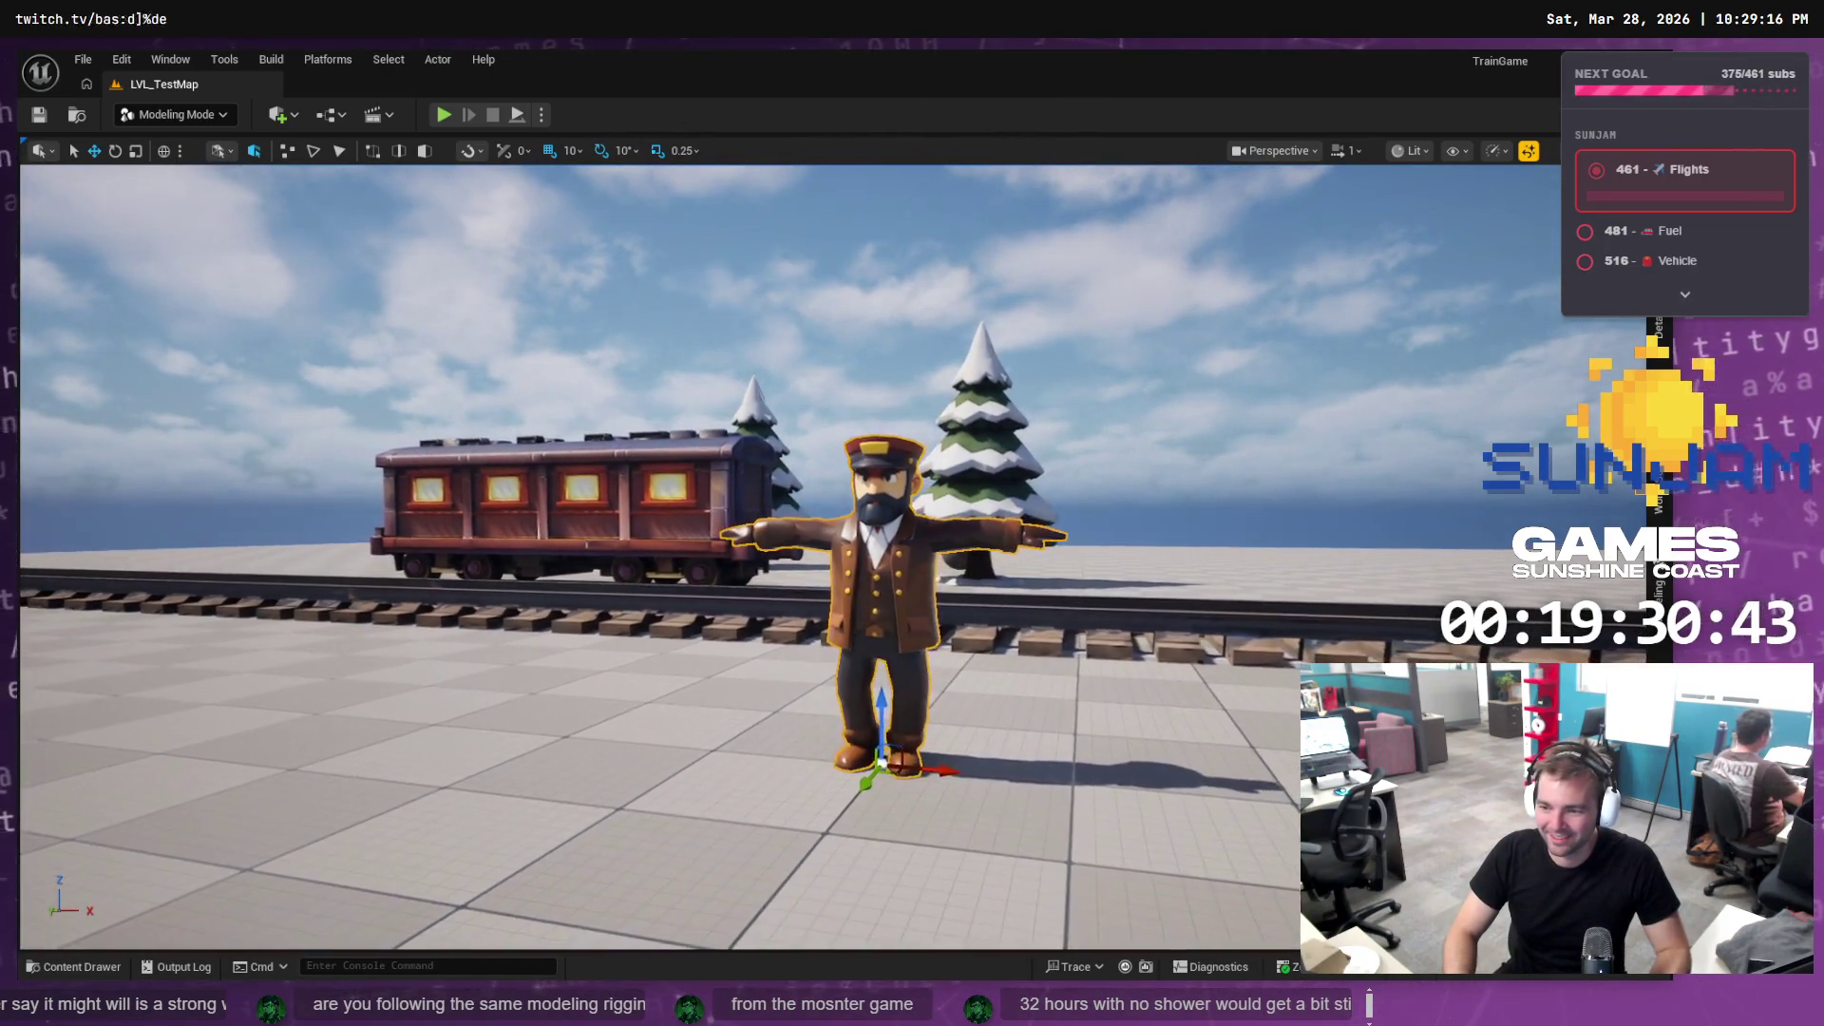
key("Up")
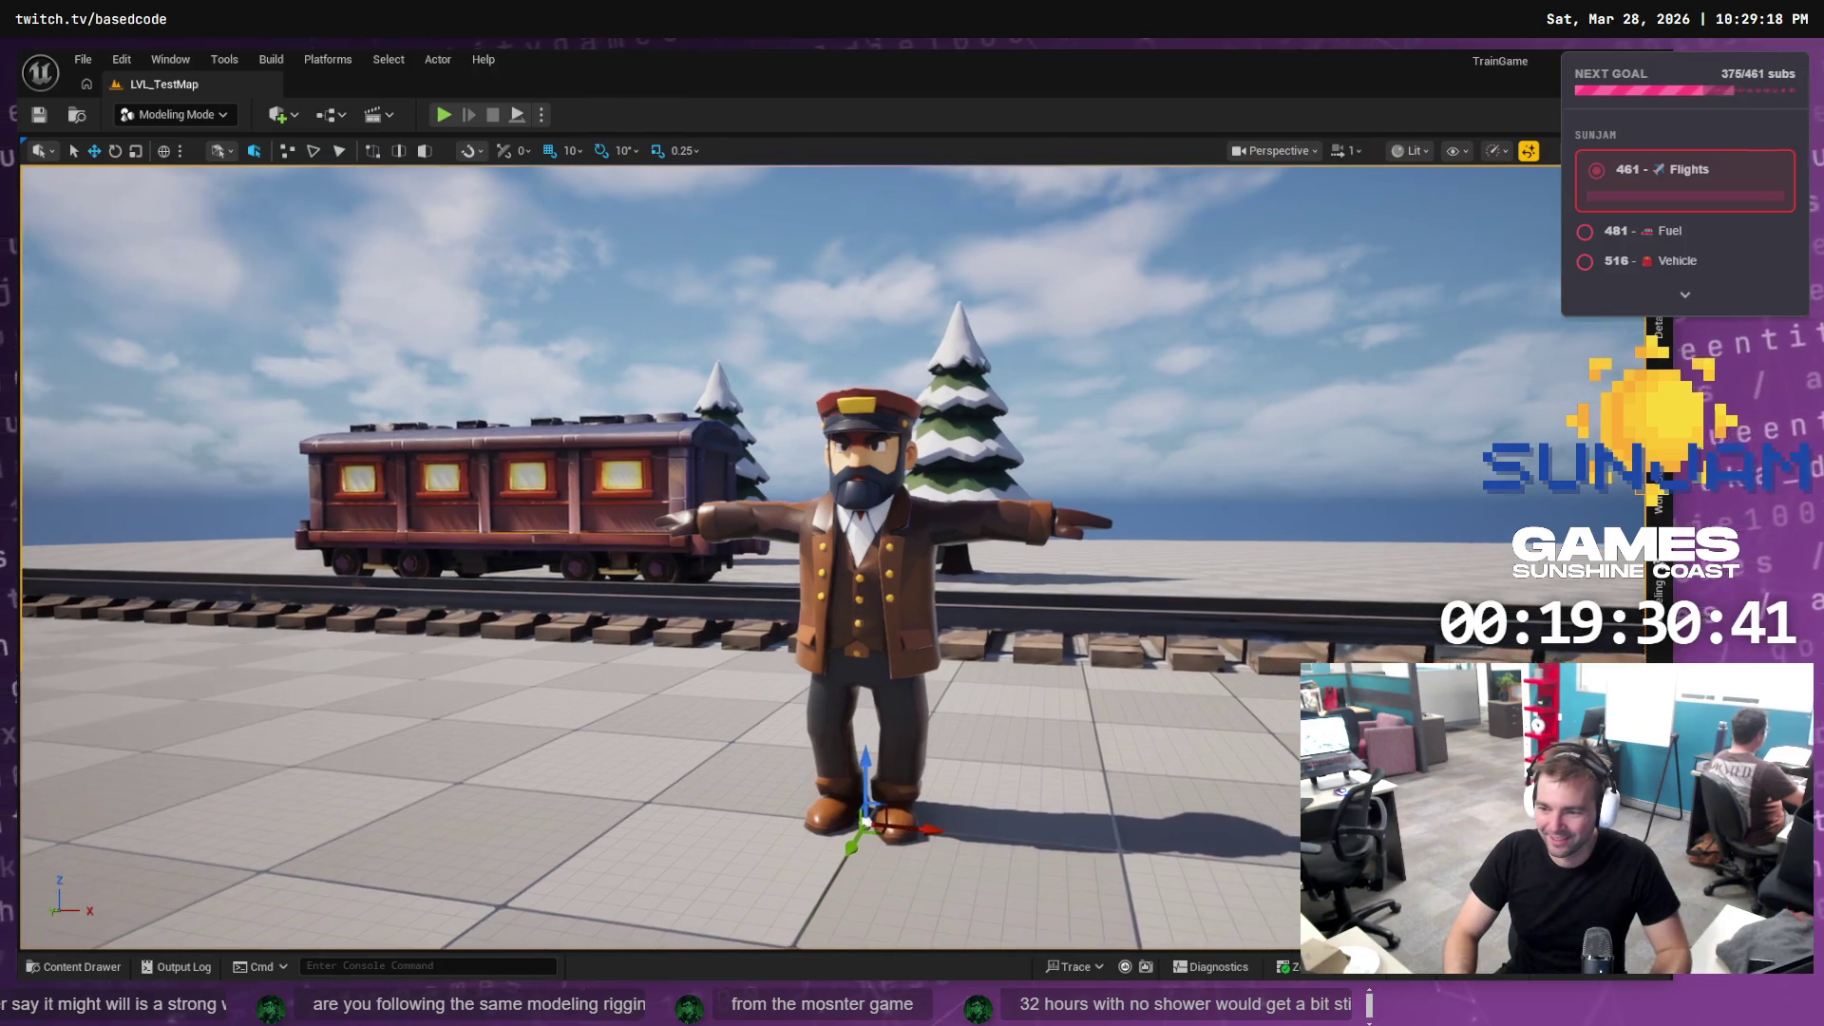
key("Up")
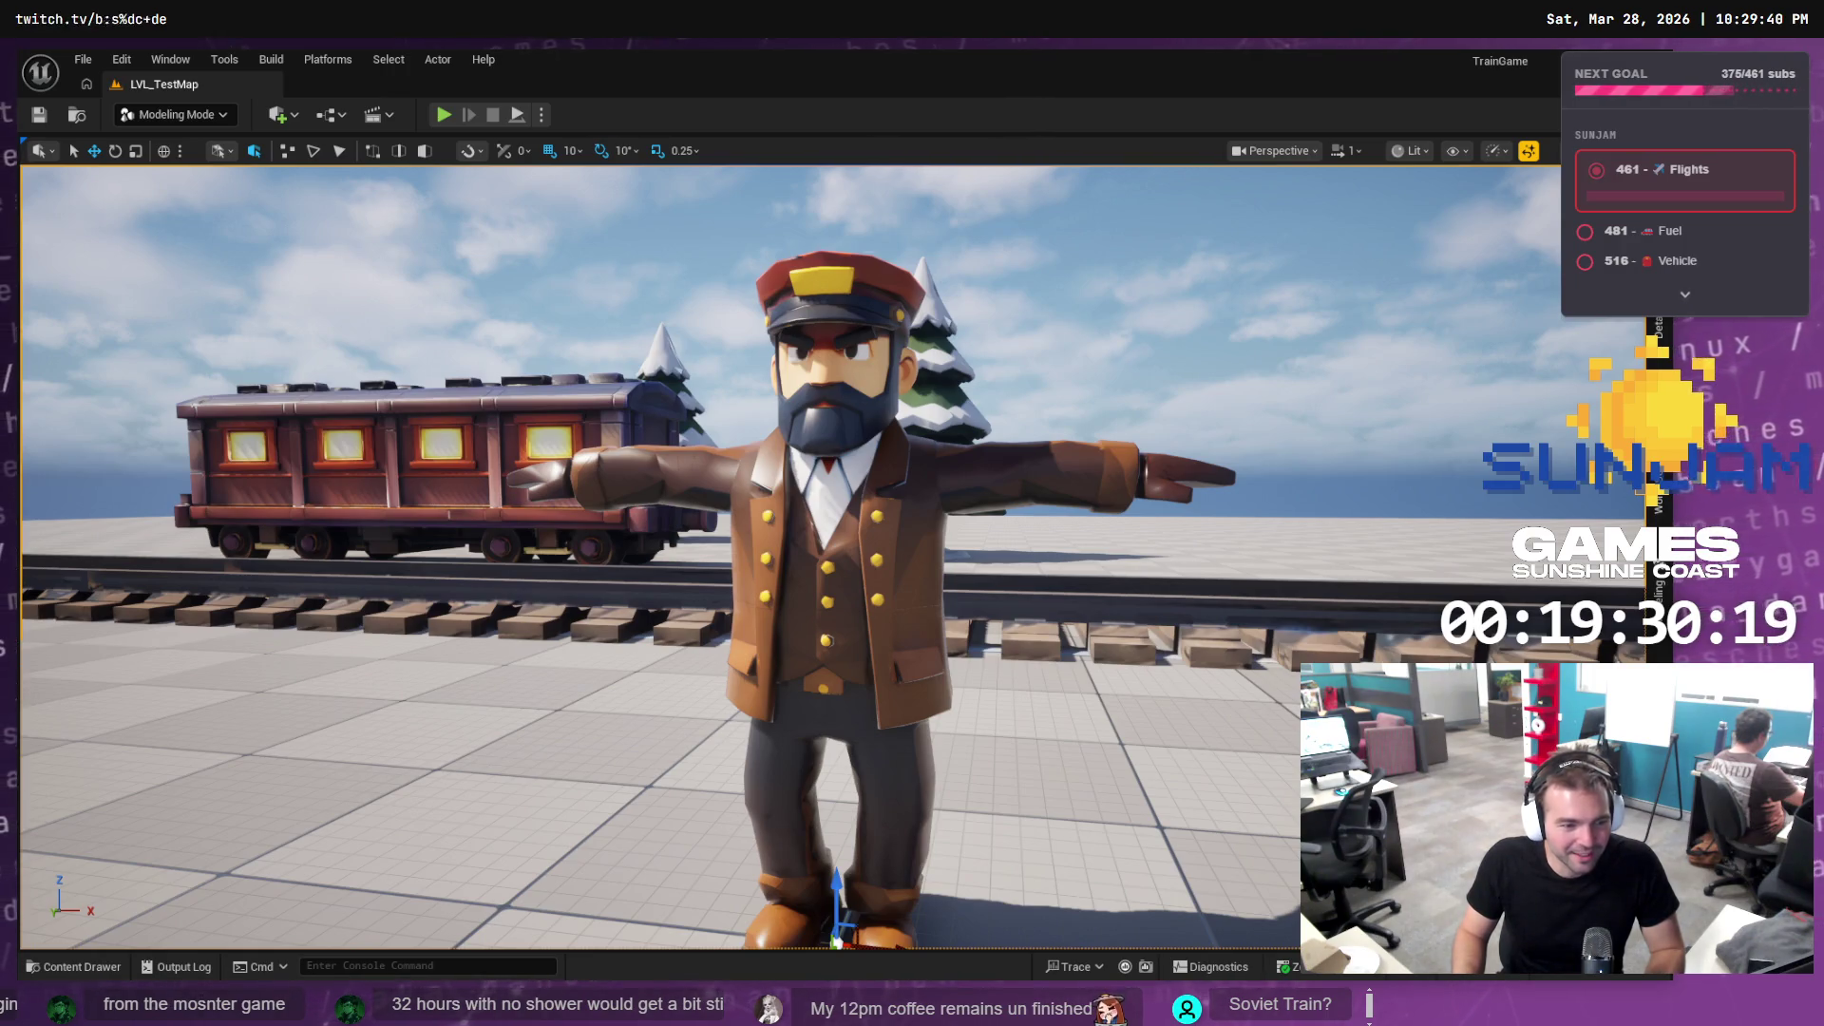
left_click_drag(1092, 549, 1092, 646)
left_click_drag(864, 392, 893, 392)
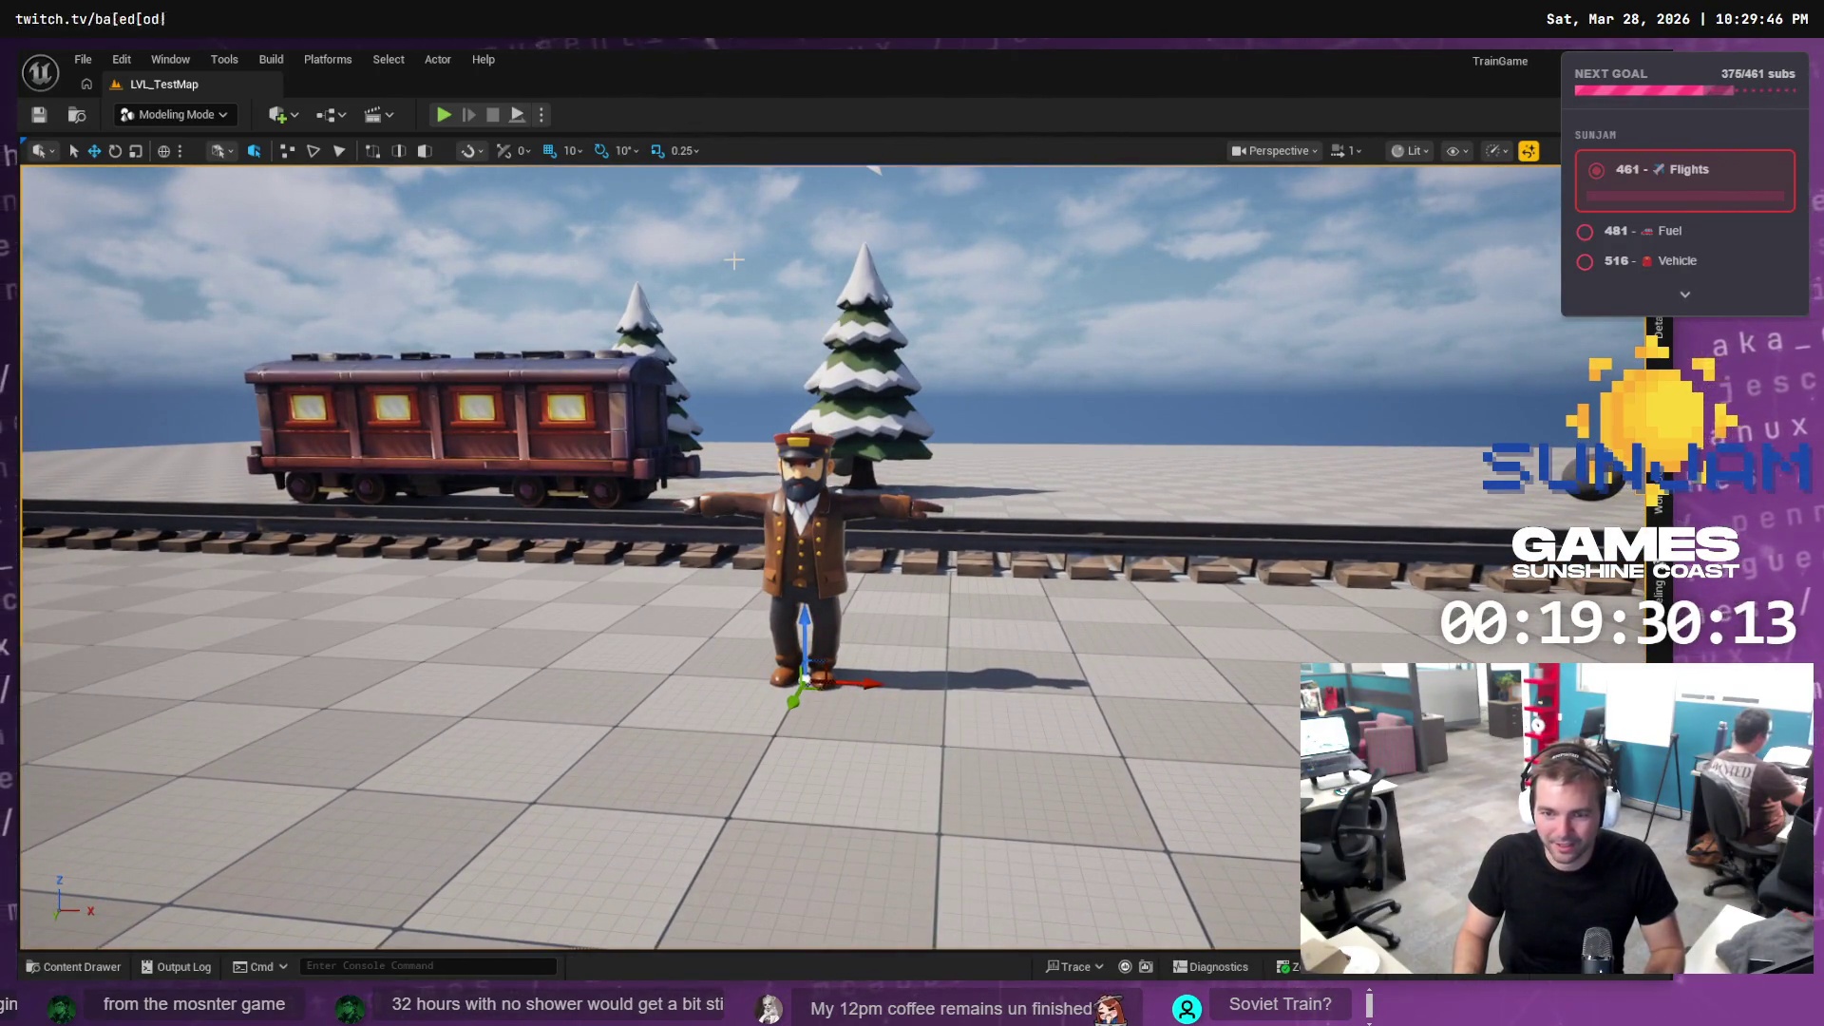
left_click(440, 115)
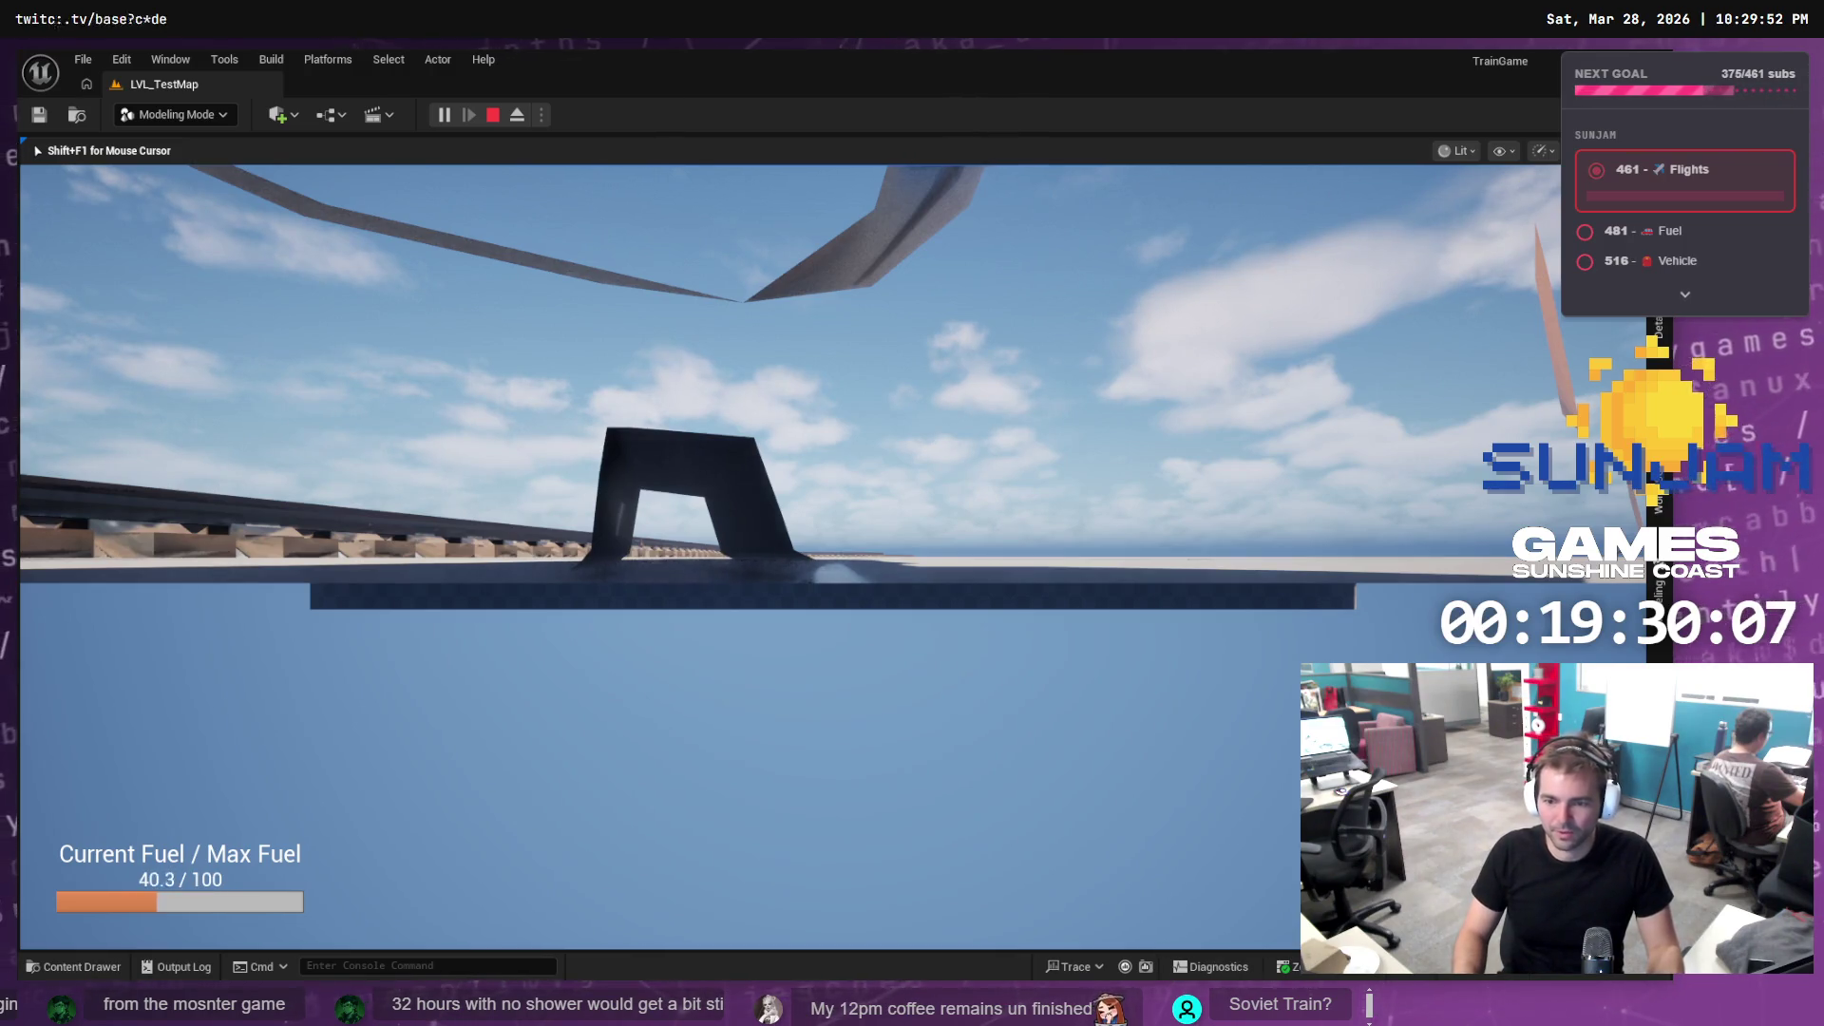
Stop the play session, run and stop one more test play, then refocus on the tracks
key("Escape")
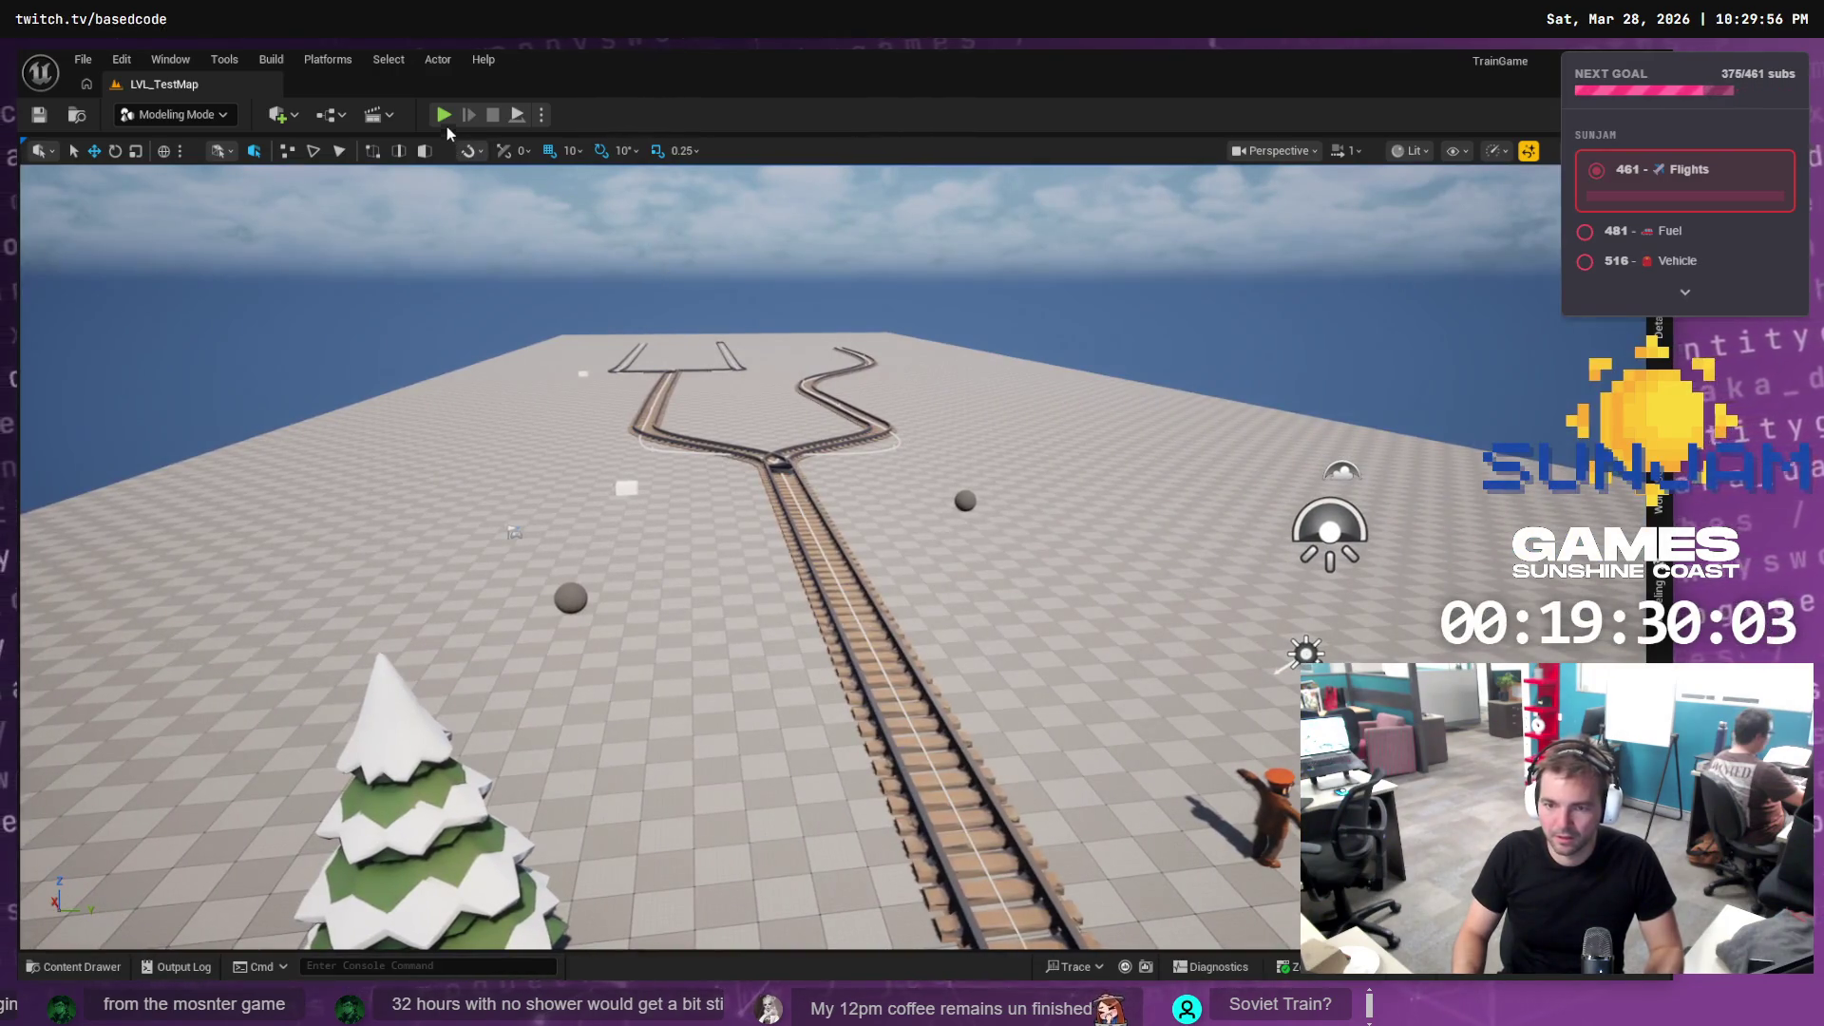
left_click(443, 115)
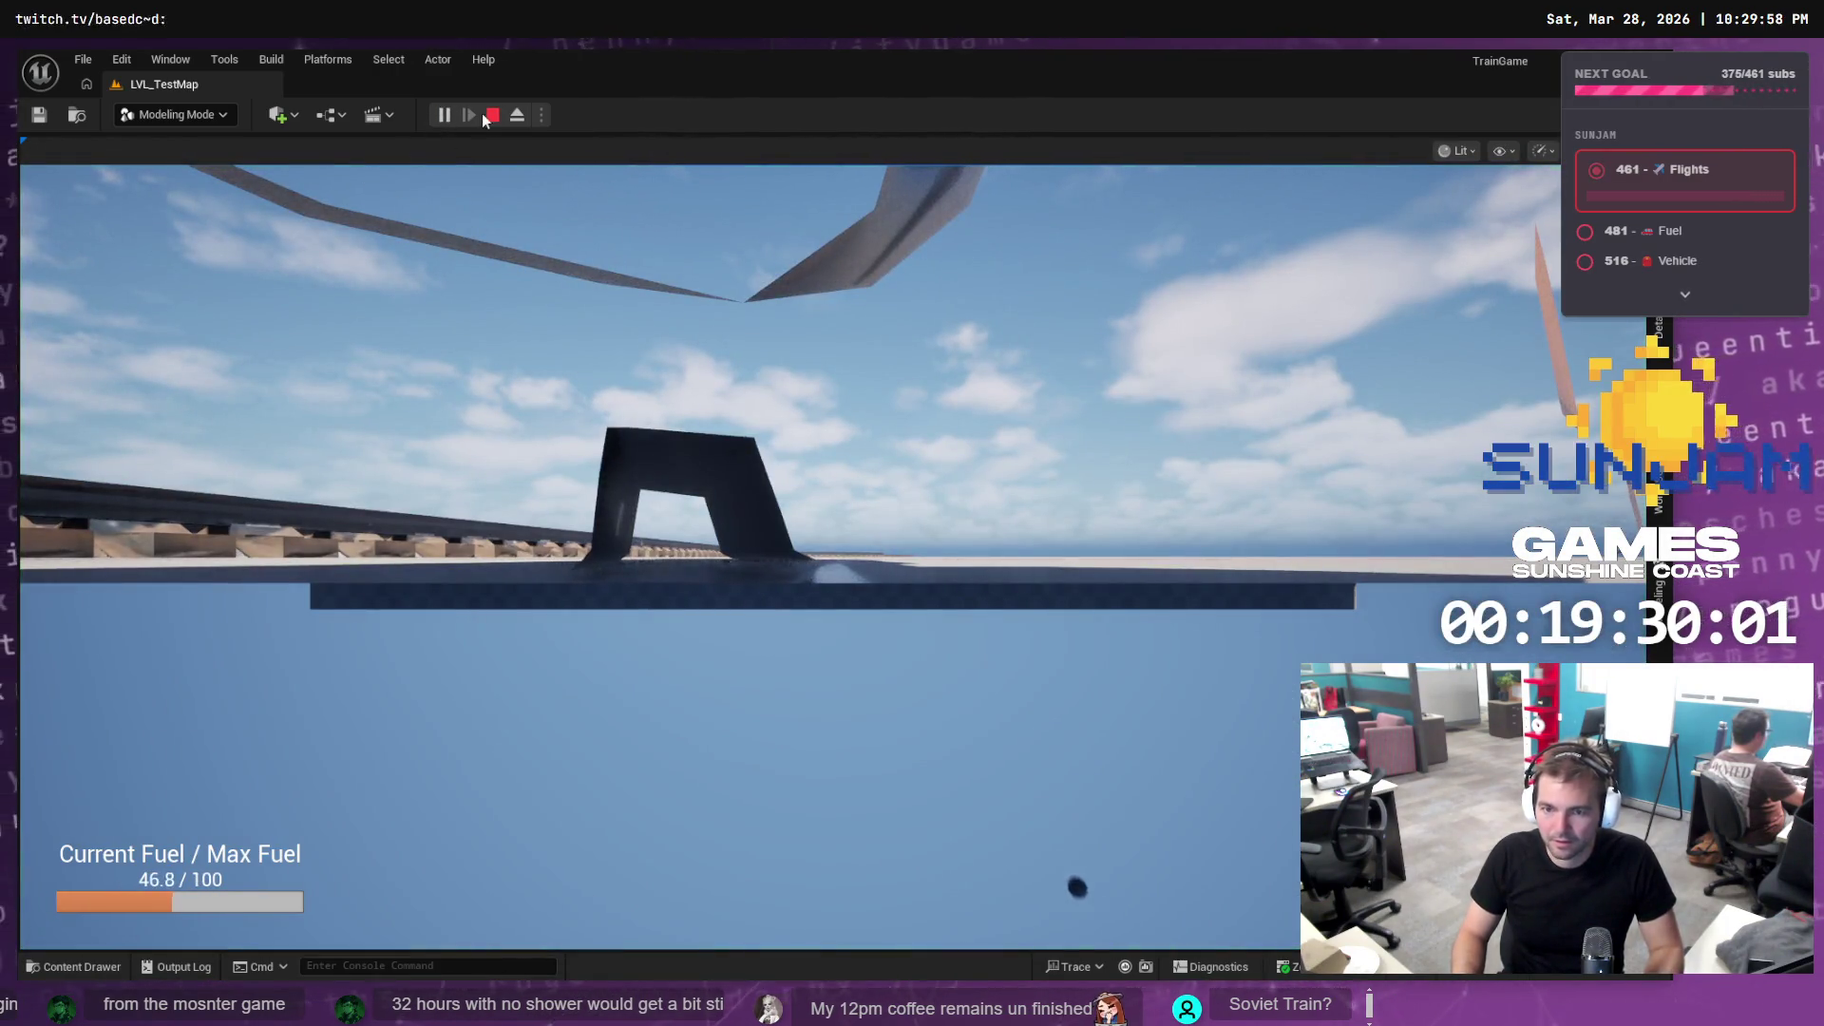
left_click(492, 115)
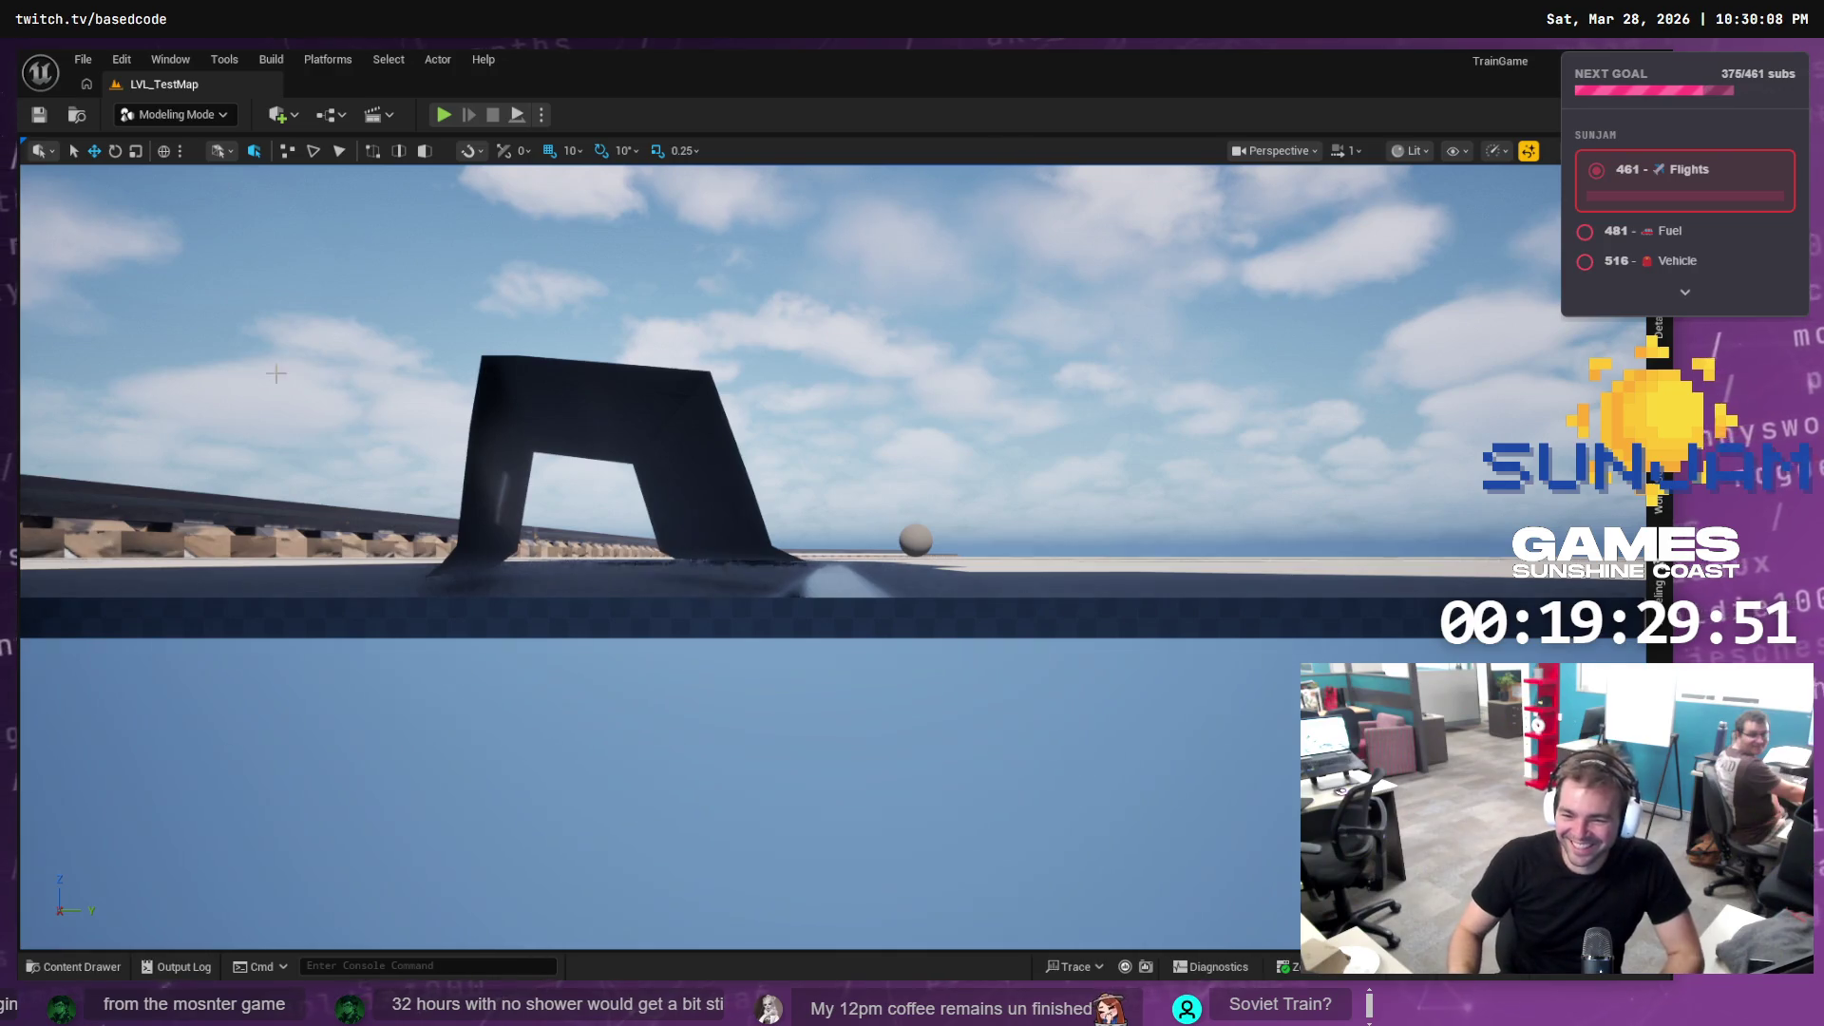
key("f")
key("f")
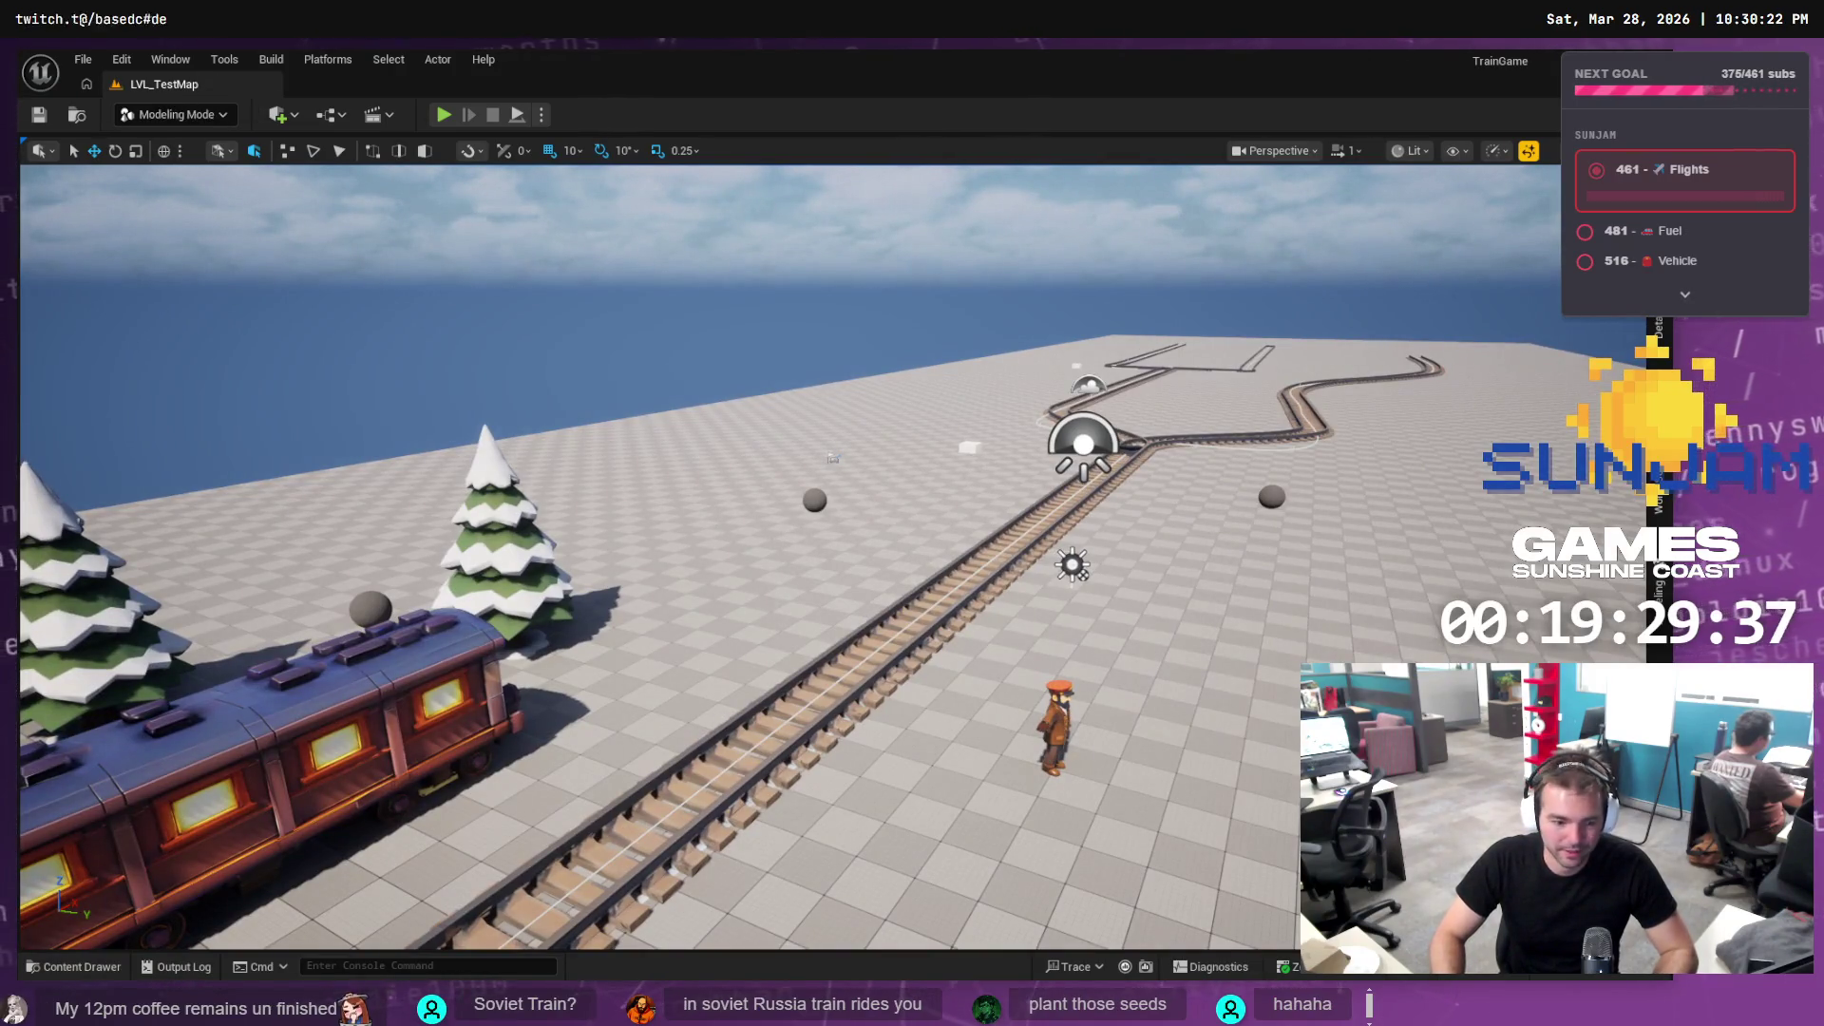
key("alt+Tab")
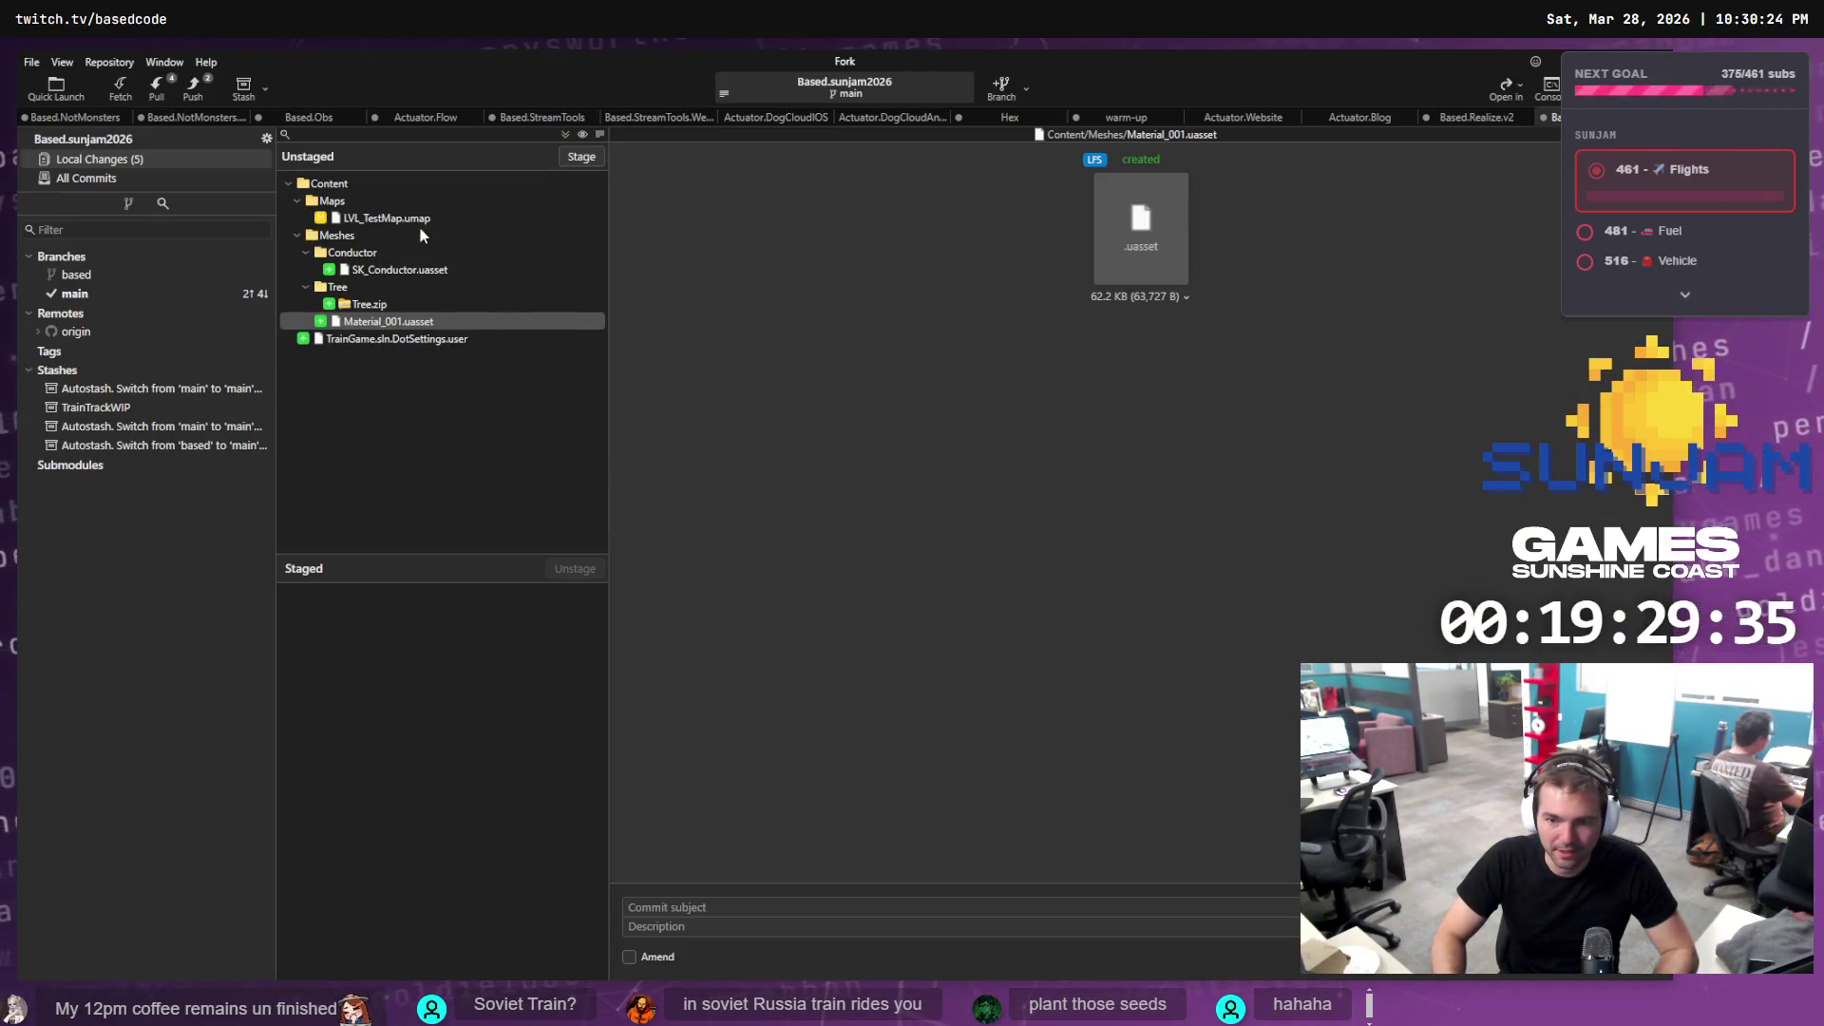
Discard the local changes to LVL_TestMap.umap in Fork
left_click(424, 218)
right_click(424, 219)
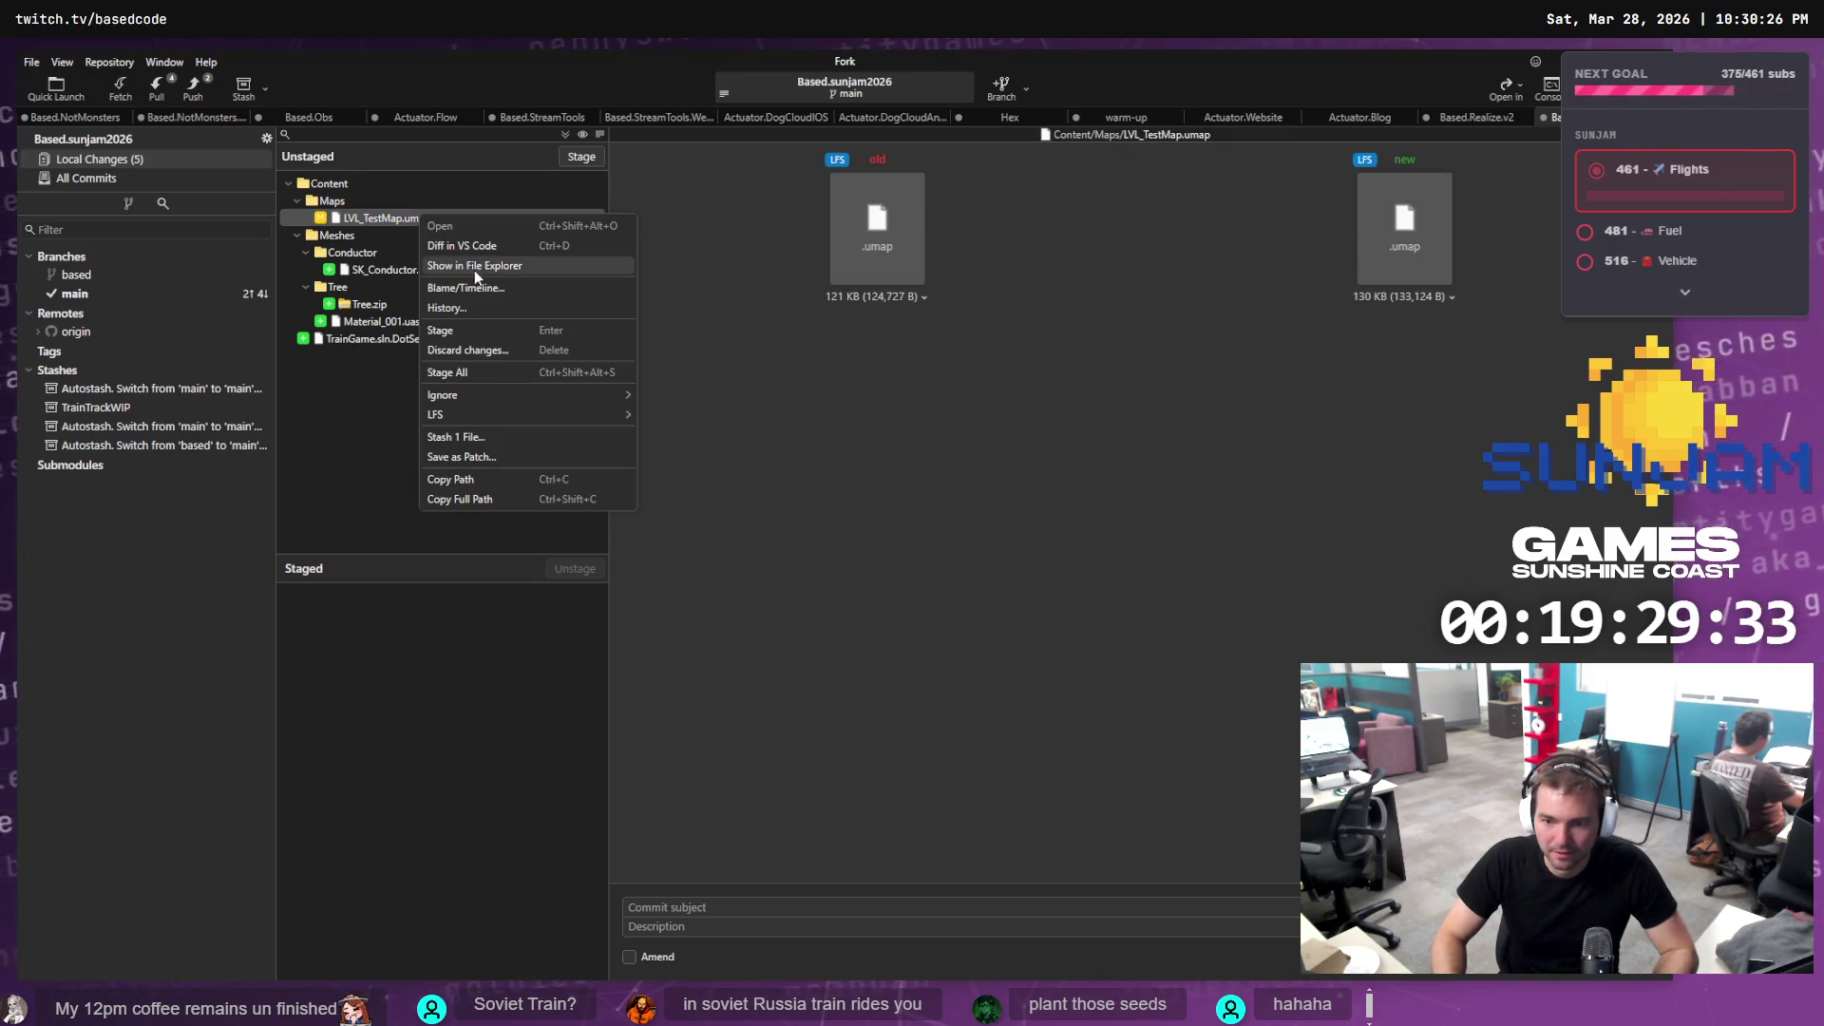
left_click(468, 349)
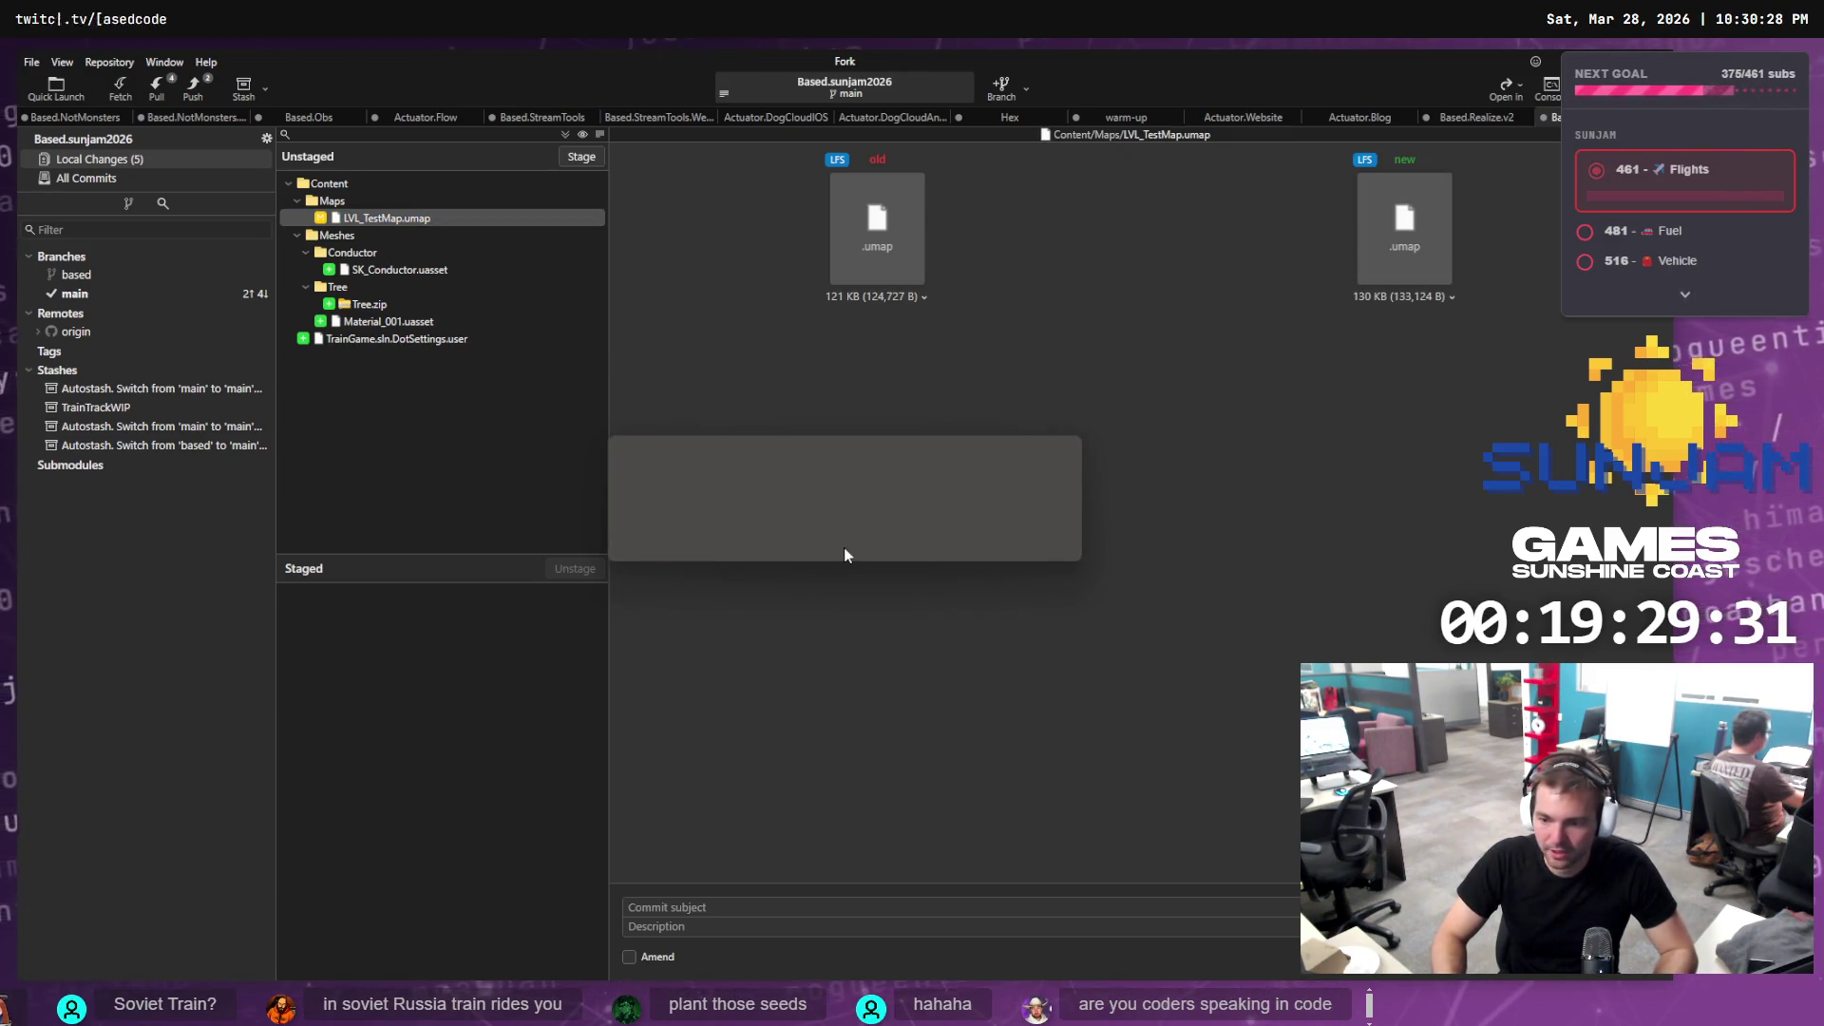
left_click(956, 540)
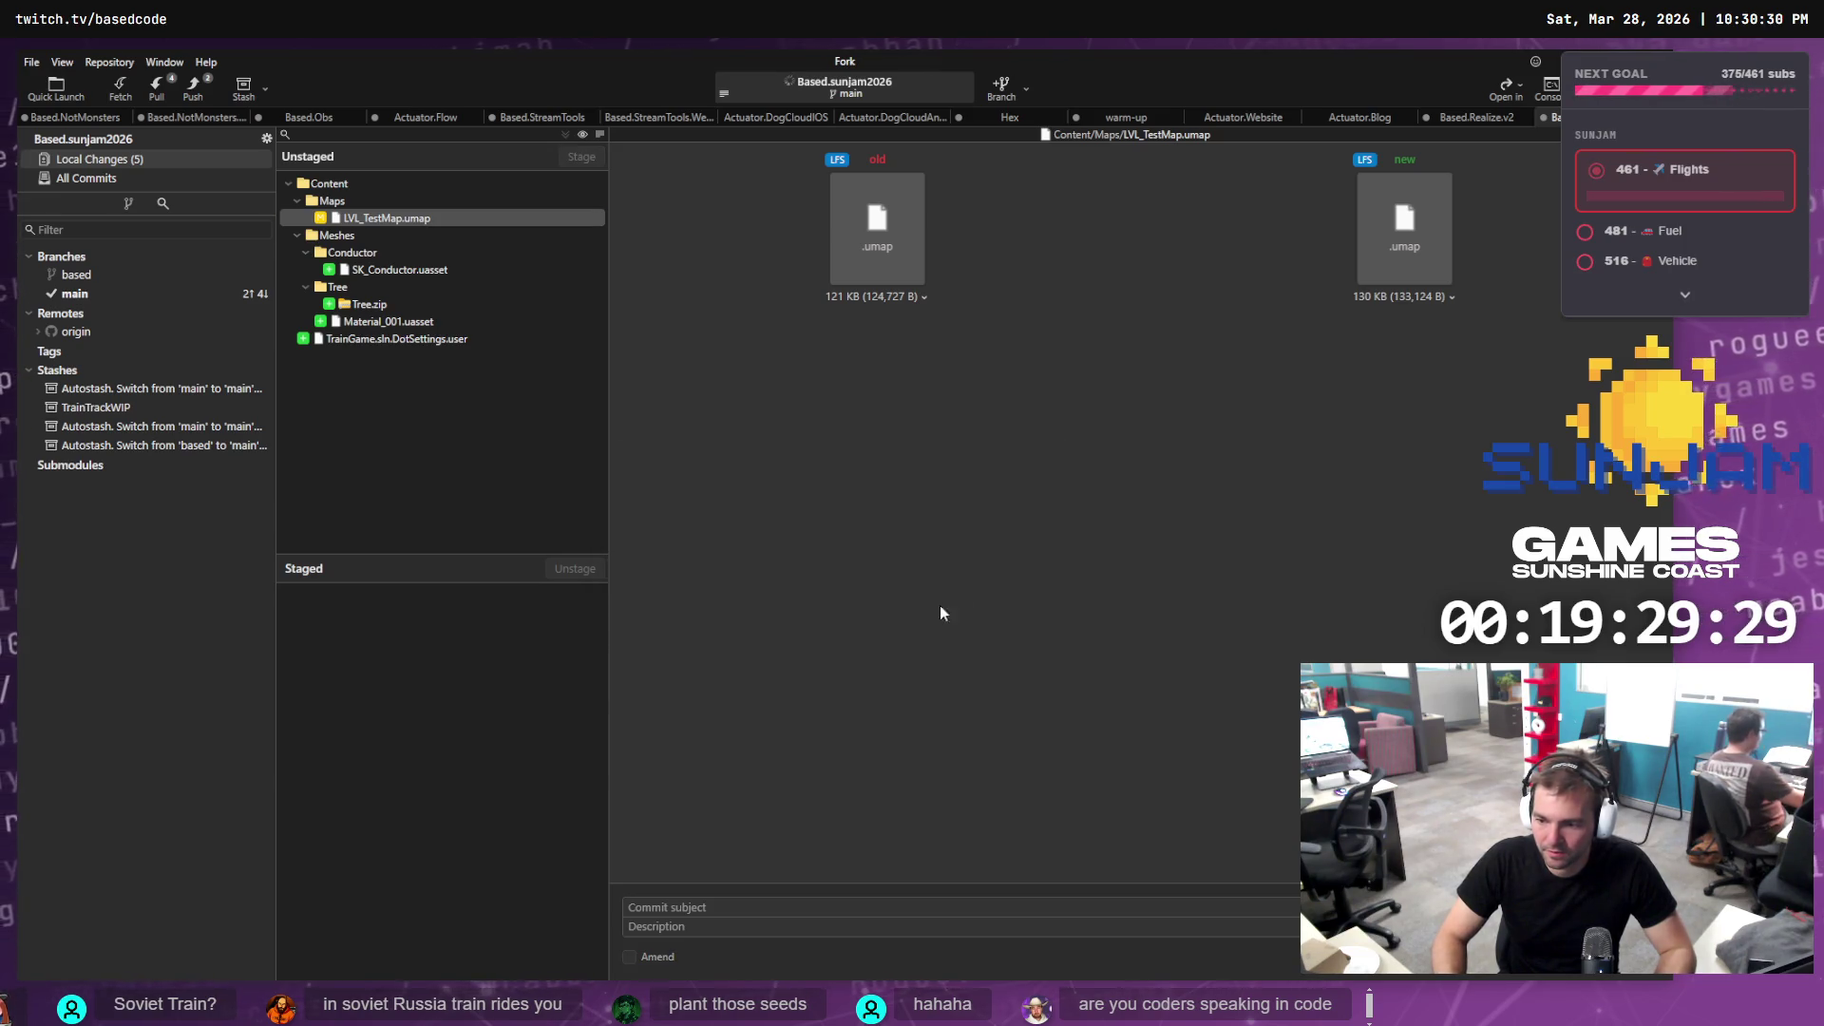
Save all unsaved Conductor assets and materials in Unreal, then select the Conductor changes in Fork
key("alt+Tab")
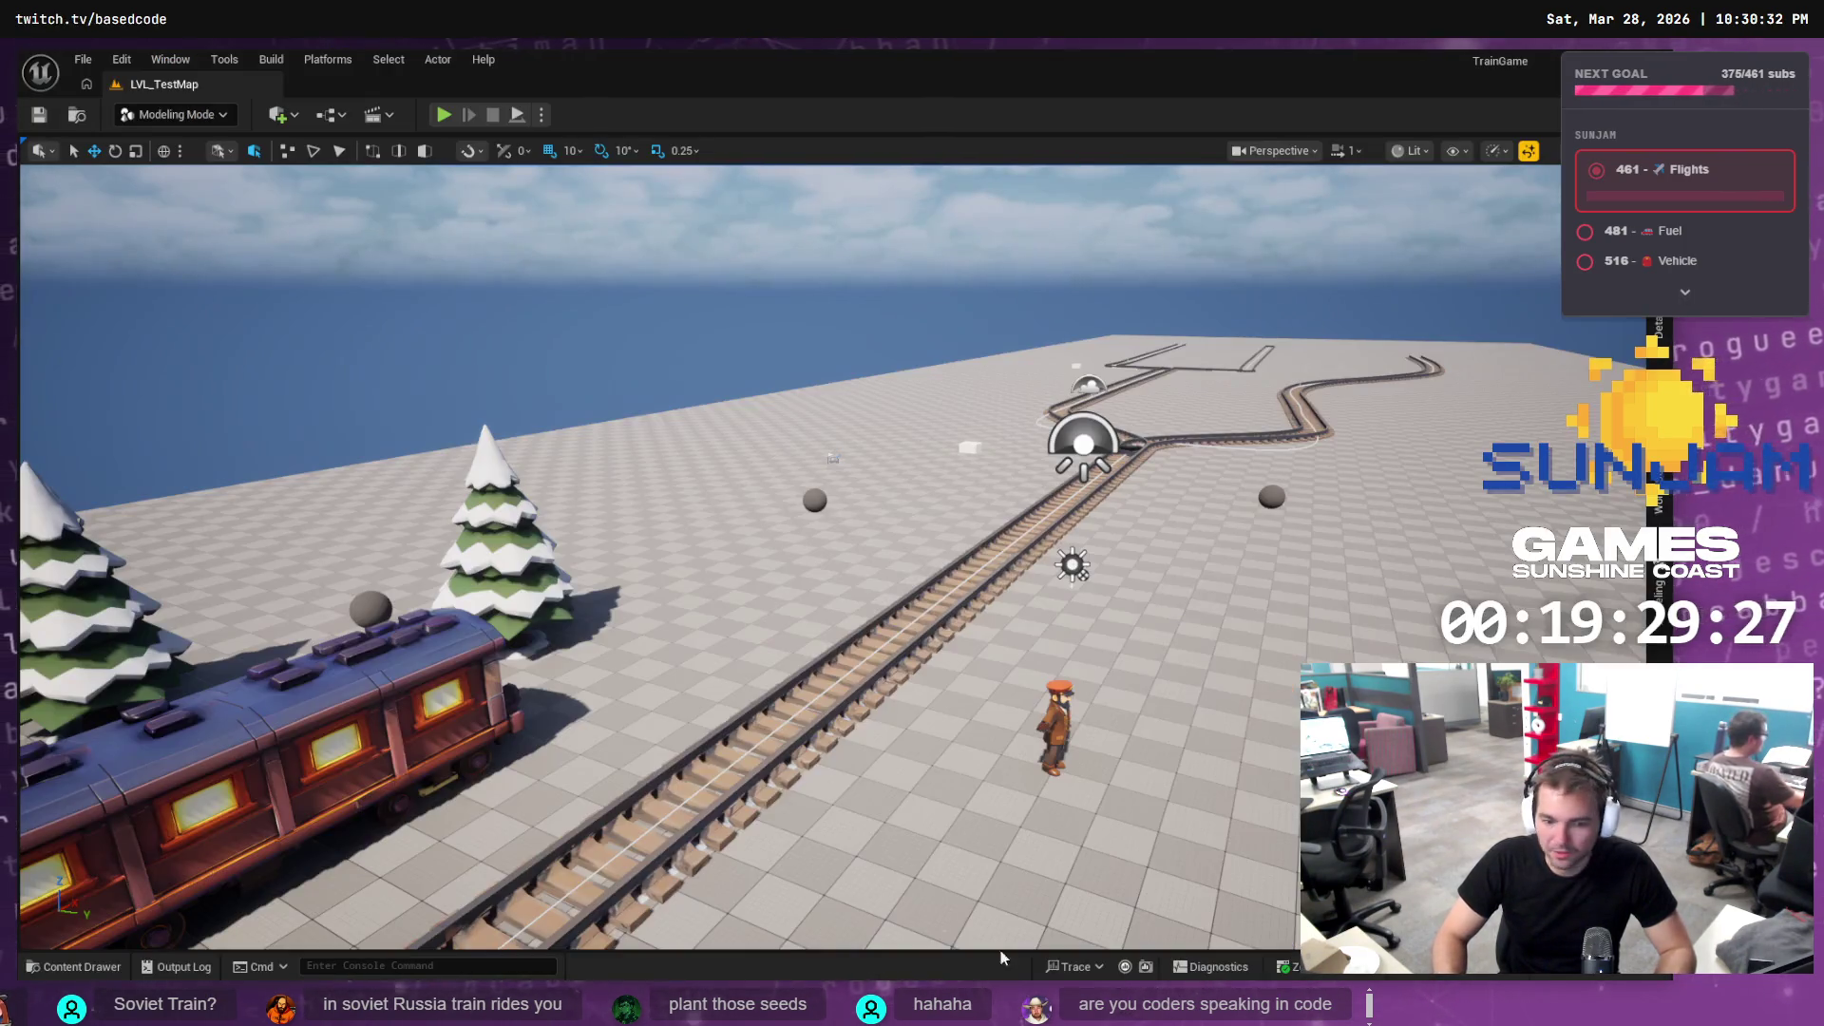
key("ctrl+shift+s")
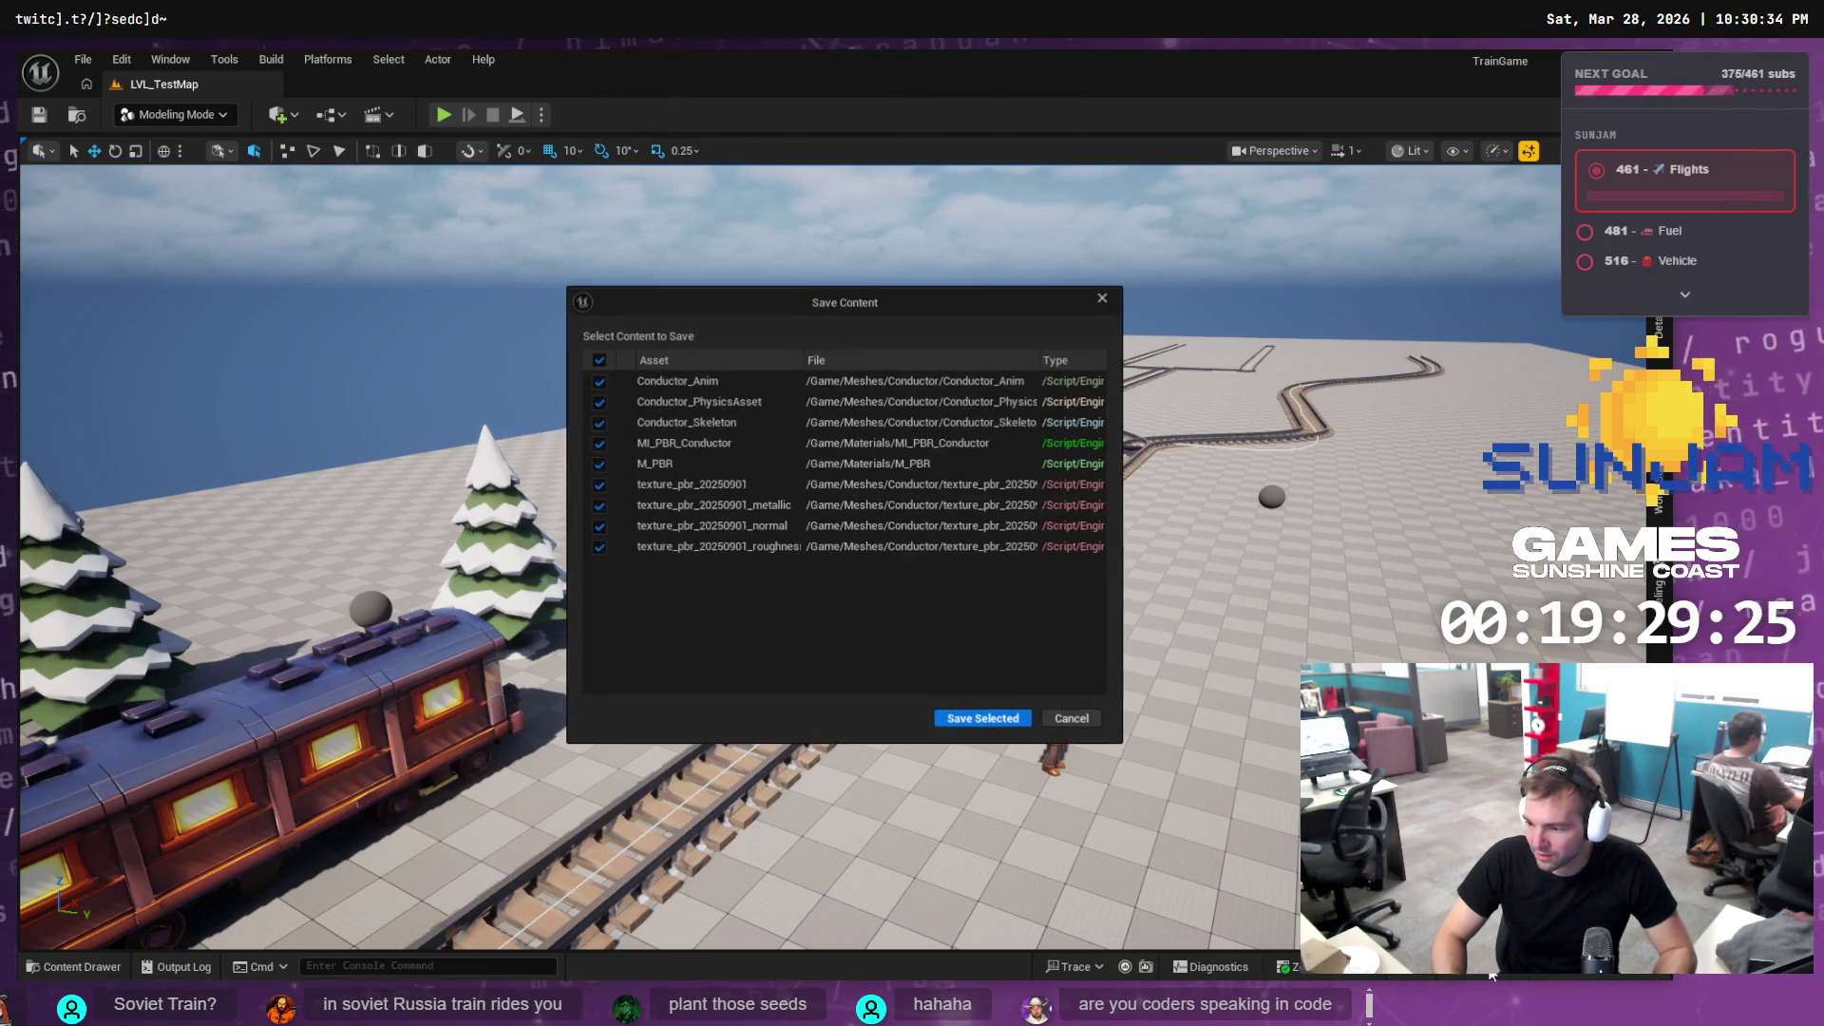
left_click(966, 727)
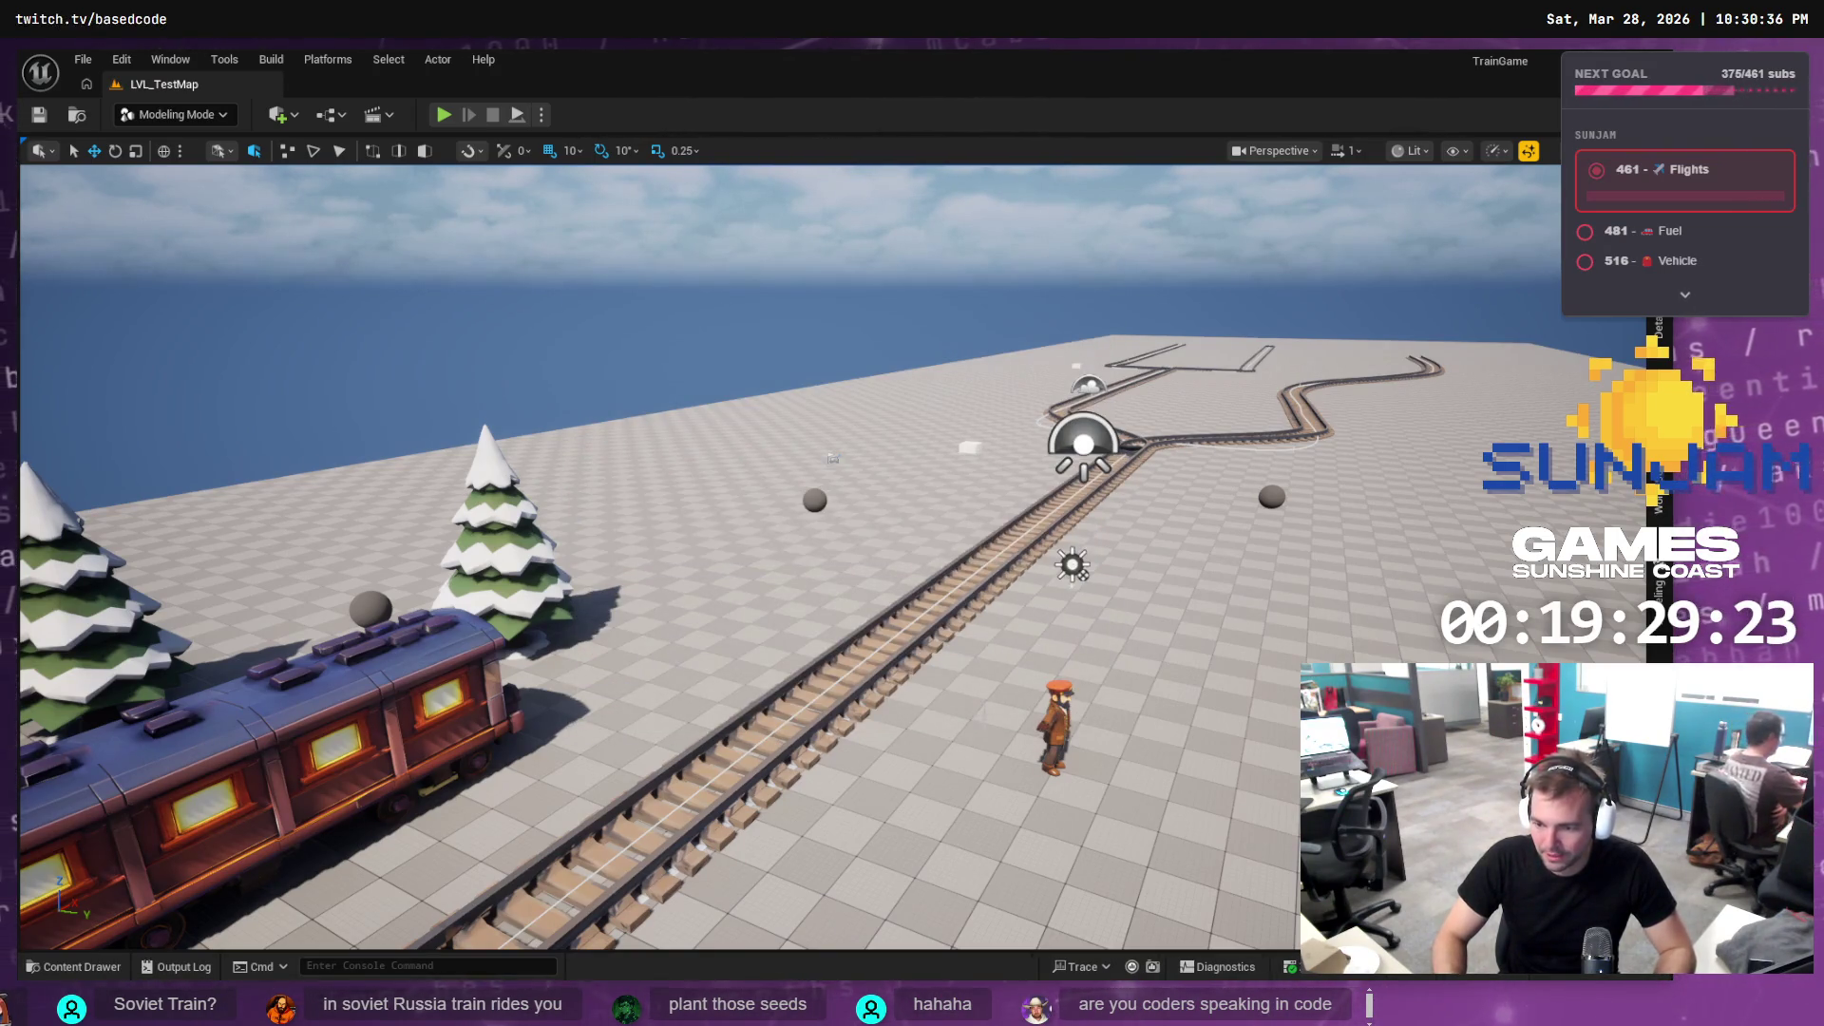
key("alt+Tab")
left_click(360, 275)
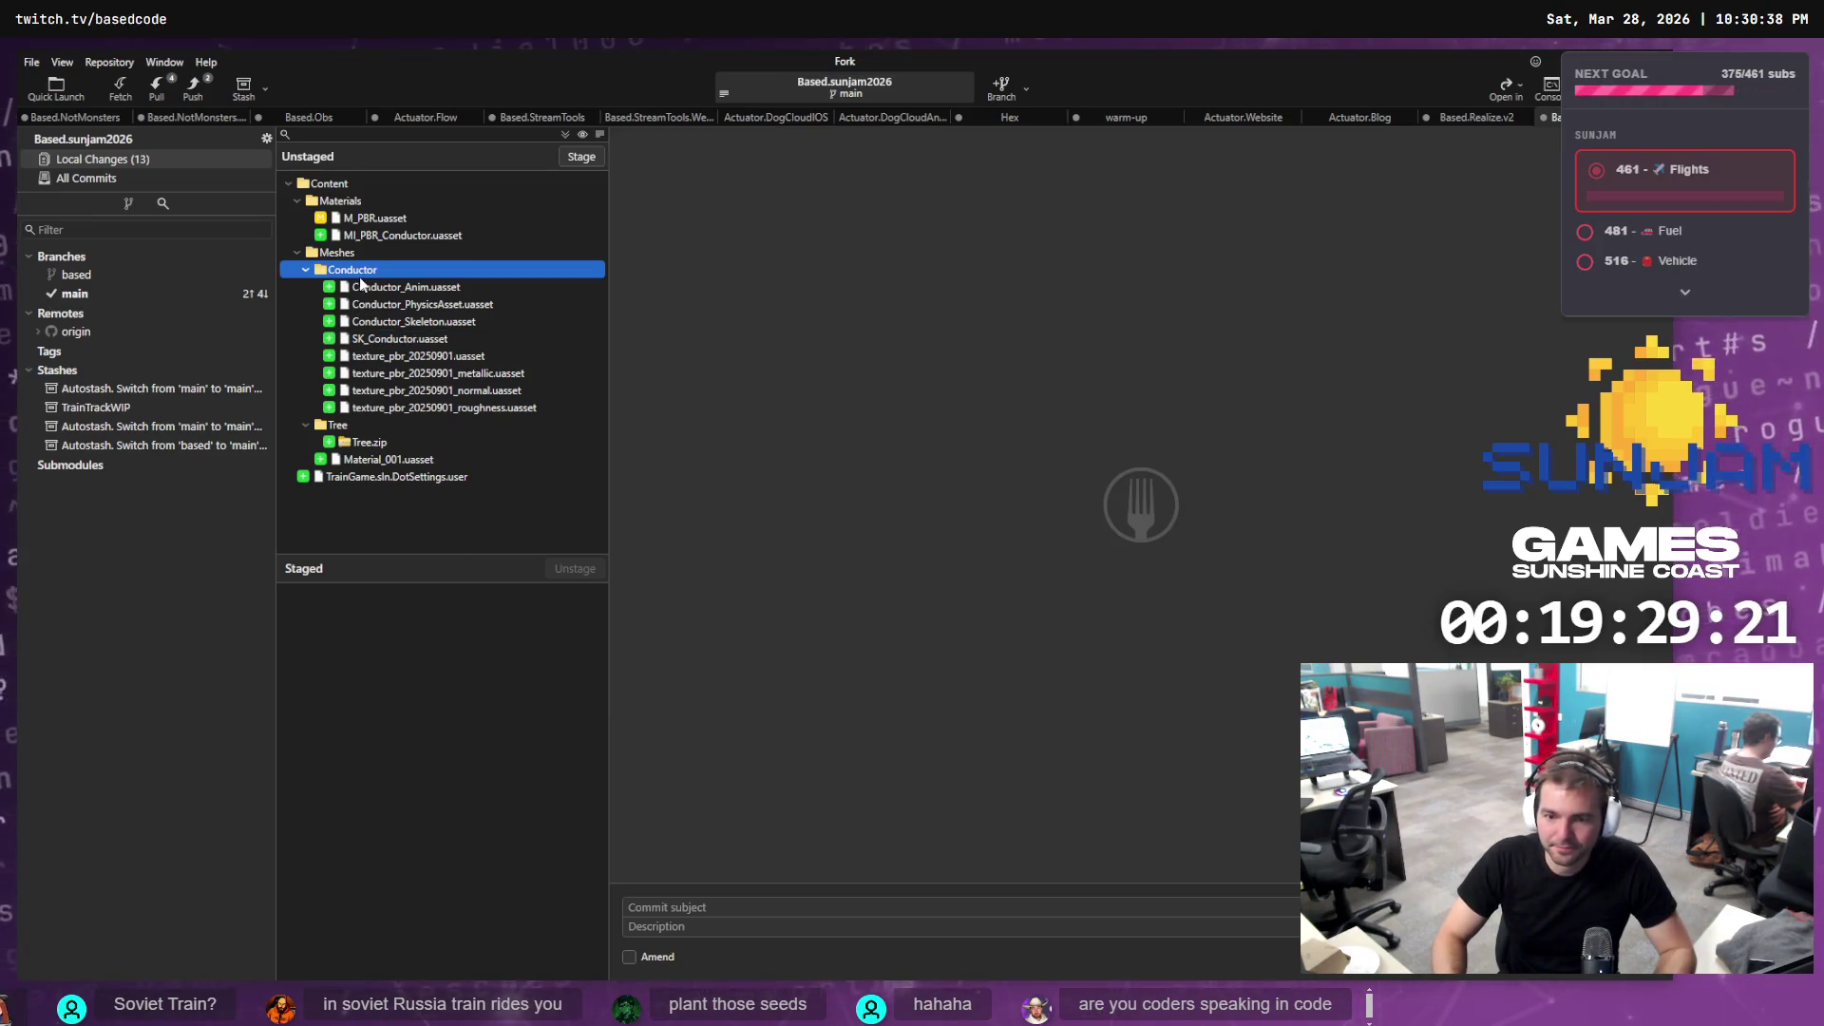
Commit MI_PBR_Conductor.uasset and the Conductor folder in Fork as 'Added rigged coductor character.'
left_click(424, 241)
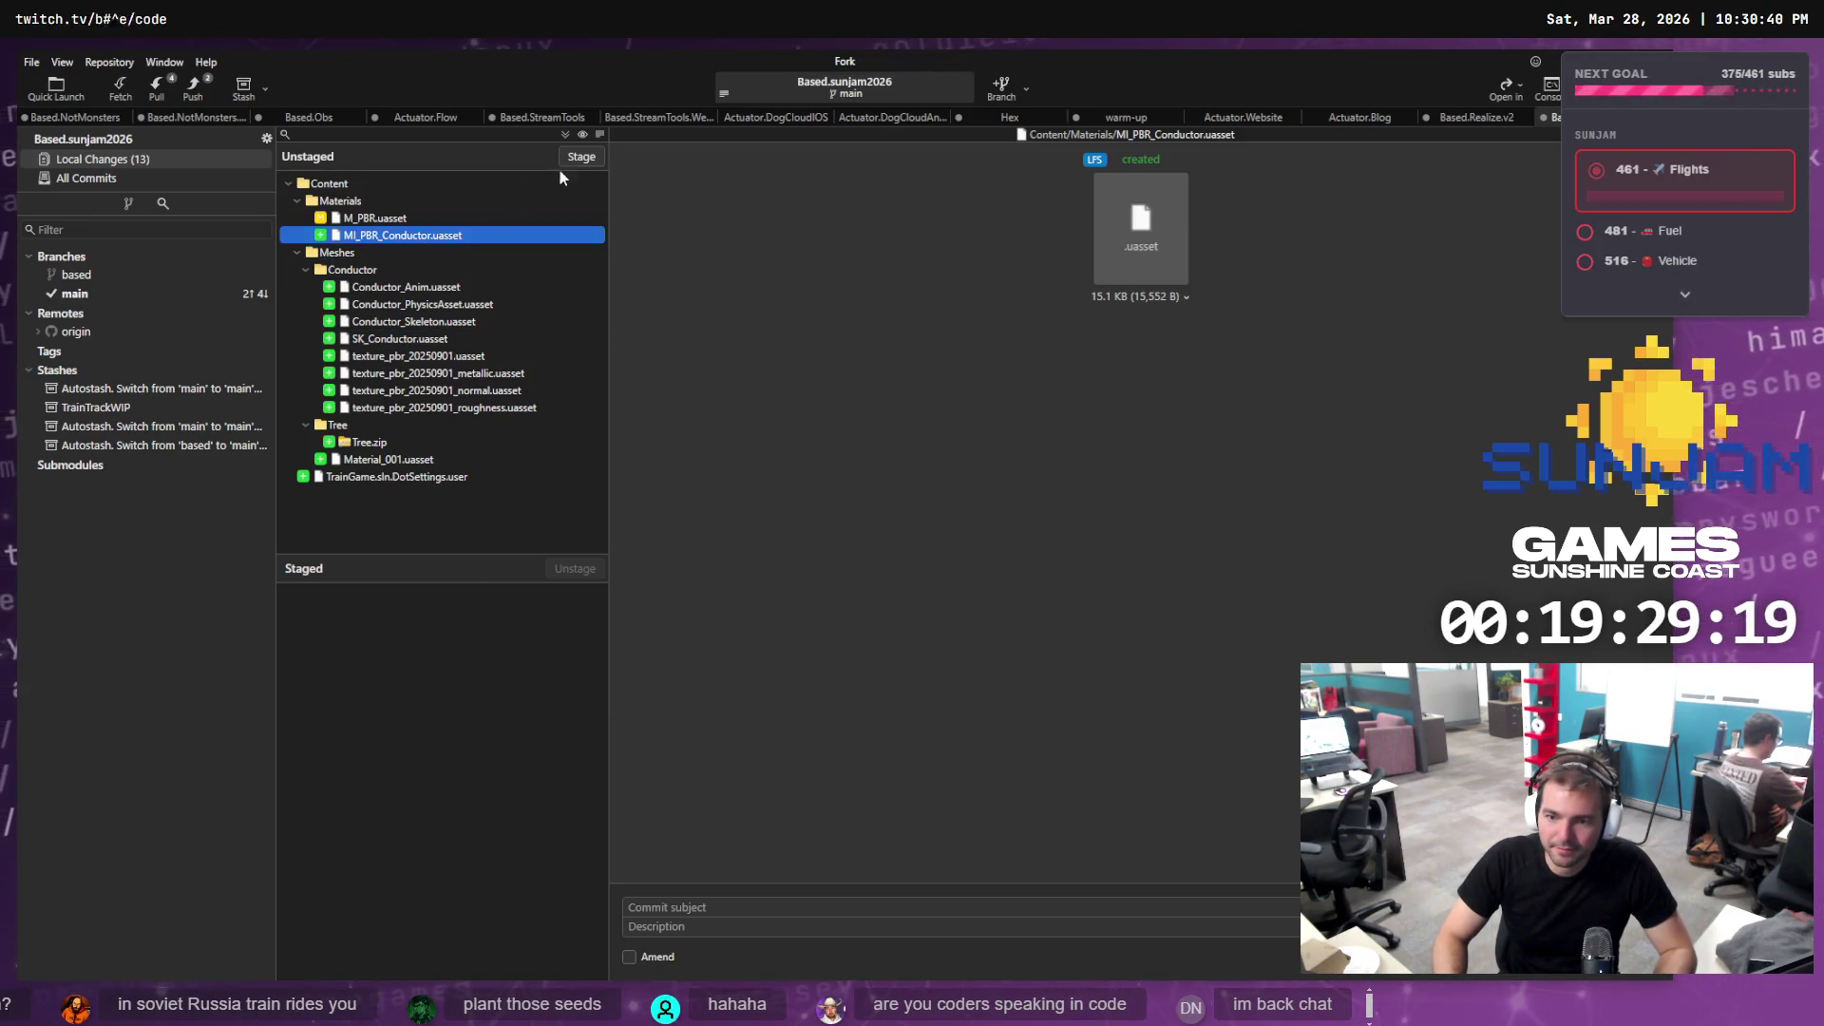
left_click(582, 157)
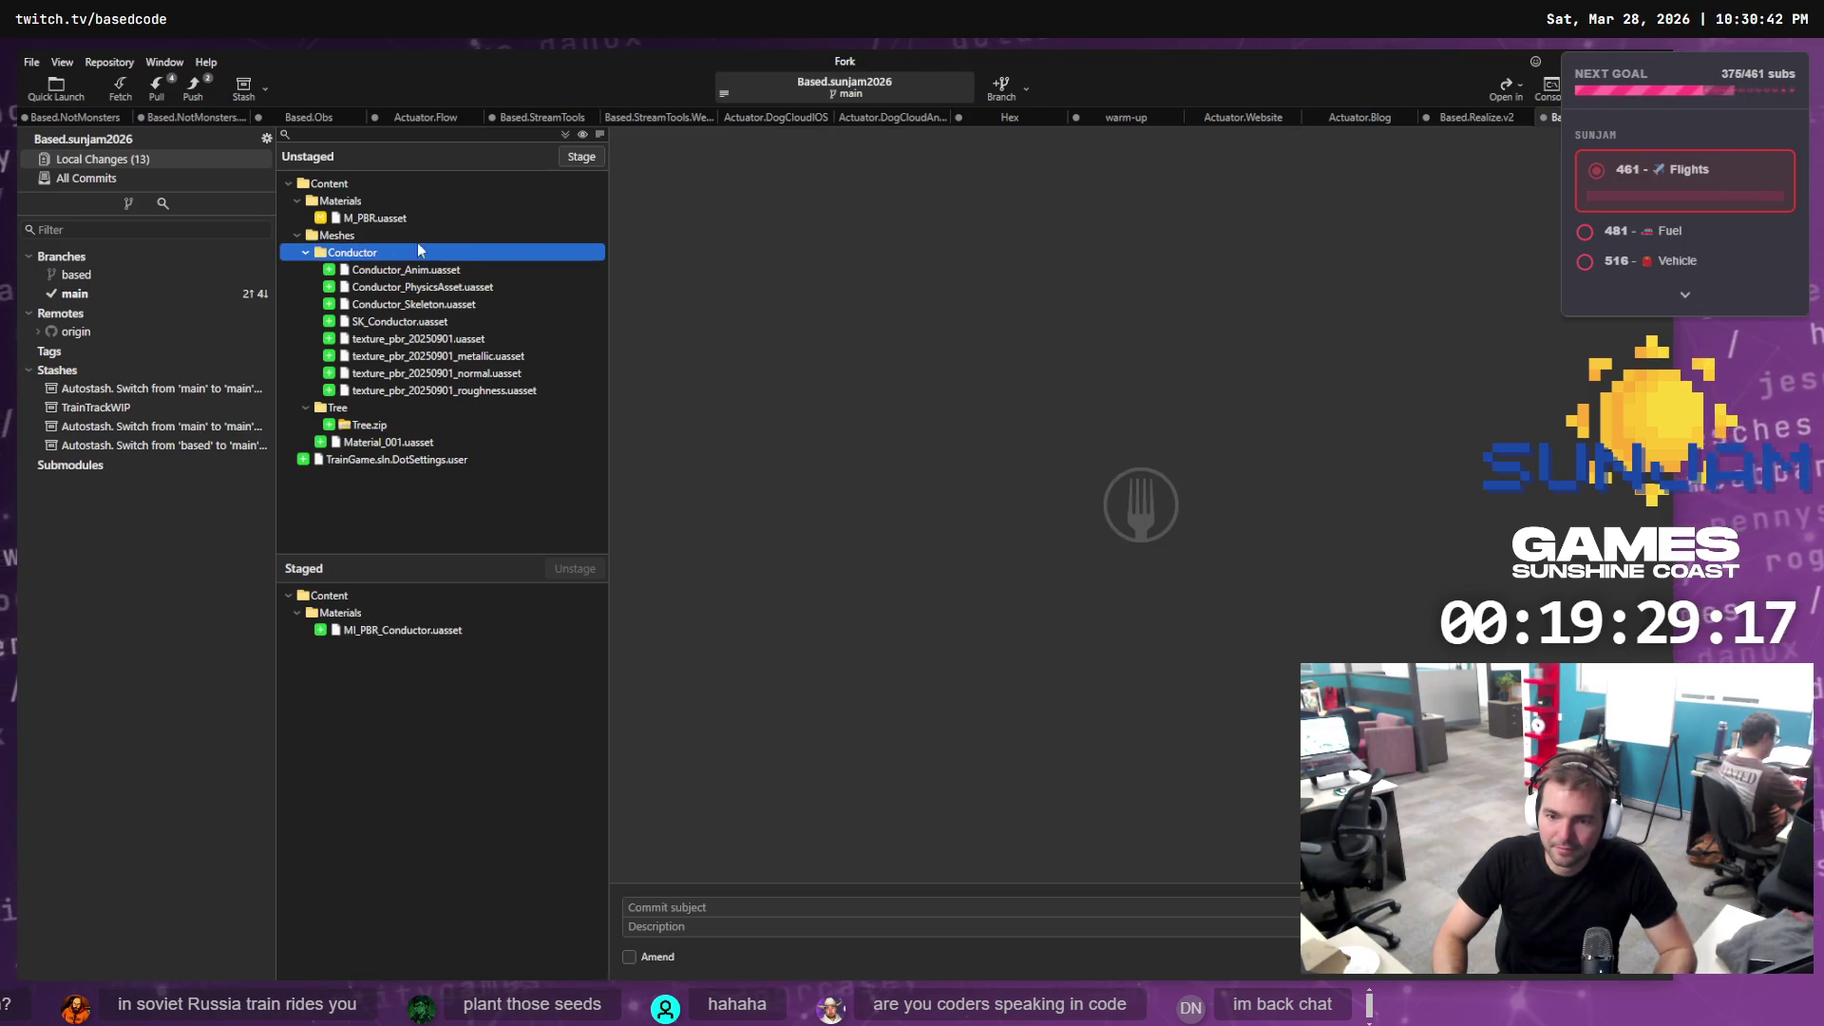
left_click(581, 157)
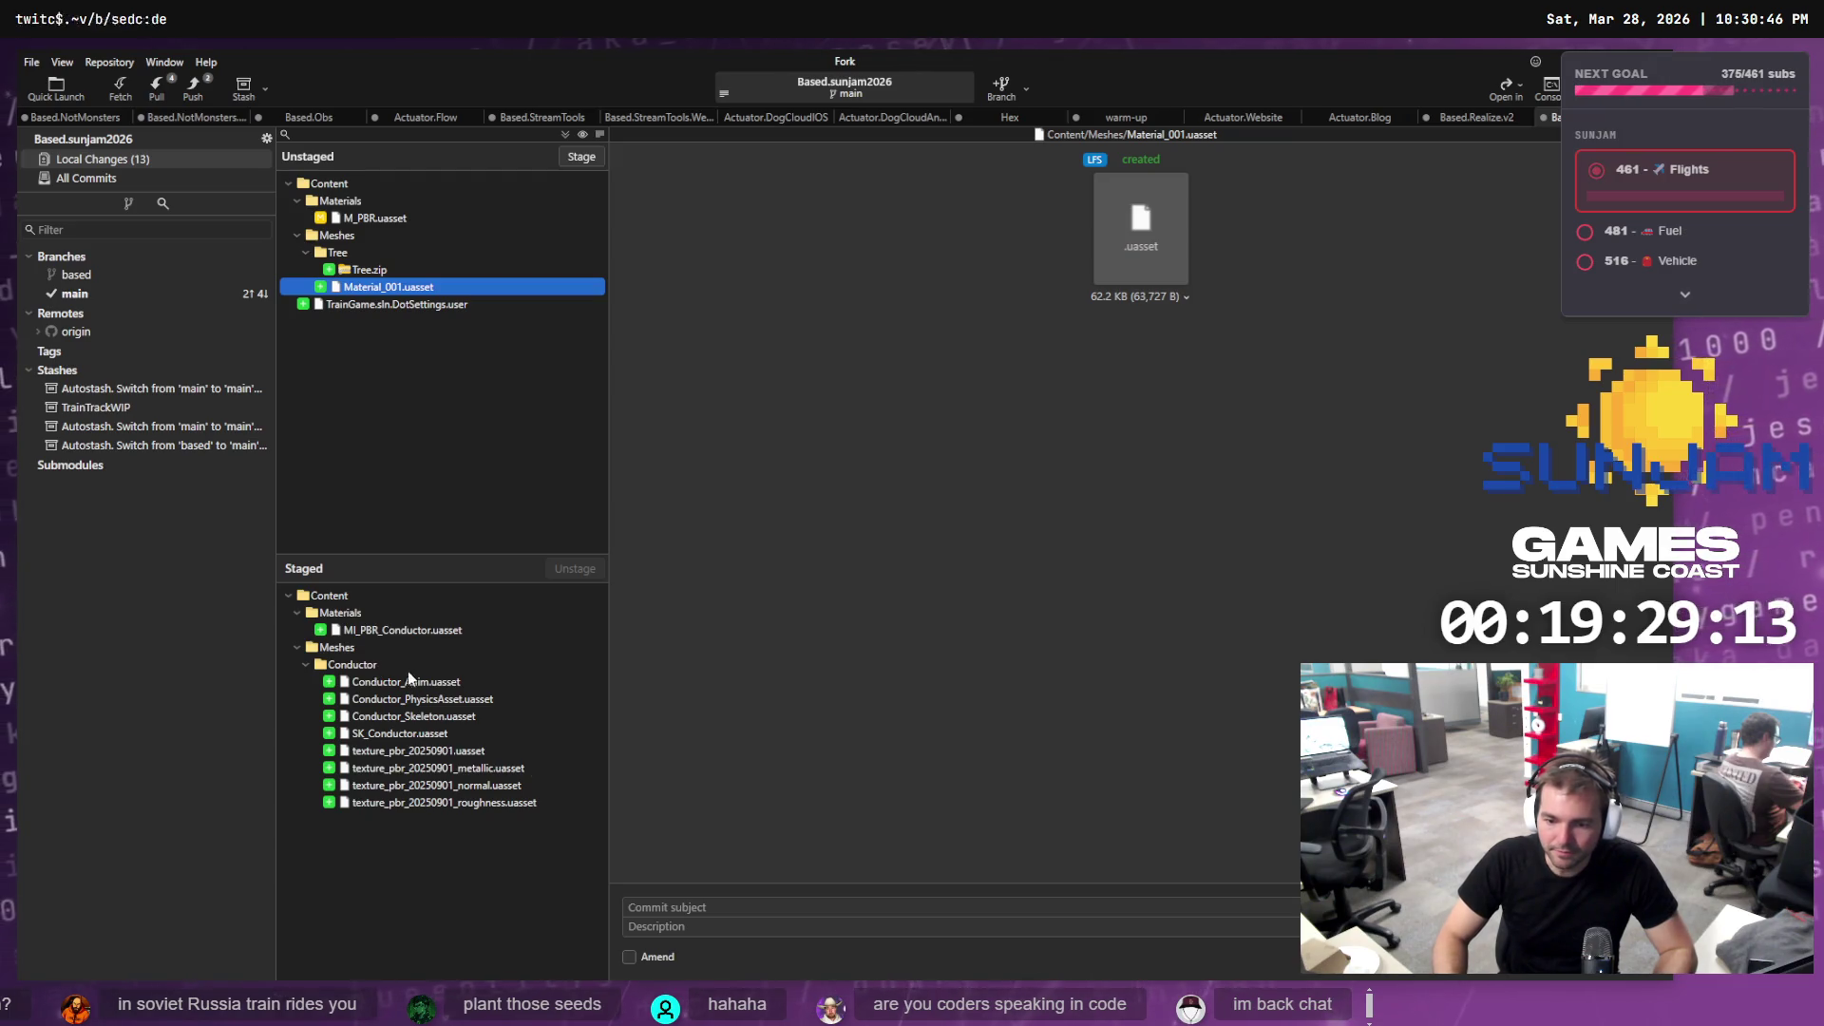
left_click(660, 904)
type("Added r")
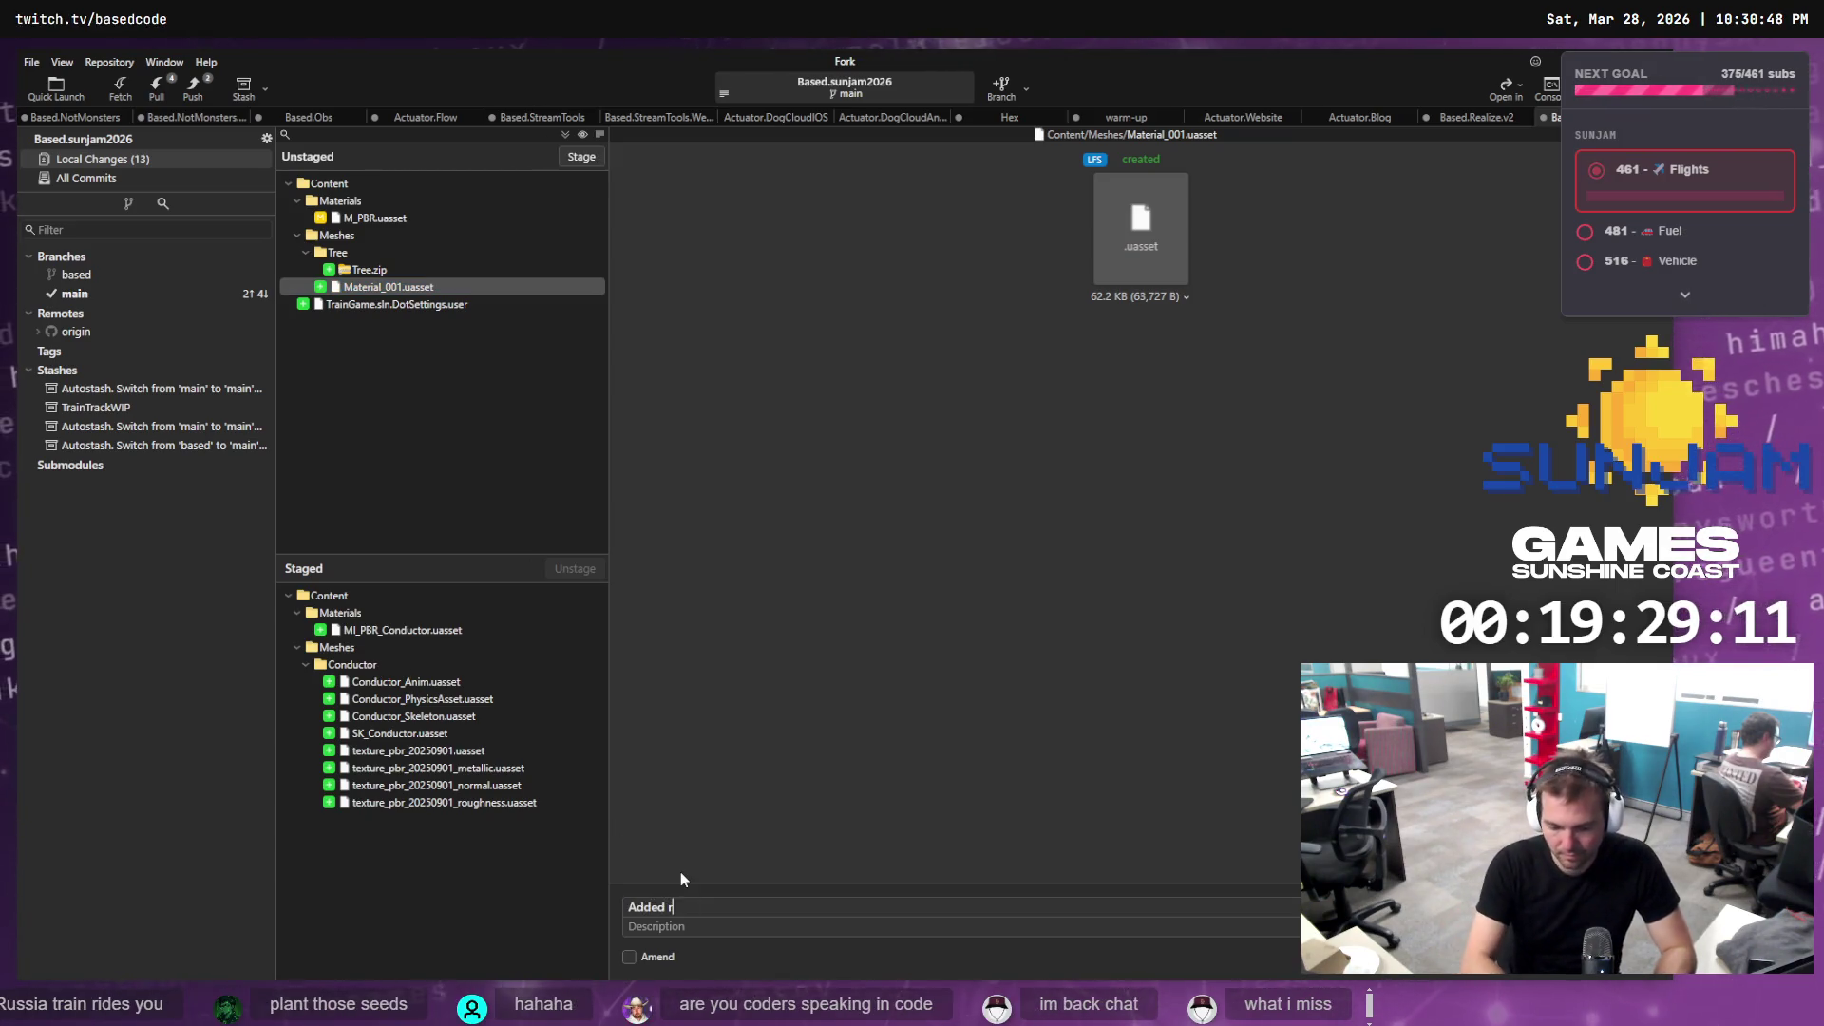
type("igge")
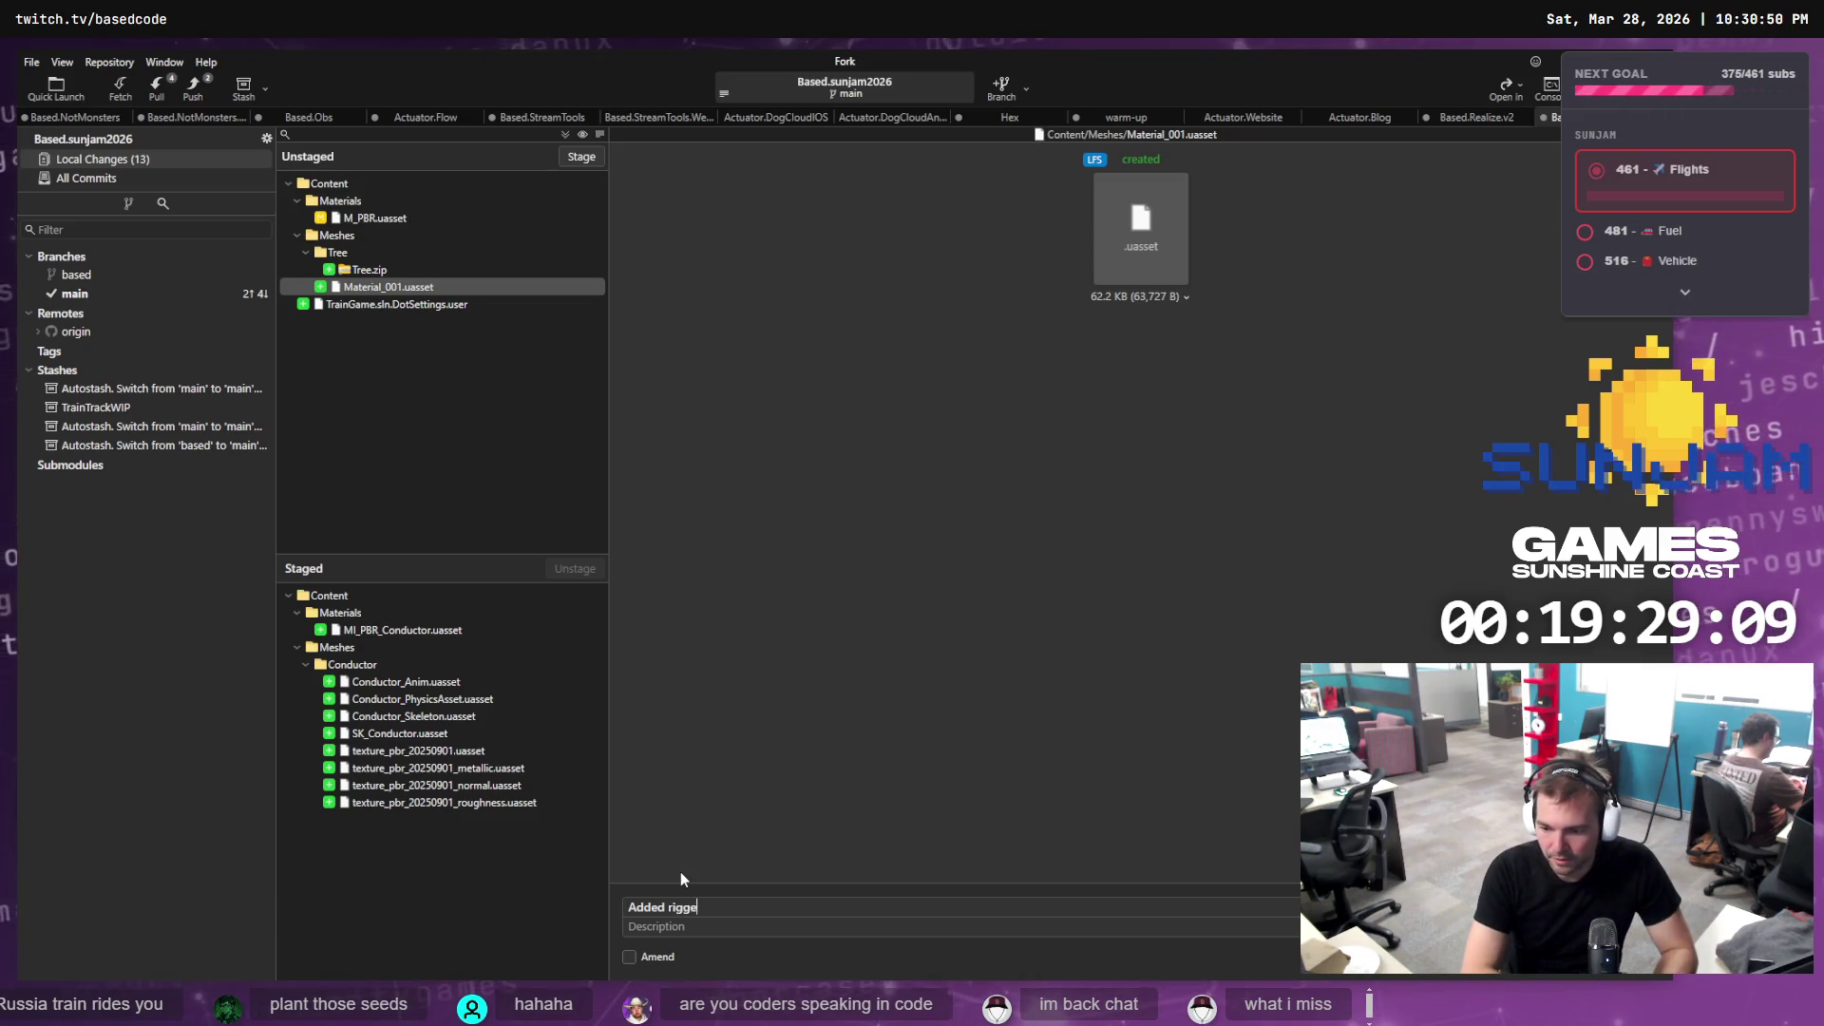
type("d coduct")
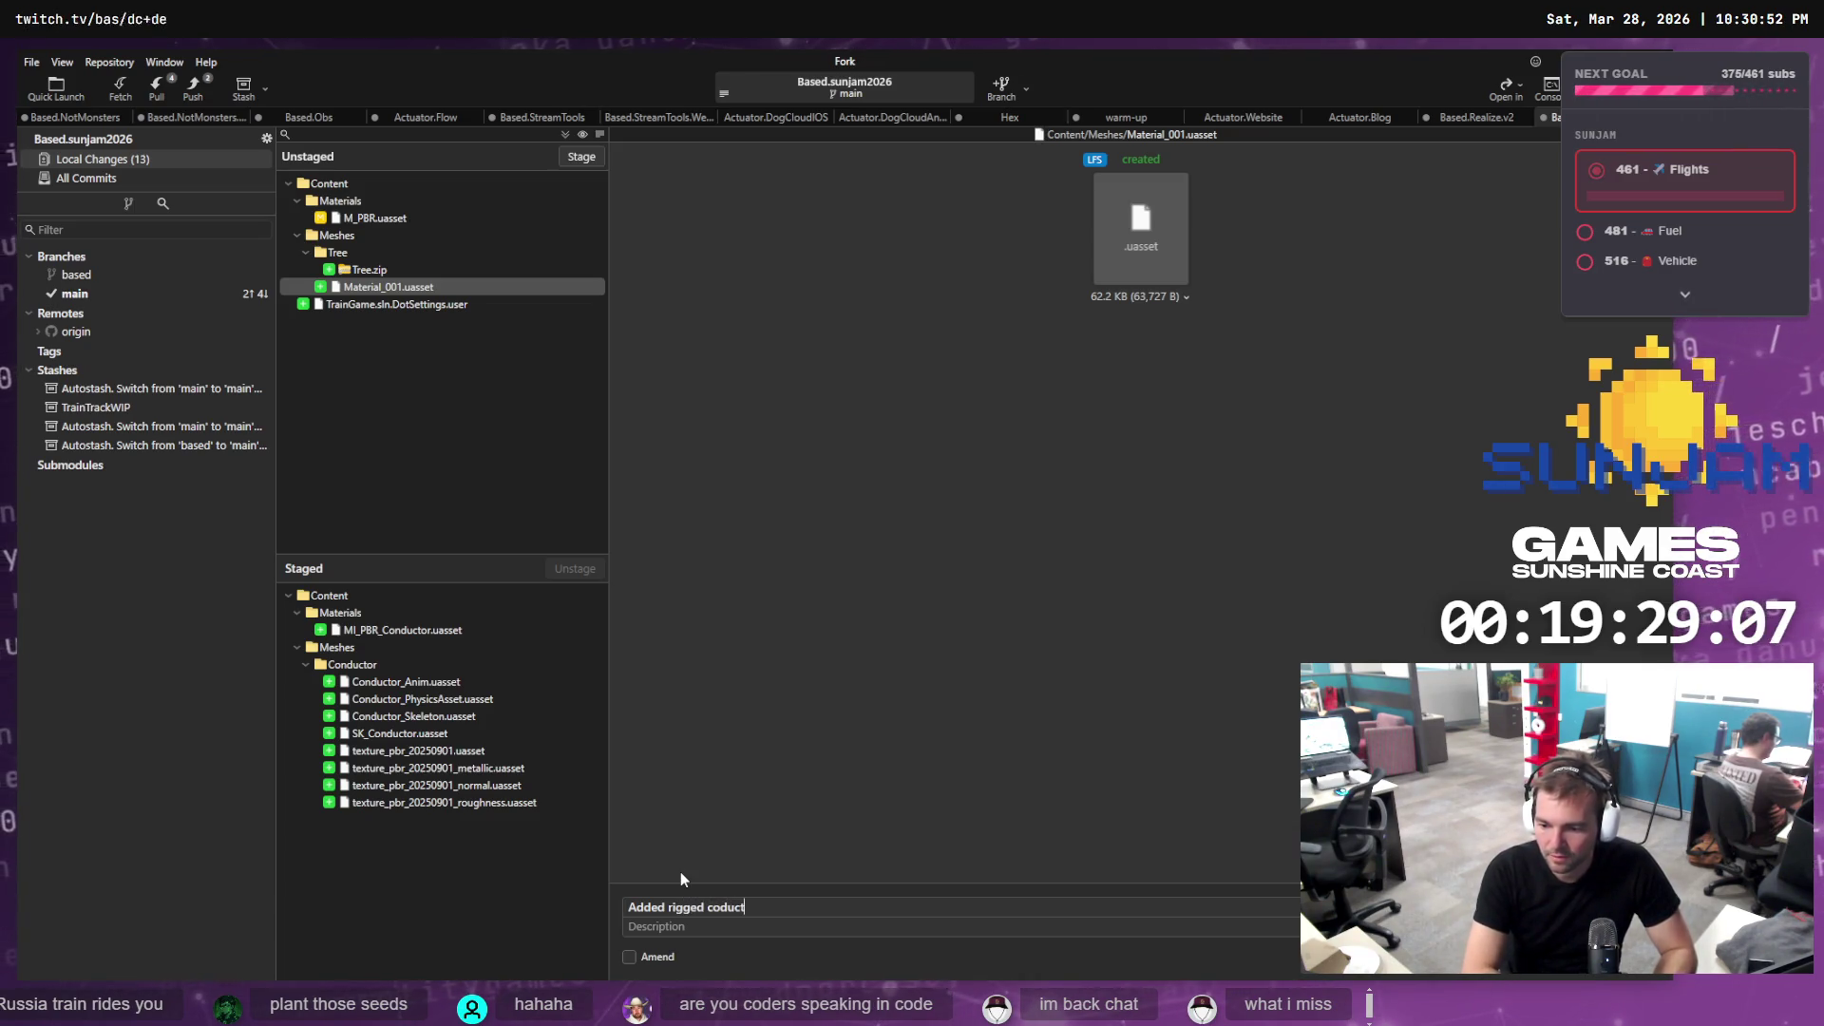
type("or character.")
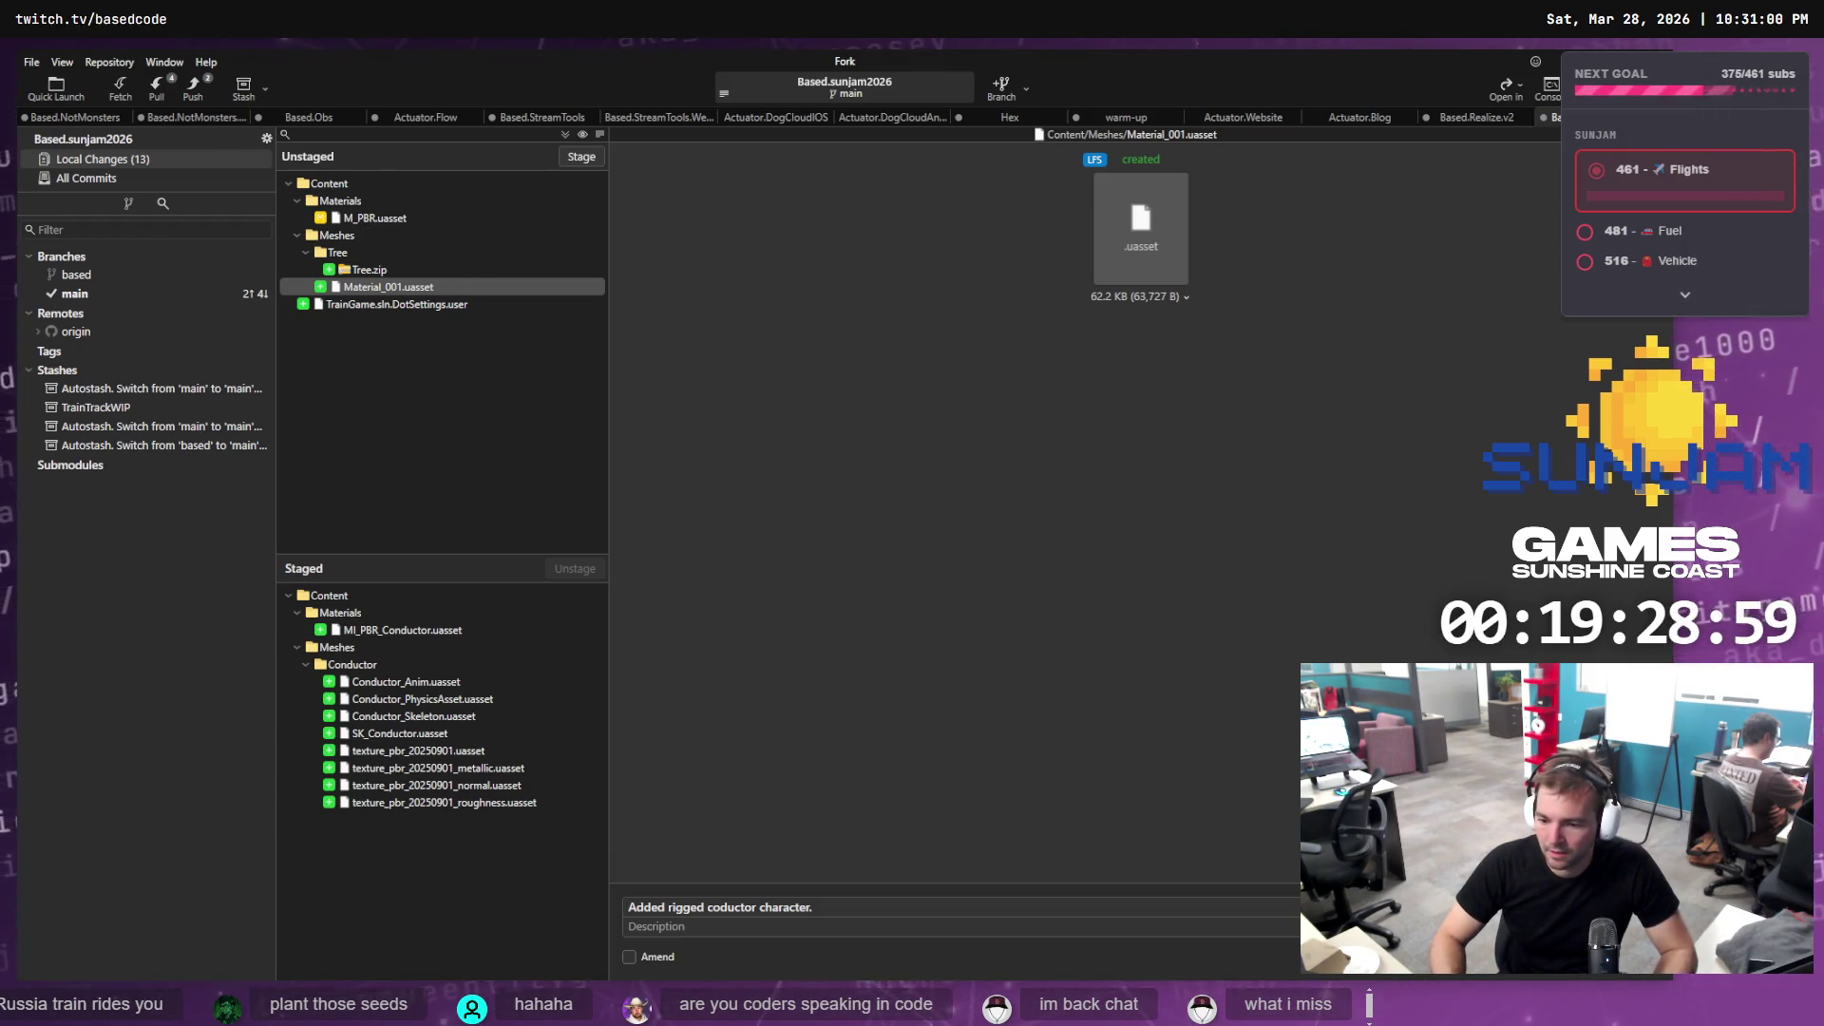
key("ctrl+Return")
key("alt+Tab")
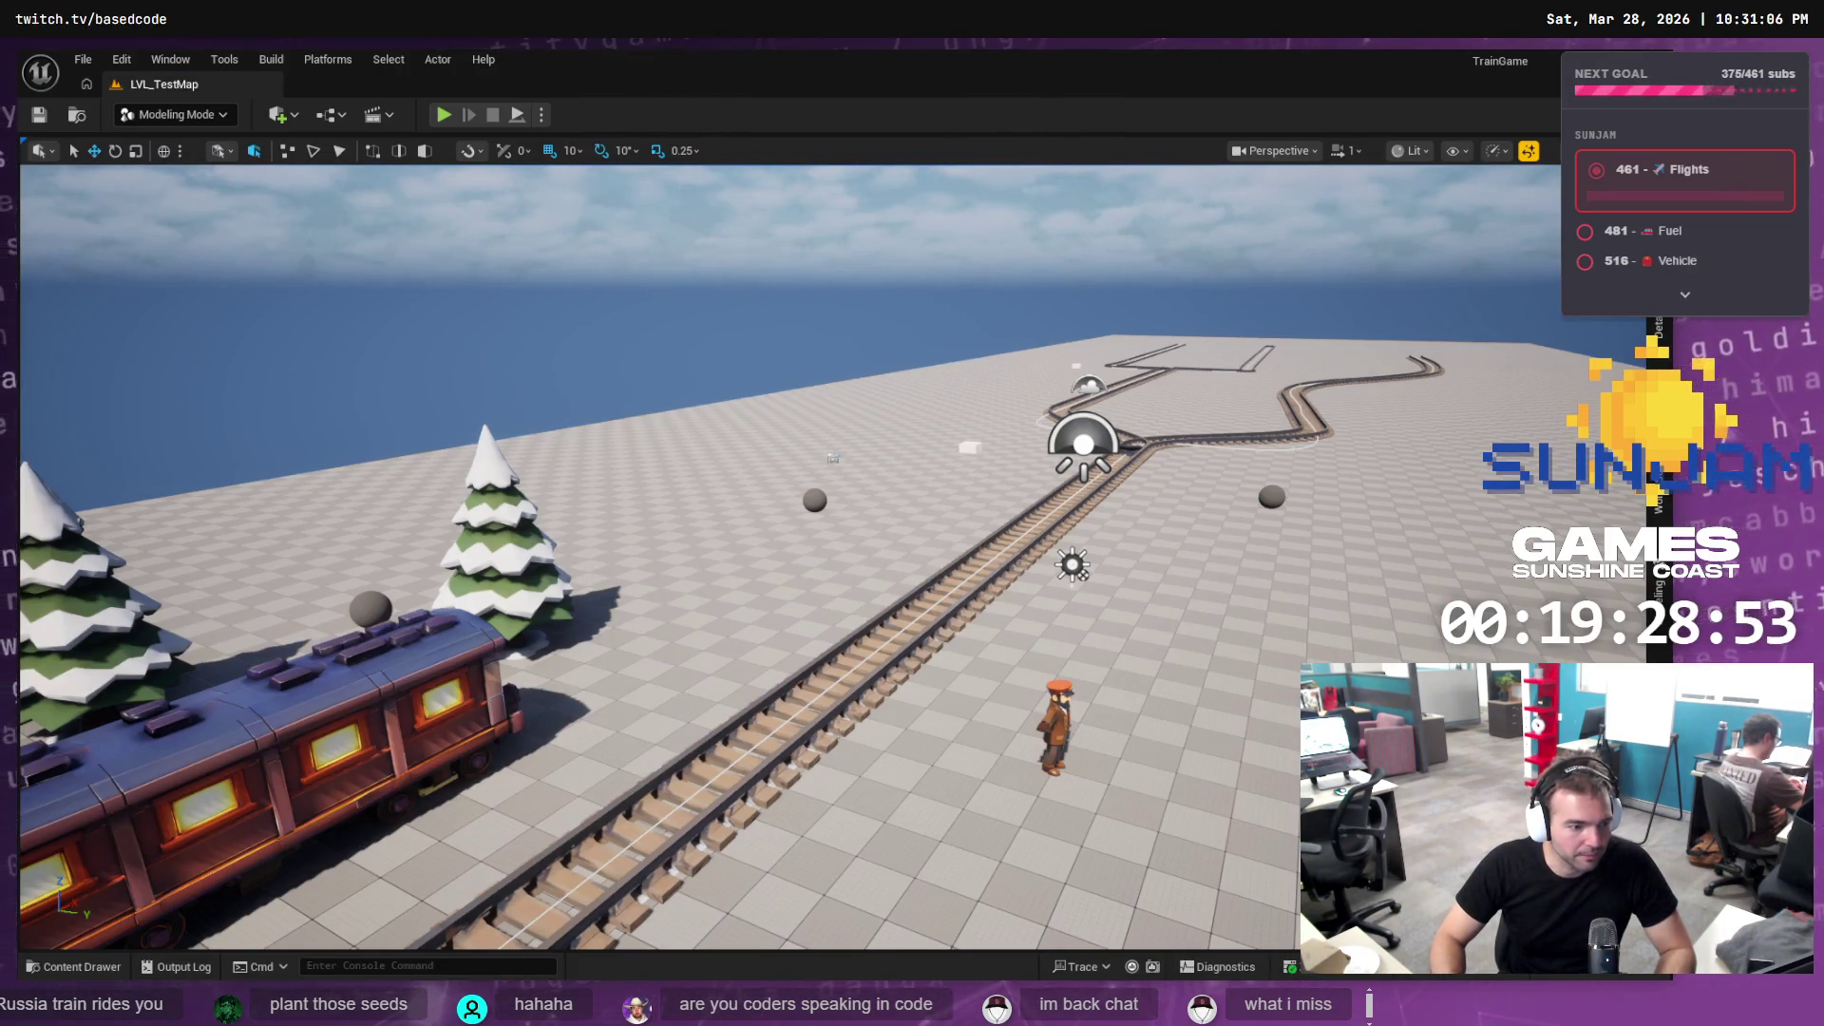
Look over the tldraw Firepiercer pitch board and the Mixamo notes, passing Unreal and Fork's local changes
key("alt+Tab")
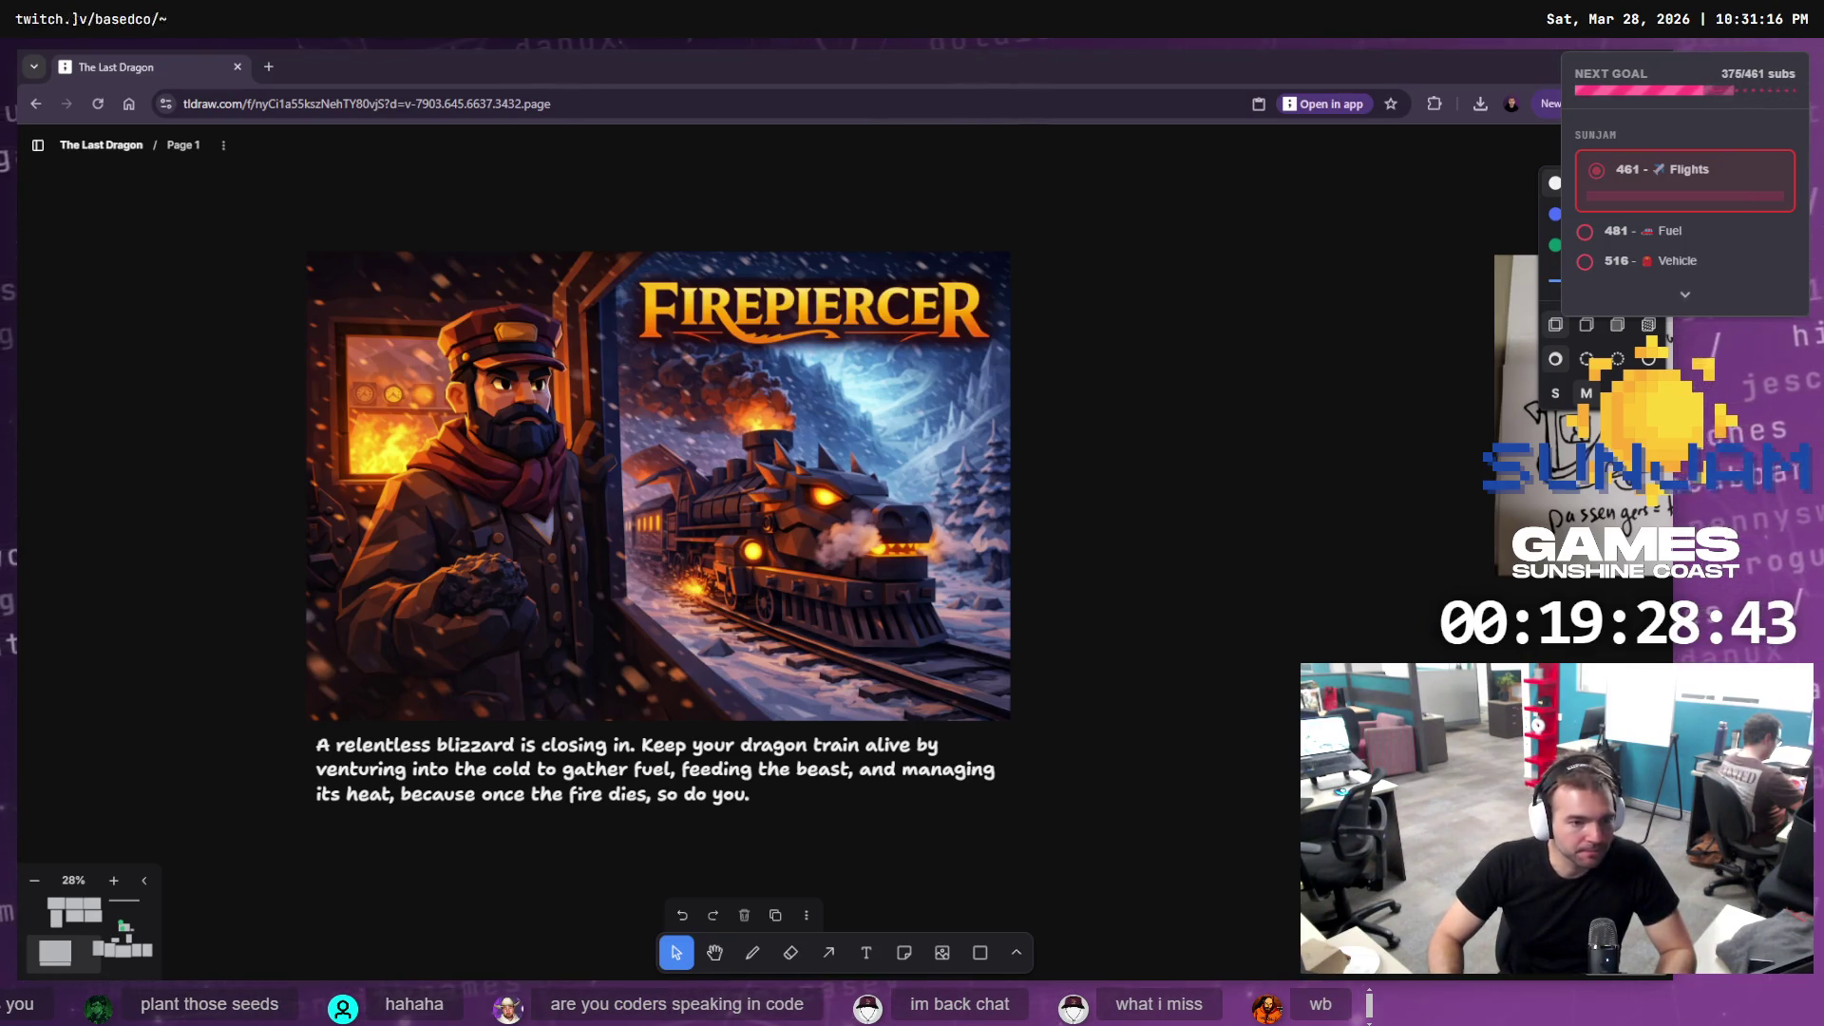
key("alt+Tab")
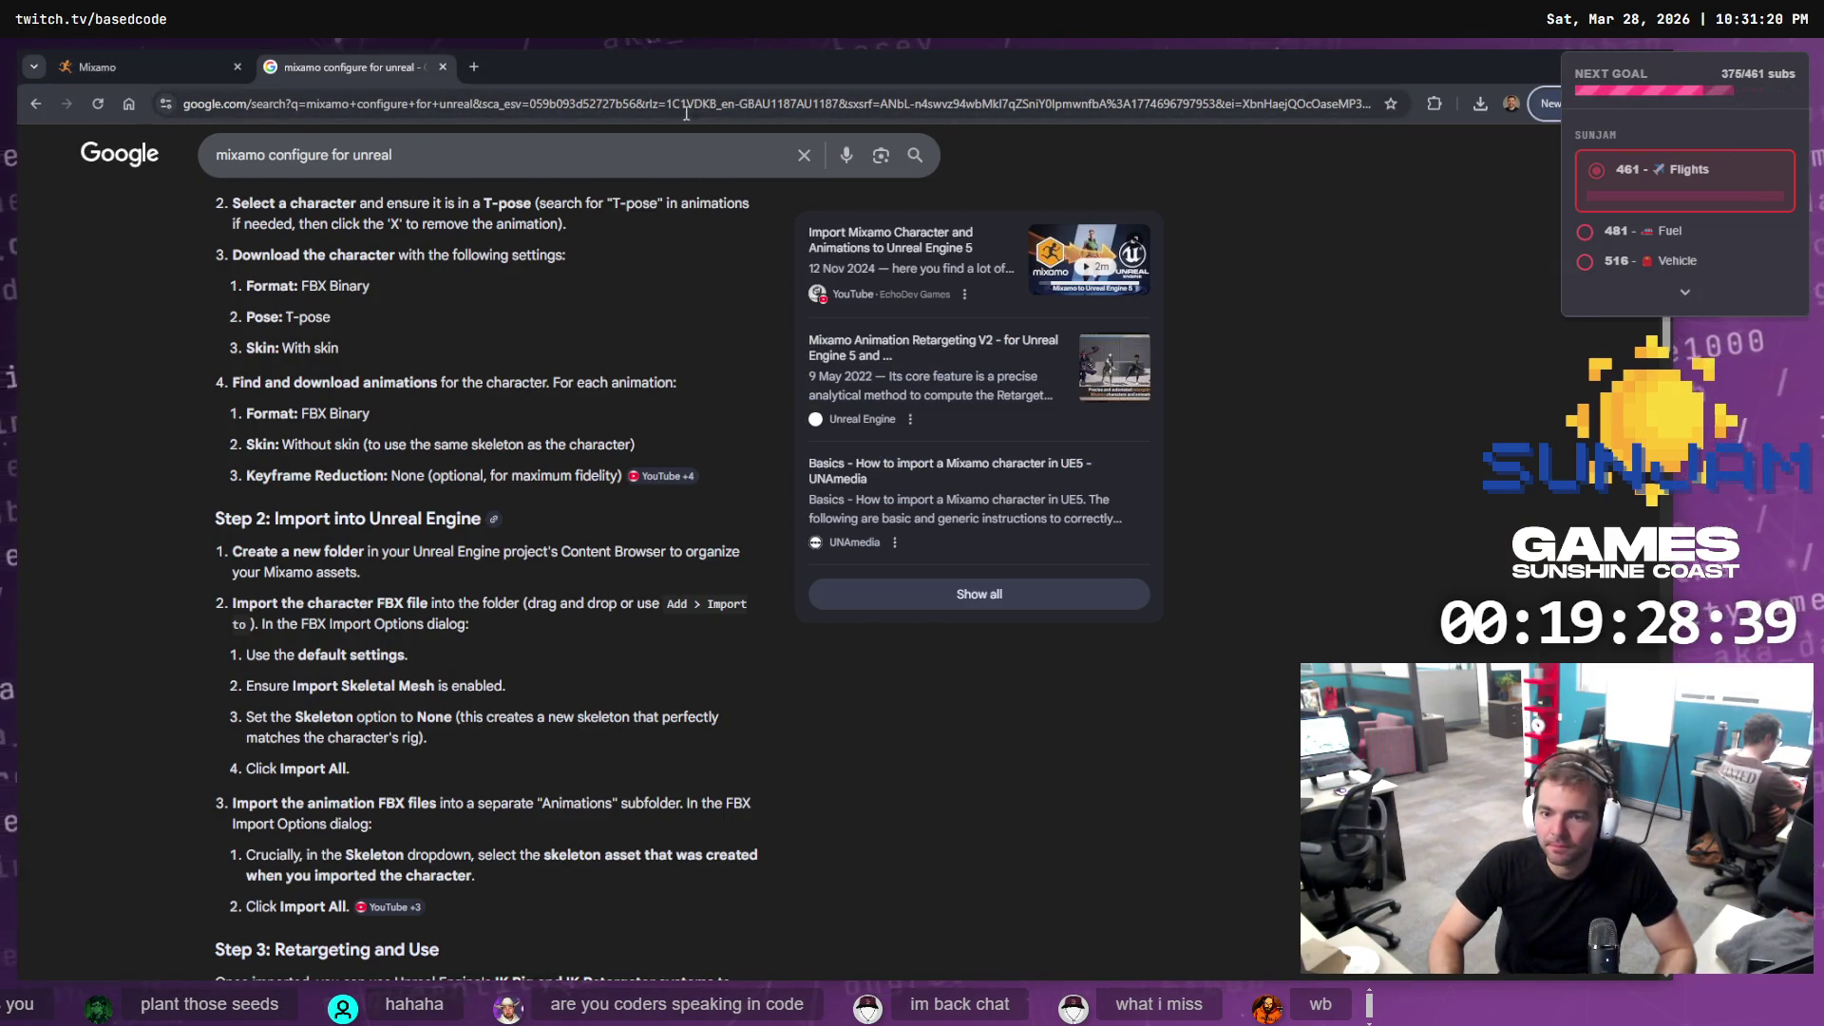
key("alt+Tab")
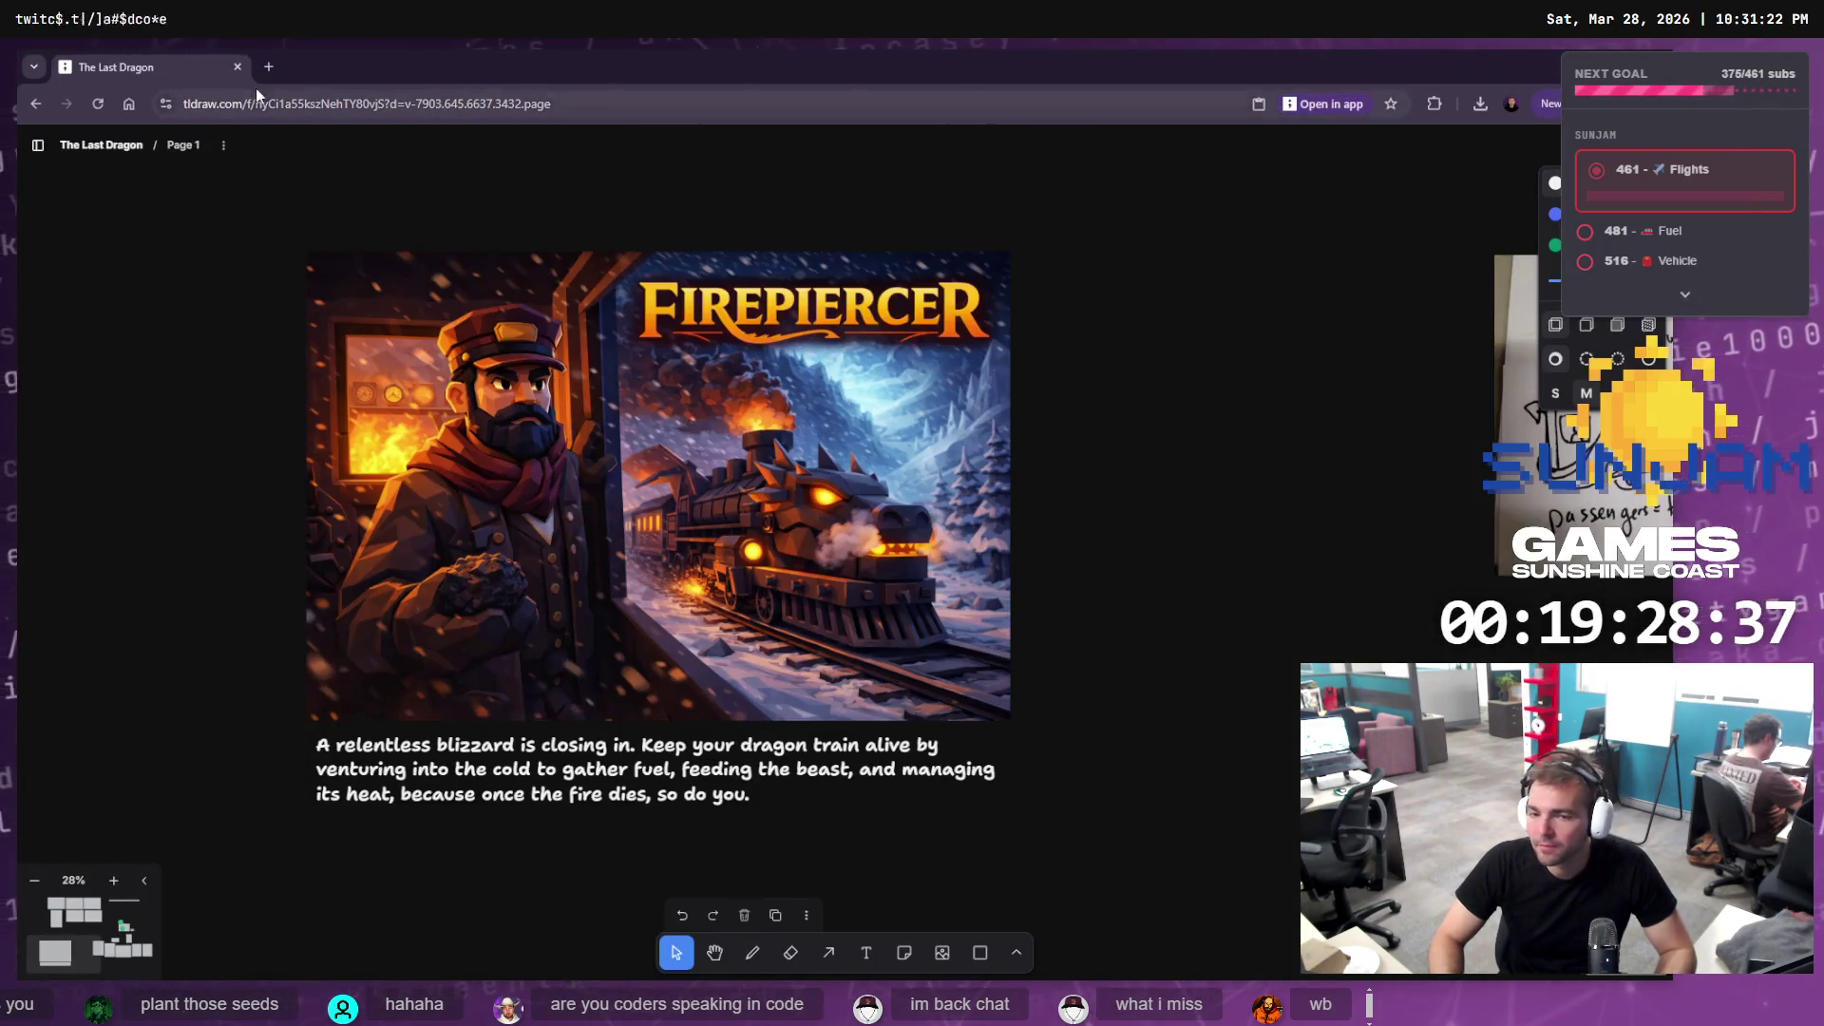
key("alt+Tab")
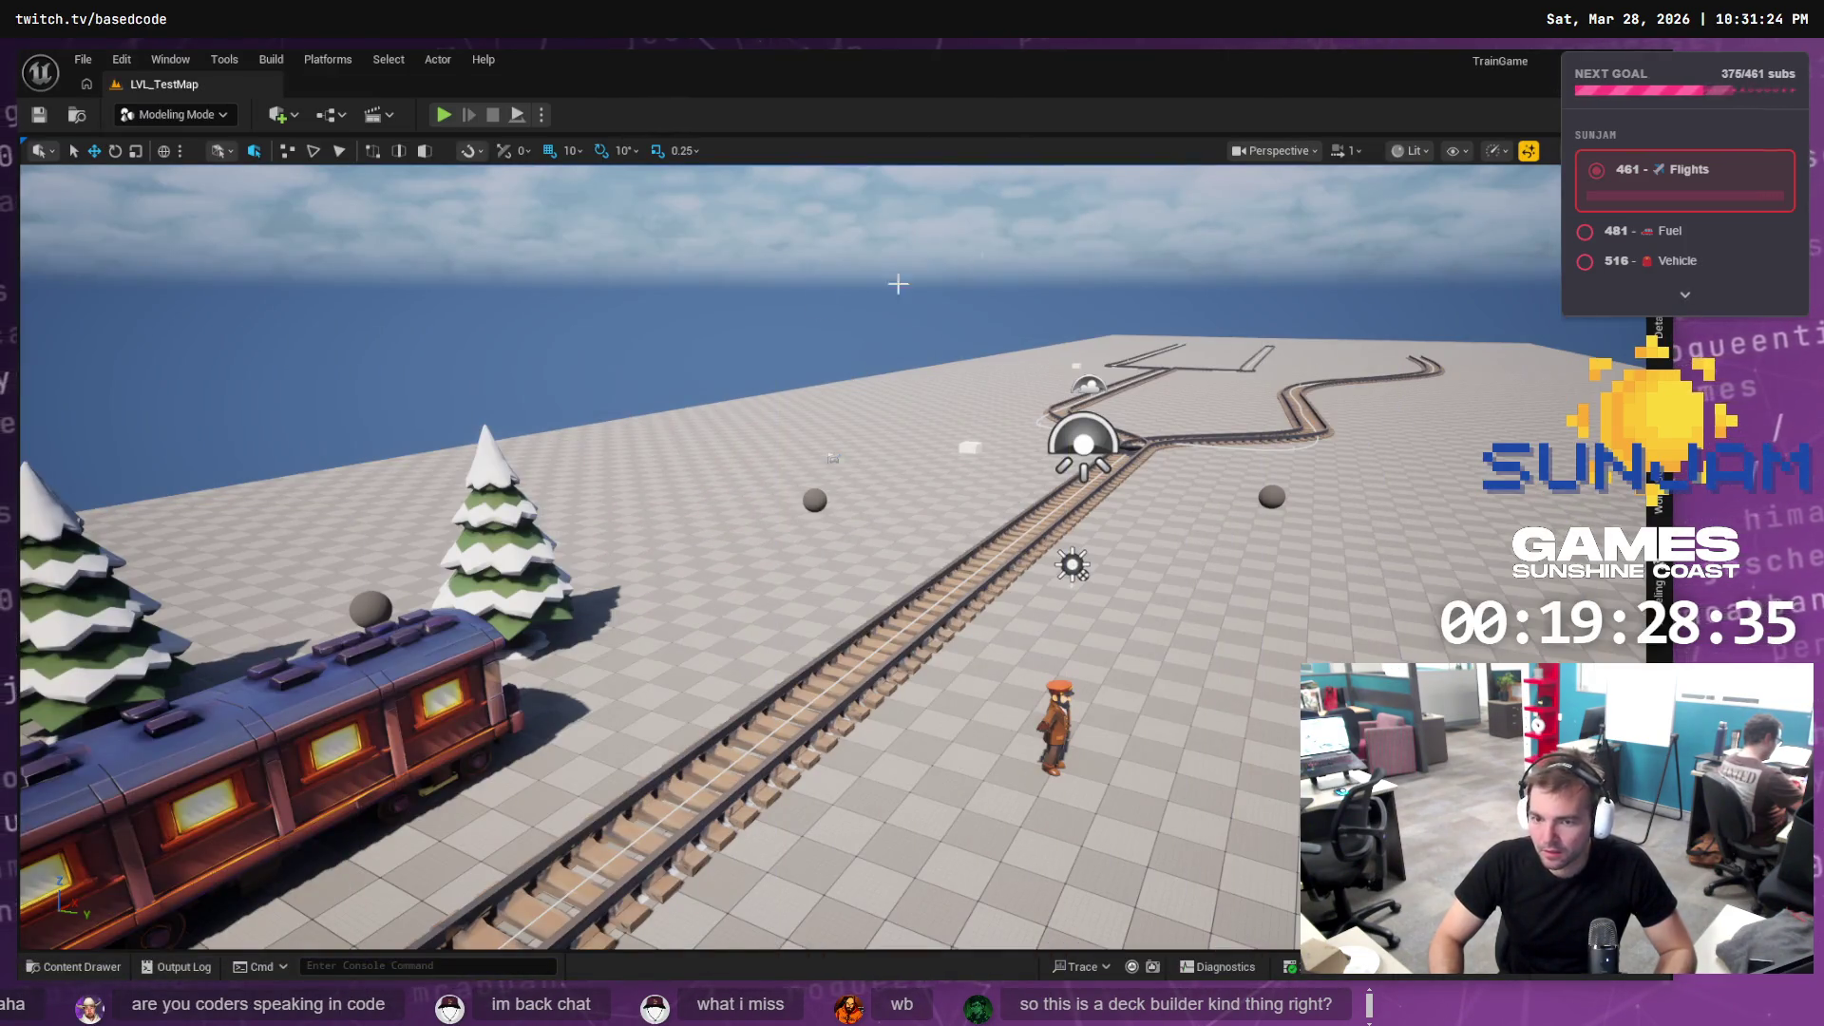
key("alt+Tab")
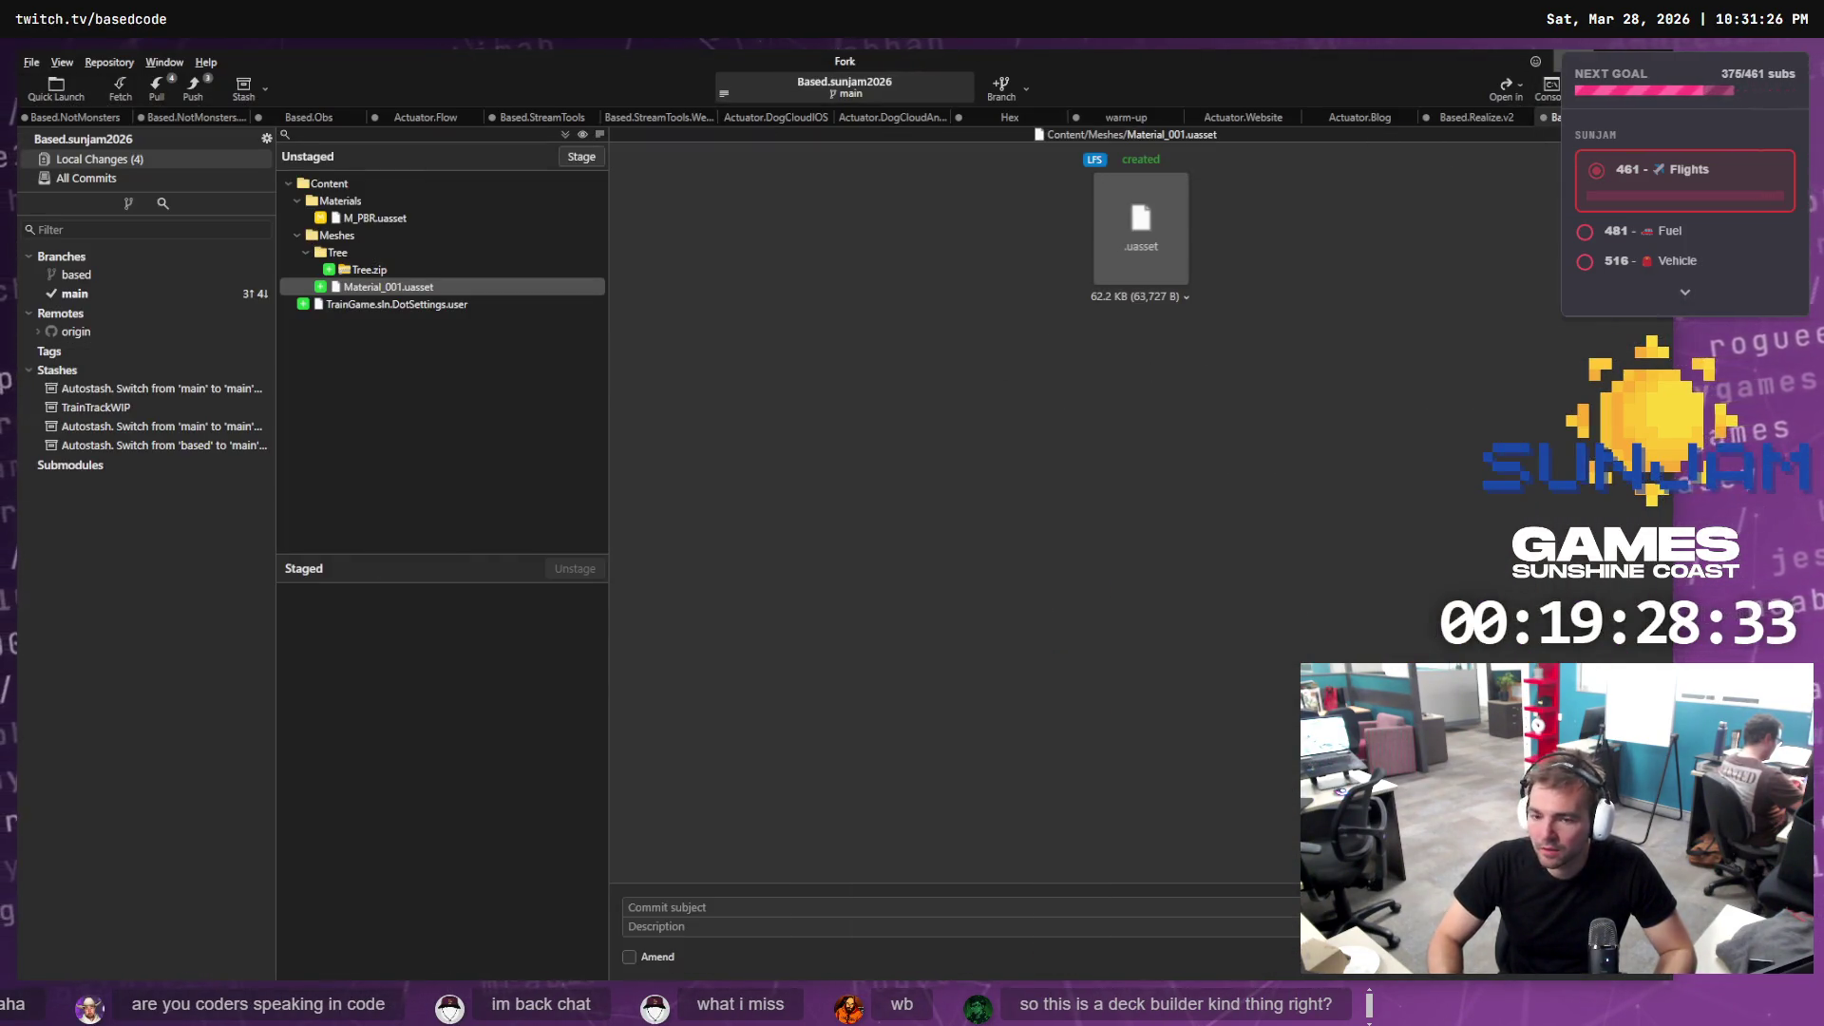
key("alt+Tab")
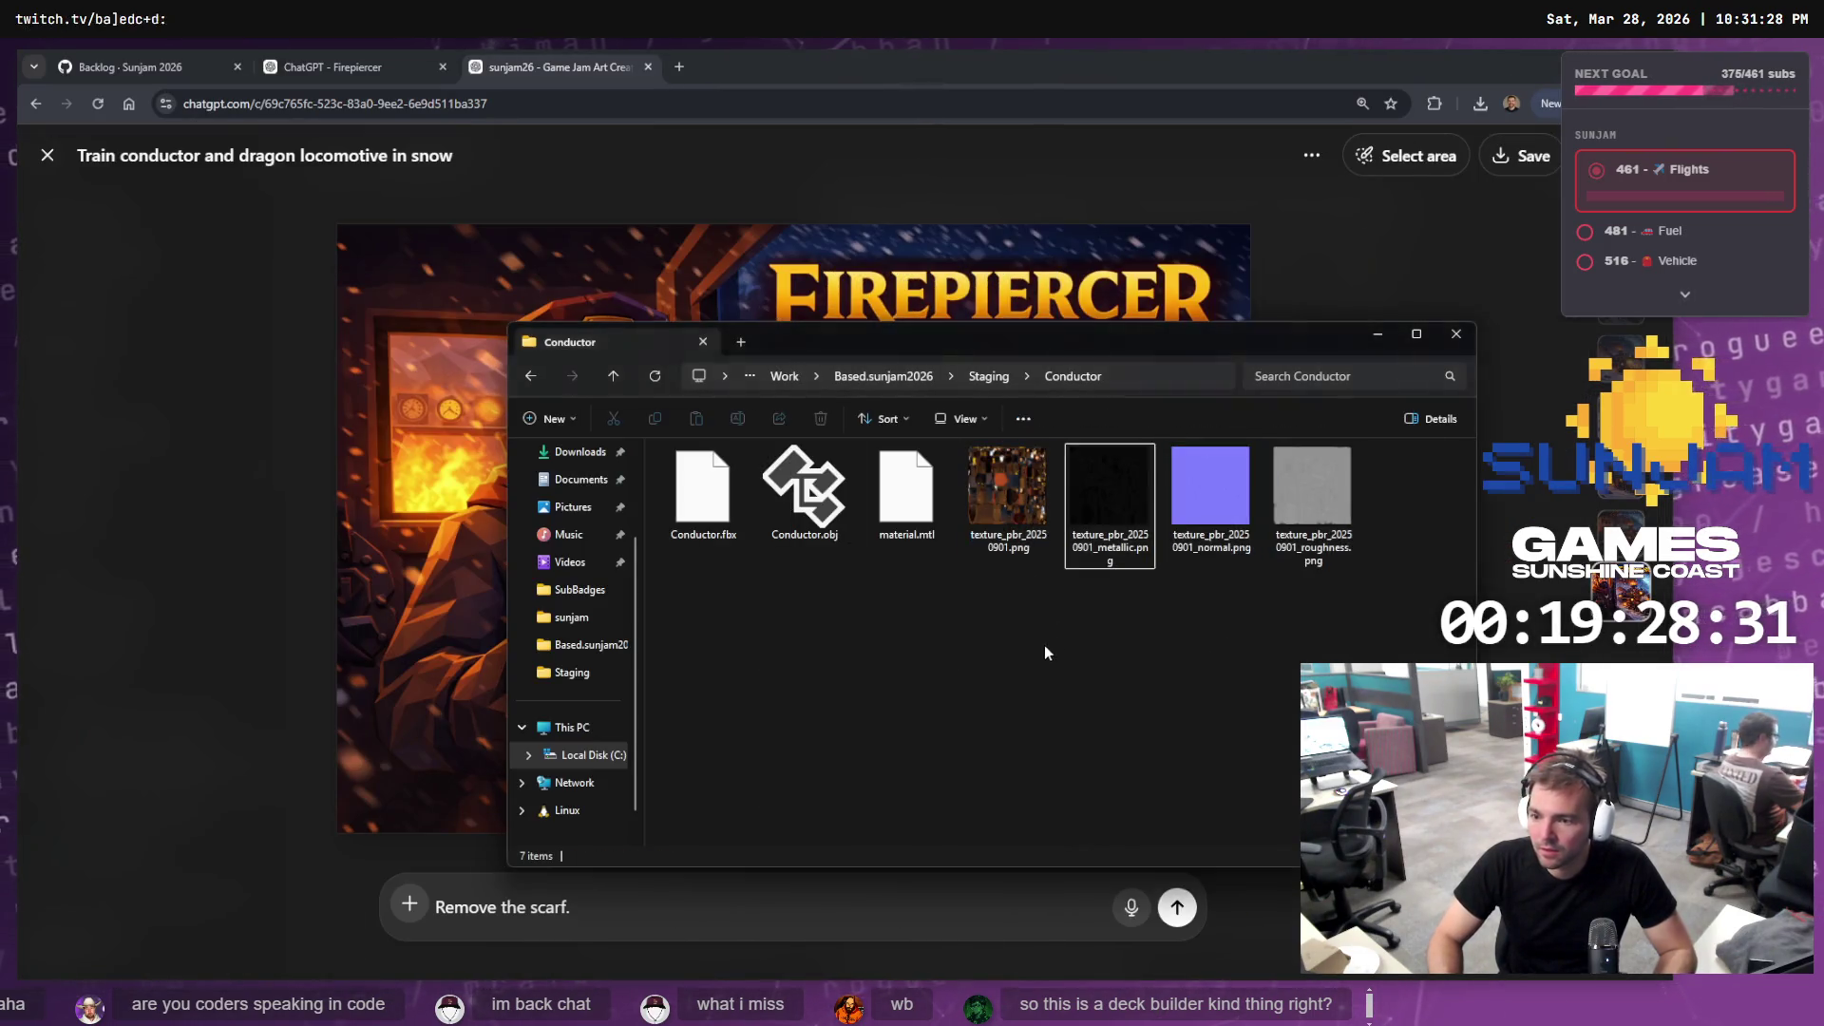
Replace the 'Remove the scarf.' prompt with a request to isolate the logo on a true transparent background
key("alt+Tab")
triple_click(710, 896)
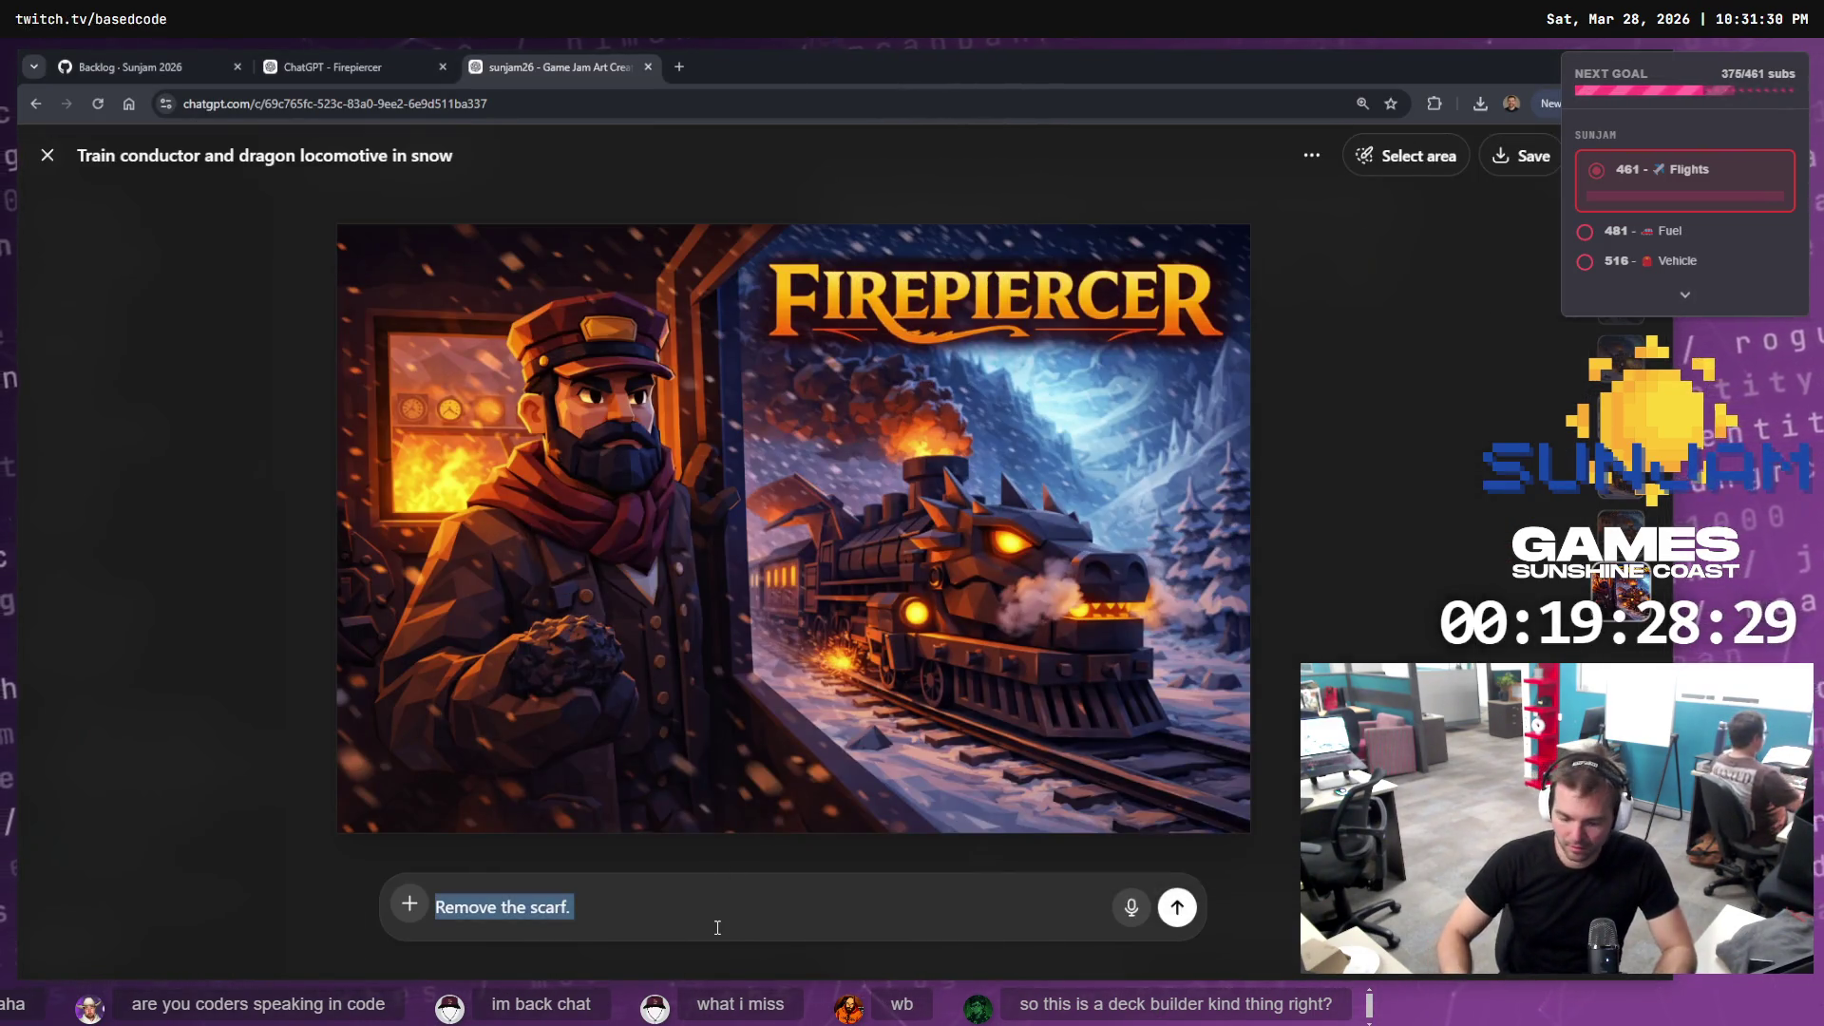
key("BackSpace")
type("Isolate the ")
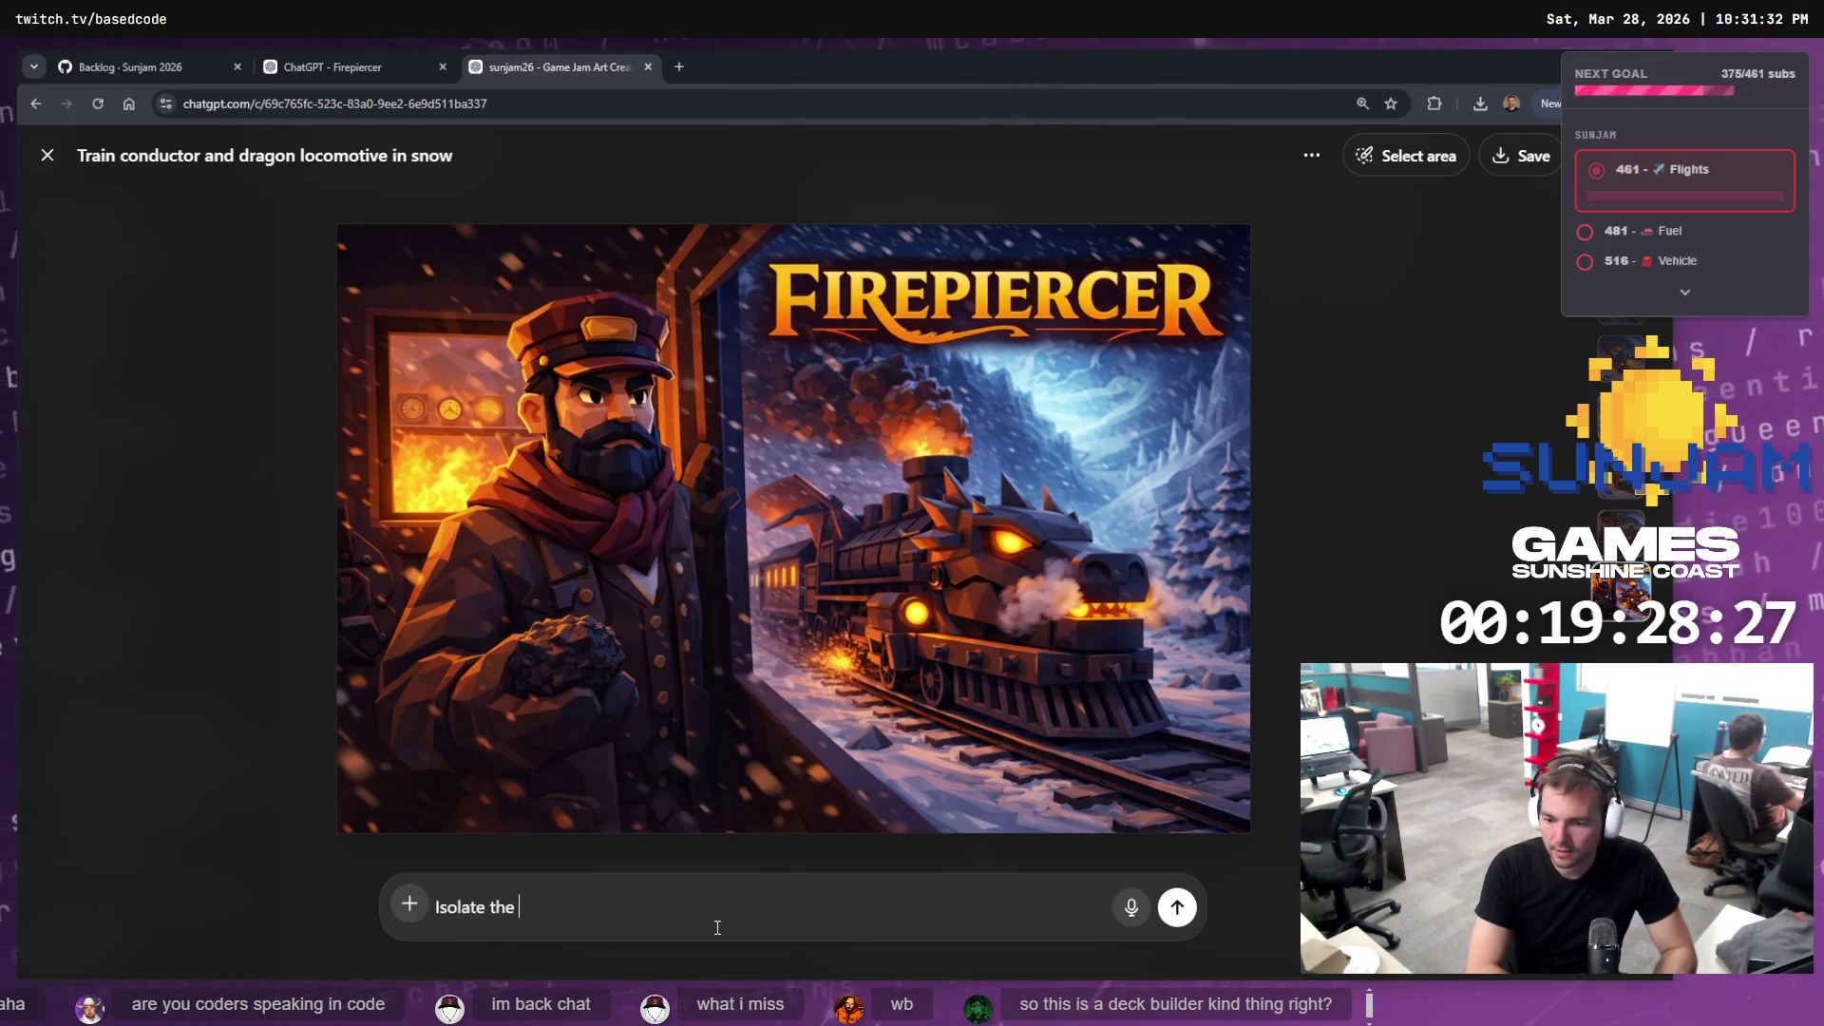
type("Logo. Transparent back grou")
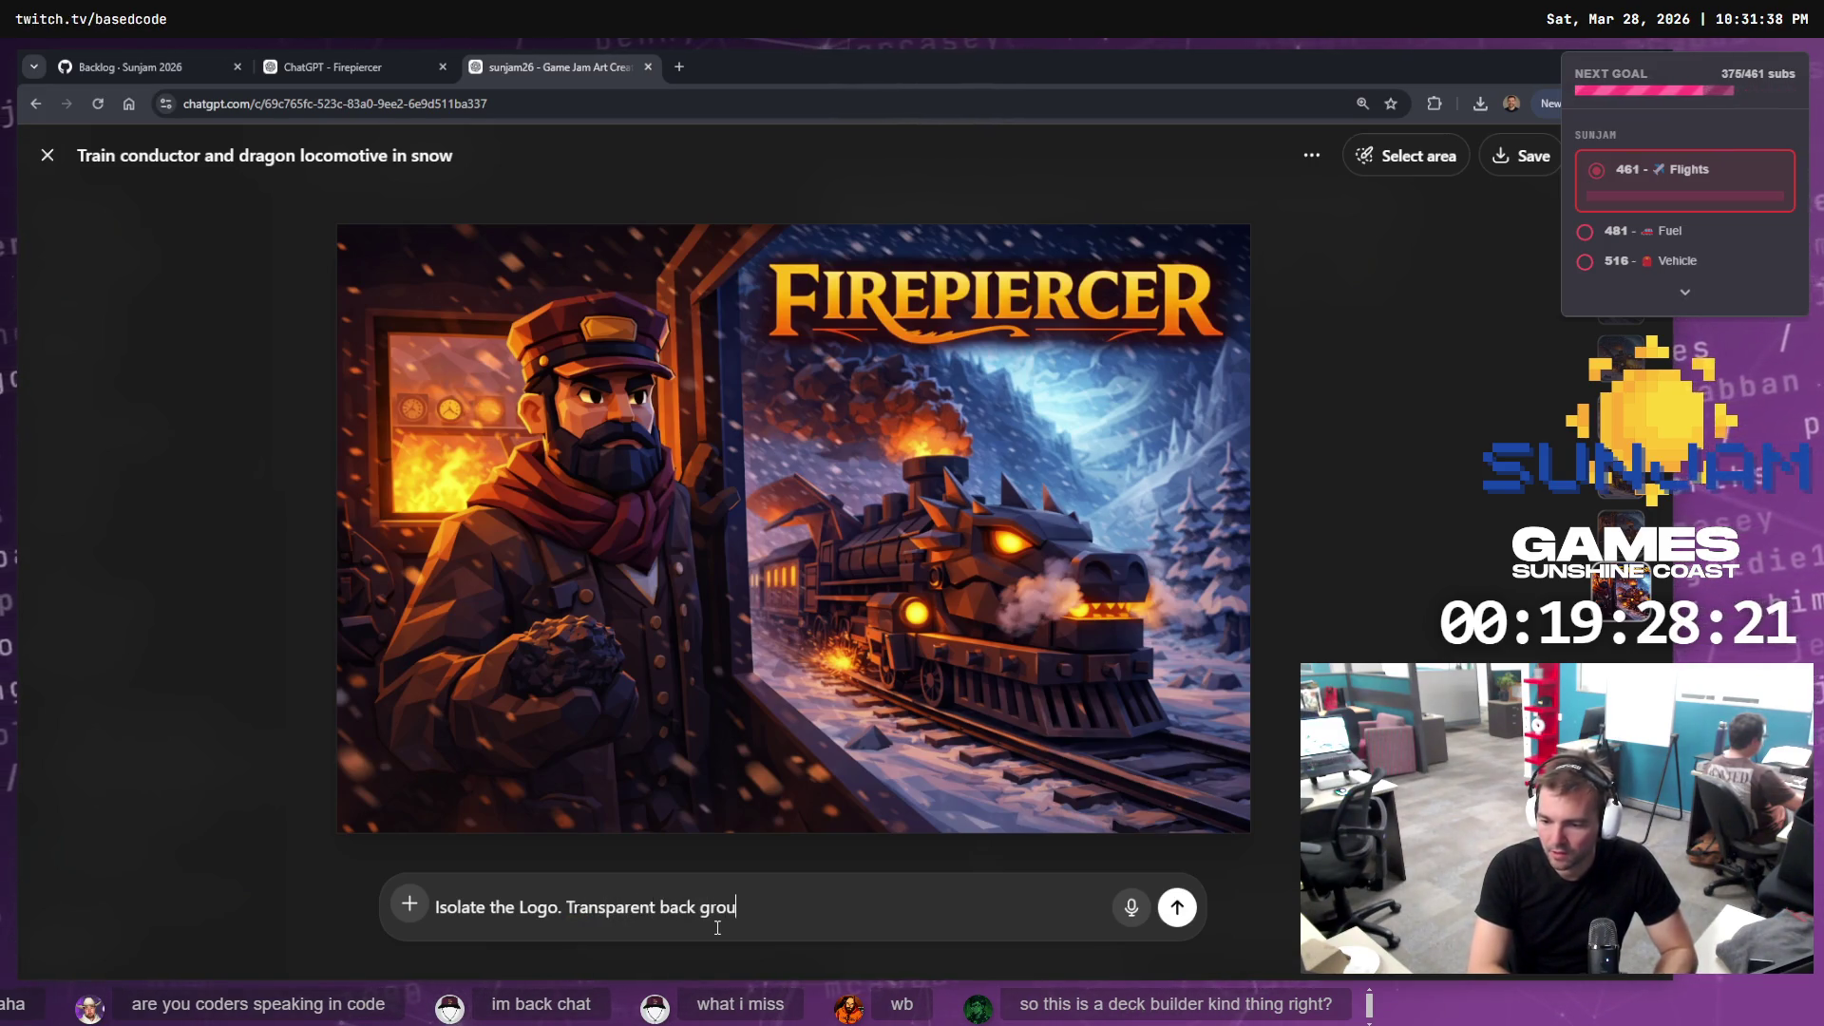
type("nd with true al")
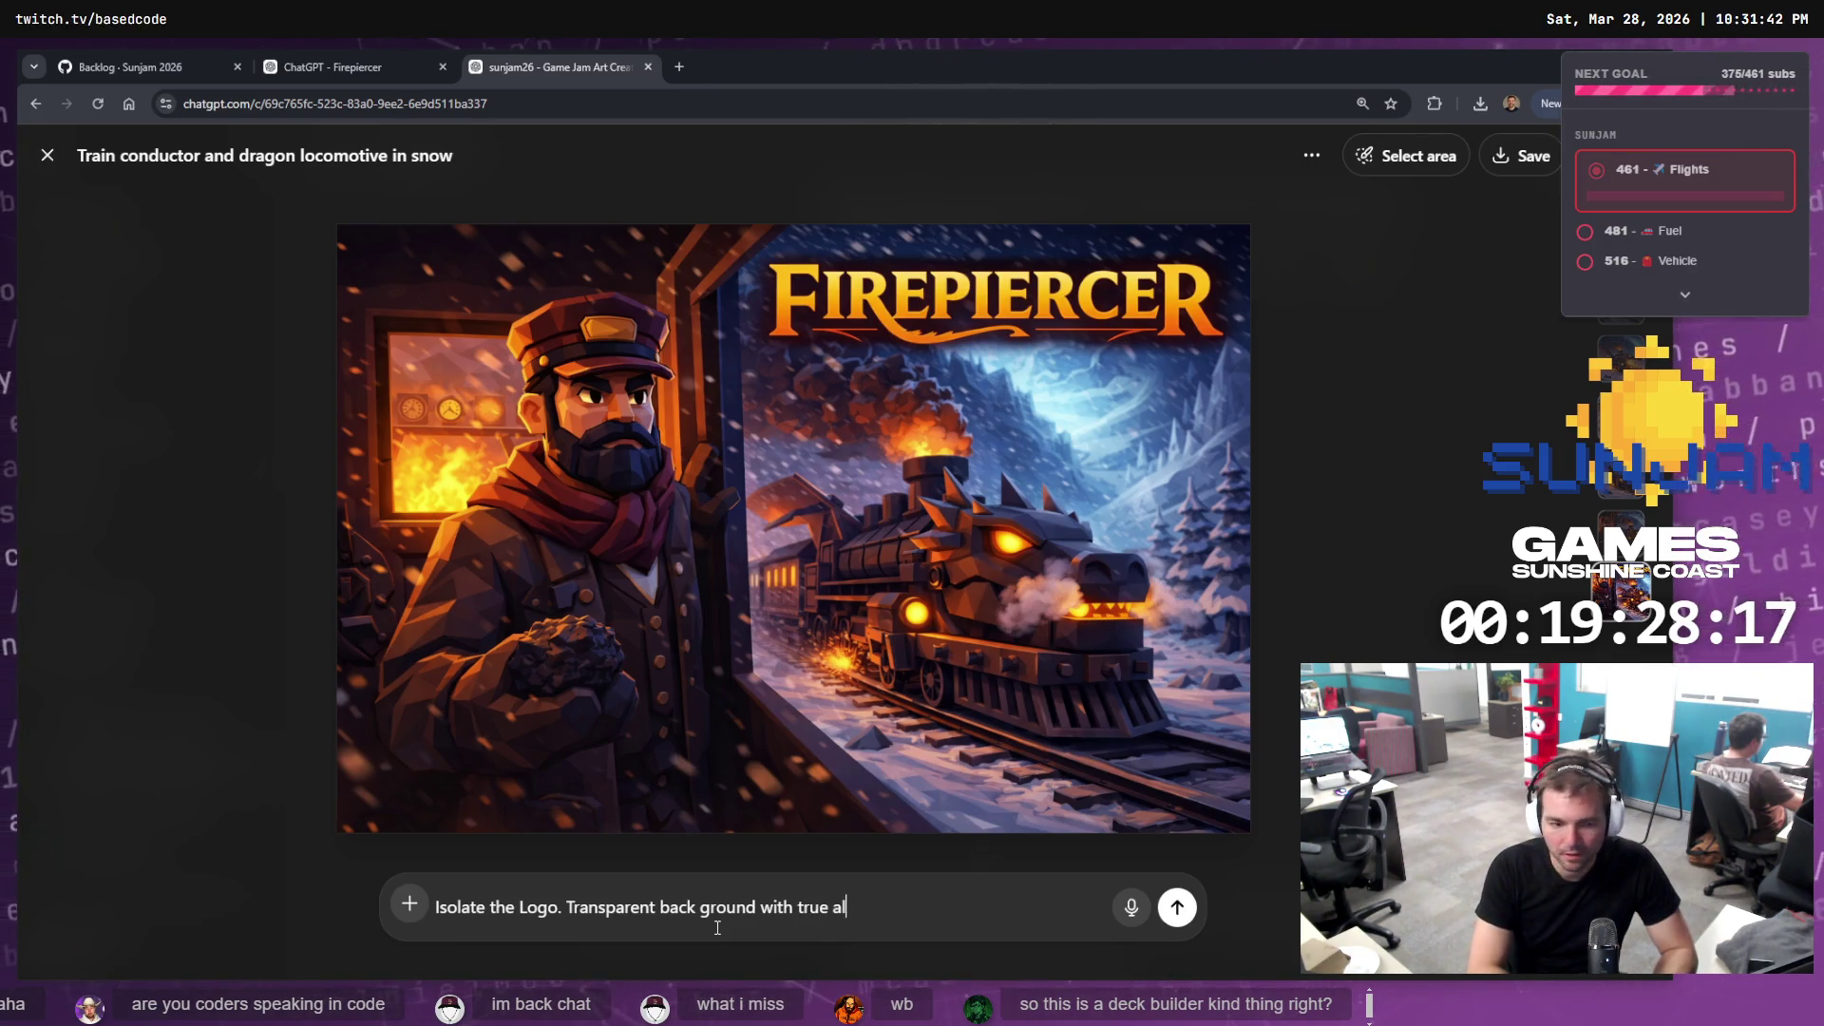
type("channel.")
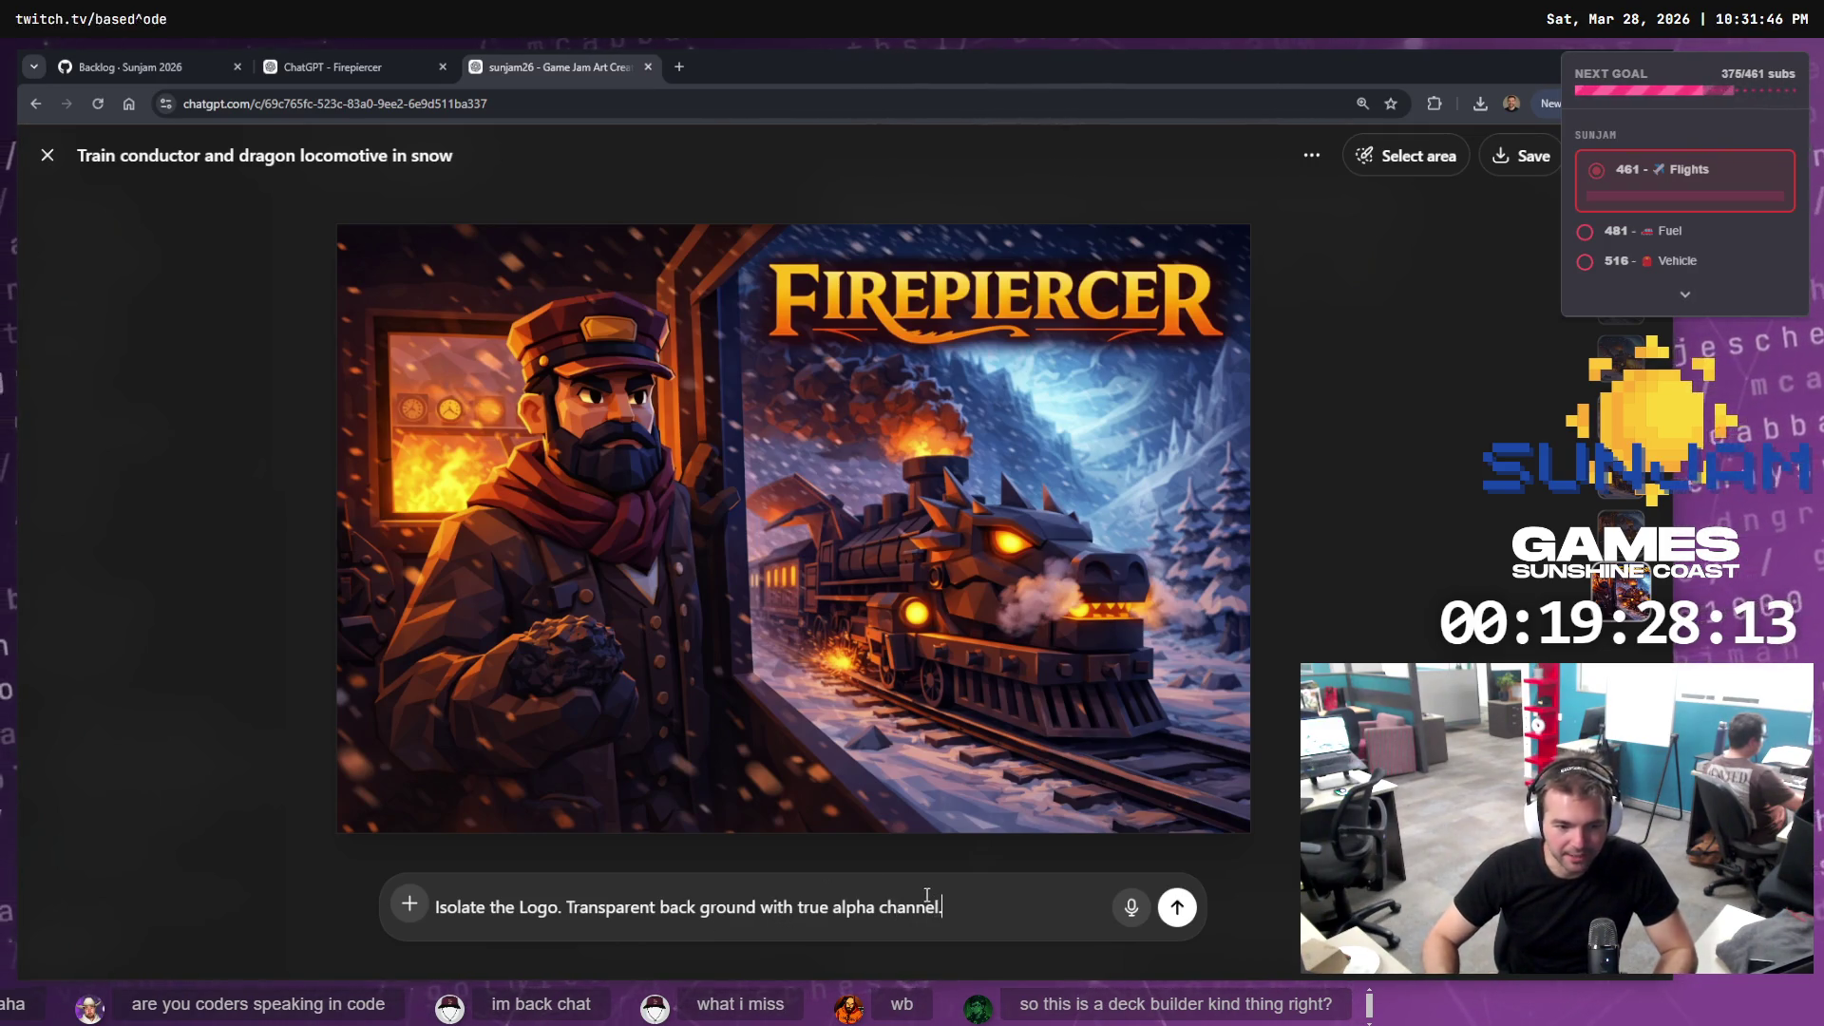
left_click(1178, 908)
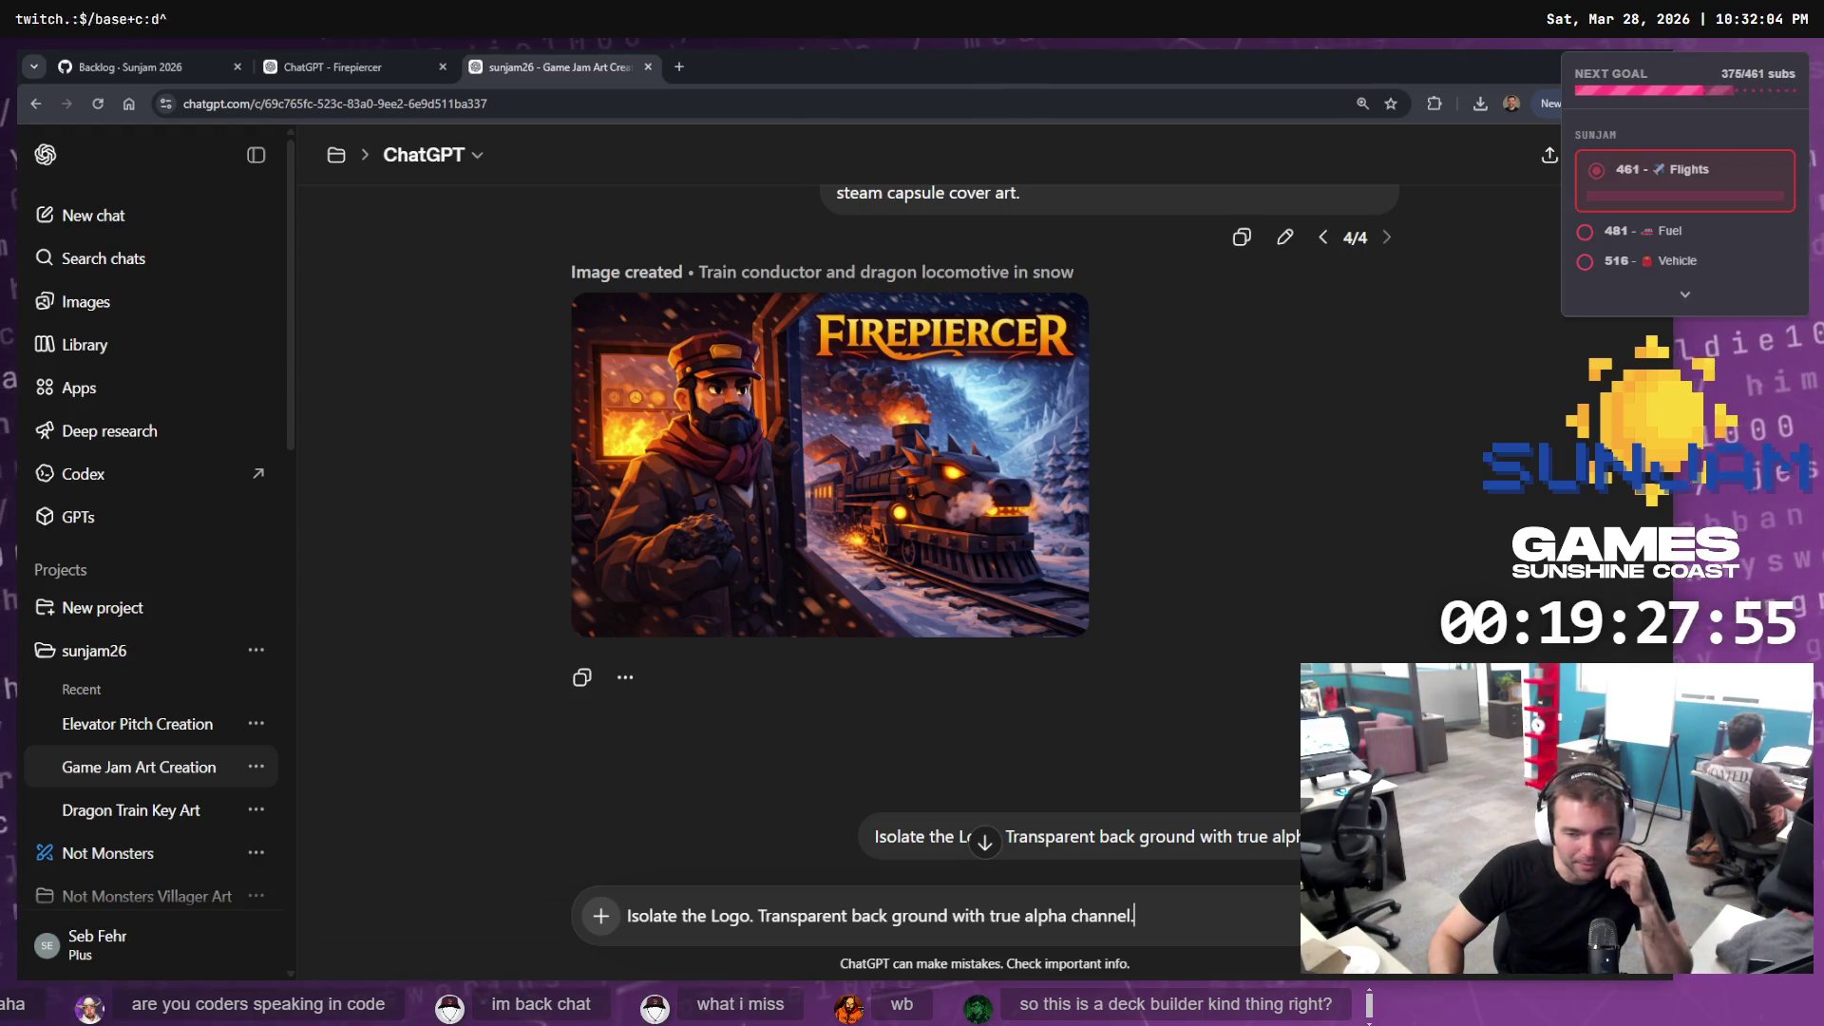
Clear the leftover prompt text in ChatGPT, then select the blizzard caption on the tldraw board
scroll(1091, 732, "down", 3)
scroll(1090, 727, "down", 4)
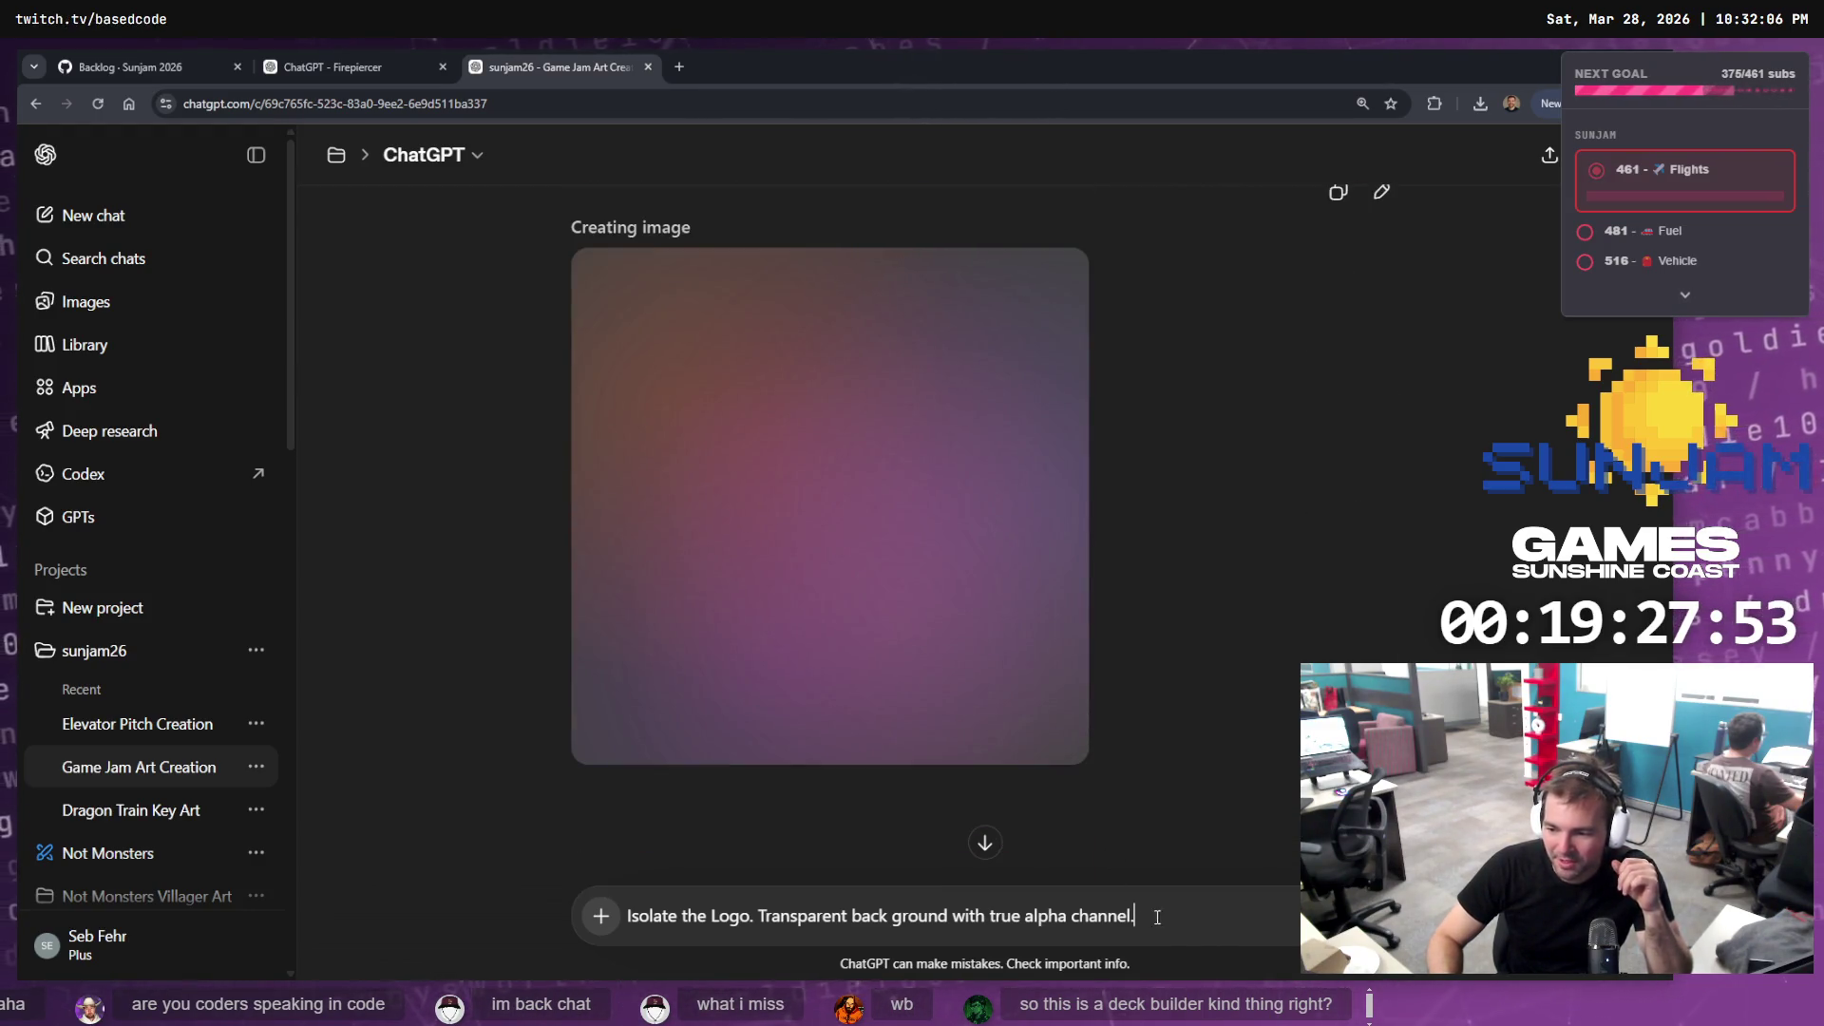
key("ctrl+a")
key("BackSpace")
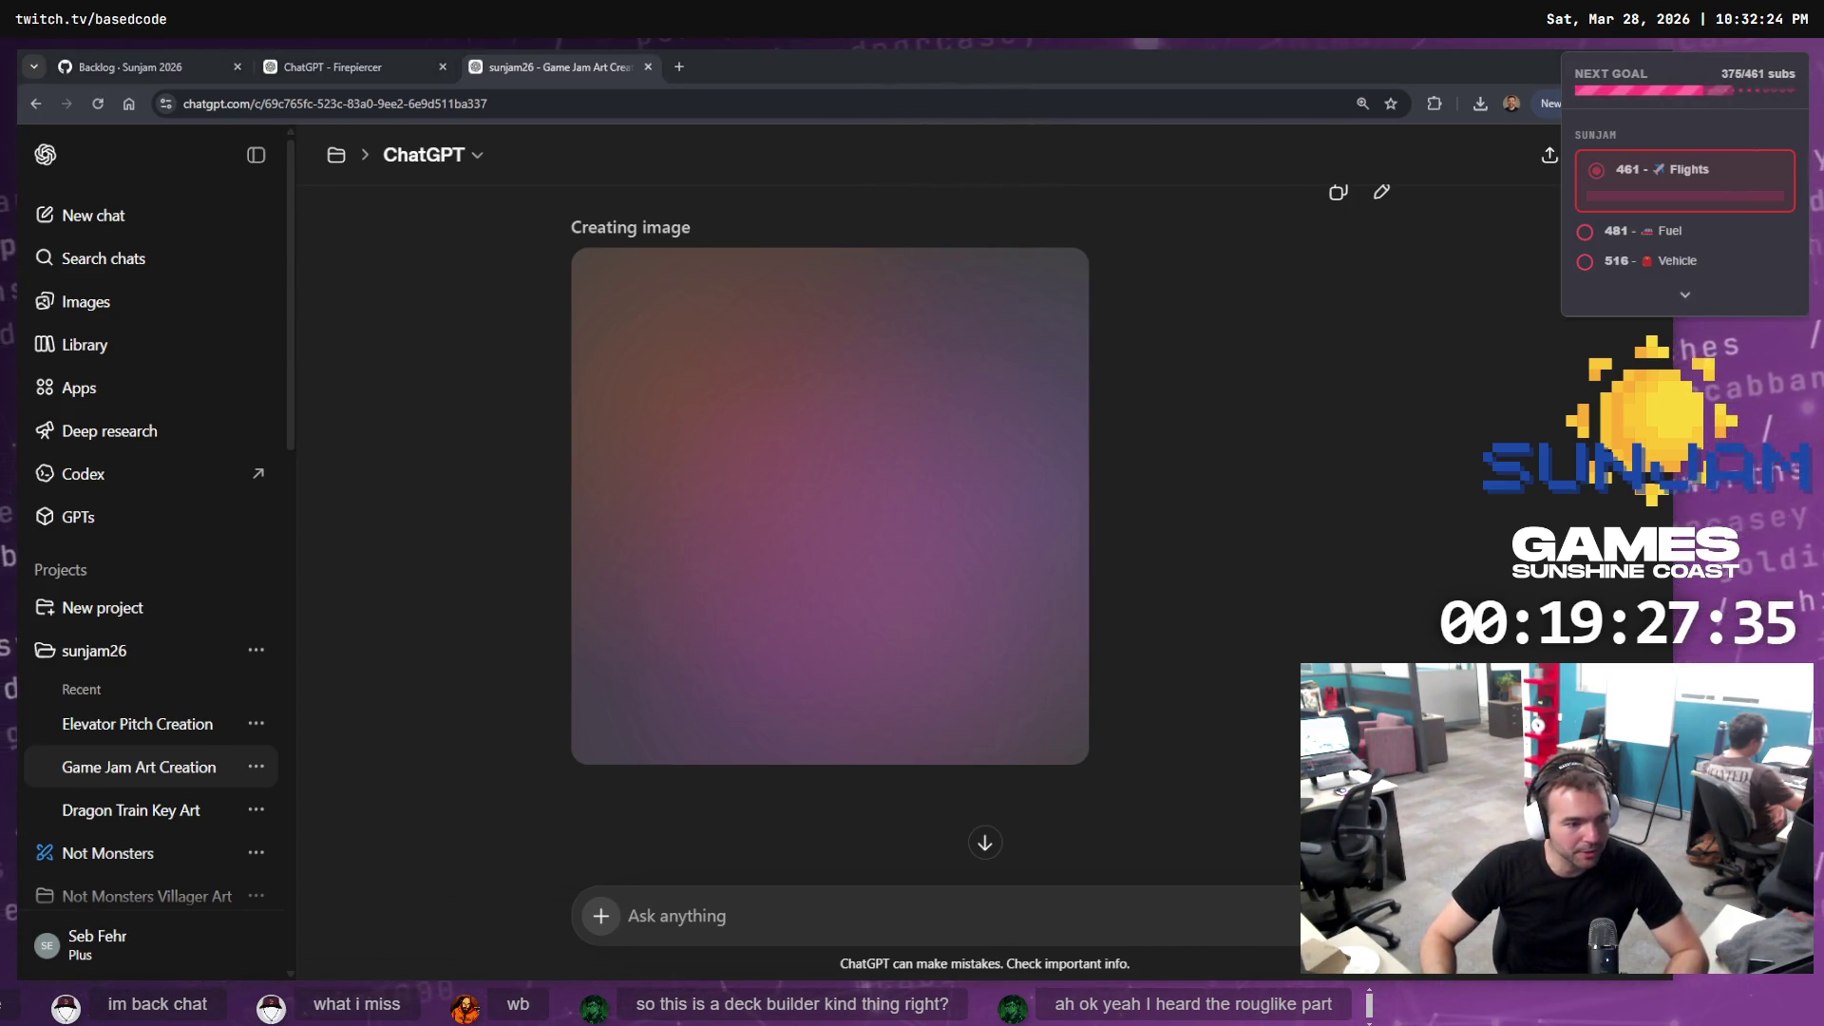
key("alt+Tab")
left_click(779, 803)
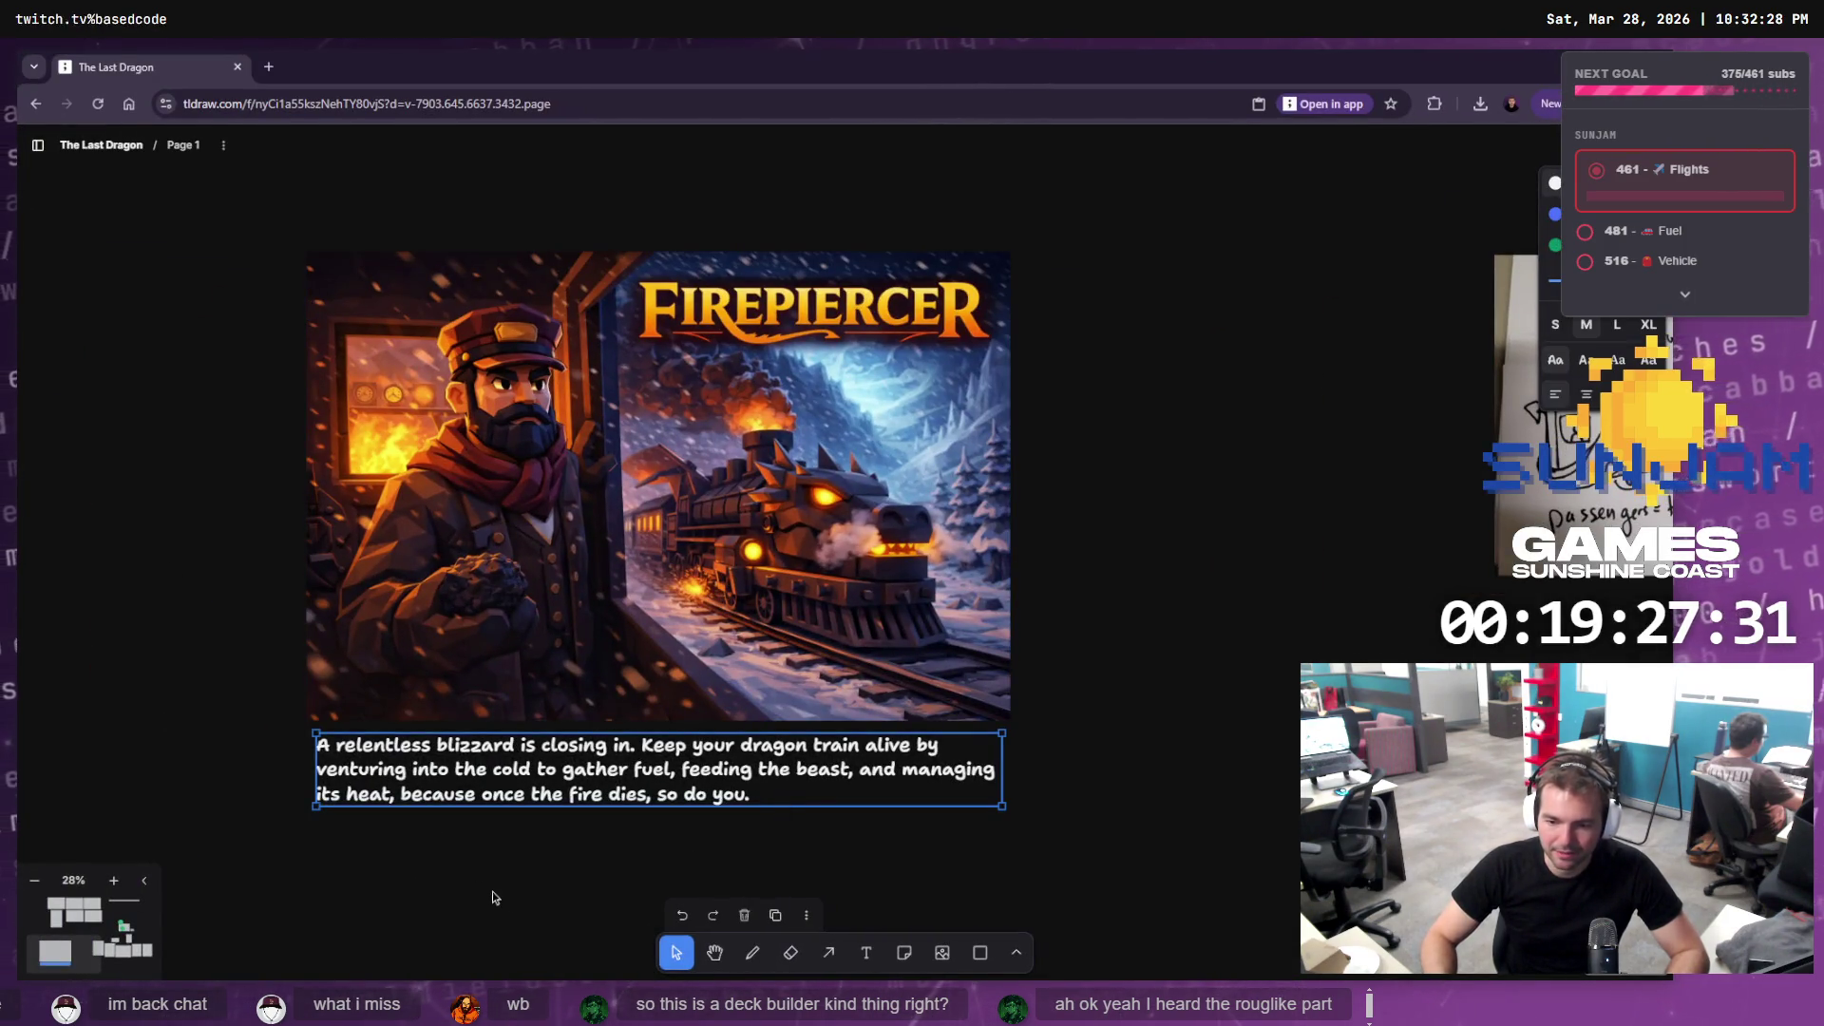
Nudge the blizzard caption slightly down and right beneath the Firepiercer image, then zoom in to check it
left_click_drag(521, 783, 528, 794)
left_click(527, 794)
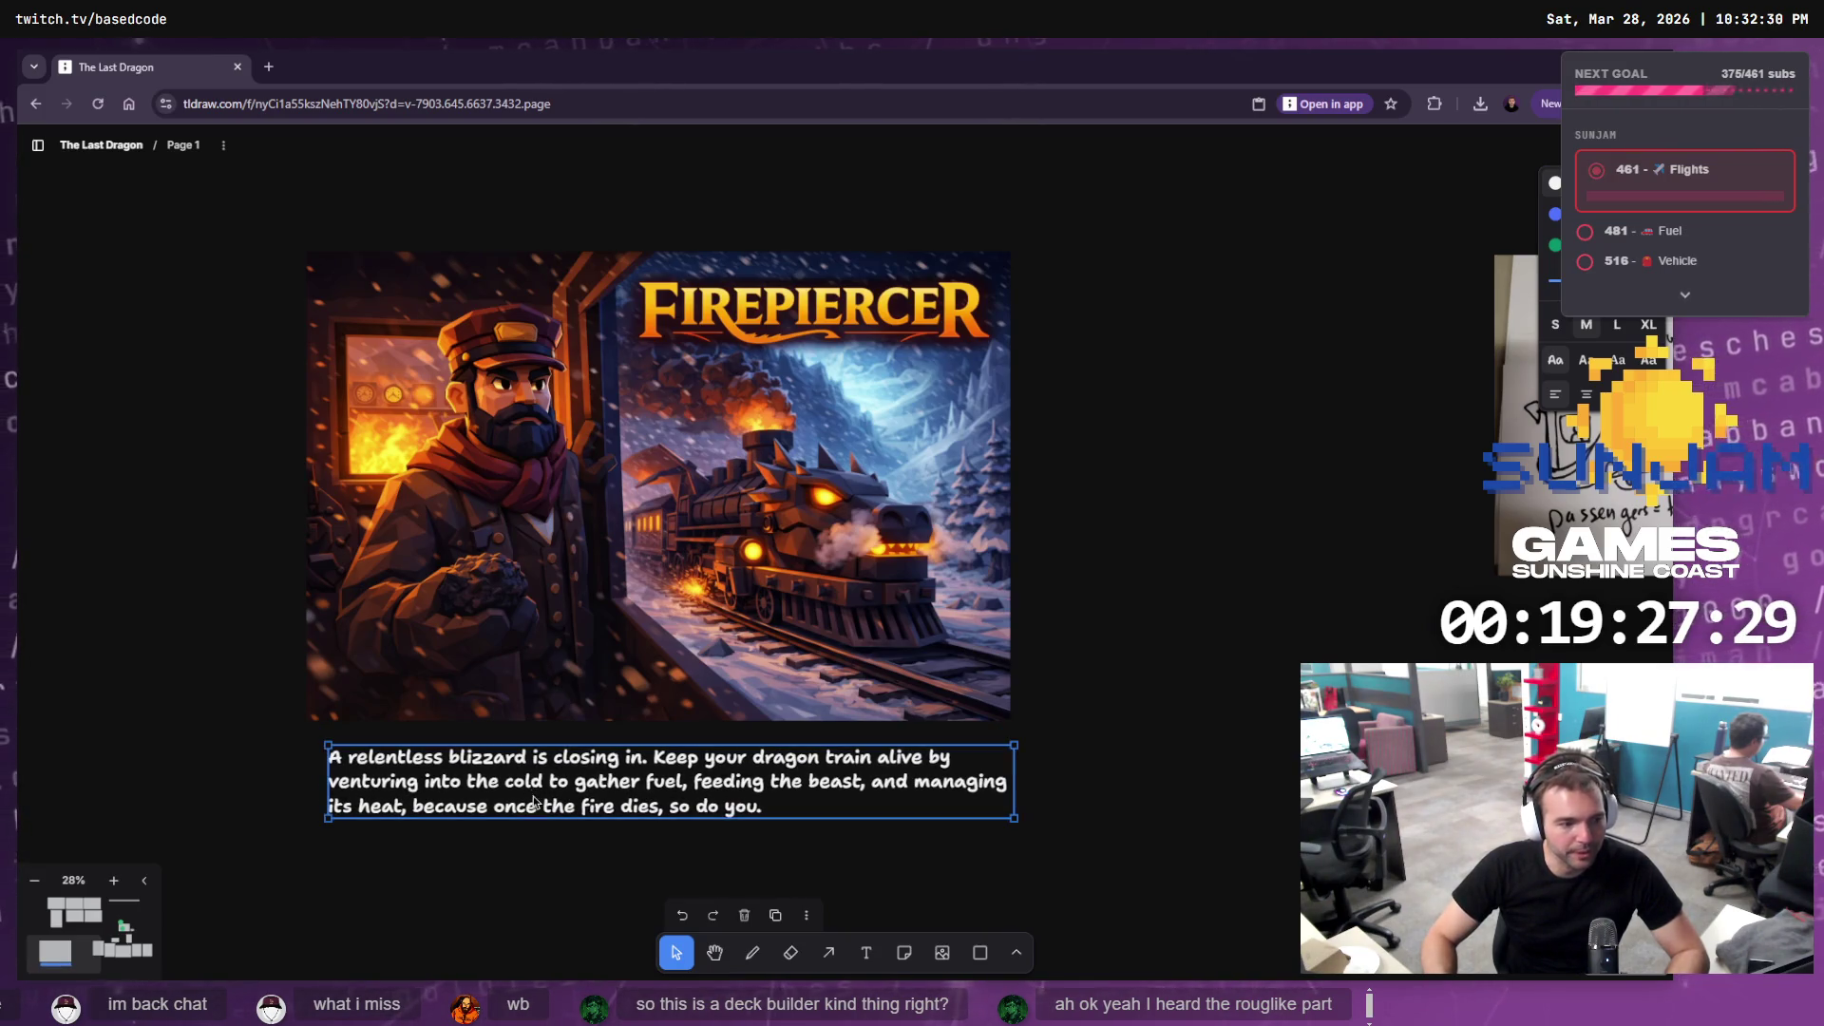
scroll(532, 798, "up", 3)
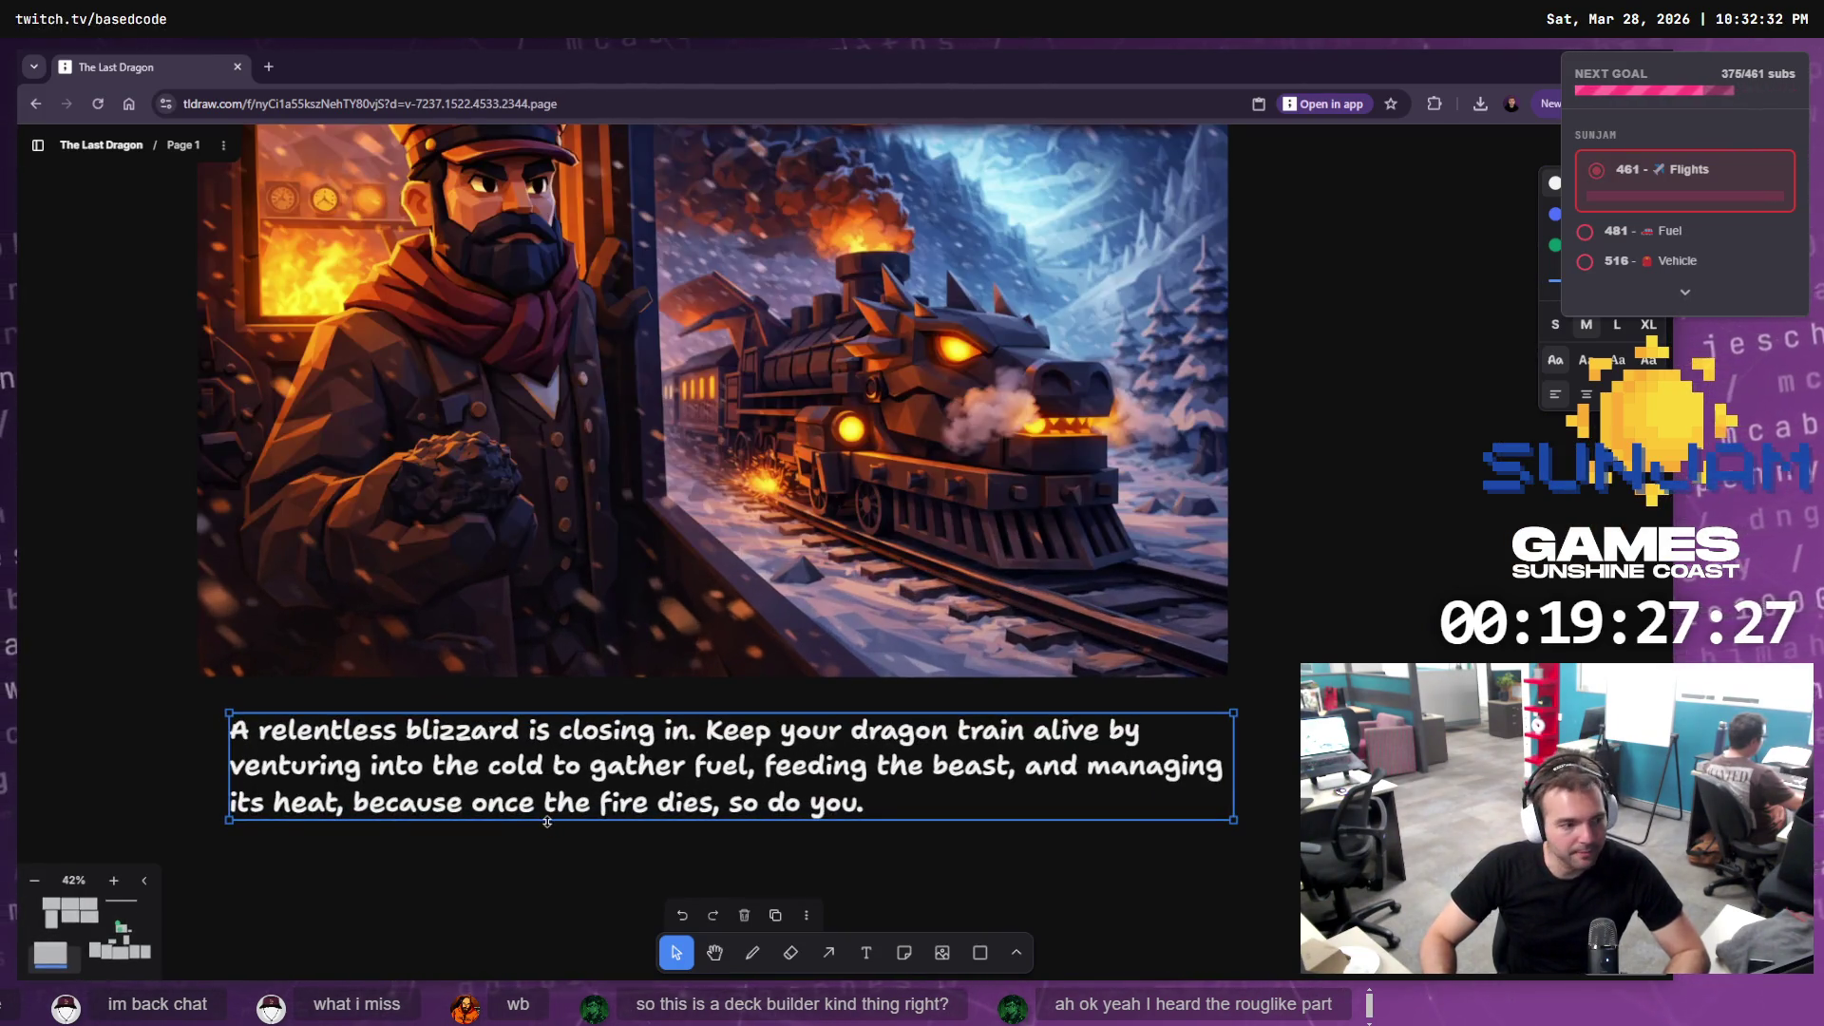
scroll(547, 810, "up", 2)
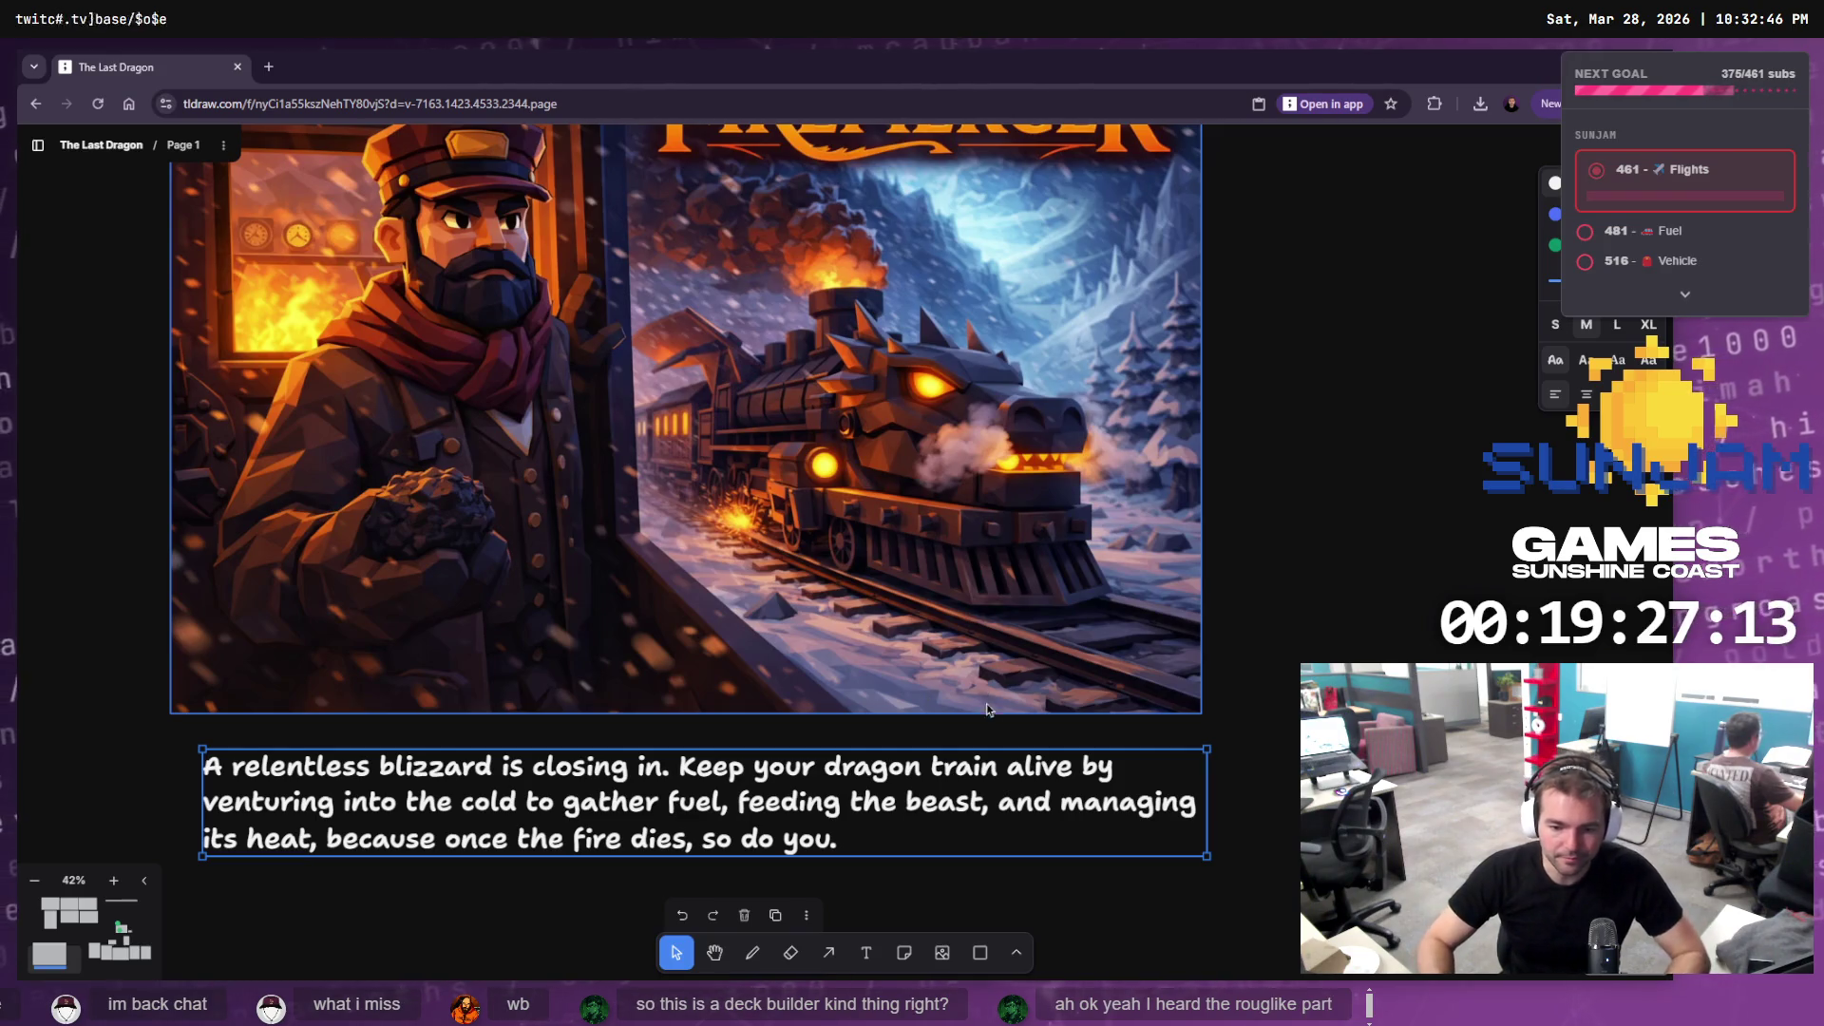
left_click(477, 943)
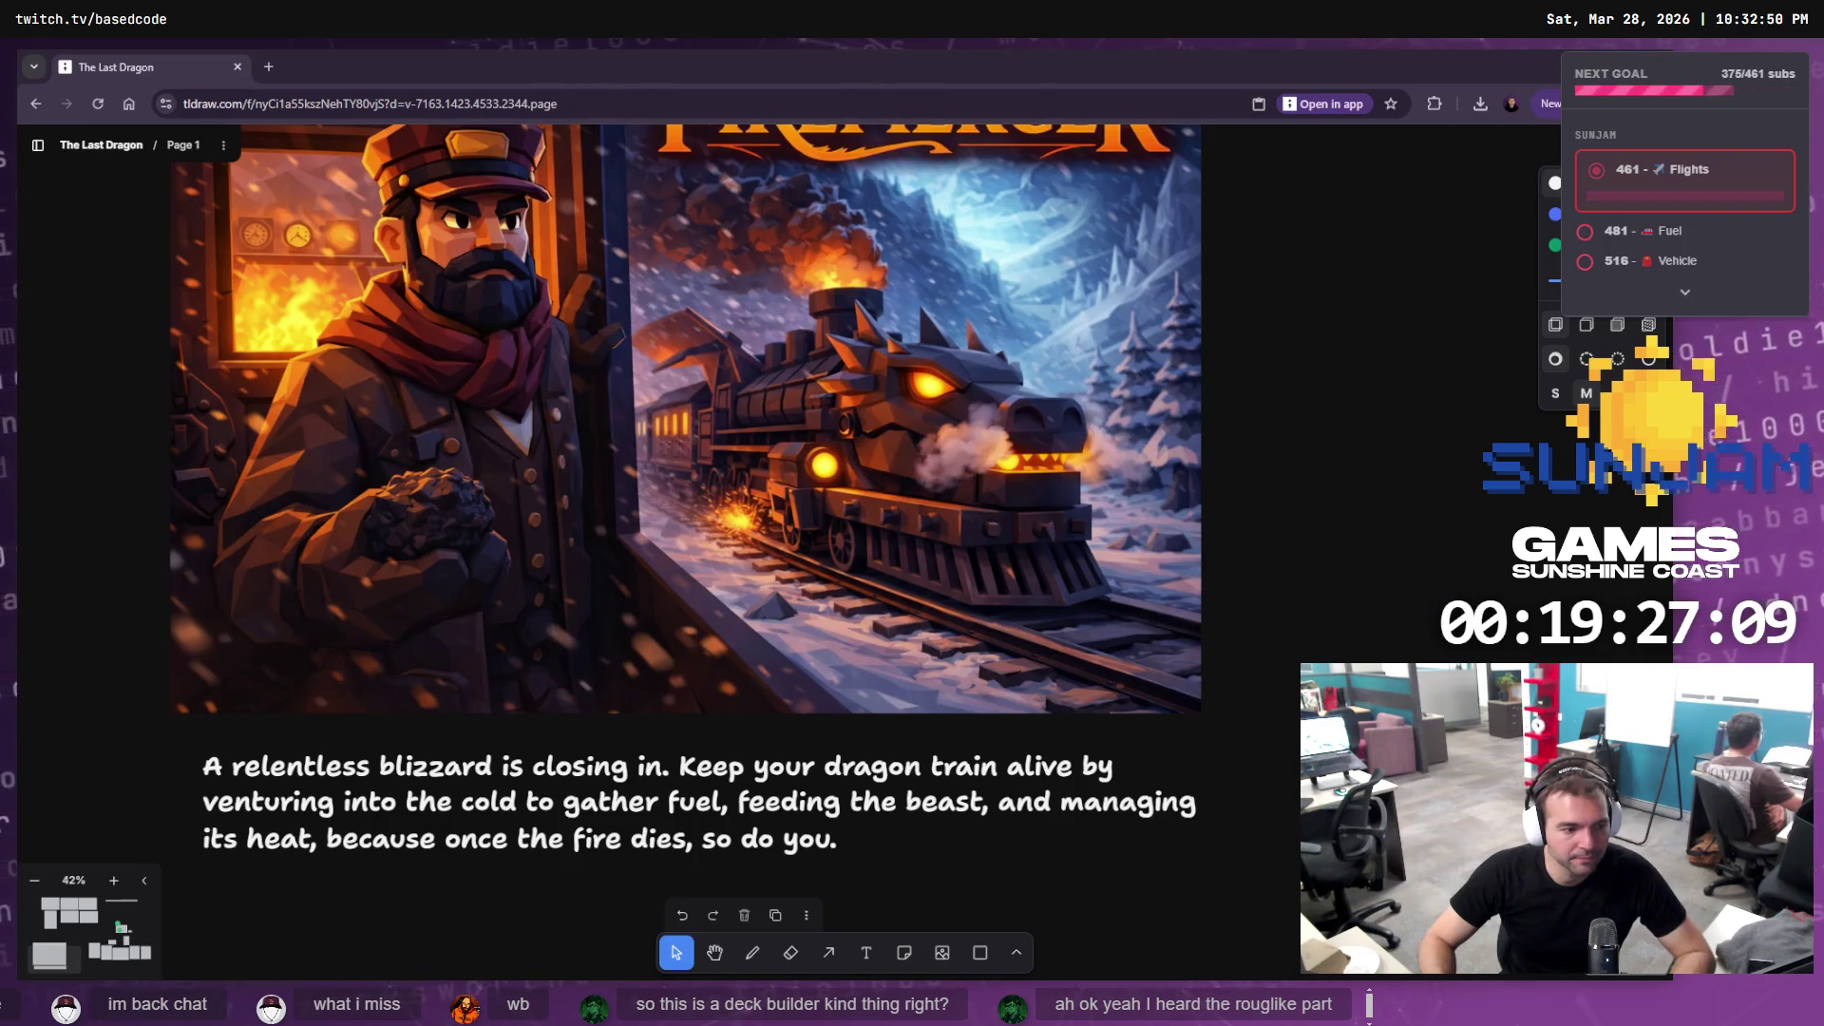
key("alt+Tab")
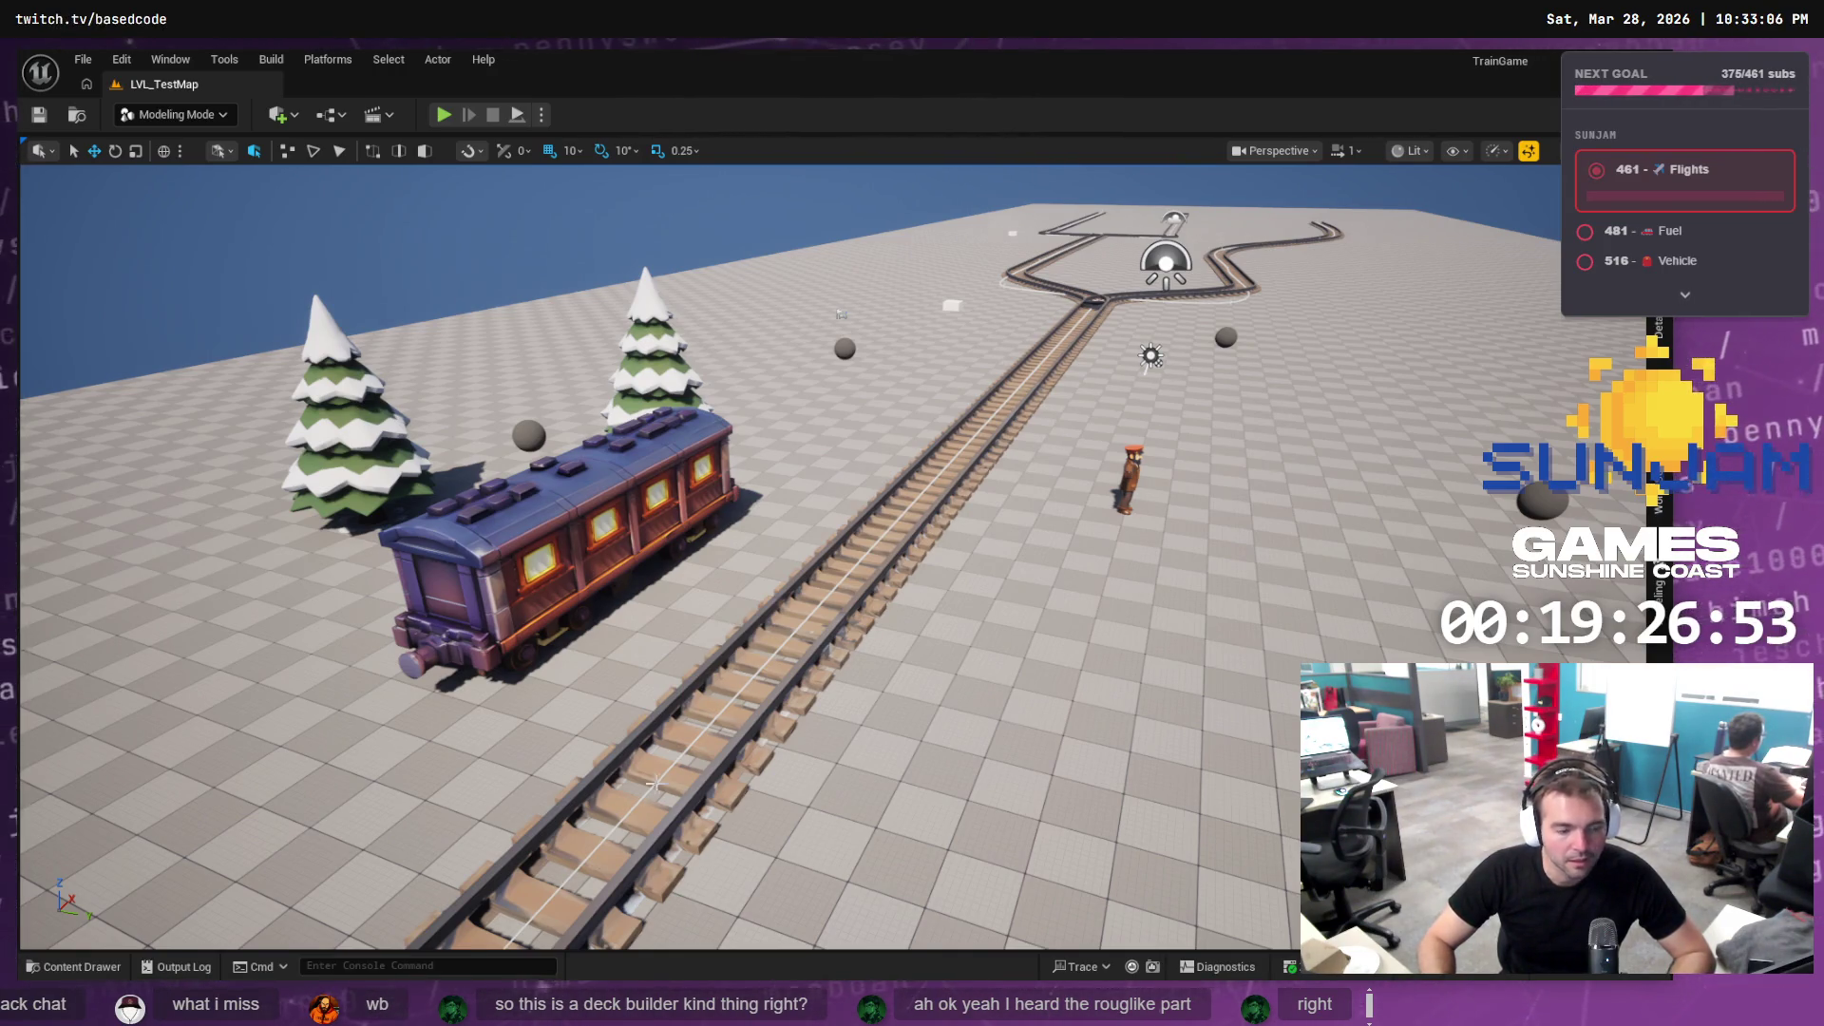
Lower the Unreal camera to look along the train tracks, then check on ChatGPT's logo
mouse_move(654, 785)
left_mouse_down()
mouse_move(653, 712)
mouse_move(680, 793)
left_mouse_up()
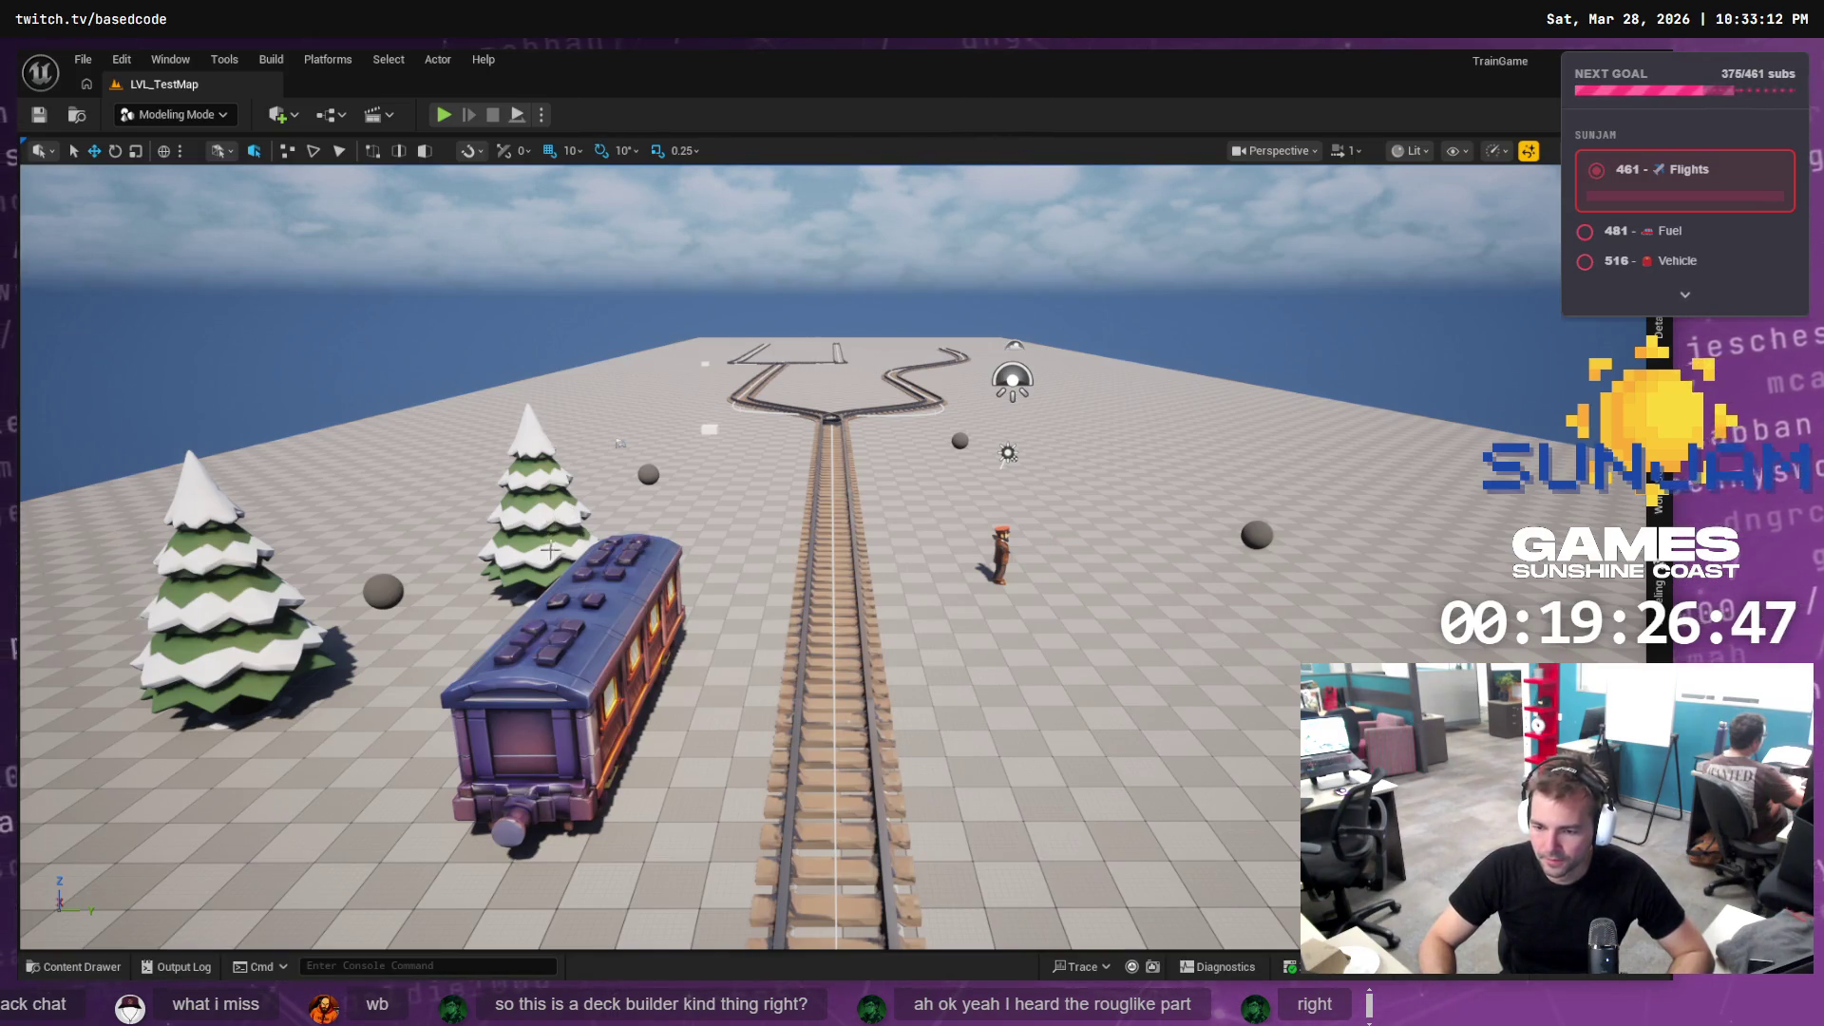
key("alt+Tab")
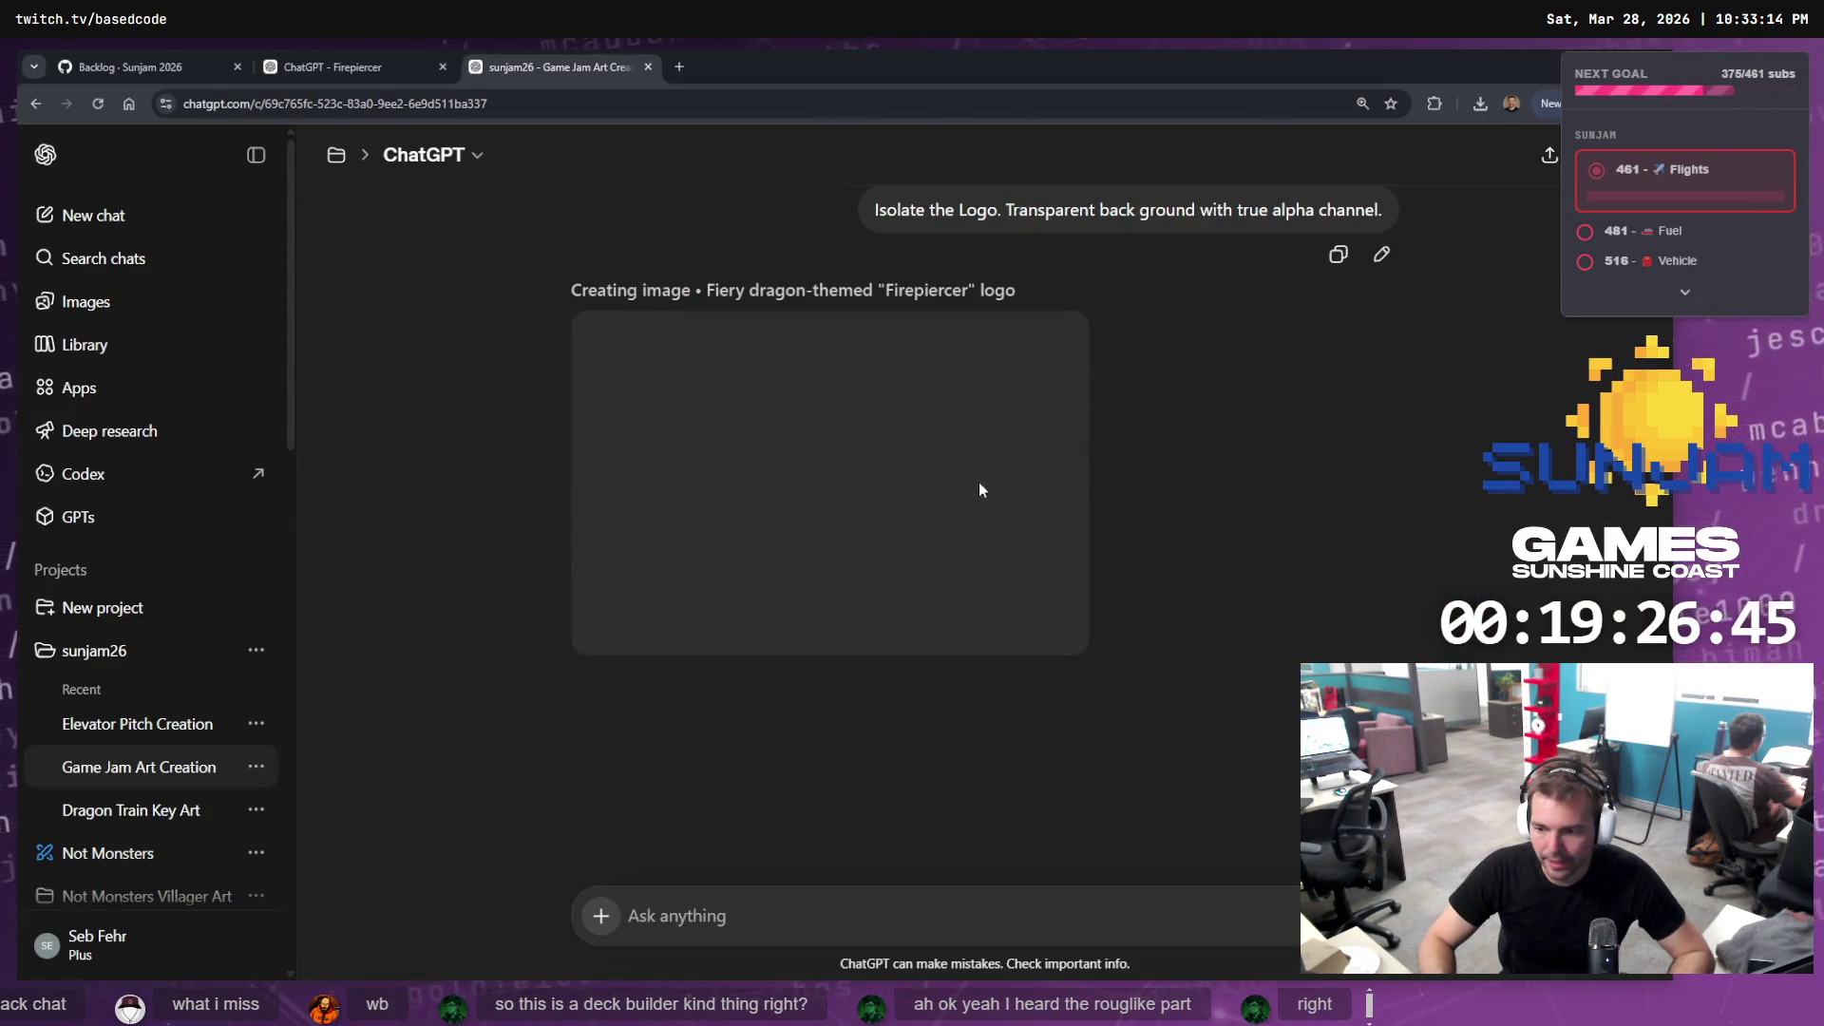
scroll(1063, 493, "up", 5)
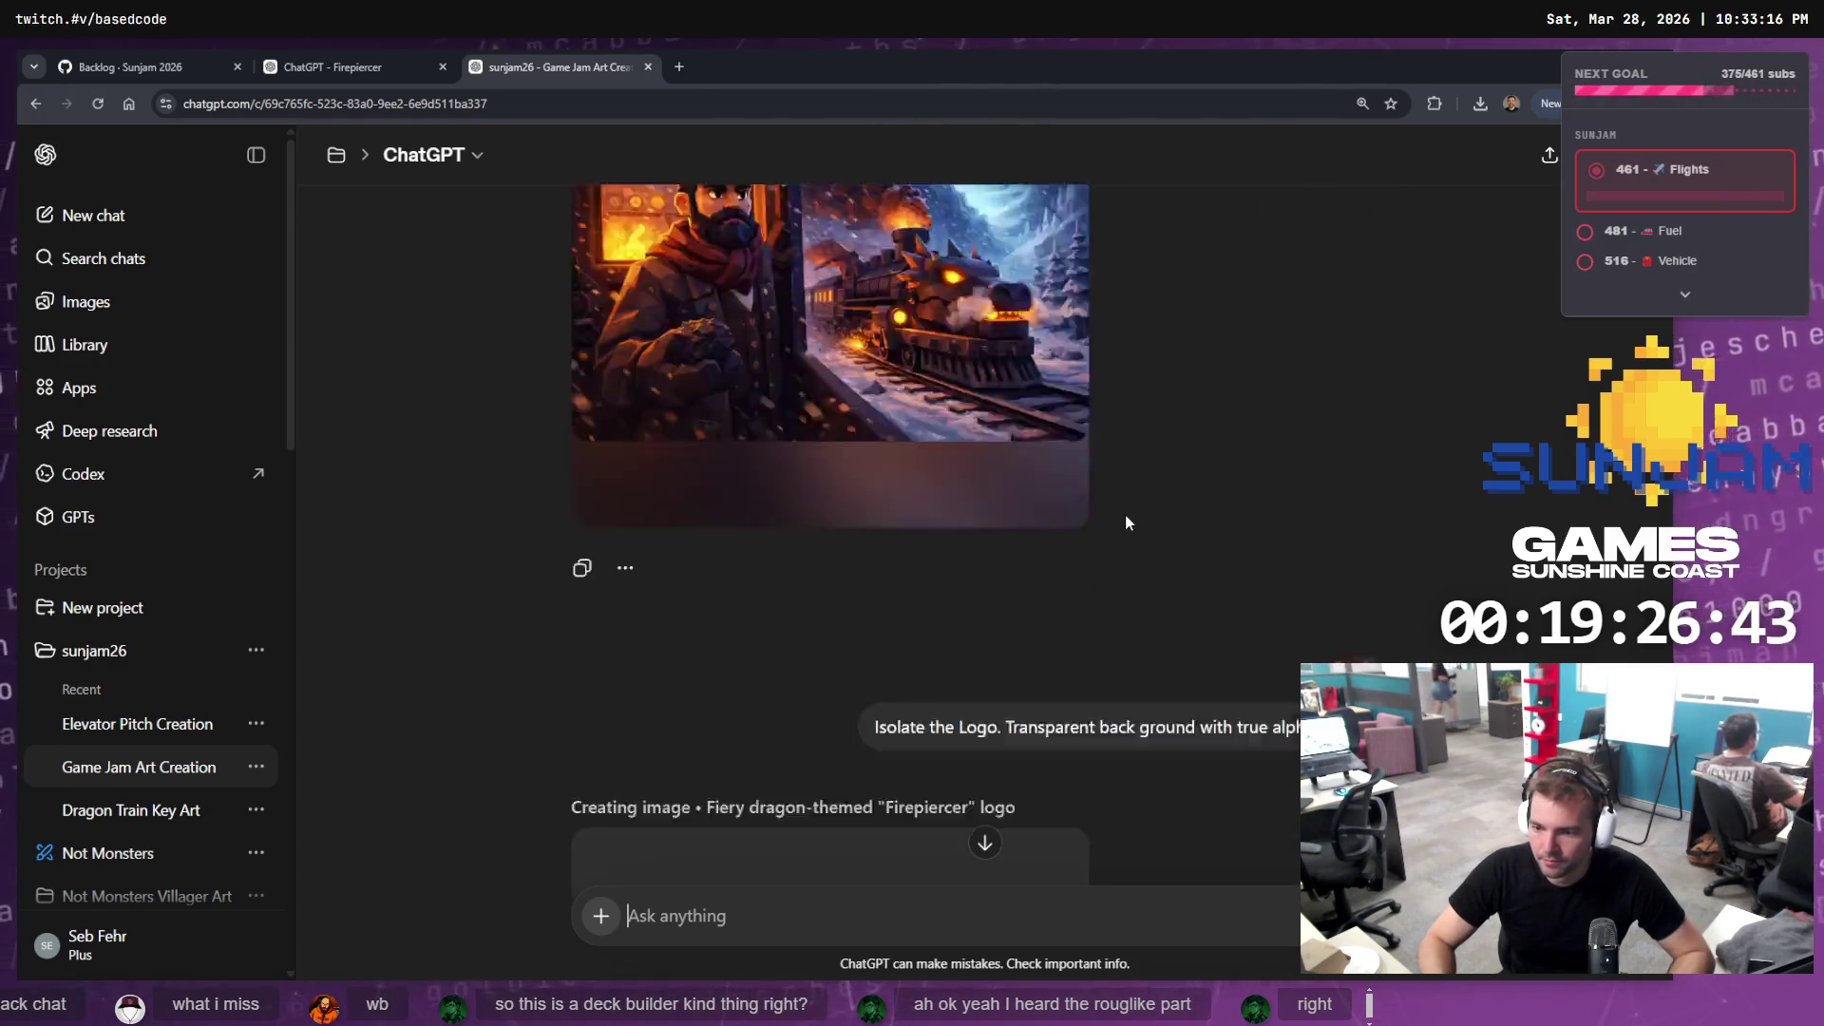
scroll(1125, 522, "down", 5)
scroll(978, 642, "down", 3)
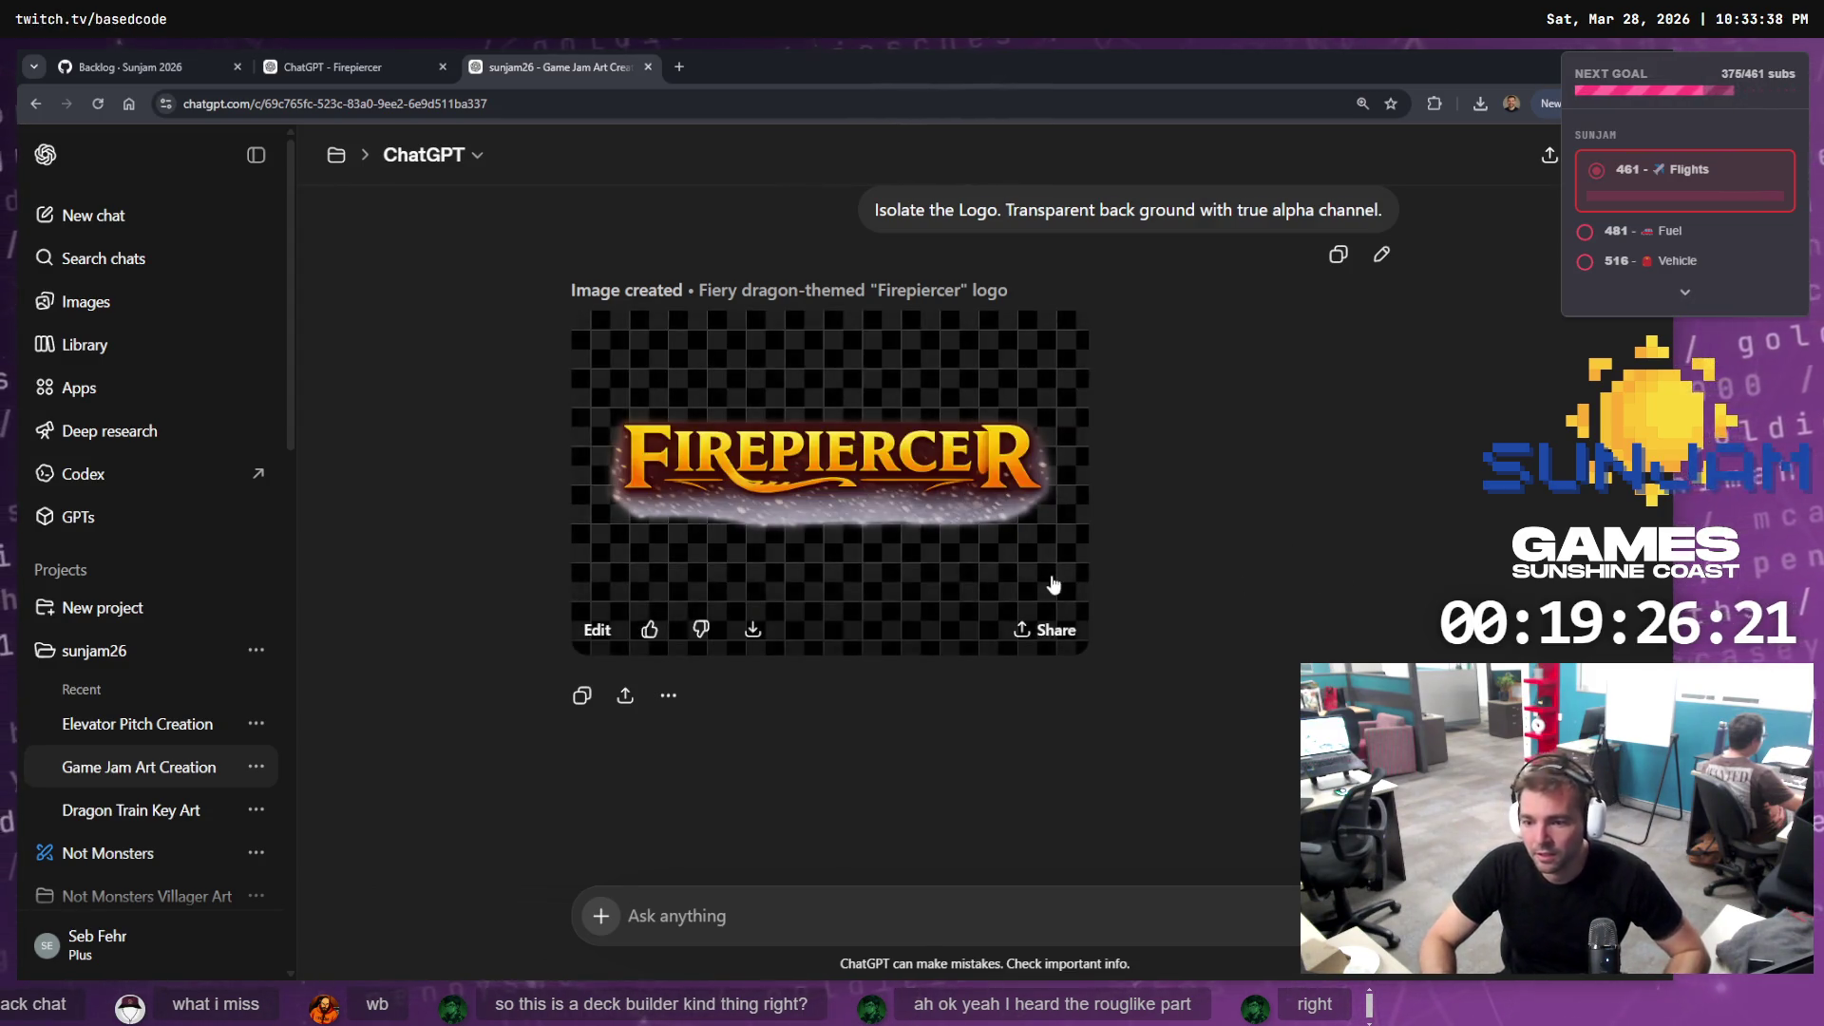
left_click(1006, 573)
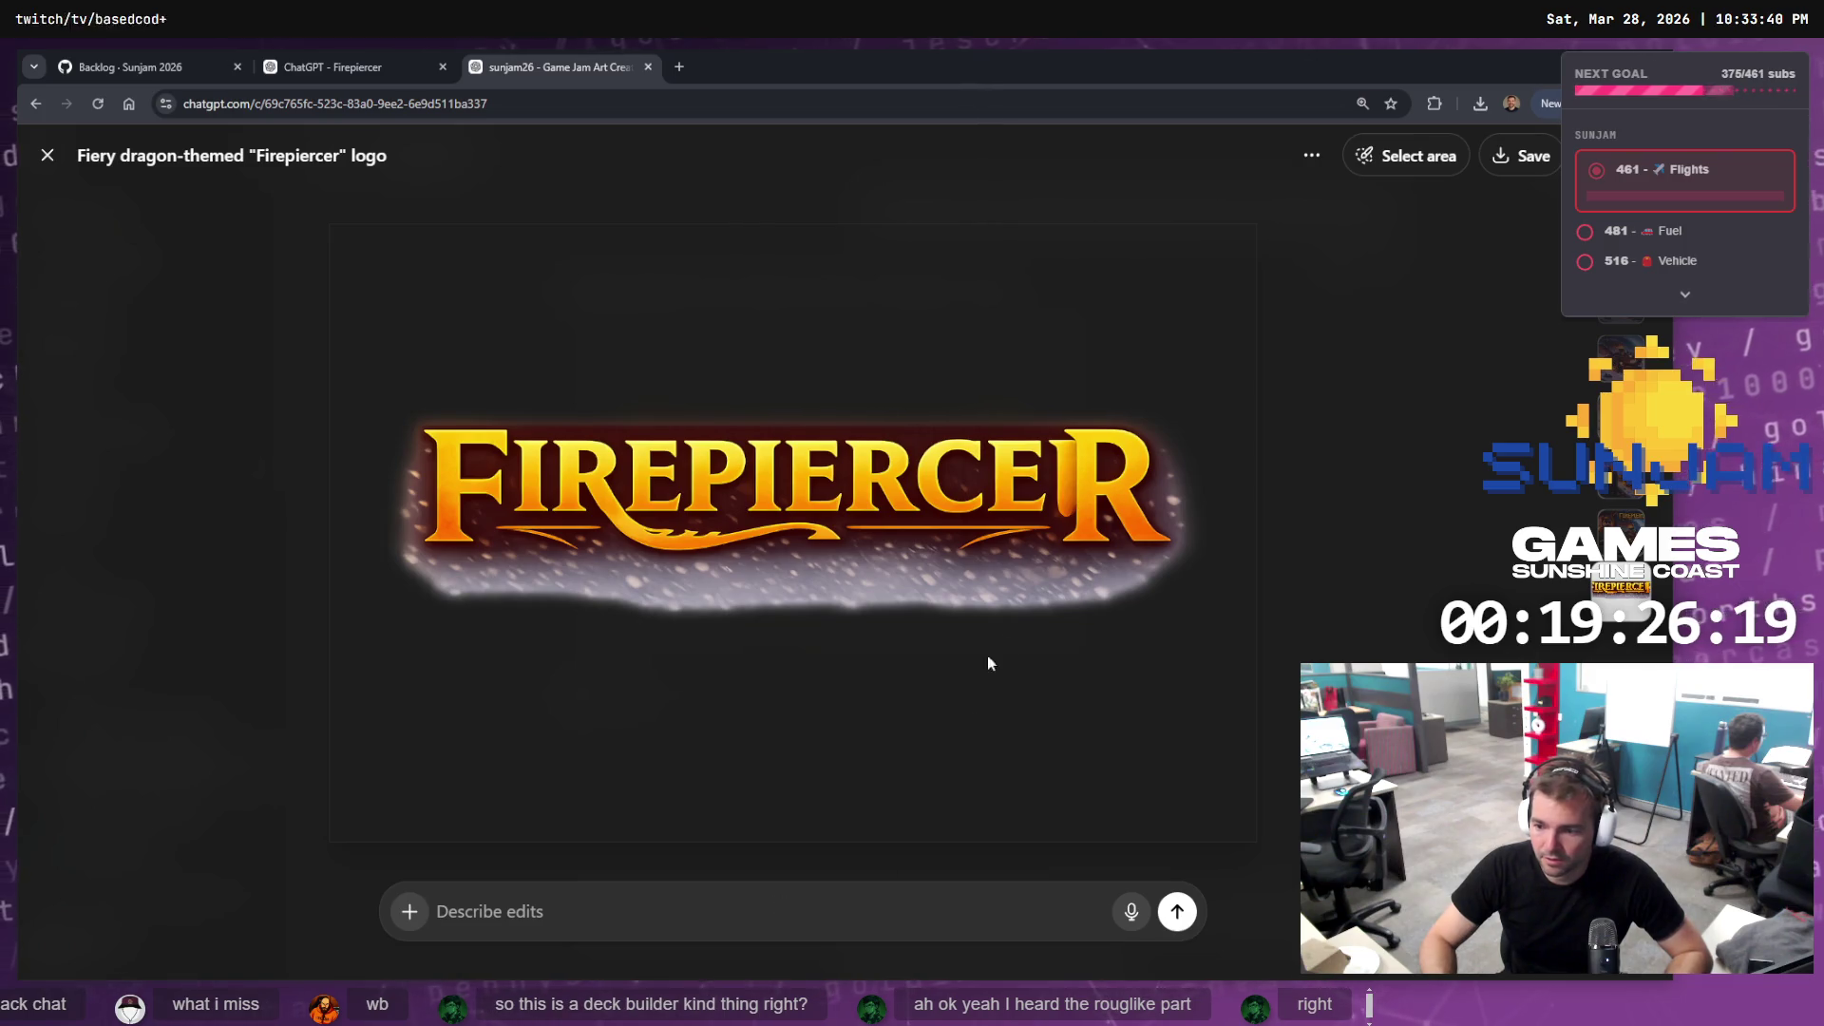
left_click(1622, 518)
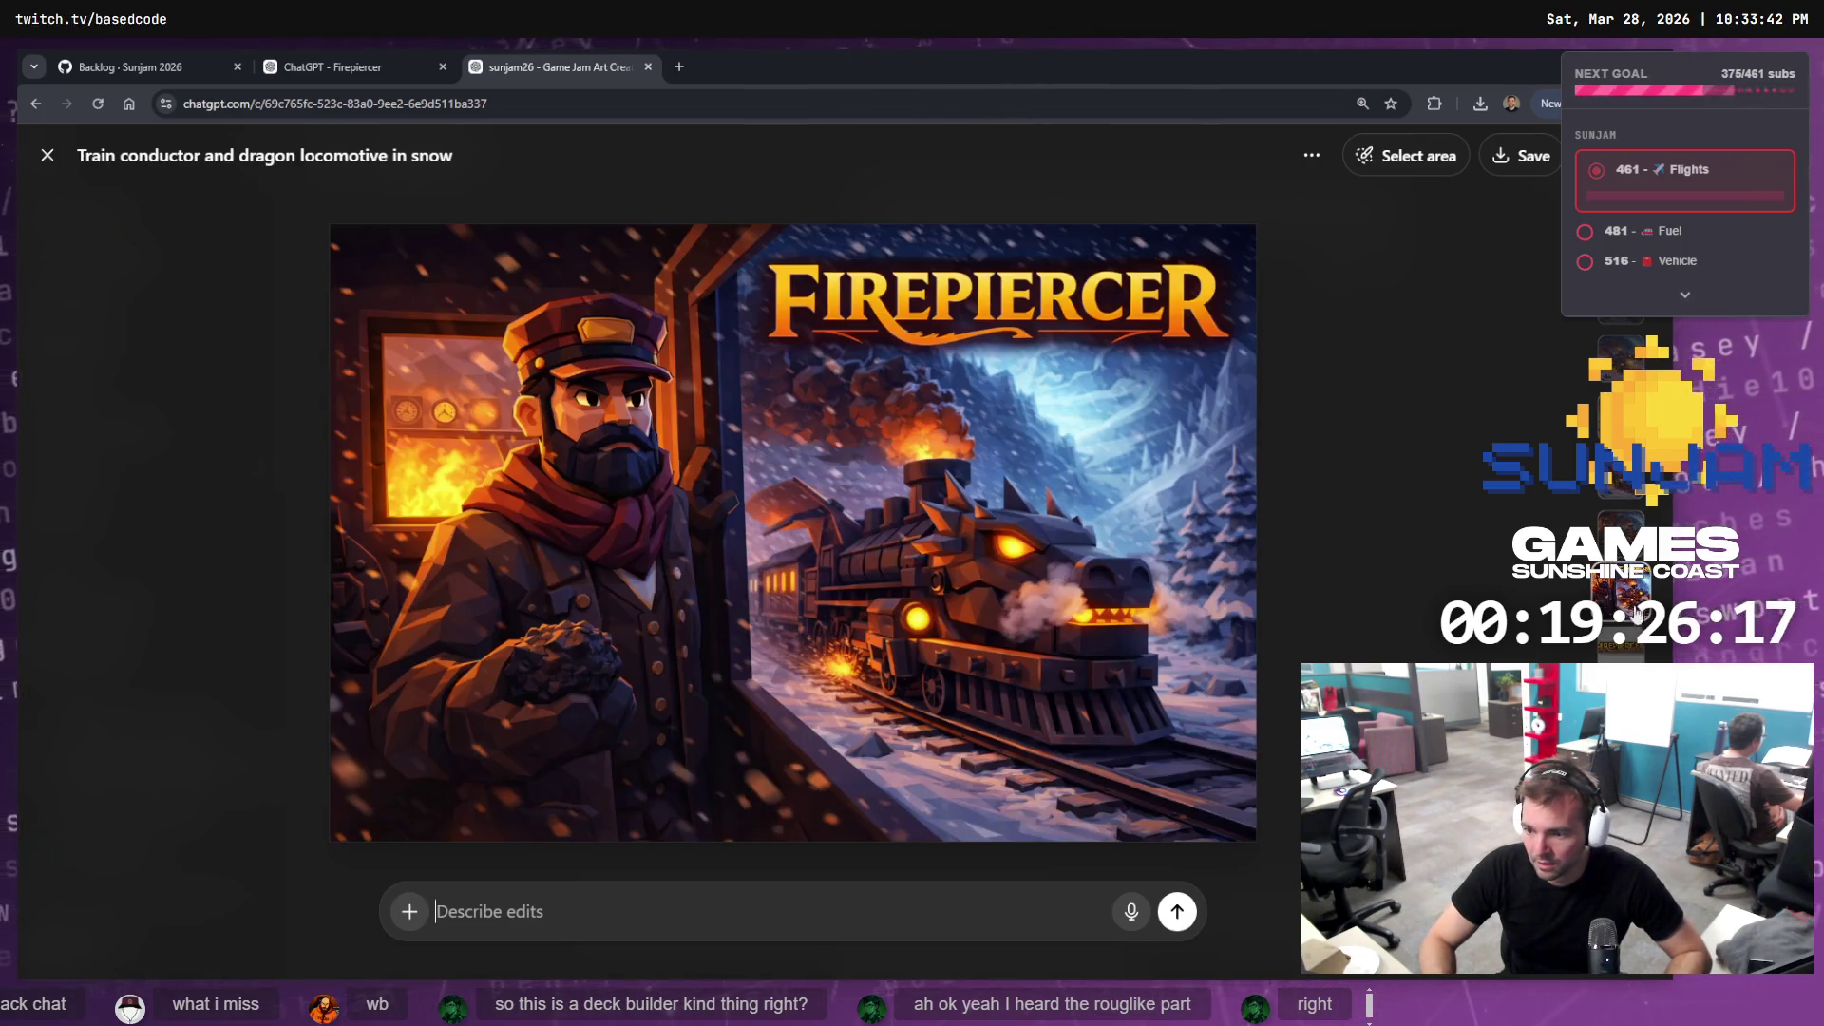
left_click(1627, 638)
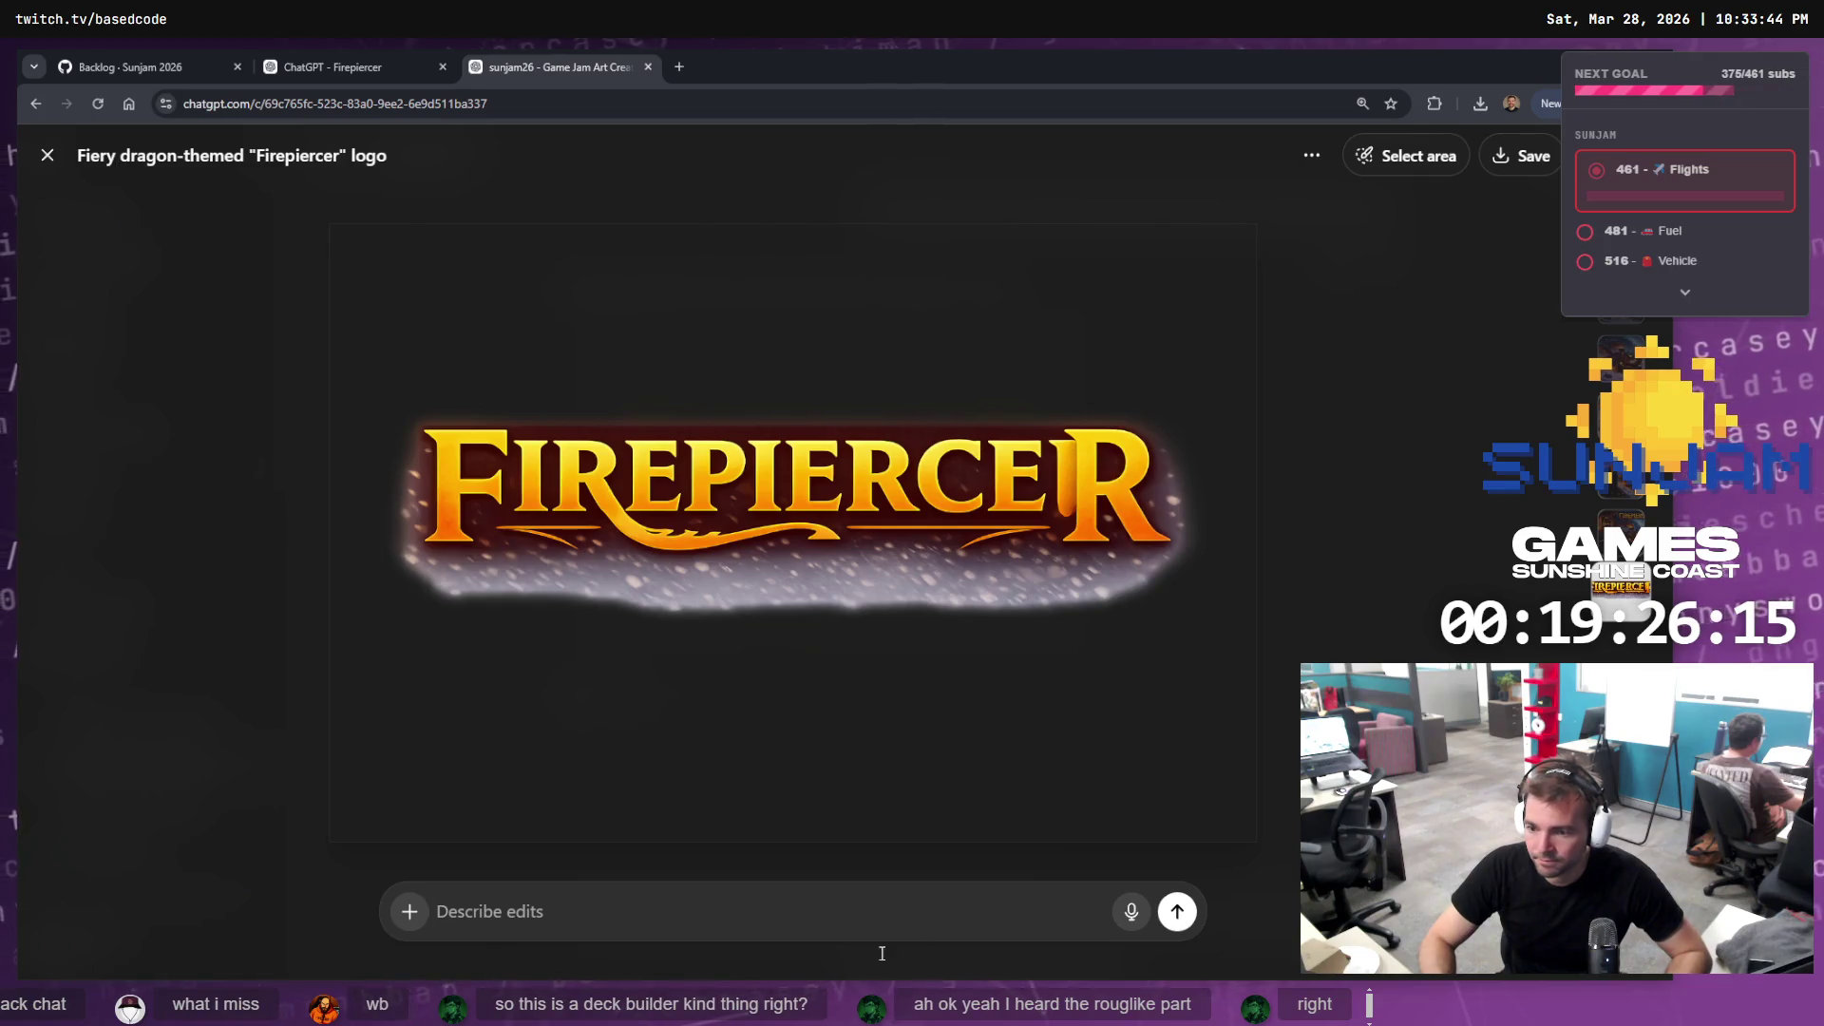
key("super+h")
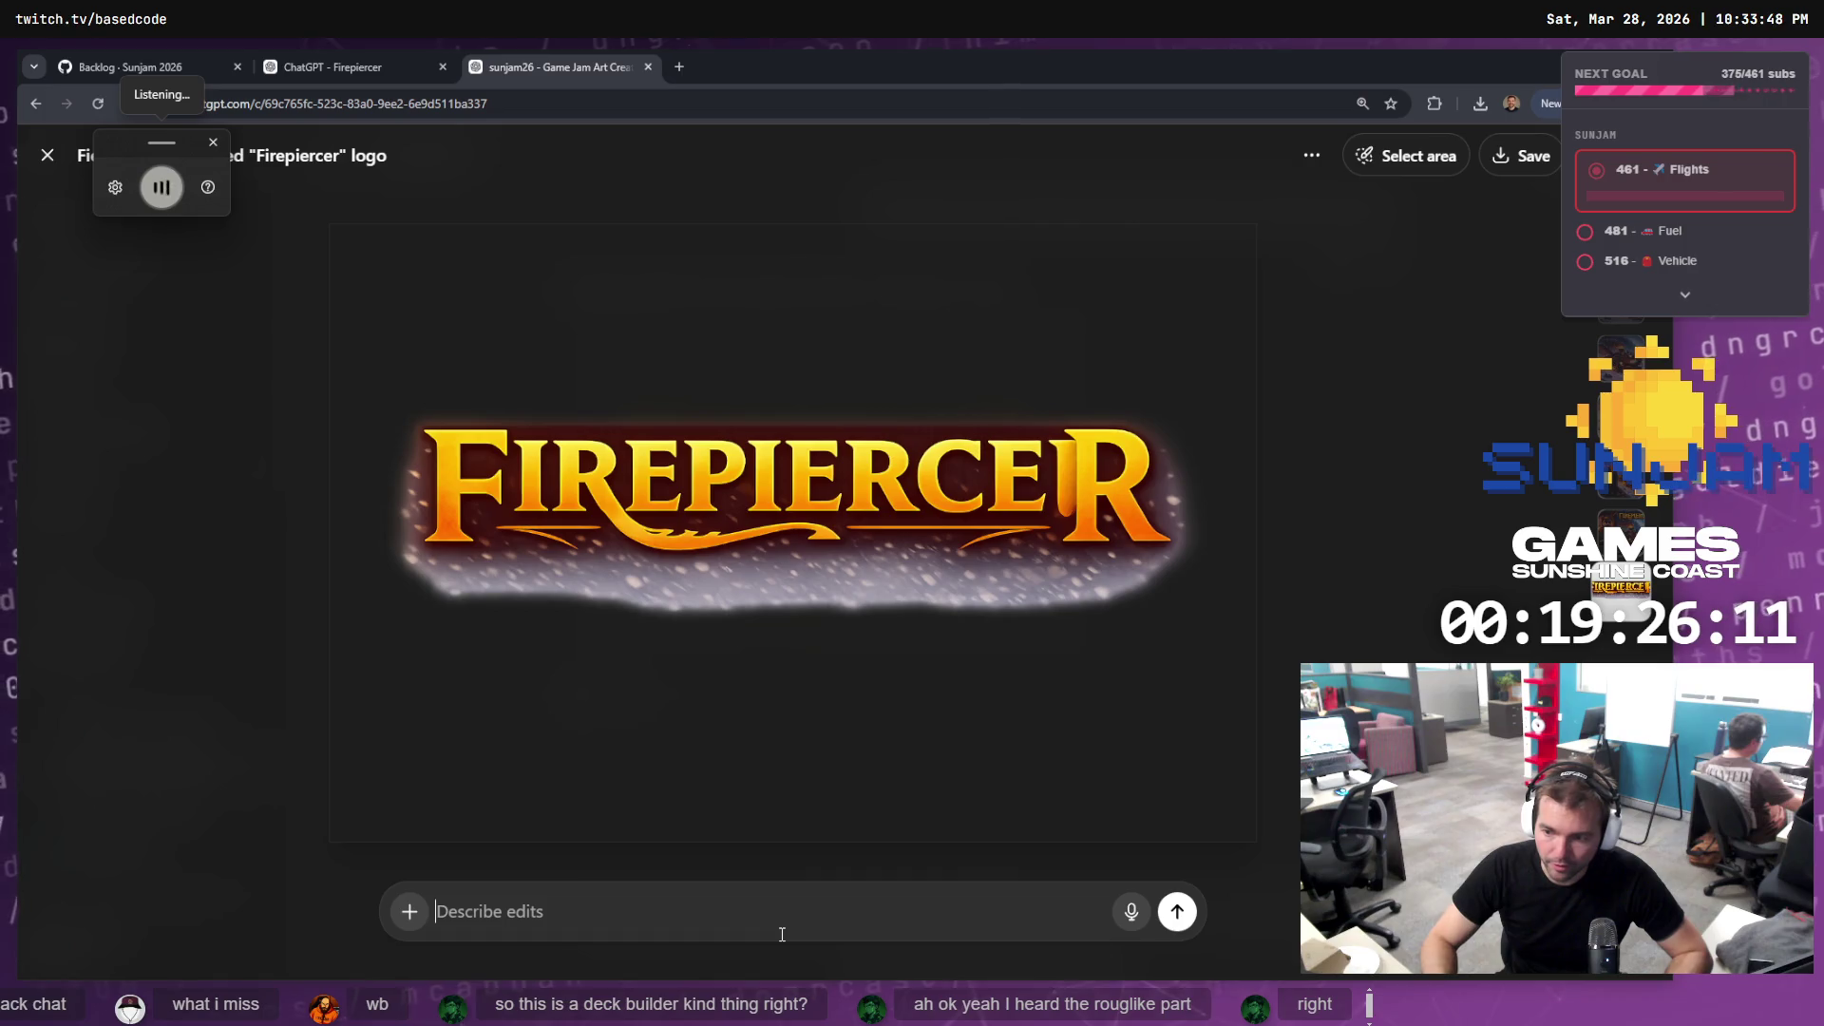
key("Escape")
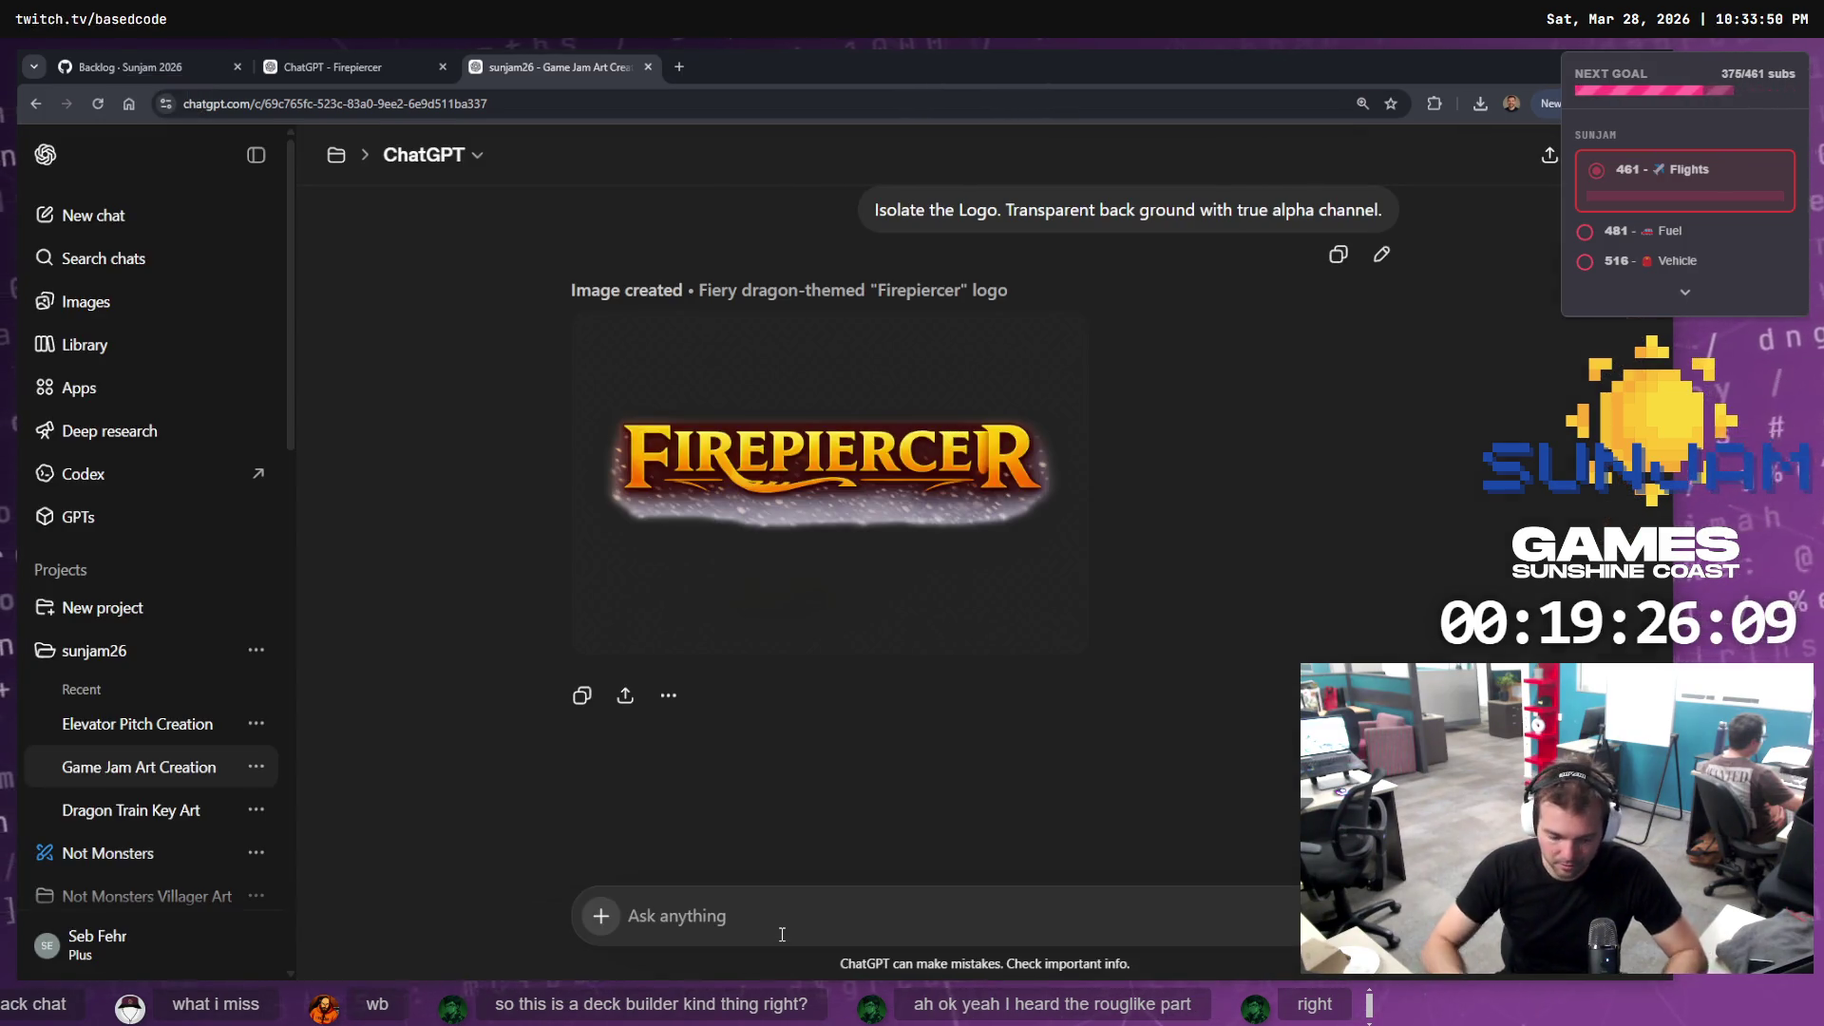
Send a first, mistyped request to strip the snow effects and keep only the typographic logo
type("Remo")
key("BackSpace")
key("BackSpace")
key("BackSpace")
type("the ")
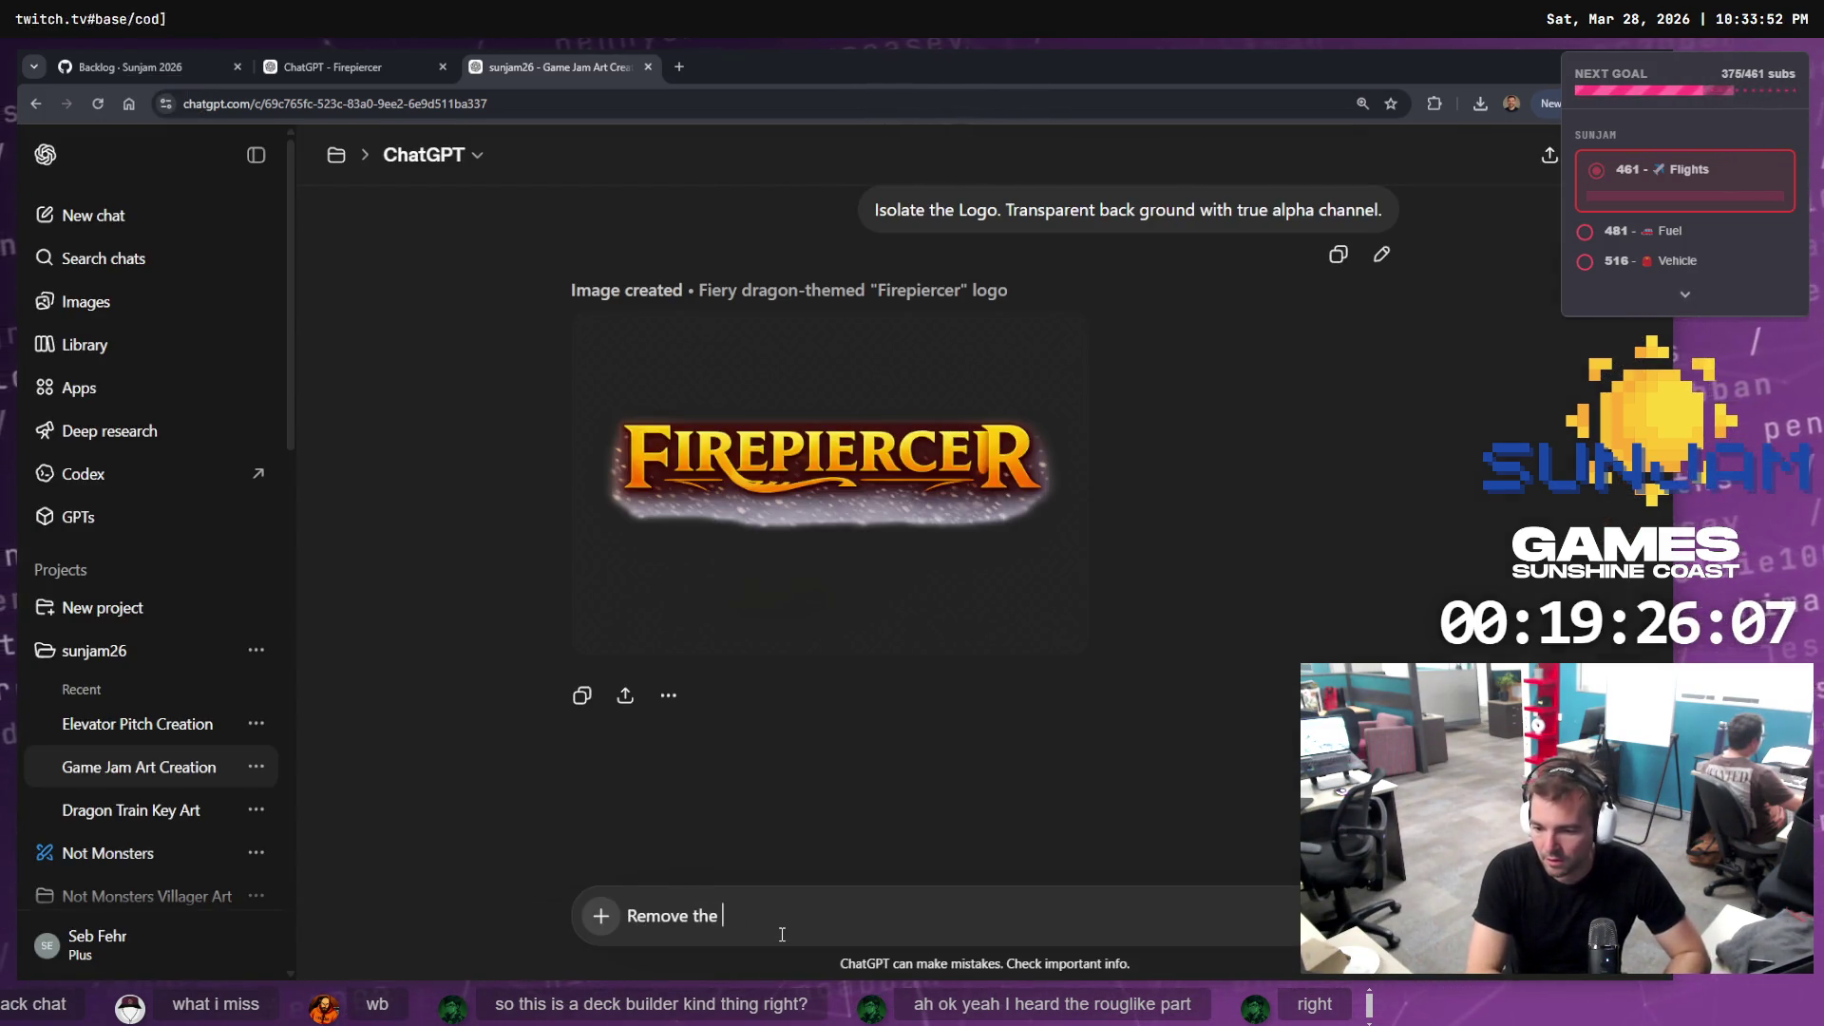
type("snow effects from this, we just ")
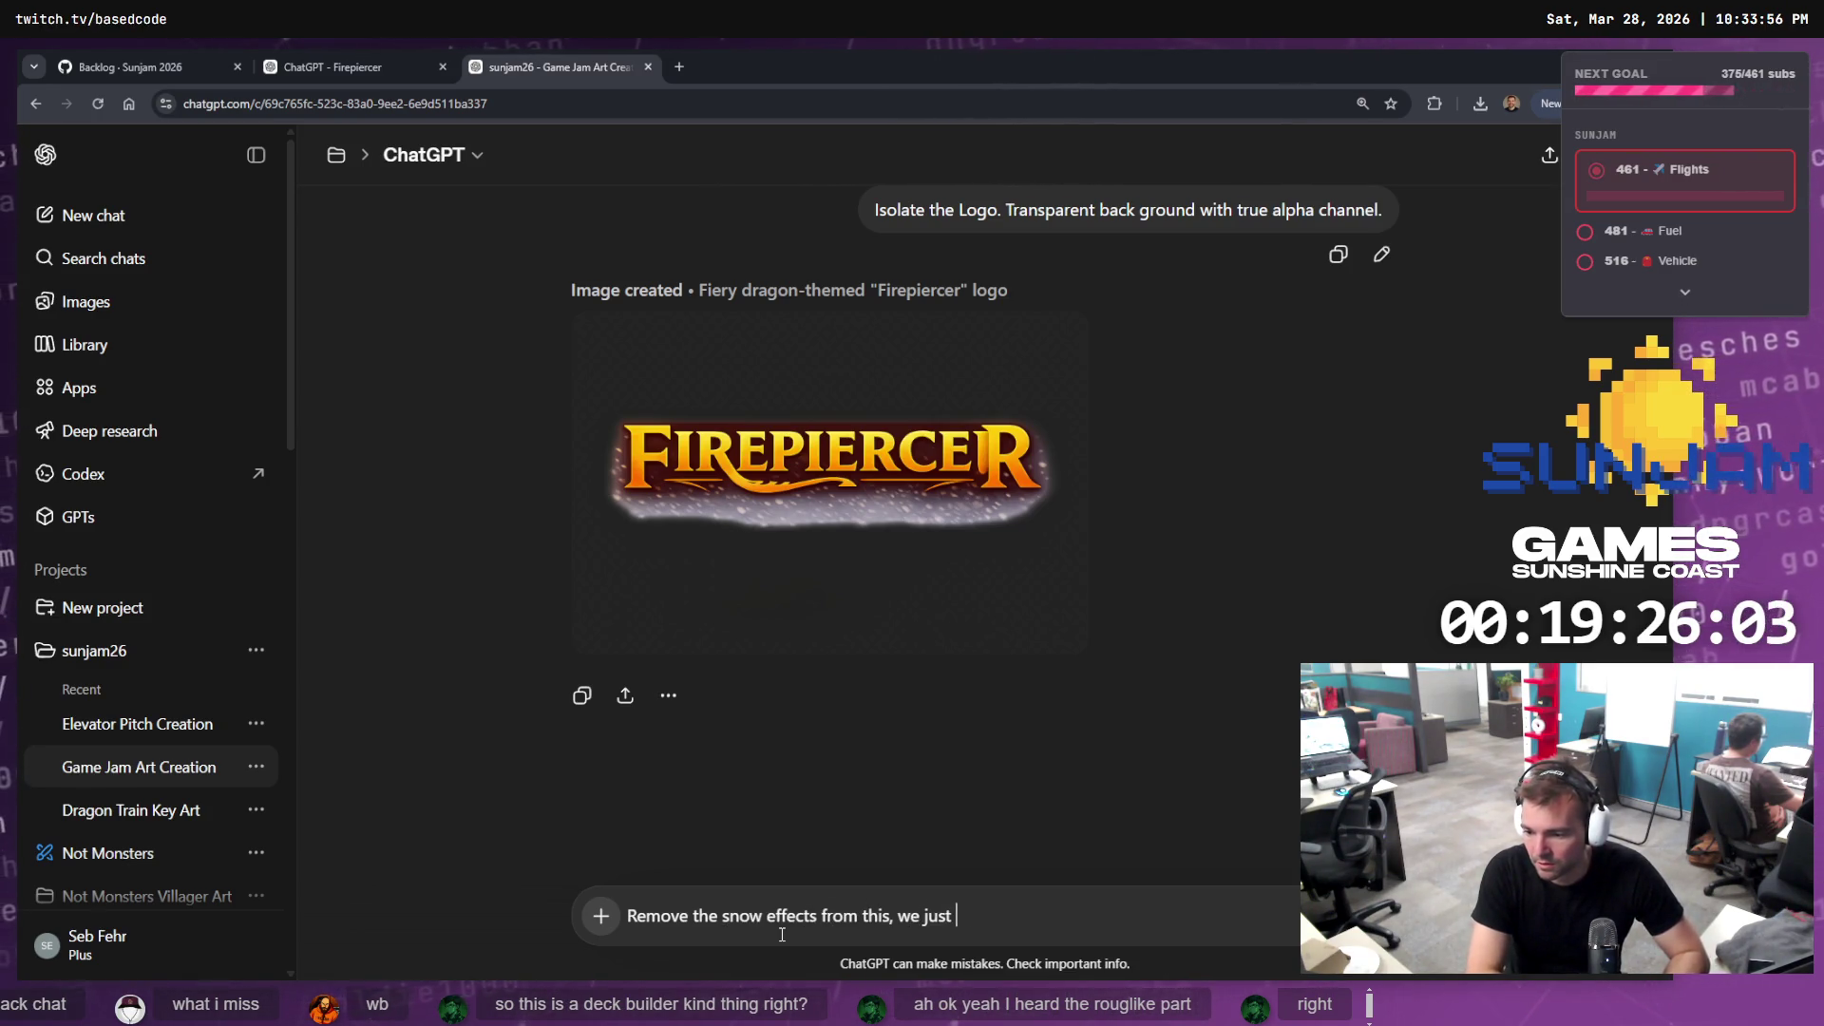
type("want the typographic logo.")
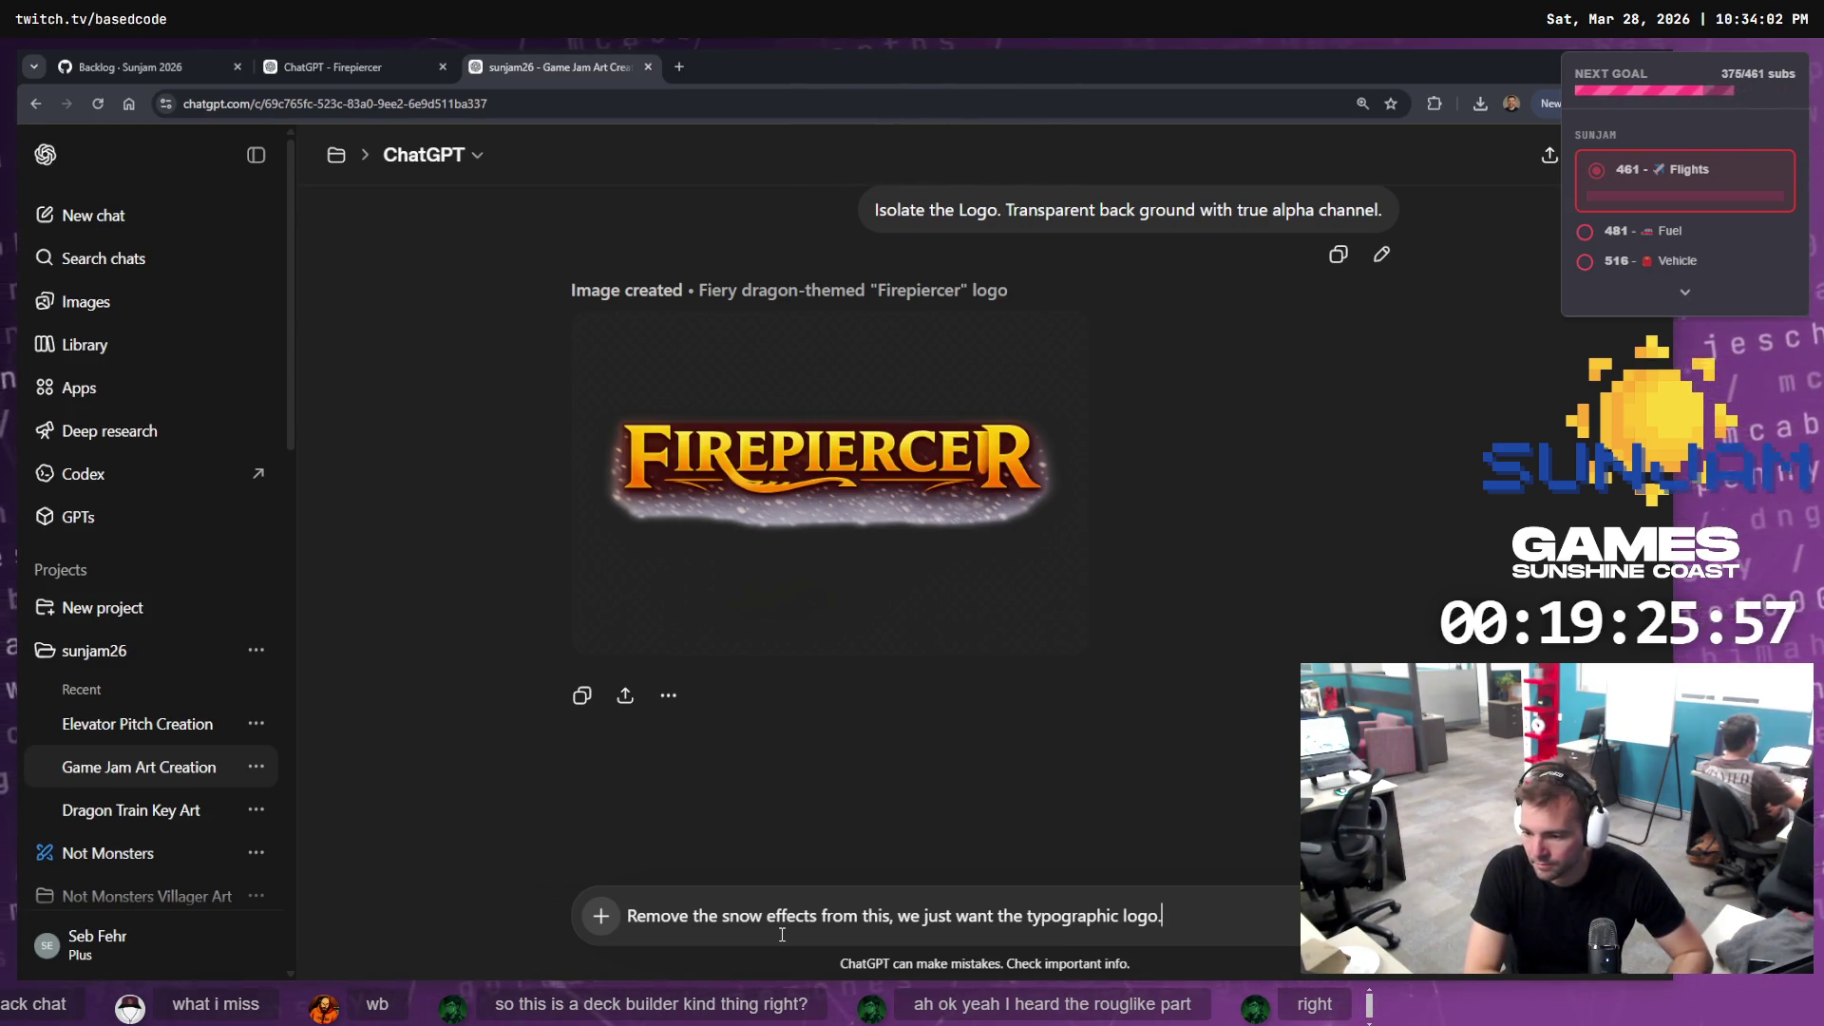
key("Return")
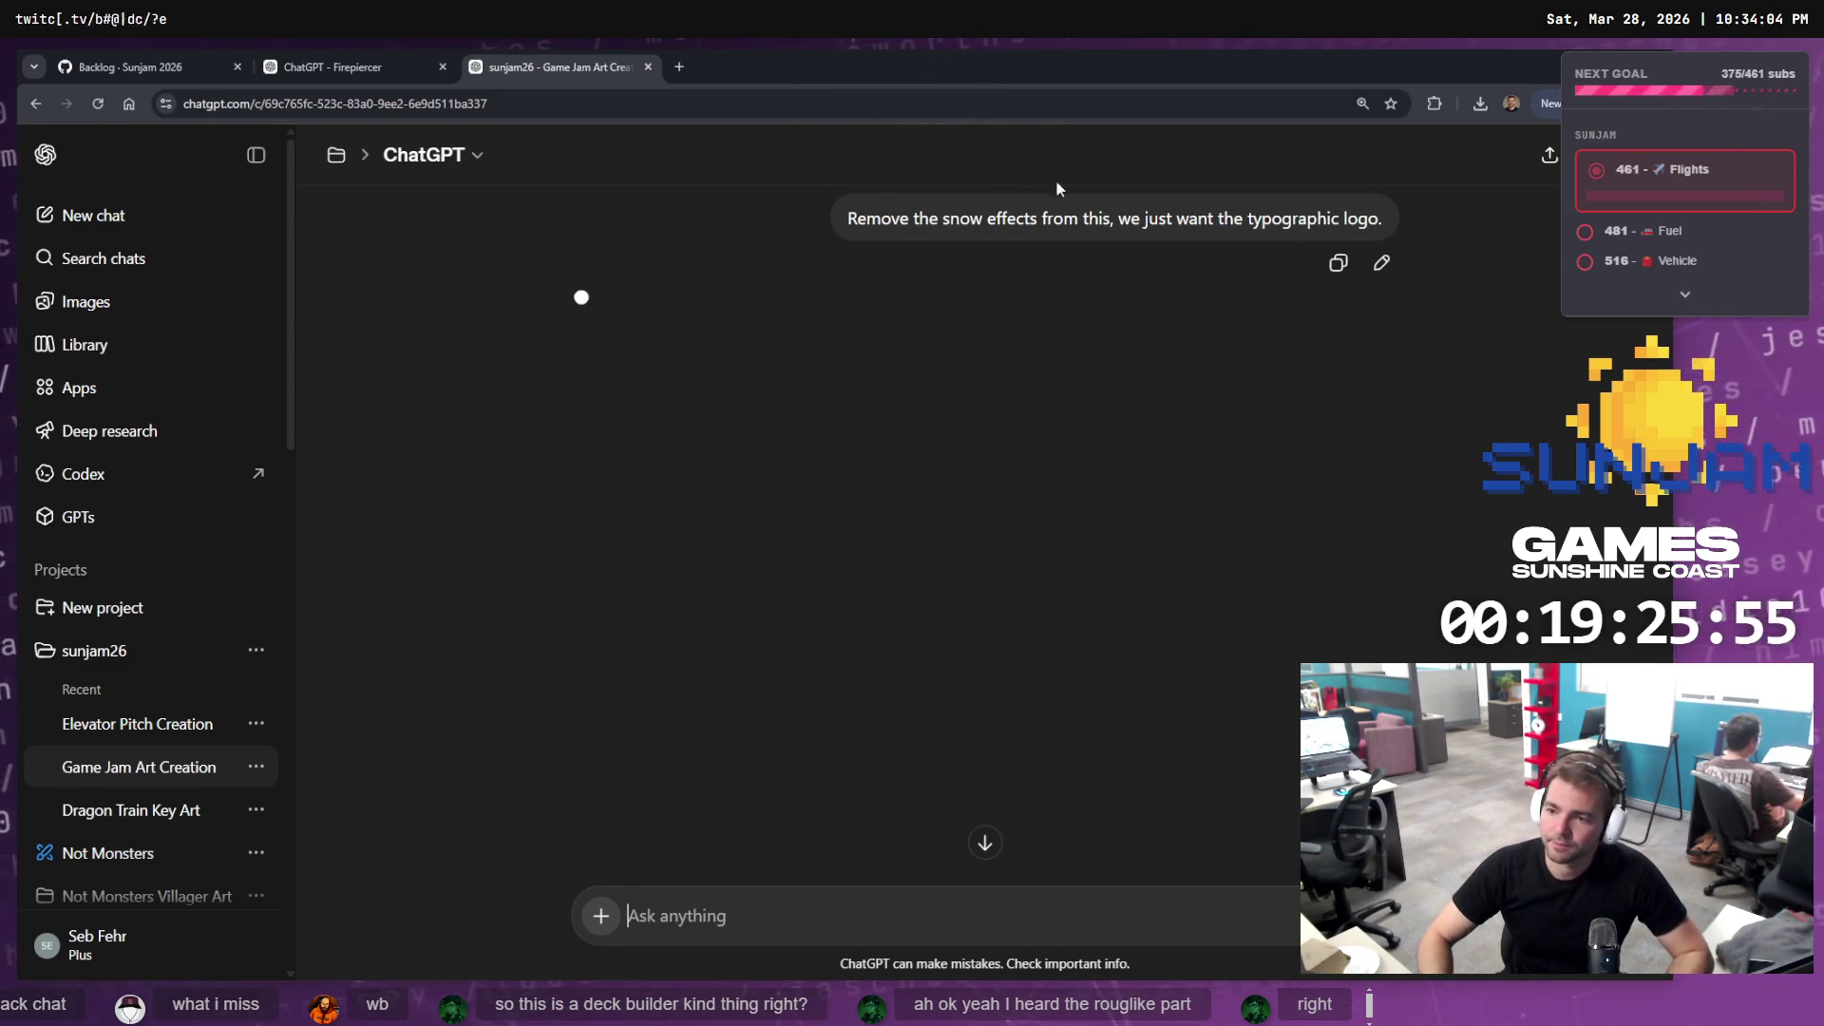
Scroll back through the chat and view the train conductor cover art full size
scroll(1091, 596, "up", 2)
scroll(1092, 591, "up", 3)
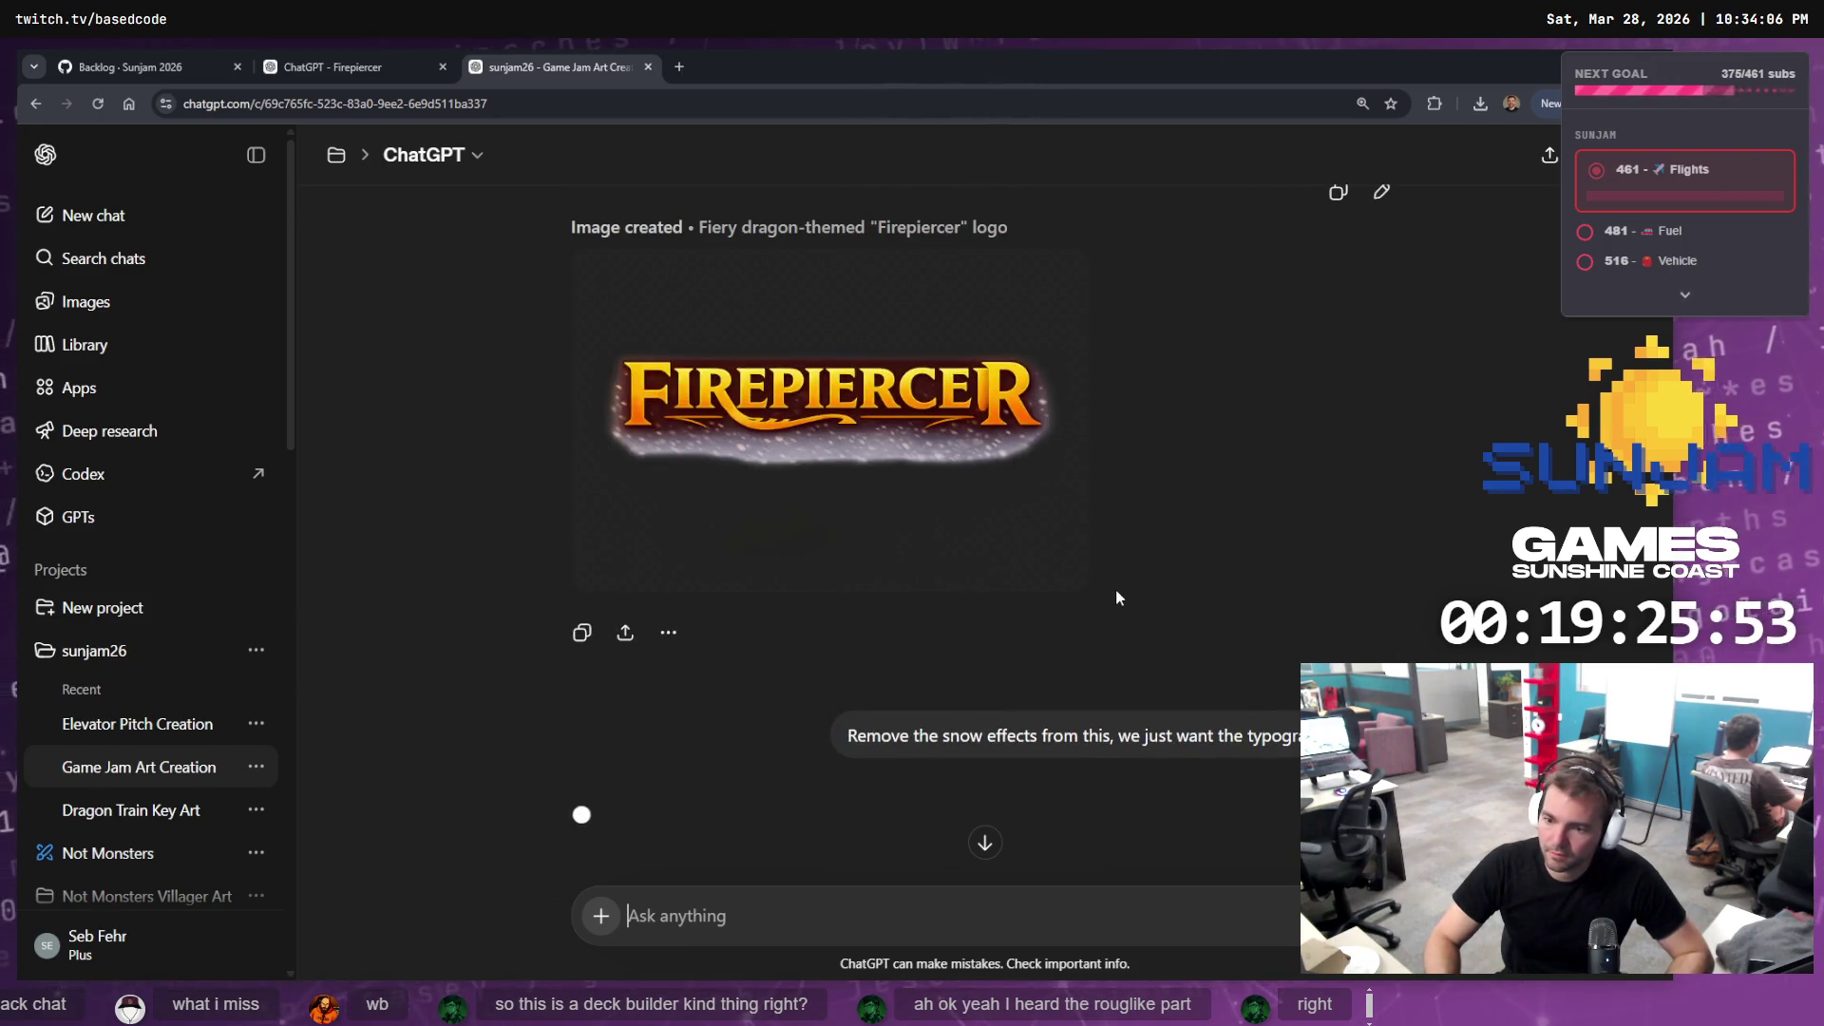
scroll(1114, 587, "up", 5)
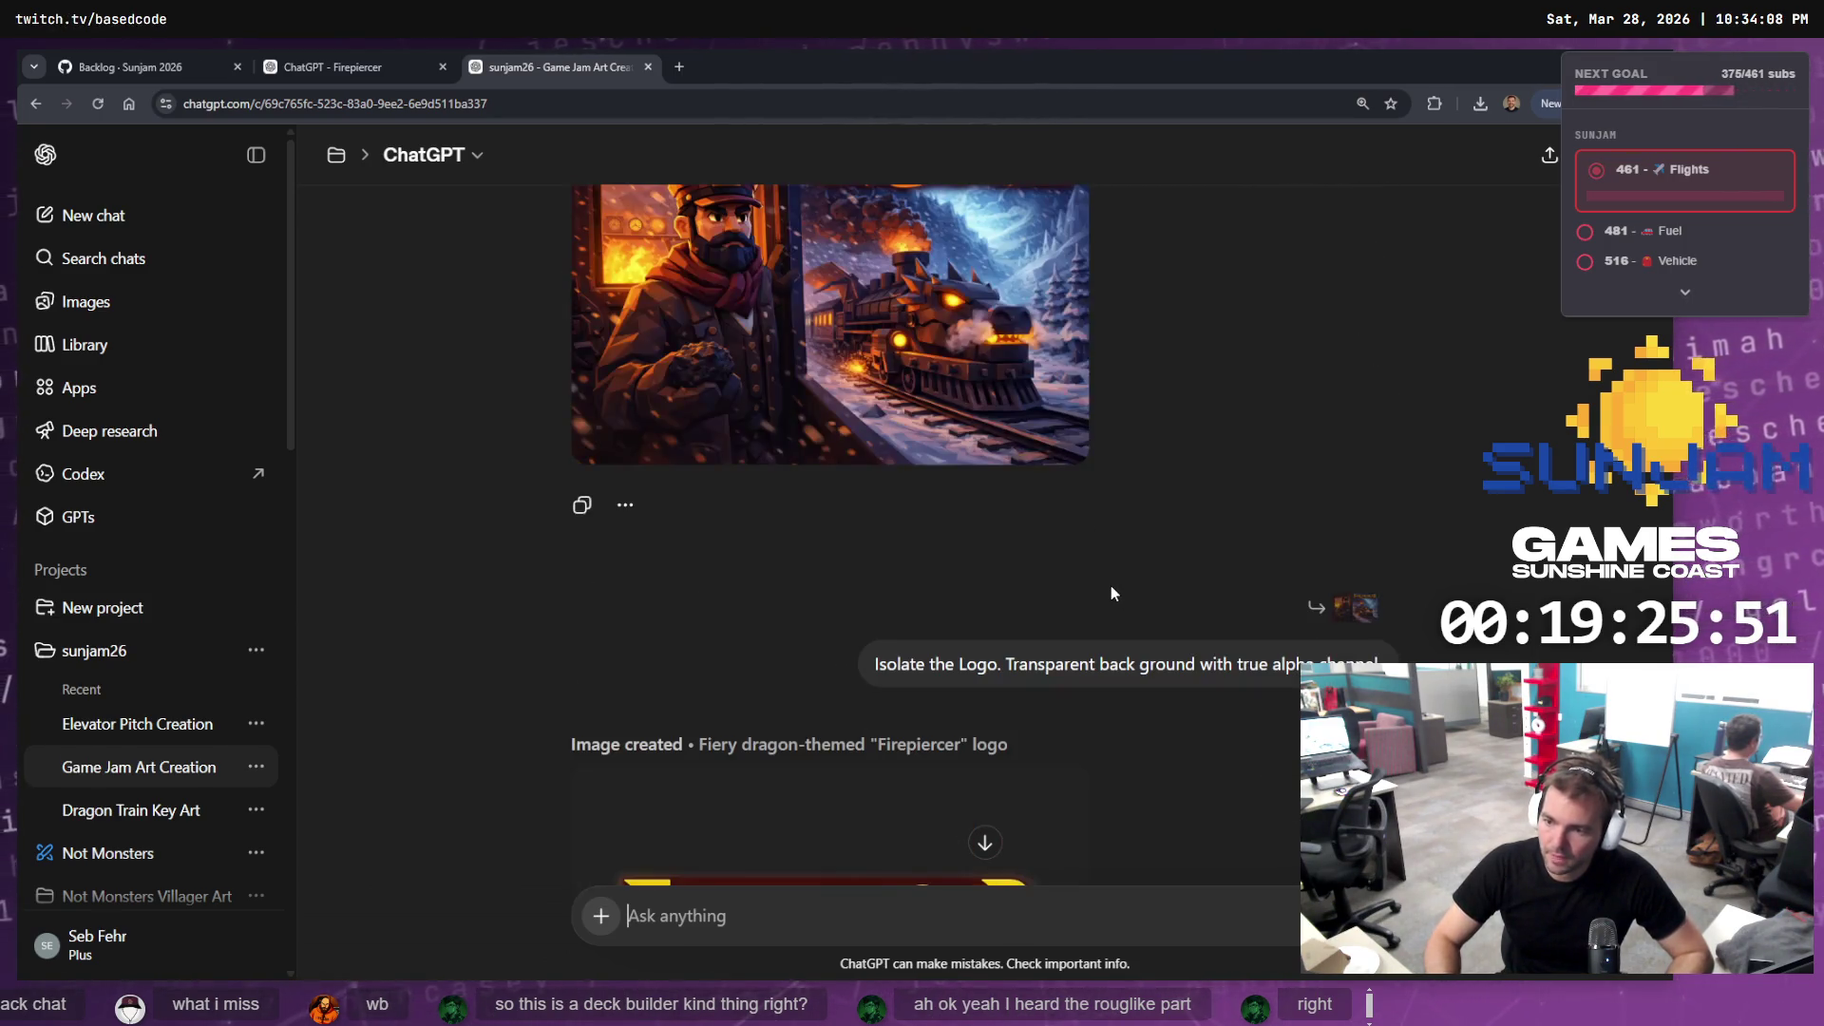
scroll(1111, 592, "down", 3)
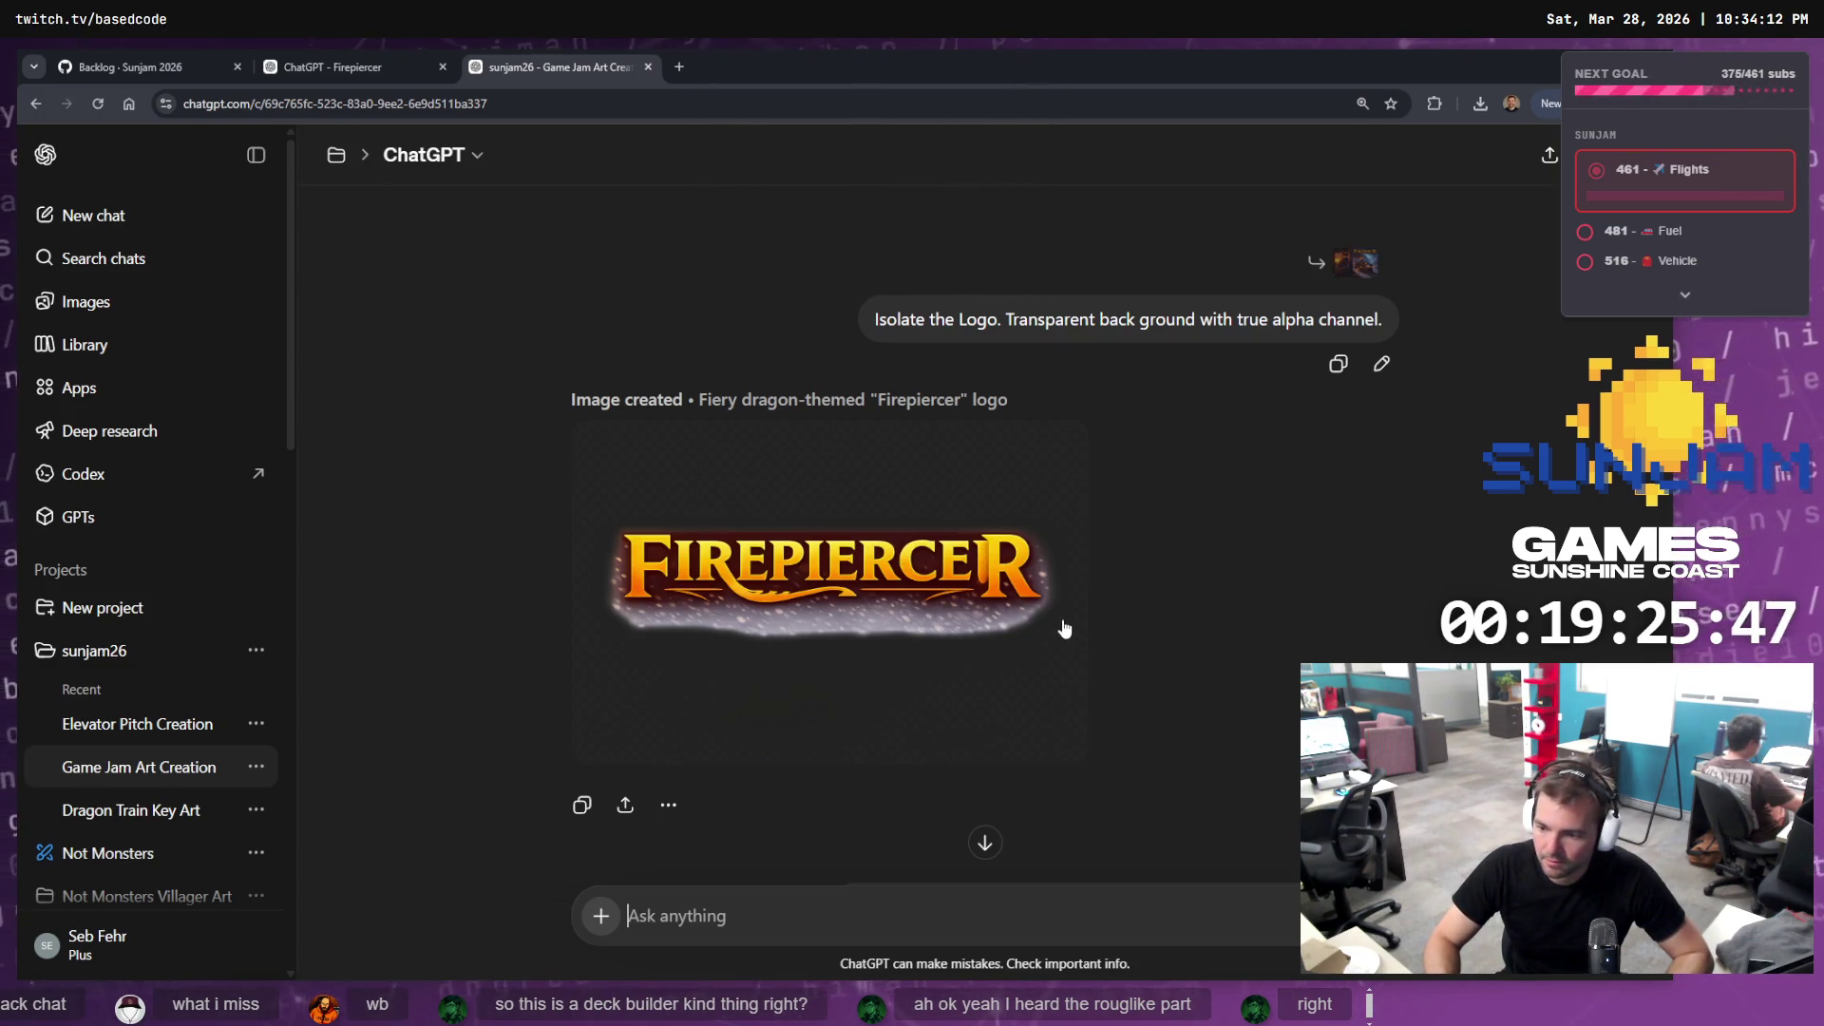
scroll(1040, 635, "up", 6)
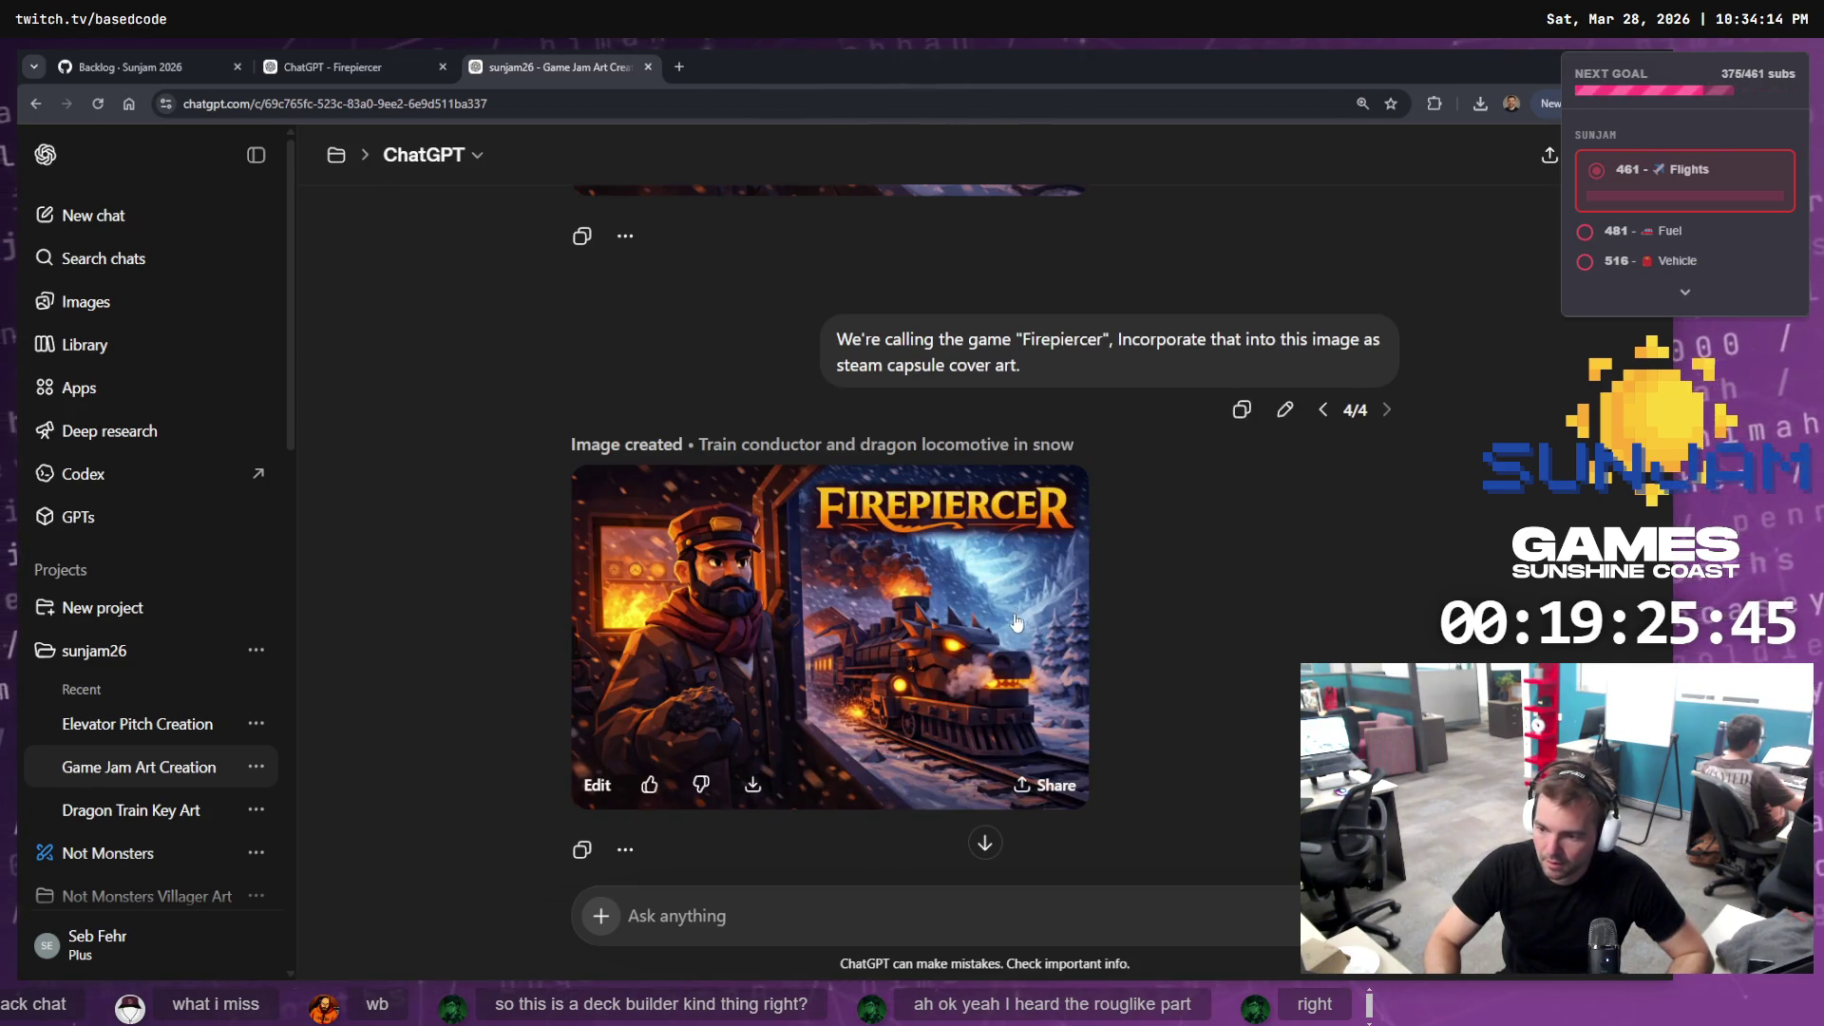
left_click(1031, 627)
key("Escape")
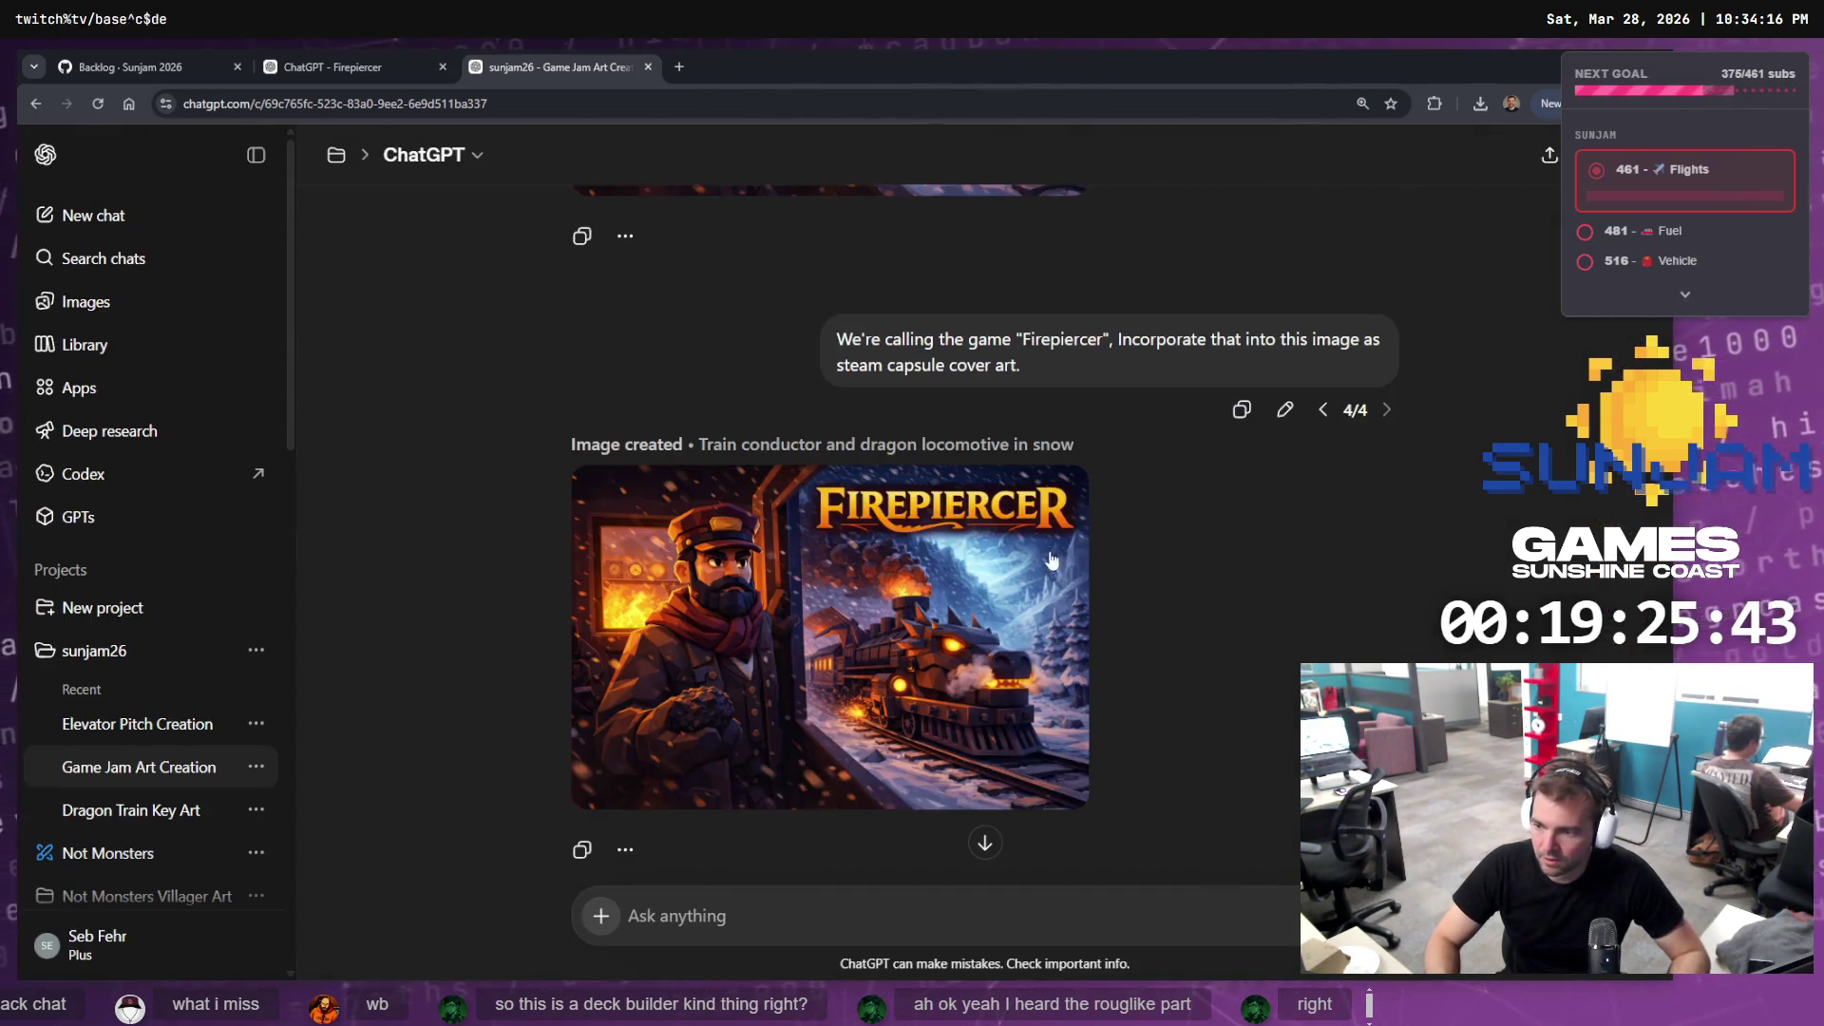
scroll(978, 608, "down", 6)
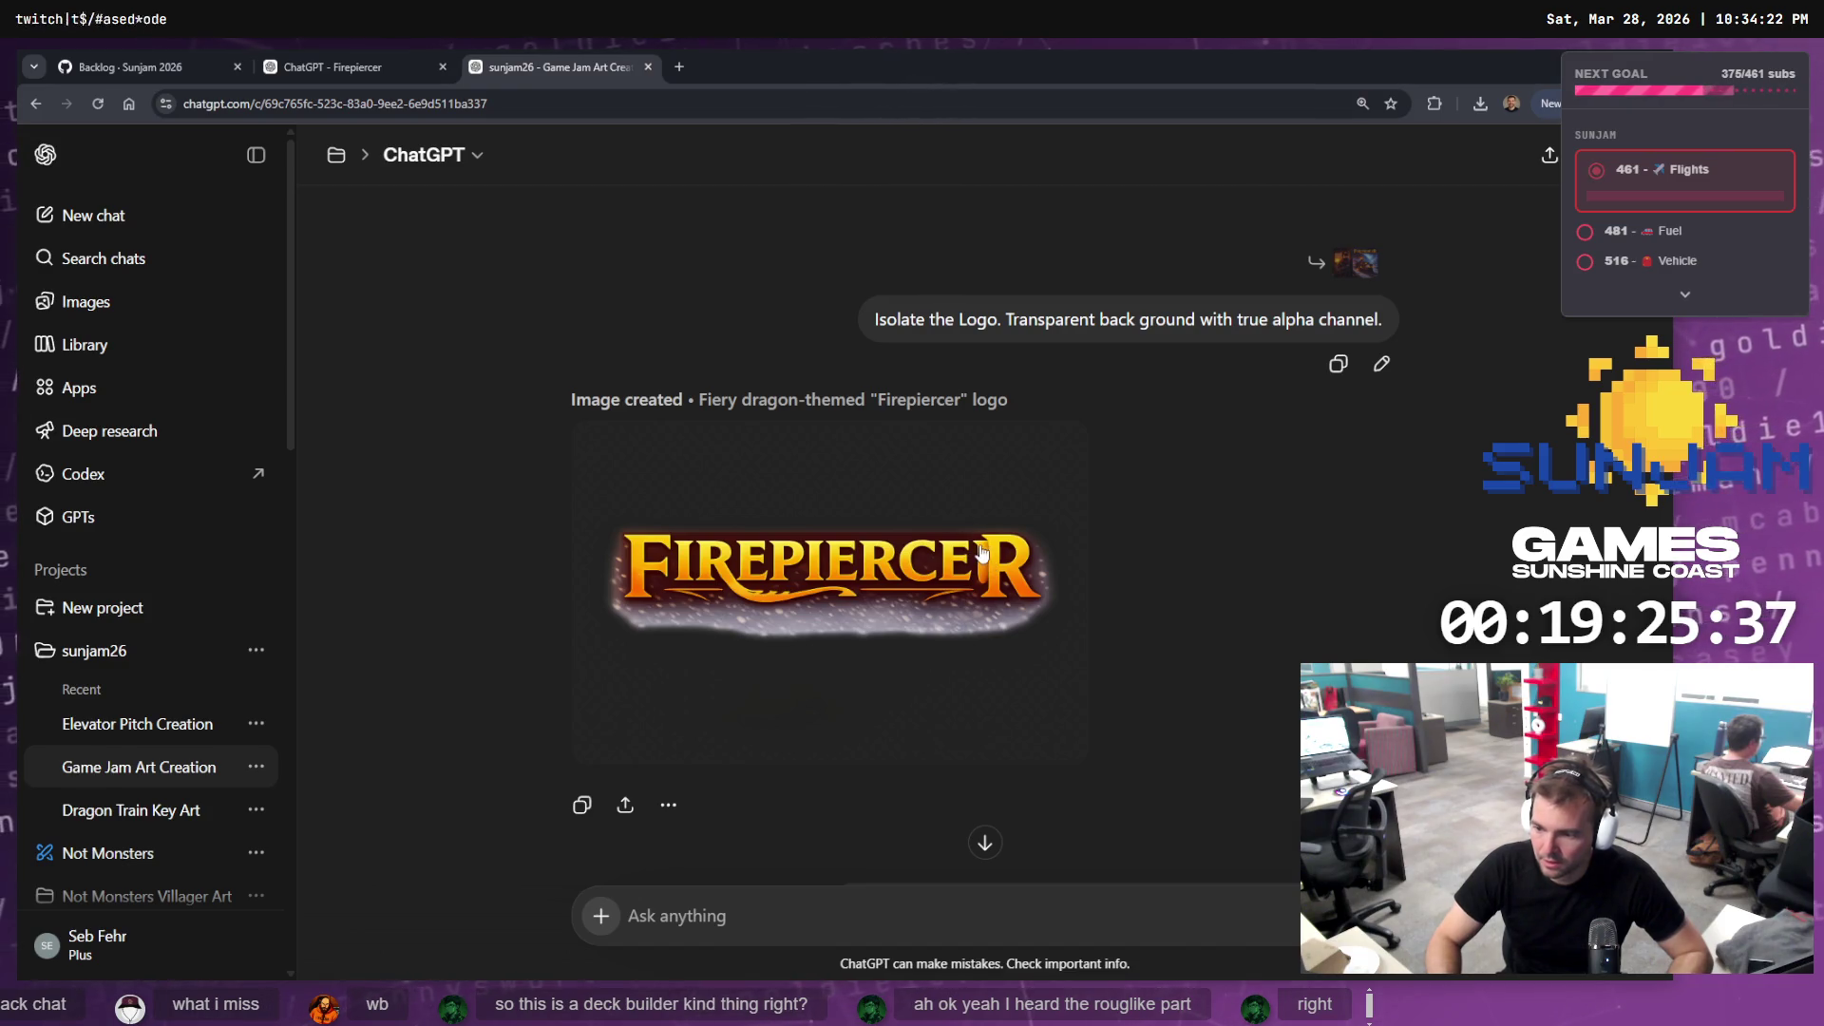
Send 'Remove the snow effects from this, we just want the typographic logo.'
type("Remove the snow effects from this, we just want the typographic logo.")
key("Return")
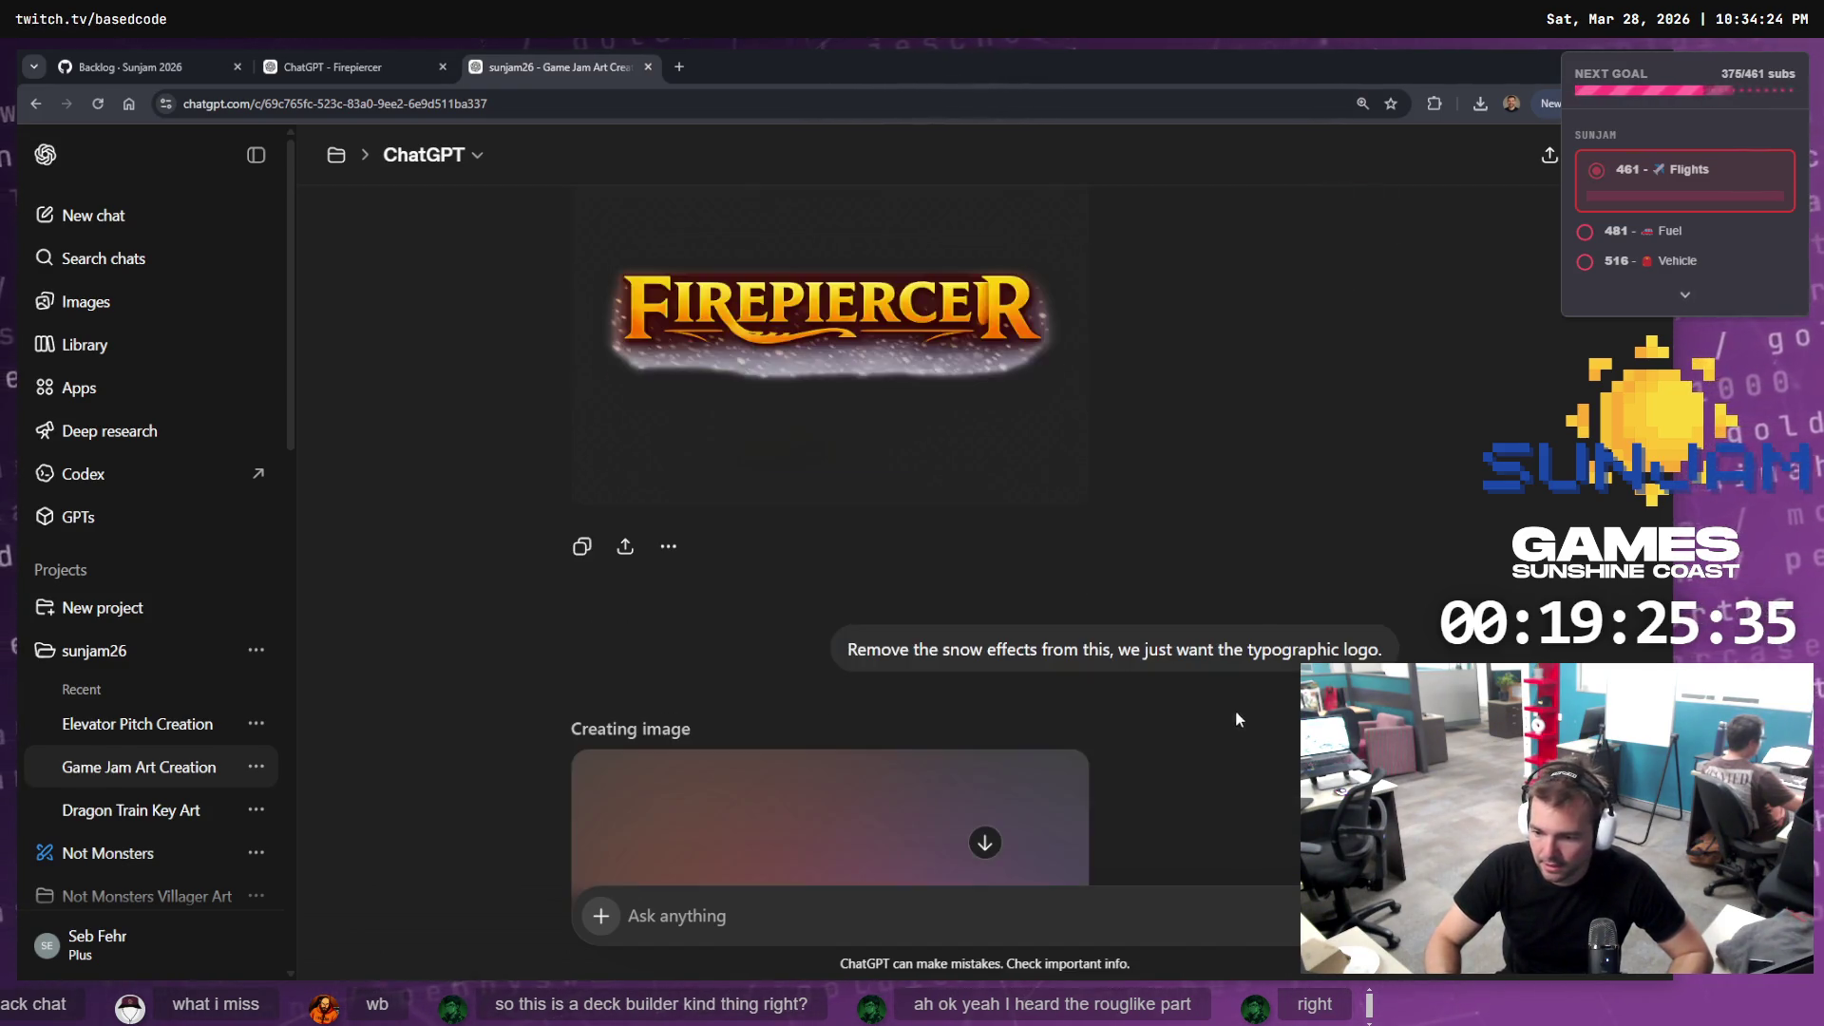
scroll(1235, 692, "up", 10)
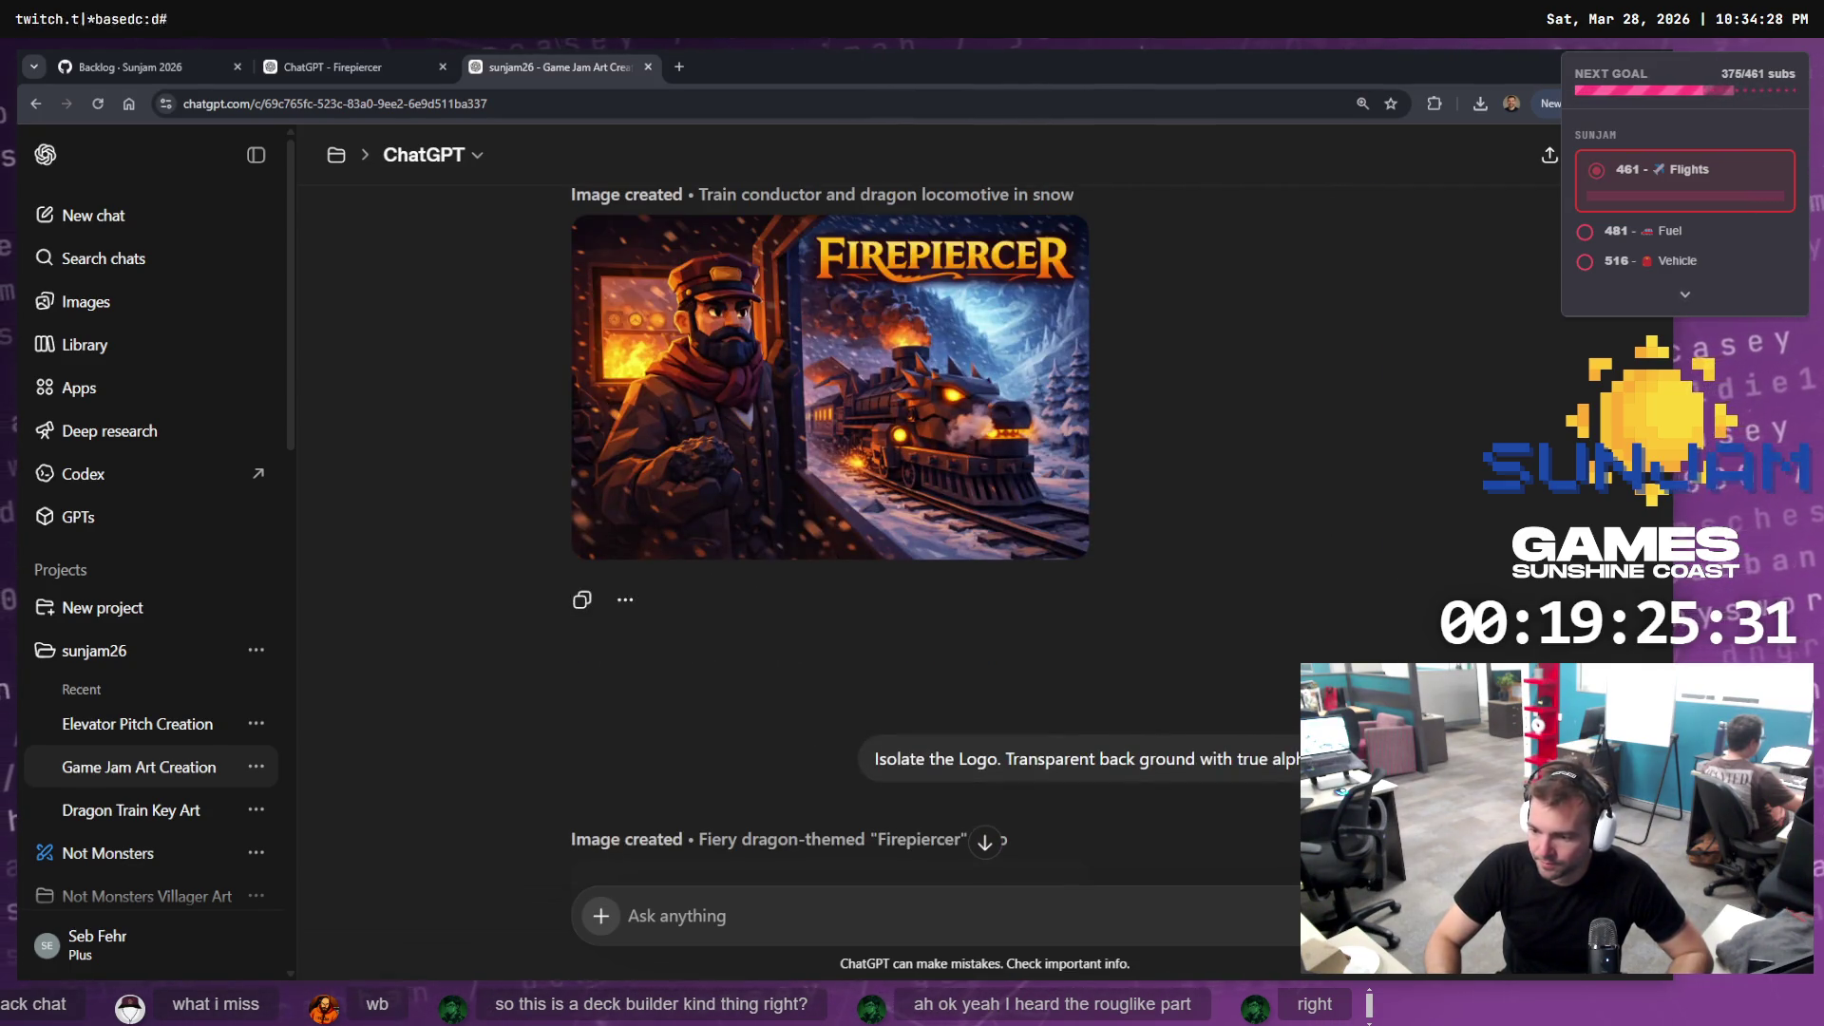
Edit the 'Isolate the Logo' message to add ', no background. Incorporate the idea of "Fire" into the design.'
left_click(1382, 803)
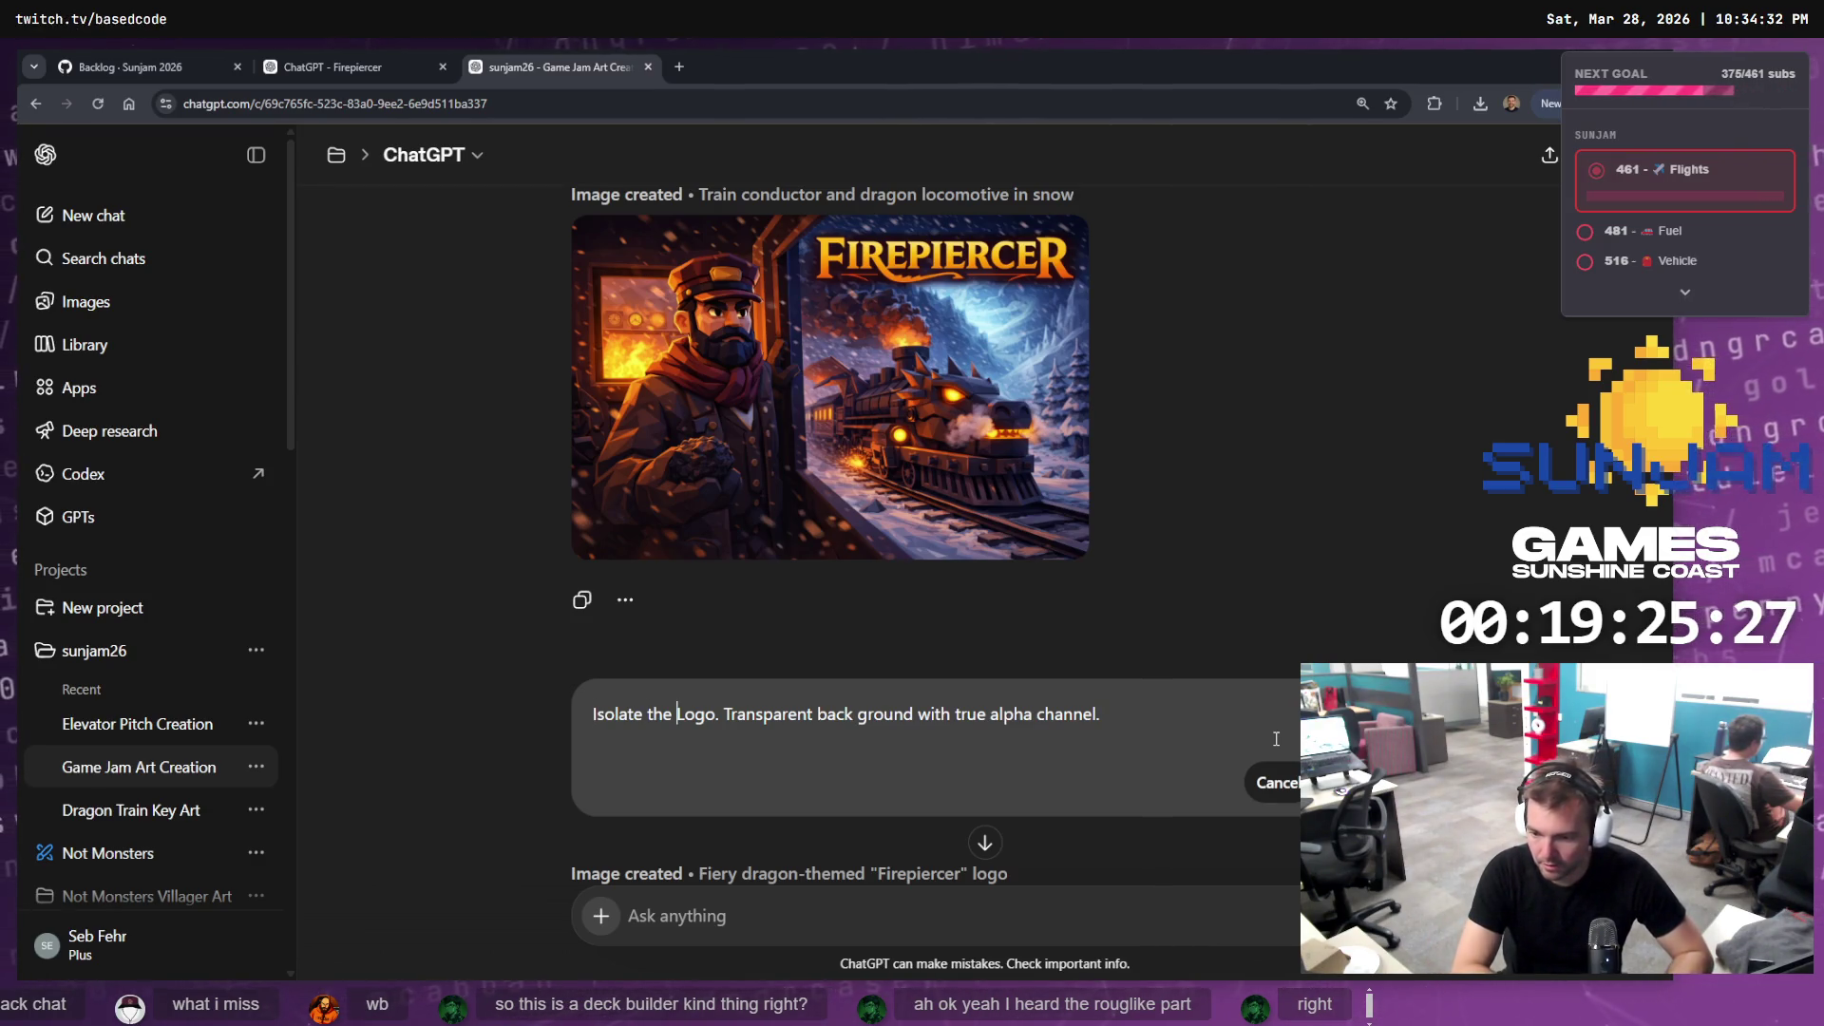
type(", no background.")
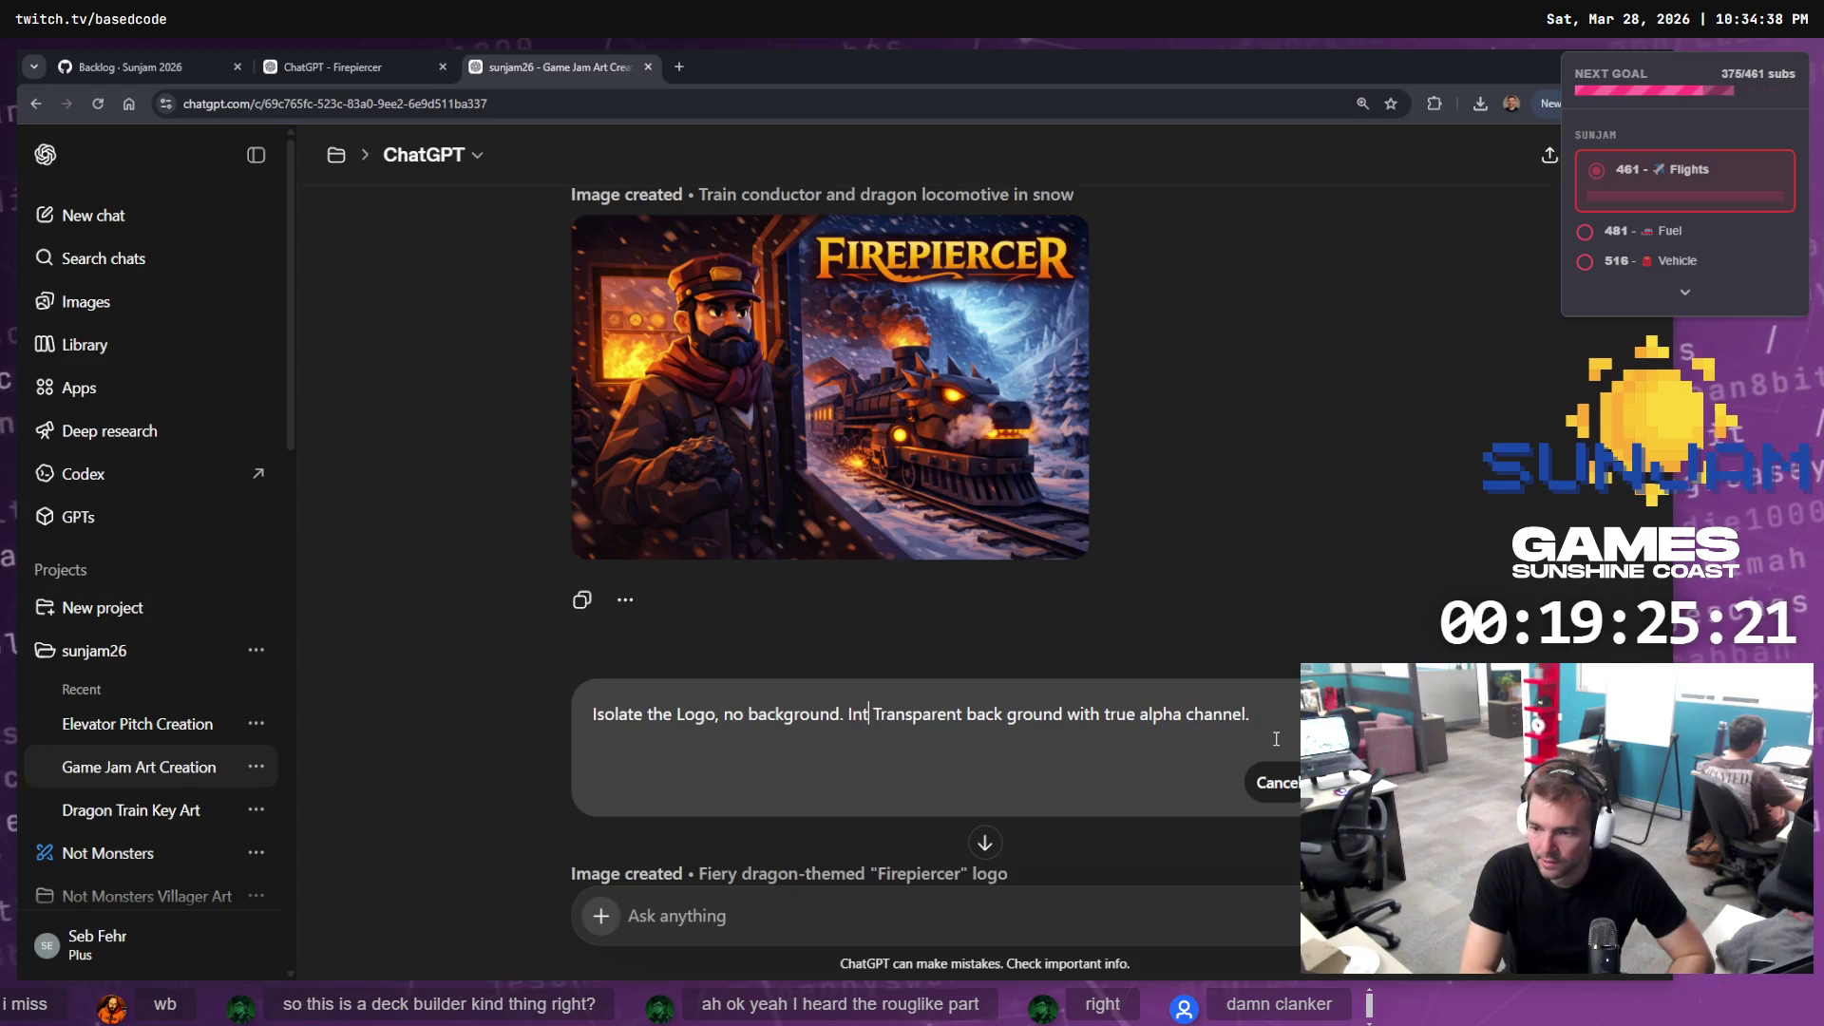
type(" Incorporate the i")
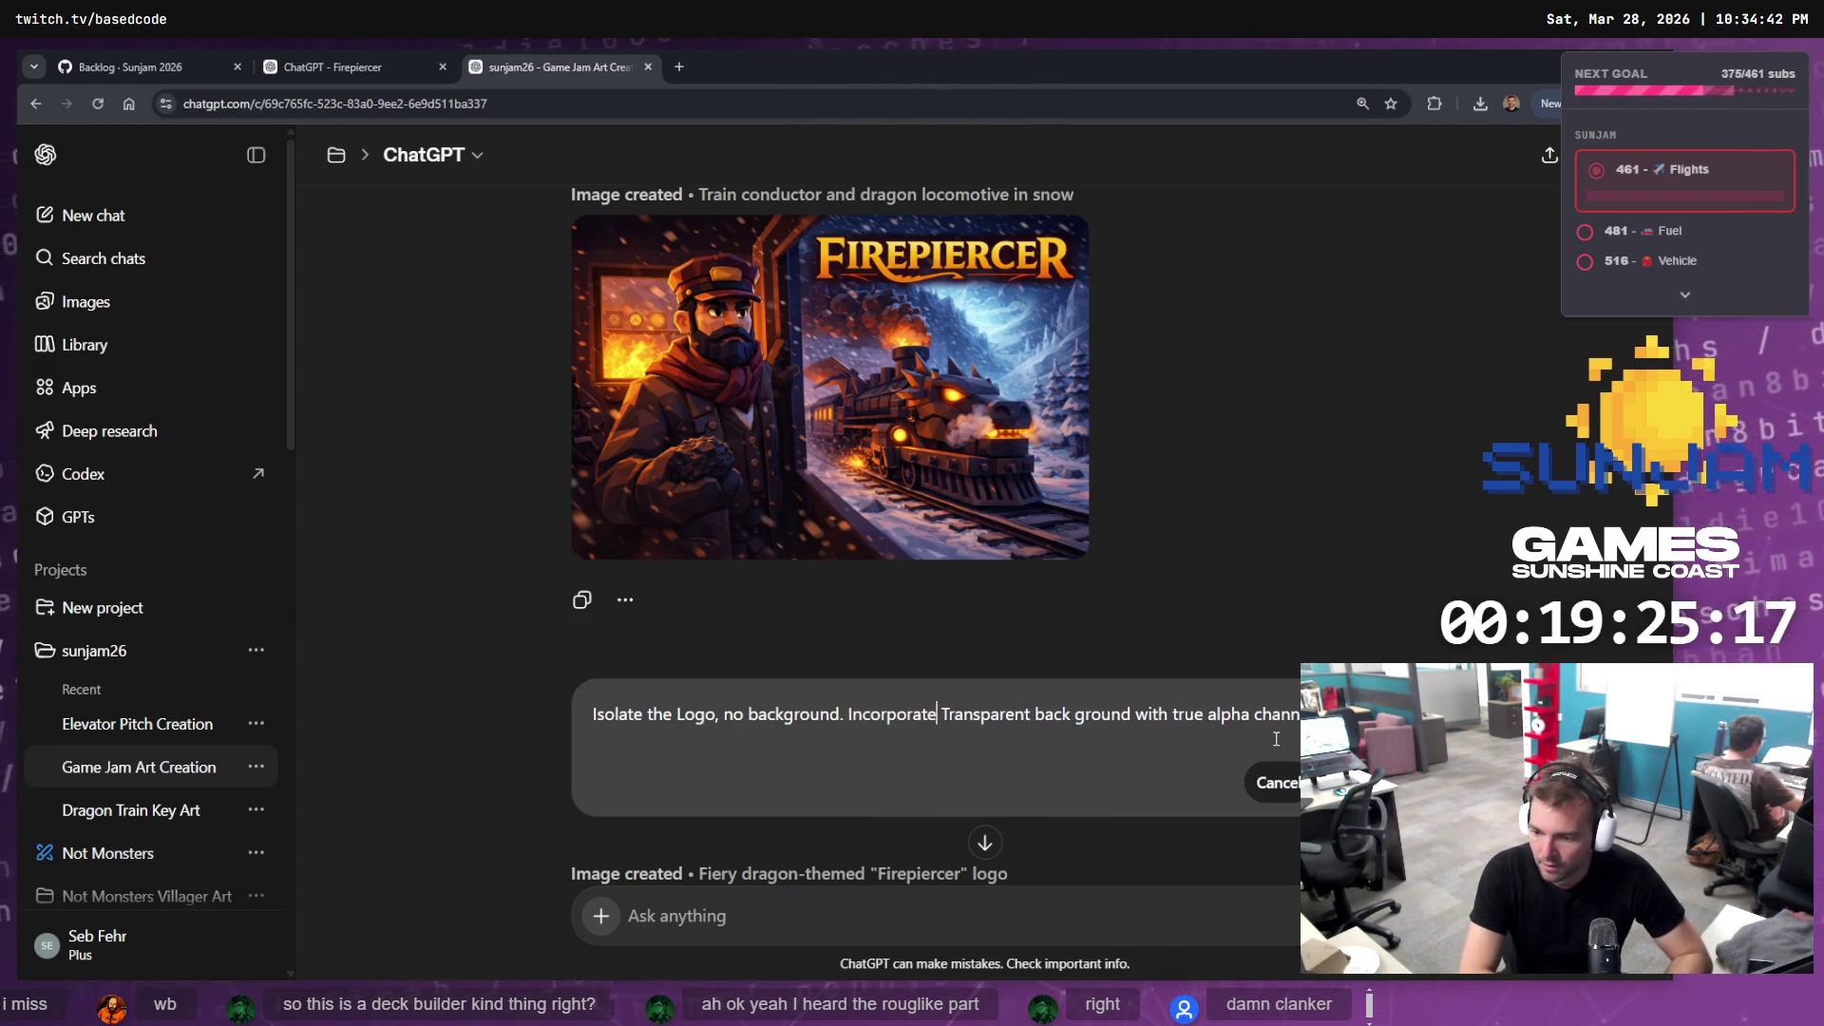
type("dea of \"Fire\" into the design.")
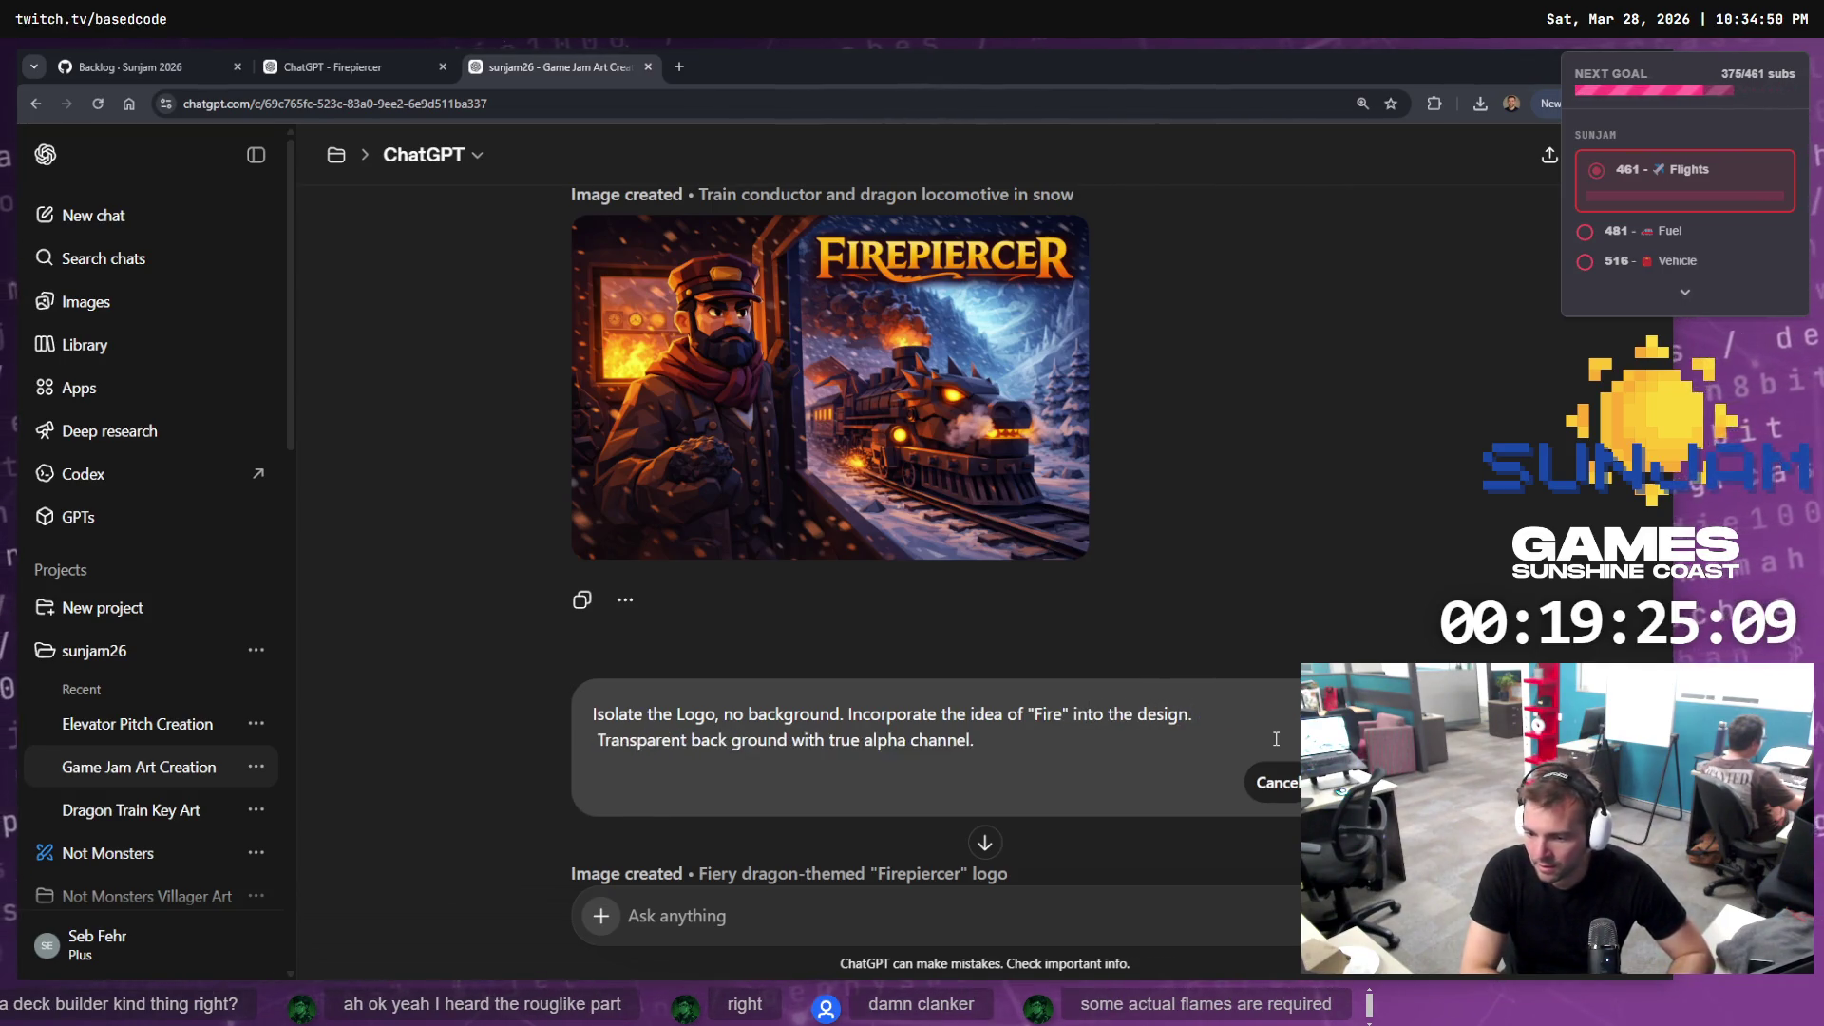
key("shift+Return")
key("shift+Return")
type("*")
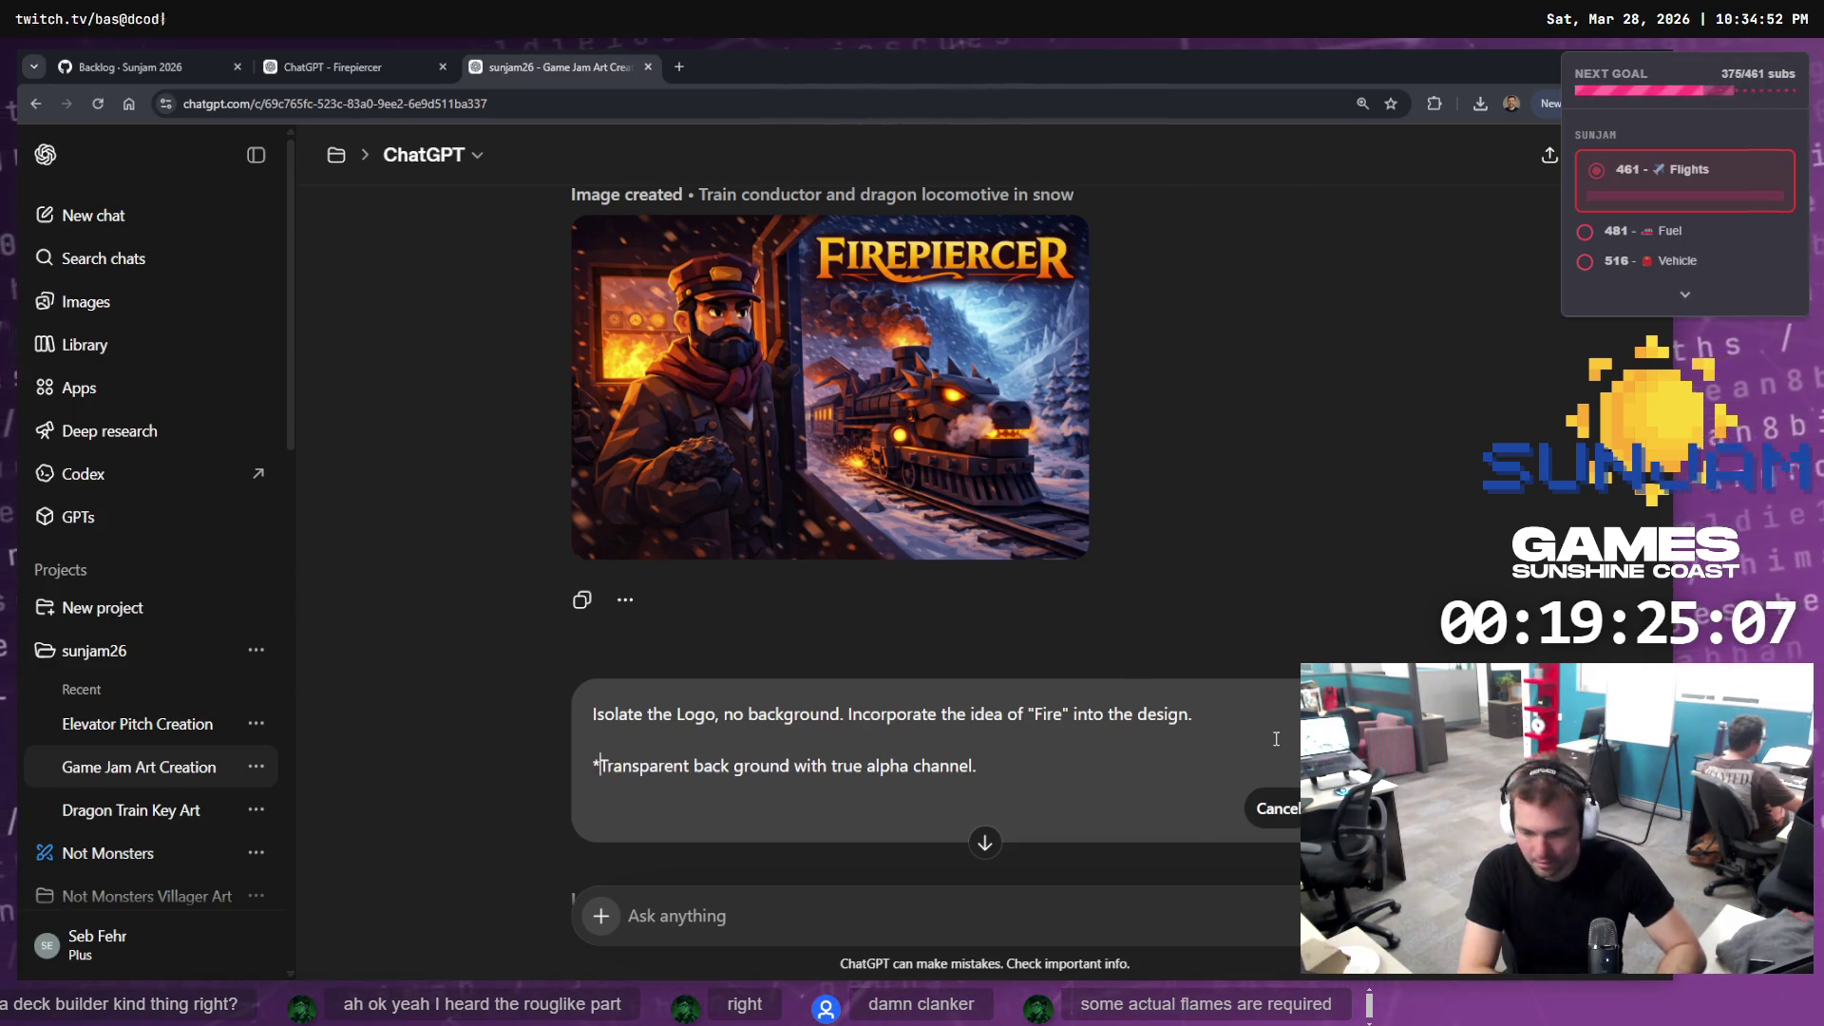
type("*")
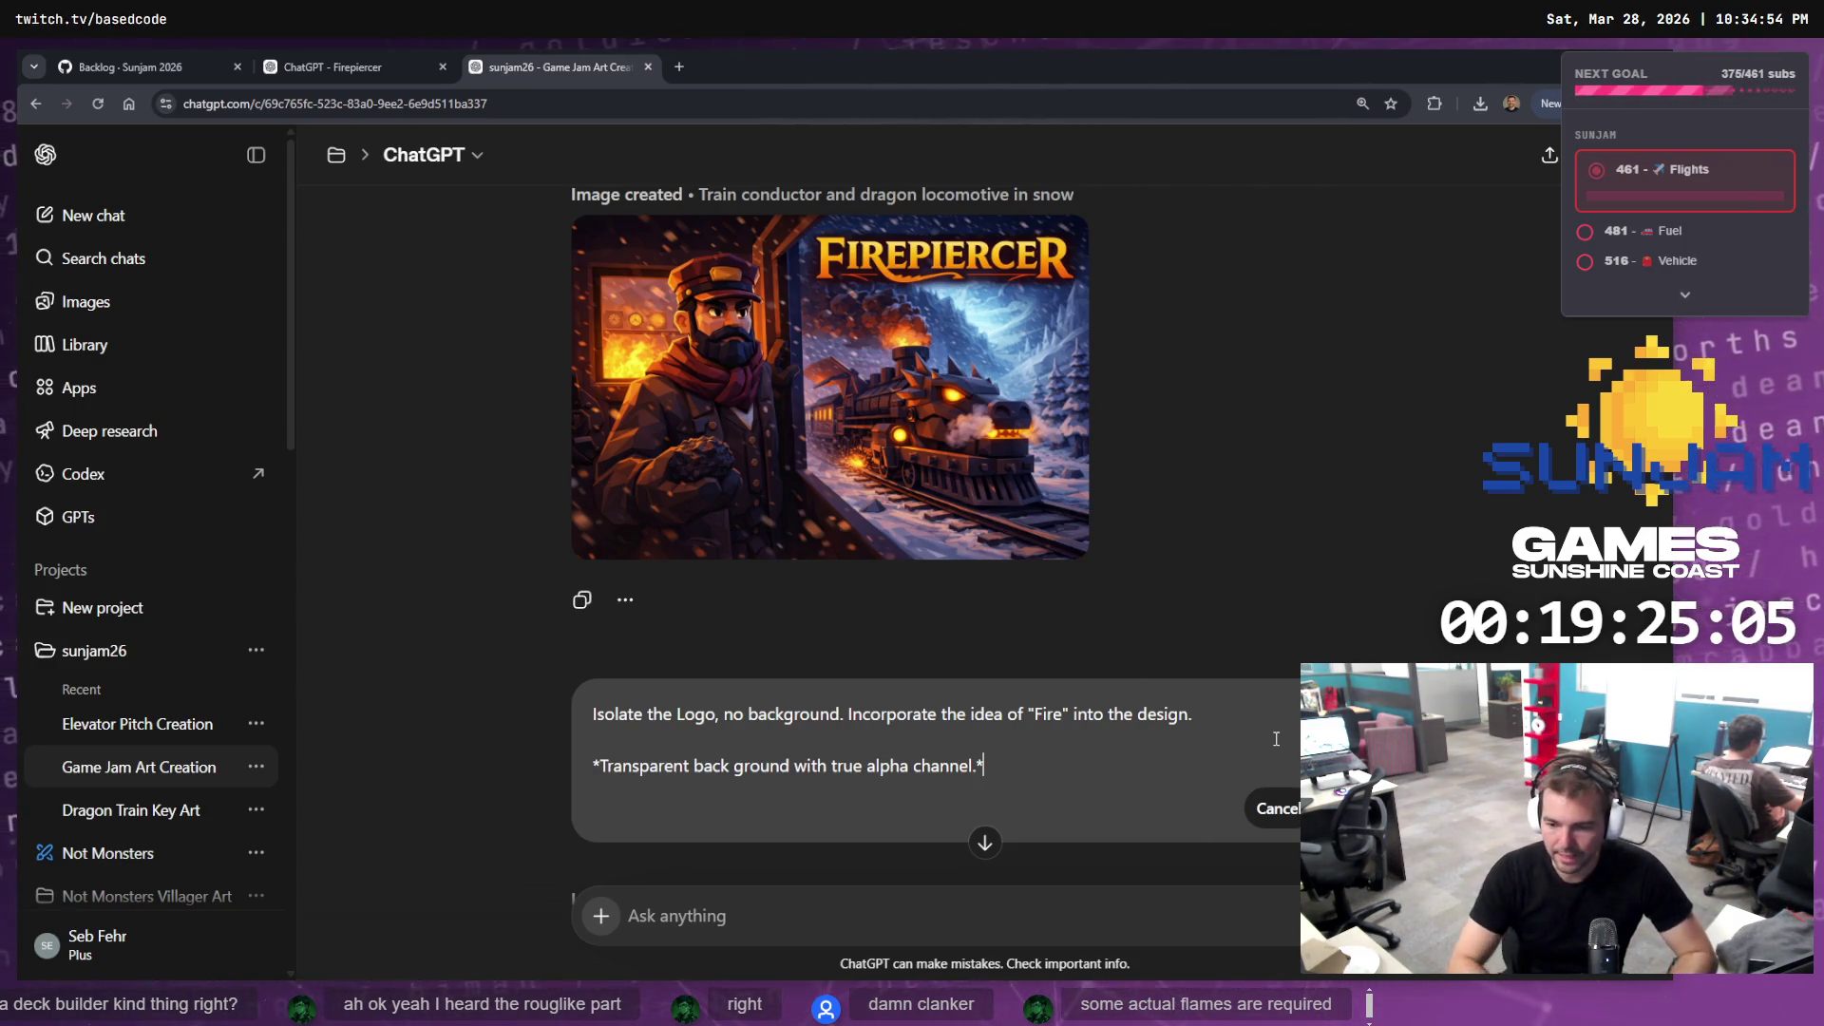
key("Return")
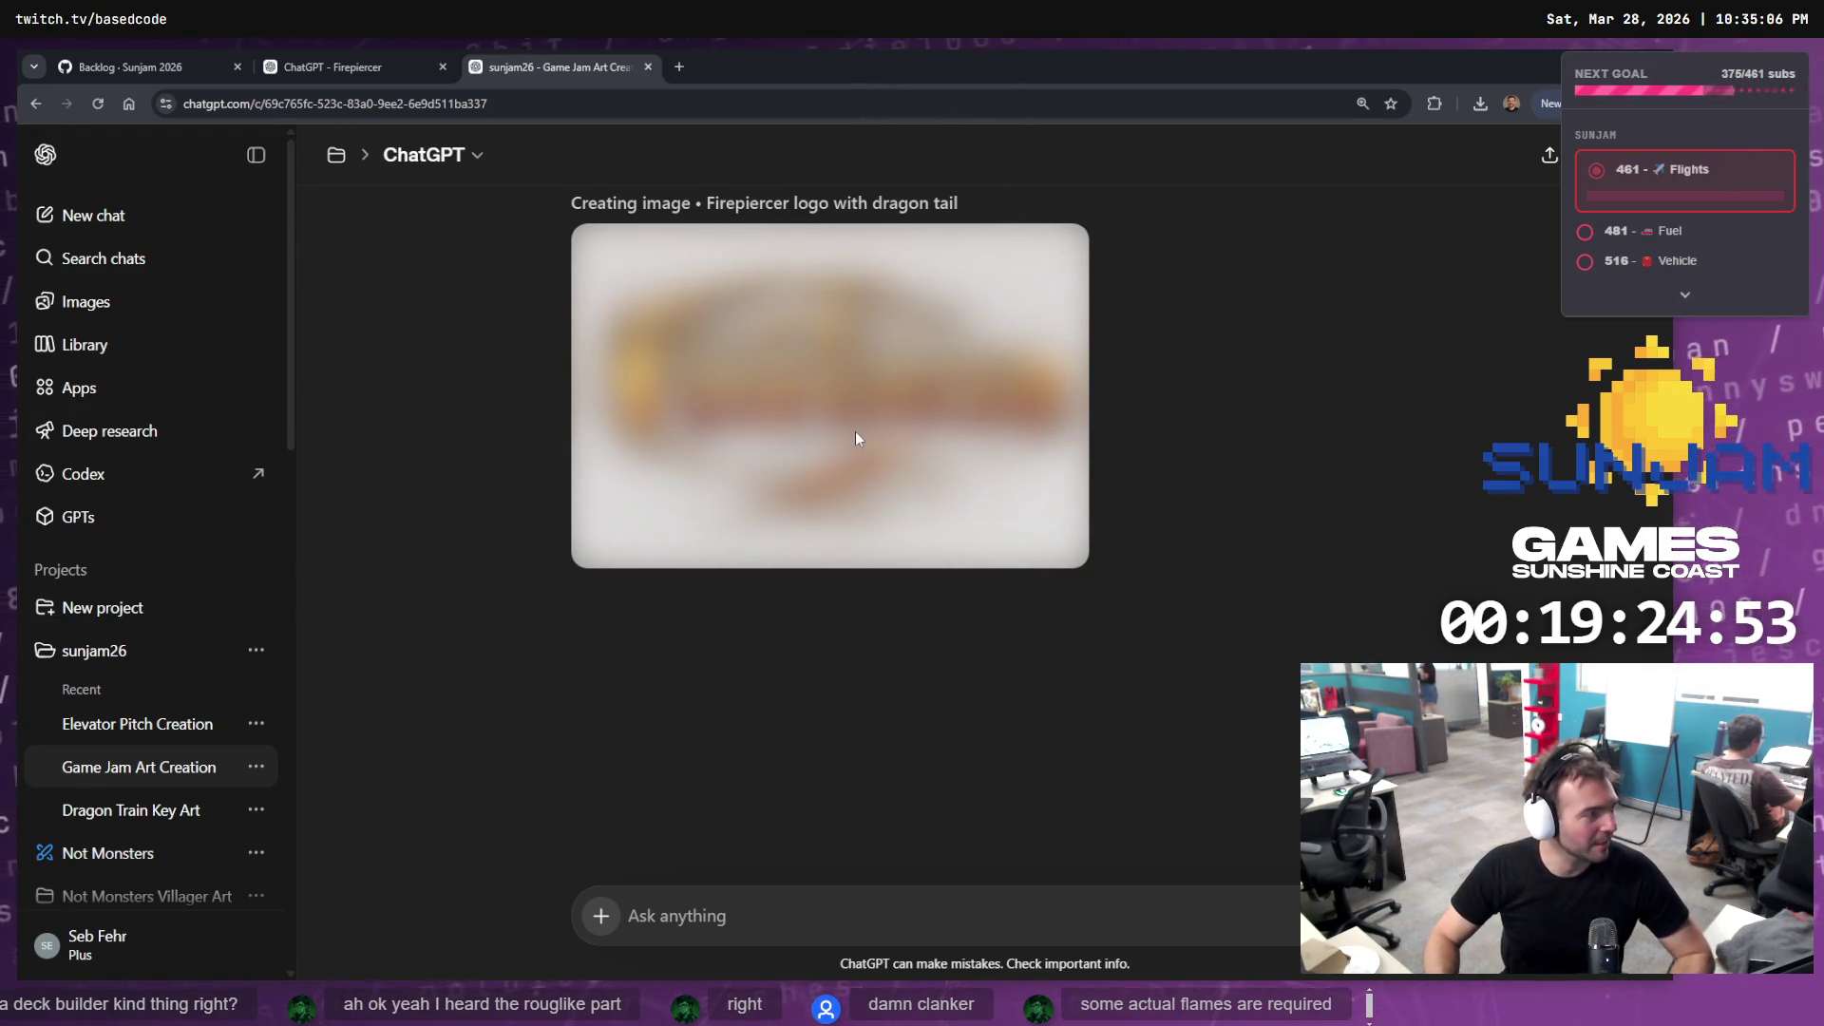
Submit the reworded logo request, checking the Firepiercer project page before and after
scroll(921, 432, "up", 5)
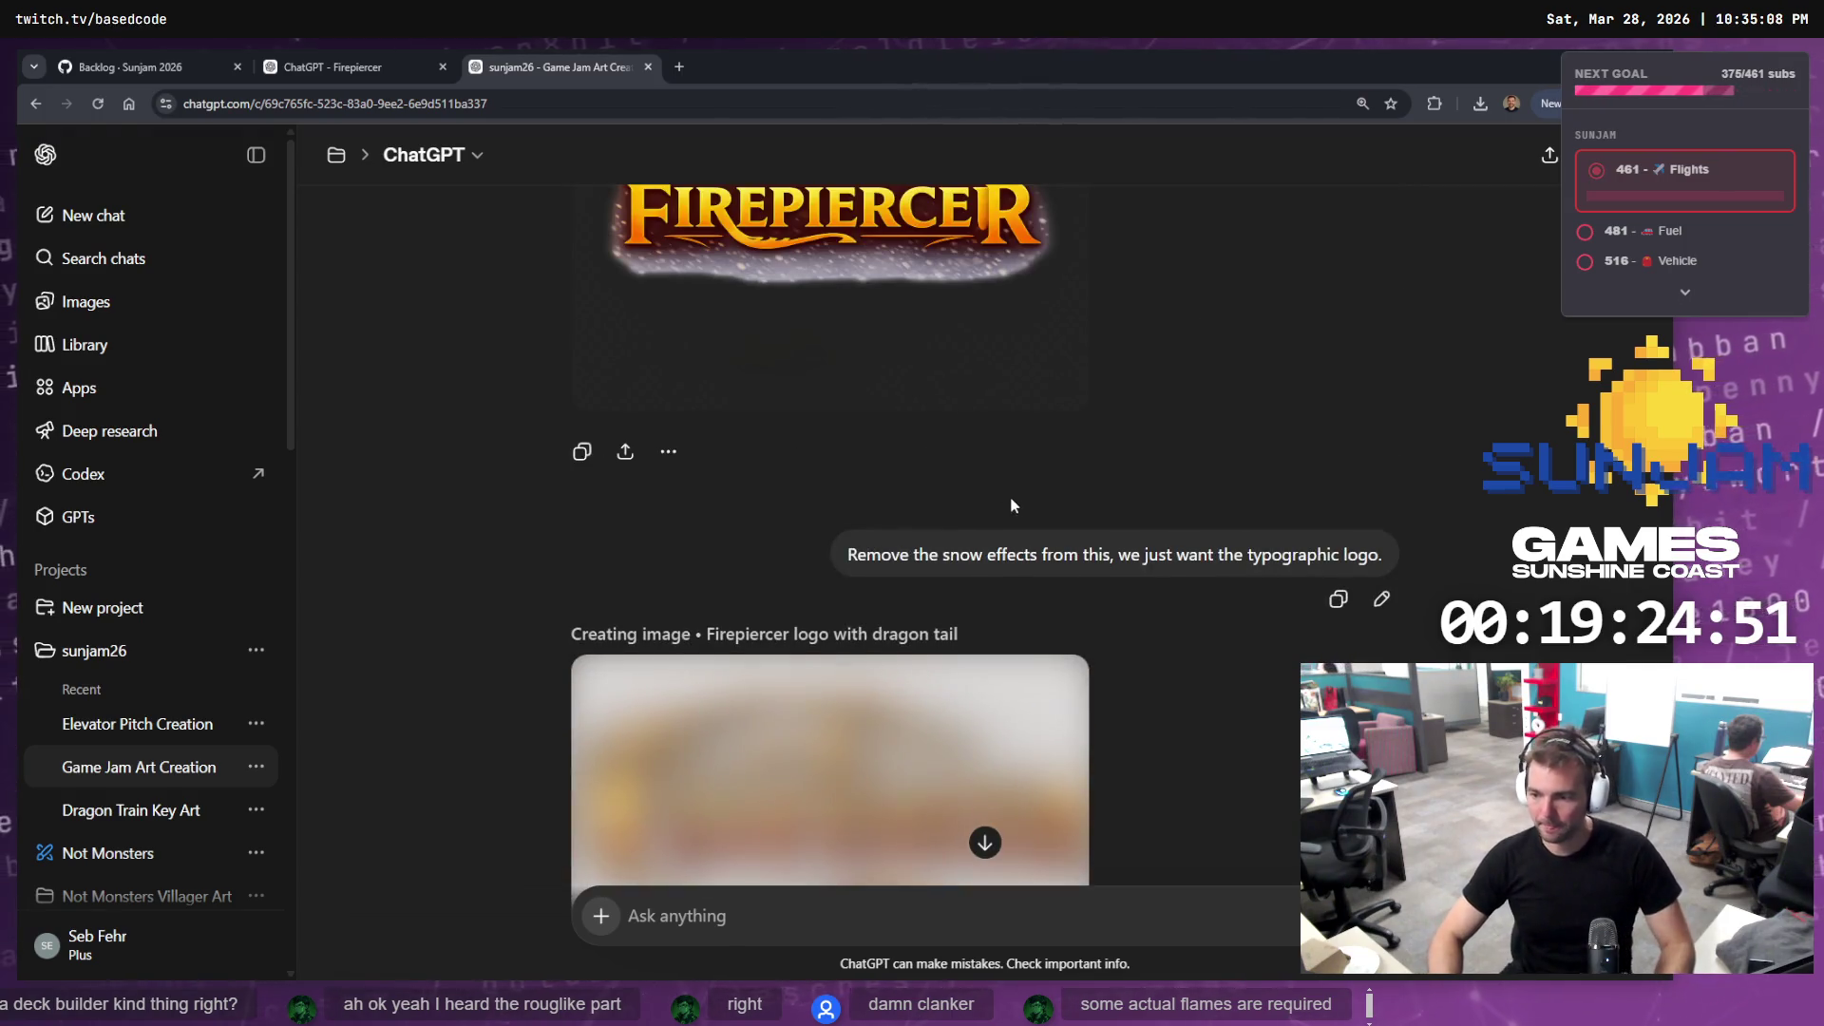
scroll(1011, 506, "up", 8)
scroll(1045, 513, "down", 12)
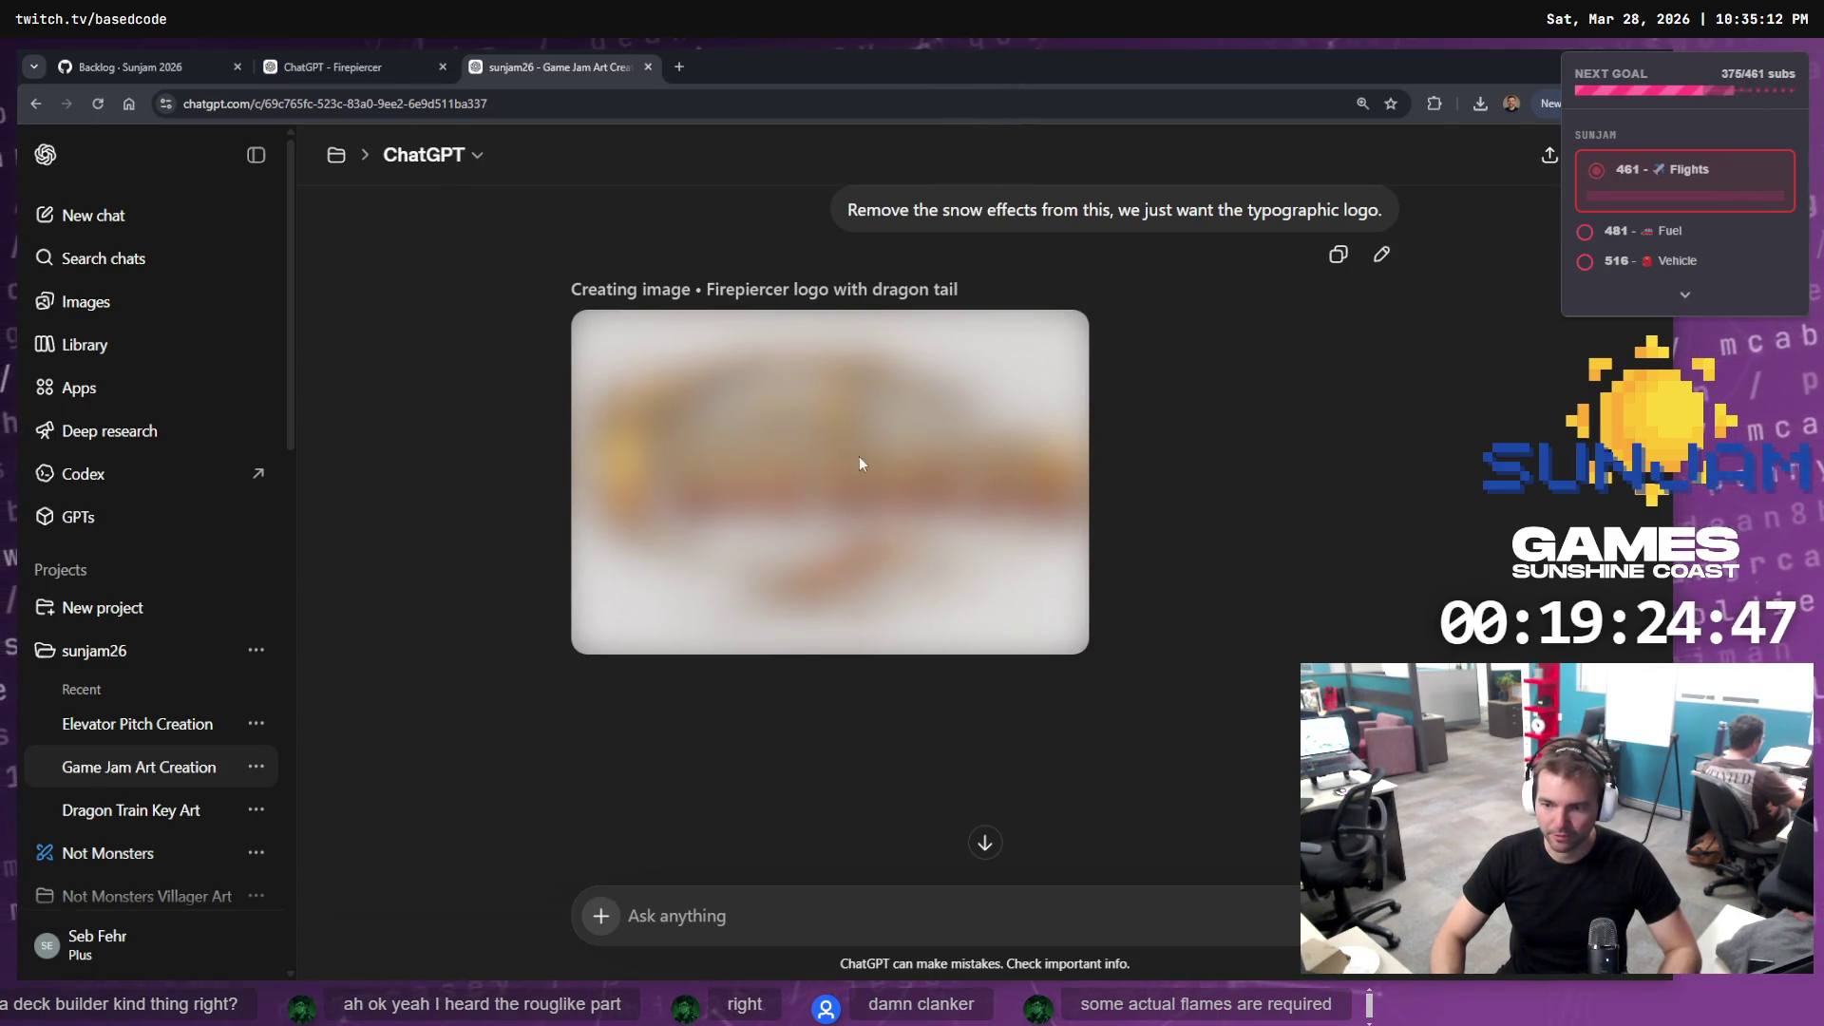
scroll(858, 456, "up", 8)
scroll(1153, 474, "up", 2)
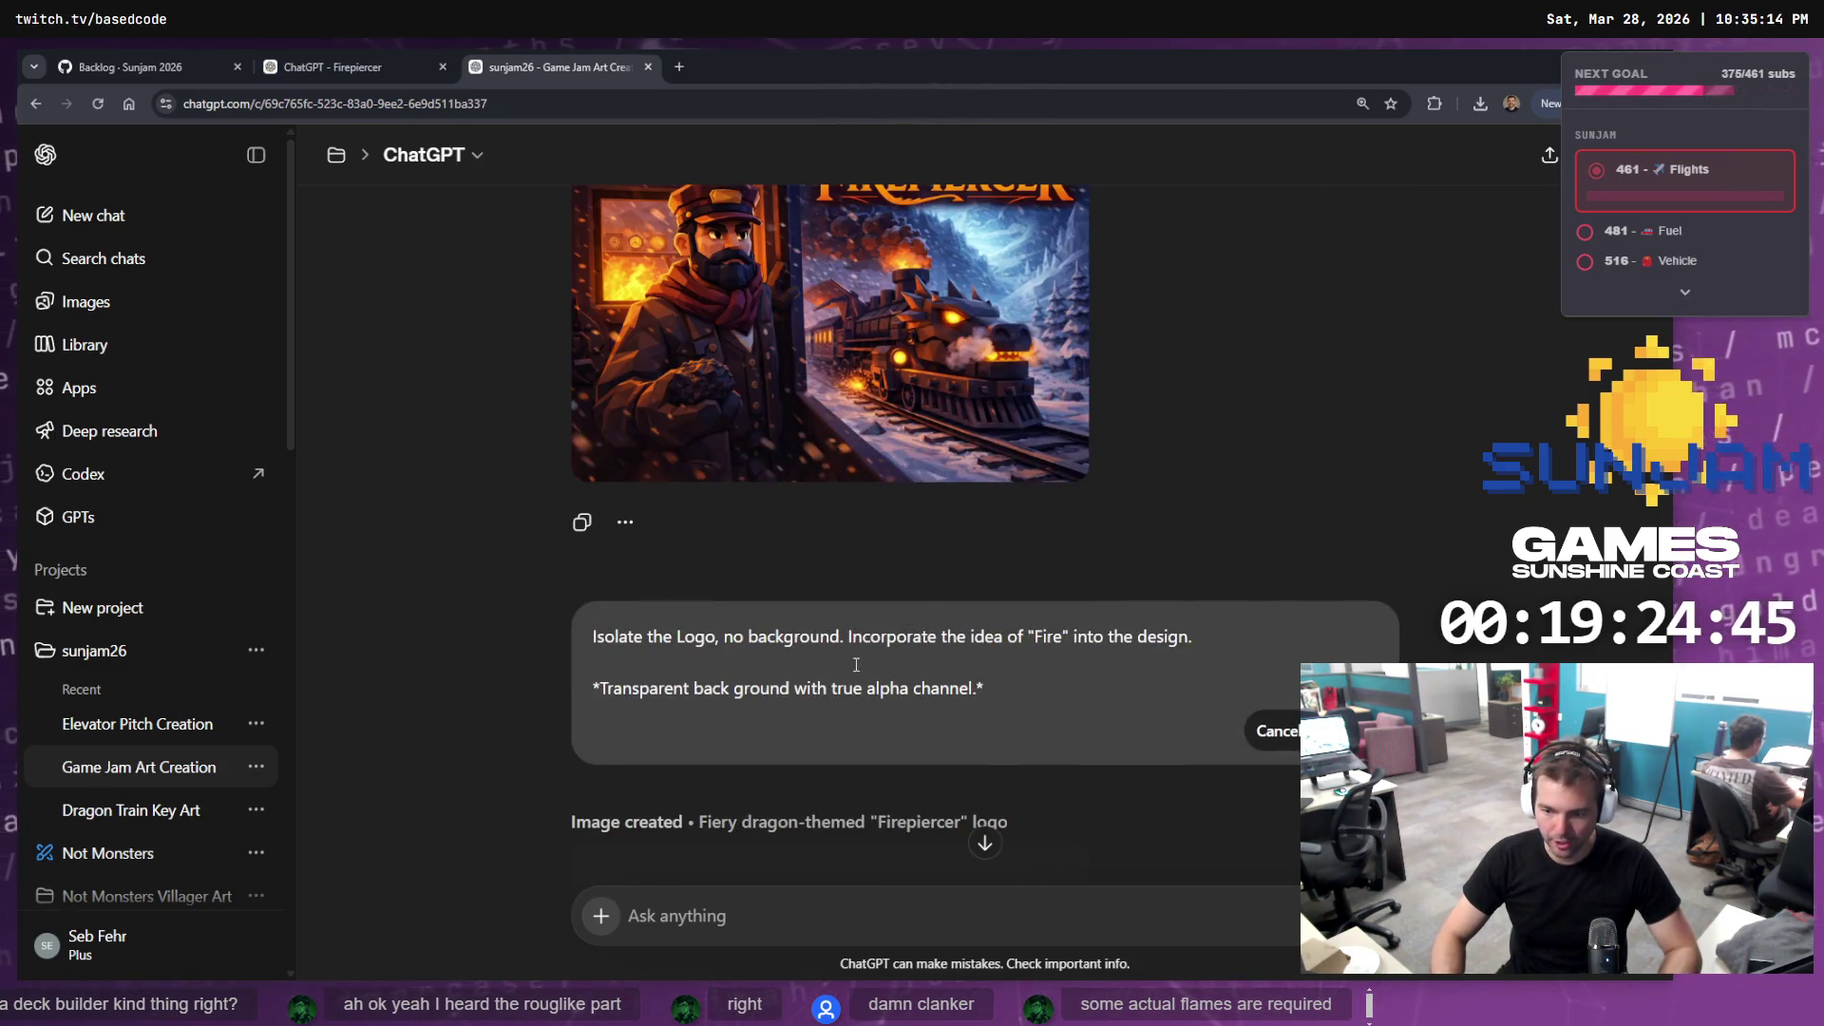
scroll(989, 671, "down", 10)
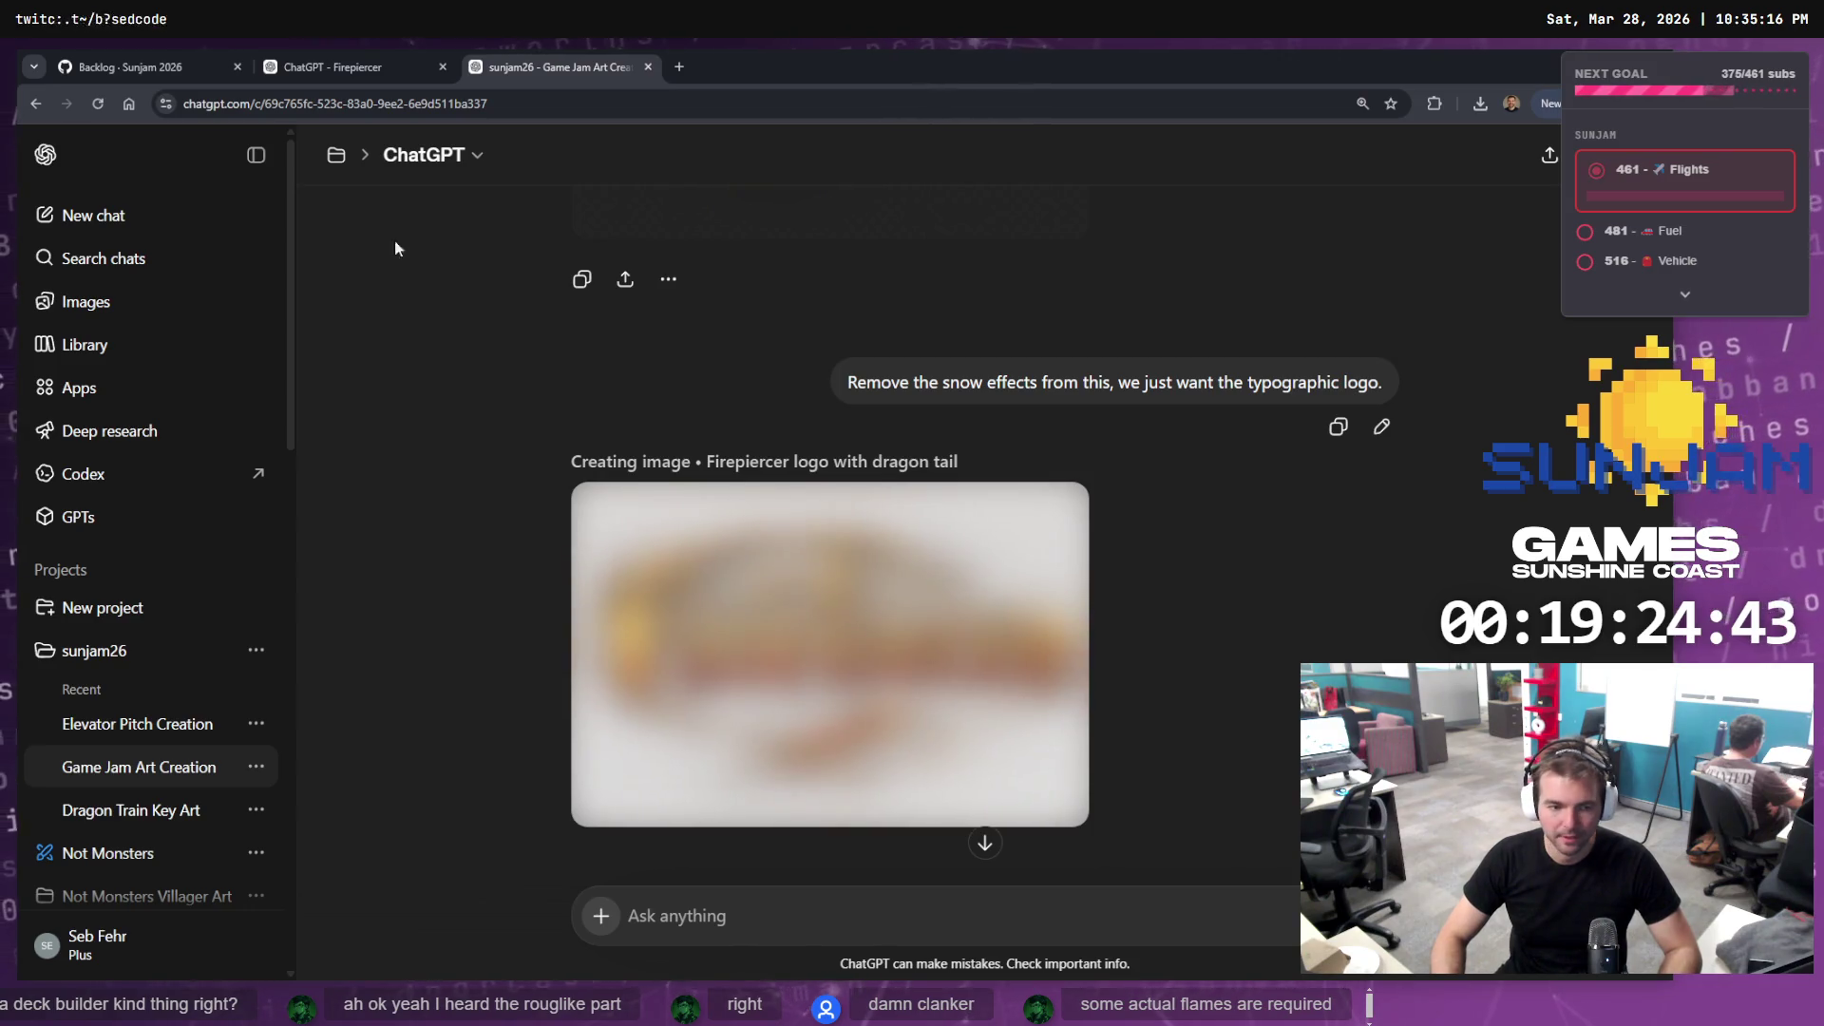
left_click(306, 61)
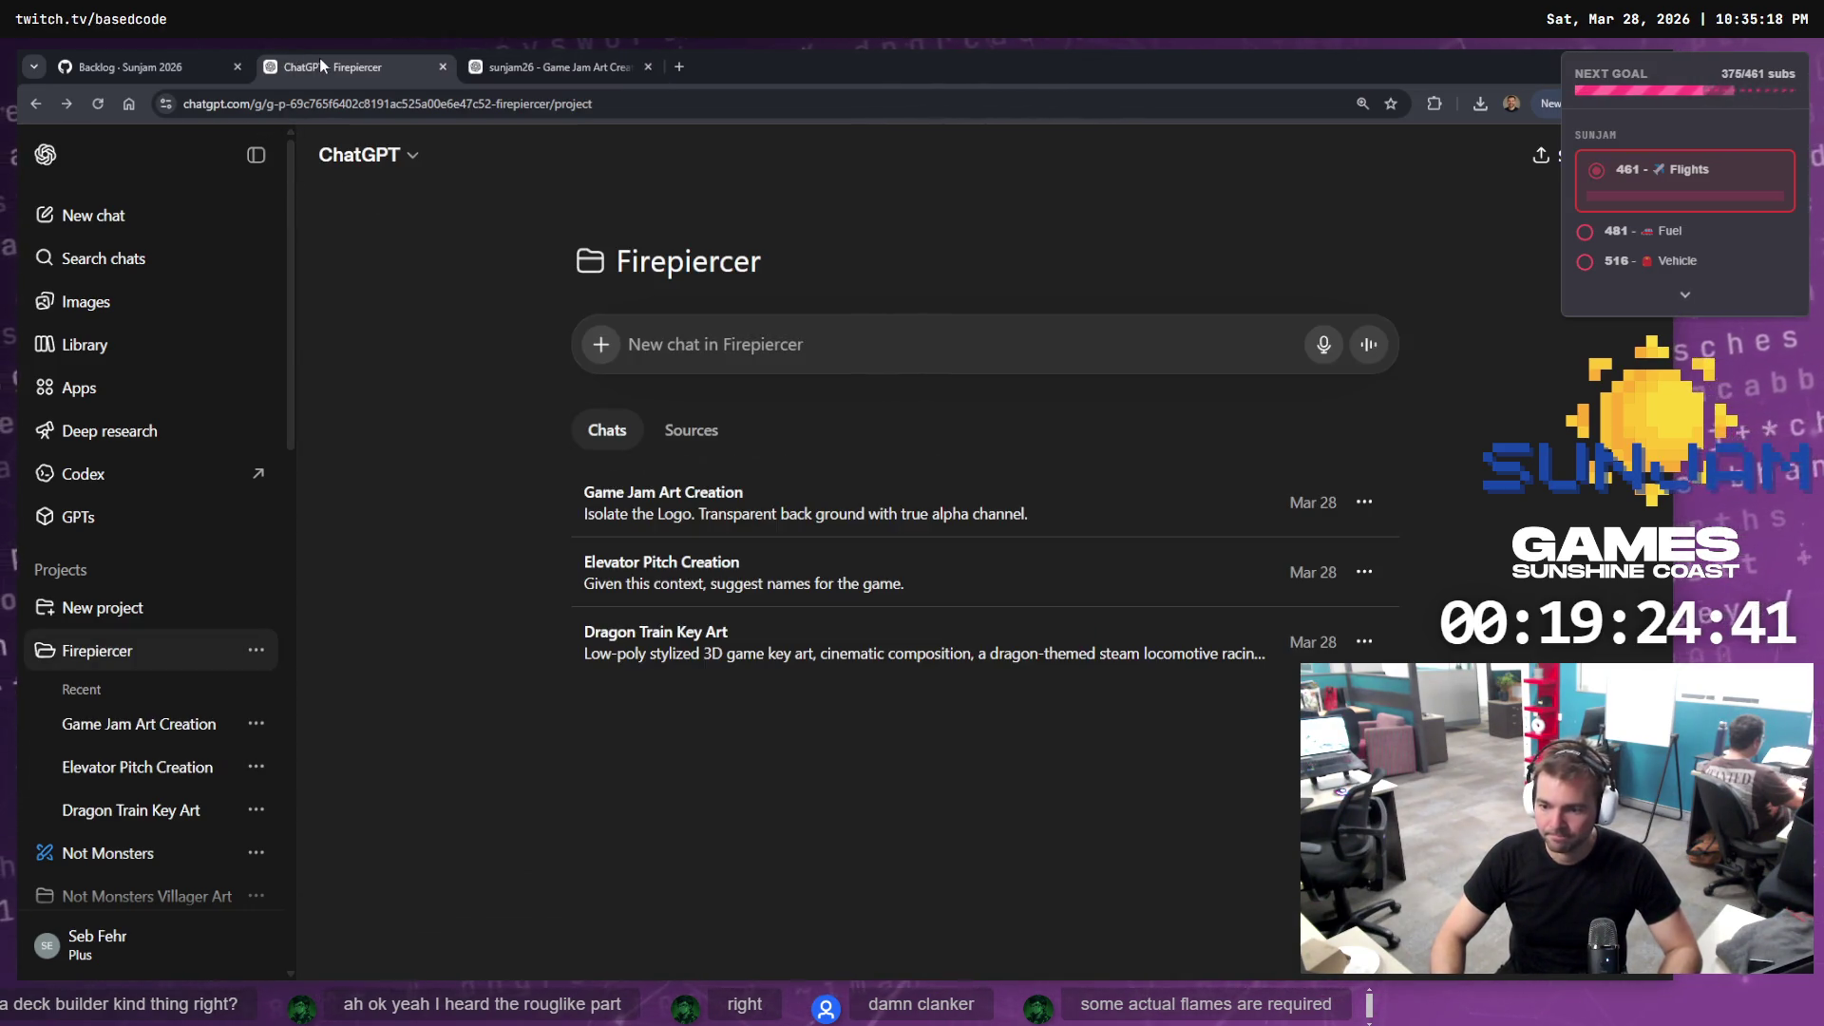
left_click(546, 67)
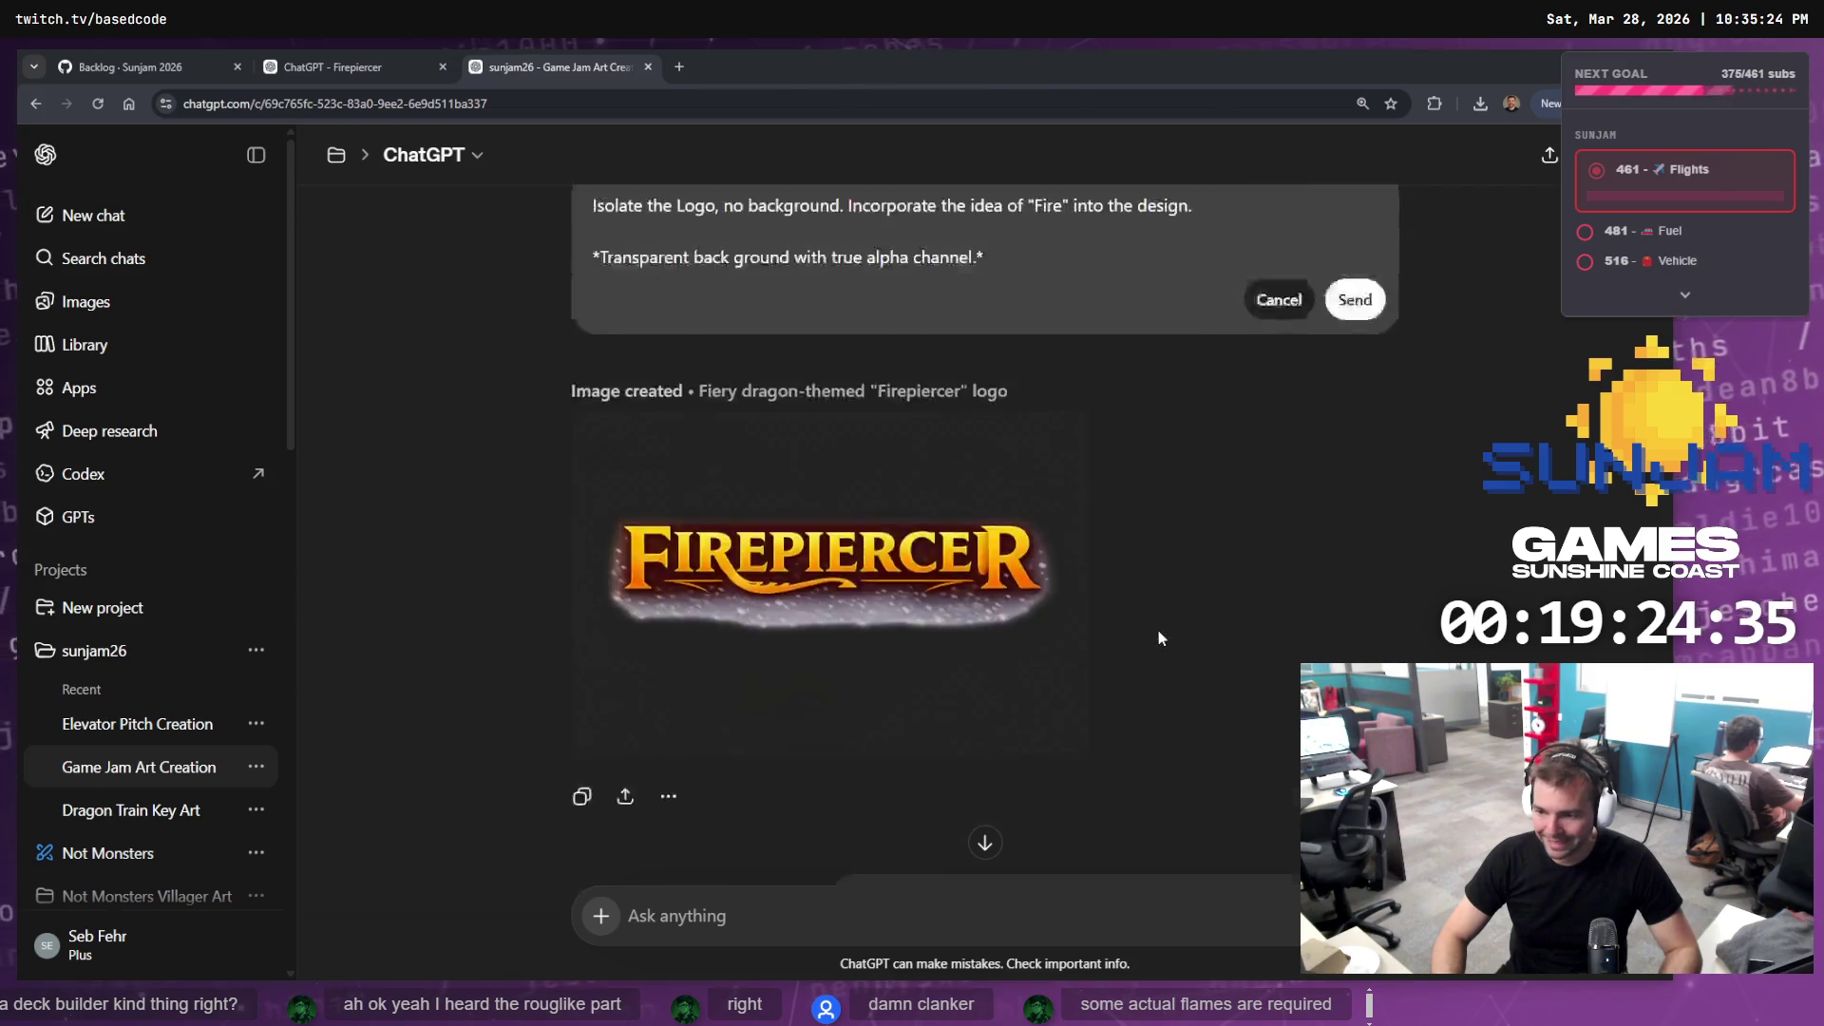
left_click(1375, 383)
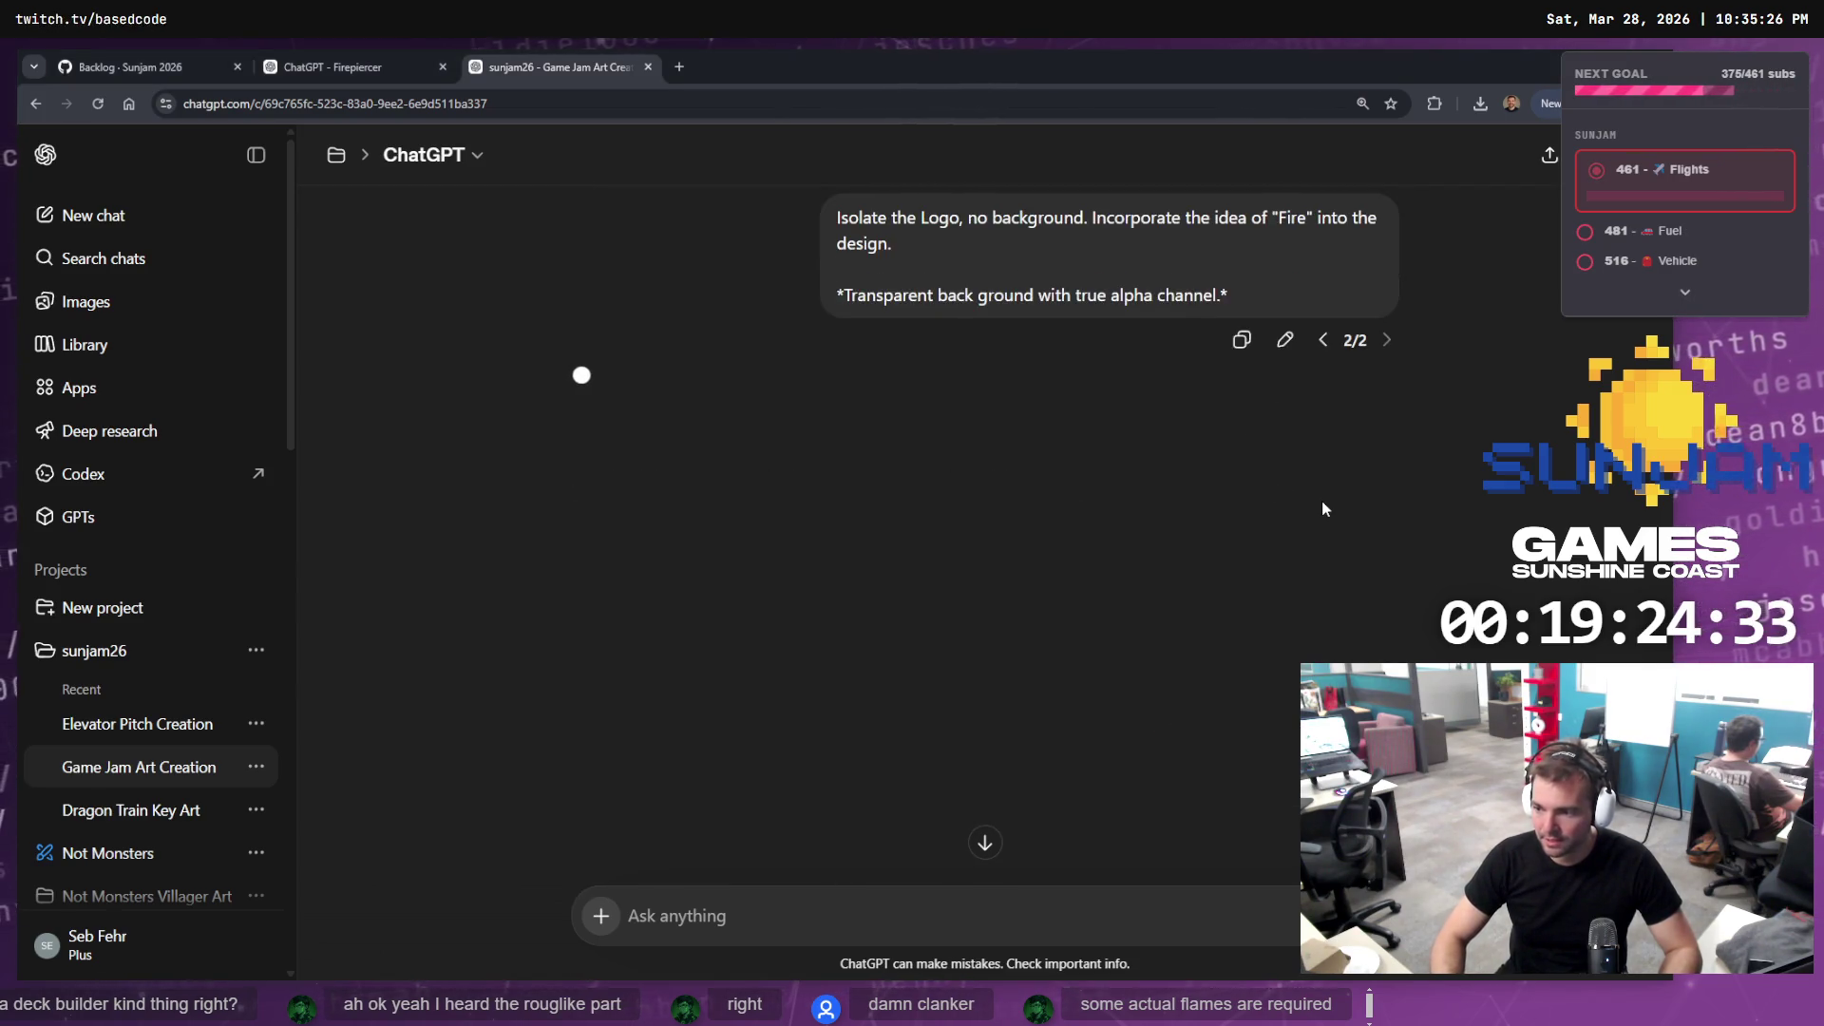
left_click(410, 67)
left_click(526, 64)
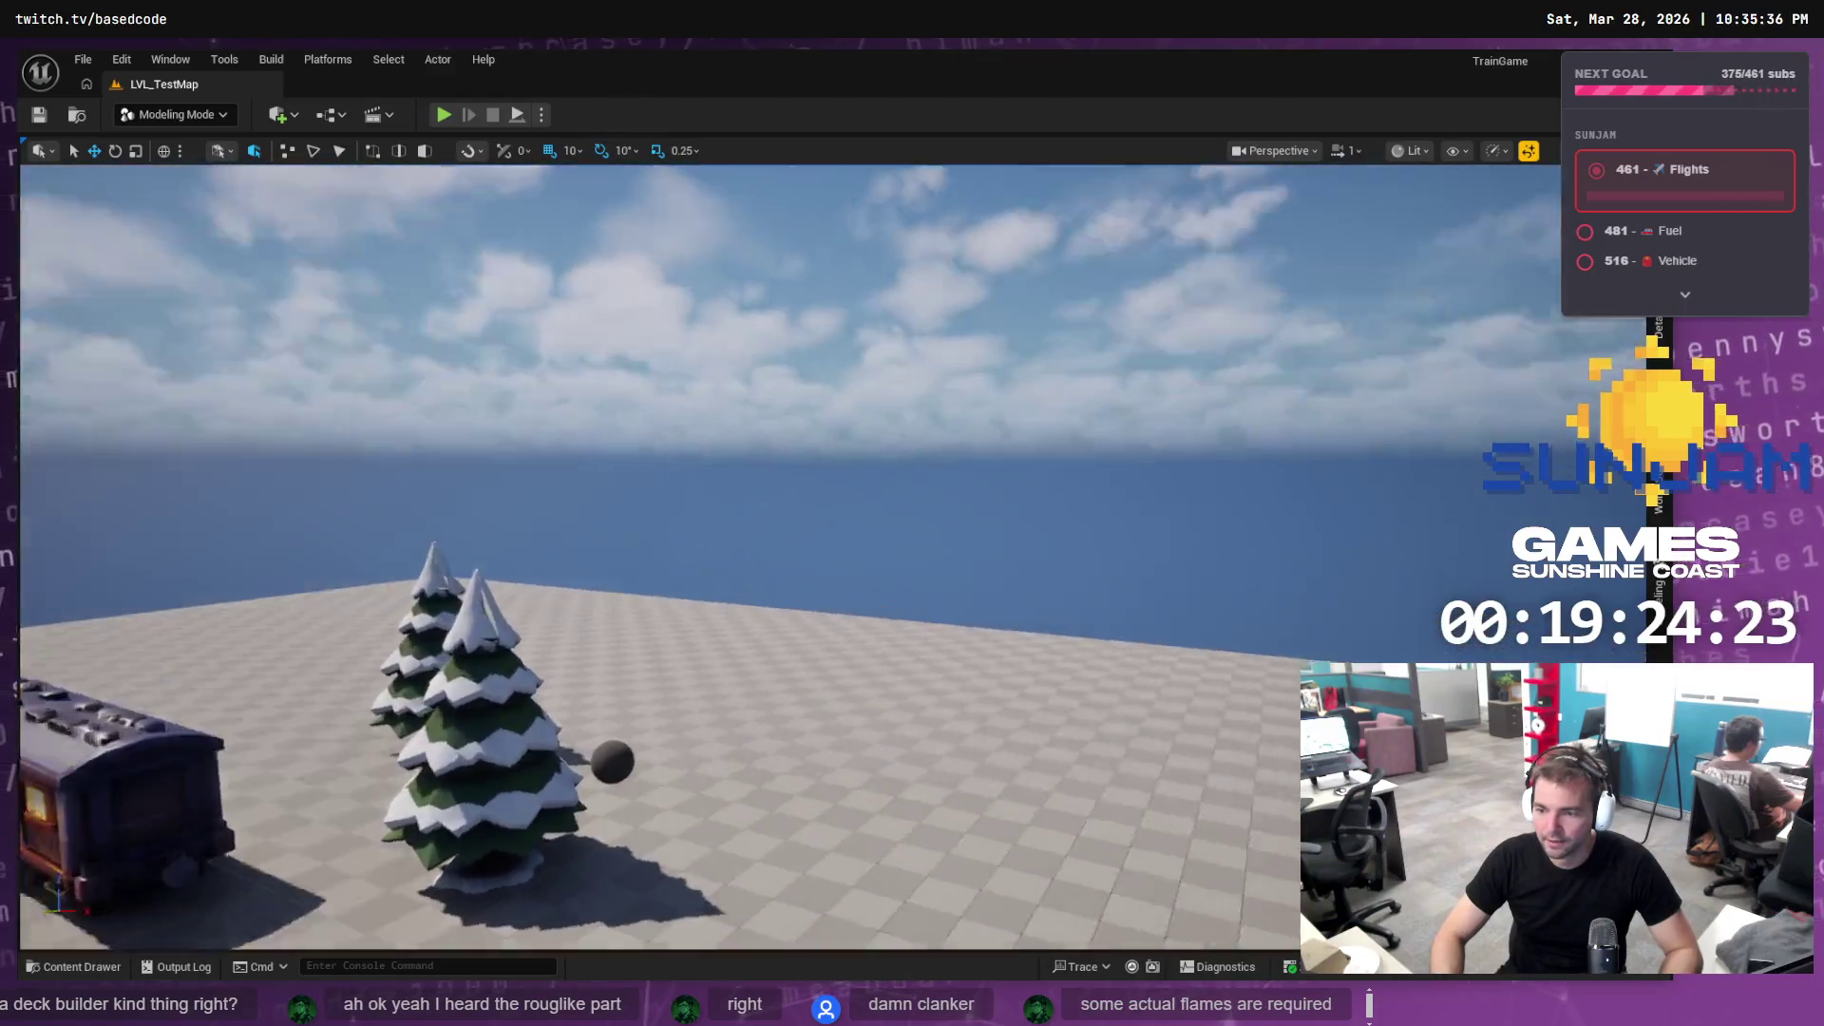
Fly the Unreal viewport down to track level, framing the rails, train carriage and conductor
scroll(656, 560, "down", 5)
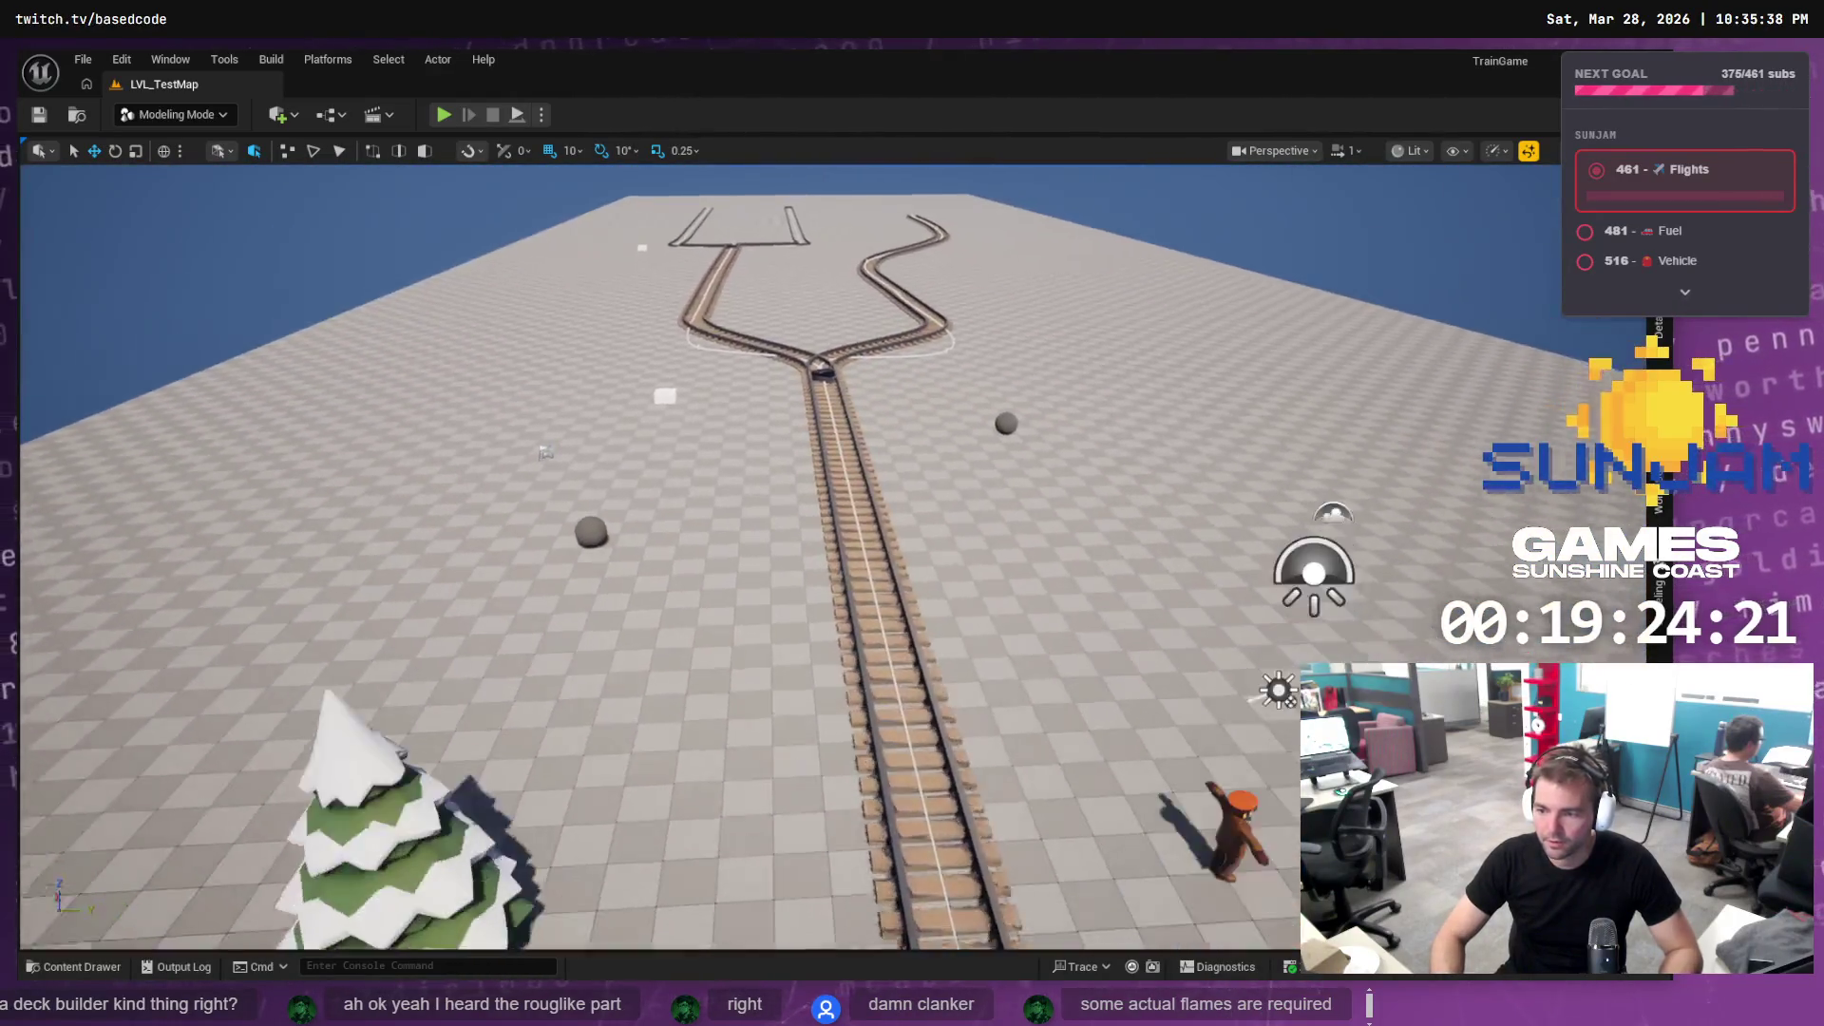
mouse_move(655, 560)
left_mouse_down()
mouse_move(656, 446)
mouse_move(727, 409)
left_mouse_up()
scroll(655, 561, "up", 8)
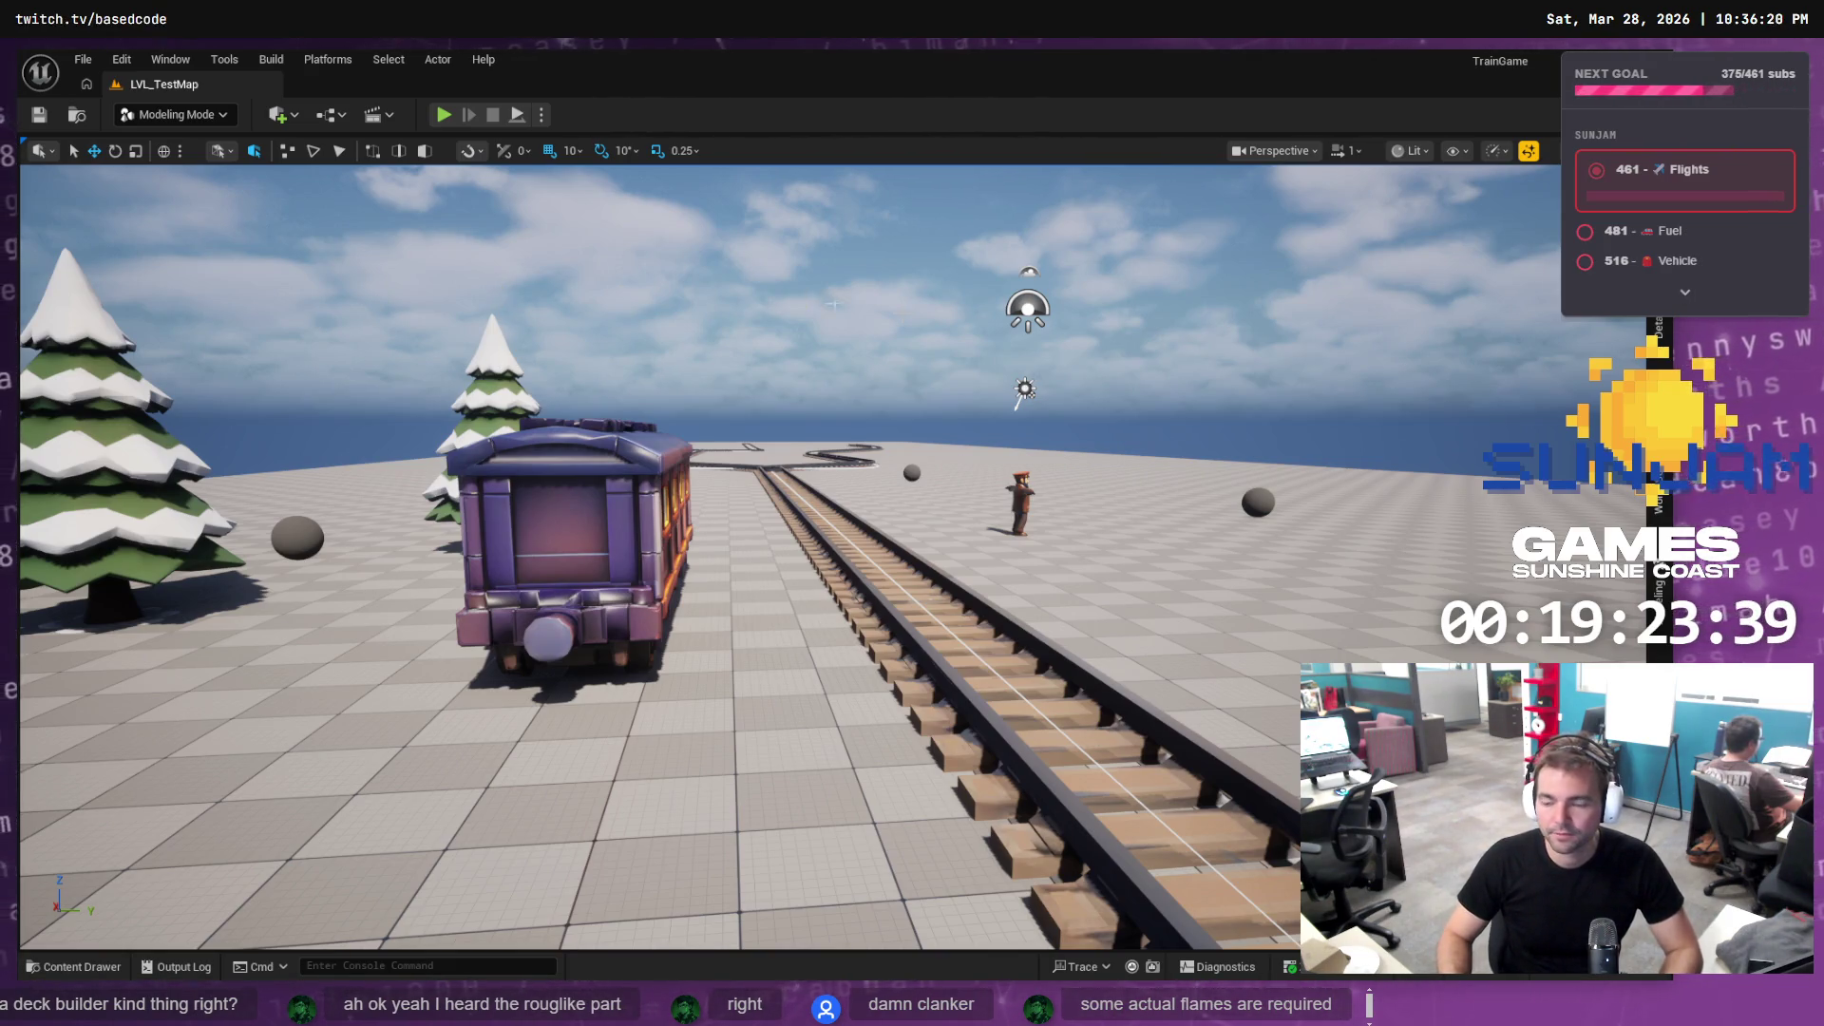
scroll(788, 557, "up", 3)
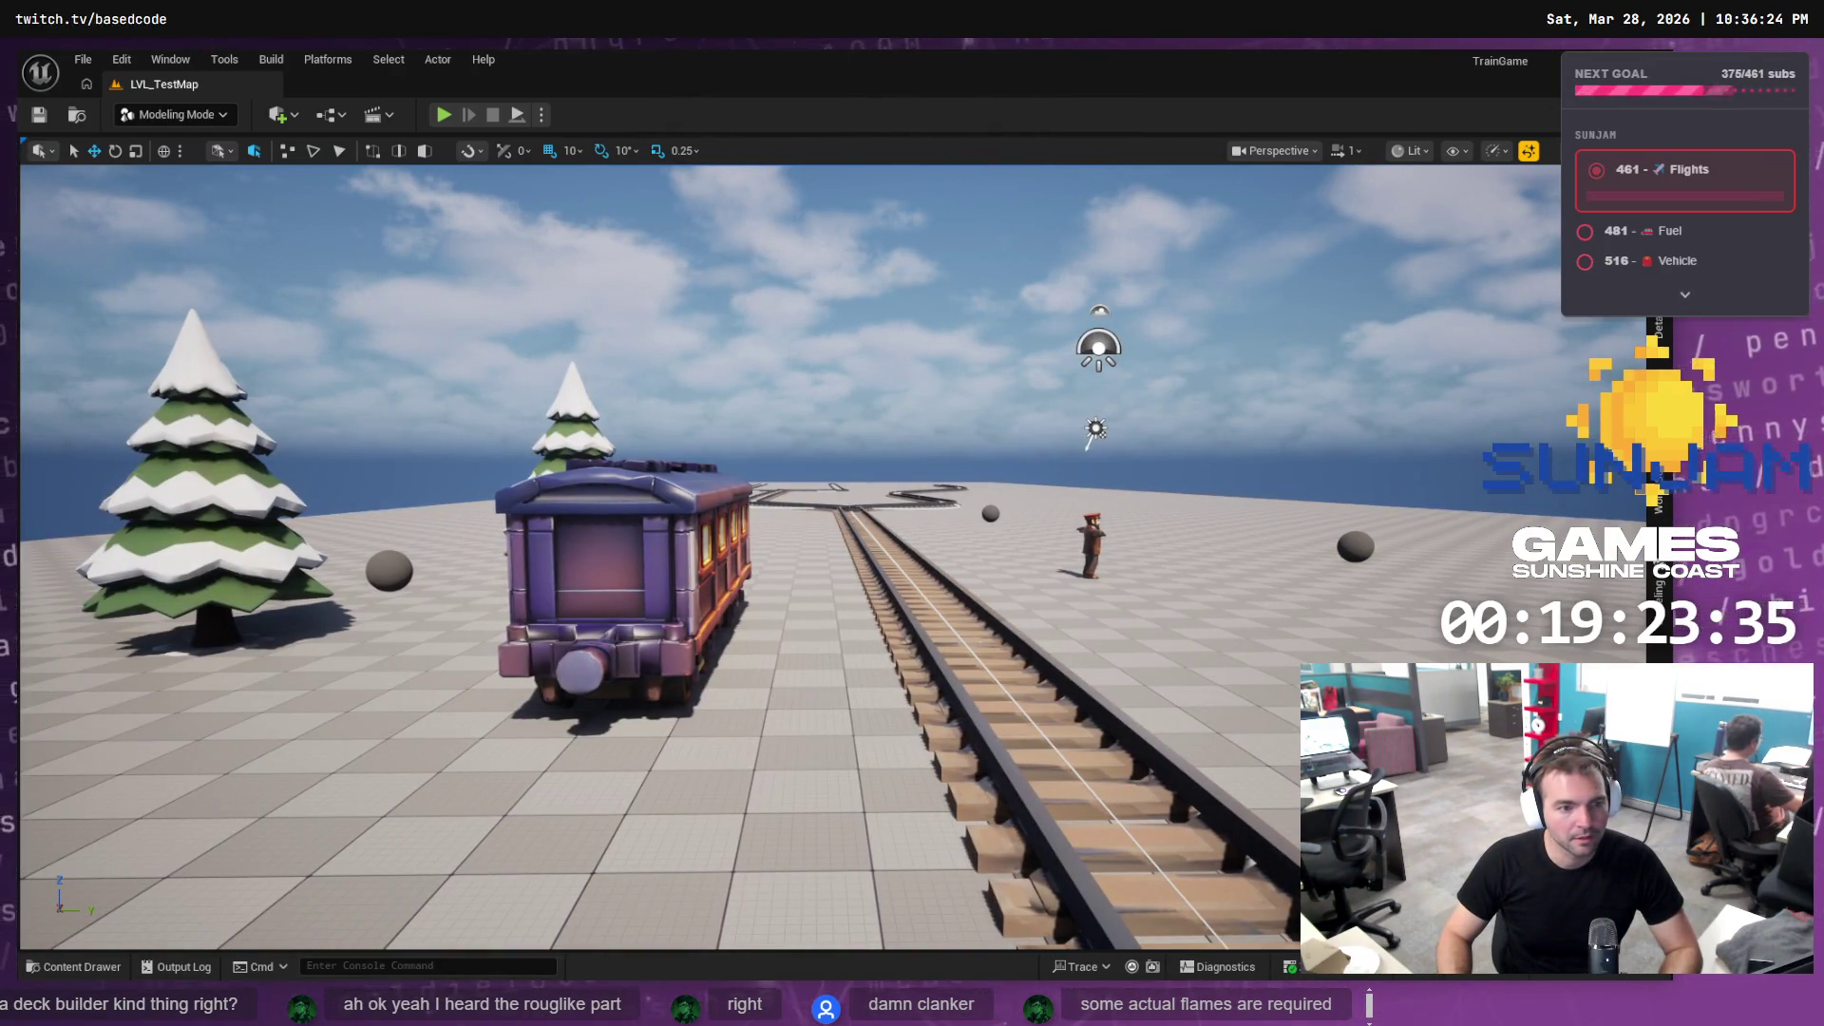
key("Up")
key("Right")
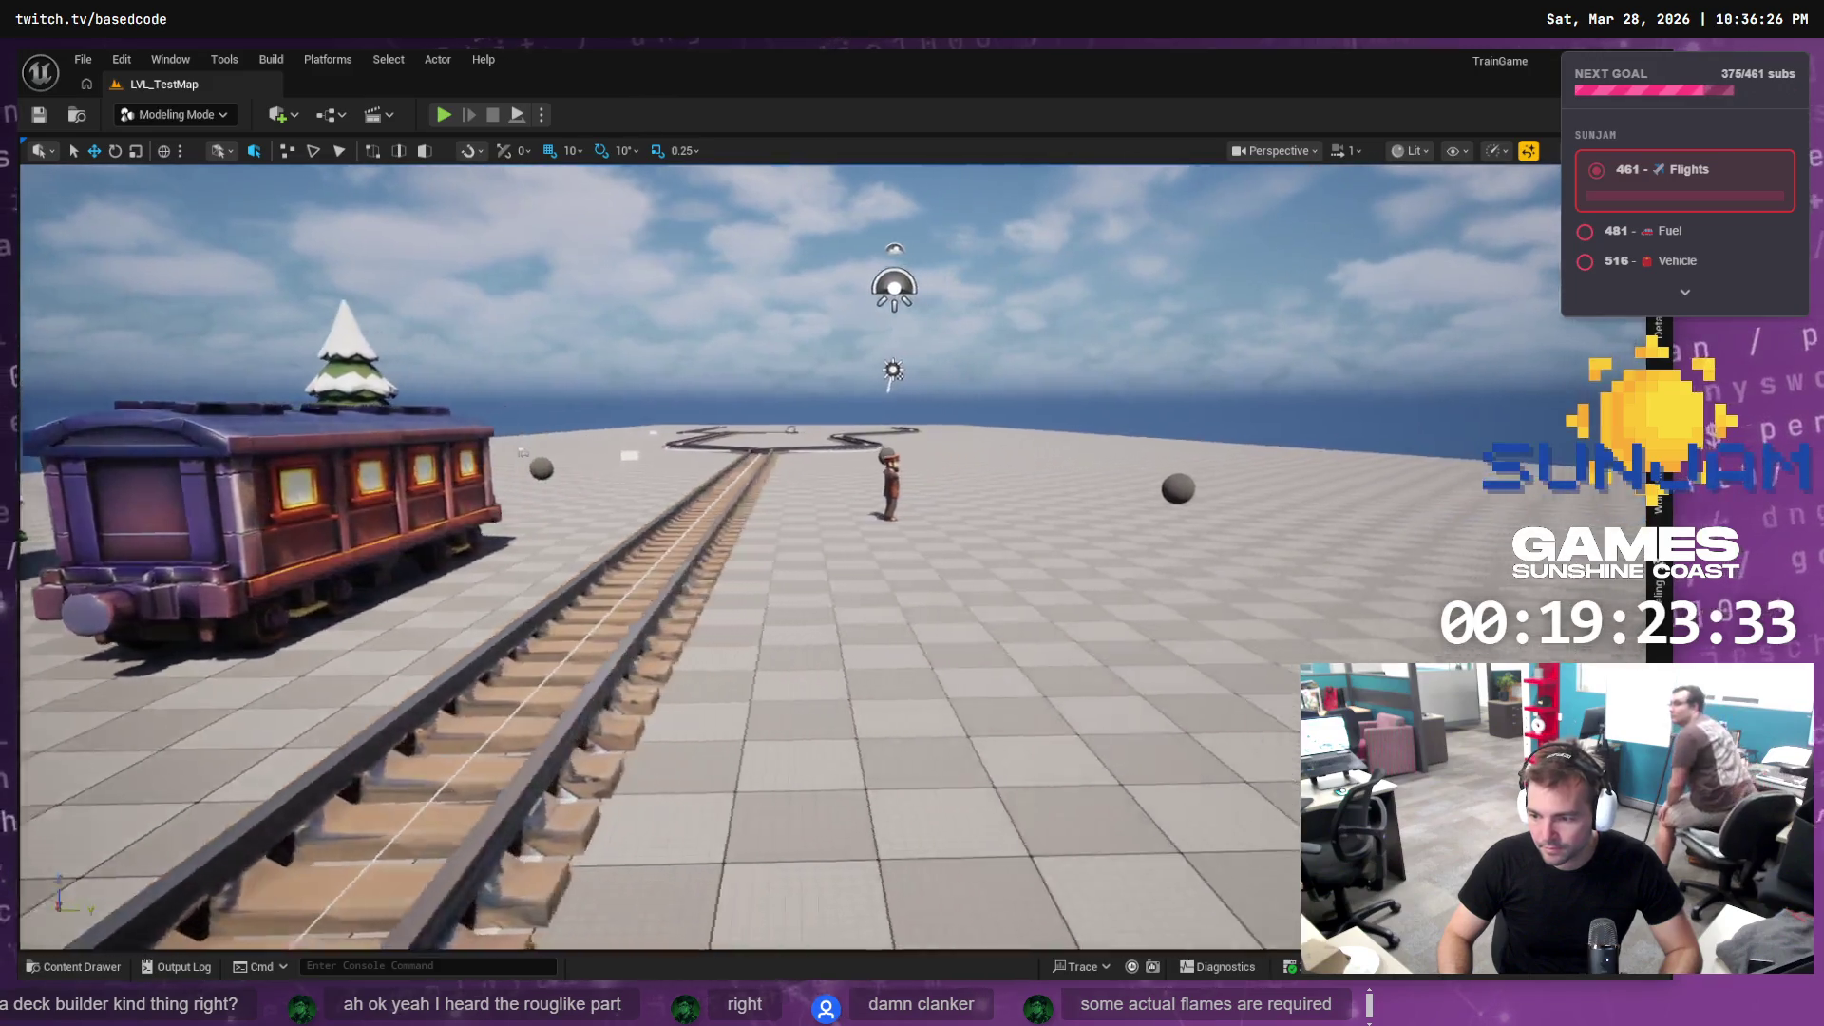
key("Left")
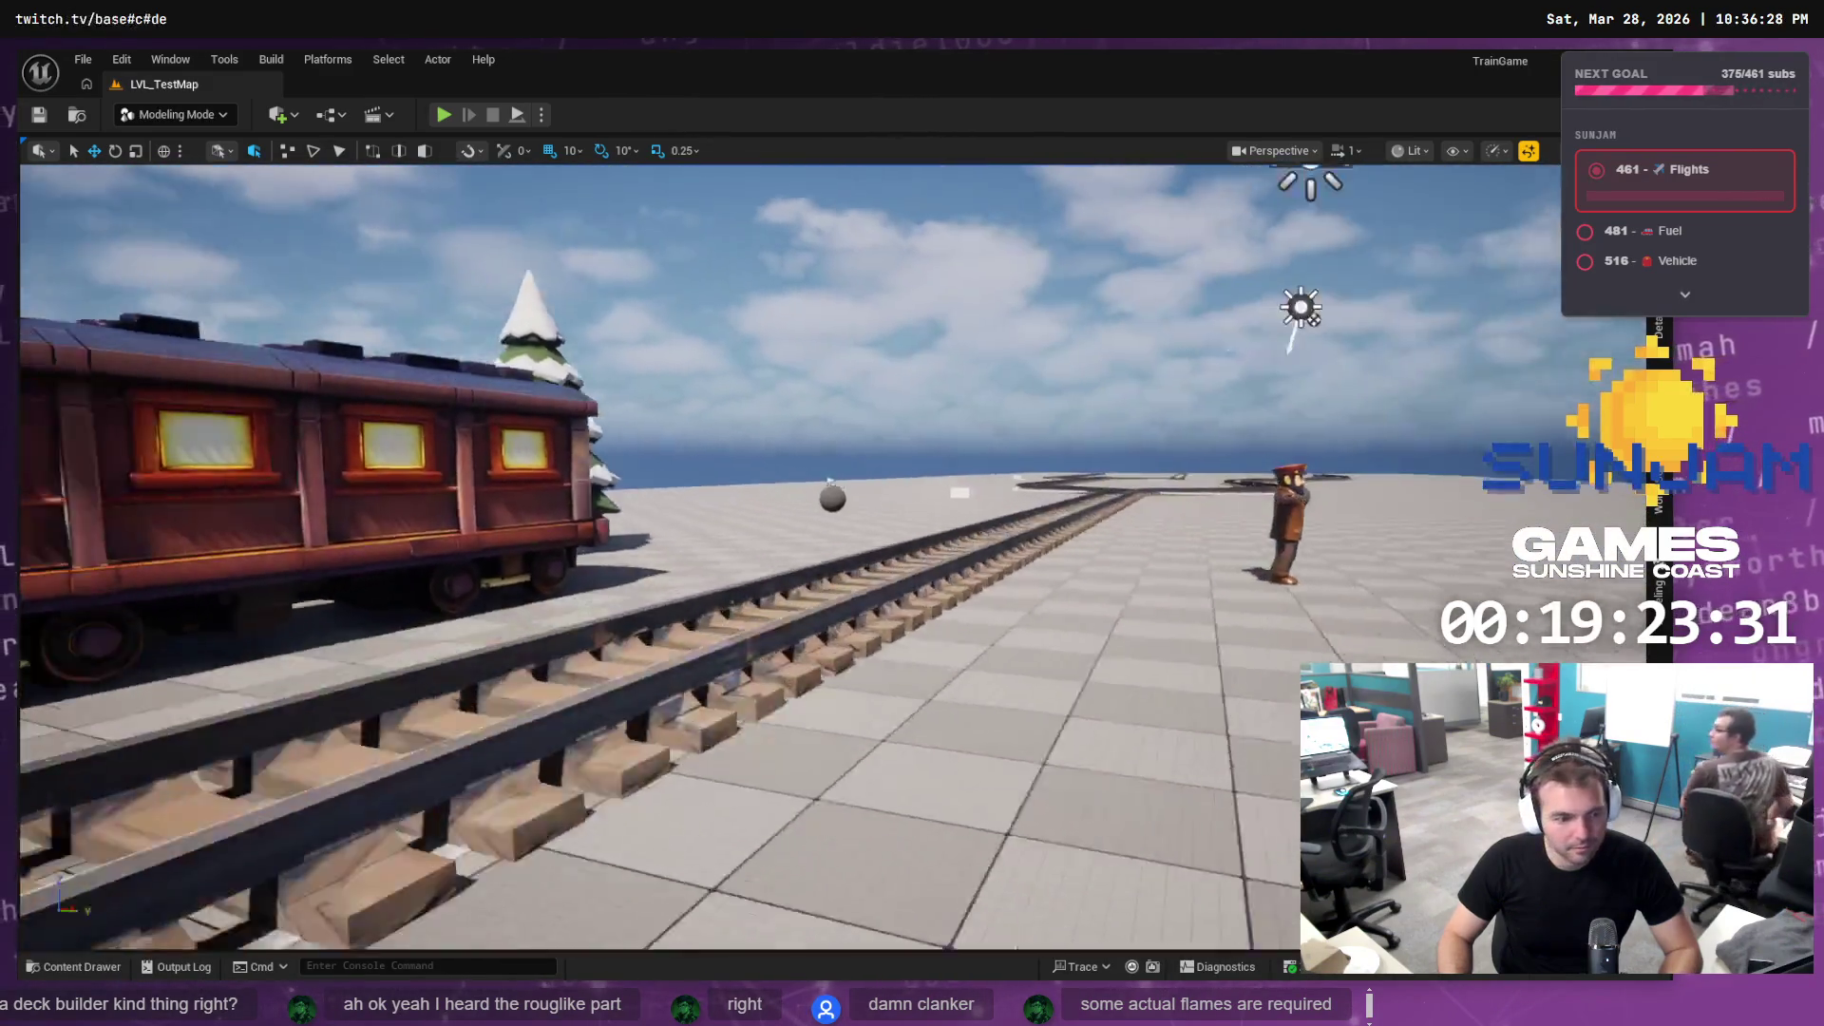
key("Right")
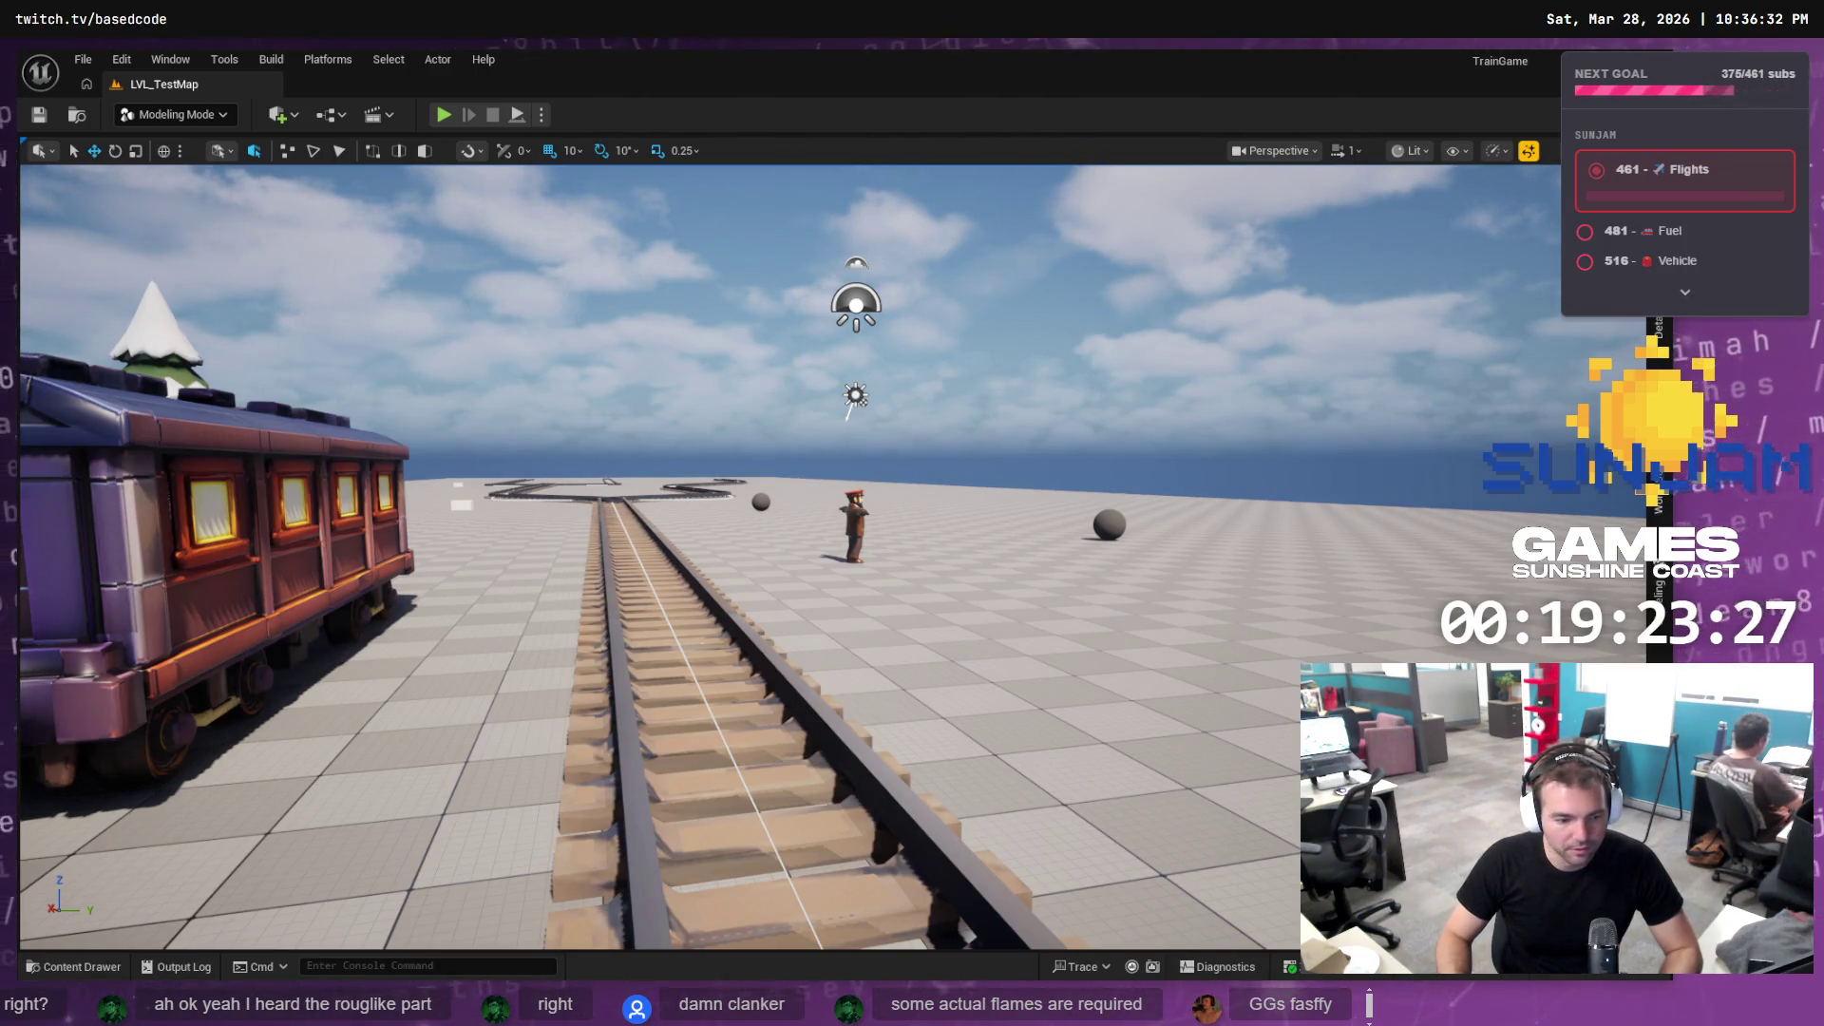
key("Left")
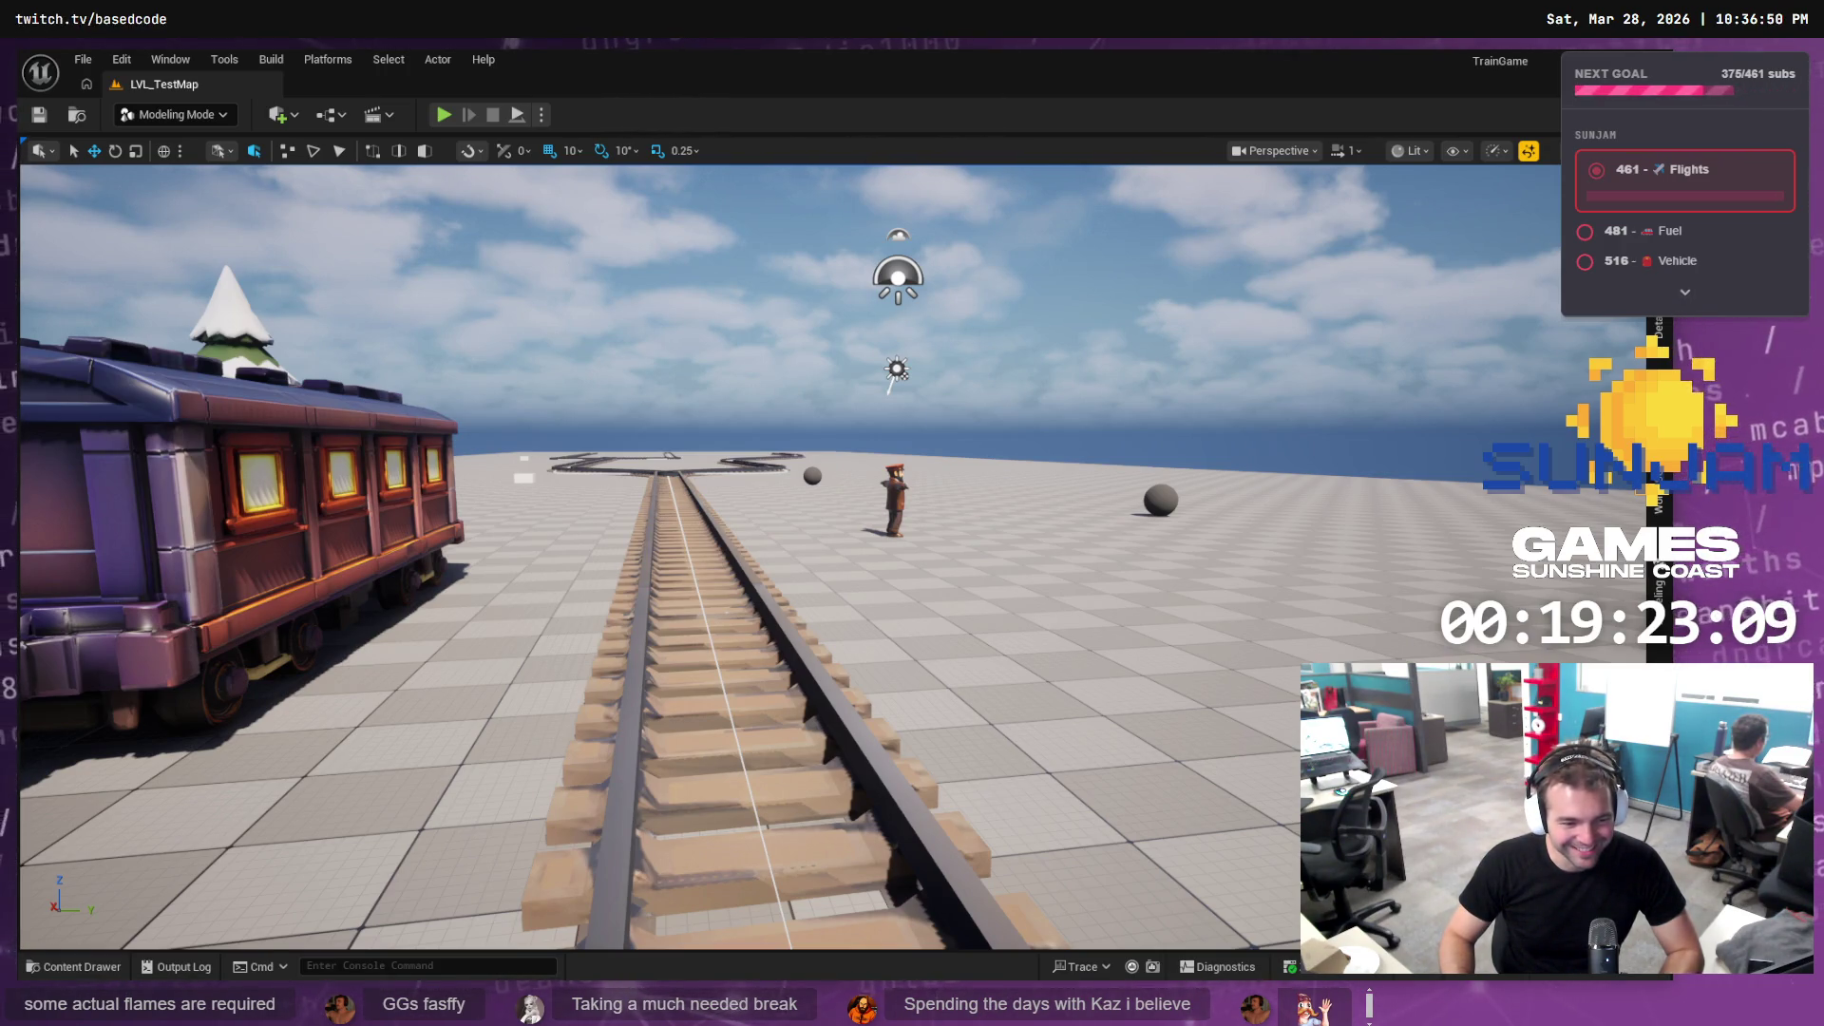
Select the conductor actor beside the tracks and fly the view back up over the level
left_click(894, 499)
key("s")
key("e")
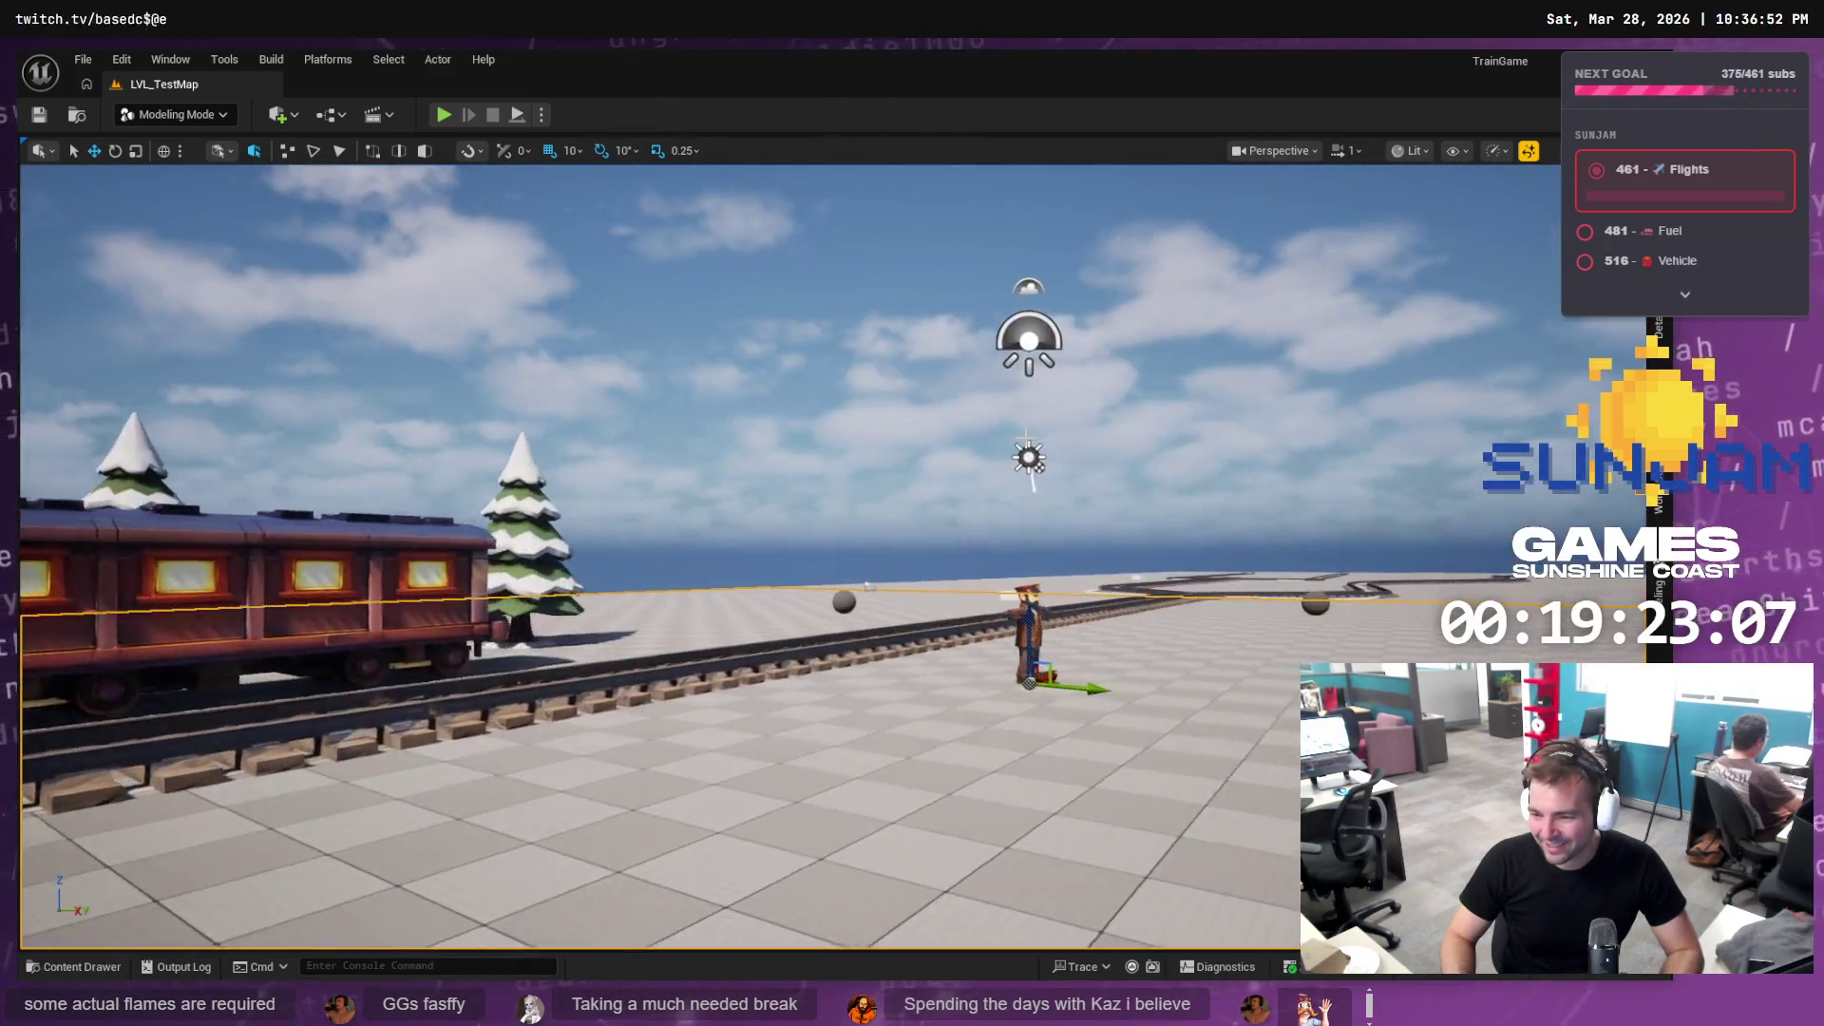
key("s")
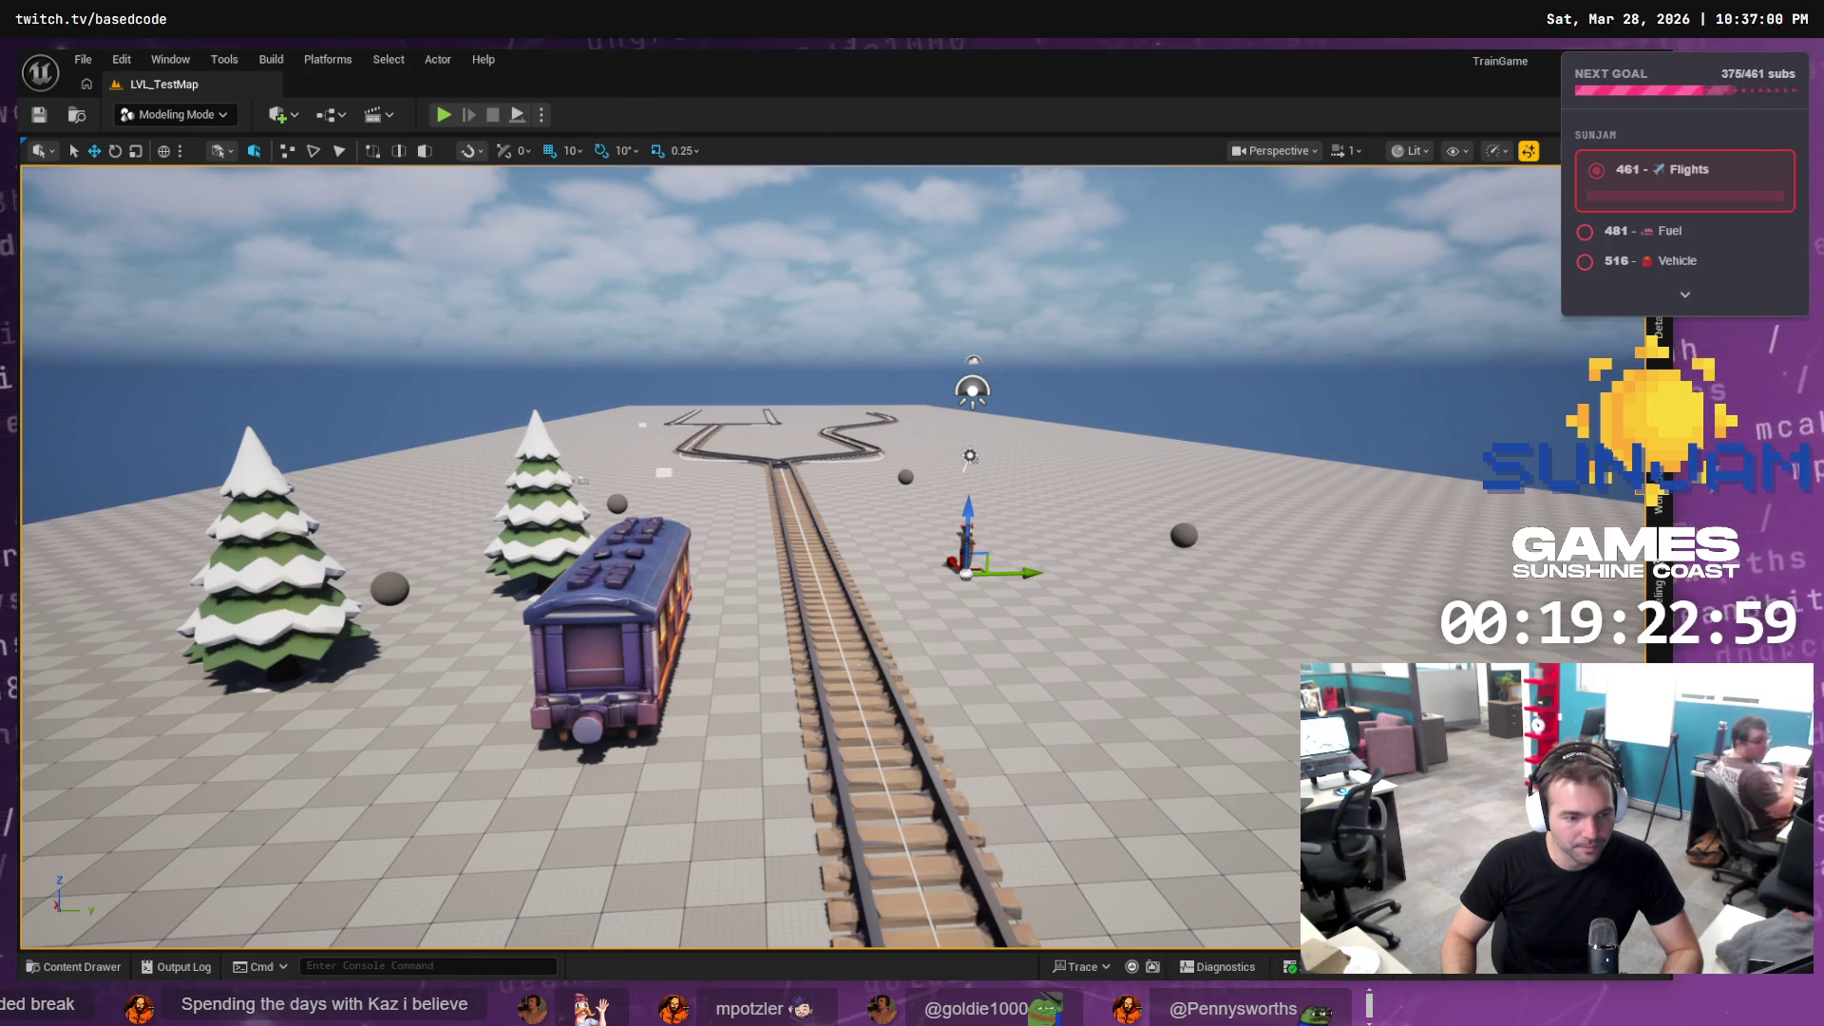
key("alt+Tab")
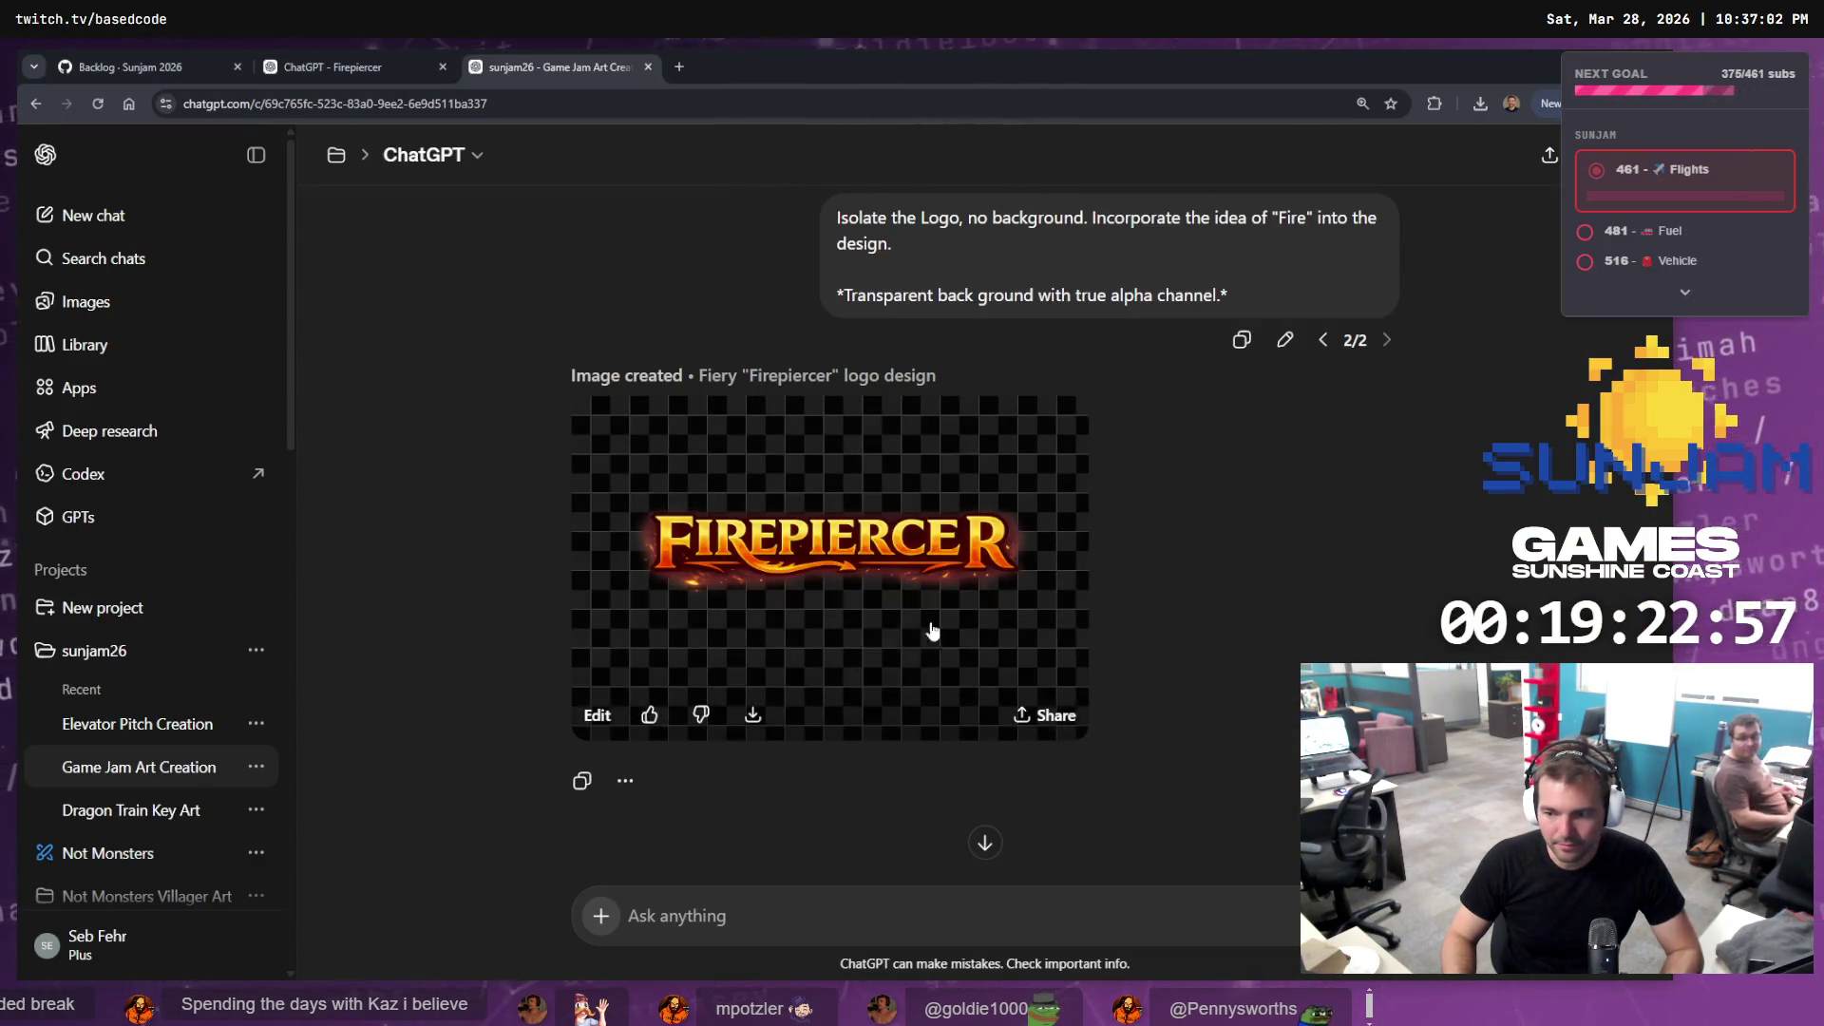
View the generated fiery Firepiercer logo full size and glance at the project's chat list
left_click(934, 625)
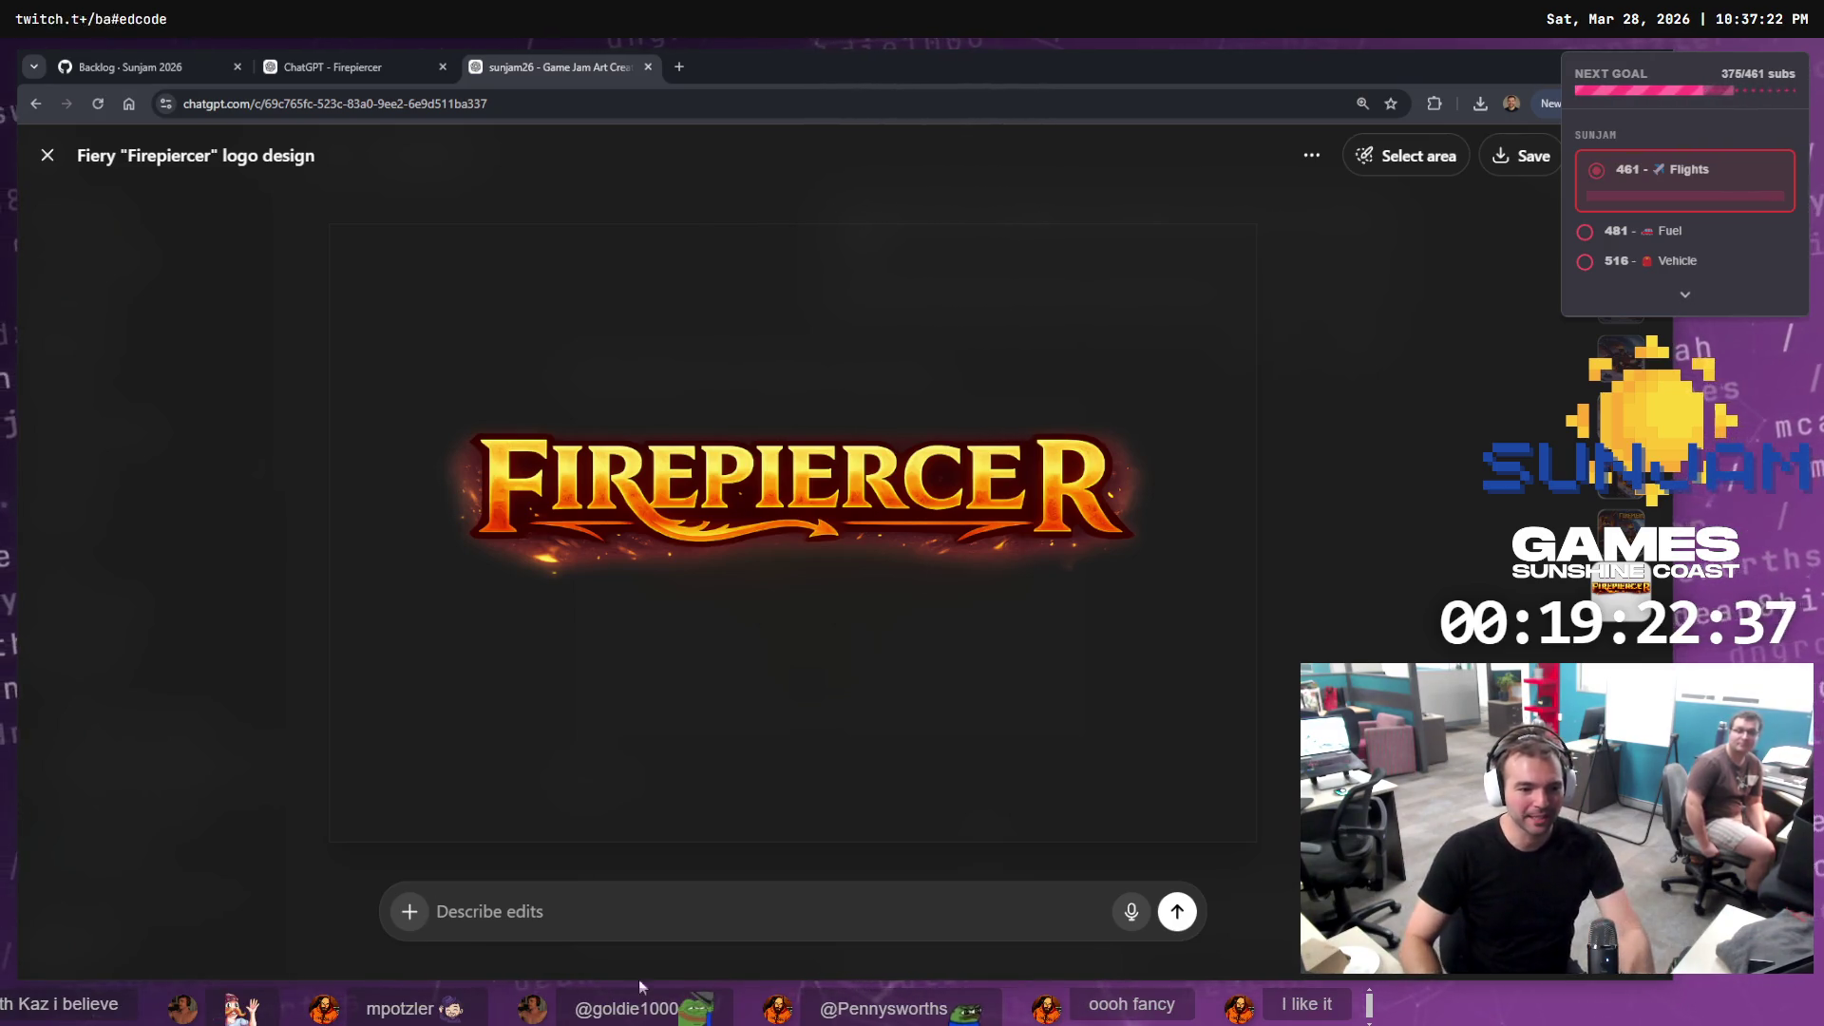
left_click(334, 78)
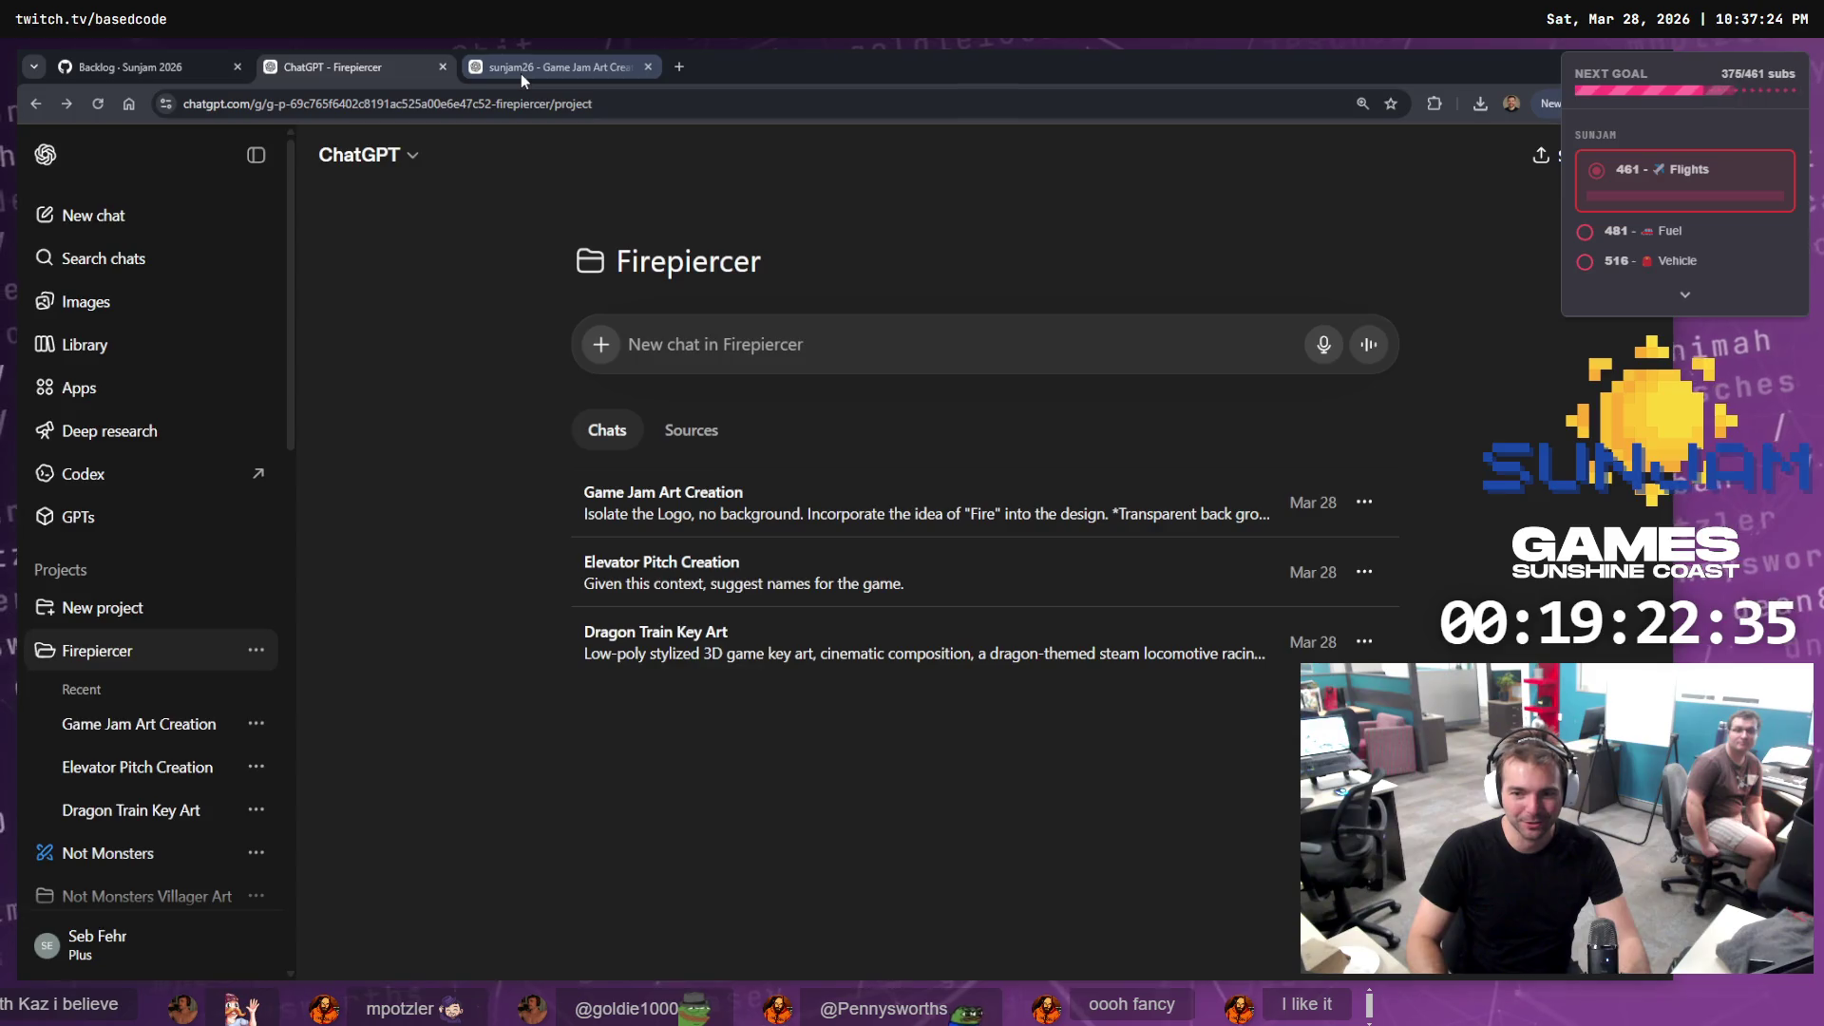
left_click(521, 73)
key("alt+Tab")
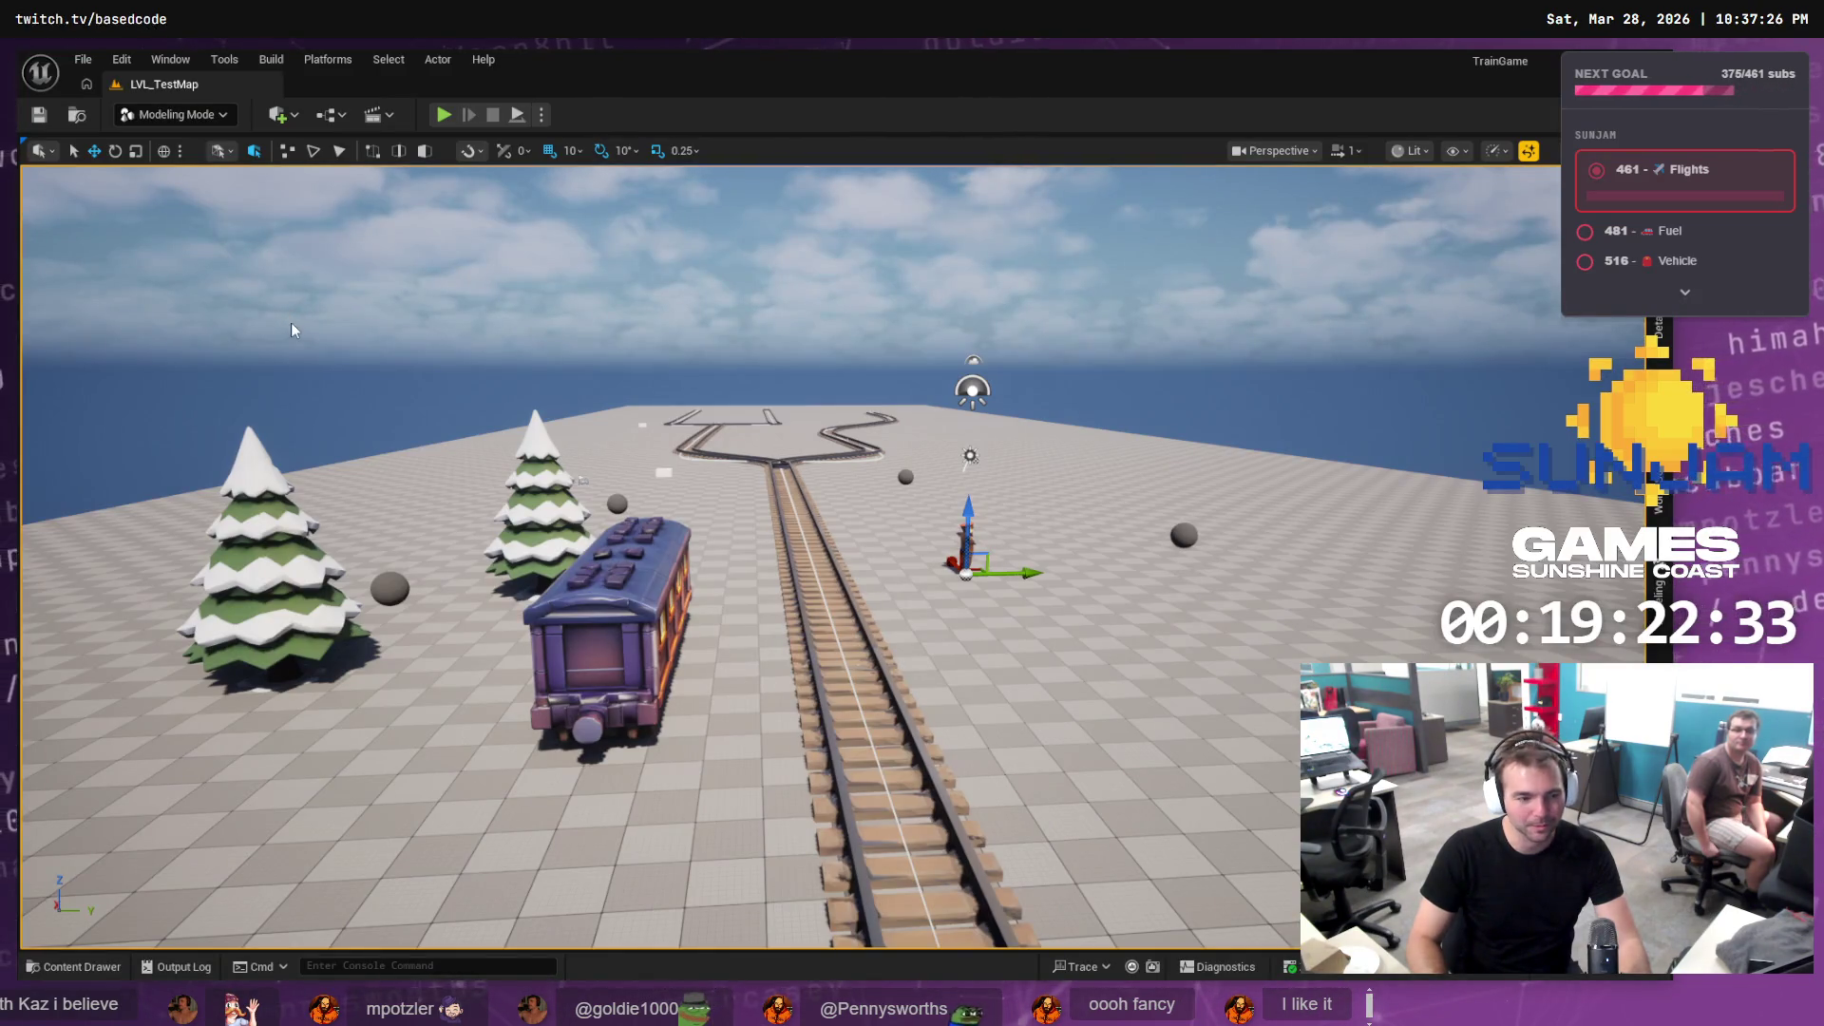
key("alt+Tab")
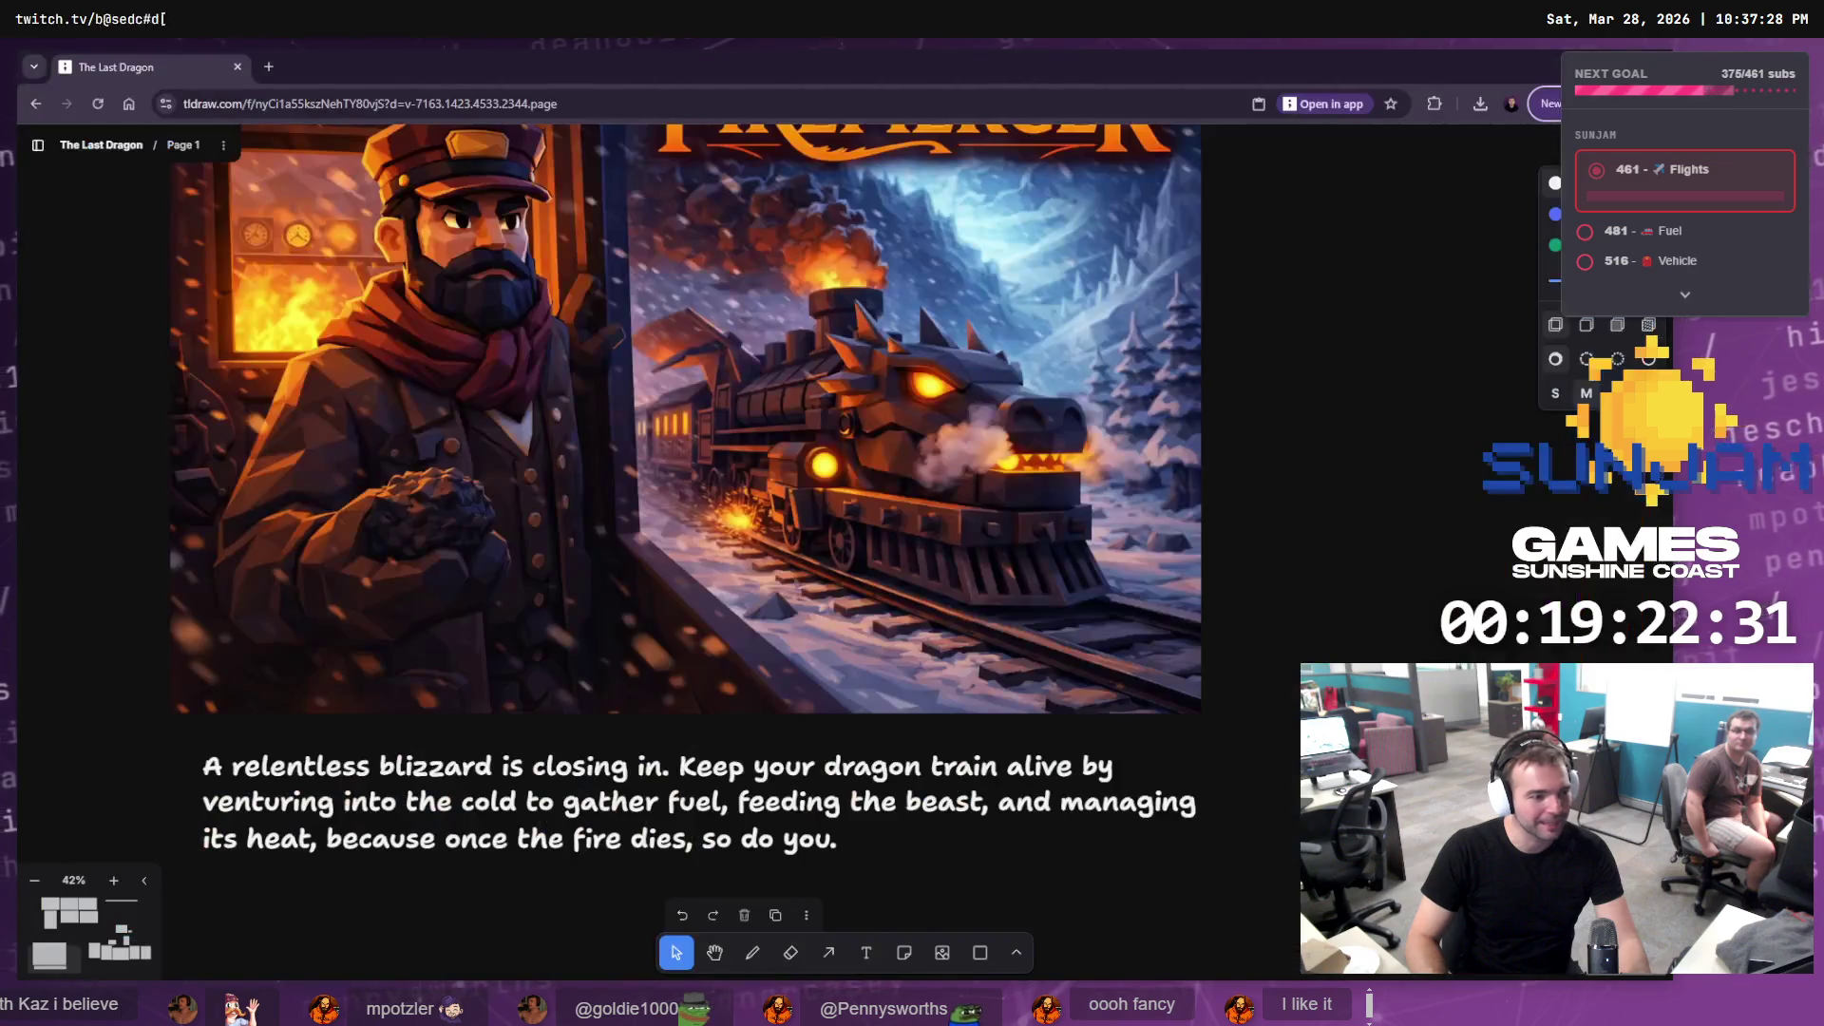
Scroll the tldraw board up to show the full Firepiercer cover art, then deselect it
scroll(755, 418, "up", 3)
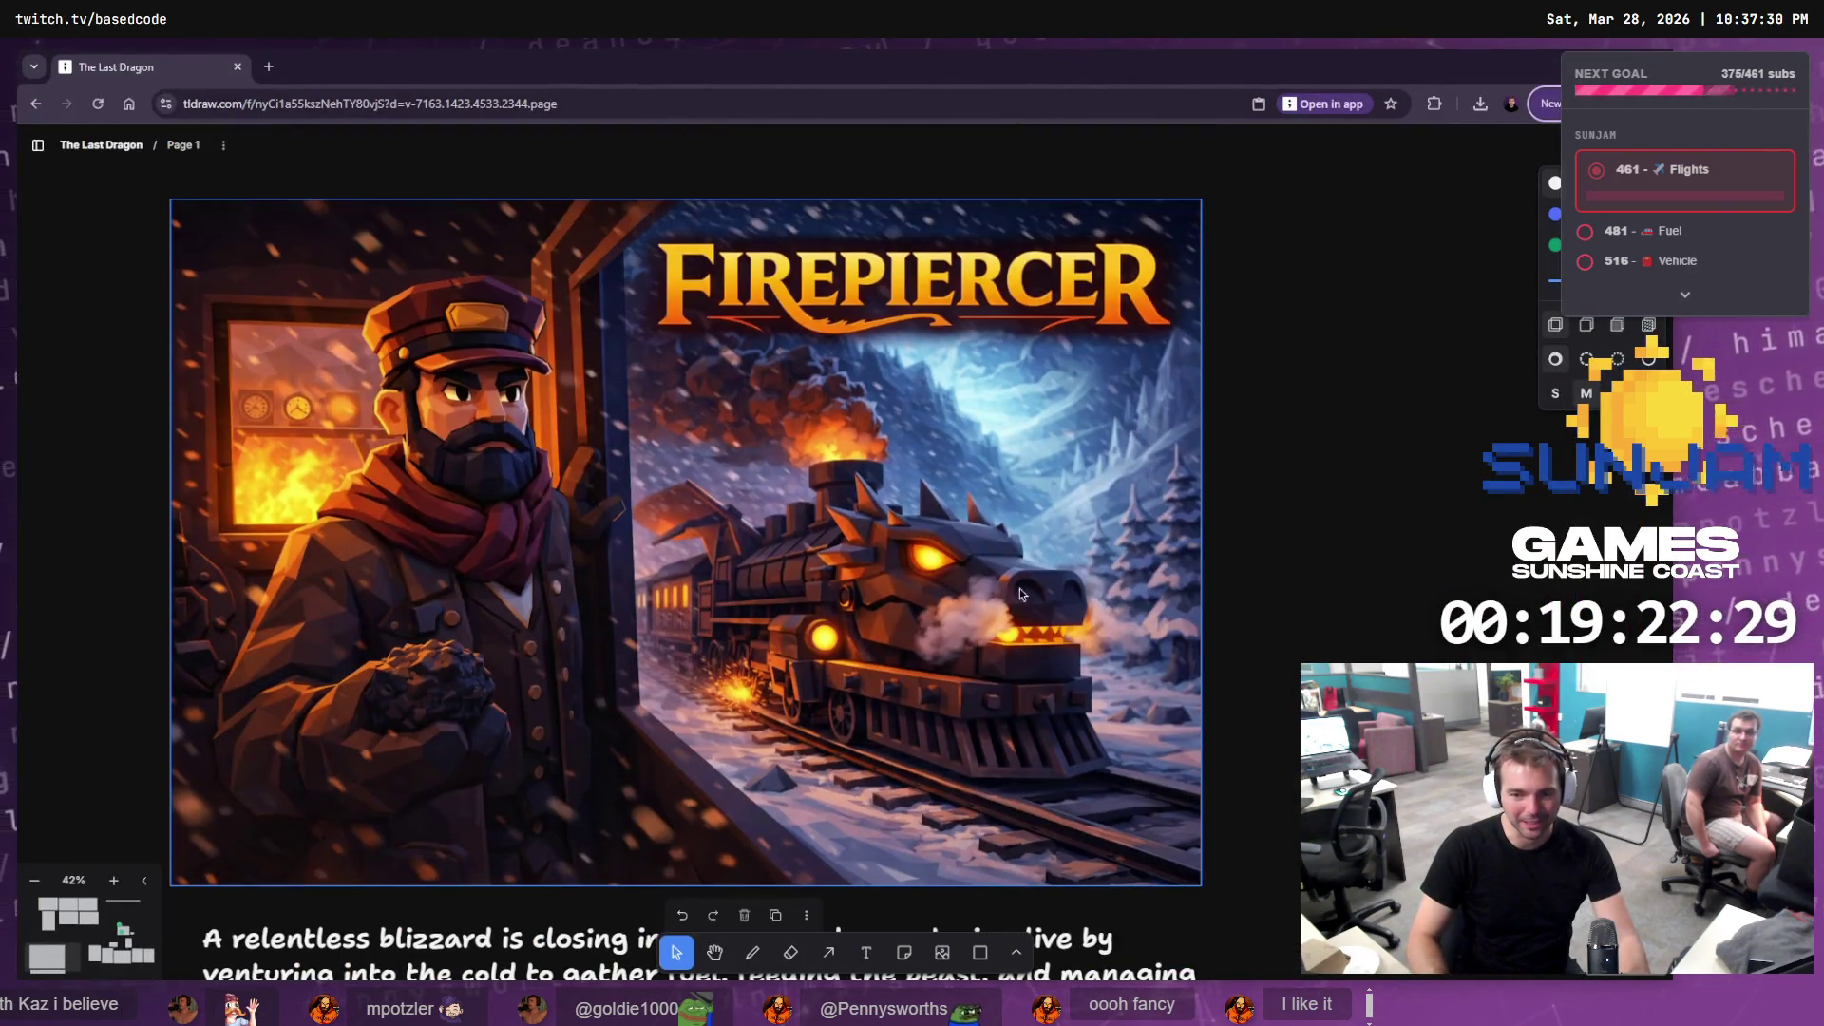
key("Escape")
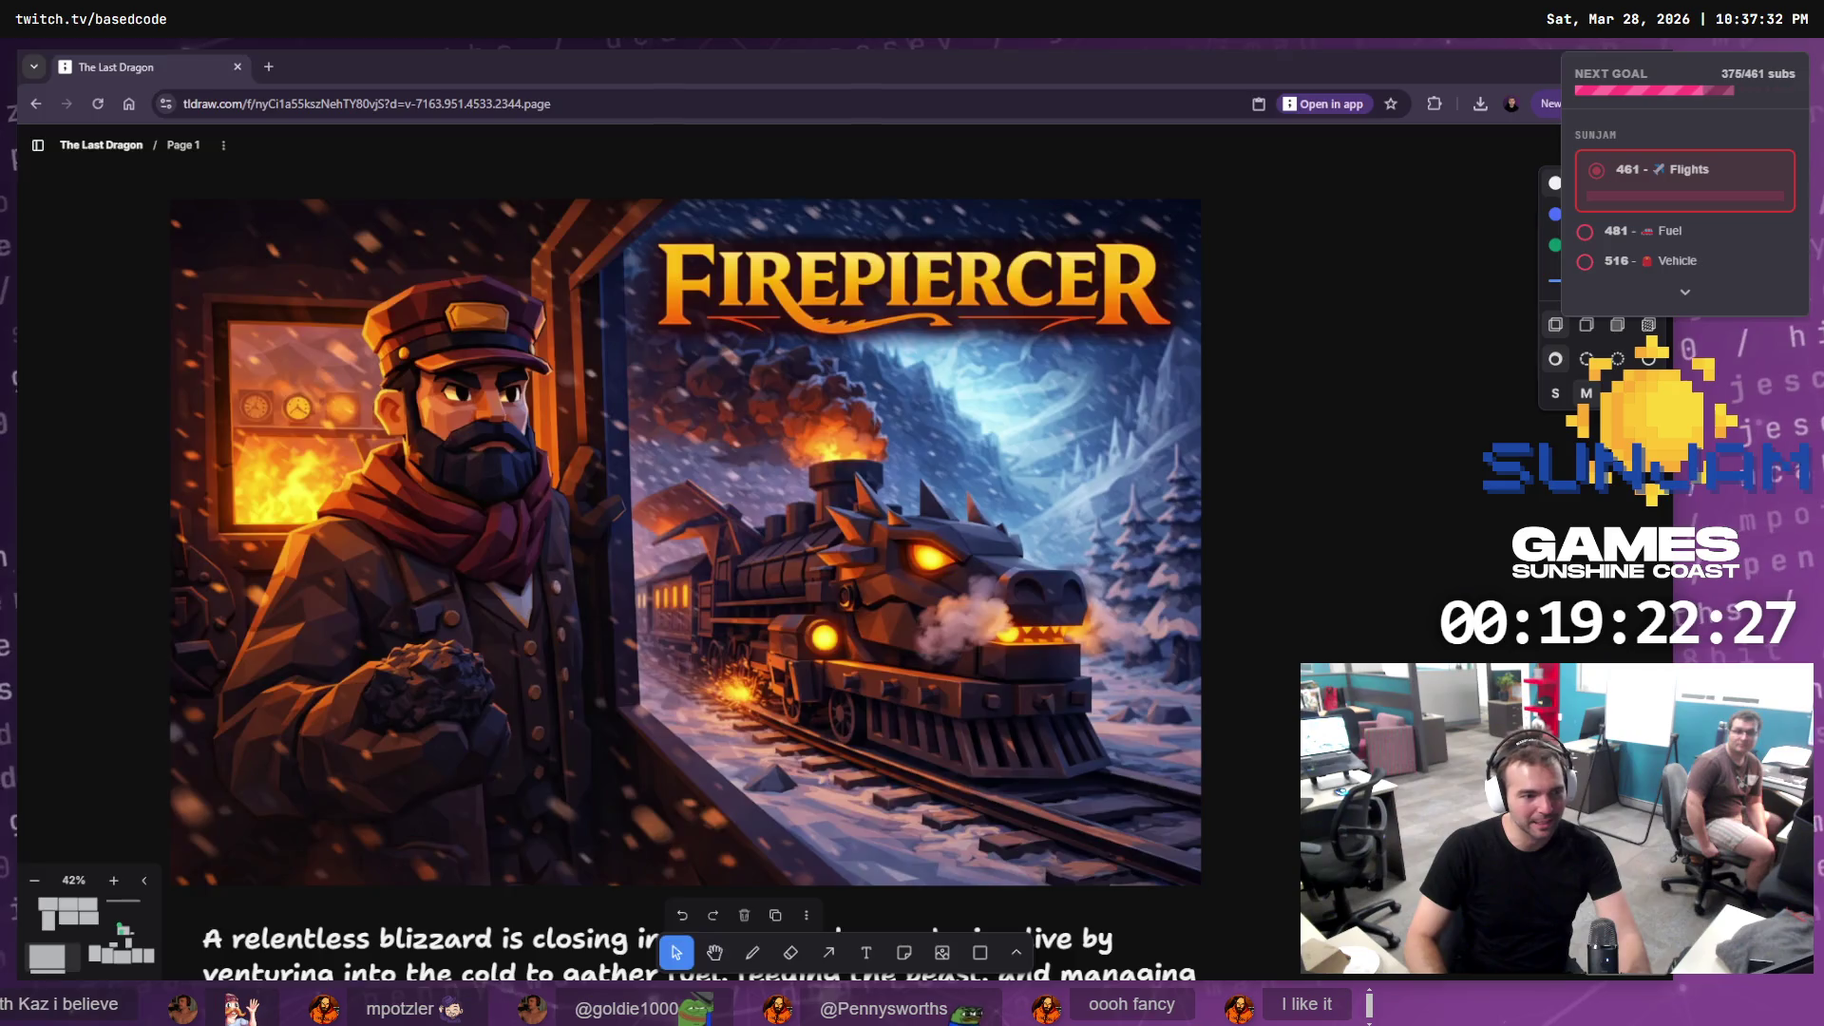
key("alt+Tab")
key("alt+Tab")
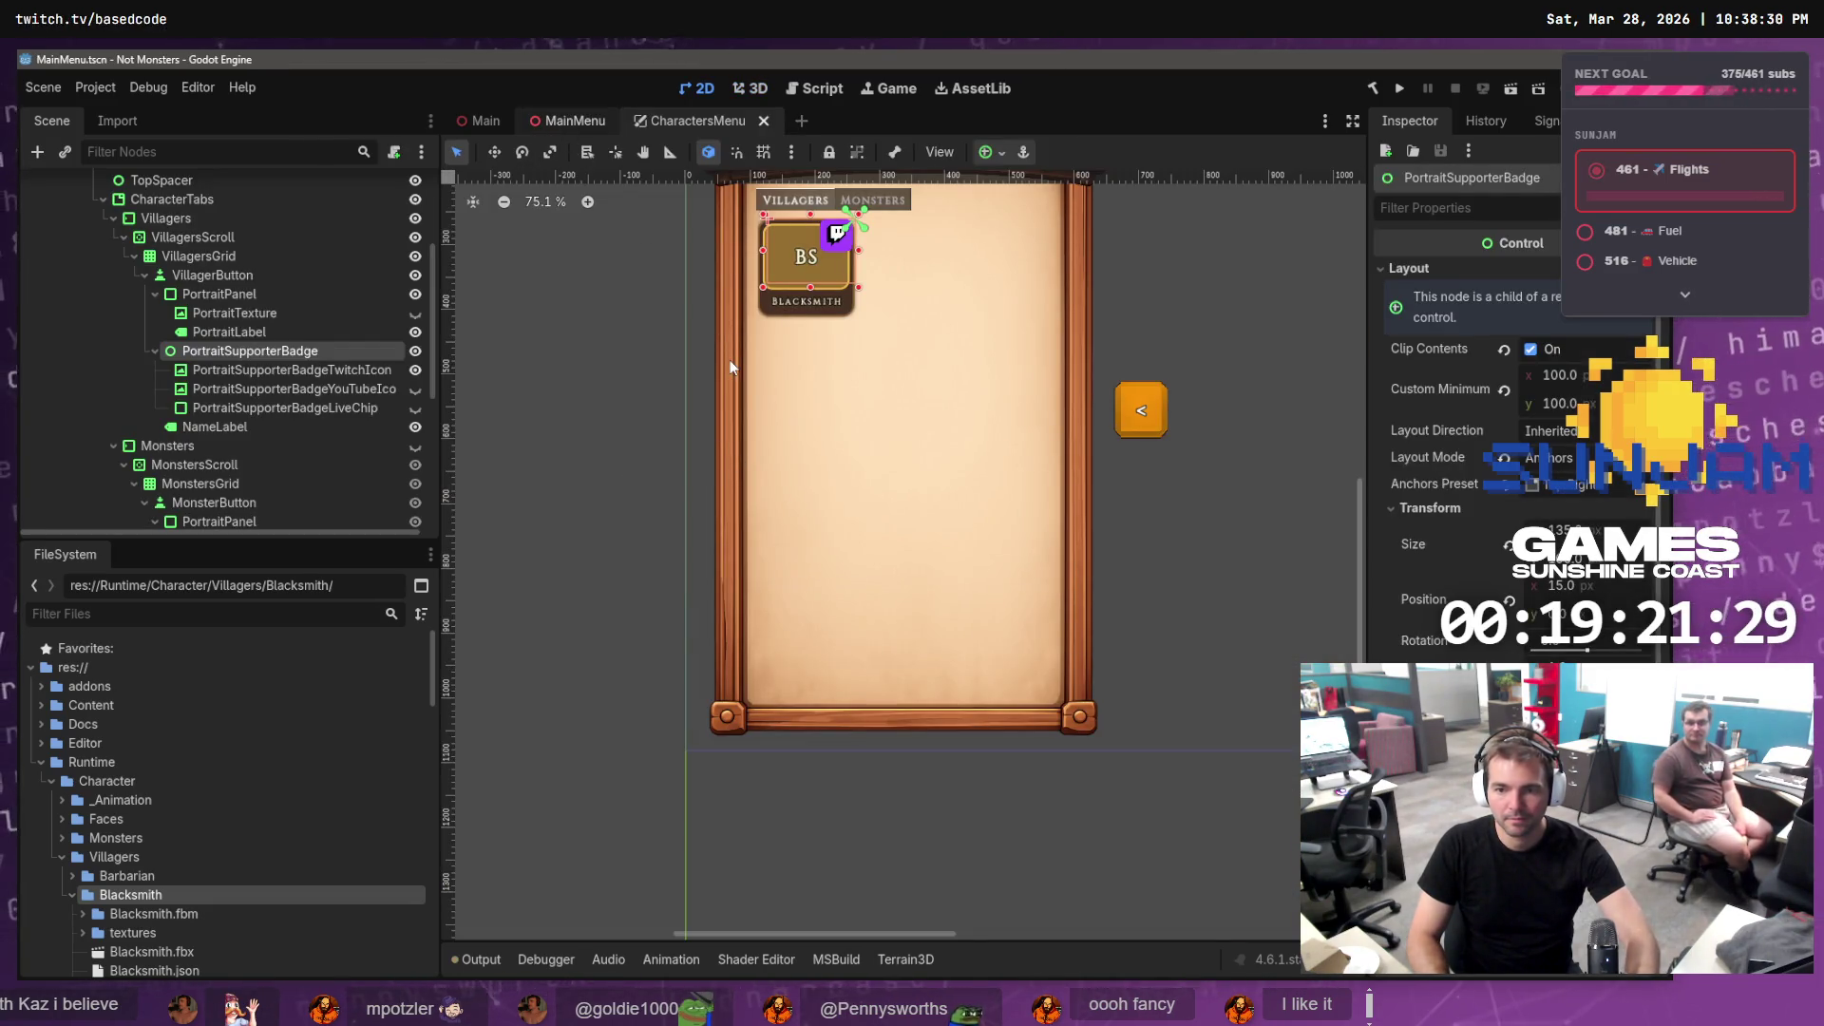
Switch to the MainMenu scene and run the Not Monsters project with F5
left_click(574, 121)
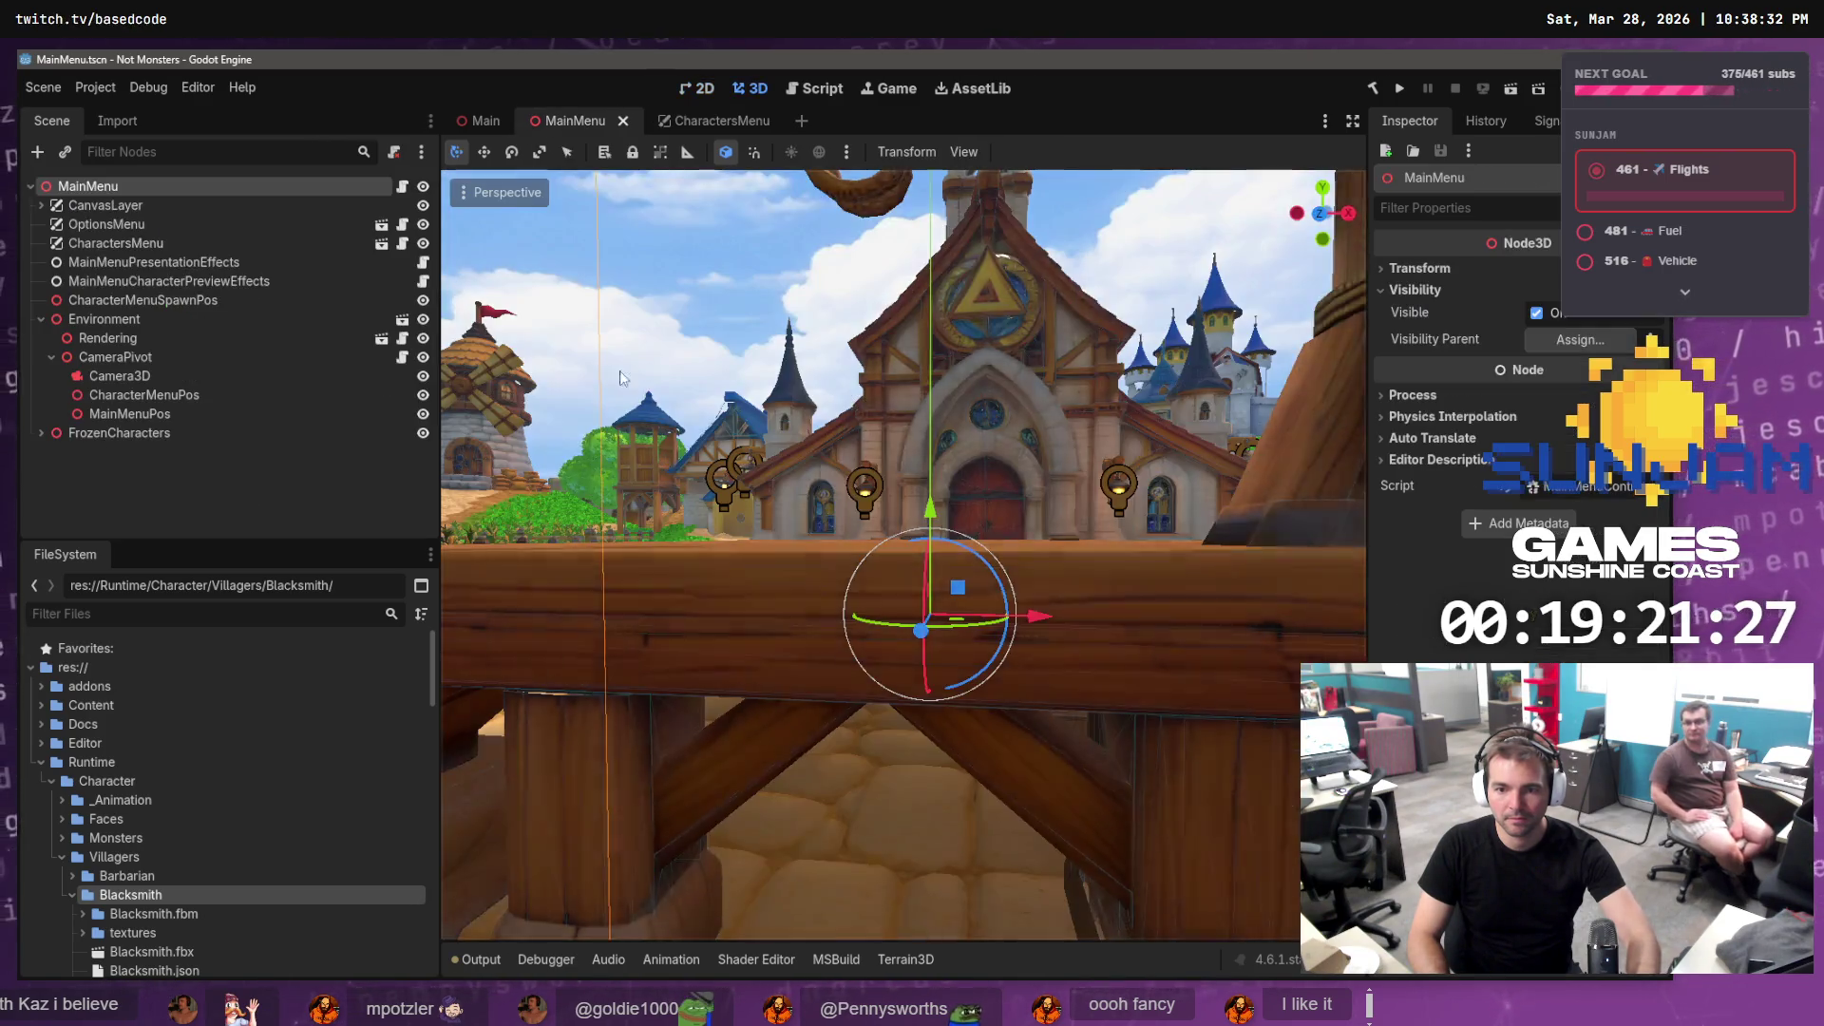
key("F5")
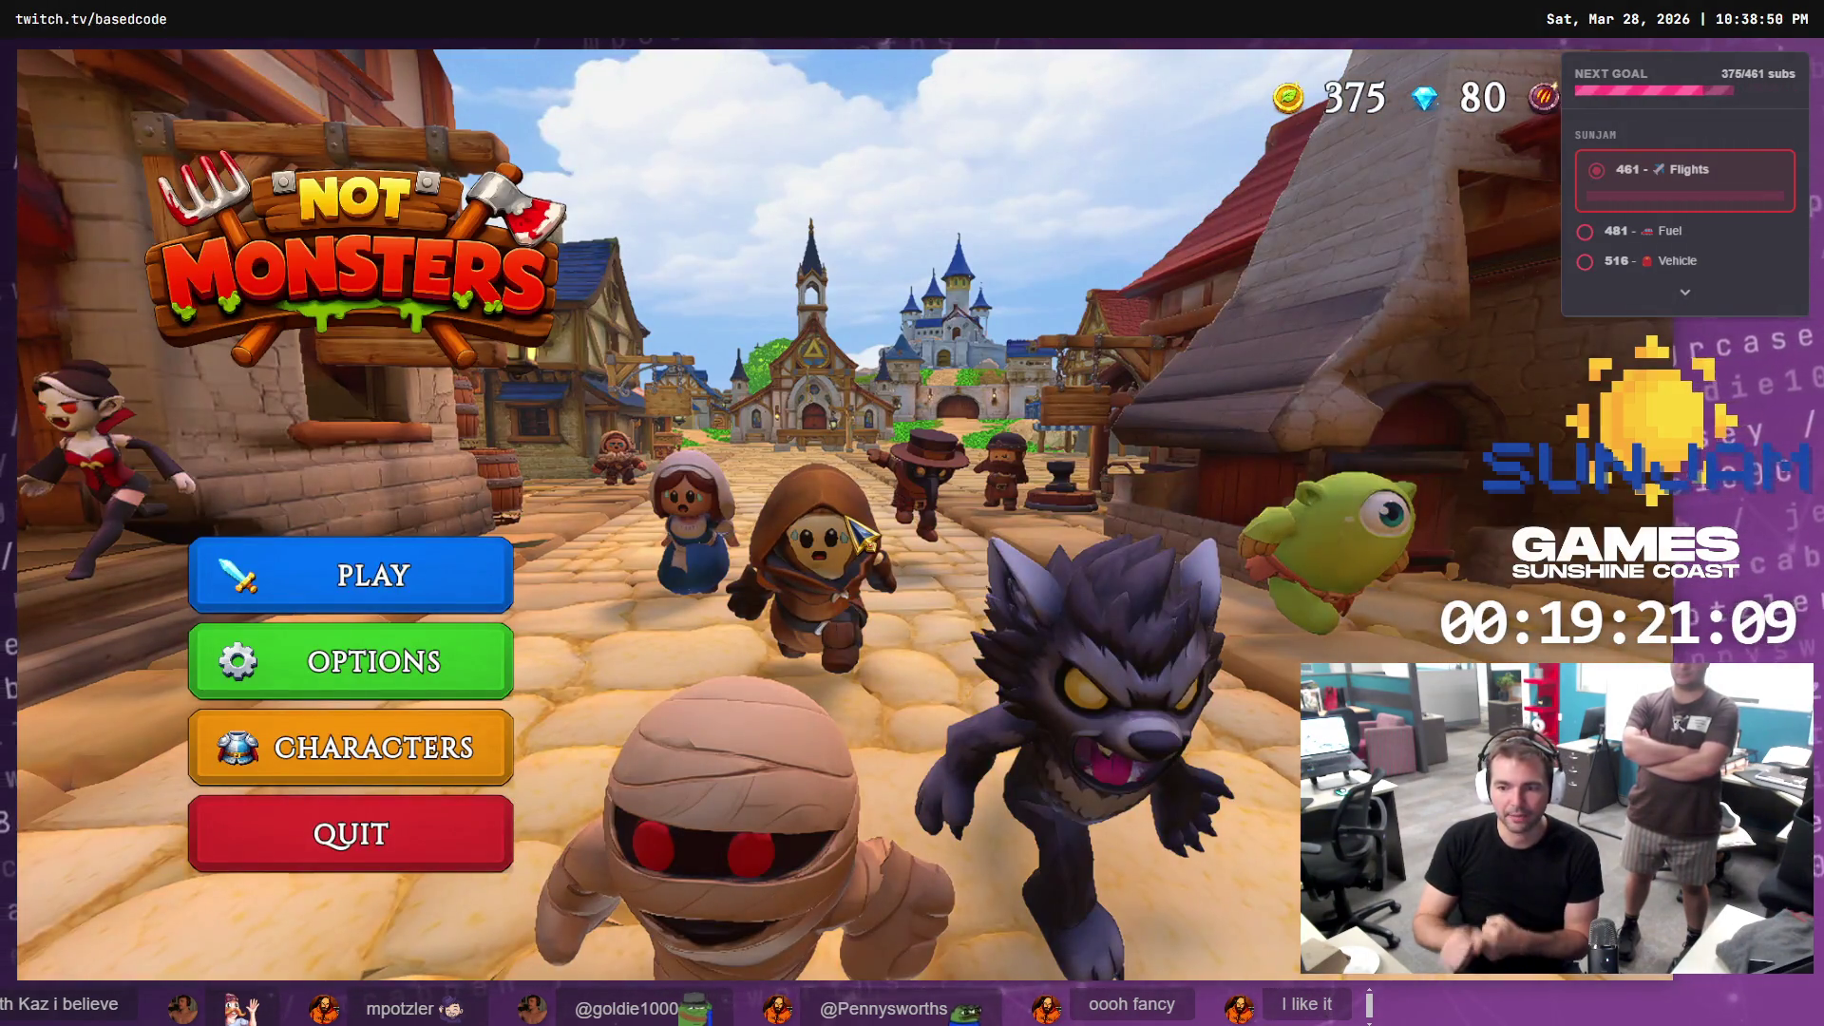
Set the game's video resolution to 1920 x 1080 in Options and return to the main menu
left_click(422, 679)
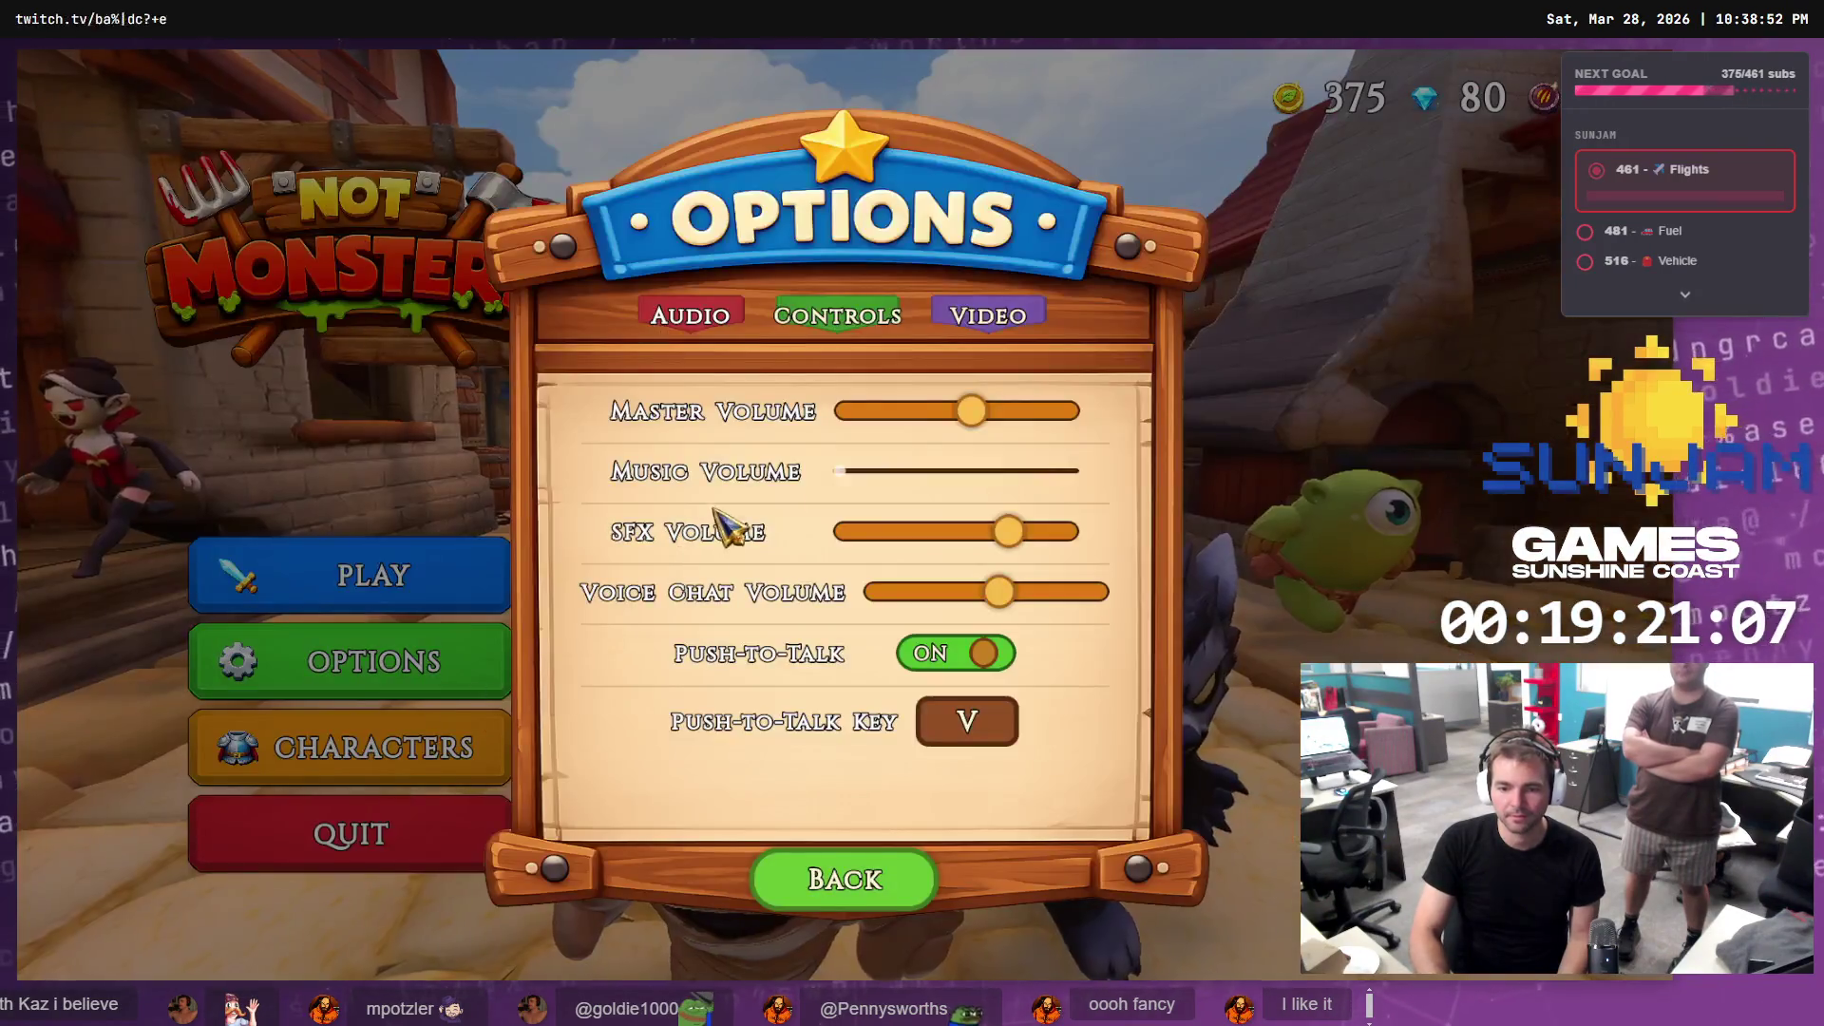
left_click(980, 321)
left_click(992, 460)
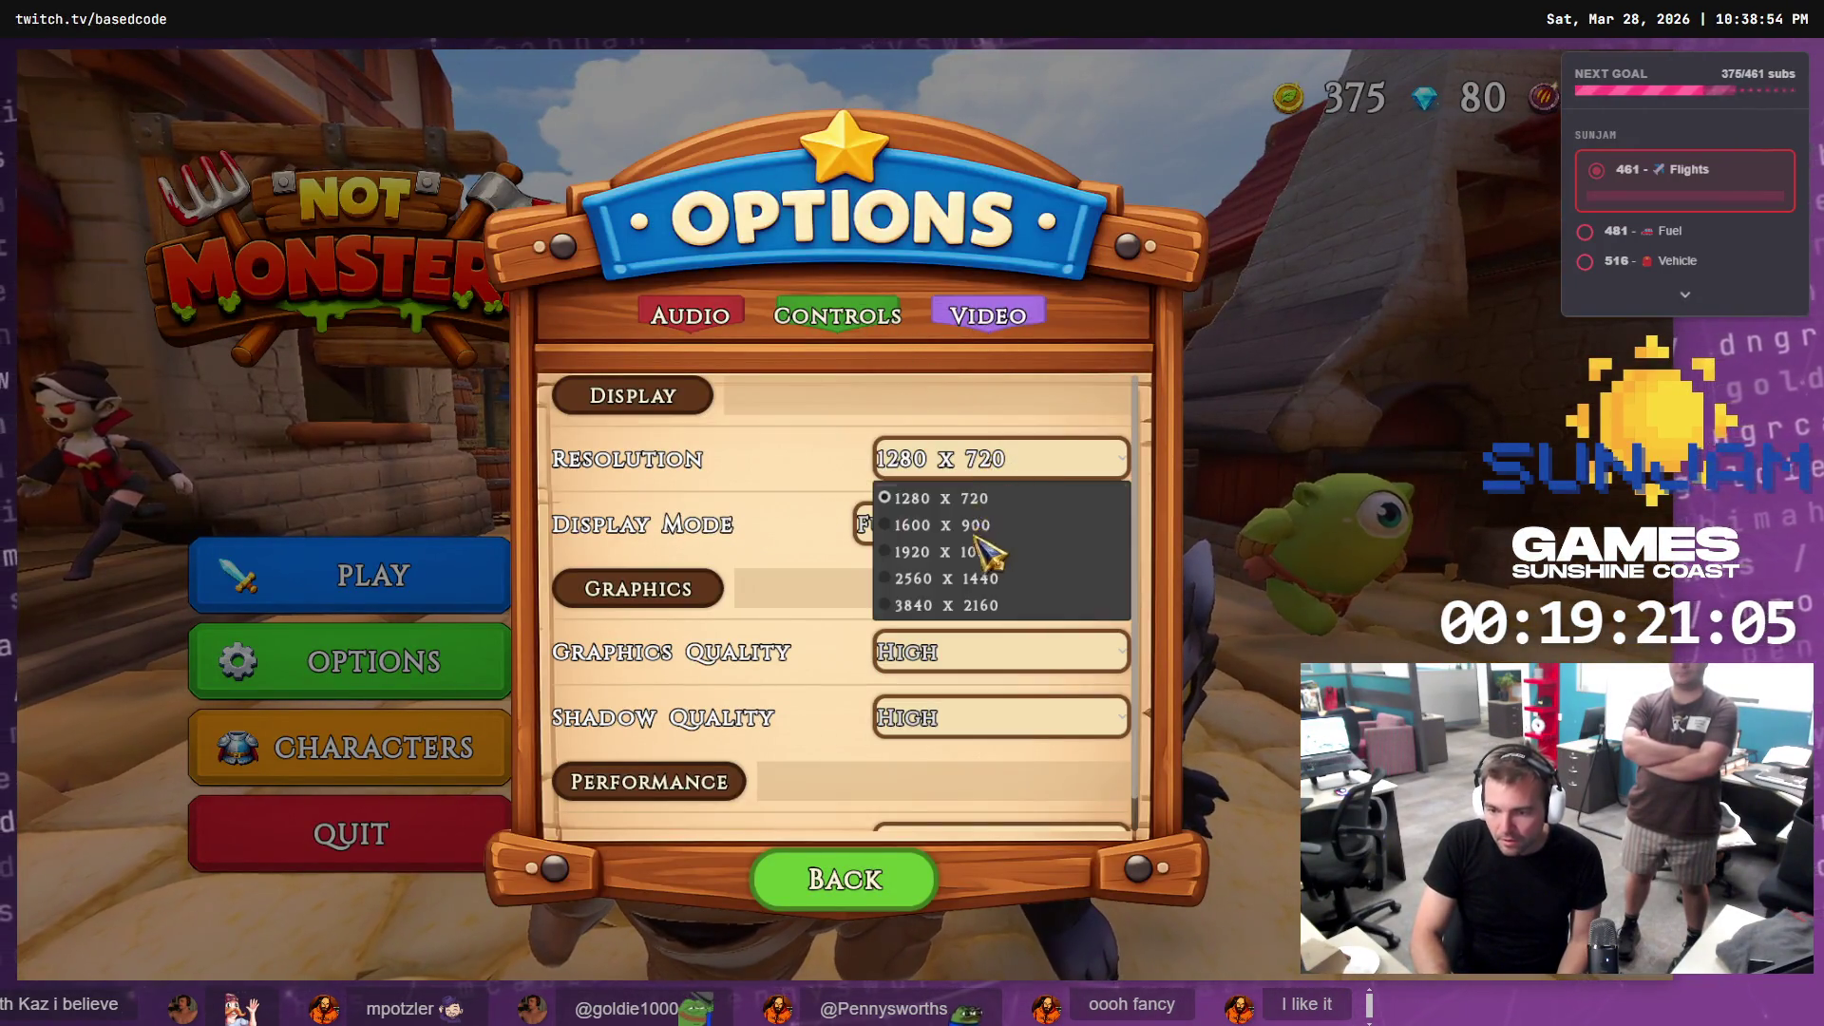
left_click(949, 551)
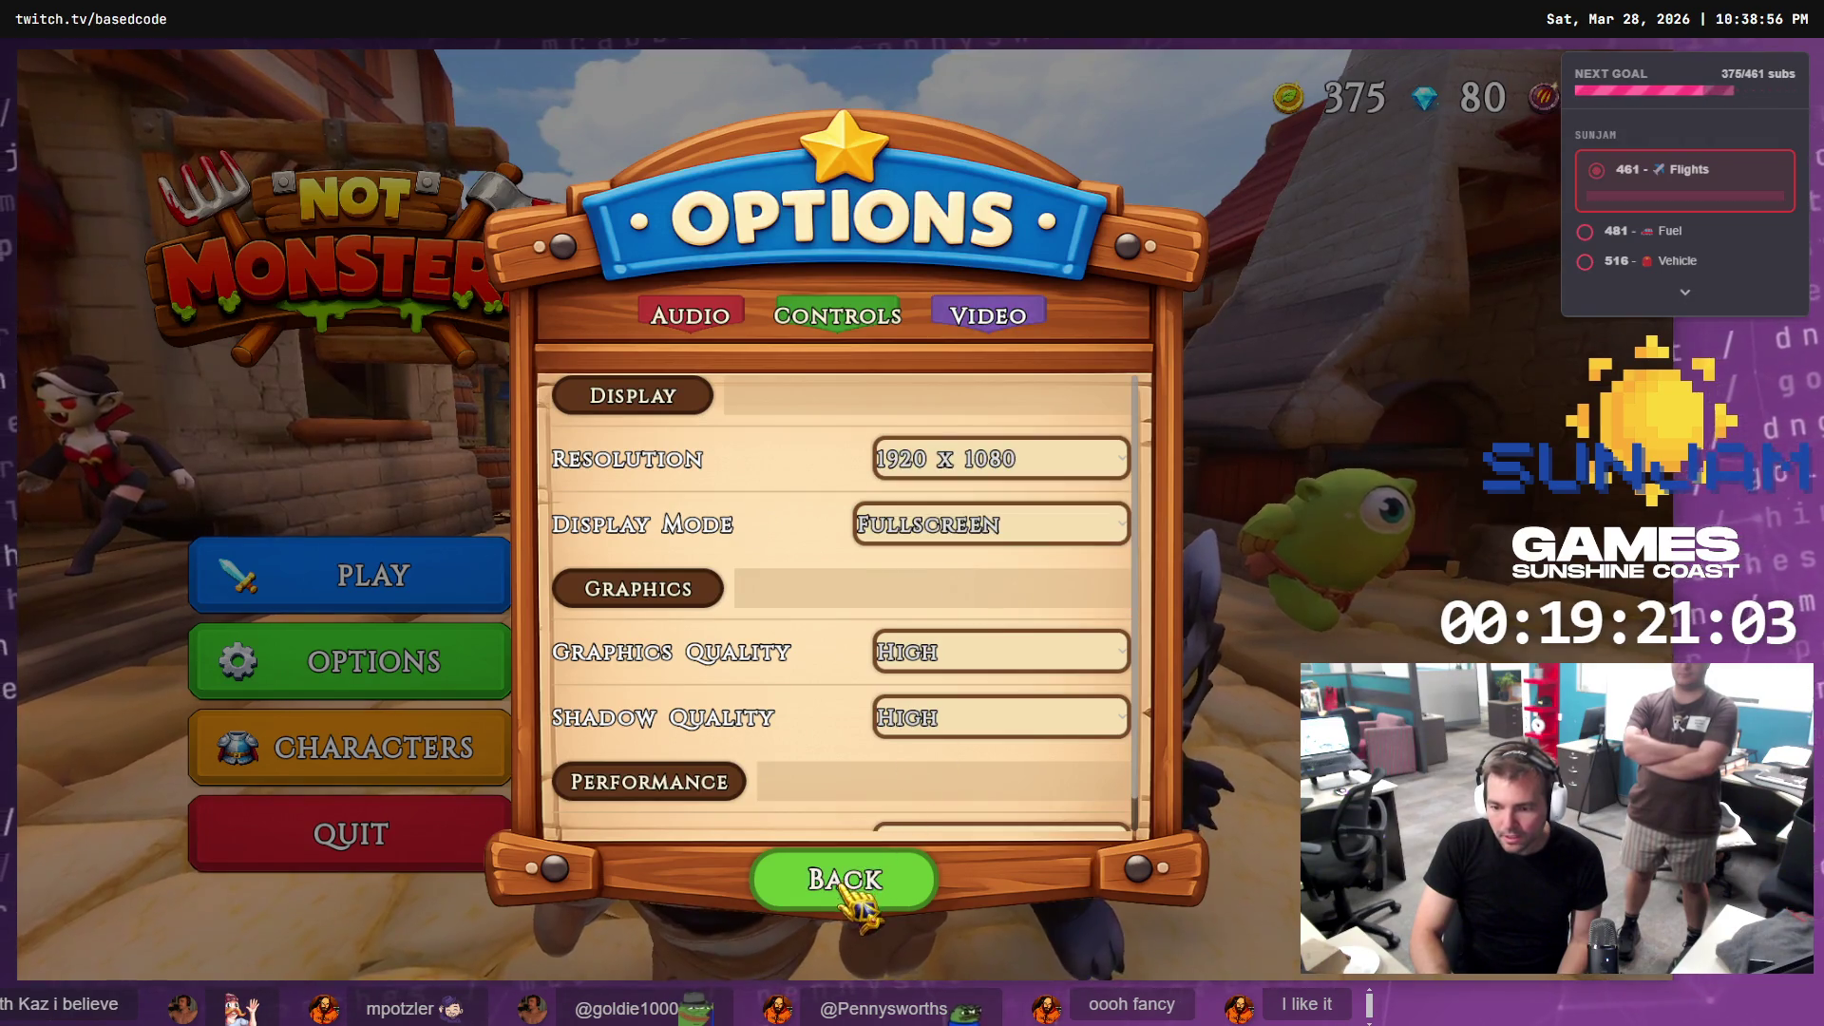
left_click(855, 883)
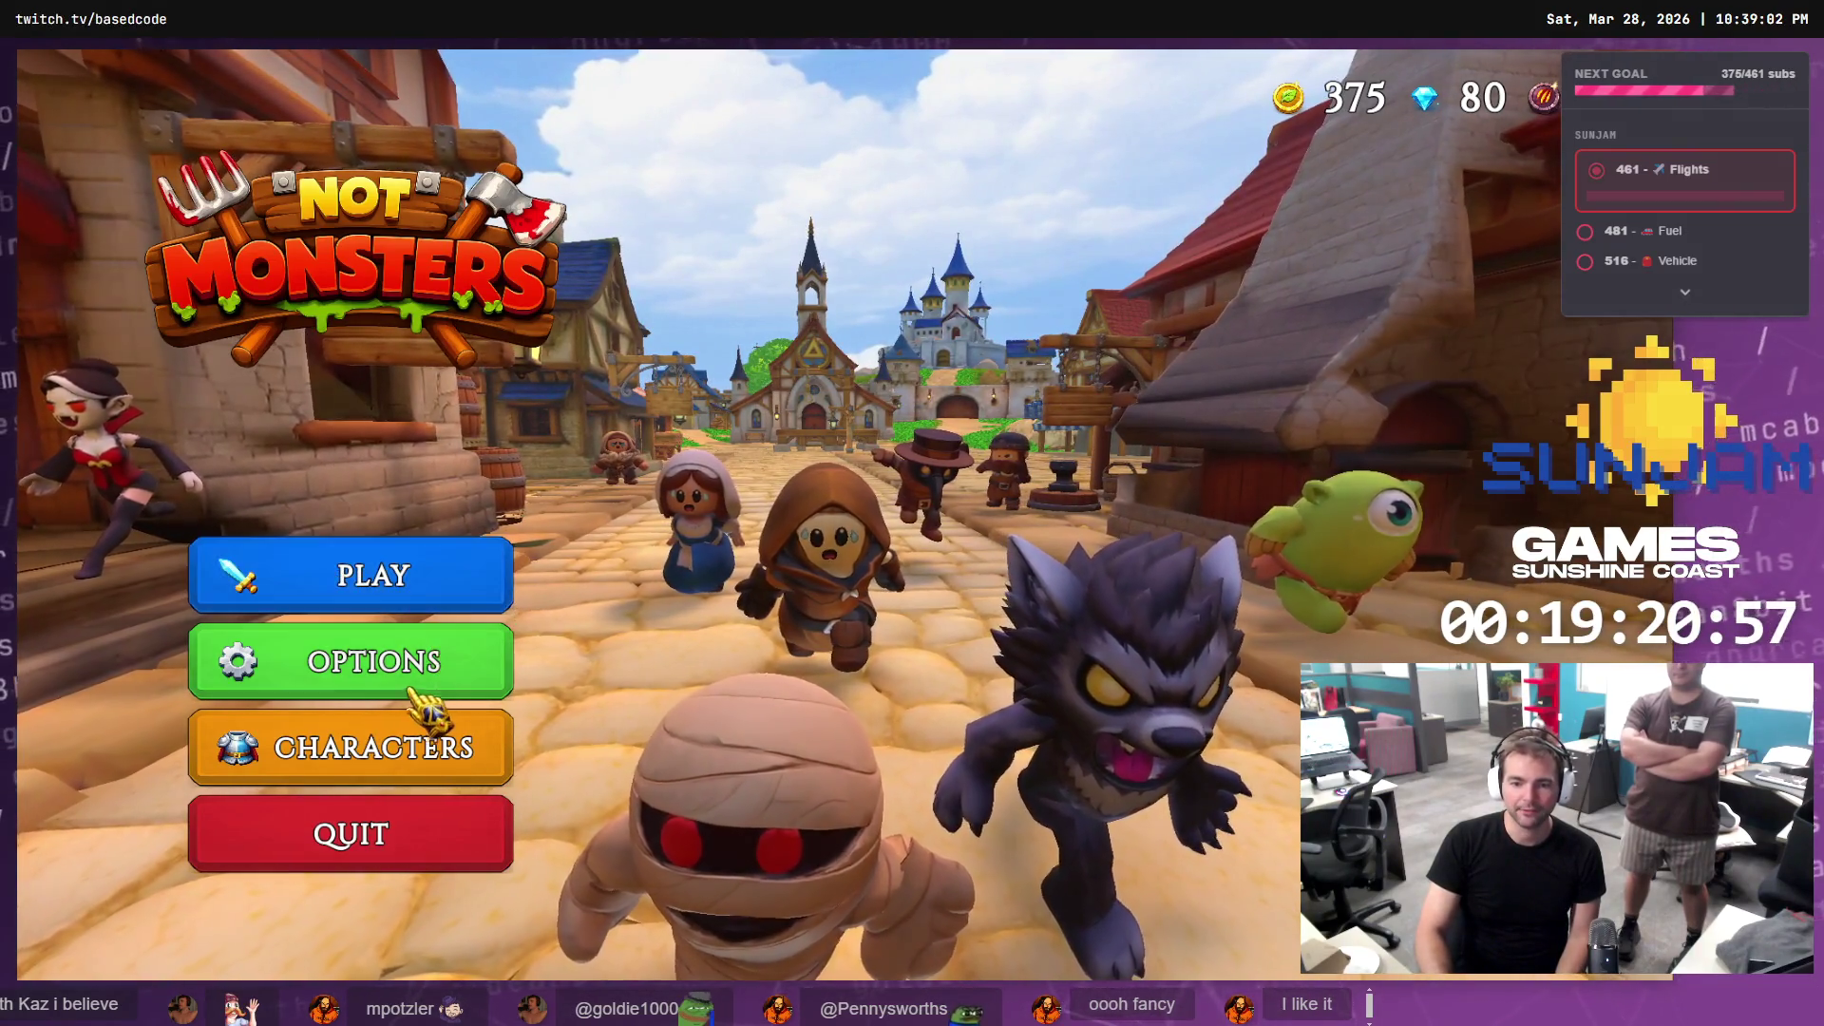
Browse the Butcher, Shepherd and Doctor characters and the Monsters tab, then stop the game
left_click(416, 755)
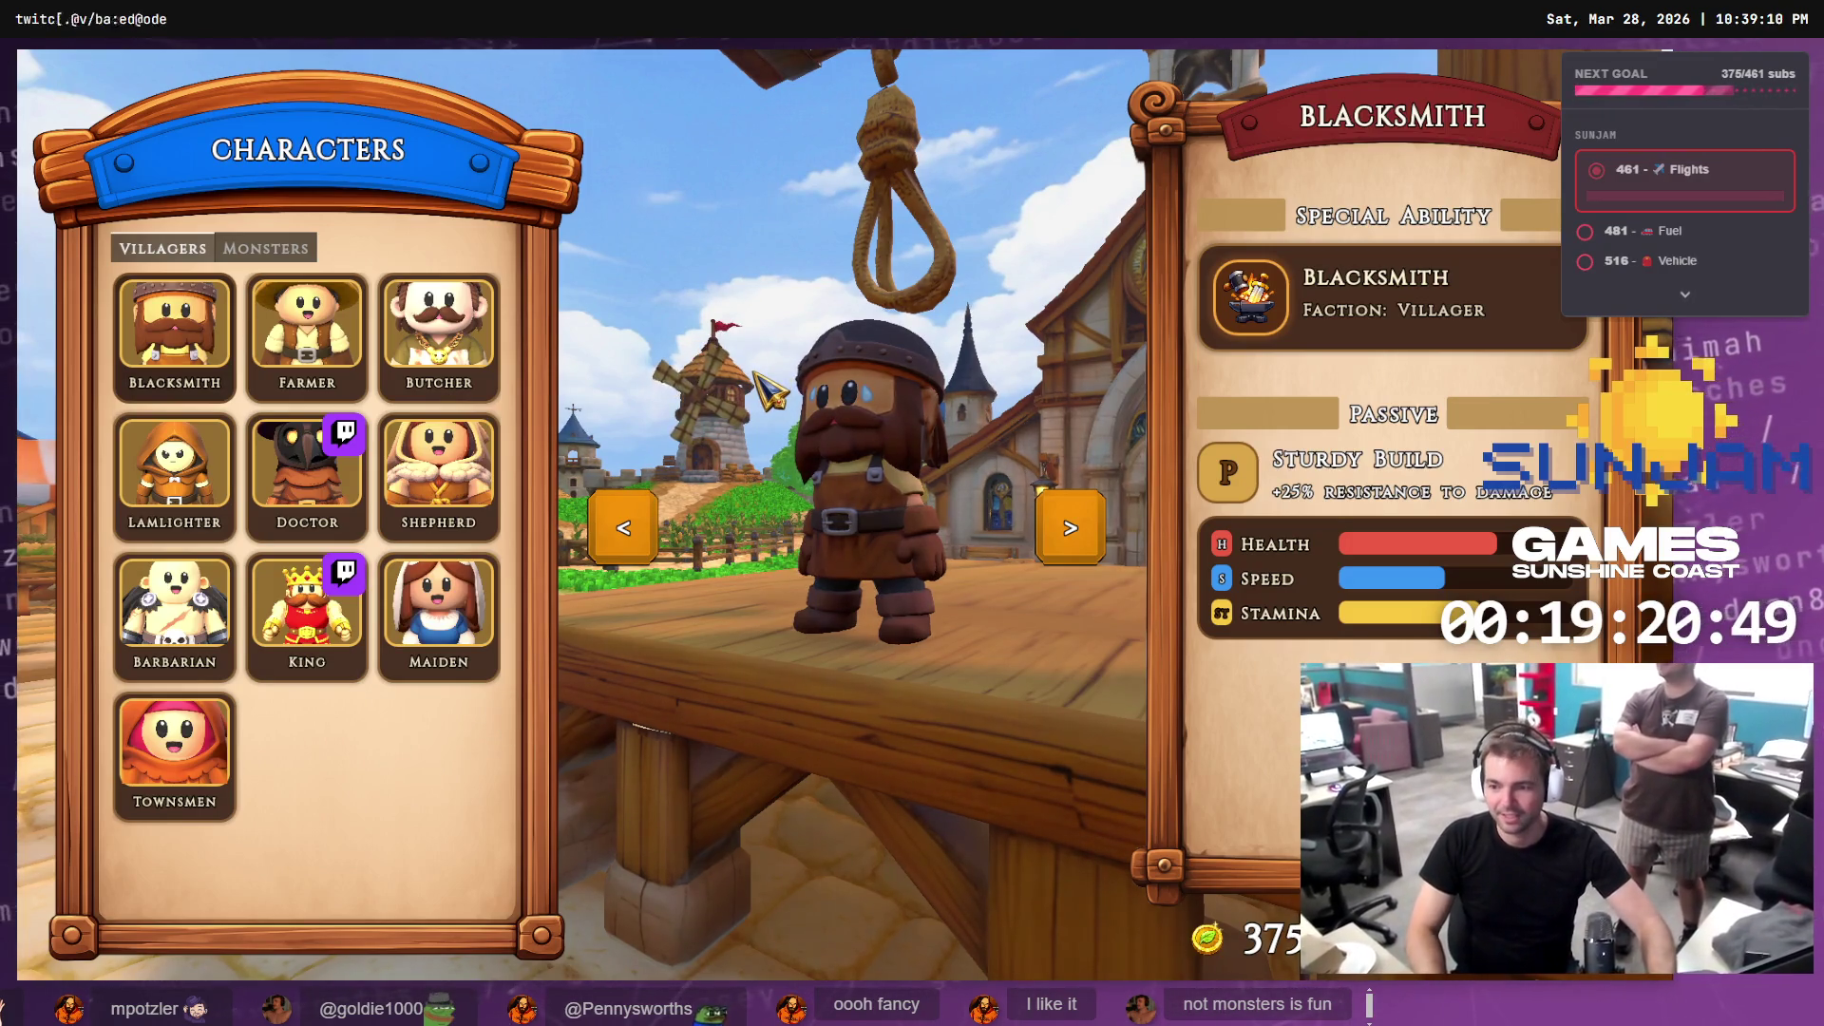
key("Escape")
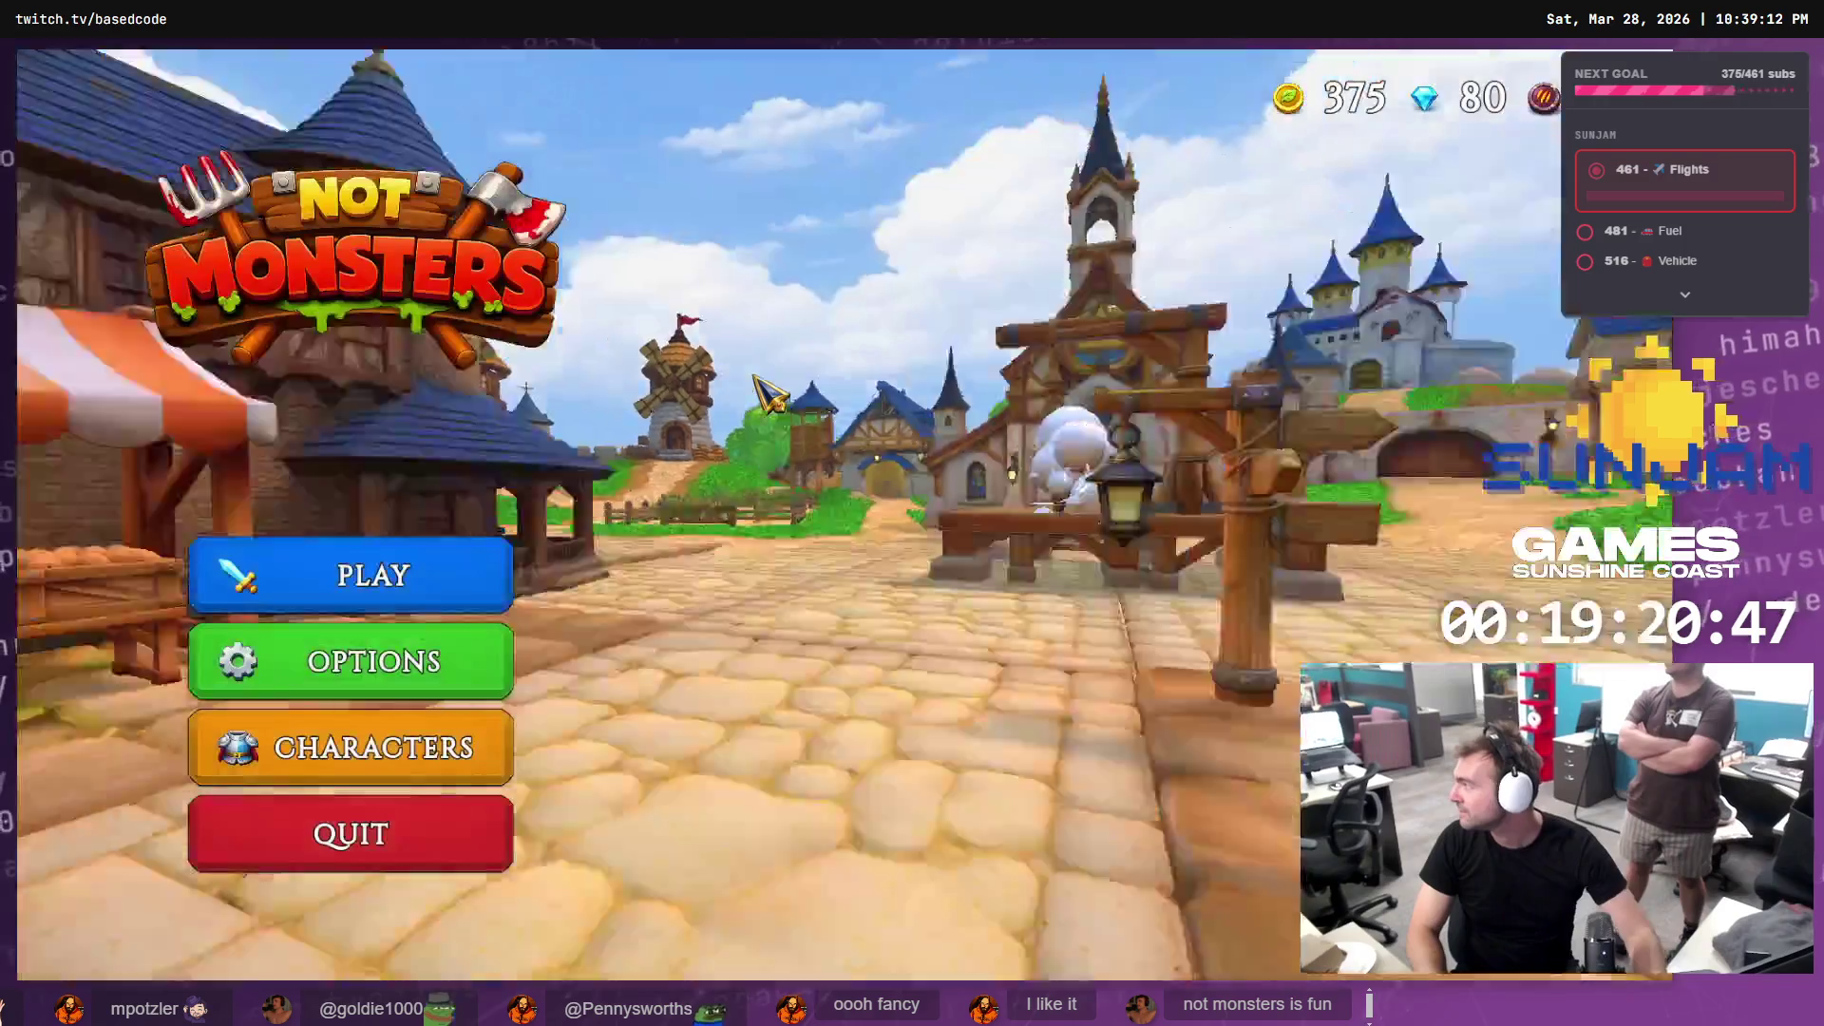
left_click(440, 802)
left_click(468, 368)
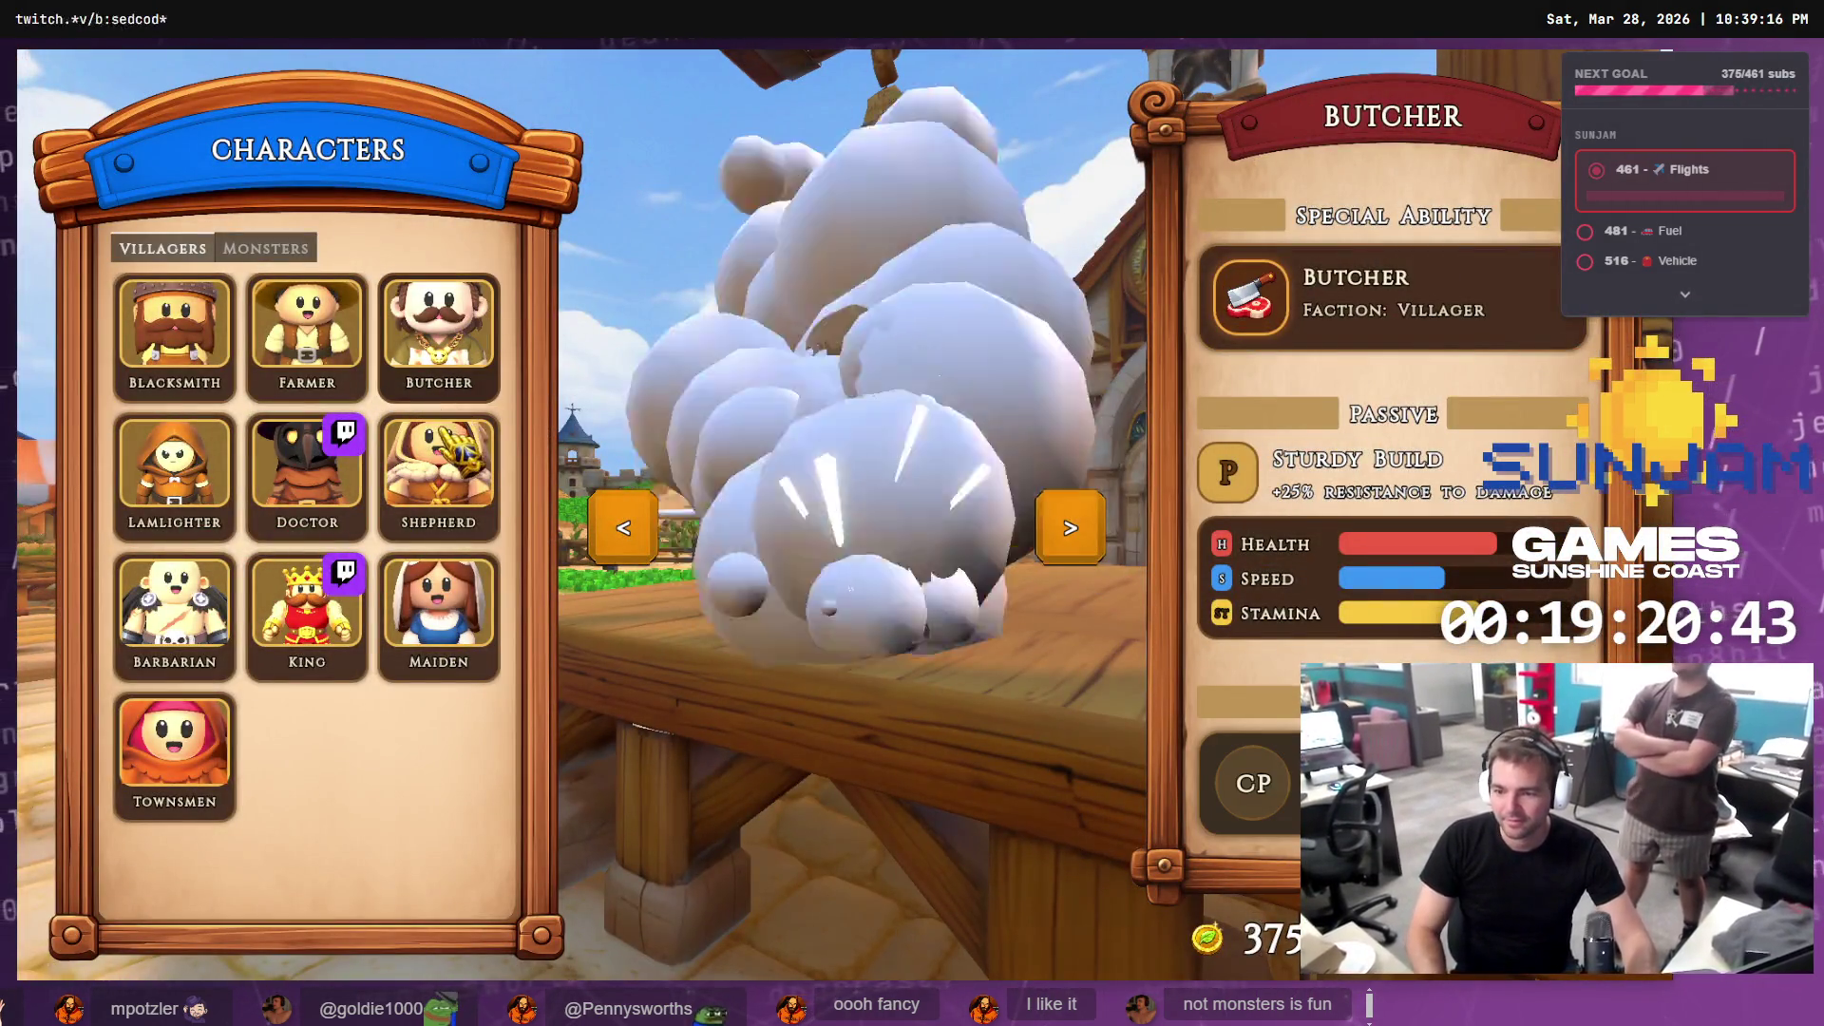
left_click(438, 475)
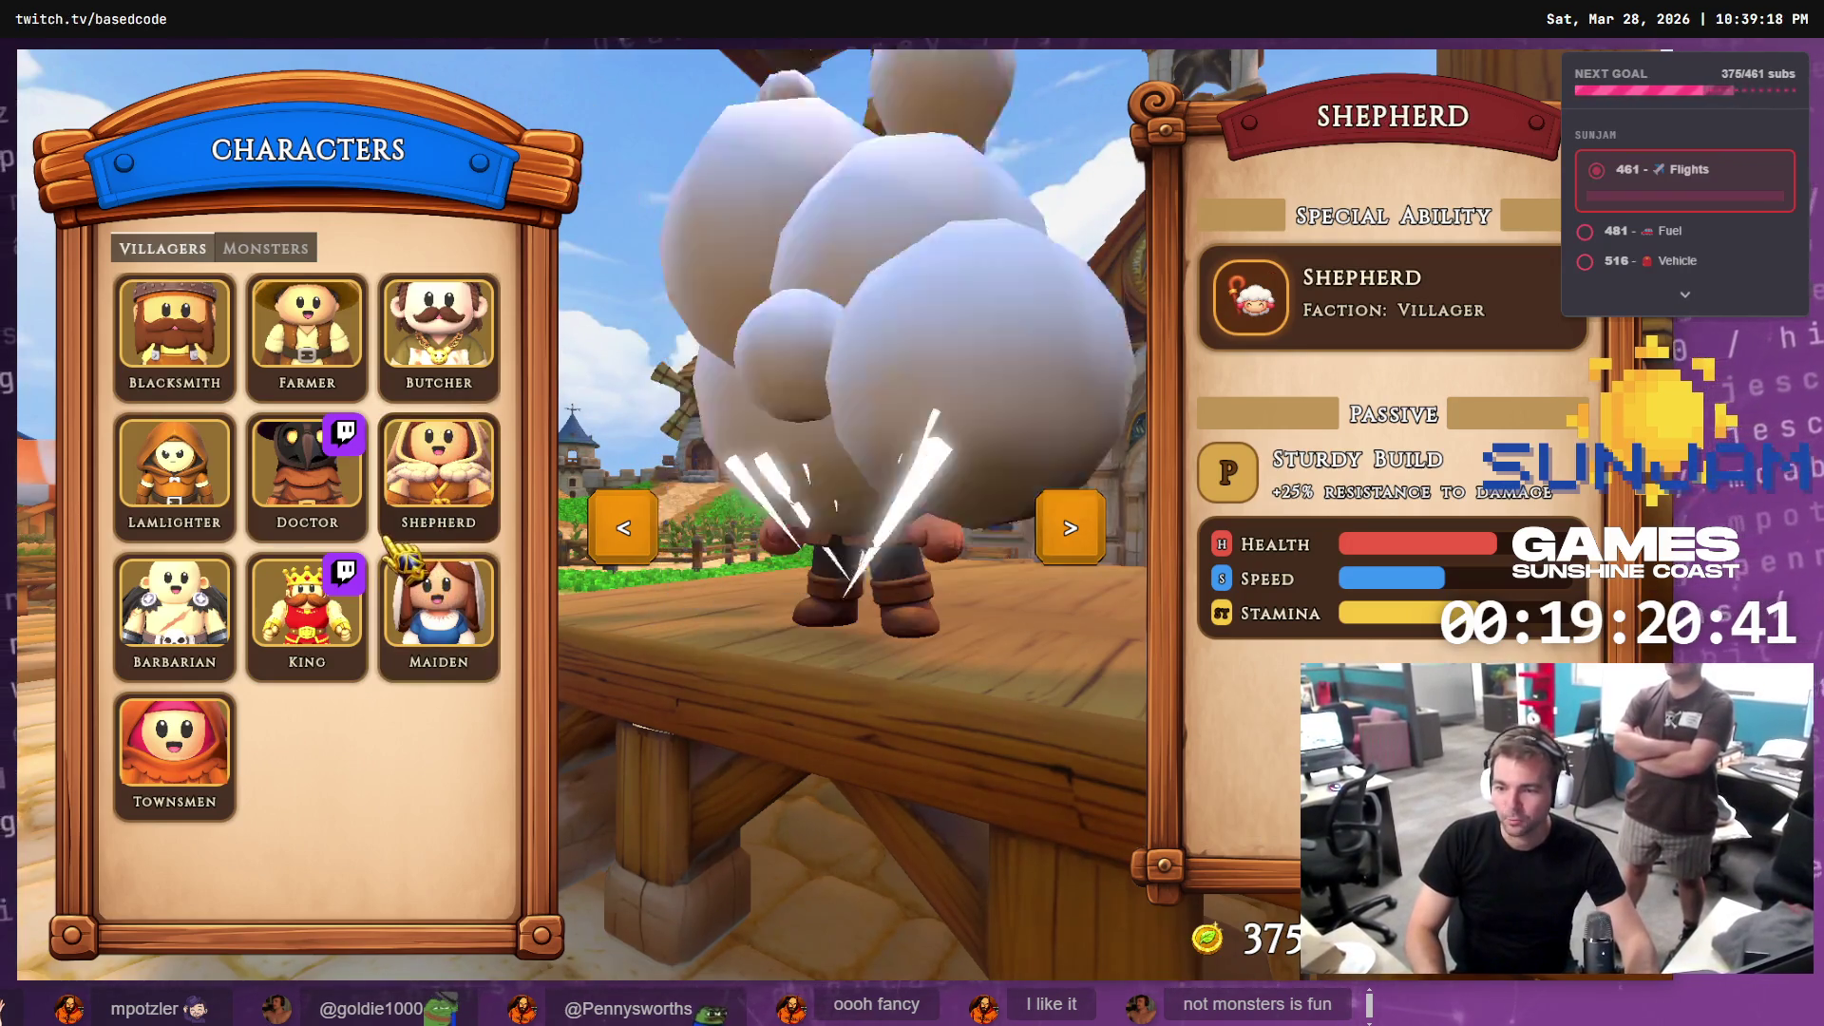
left_click(346, 499)
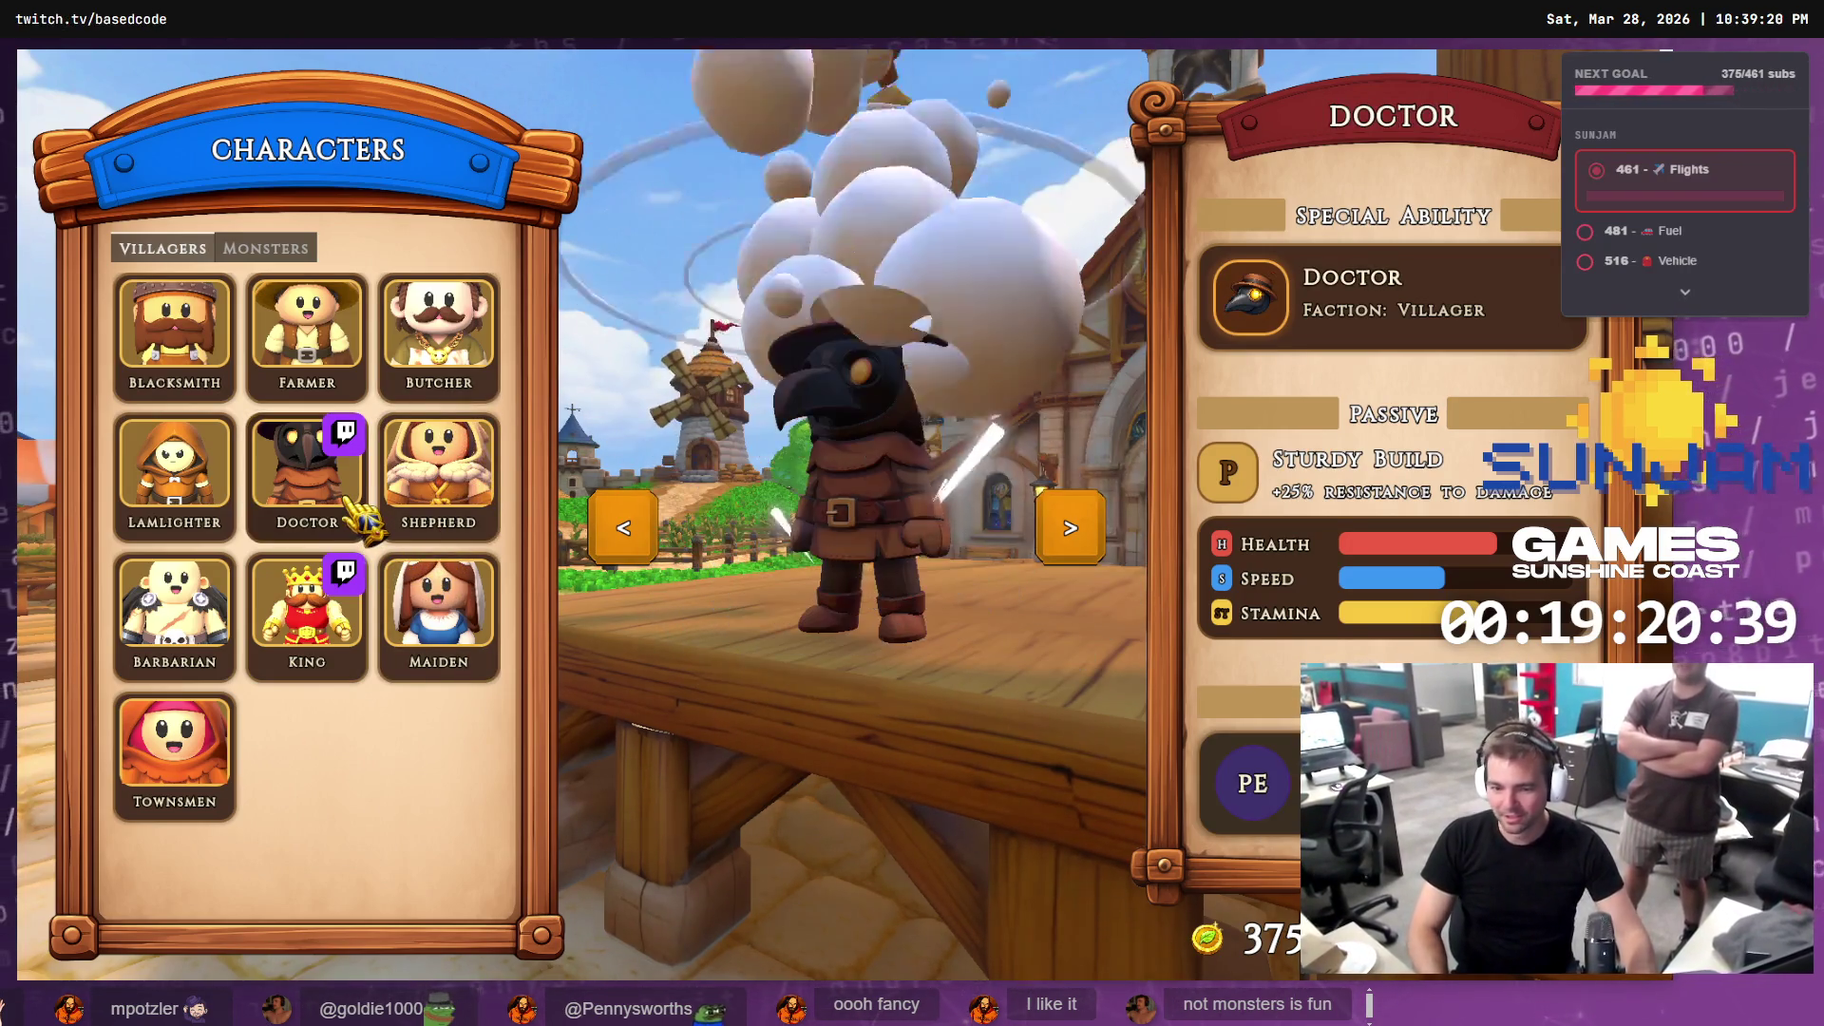
left_click(266, 248)
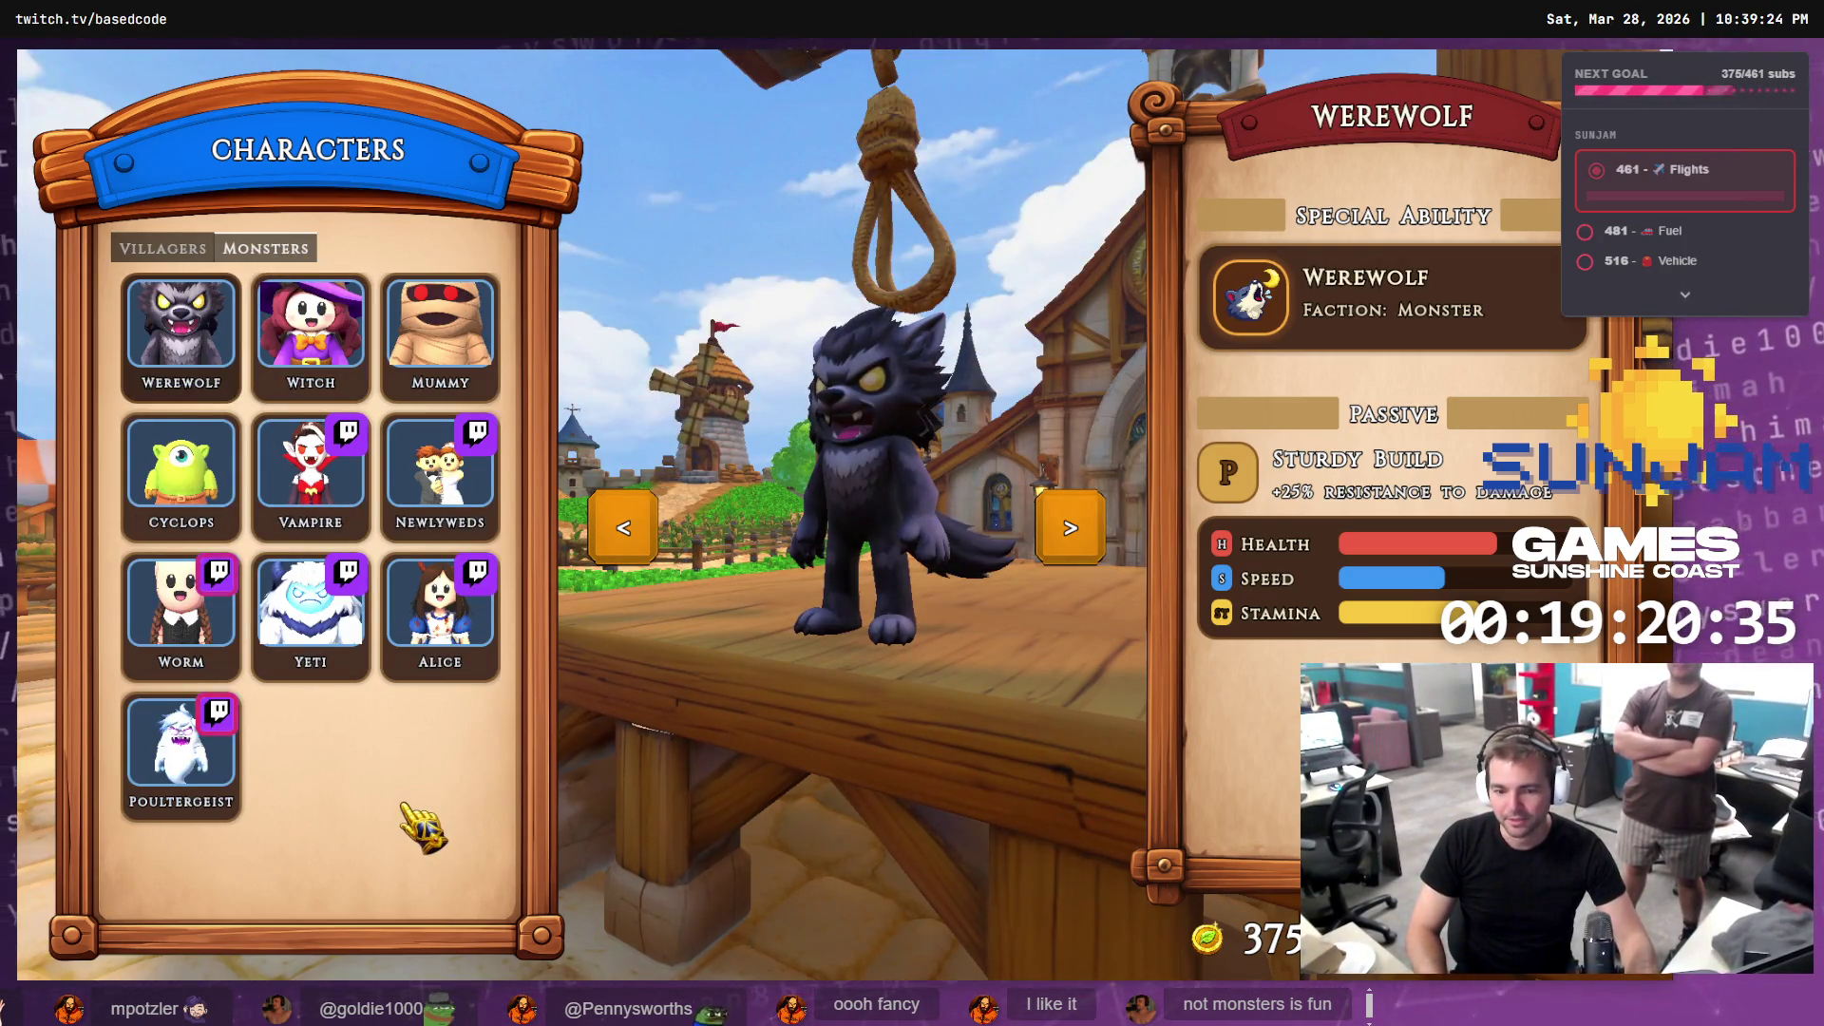
key("F8")
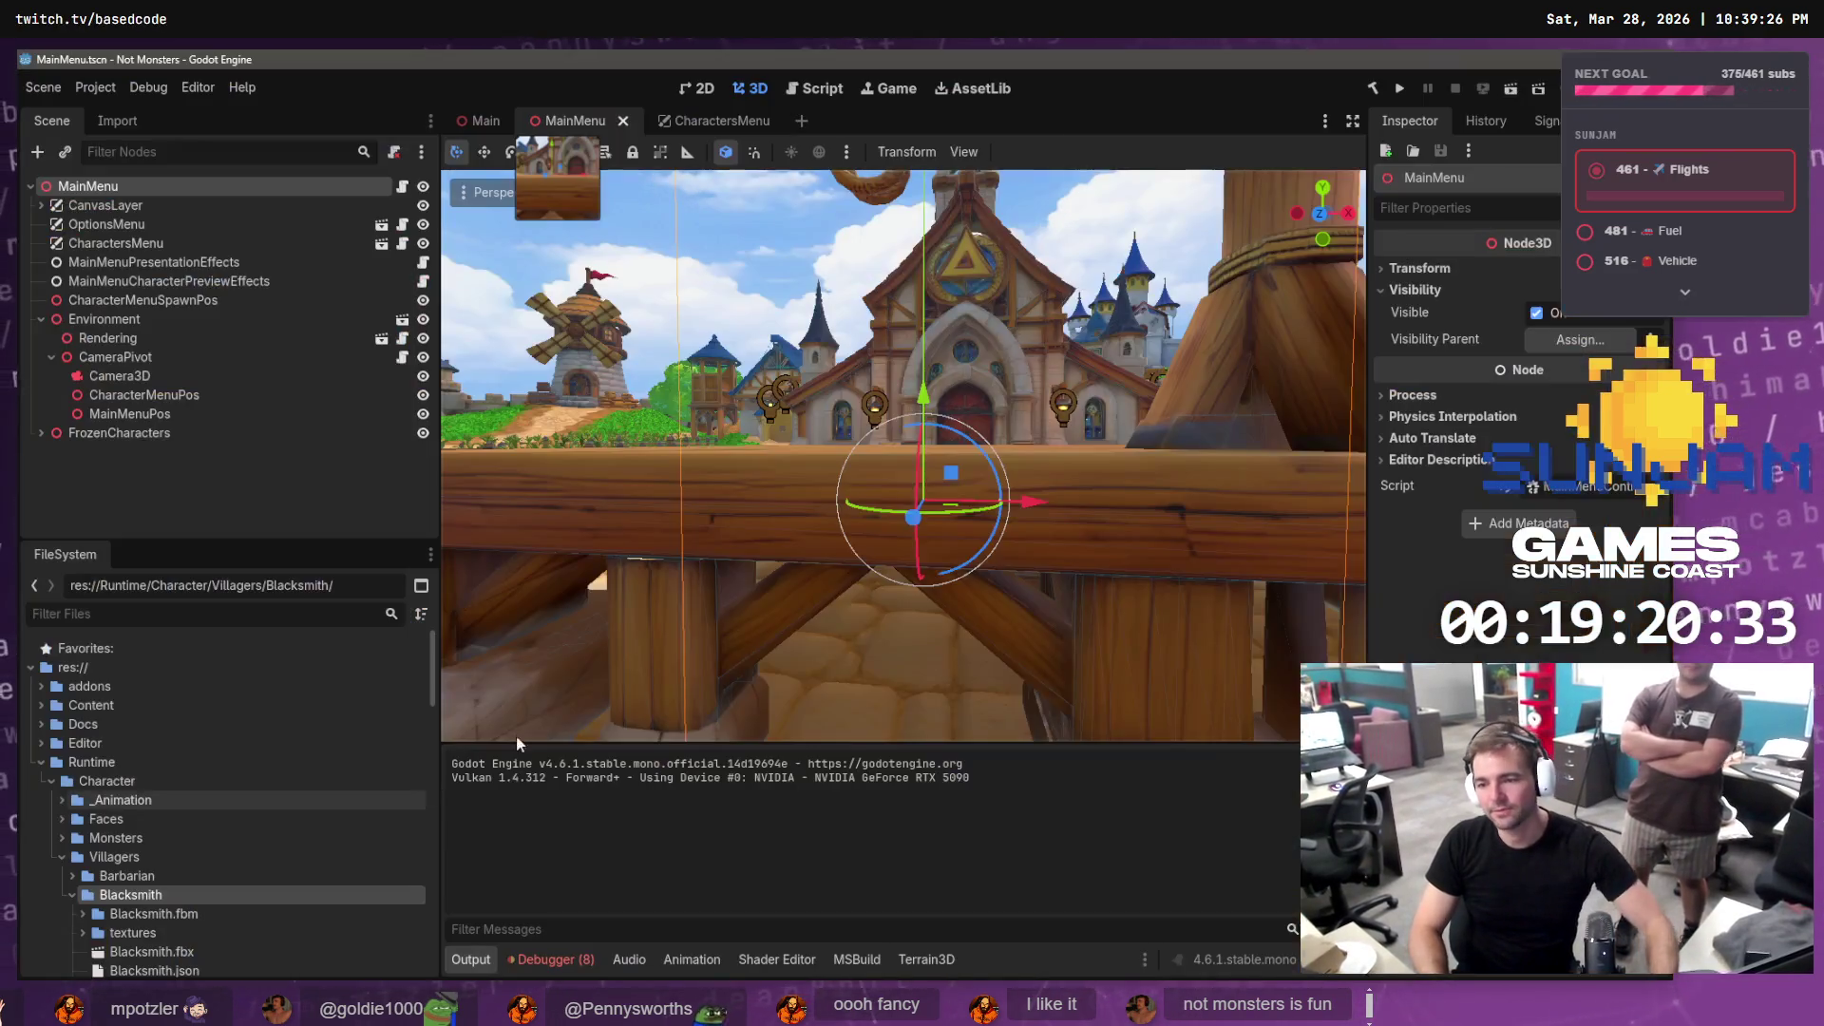
key("alt+Tab")
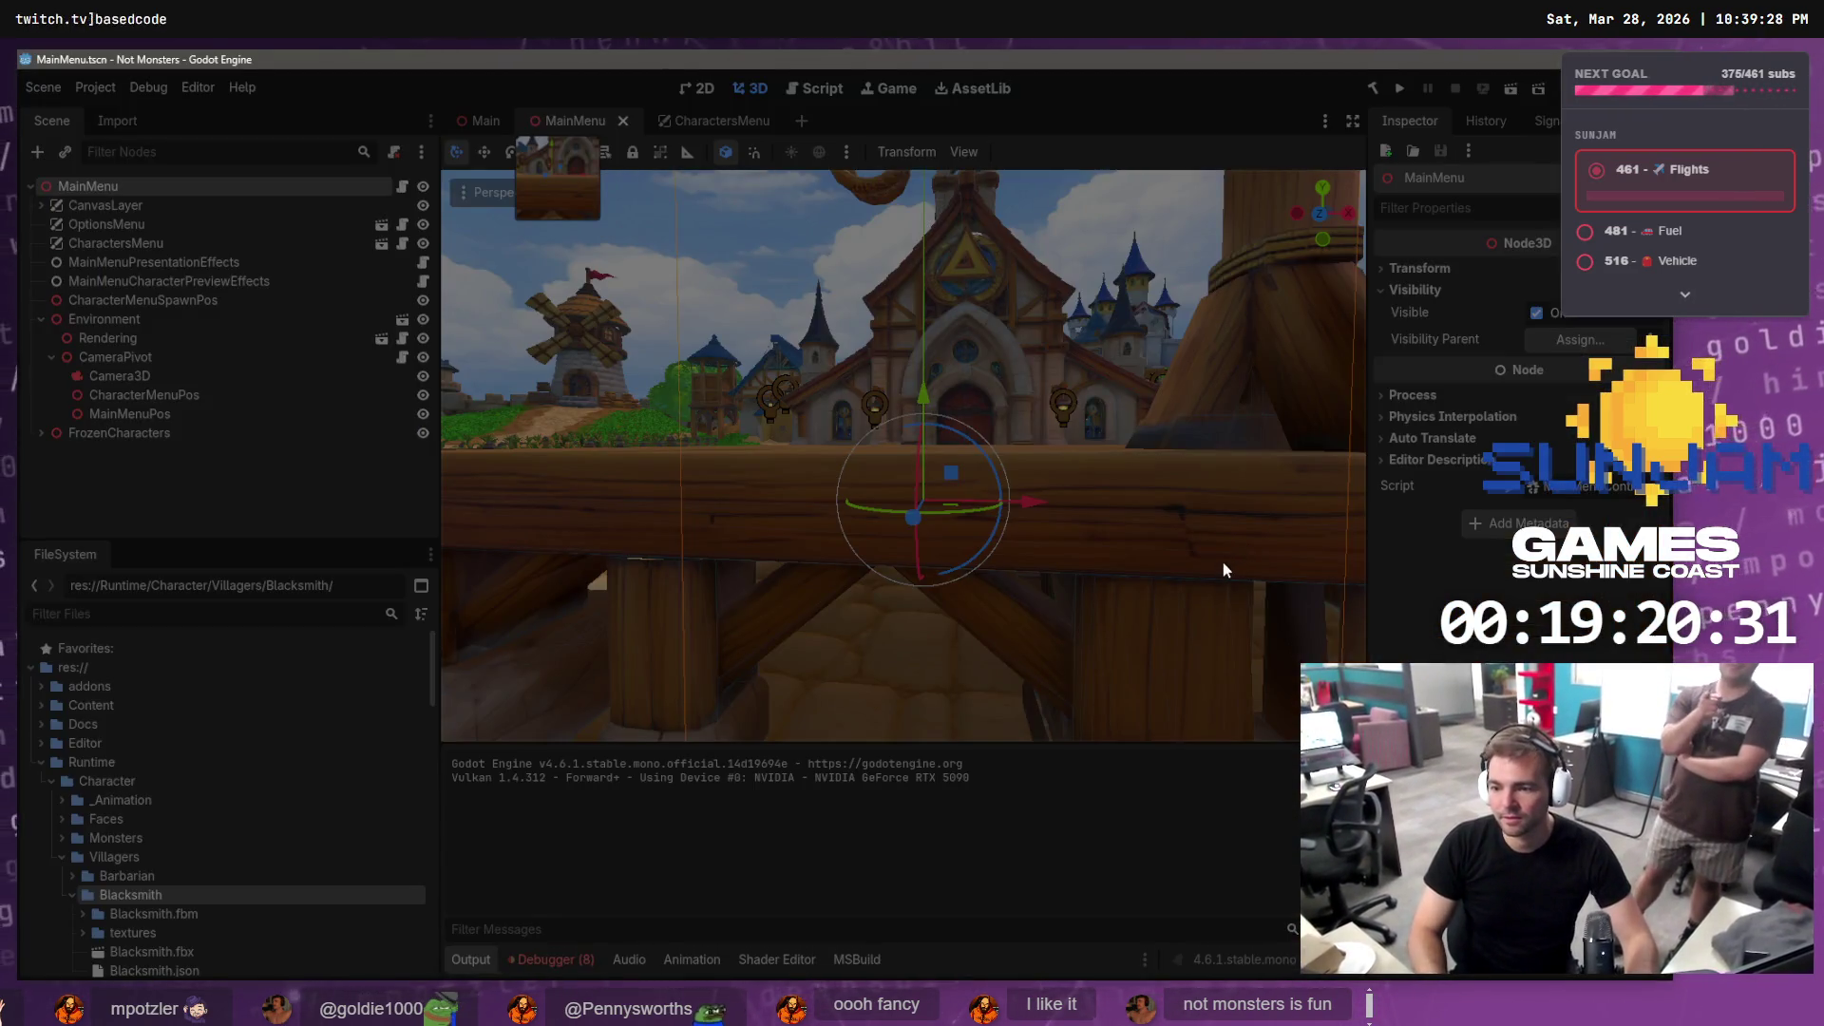
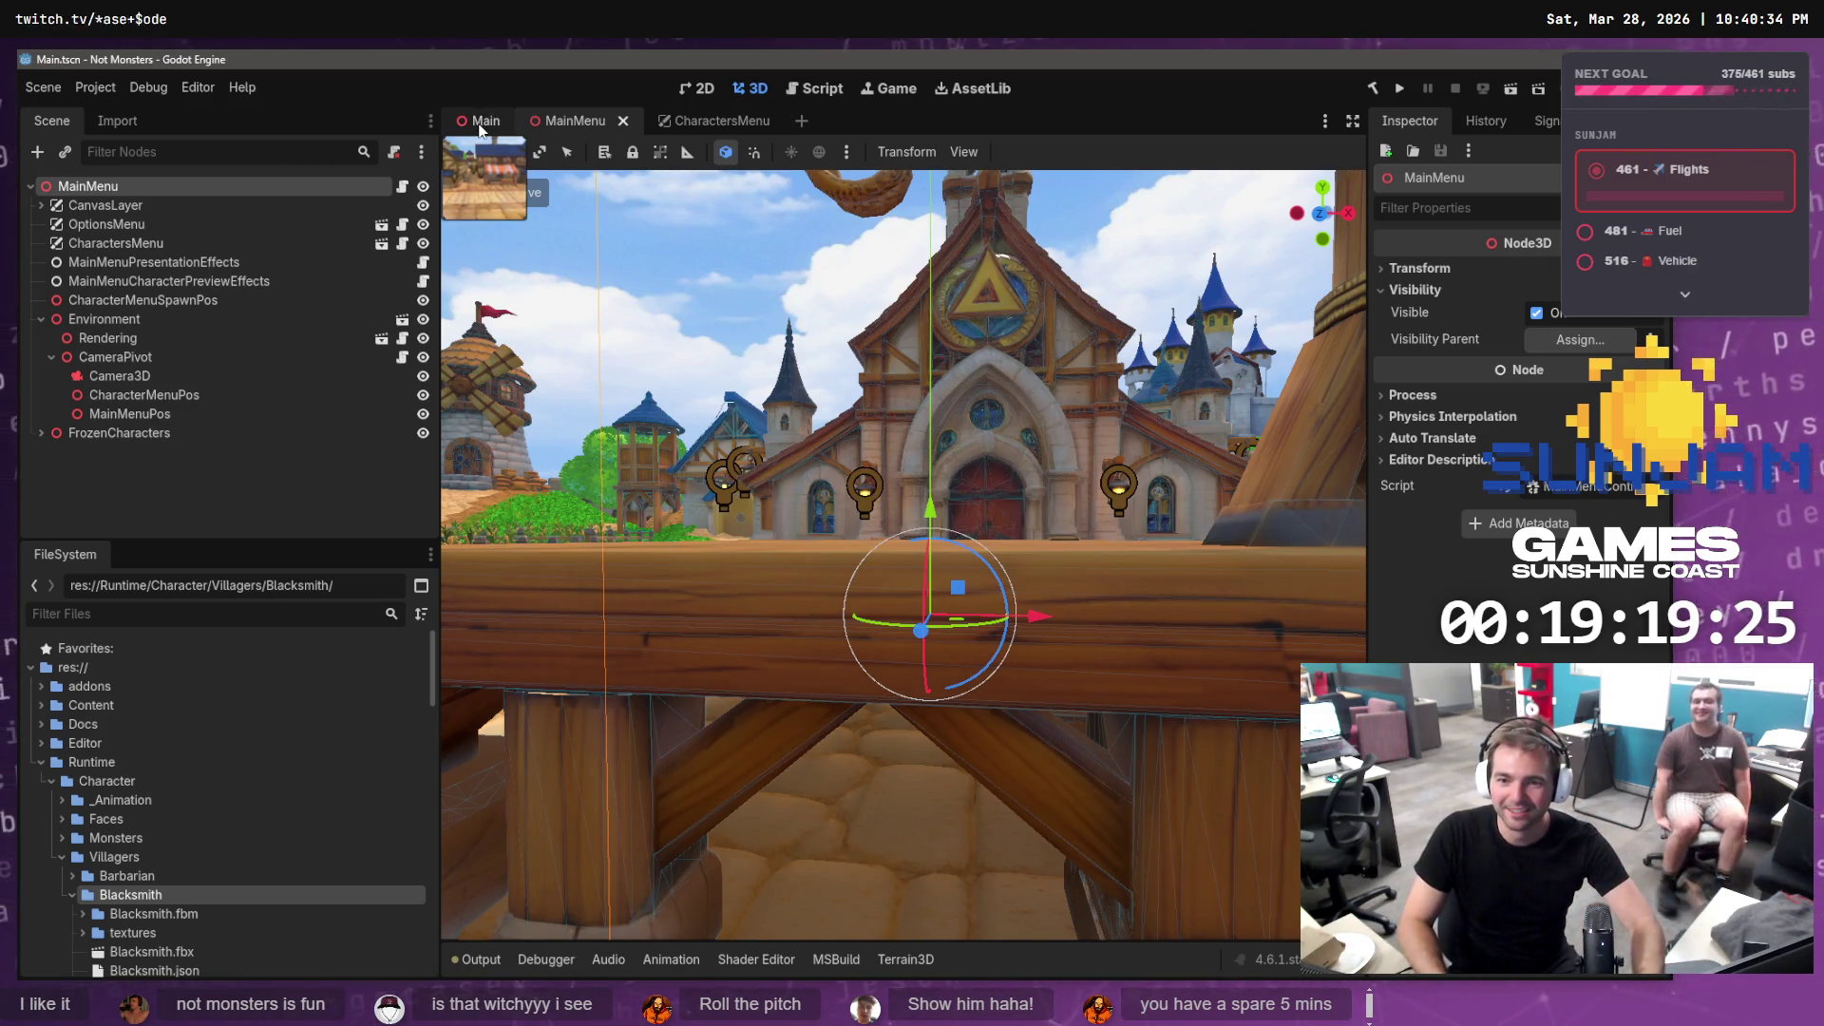
Switch to the Main scene and launch the game project with F5
left_click(483, 123)
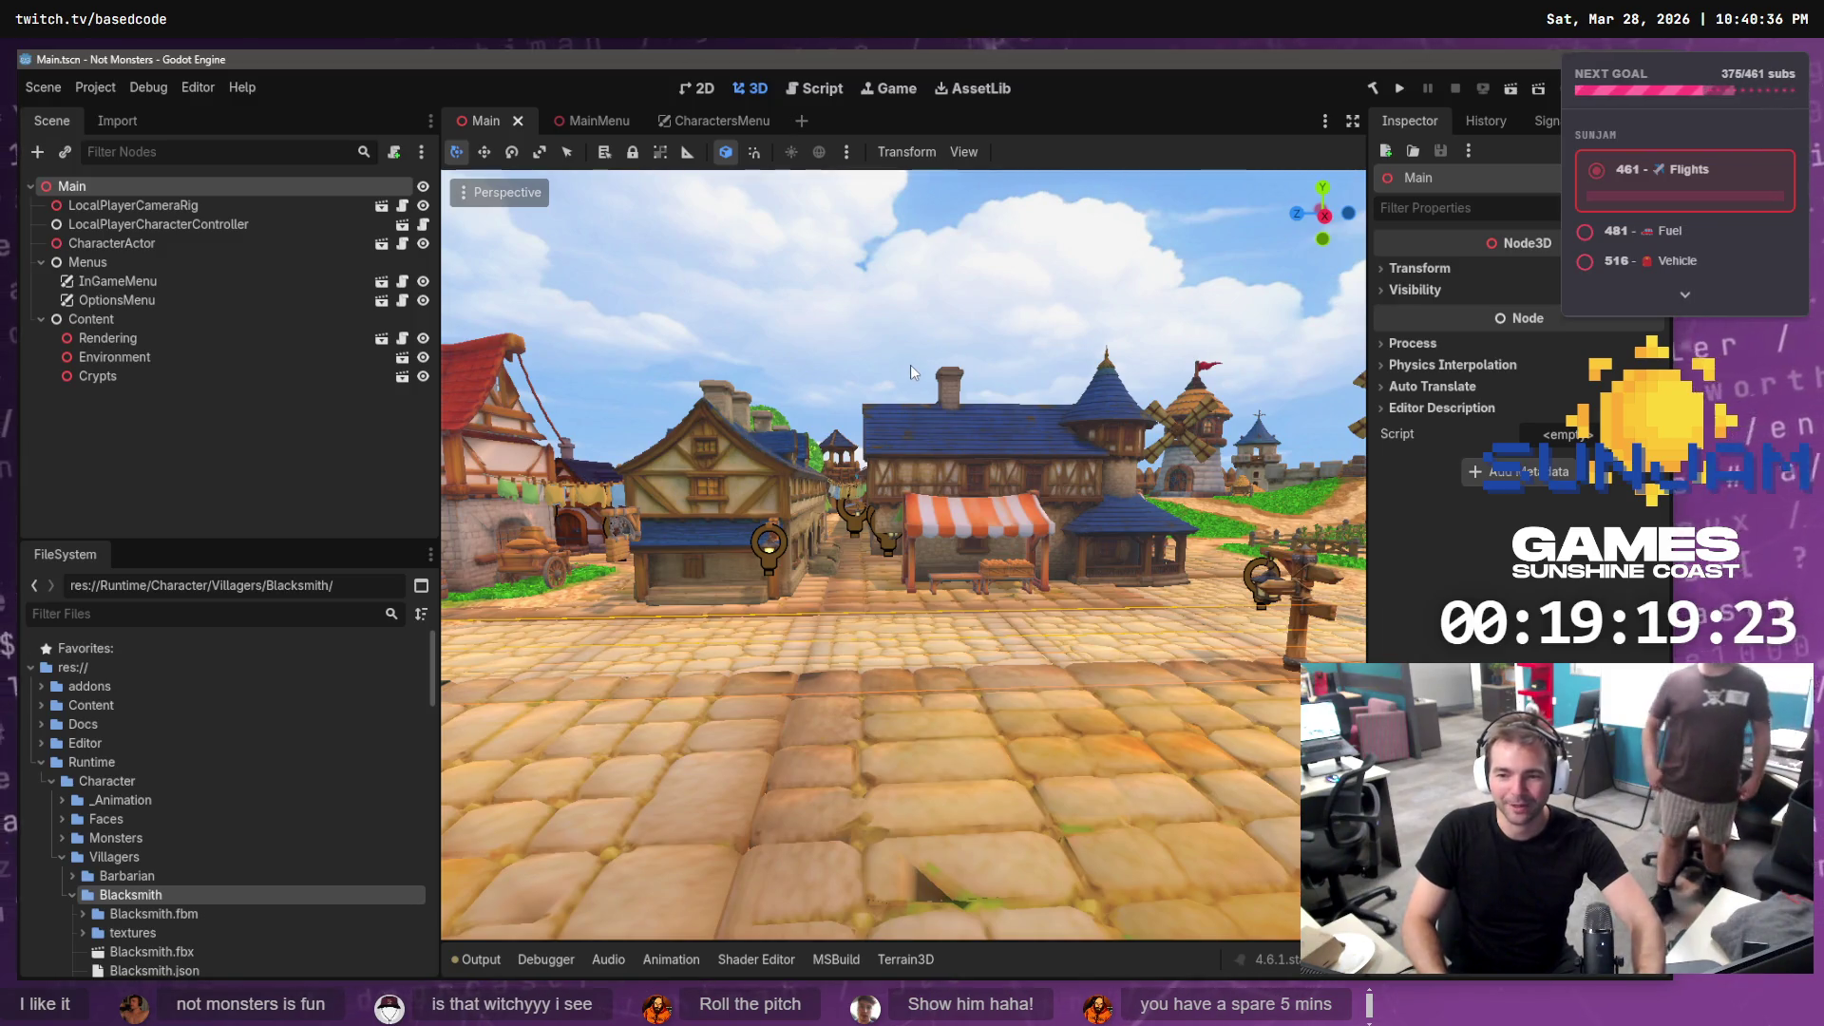
key("F5")
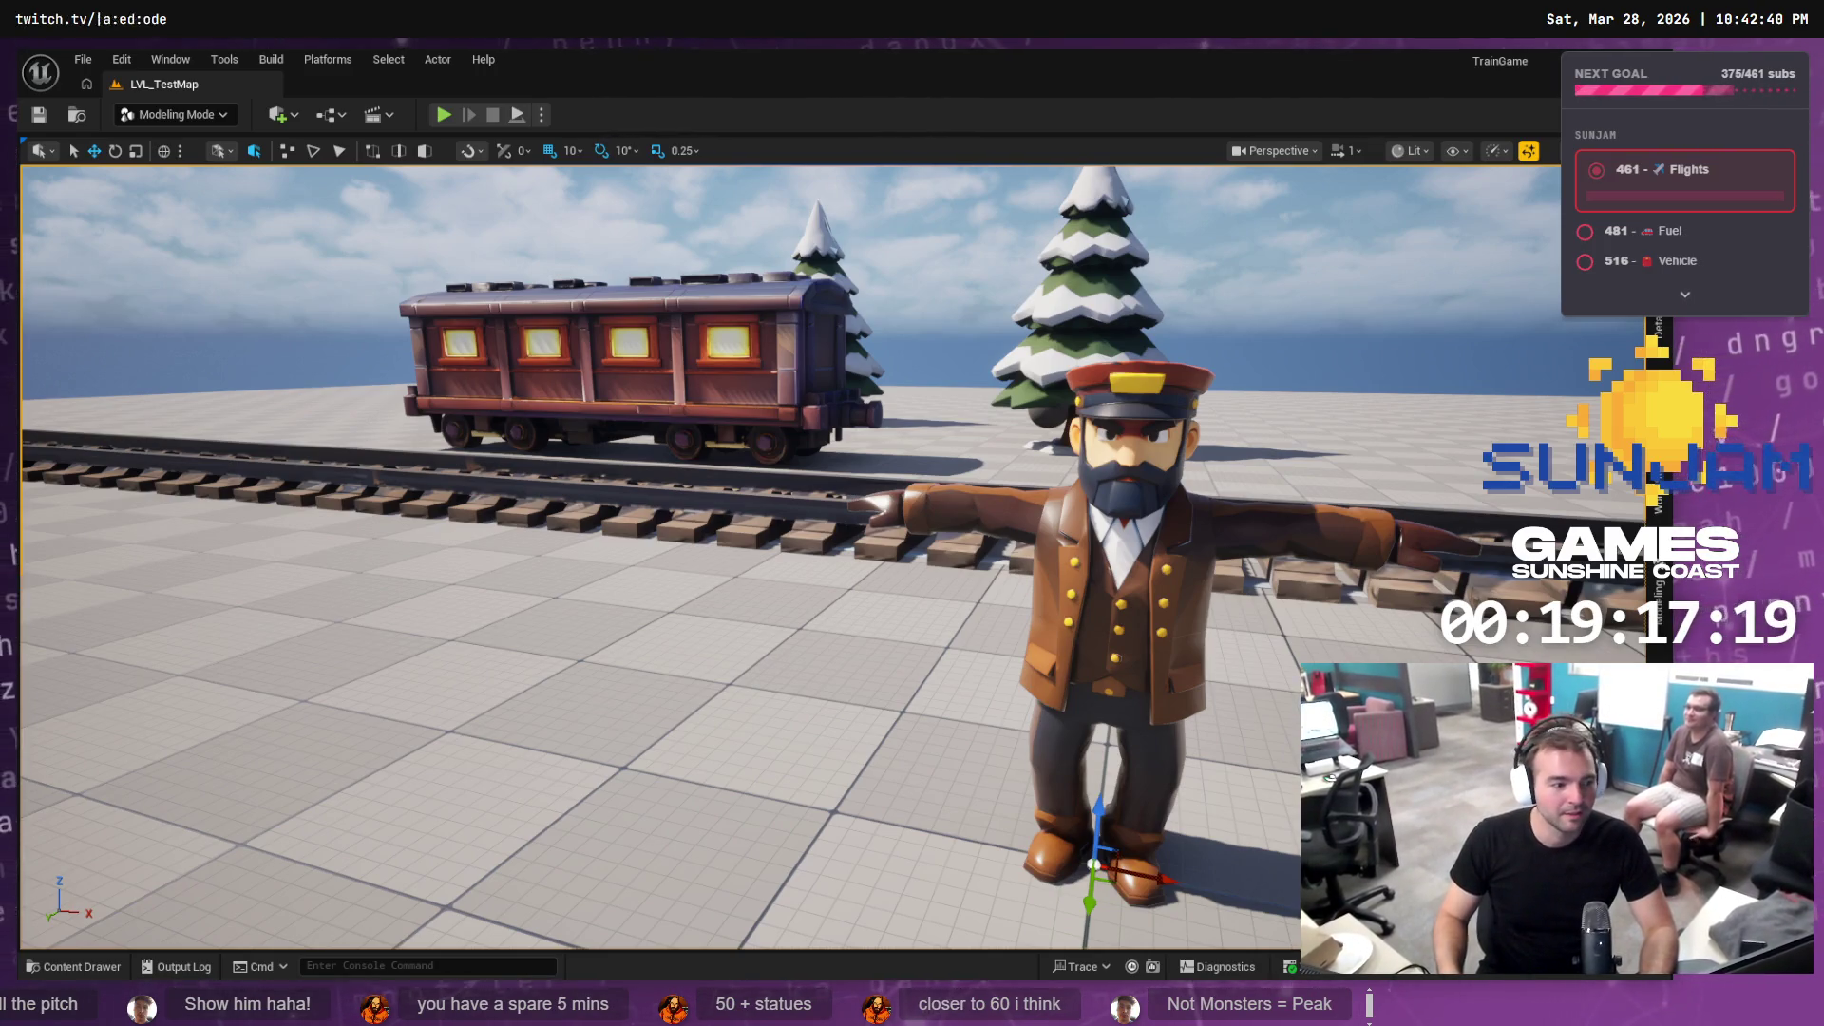
Copy the fiery Firepiercer logo image from ChatGPT
key("alt+Tab")
right_click(817, 525)
left_click(845, 596)
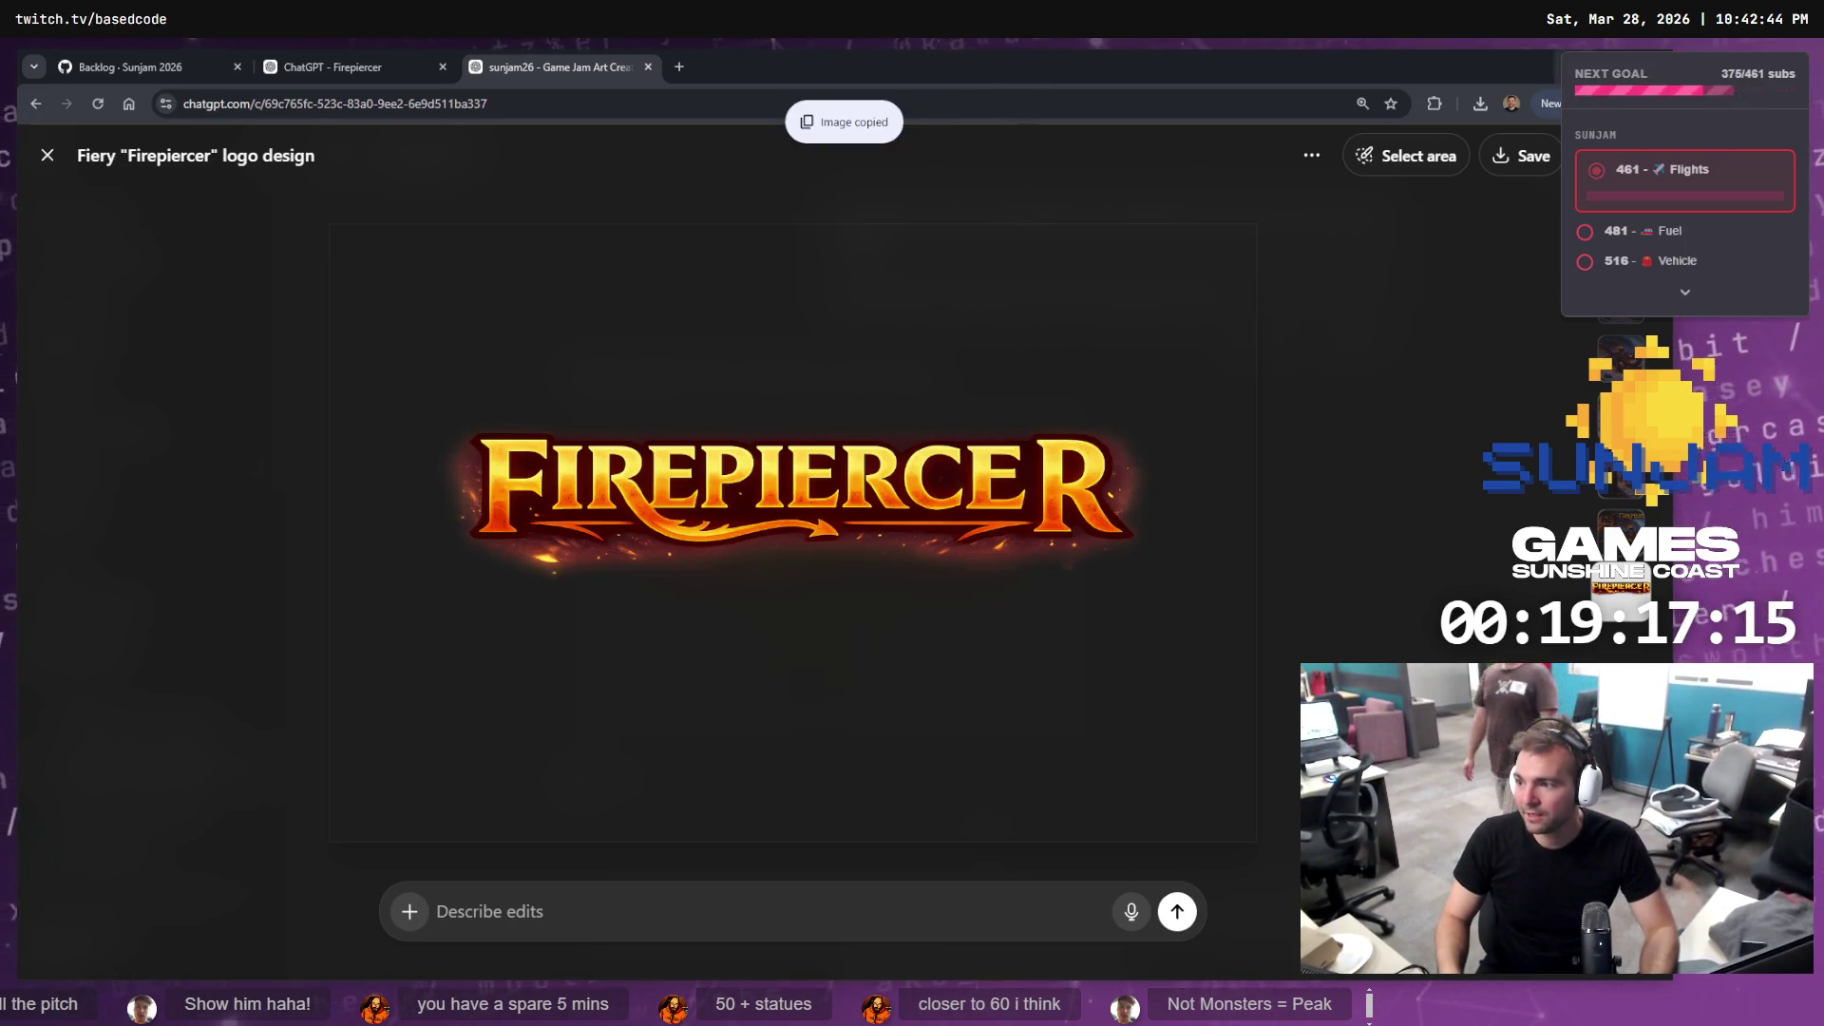
Back in Unreal, orbit the view around the conductor and train, then return to the browser
key("alt+Tab")
mouse_move(1160, 428)
left_mouse_down()
mouse_move(1159, 475)
mouse_move(1138, 378)
left_mouse_up()
left_click_drag(954, 517, 954, 518)
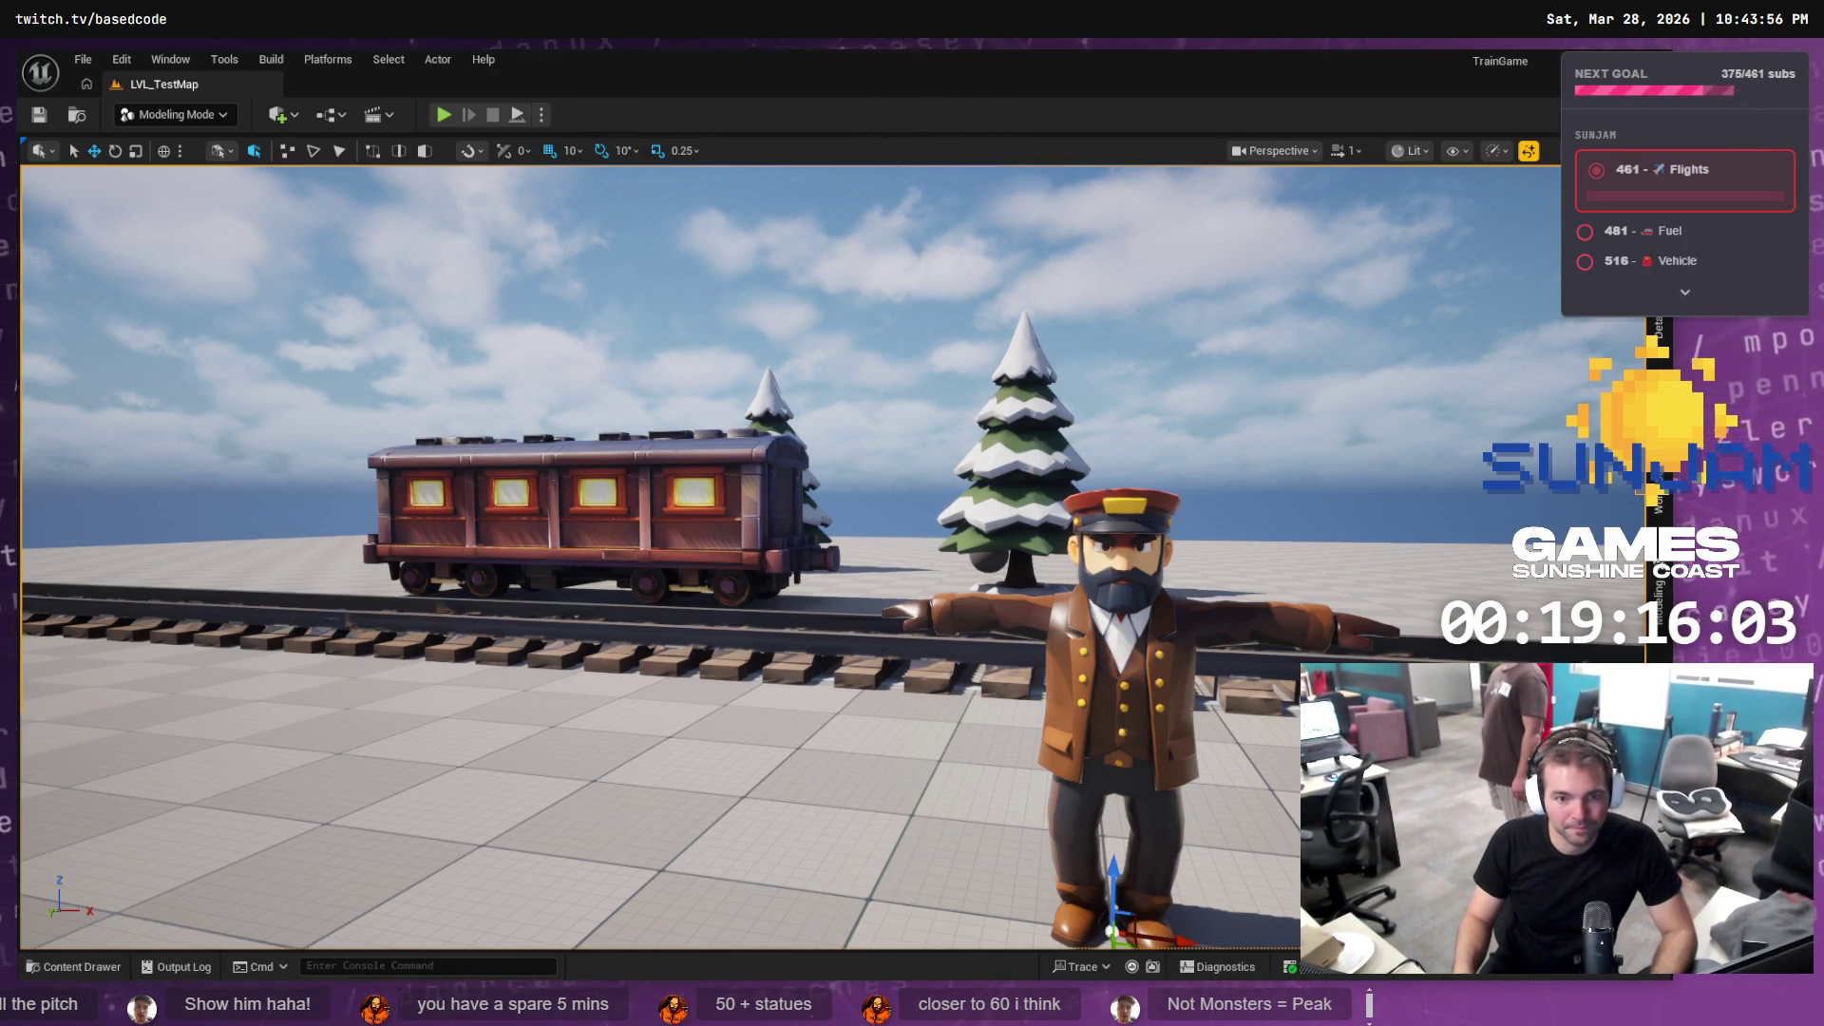
key("alt+Tab")
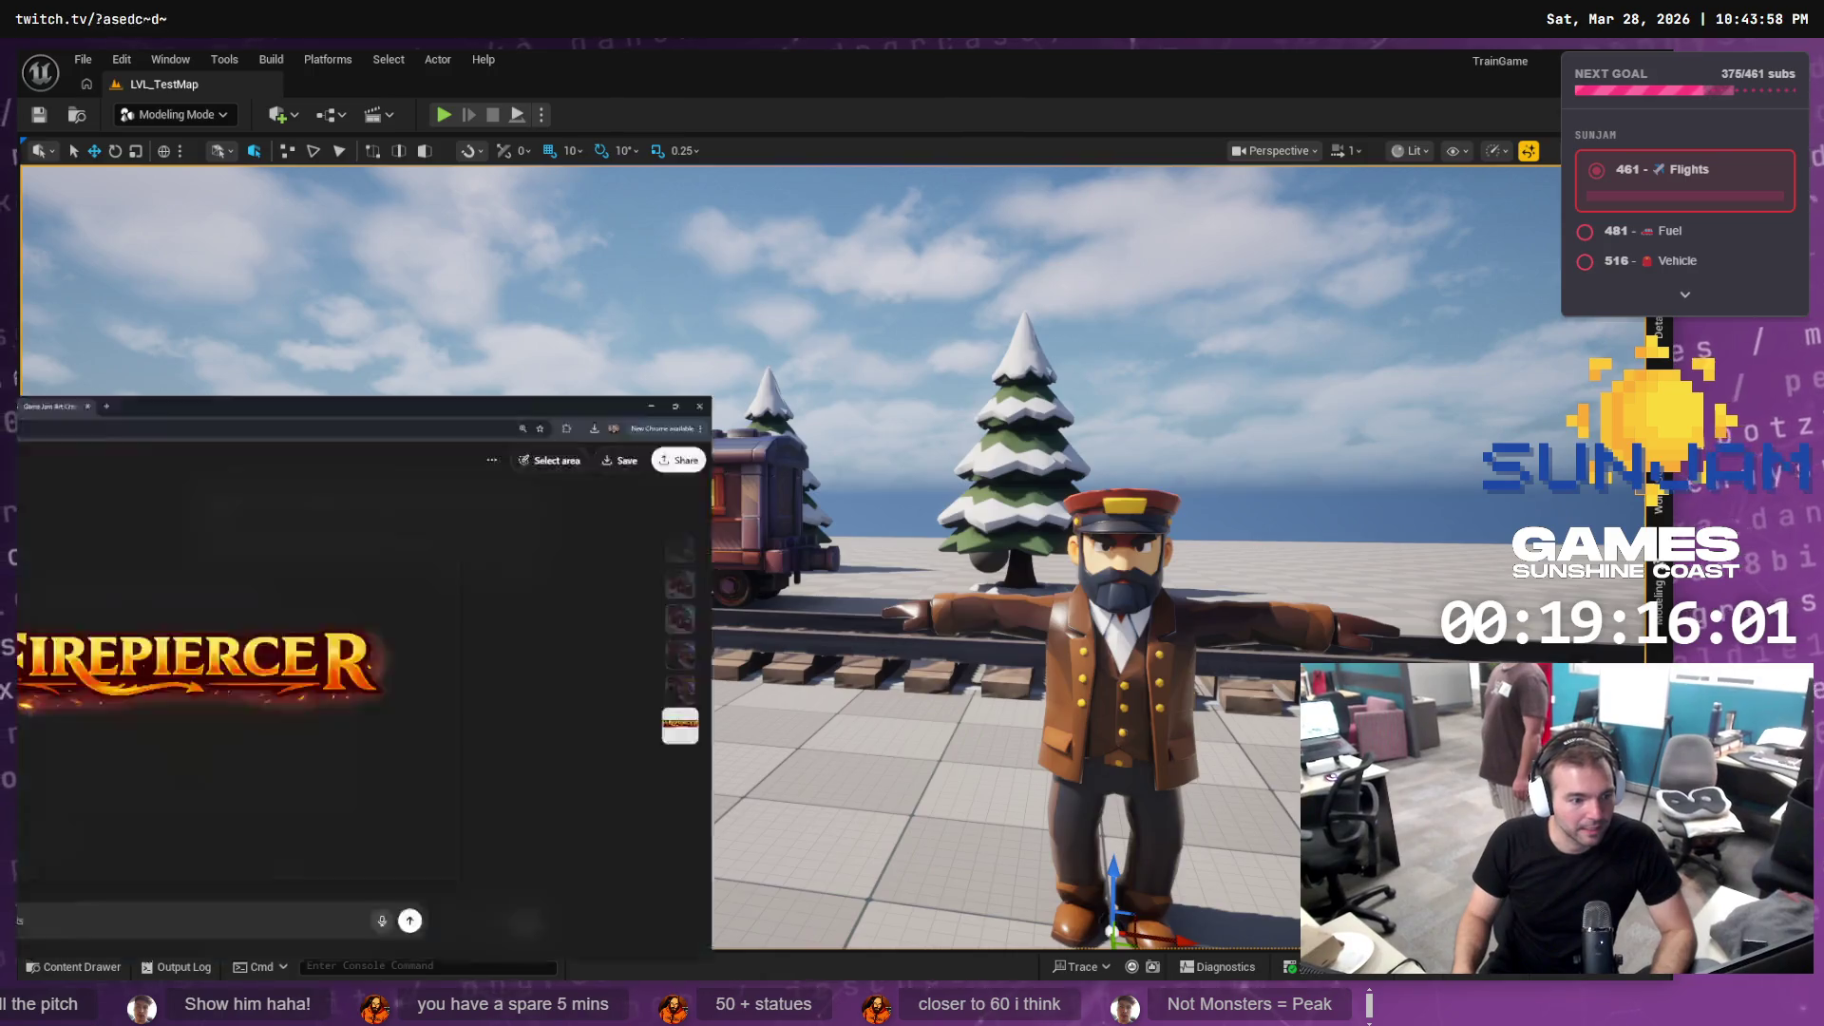
Copy the Firepiercer logo, then browse the Sunjam backlog, Firepiercer project and mixamo windows
right_click(738, 486)
left_click(807, 547)
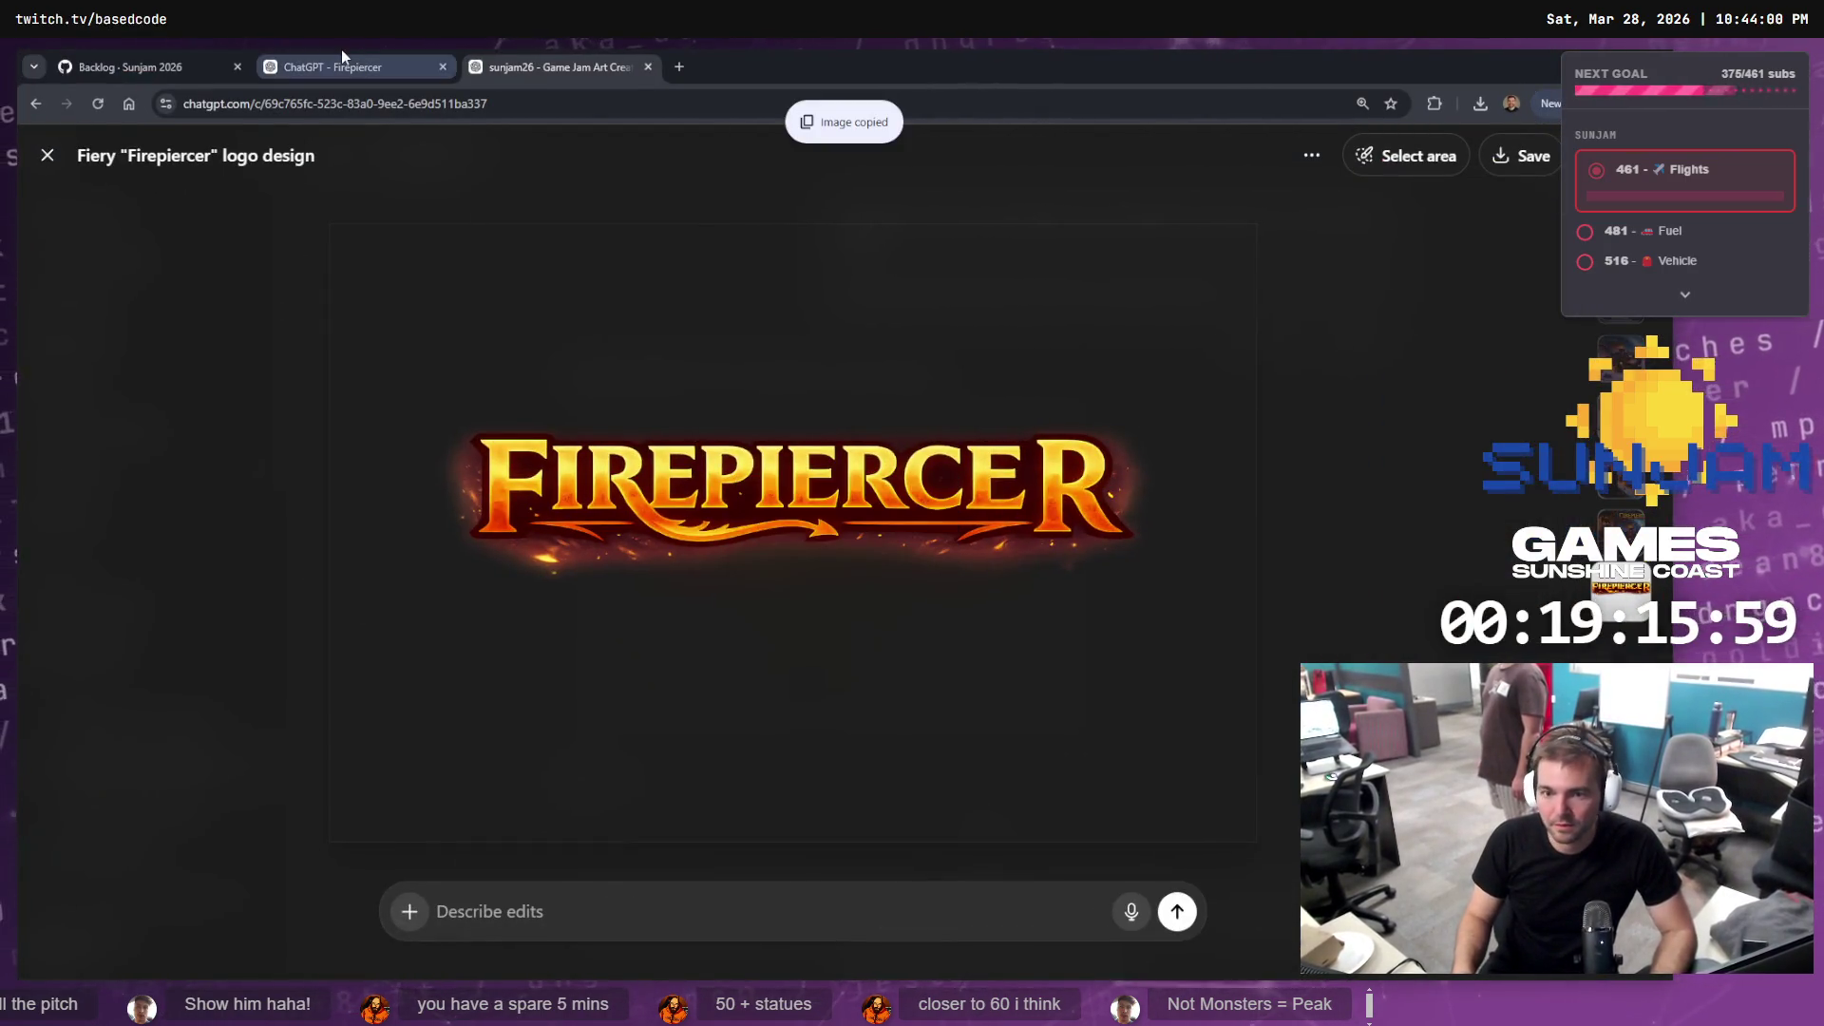
left_click(328, 59)
key("ctrl+Page_Up")
left_click(324, 58)
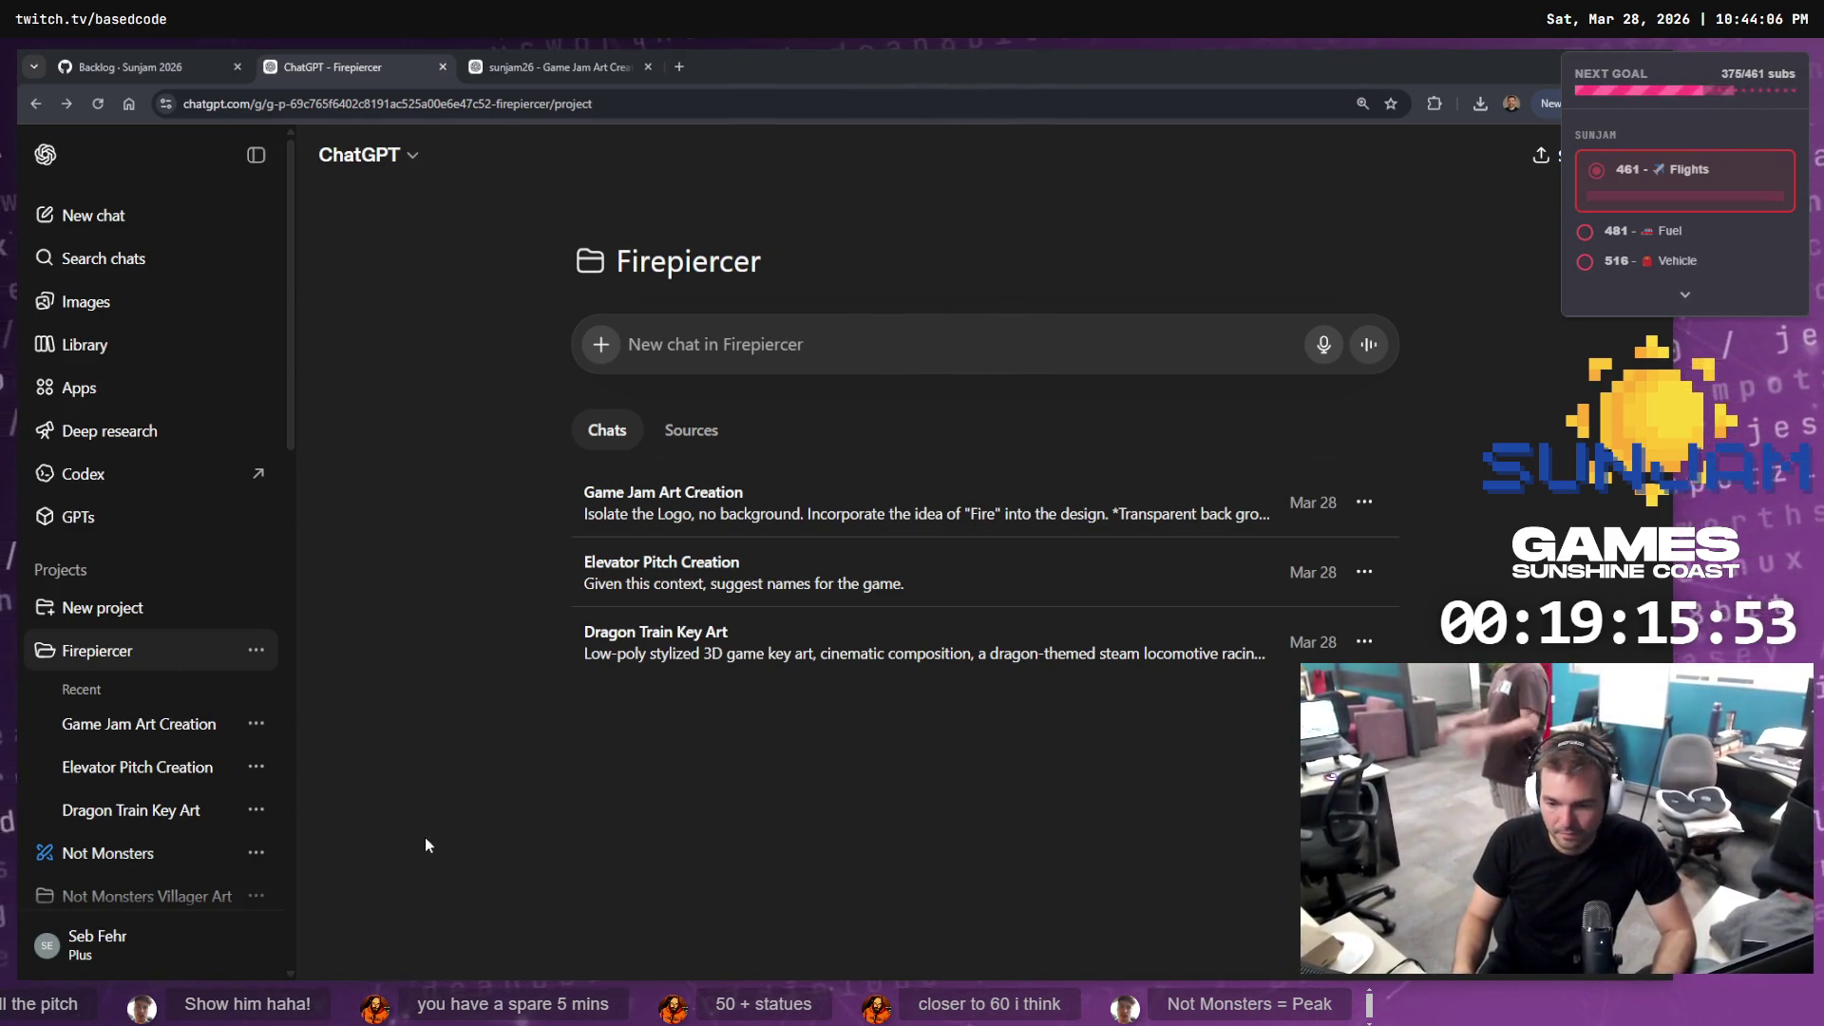
key("super+Tab")
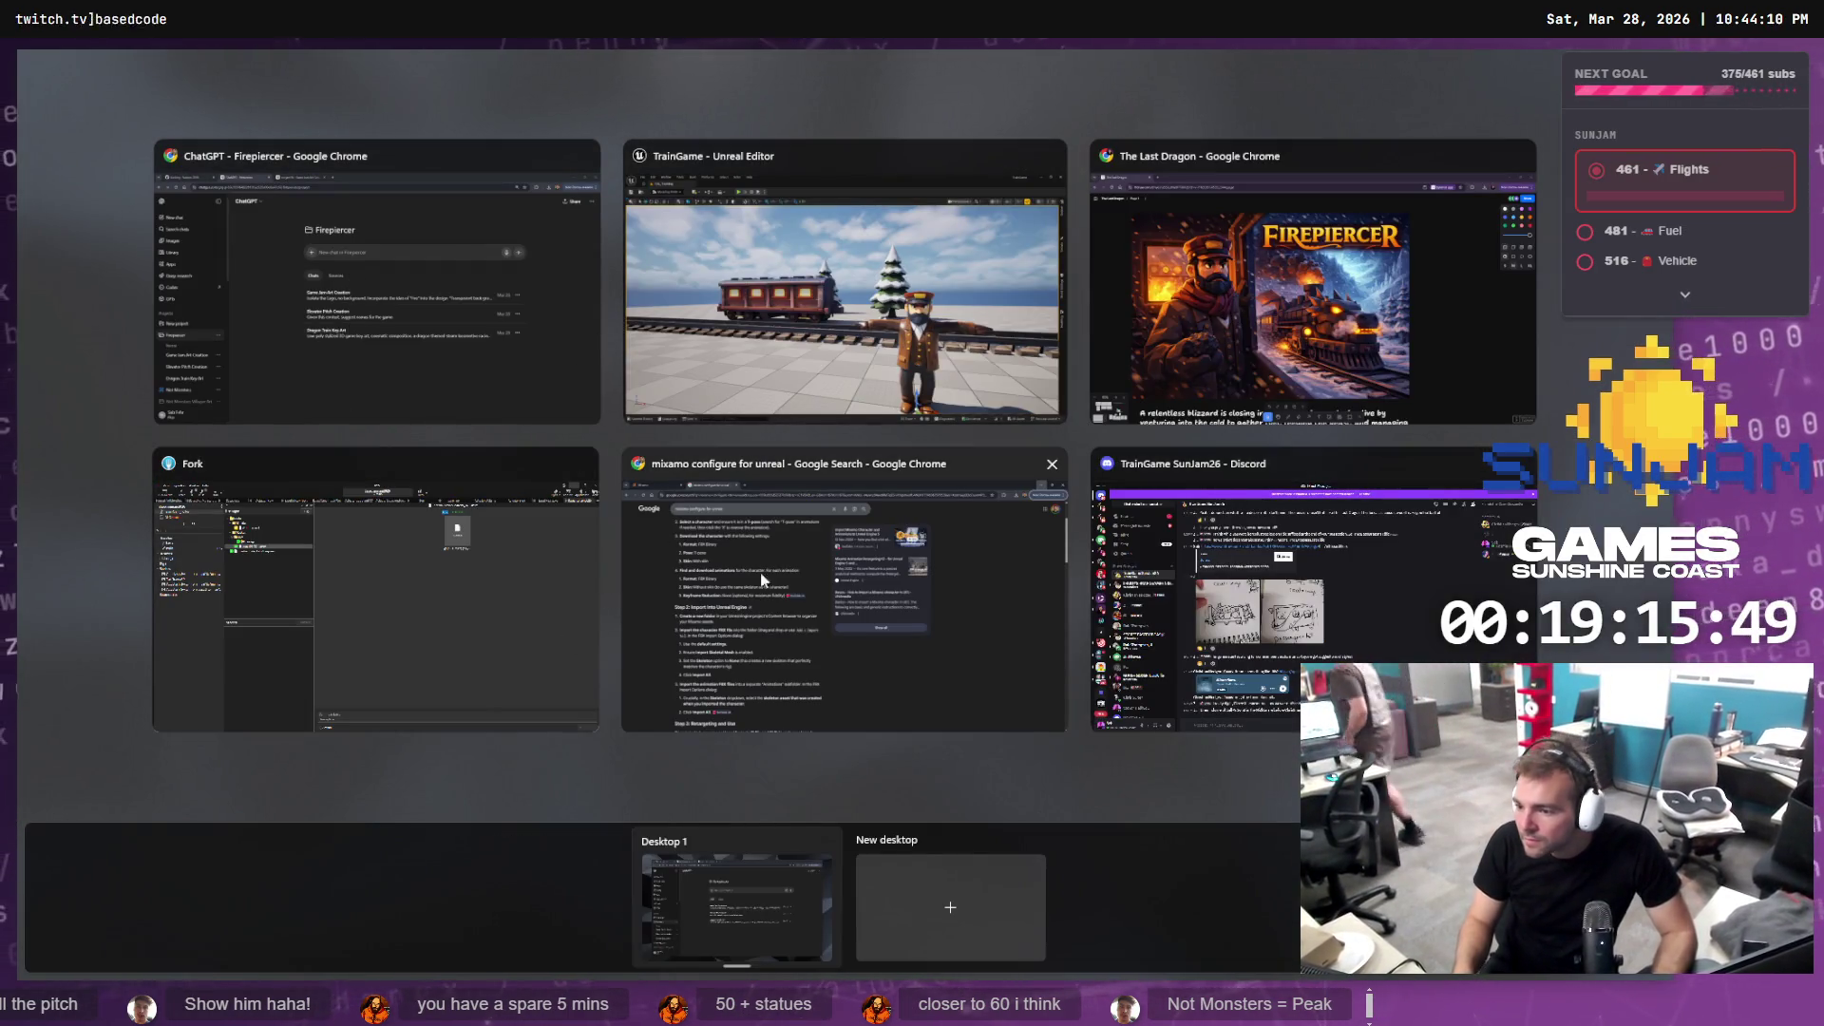
left_click(720, 537)
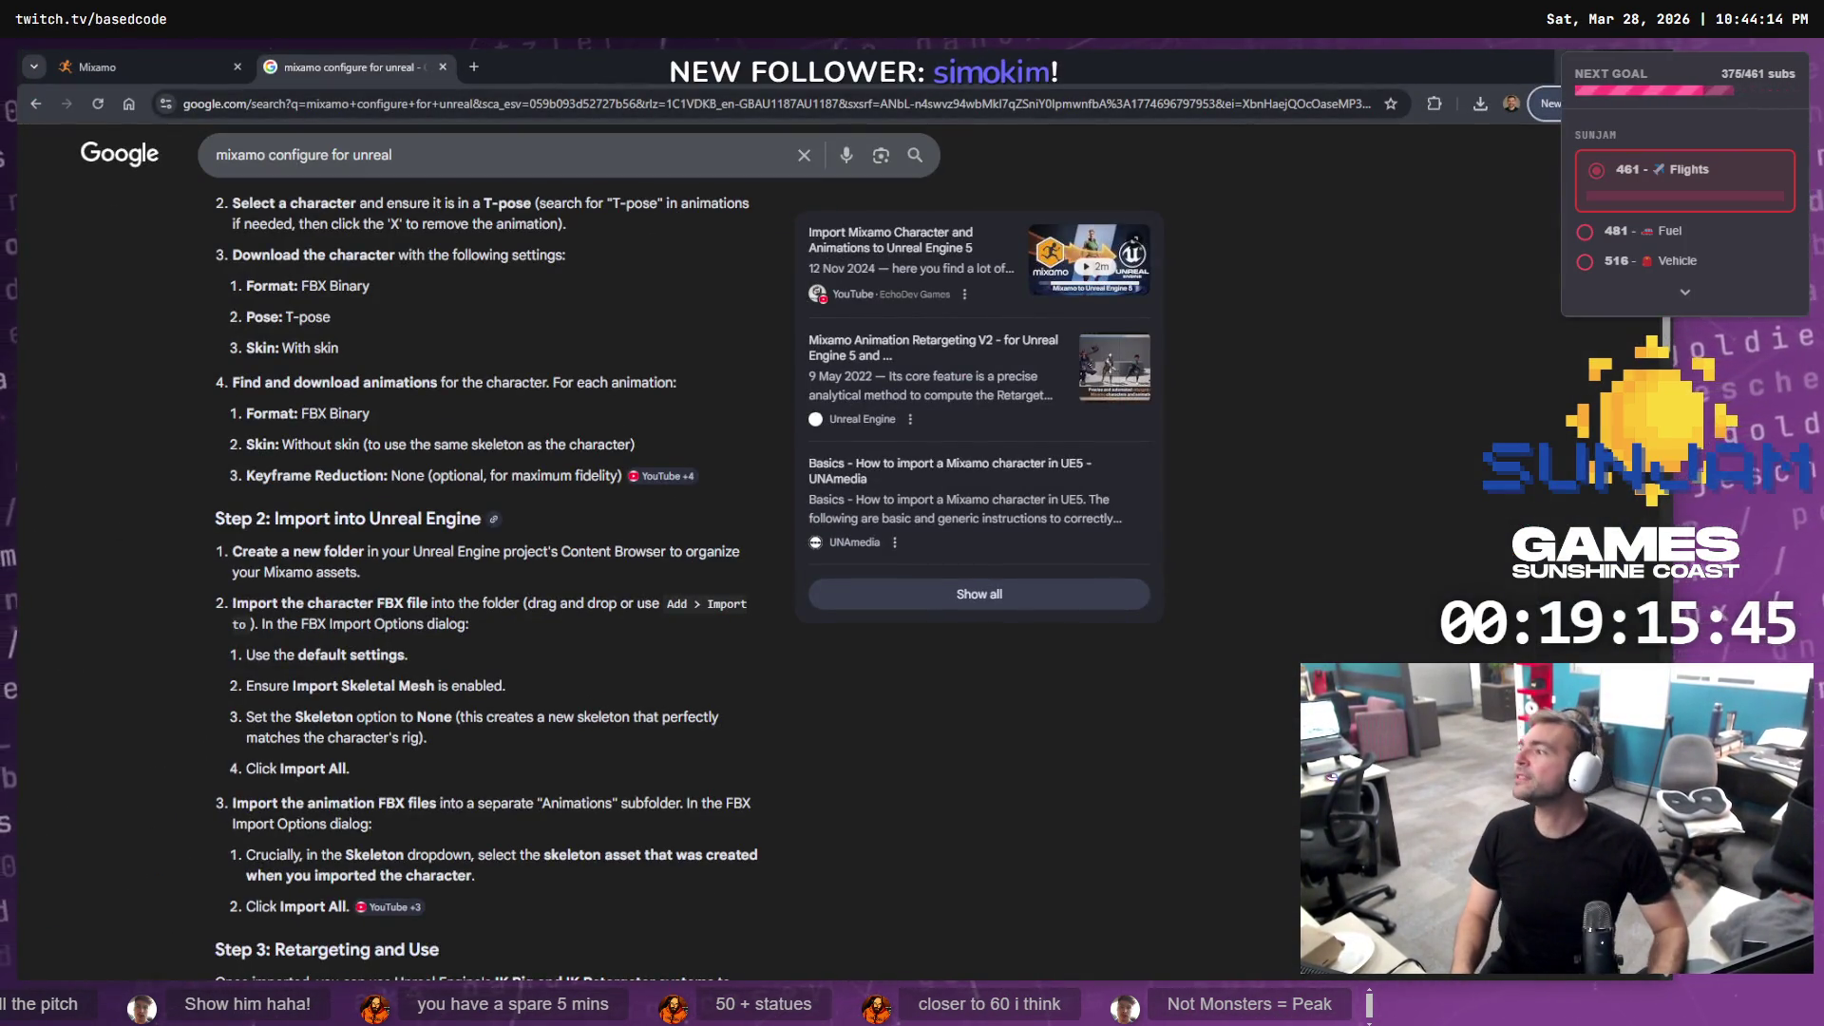
Return to the ChatGPT logo page, copy the Firepiercer image again and go back to Unreal
key("alt+Tab")
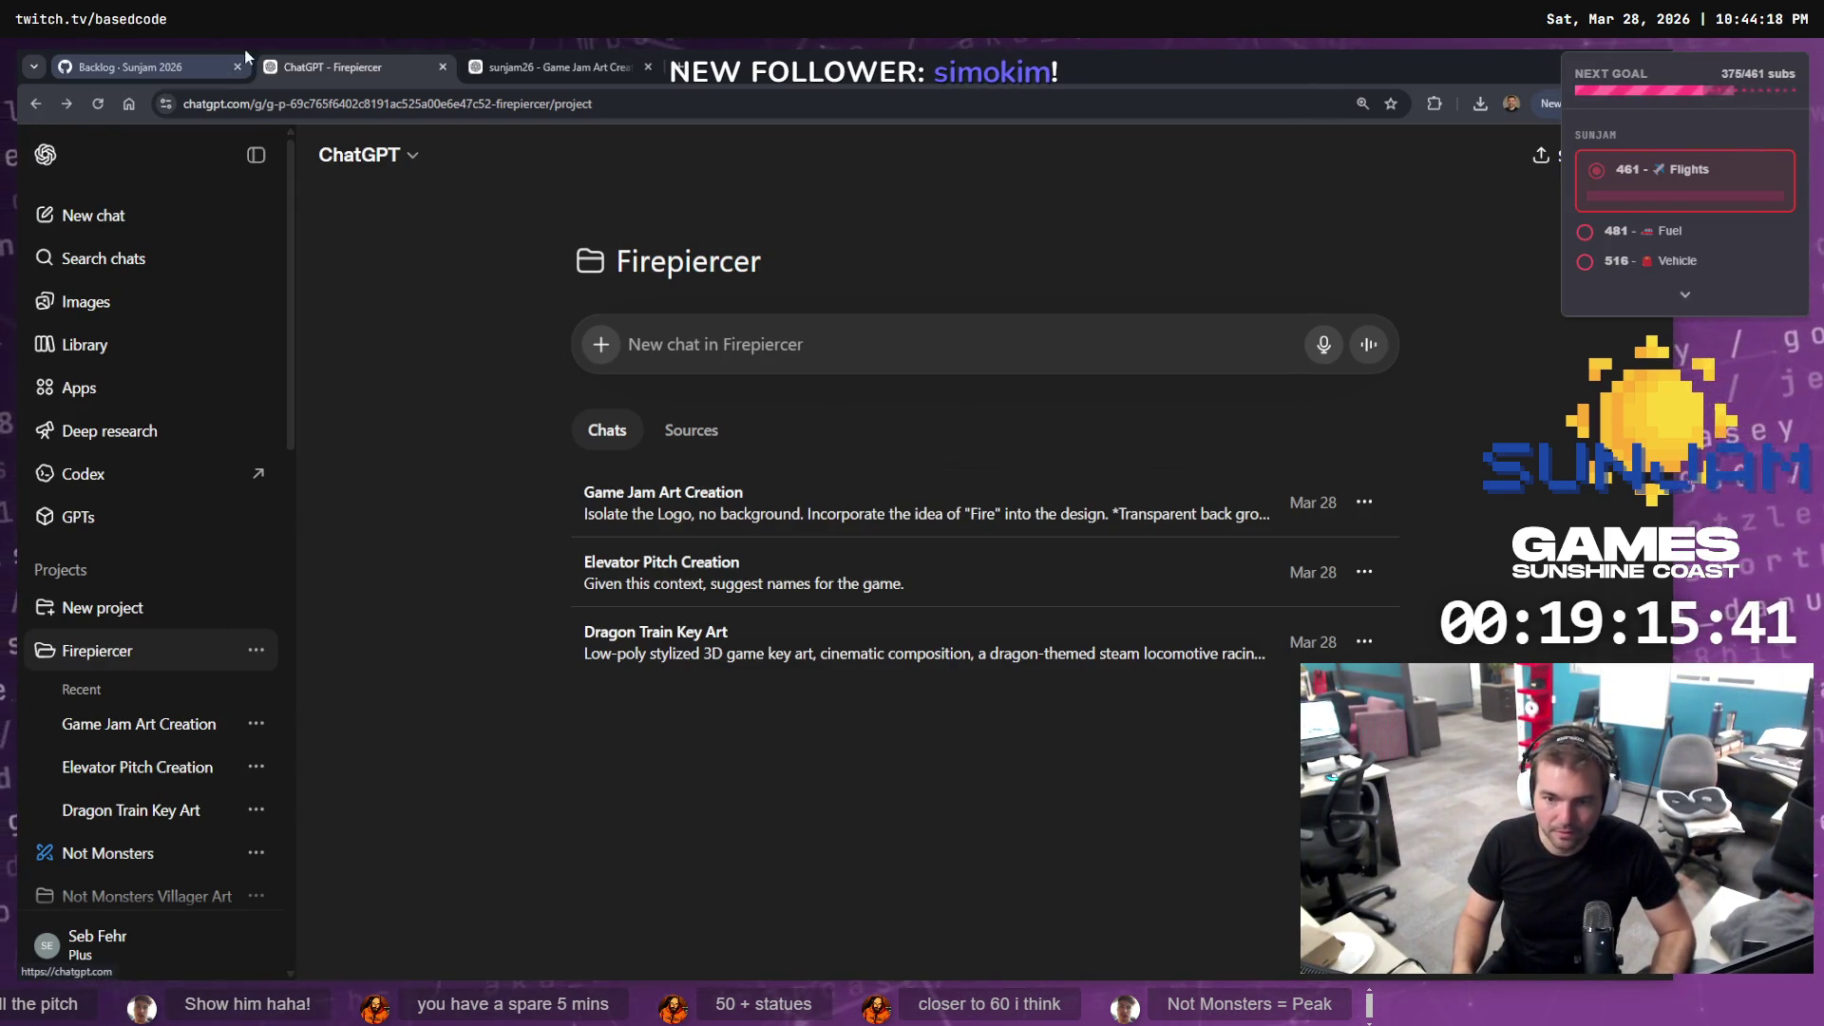
left_click(186, 53)
left_click(397, 55)
left_click(560, 64)
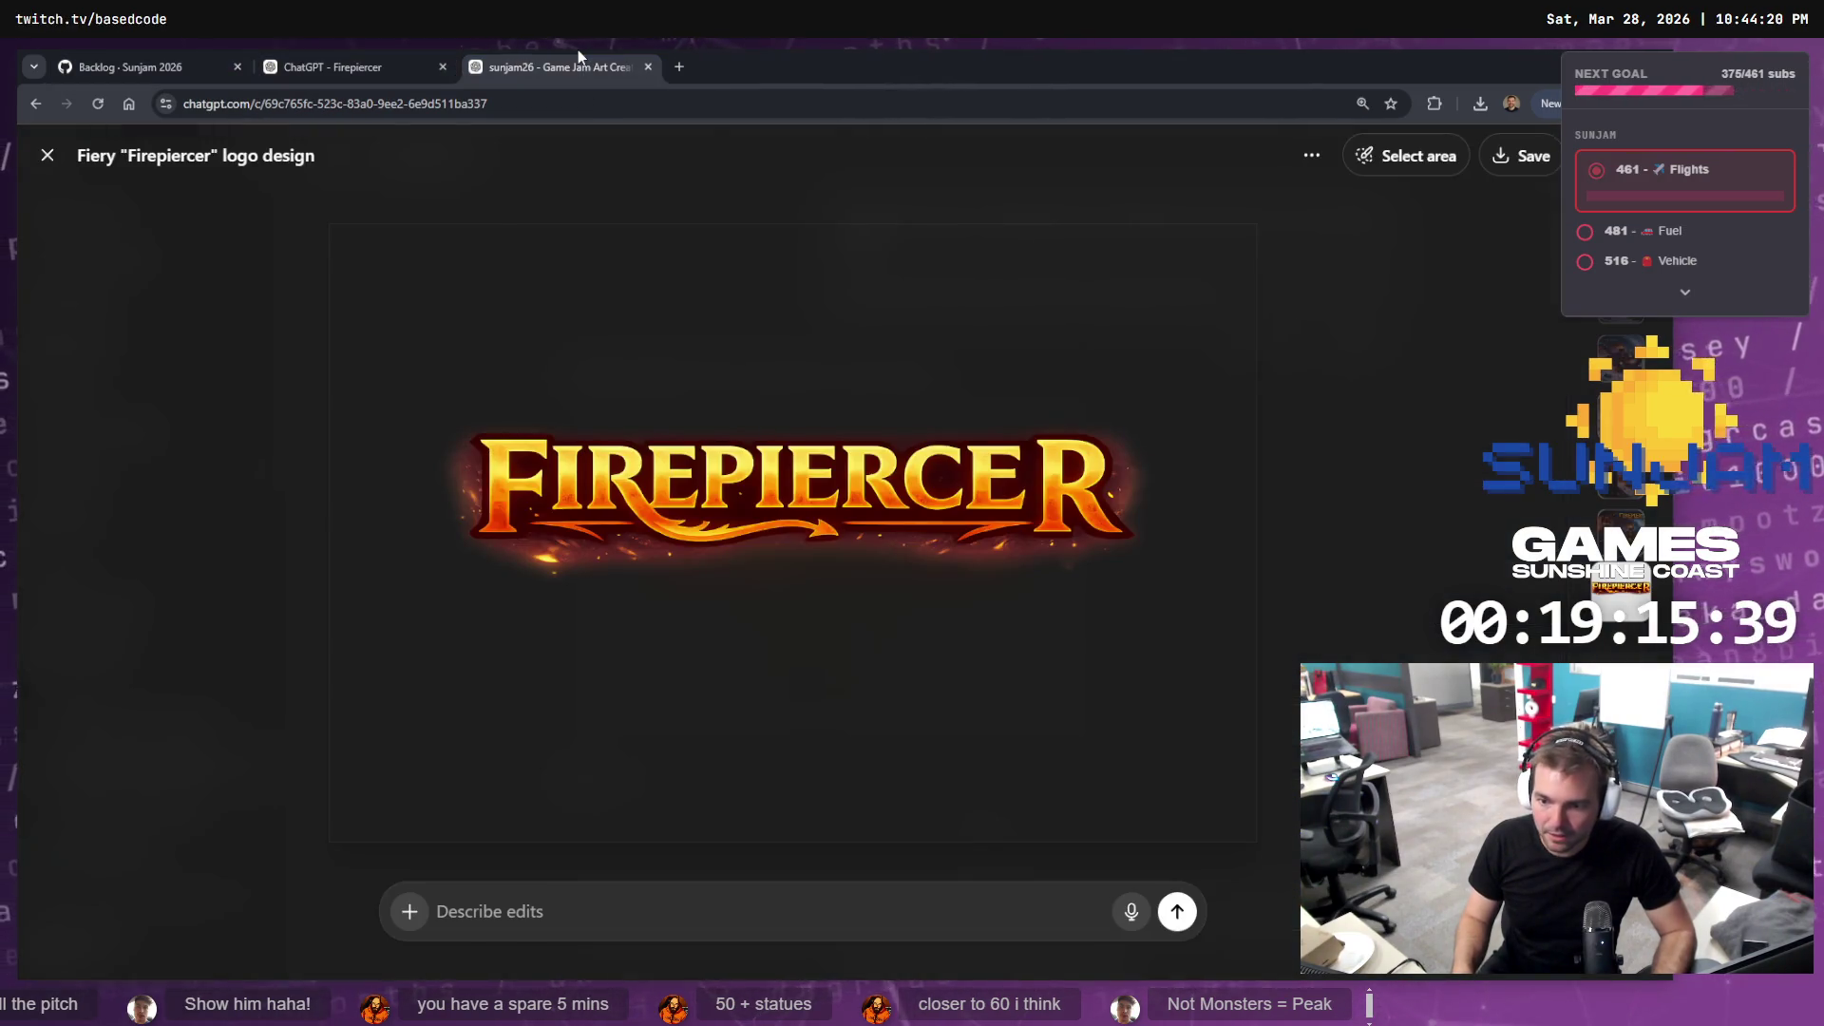
right_click(1020, 480)
left_click(1088, 542)
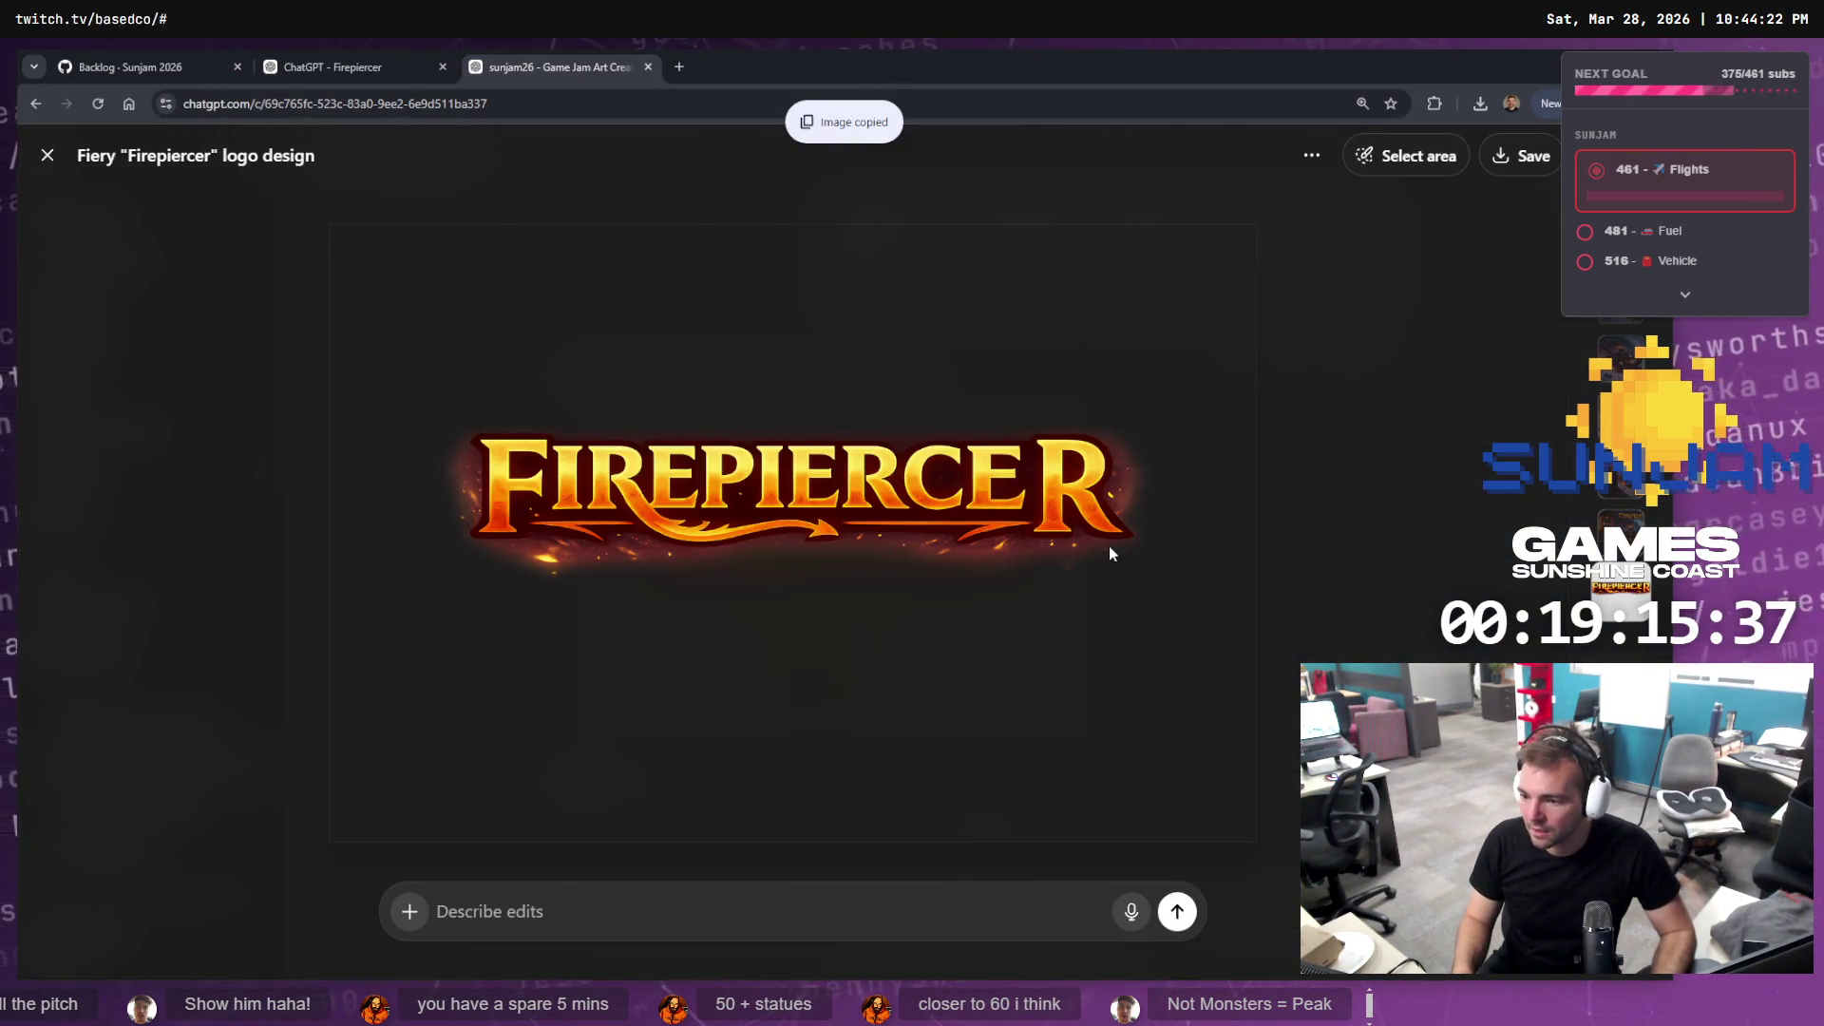
key("alt+Tab")
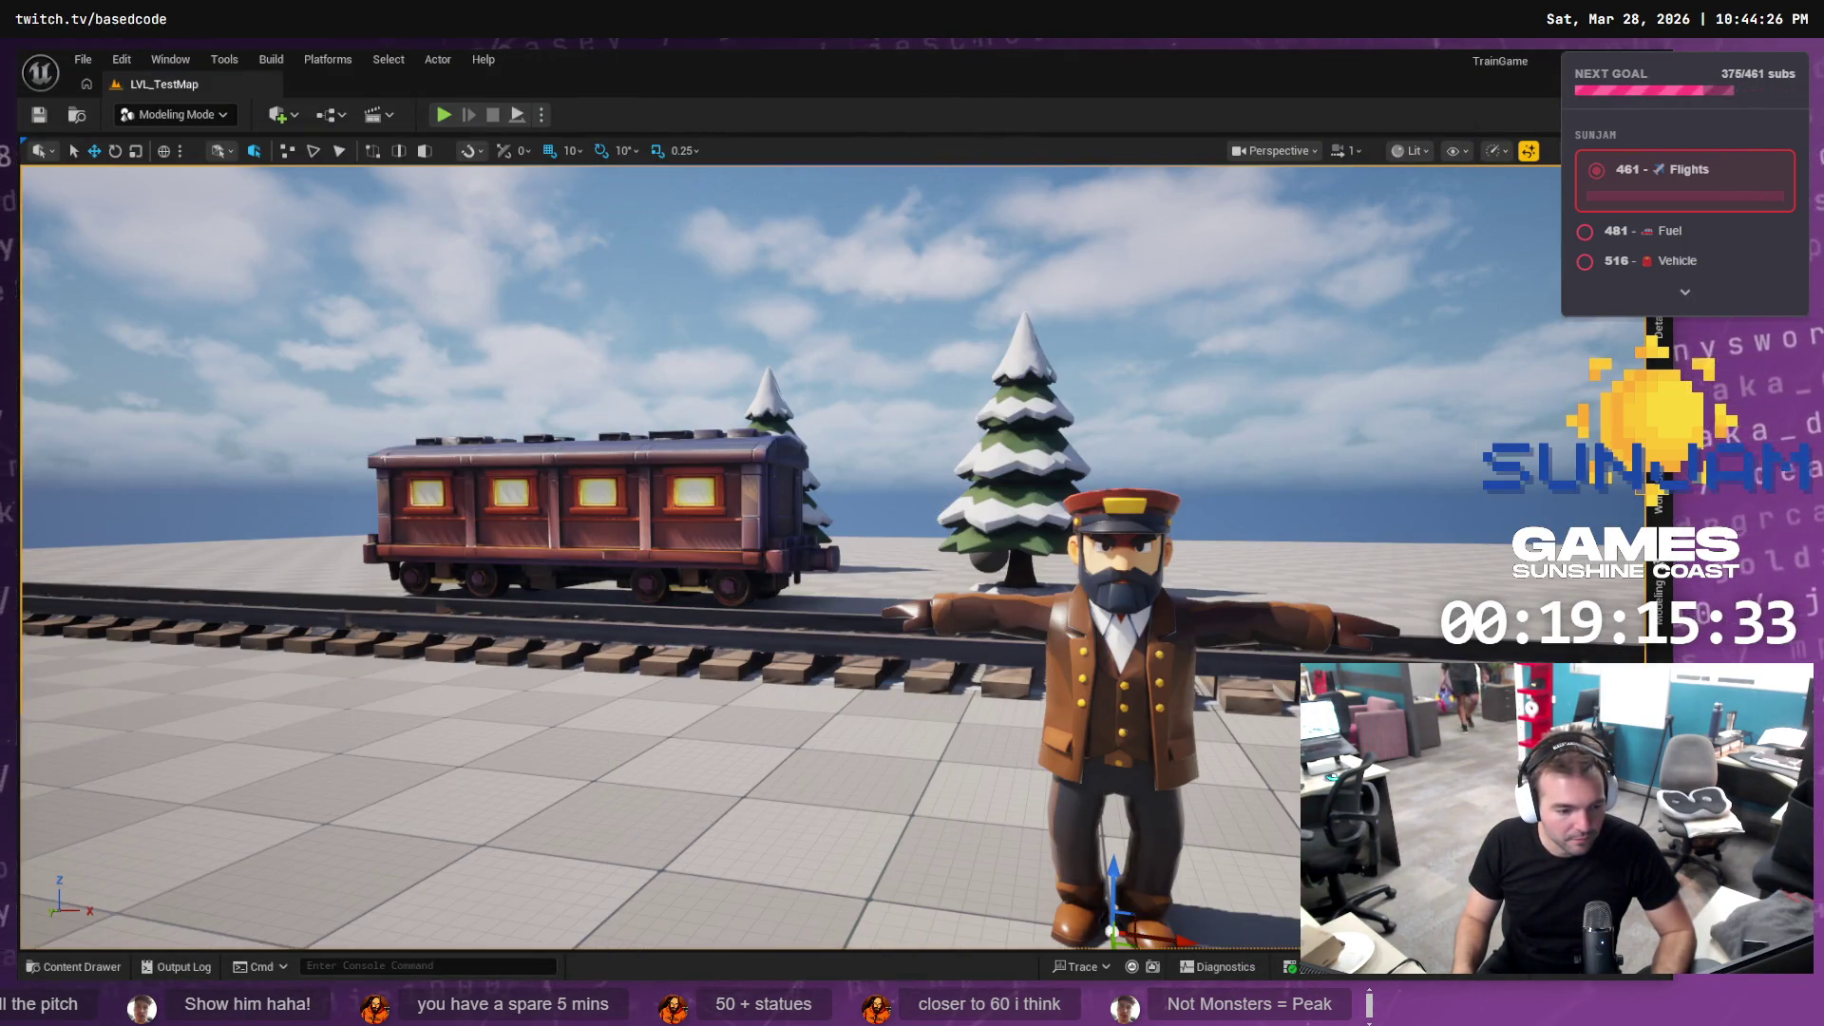
Paste the Firepiercer logo onto the tldraw board and place it below the conductor image
key("alt+Tab")
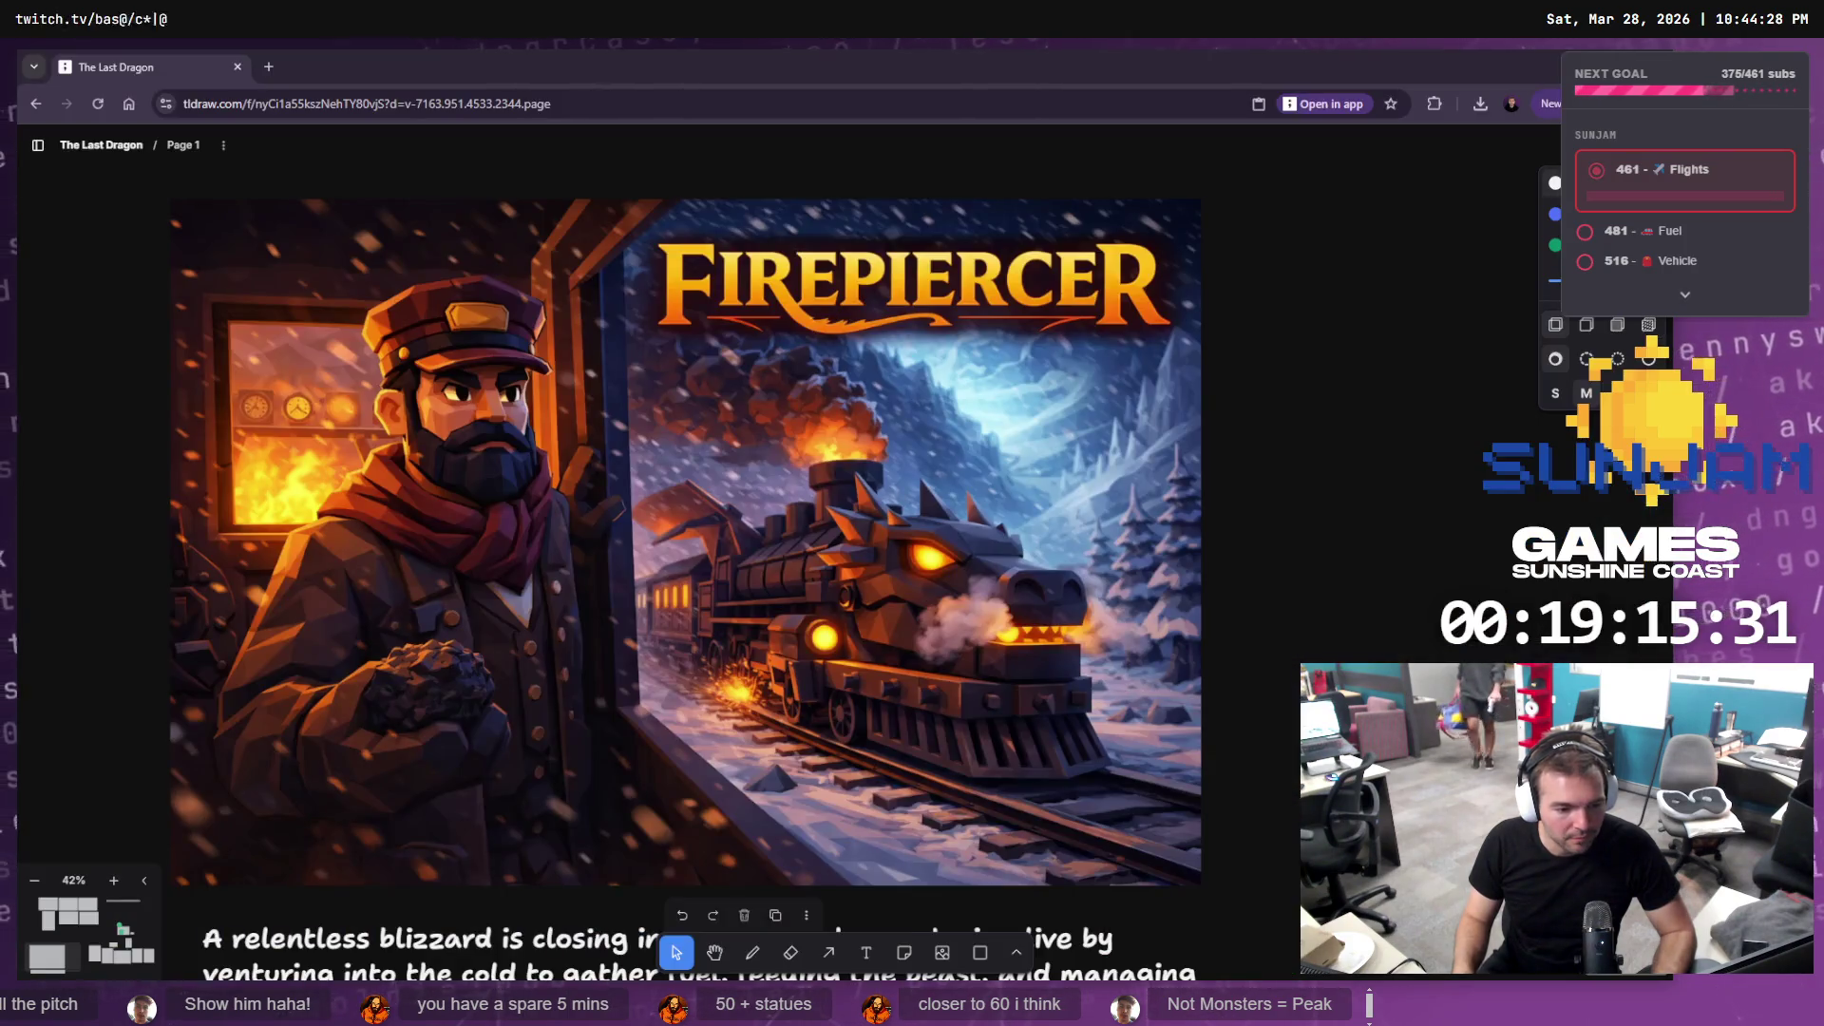
scroll(1368, 504, "down", 5)
scroll(1330, 437, "up", 5)
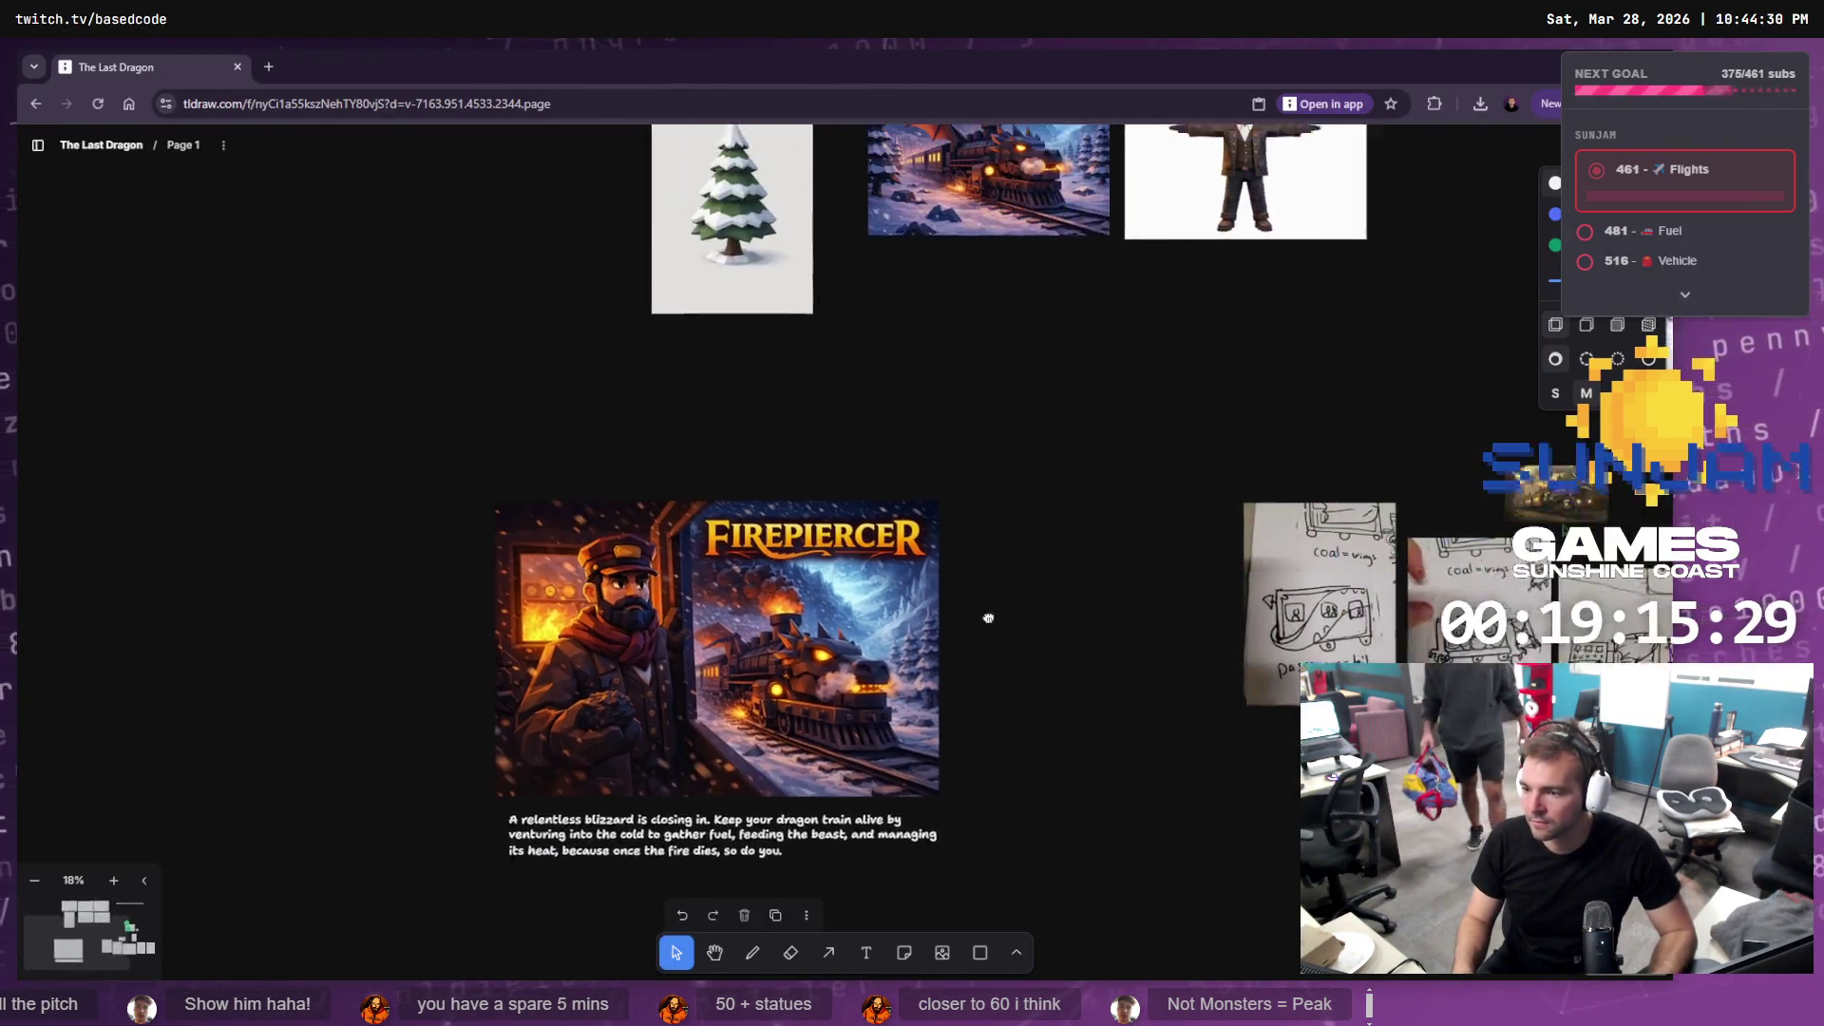
key("ctrl+v")
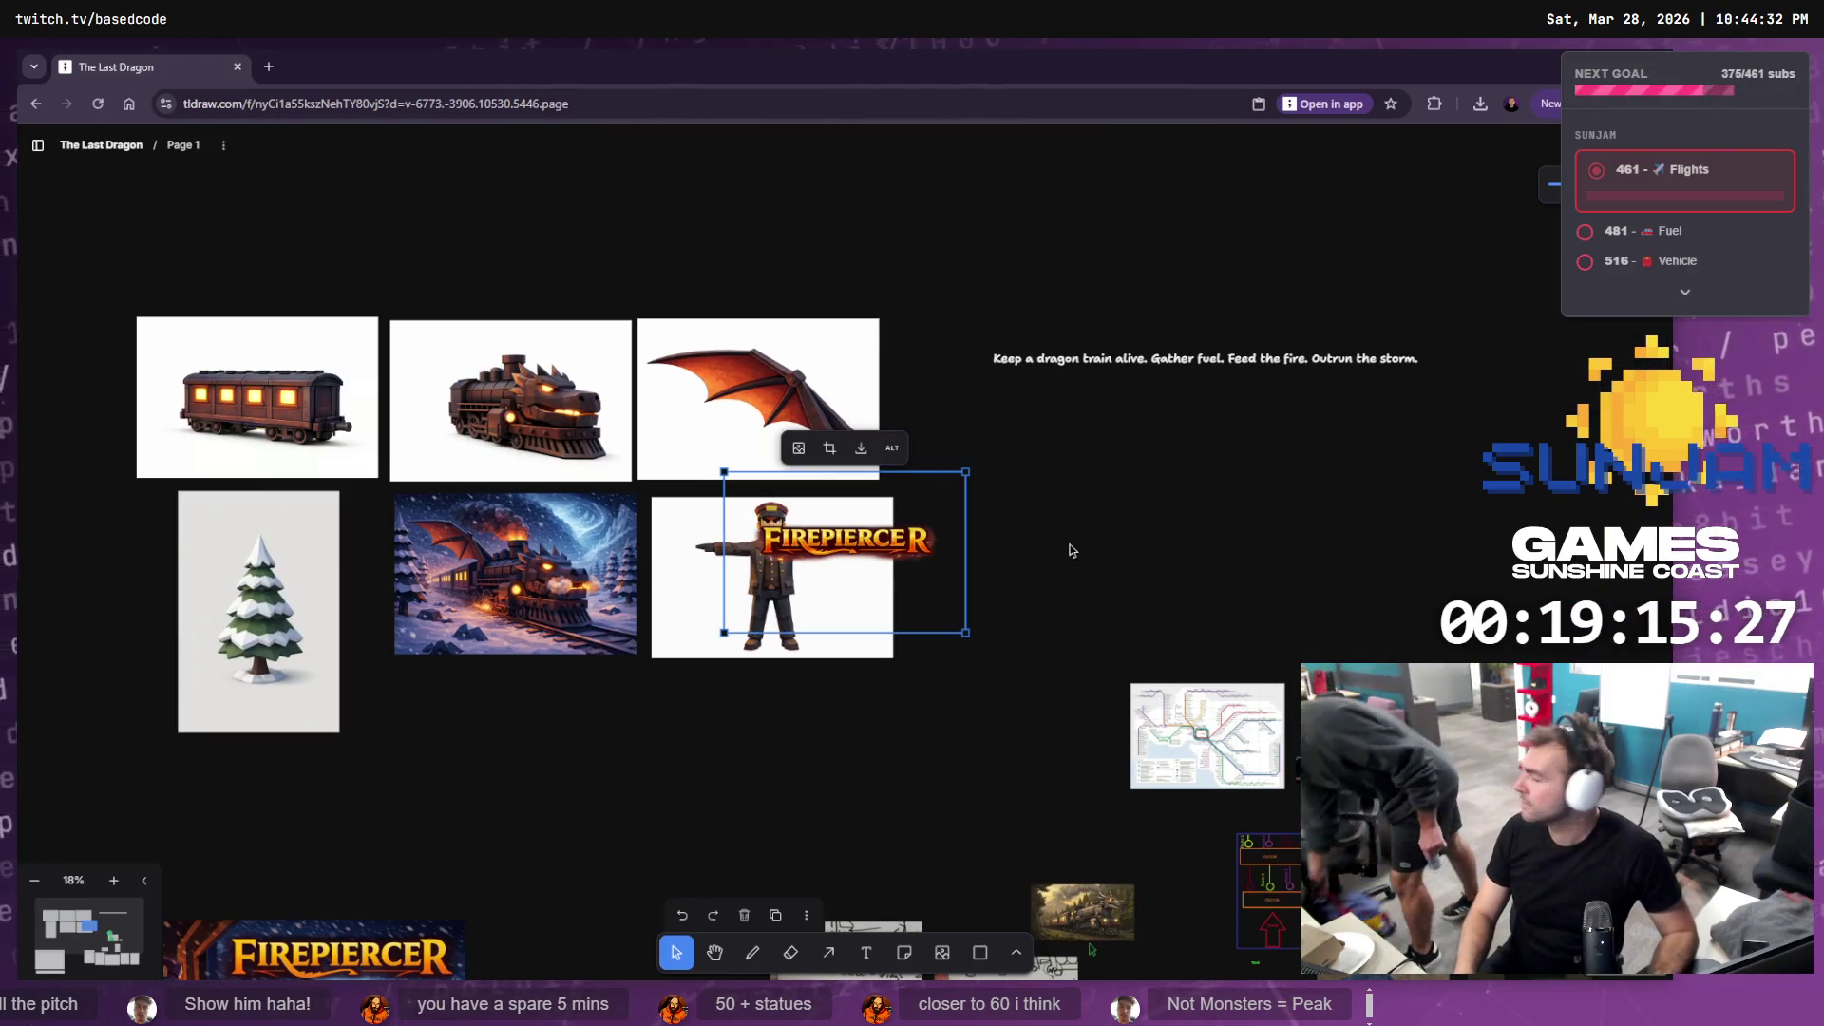
mouse_move(912, 539)
left_mouse_down()
mouse_move(648, 734)
mouse_move(573, 709)
mouse_move(506, 831)
left_mouse_up()
Deselect the logo, review 'The Last Dragon' pitch board, and return to Unreal
scroll(872, 408, "down", 5)
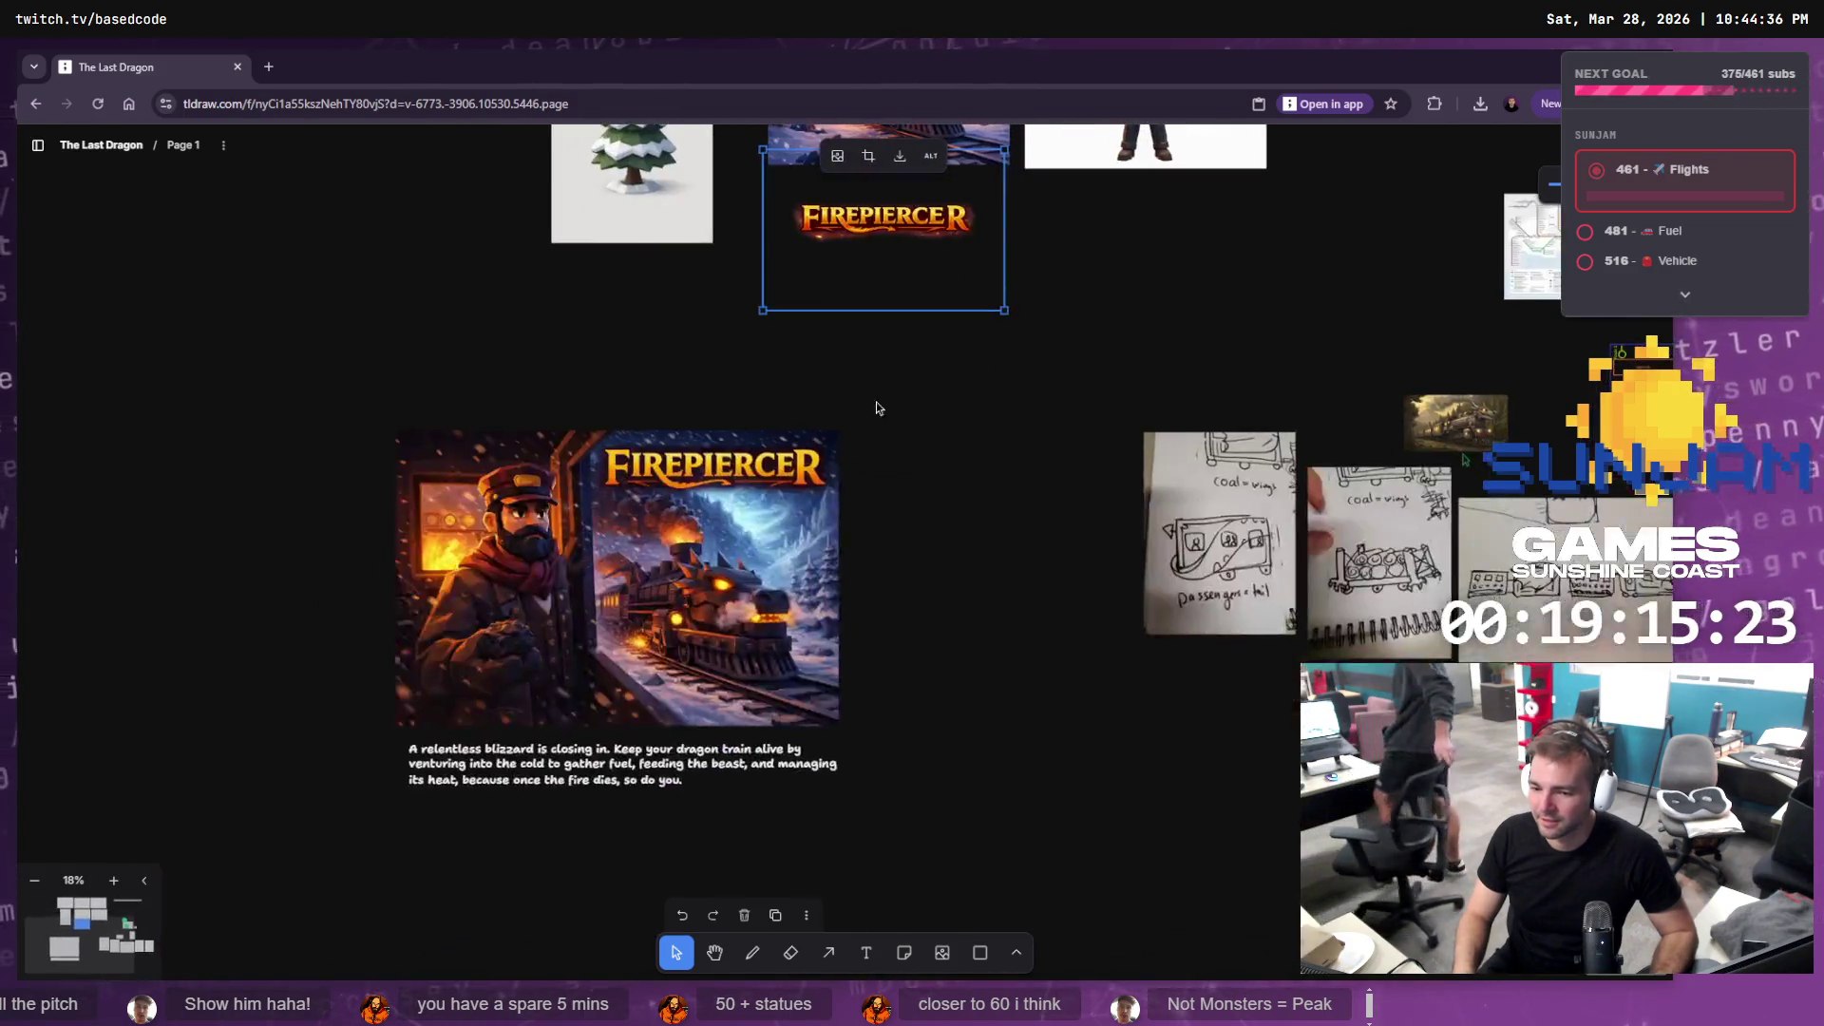
scroll(1088, 172, "up", 4)
scroll(1054, 337, "down", 2)
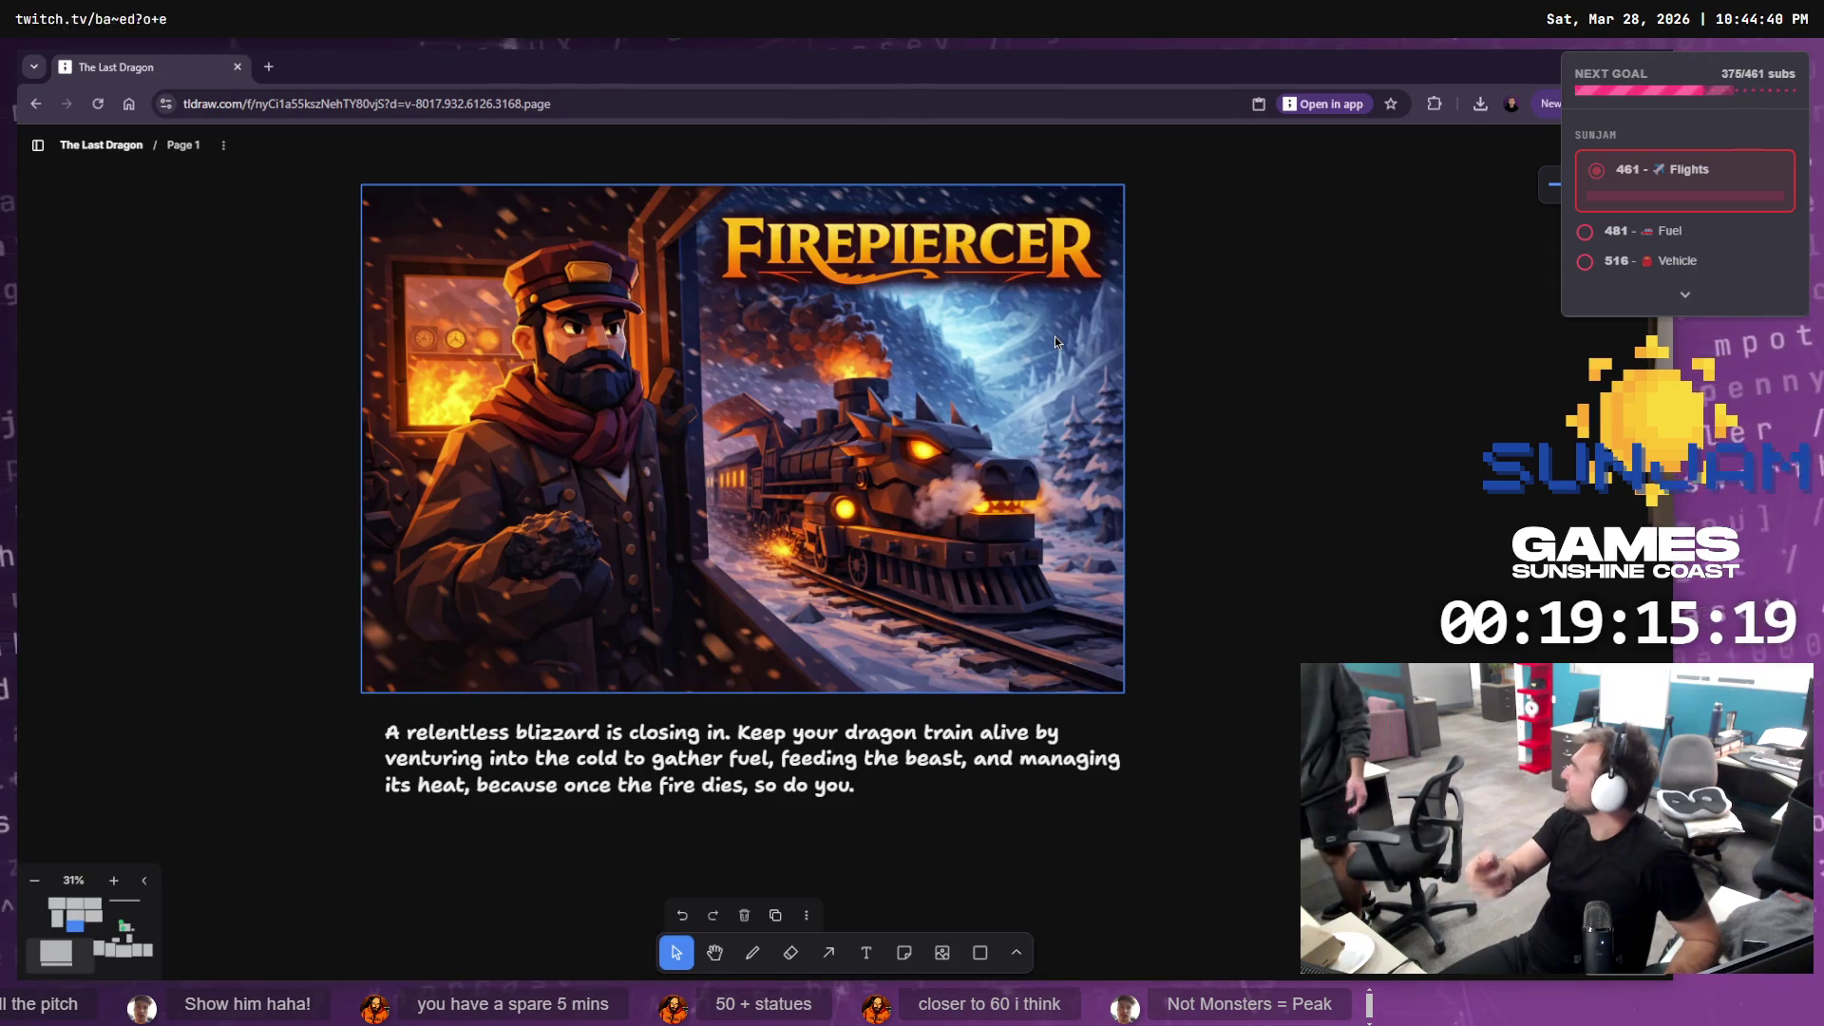
key("Escape")
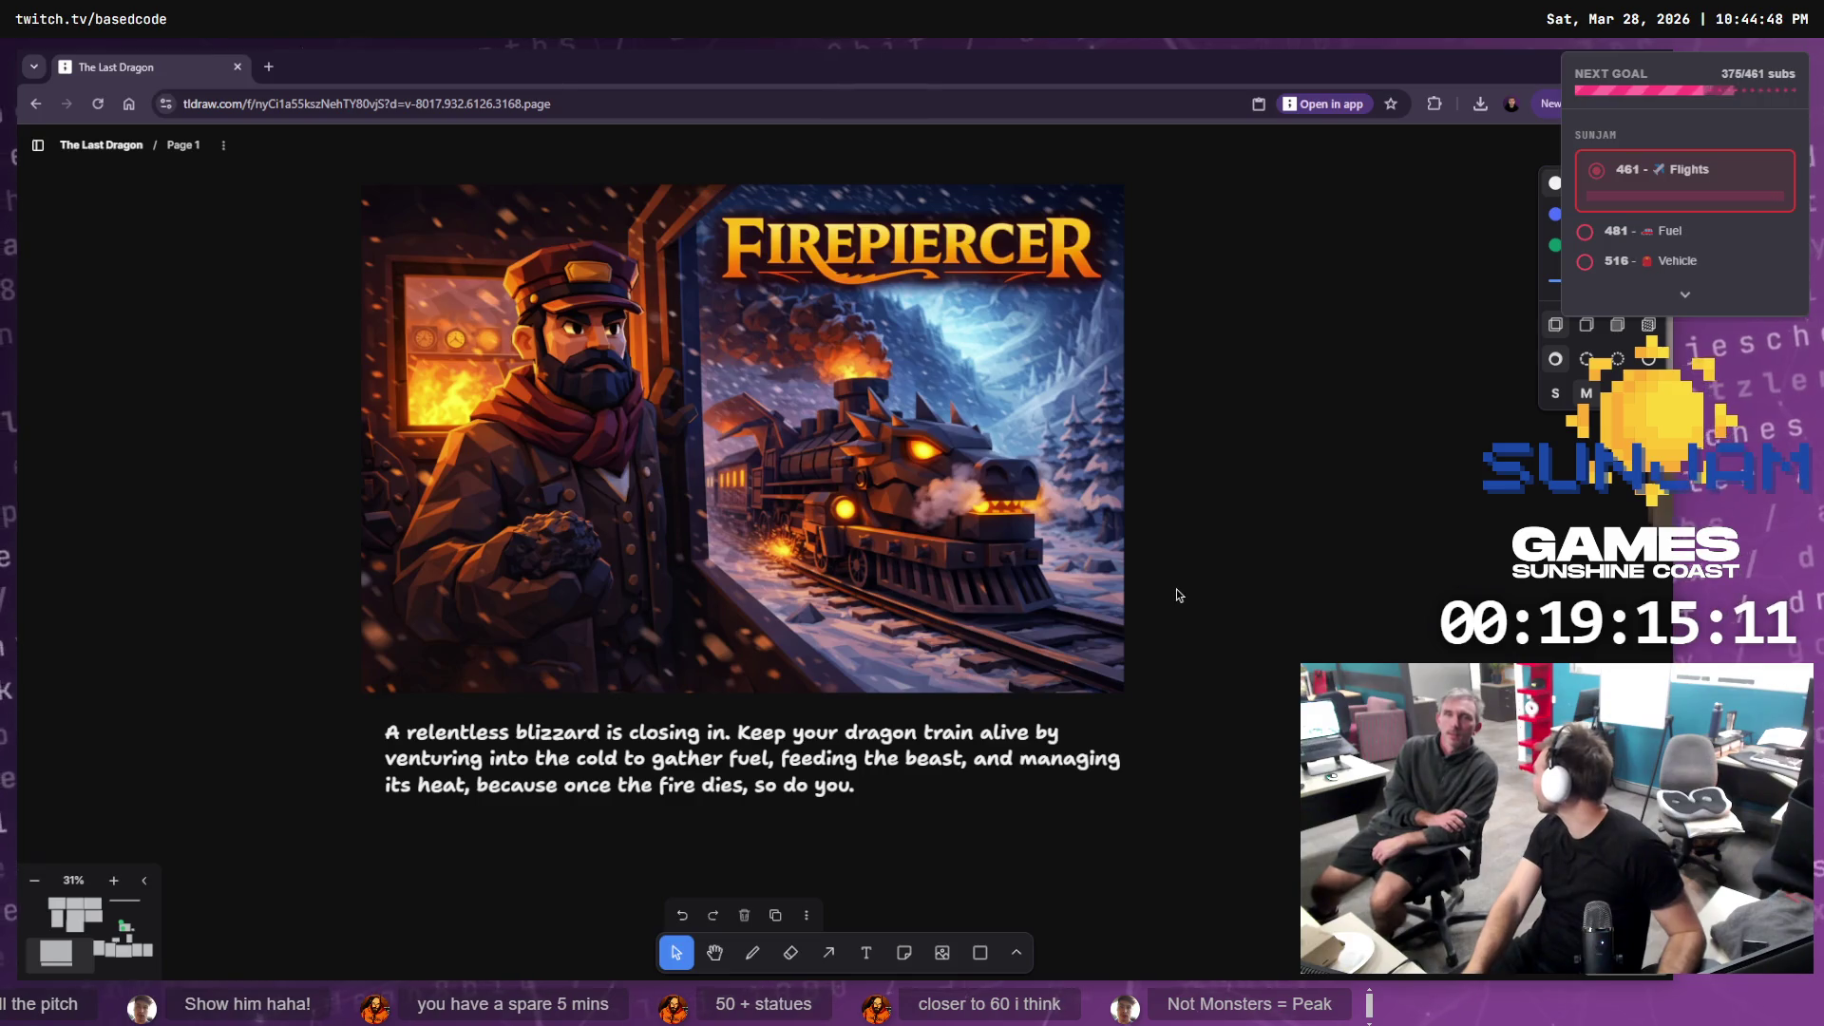
scroll(945, 569, "down", 10)
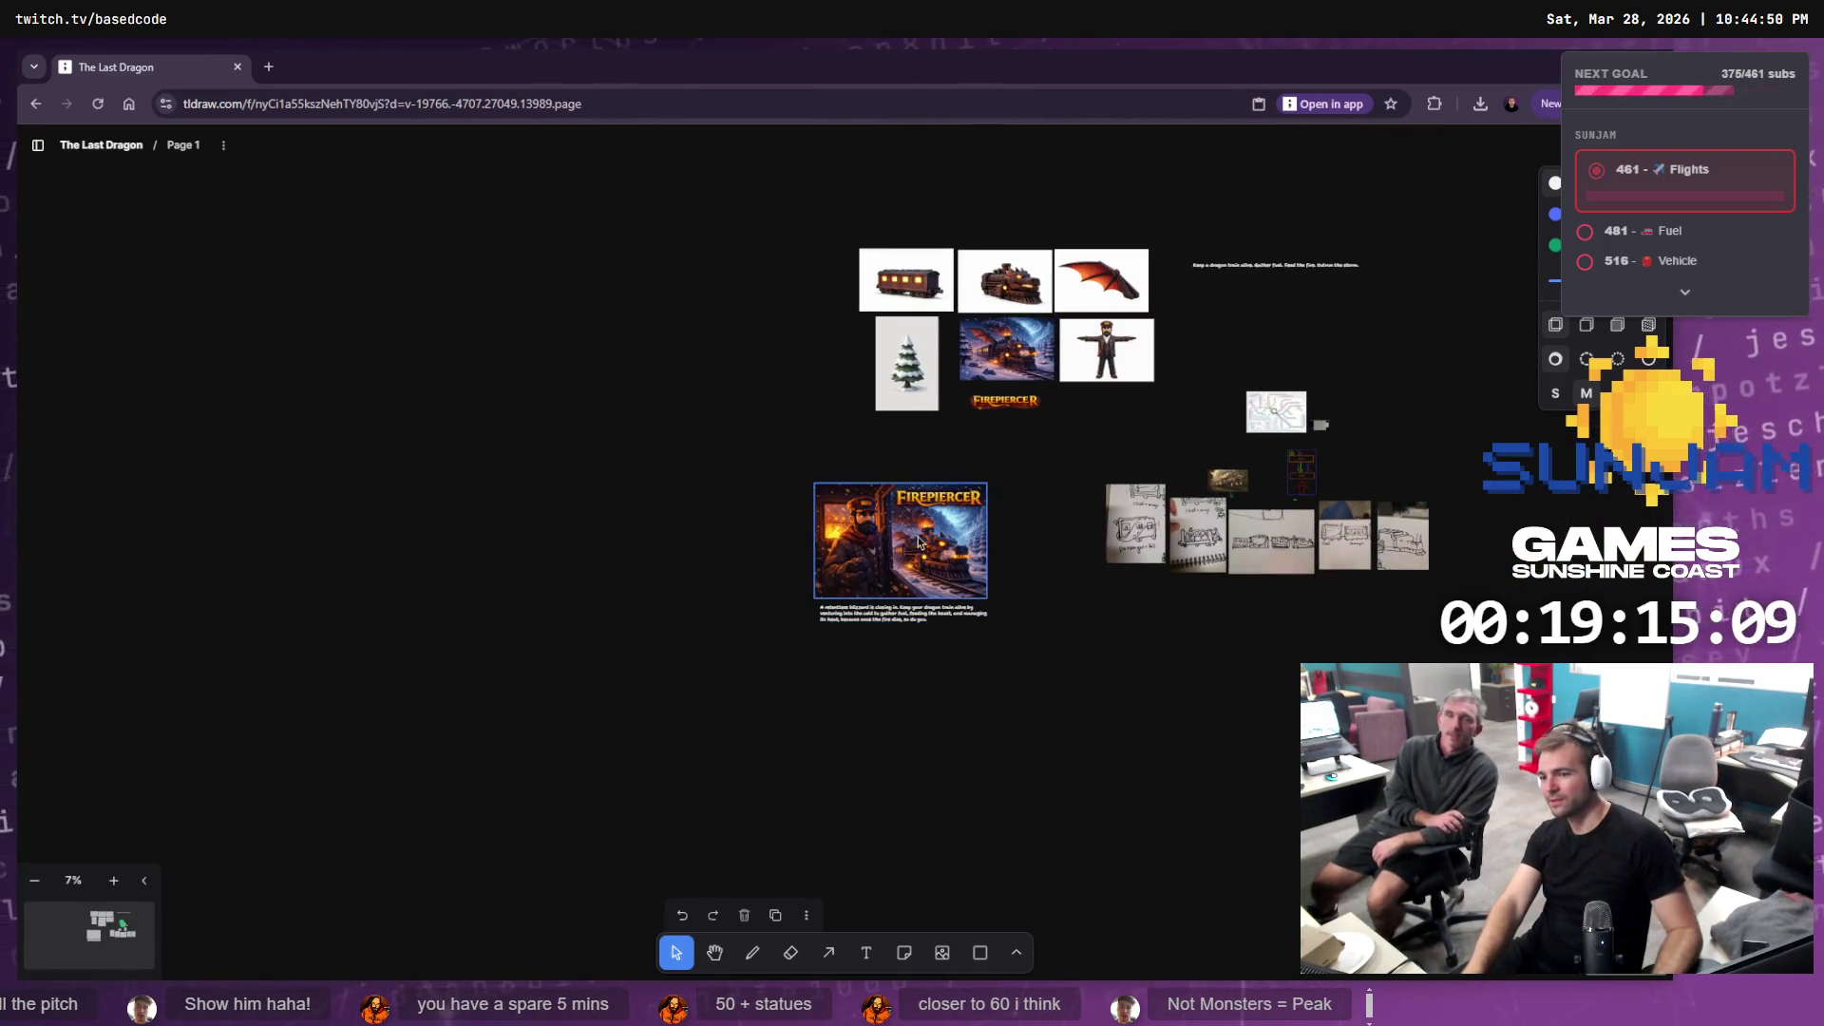
scroll(1174, 729, "down", 1)
scroll(908, 537, "up", 8)
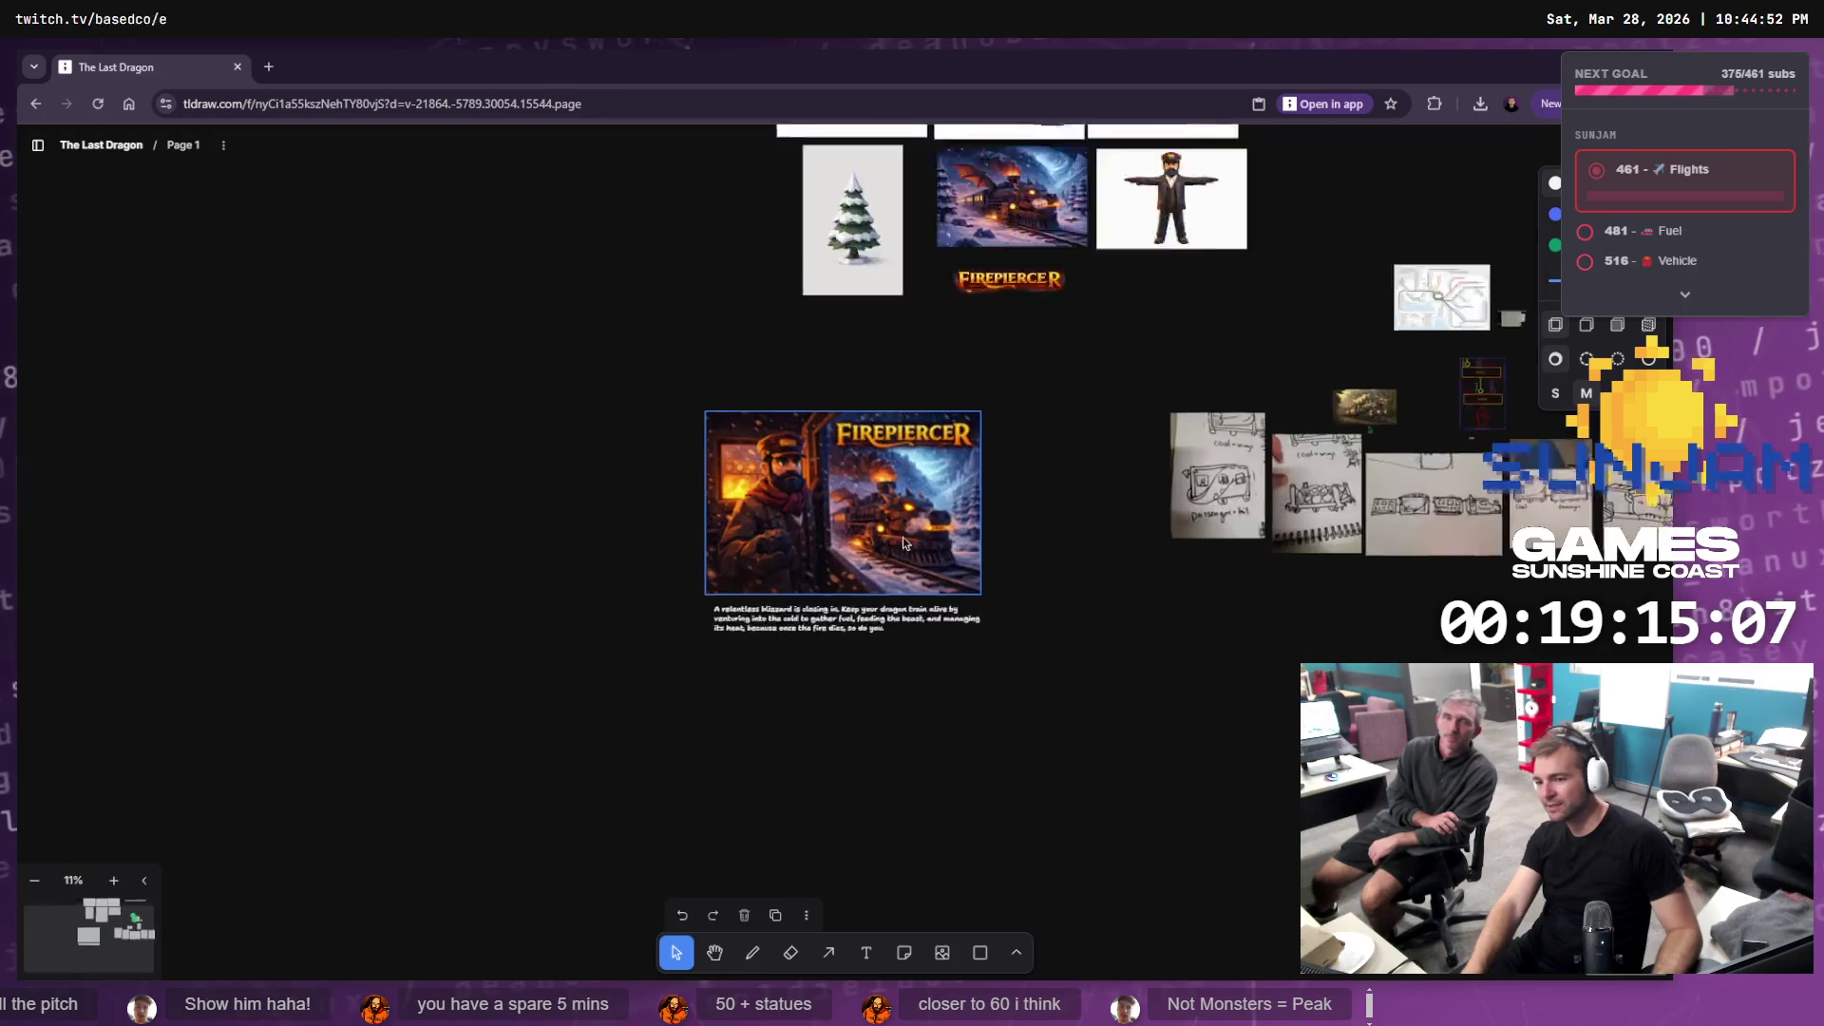
key("alt+Tab")
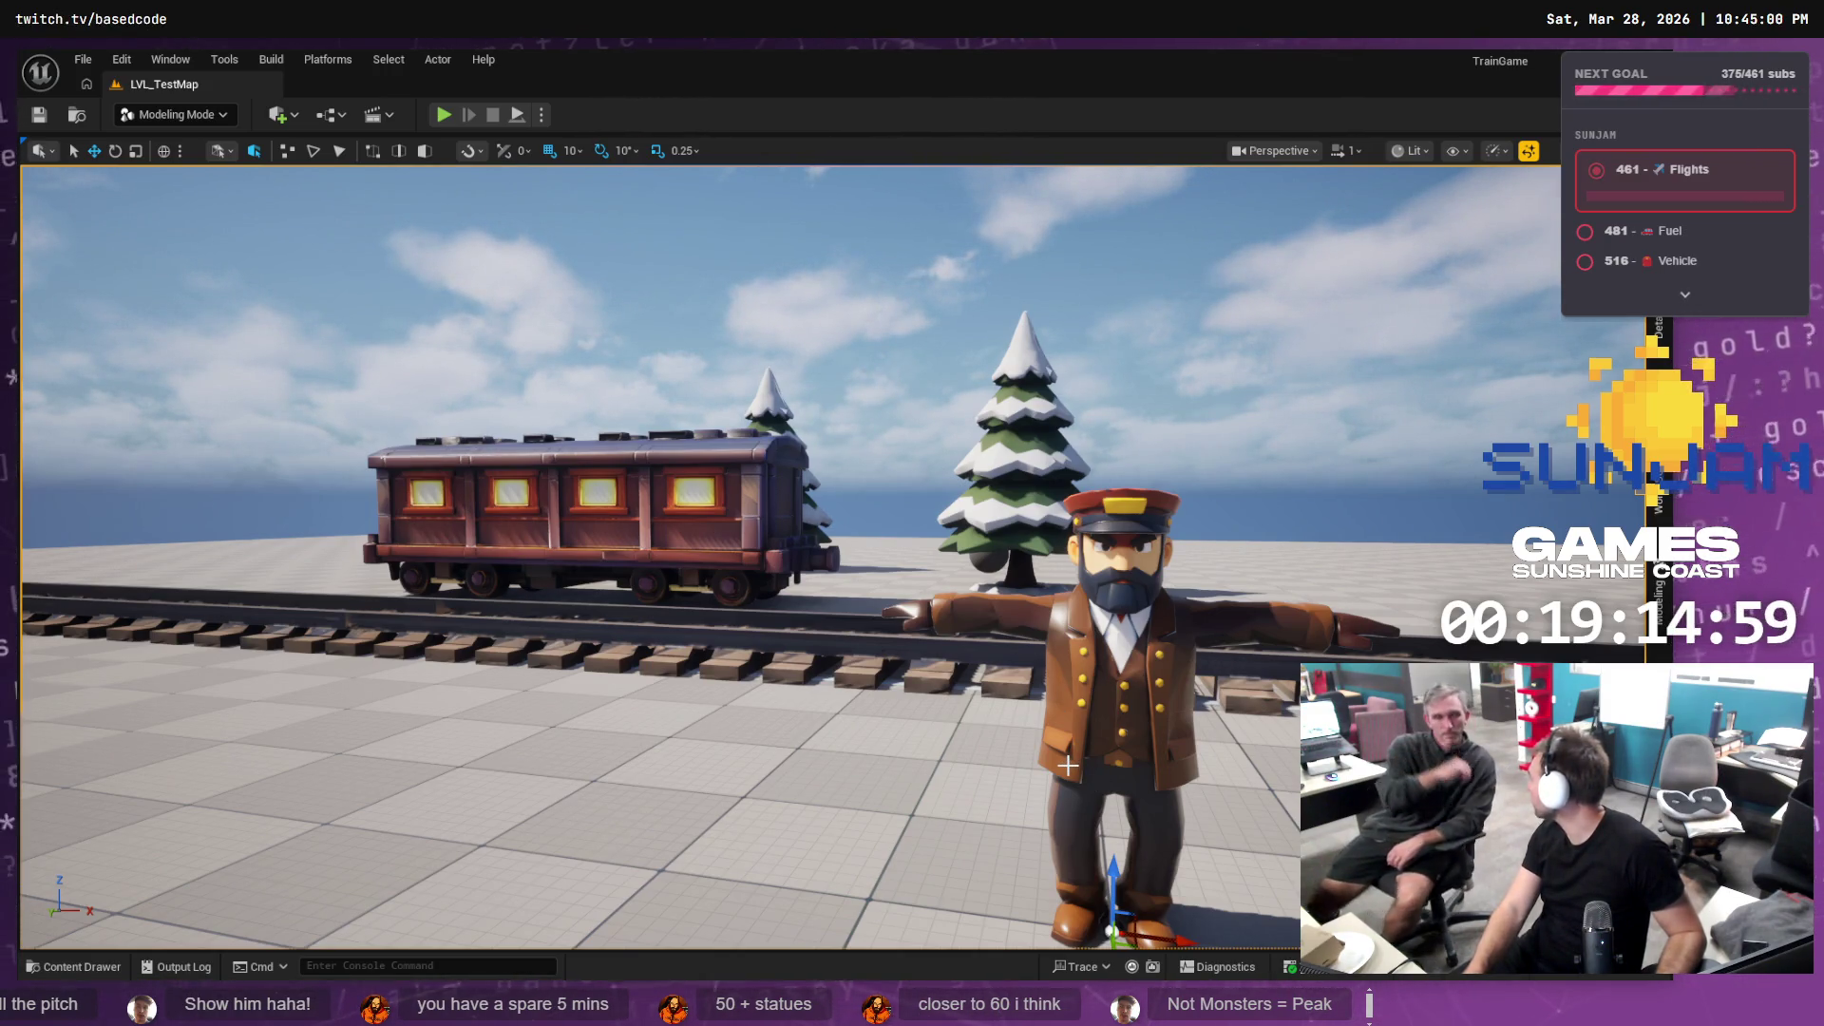
mouse_move(1121, 570)
left_mouse_down()
mouse_move(1083, 665)
mouse_move(396, 592)
left_mouse_up()
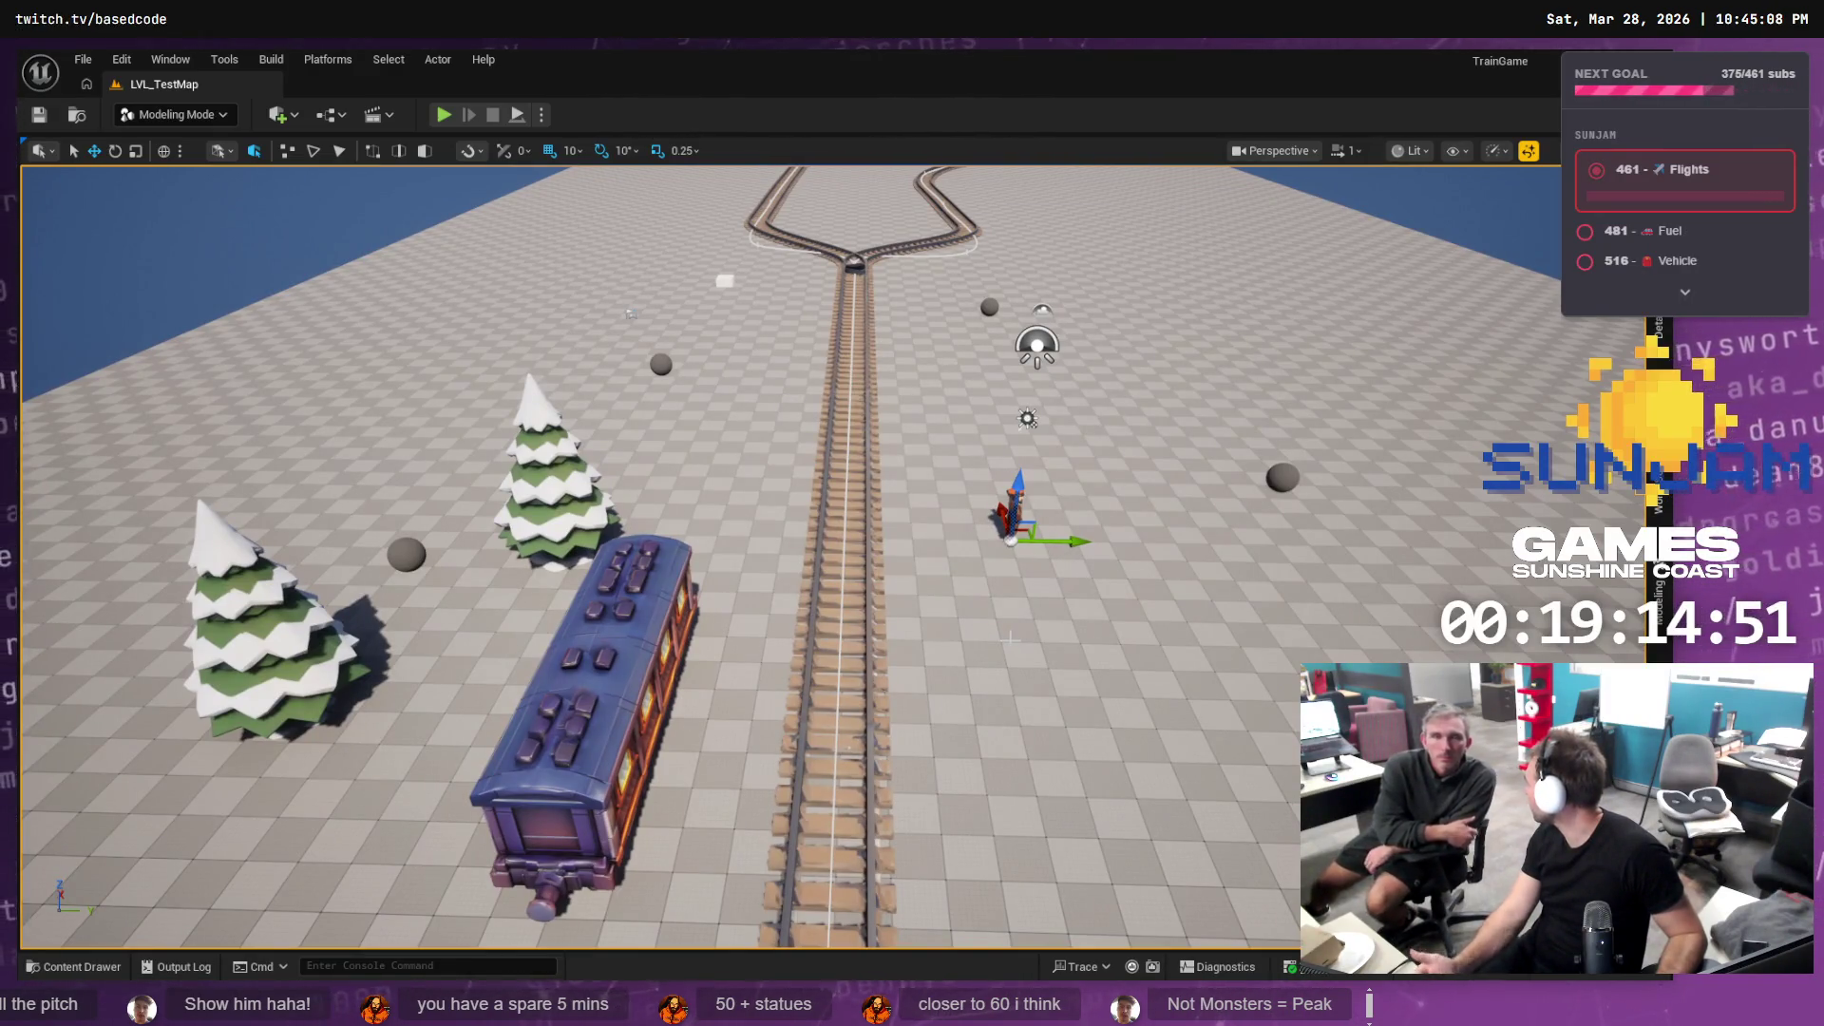
left_click_drag(1009, 638, 1009, 603)
left_click_drag(712, 313, 712, 283)
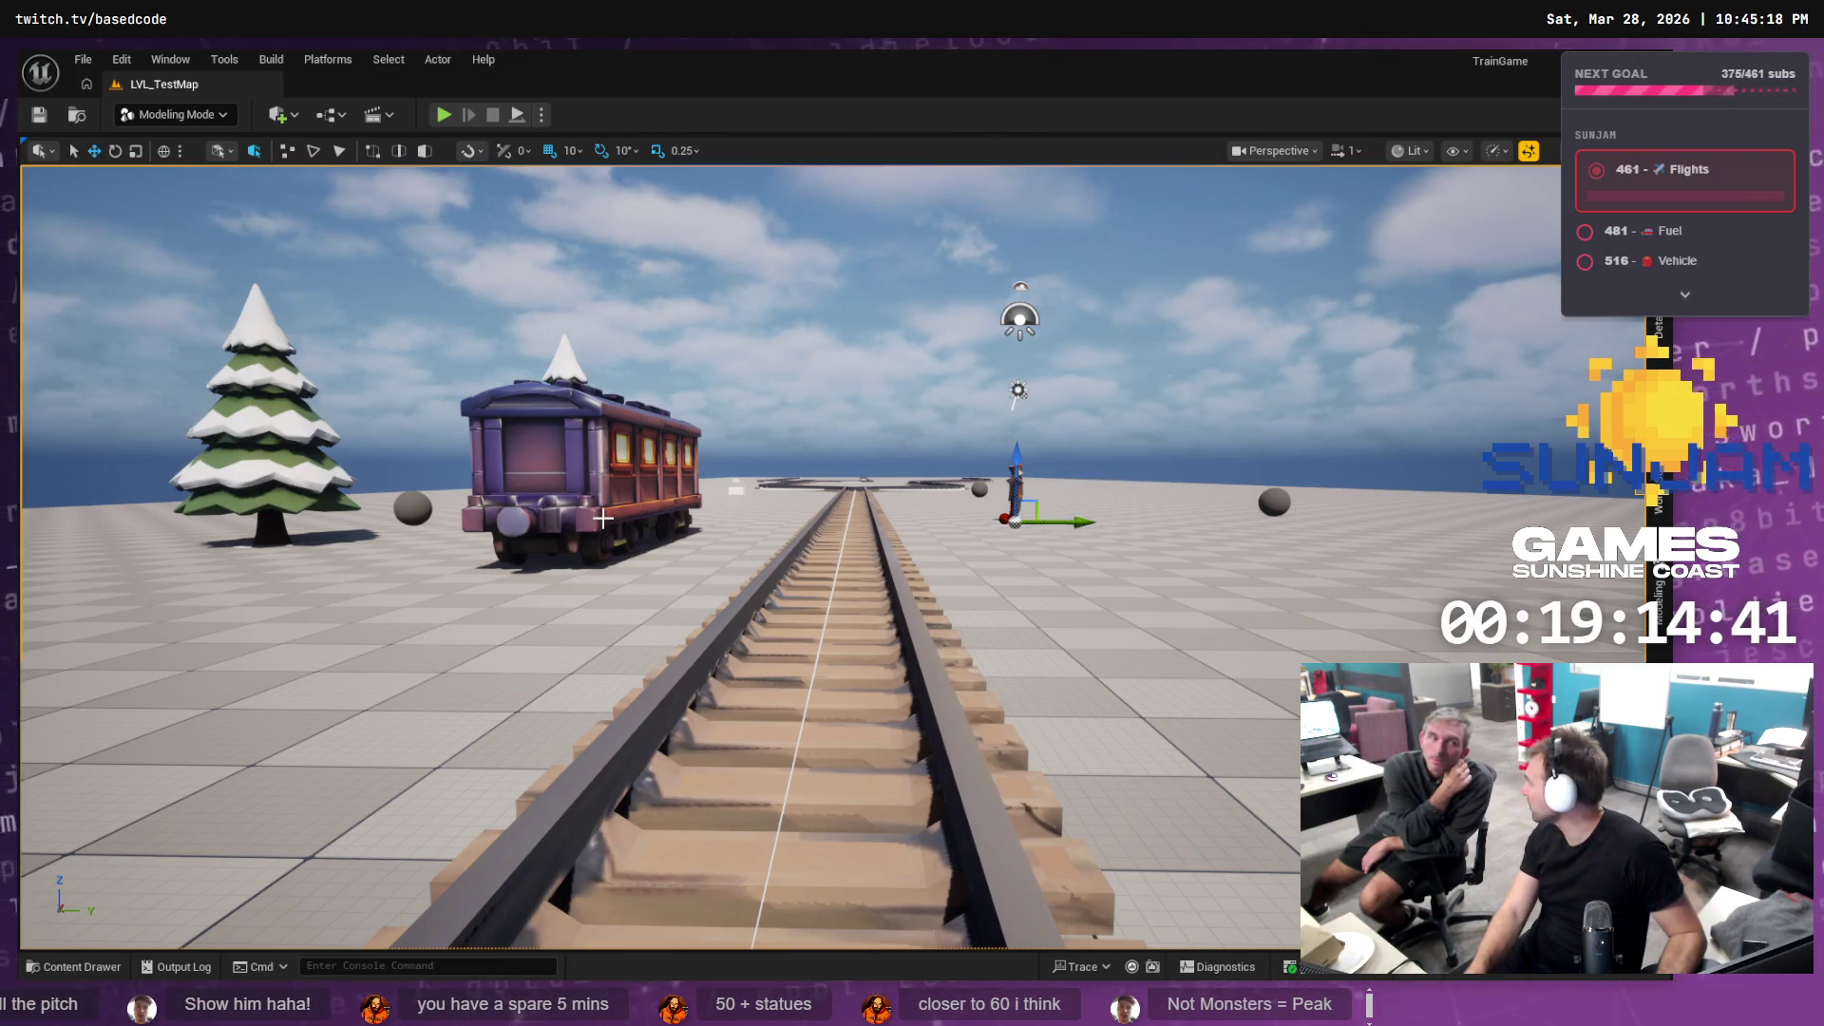
key("a")
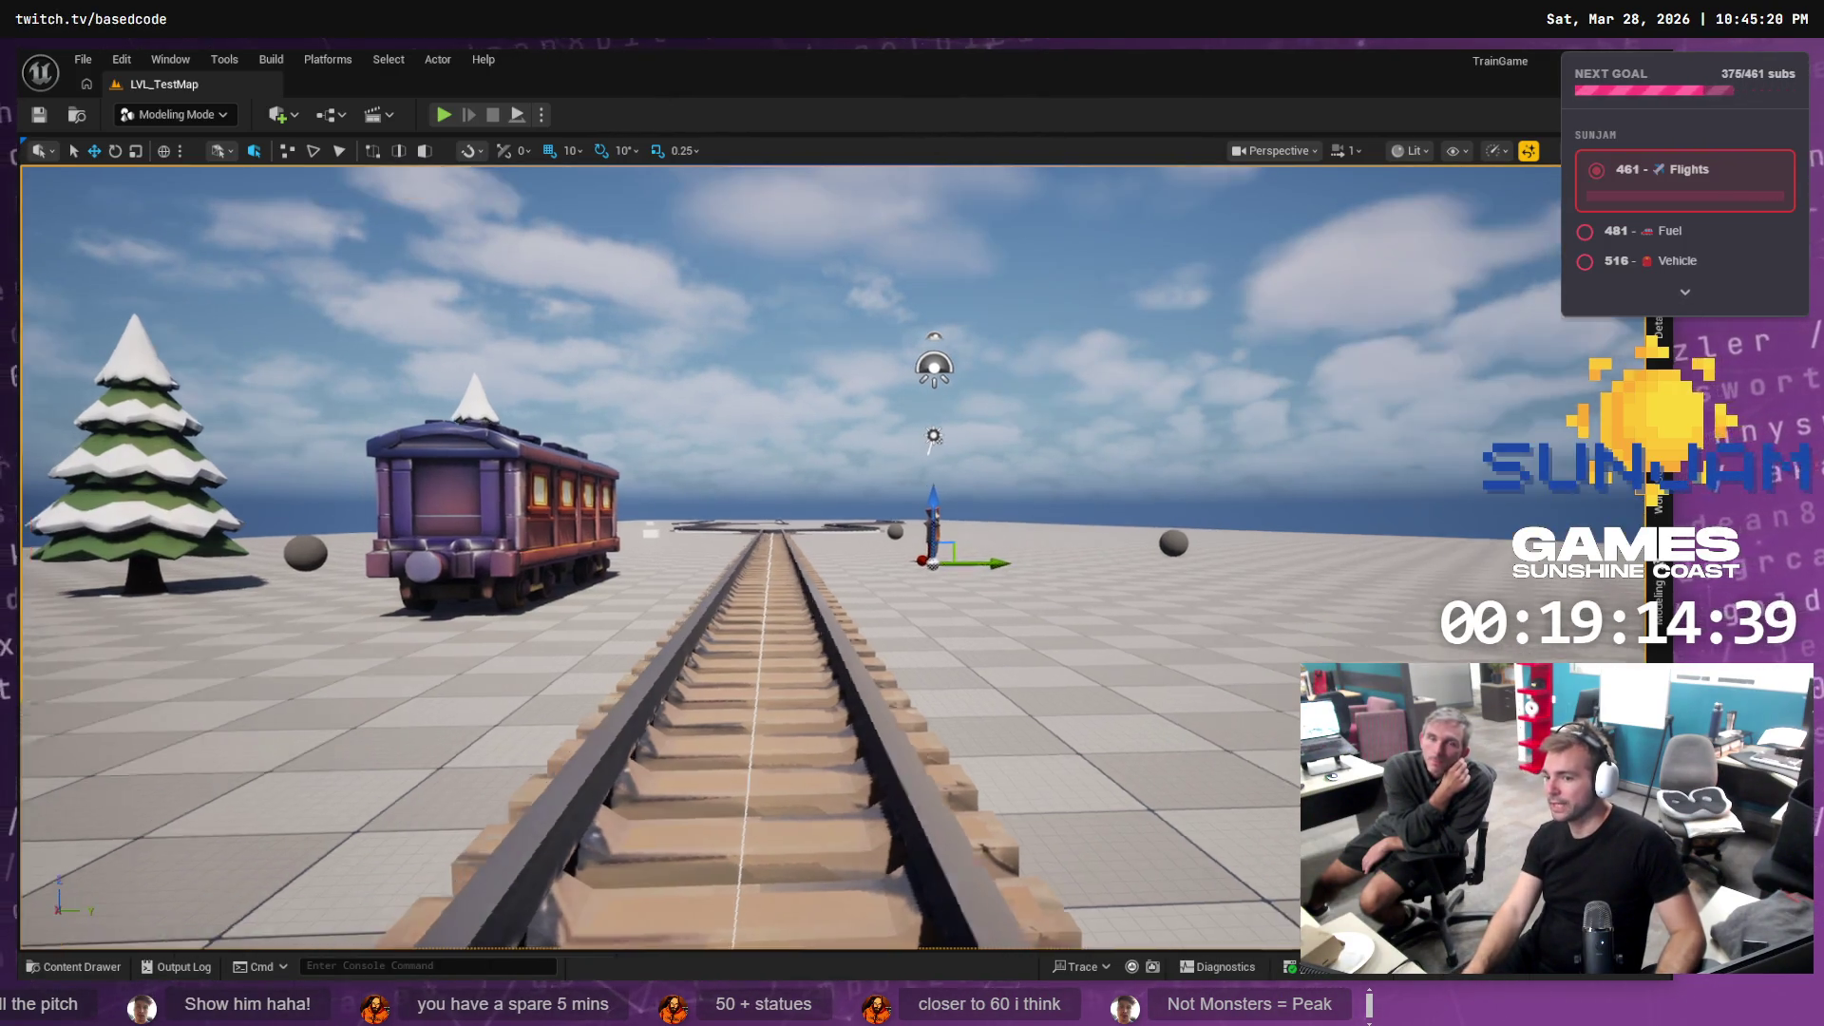
key("d")
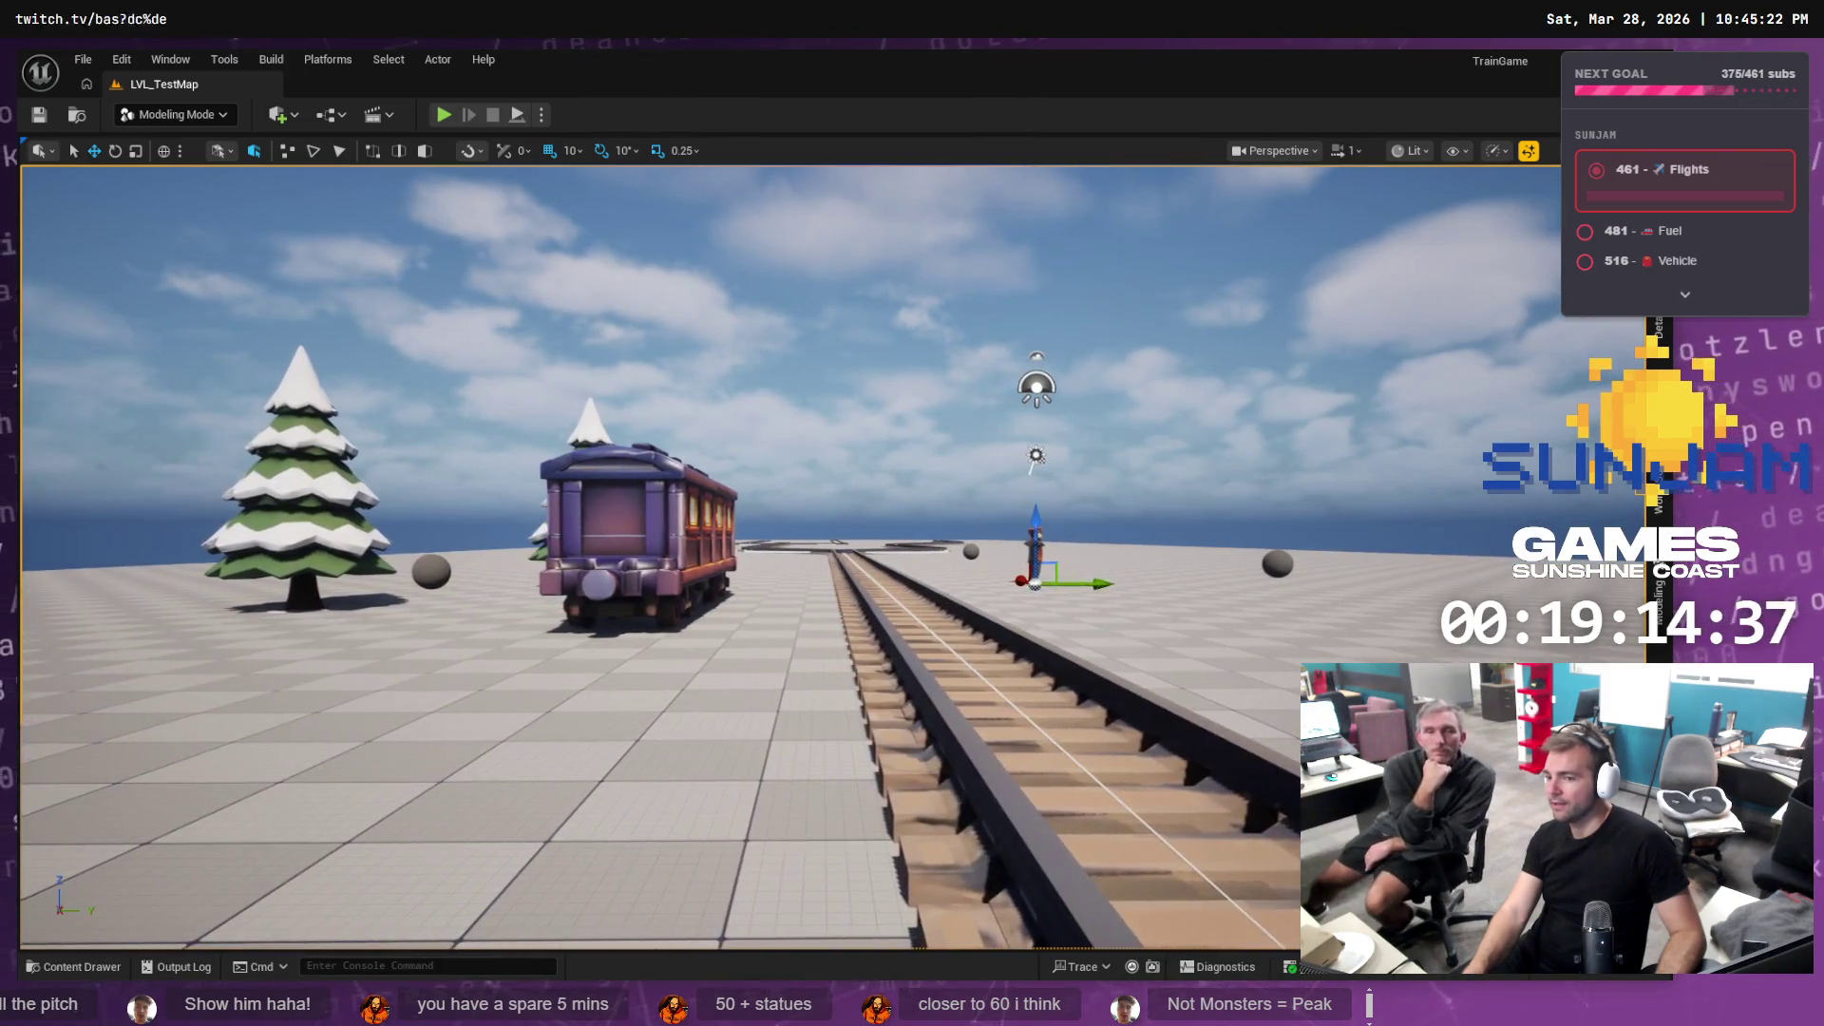
key("d")
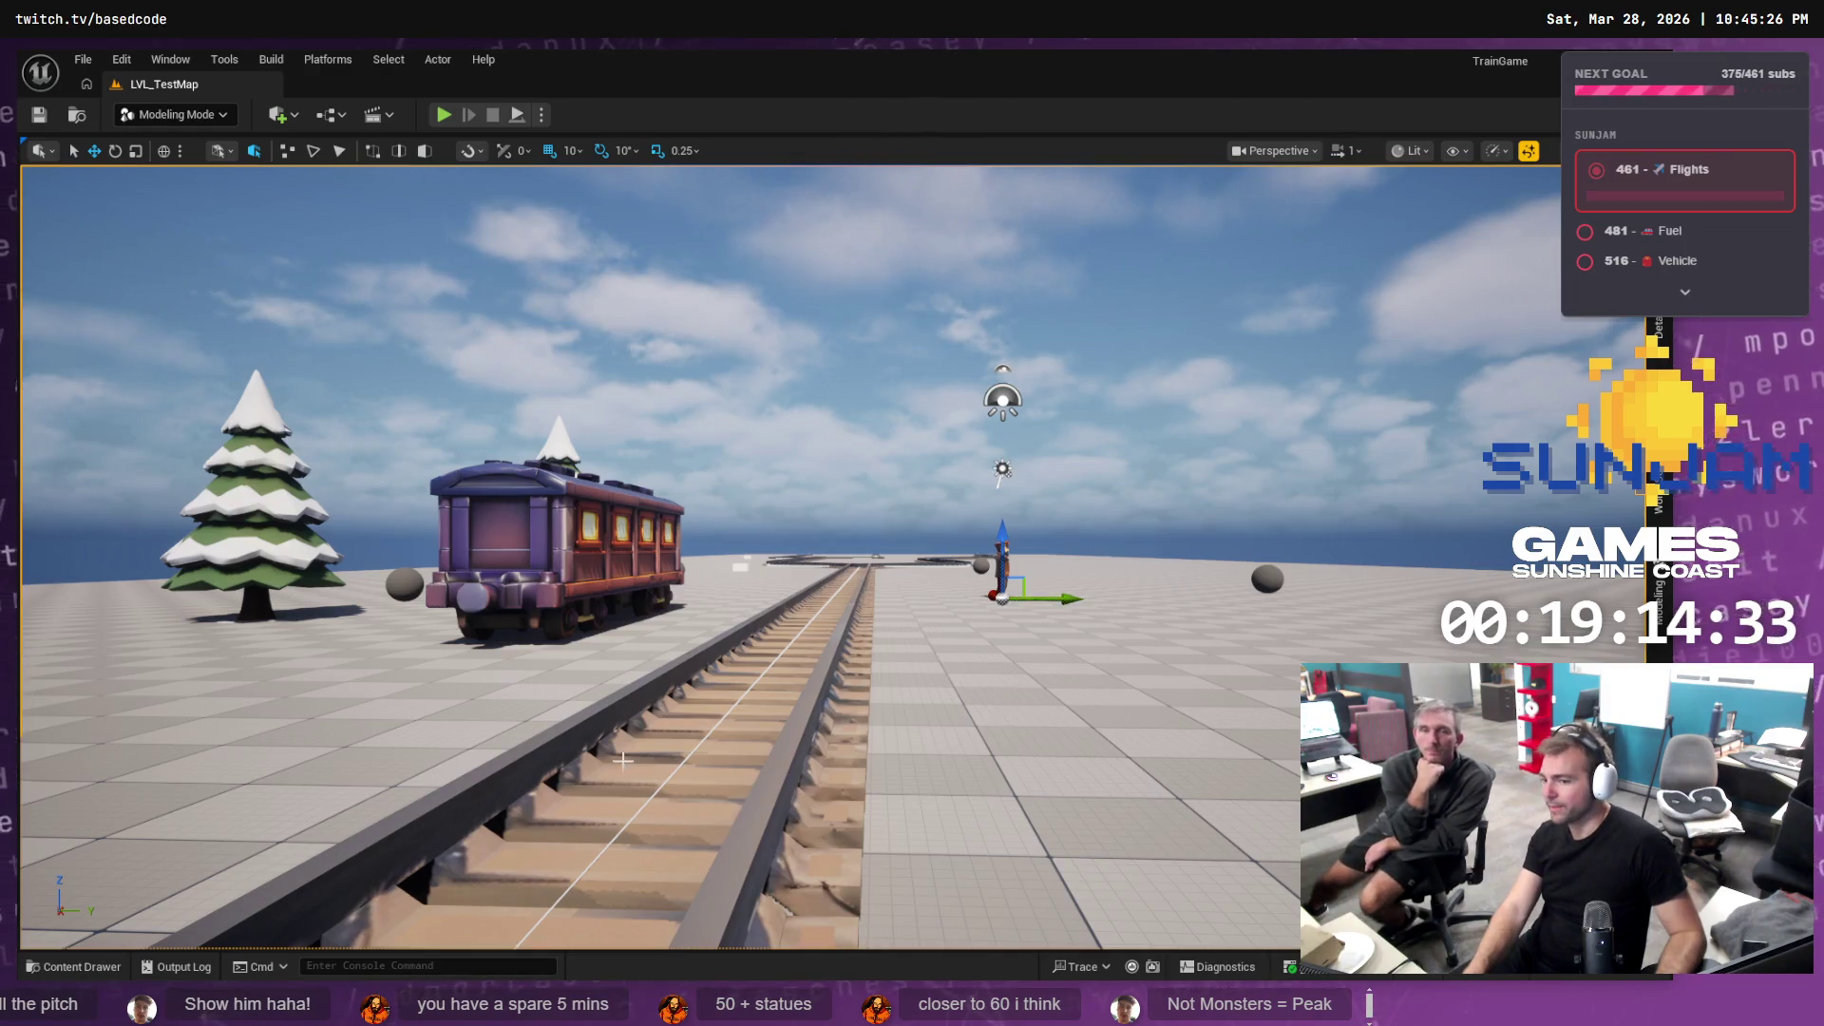
key("a")
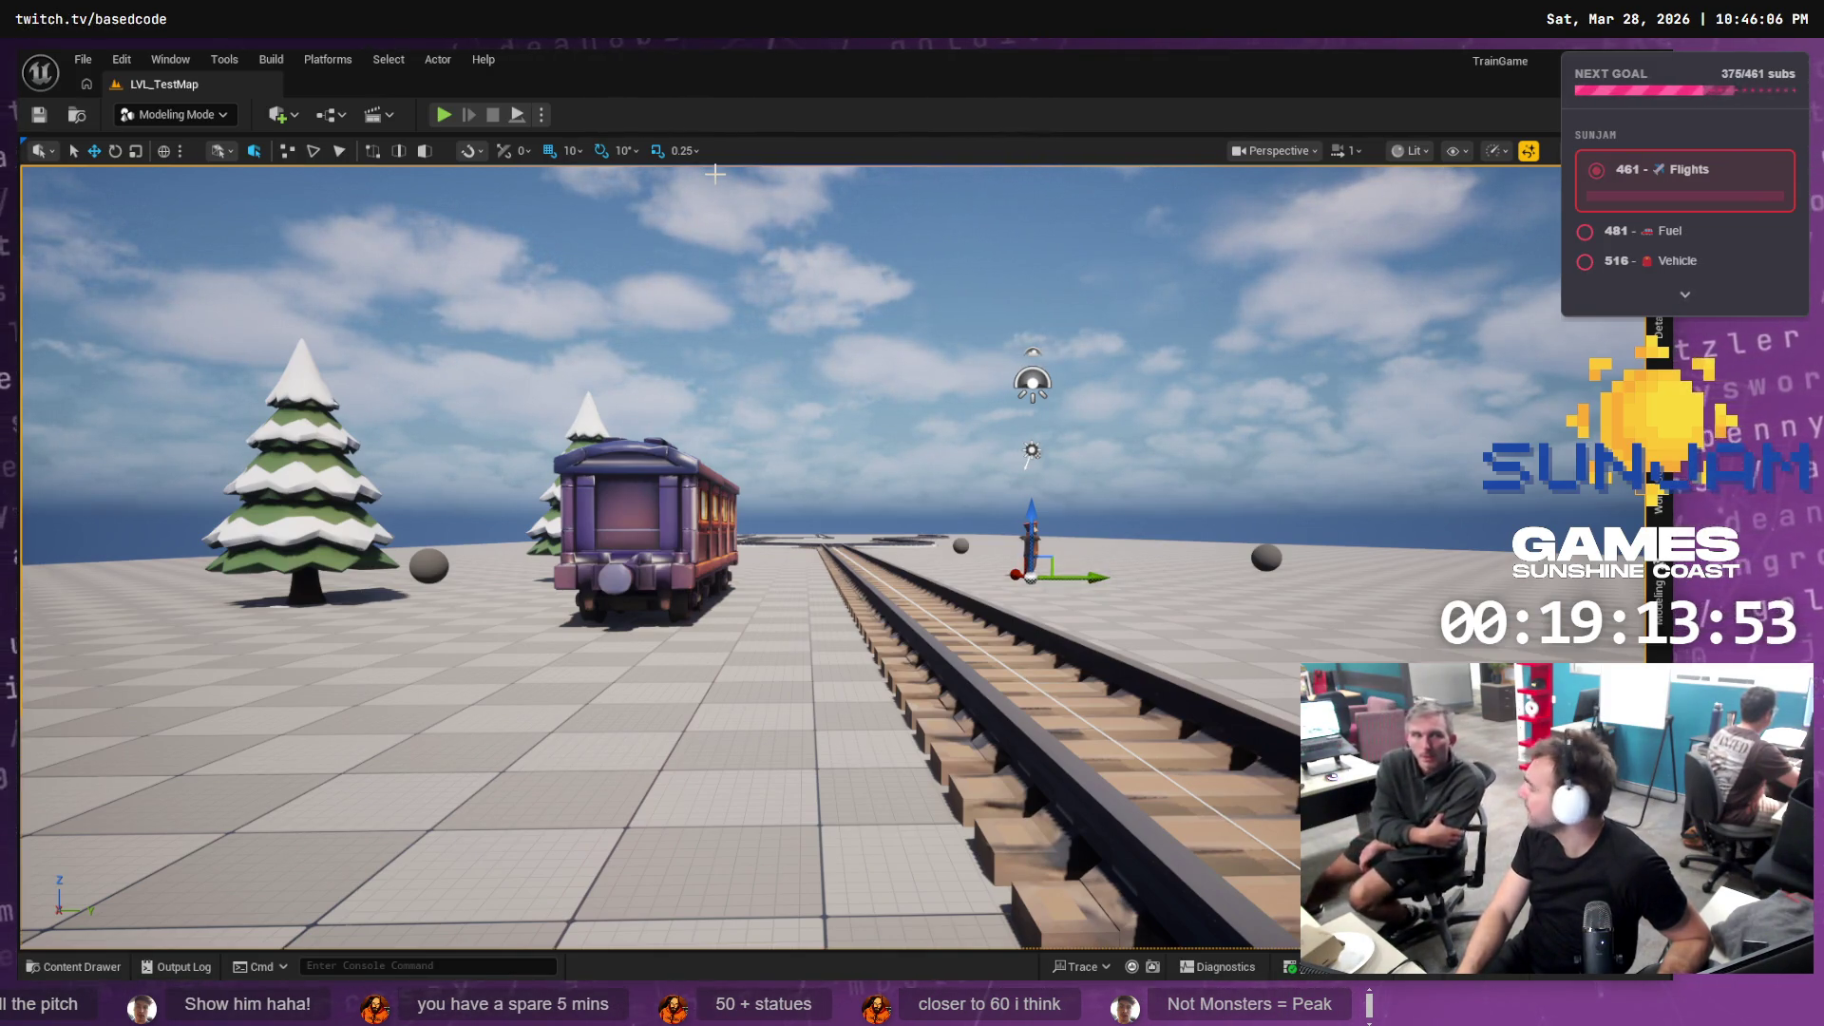
Pull the camera back over the map and swing it toward the track at horizon level
left_click_drag(715, 174, 715, 342)
left_click_drag(861, 247, 862, 302)
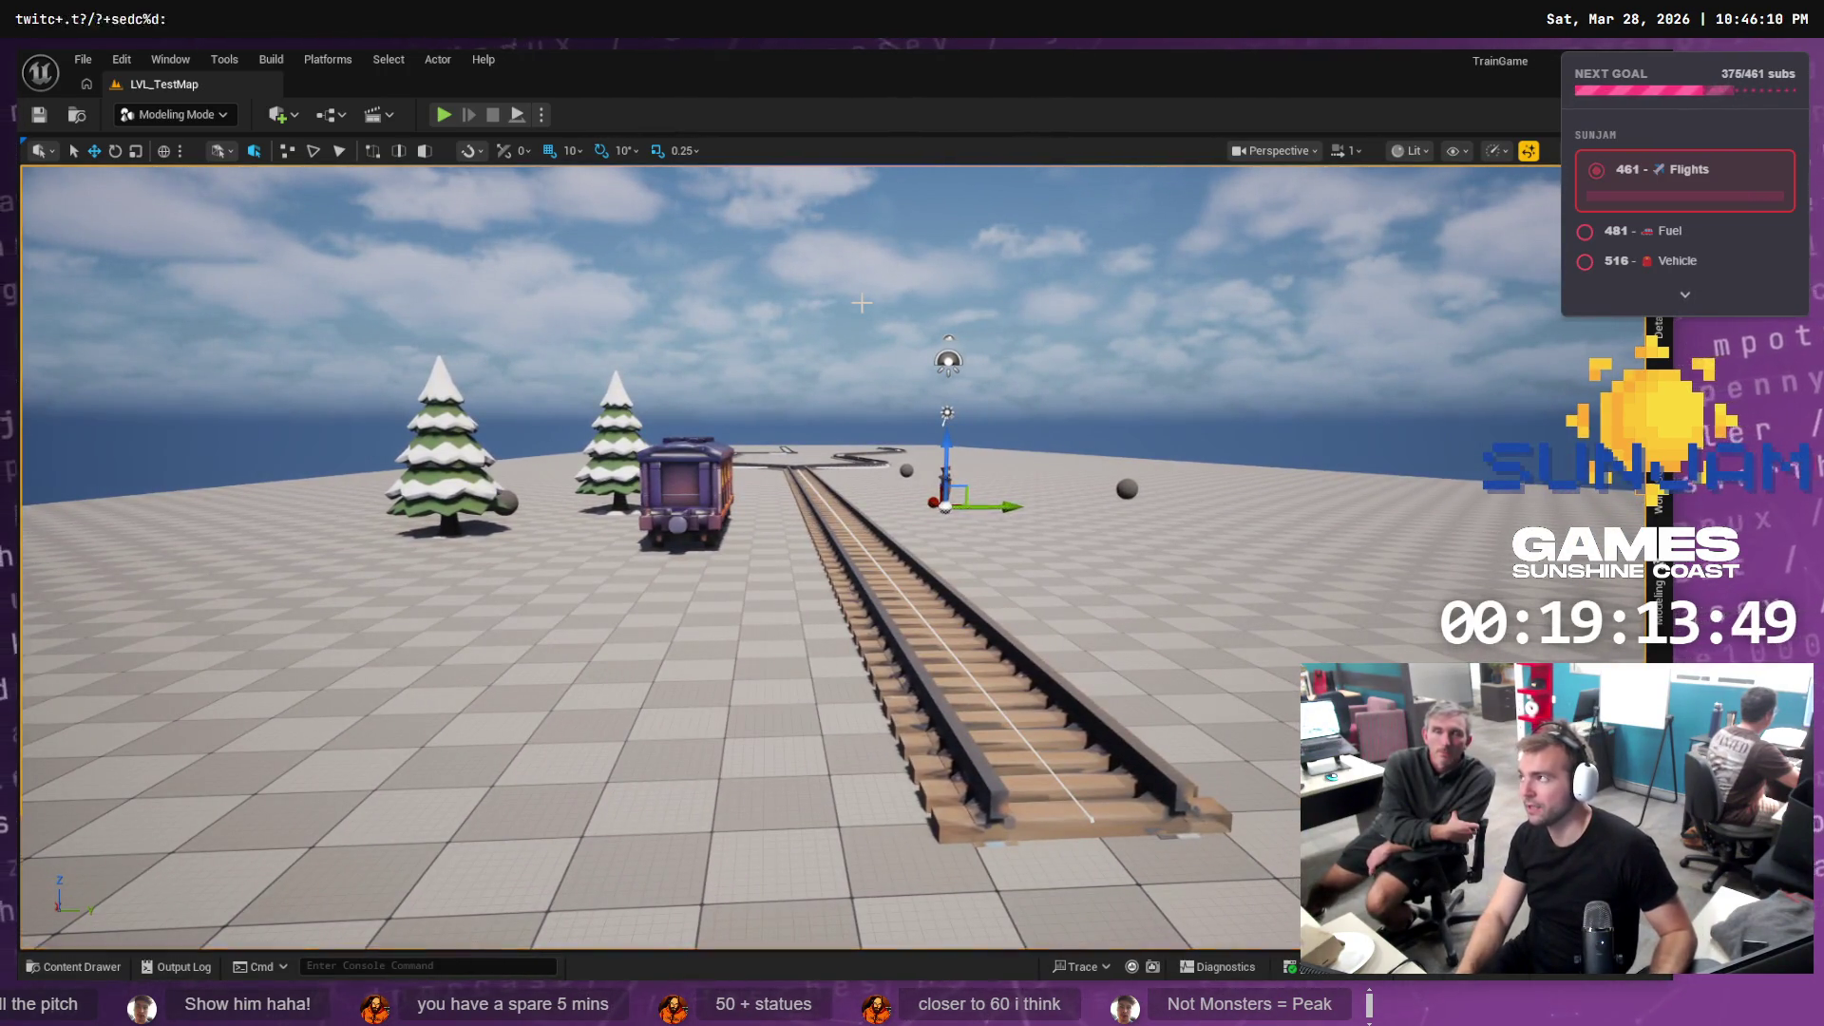
mouse_move(862, 302)
left_mouse_down()
mouse_move(732, 302)
mouse_move(765, 316)
mouse_move(765, 447)
mouse_move(764, 375)
left_mouse_up()
mouse_move(941, 403)
left_mouse_down()
mouse_move(940, 342)
mouse_move(913, 386)
left_mouse_up()
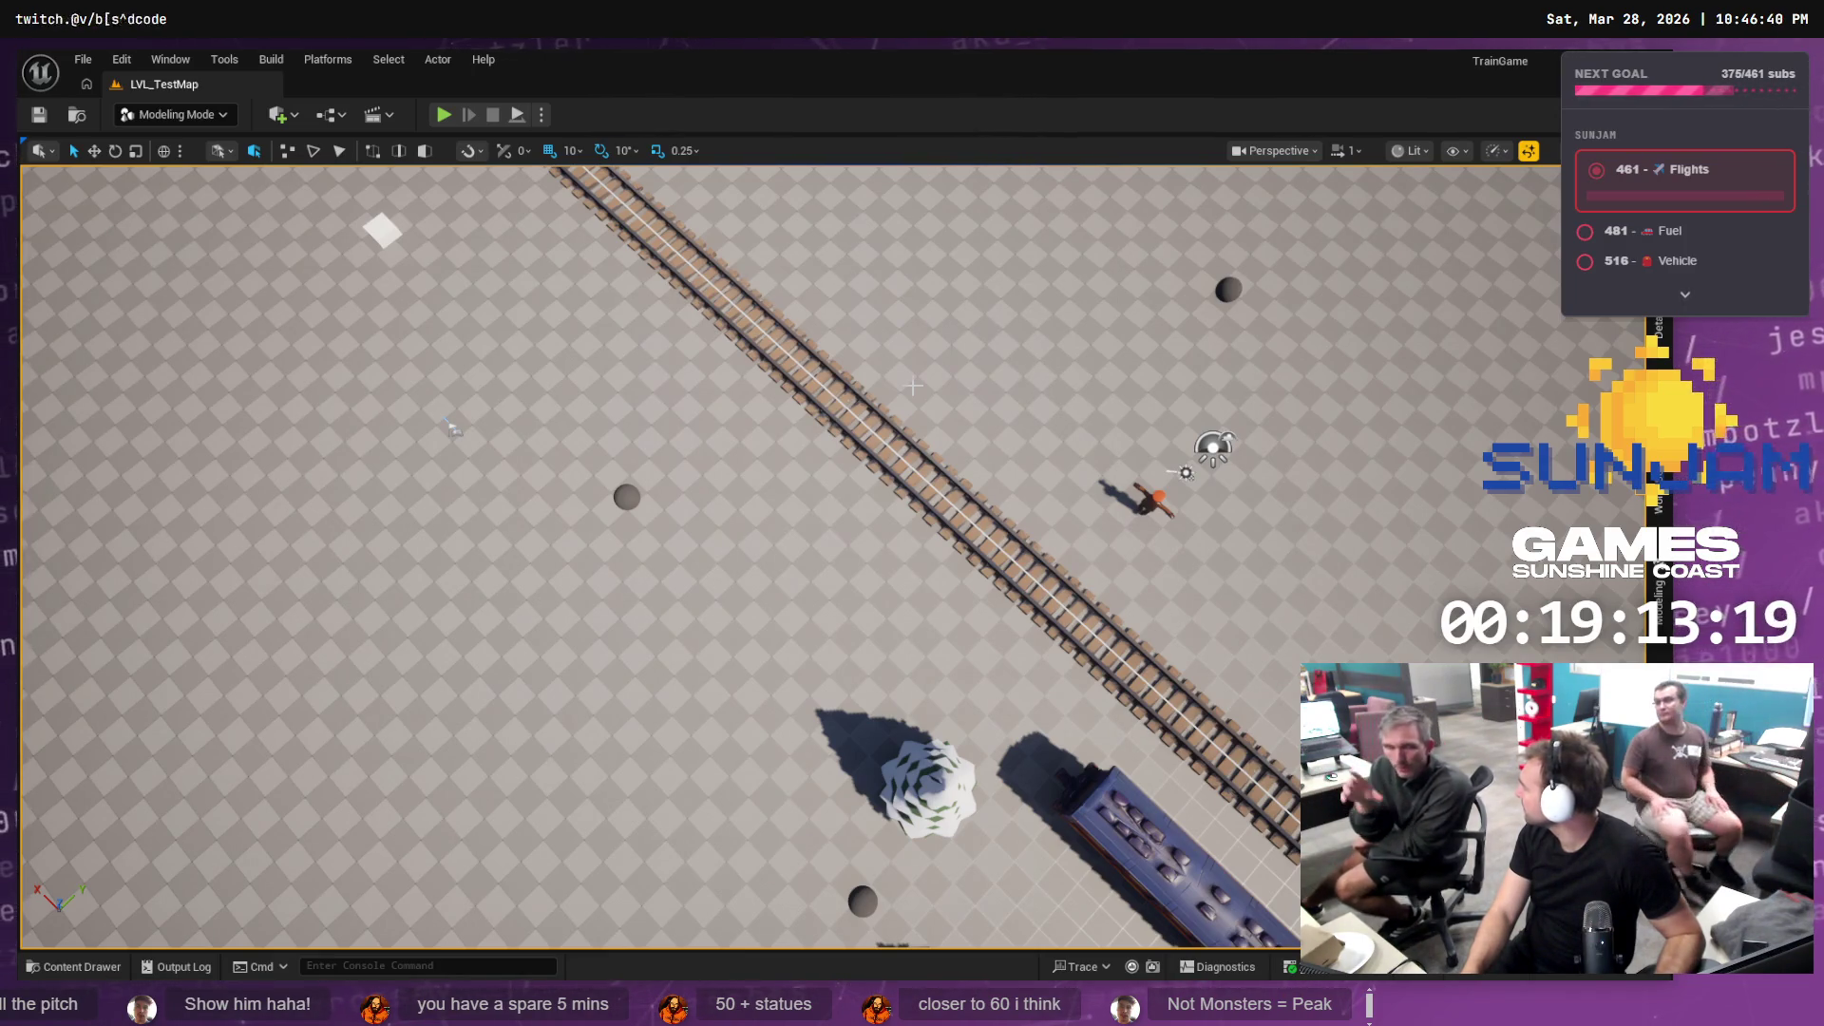
Fly along the track past the trees and carriage, then switch to the ChatGPT browser
scroll(665, 556, "down", 5)
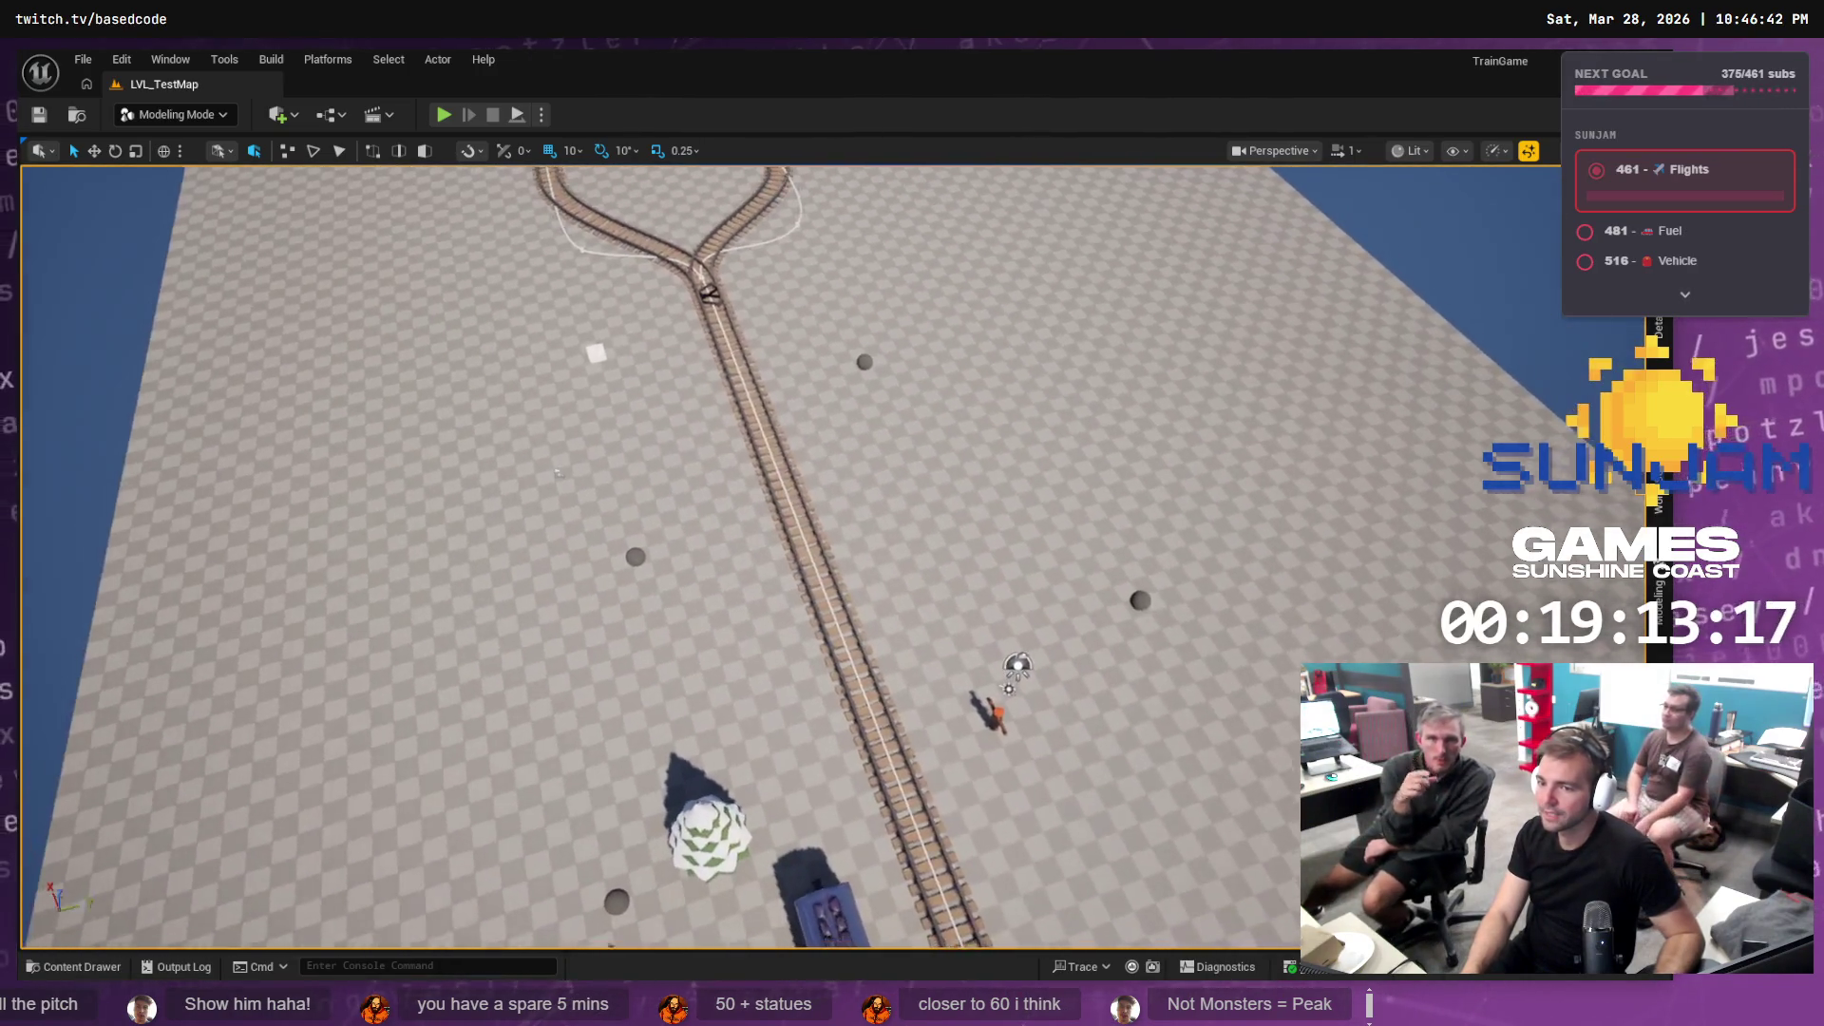
scroll(807, 556, "down", 5)
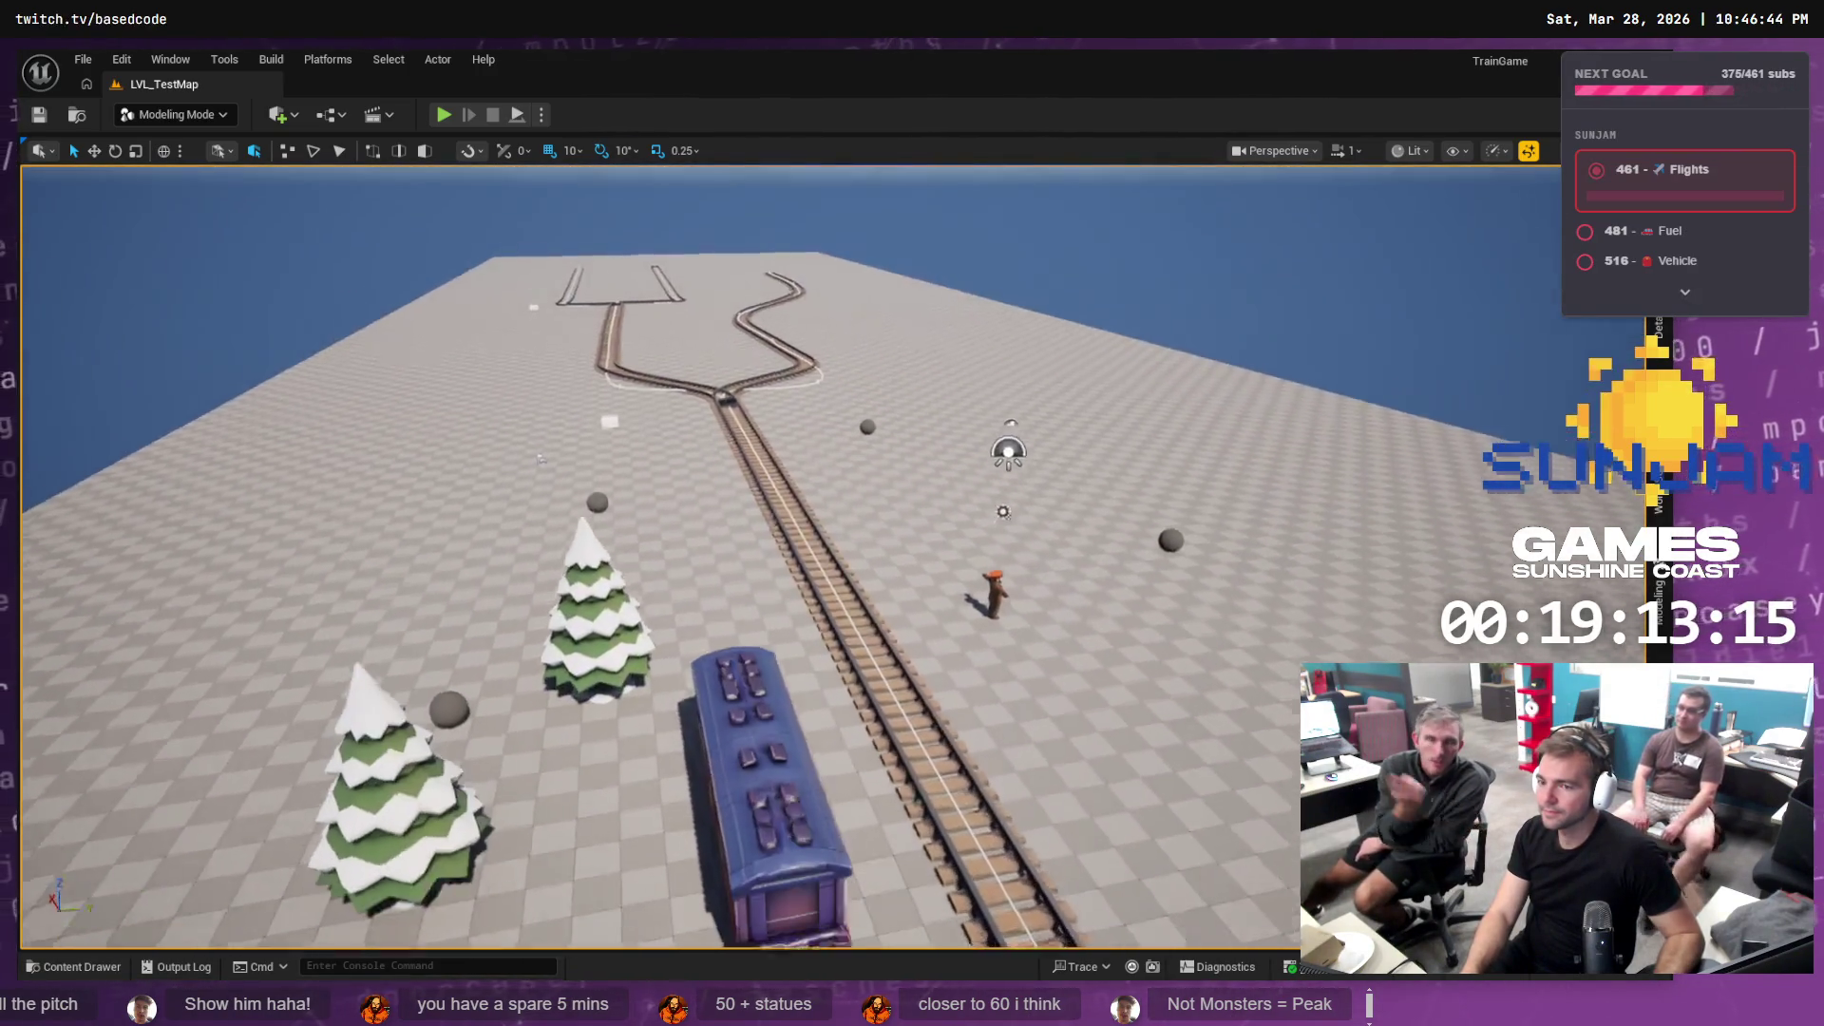
scroll(665, 556, "down", 1)
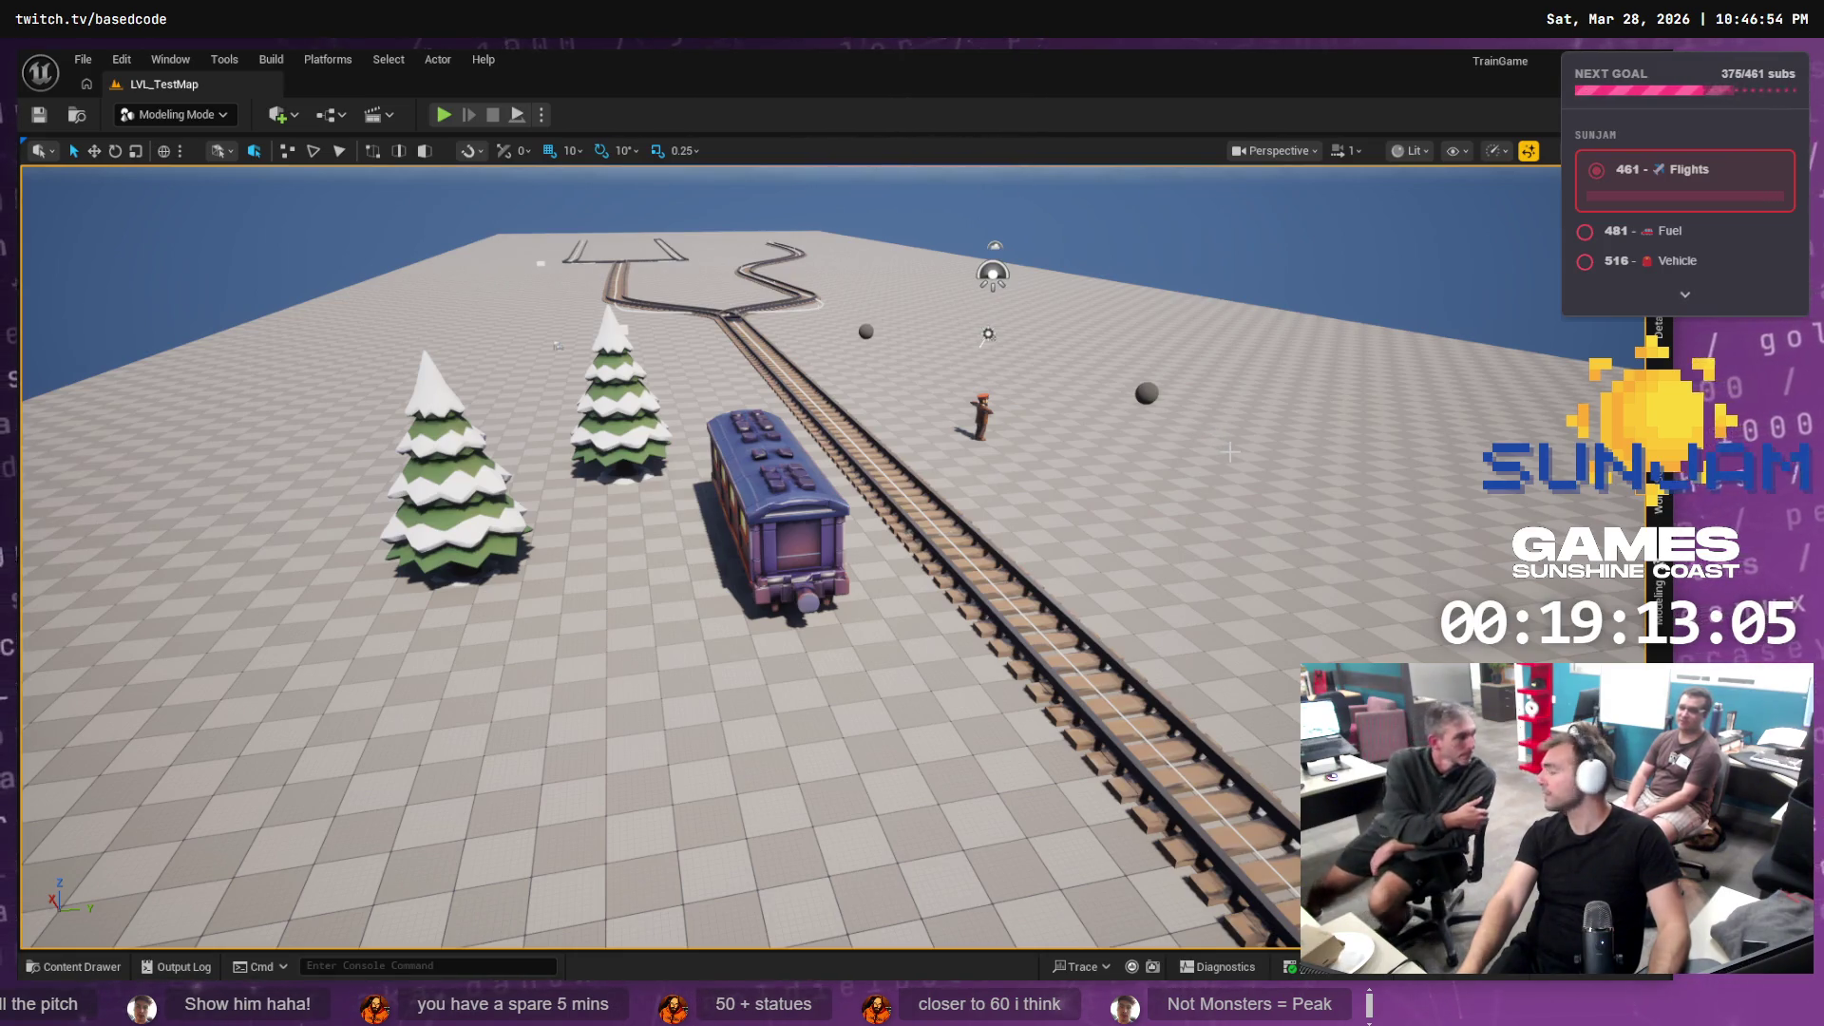
key("w")
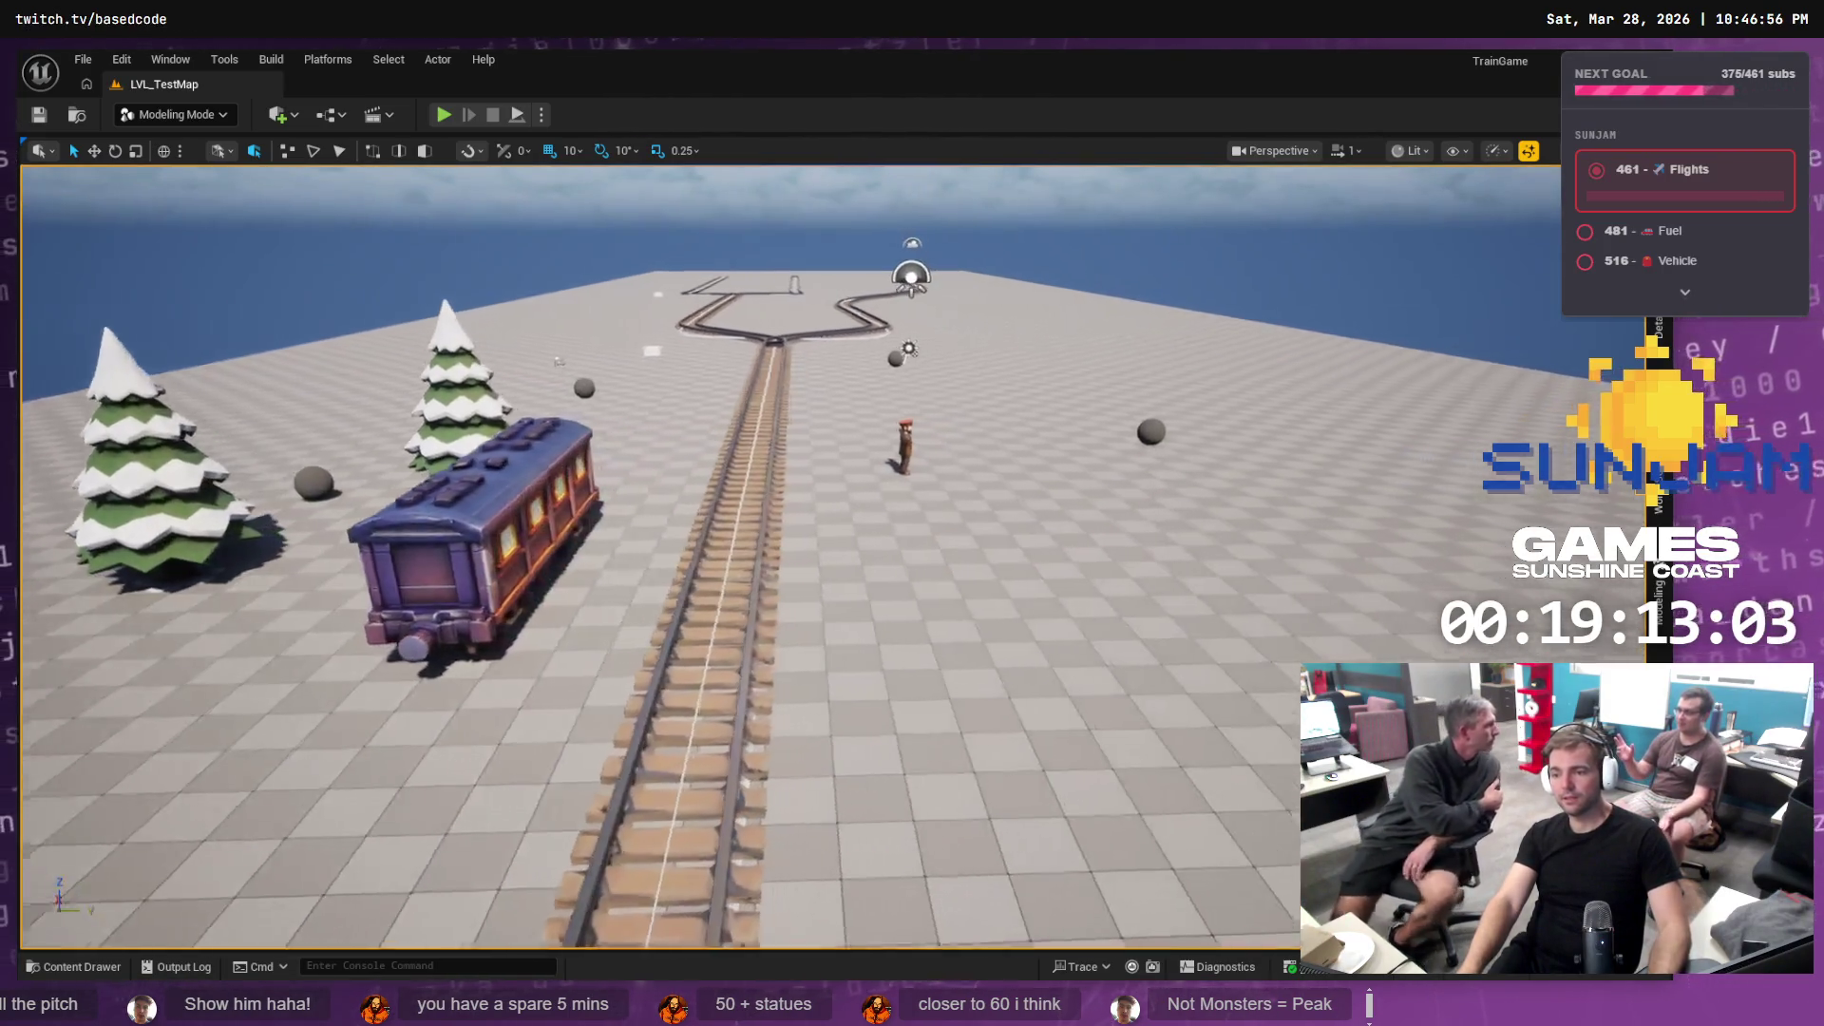
key("a")
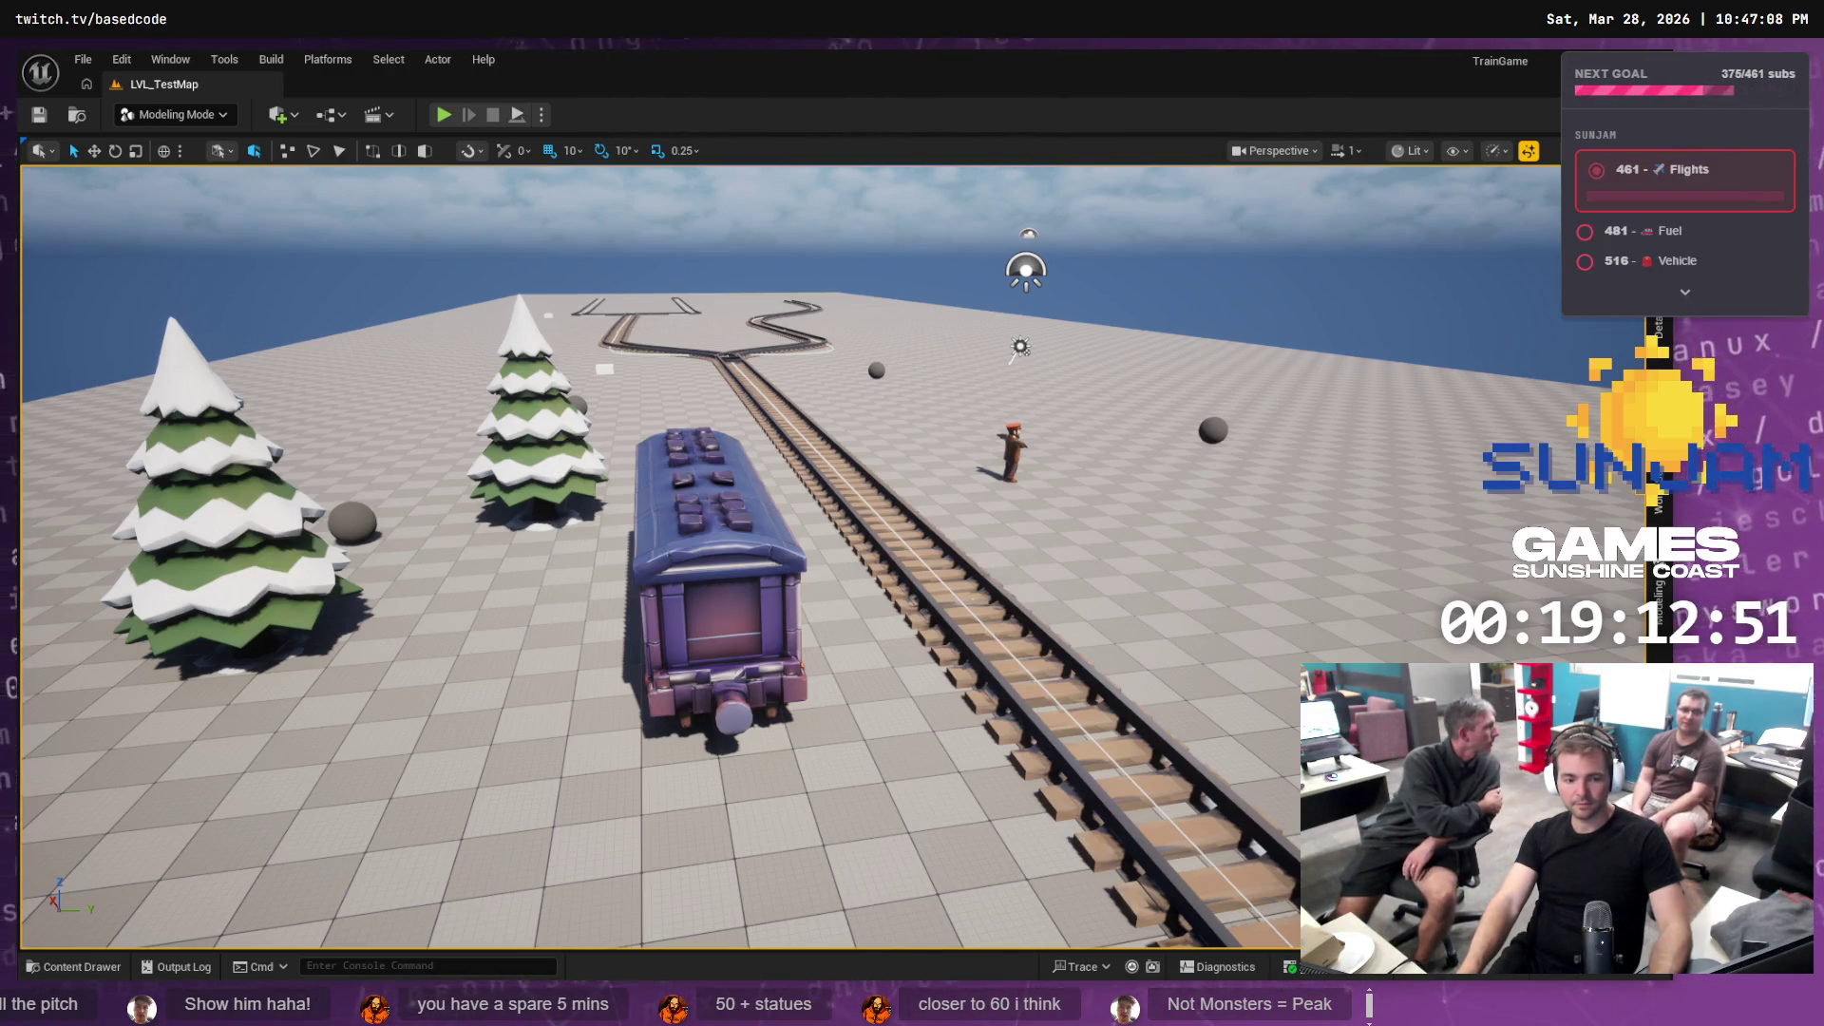
key("alt+Tab")
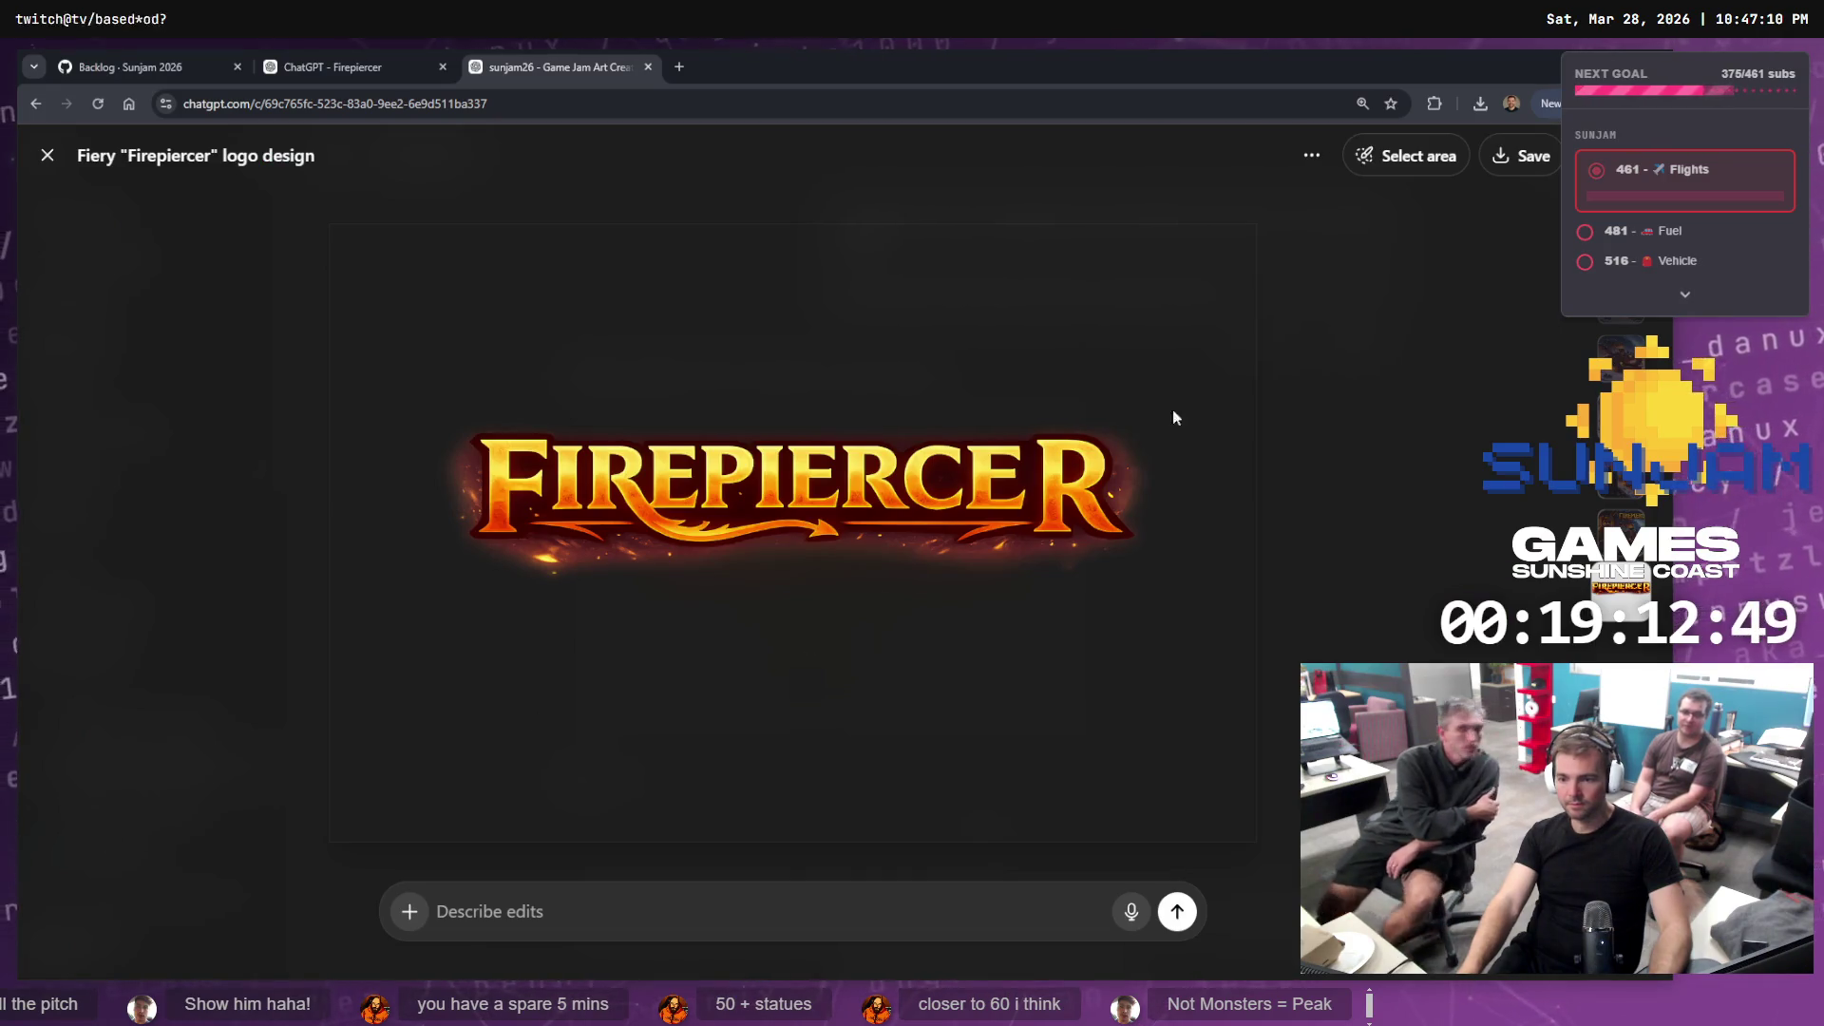
Close the Firepiercer logo viewer and scroll the chat to the snowy evergreen tree image
key("Escape")
scroll(1312, 454, "down", 5)
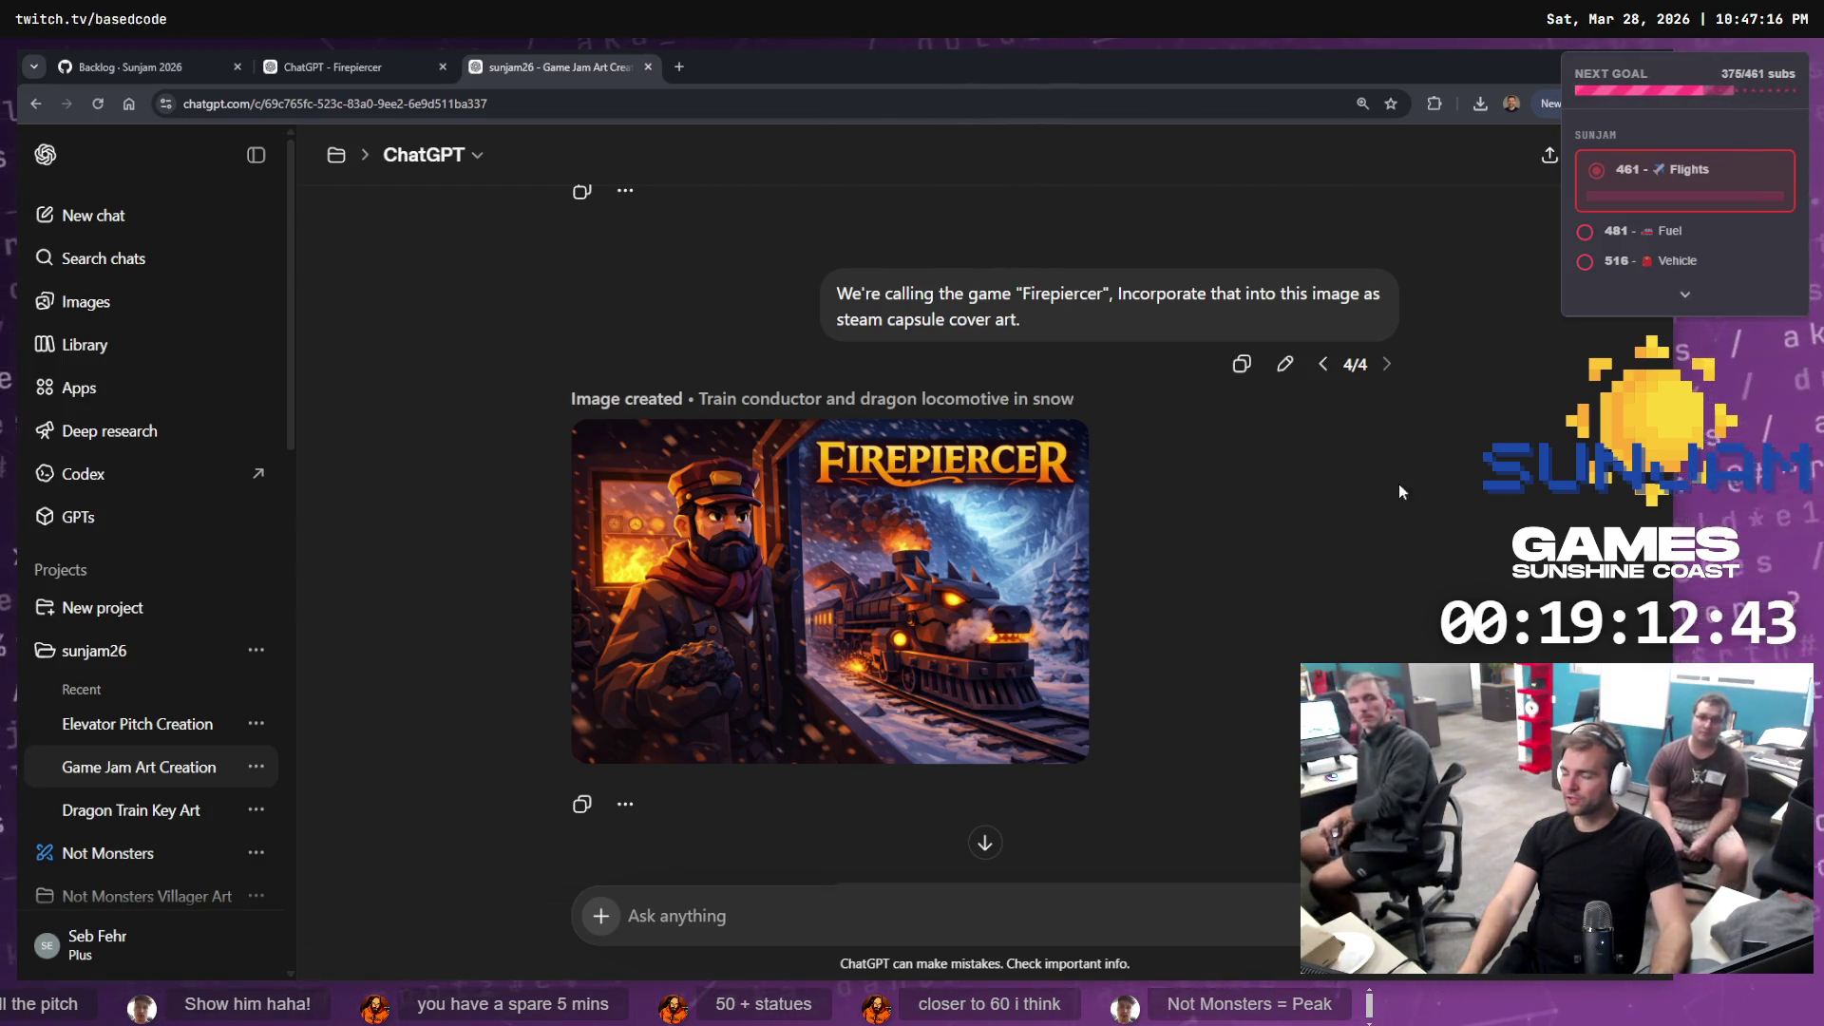
scroll(1386, 604, "up", 5)
scroll(1367, 589, "up", 5)
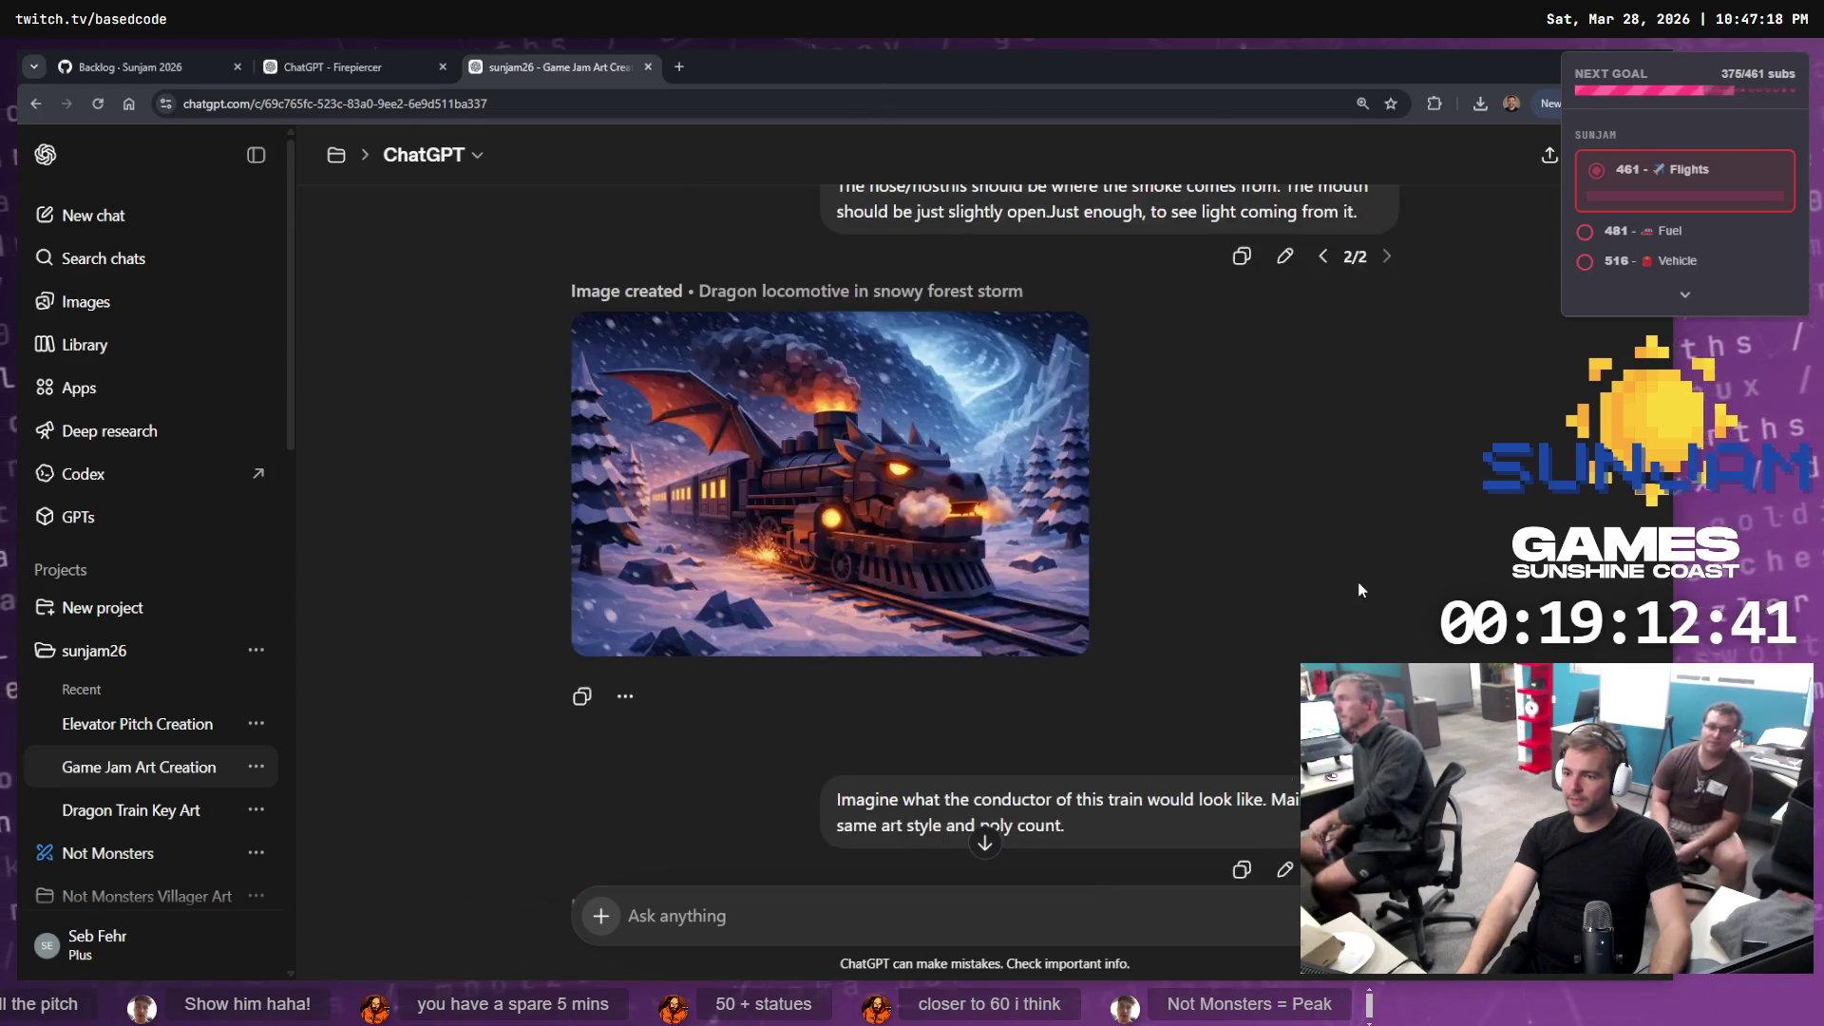
scroll(1339, 584, "down", 6)
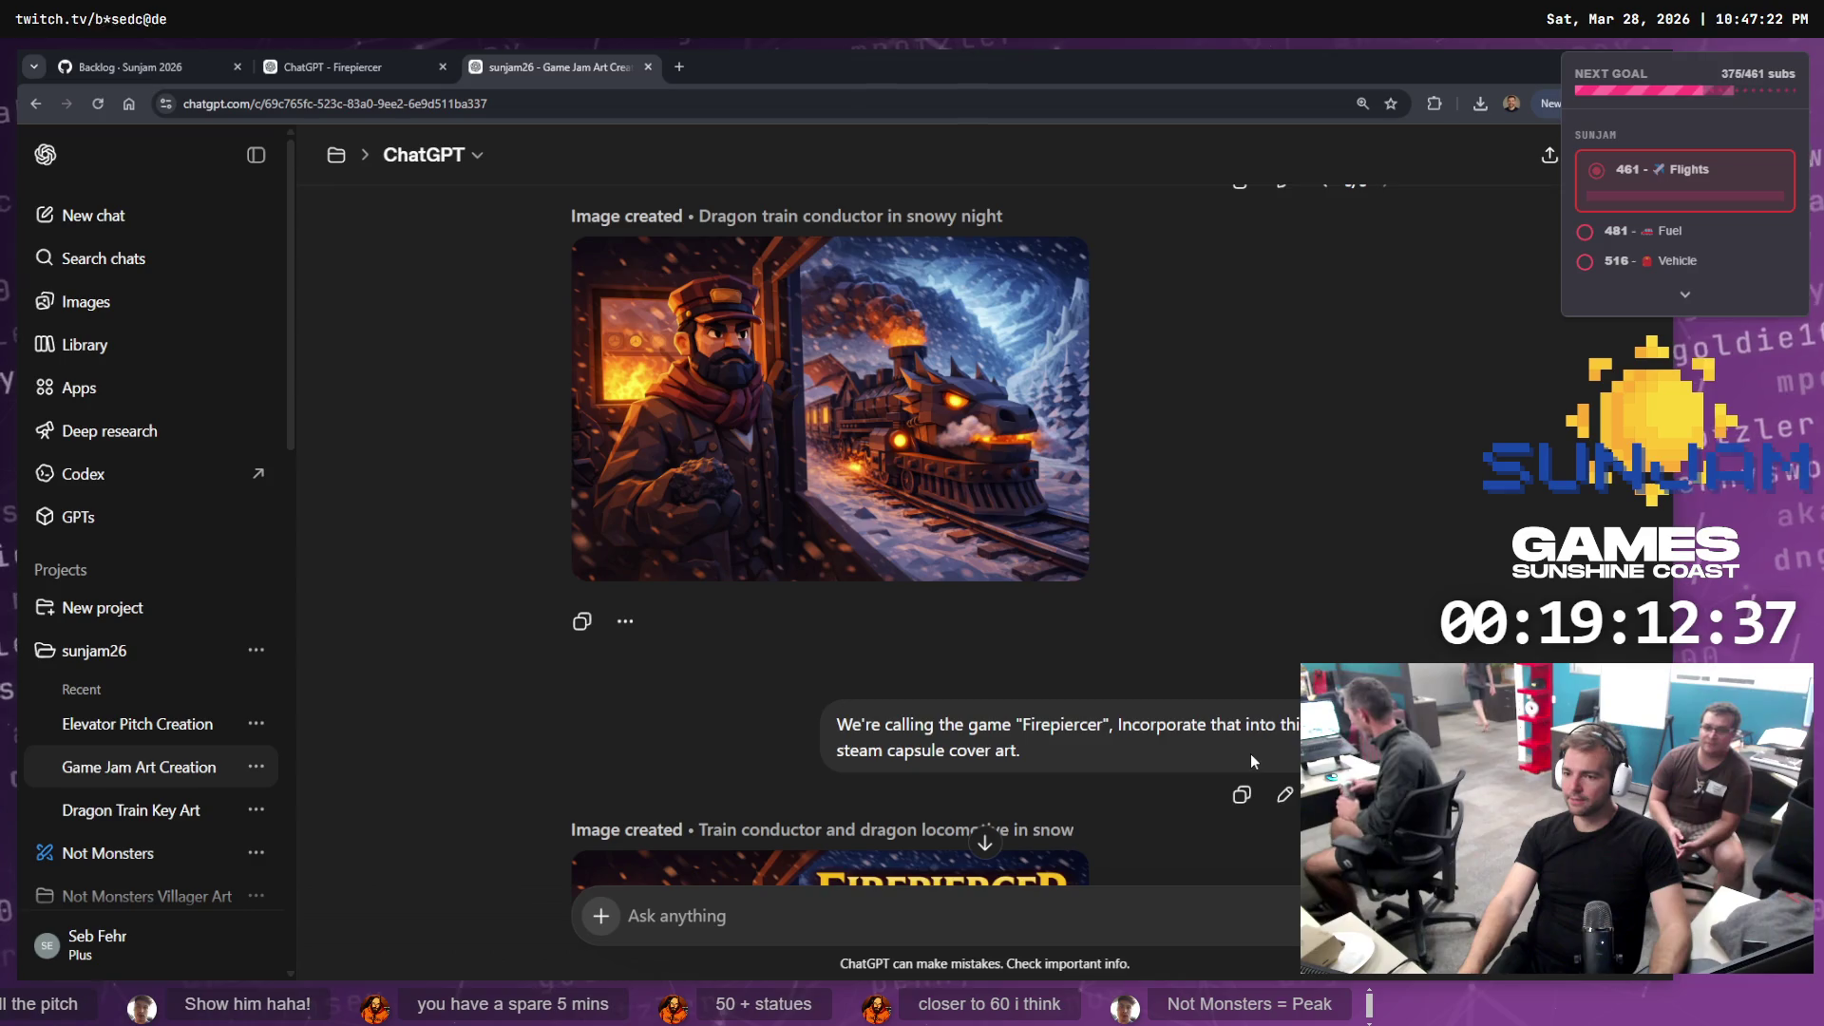
scroll(1250, 752, "down", 5)
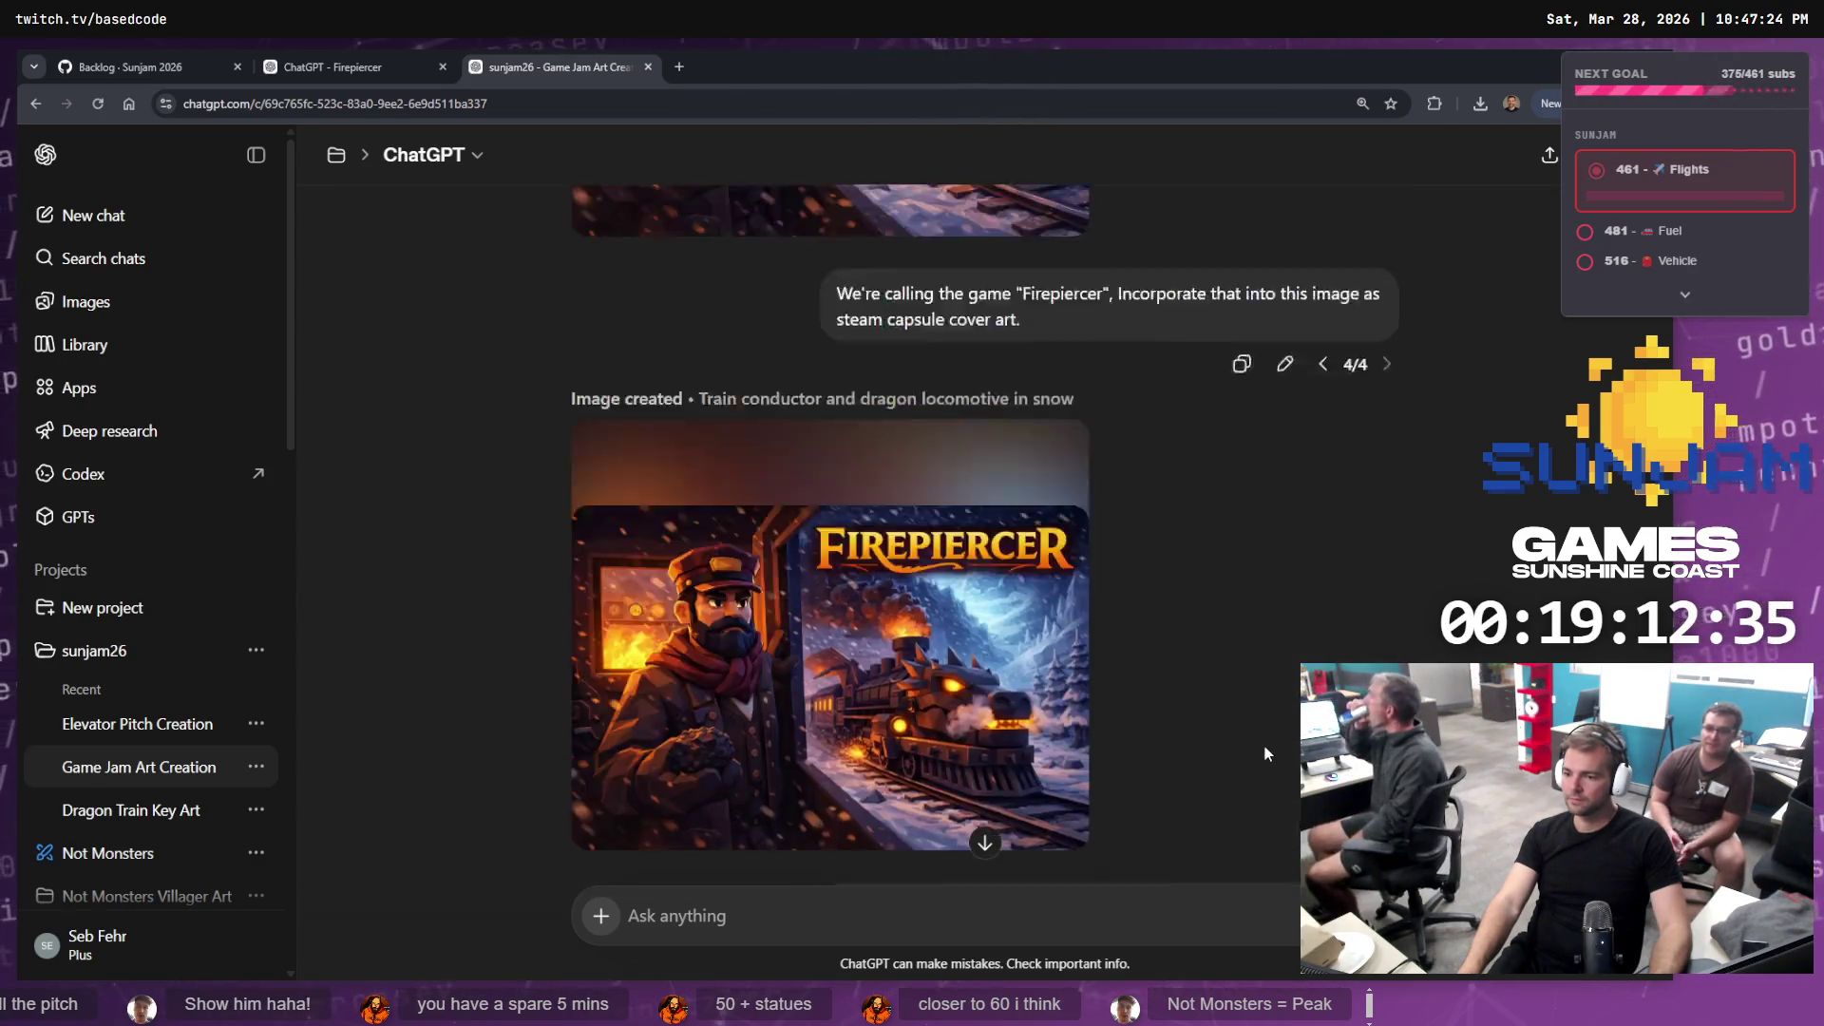
scroll(1269, 731, "up", 10)
scroll(1269, 705, "up", 2)
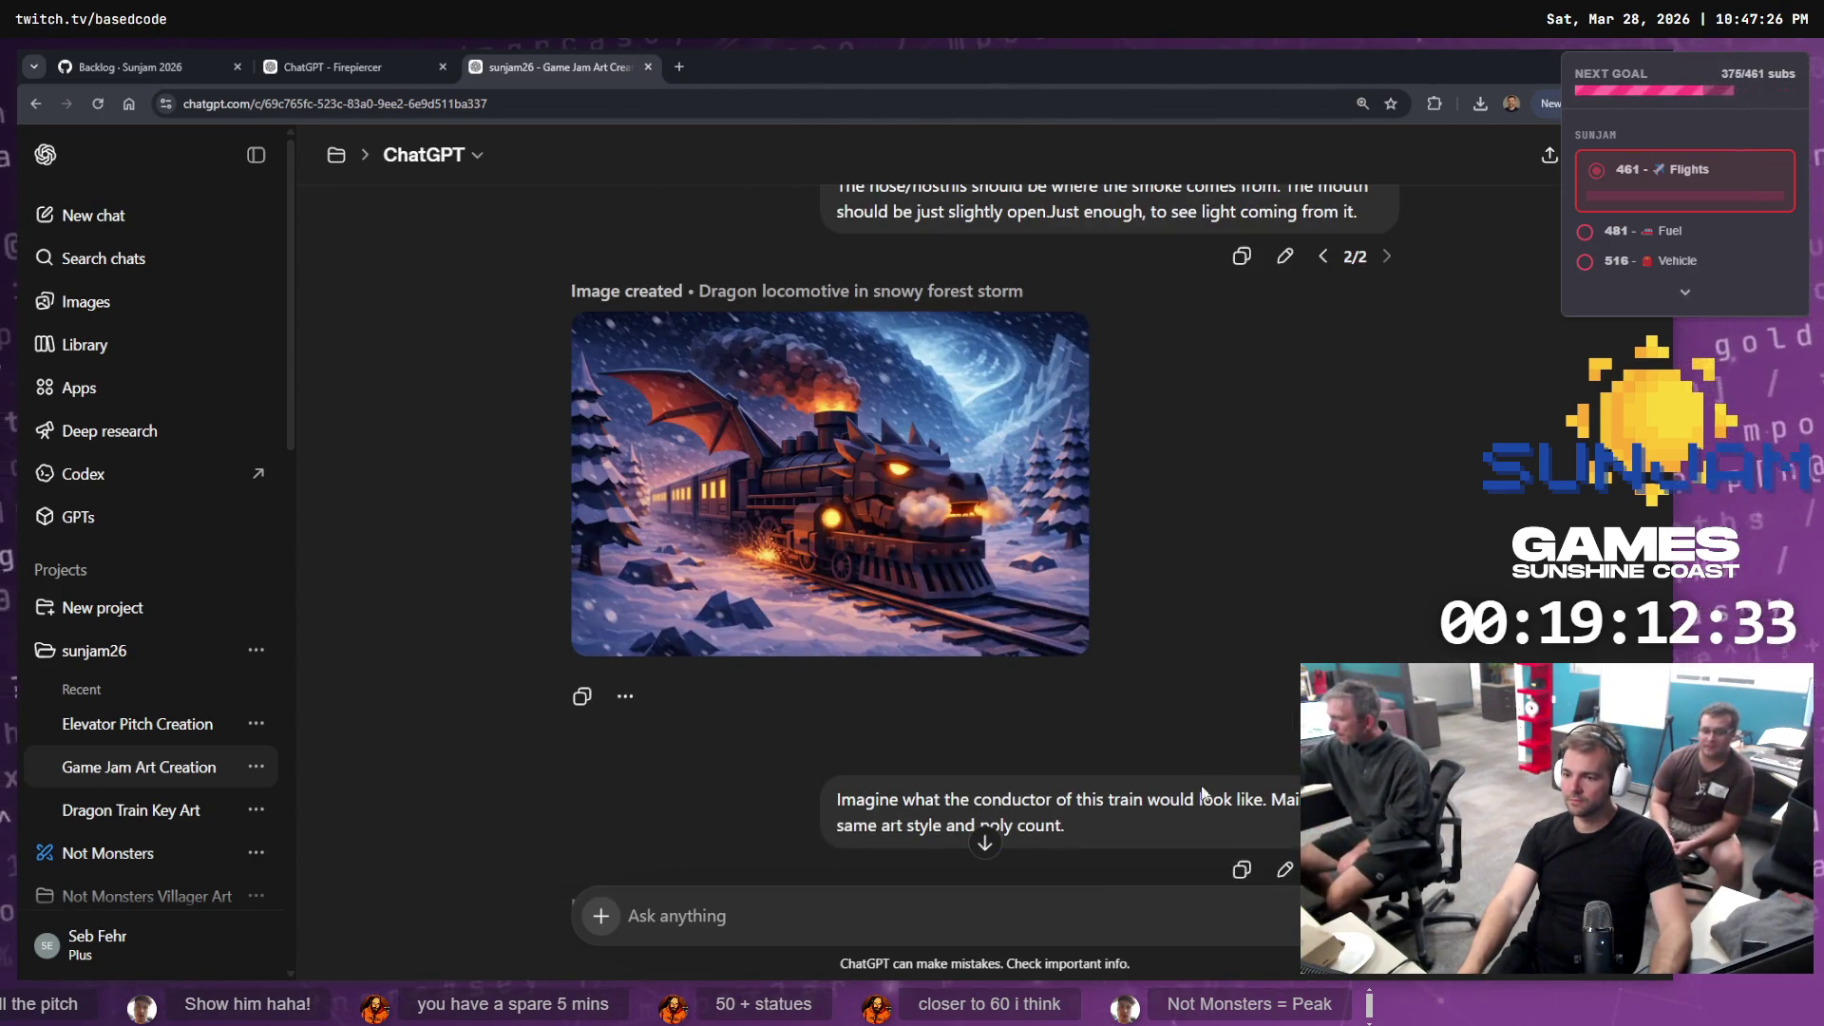
scroll(1338, 423, "down", 5)
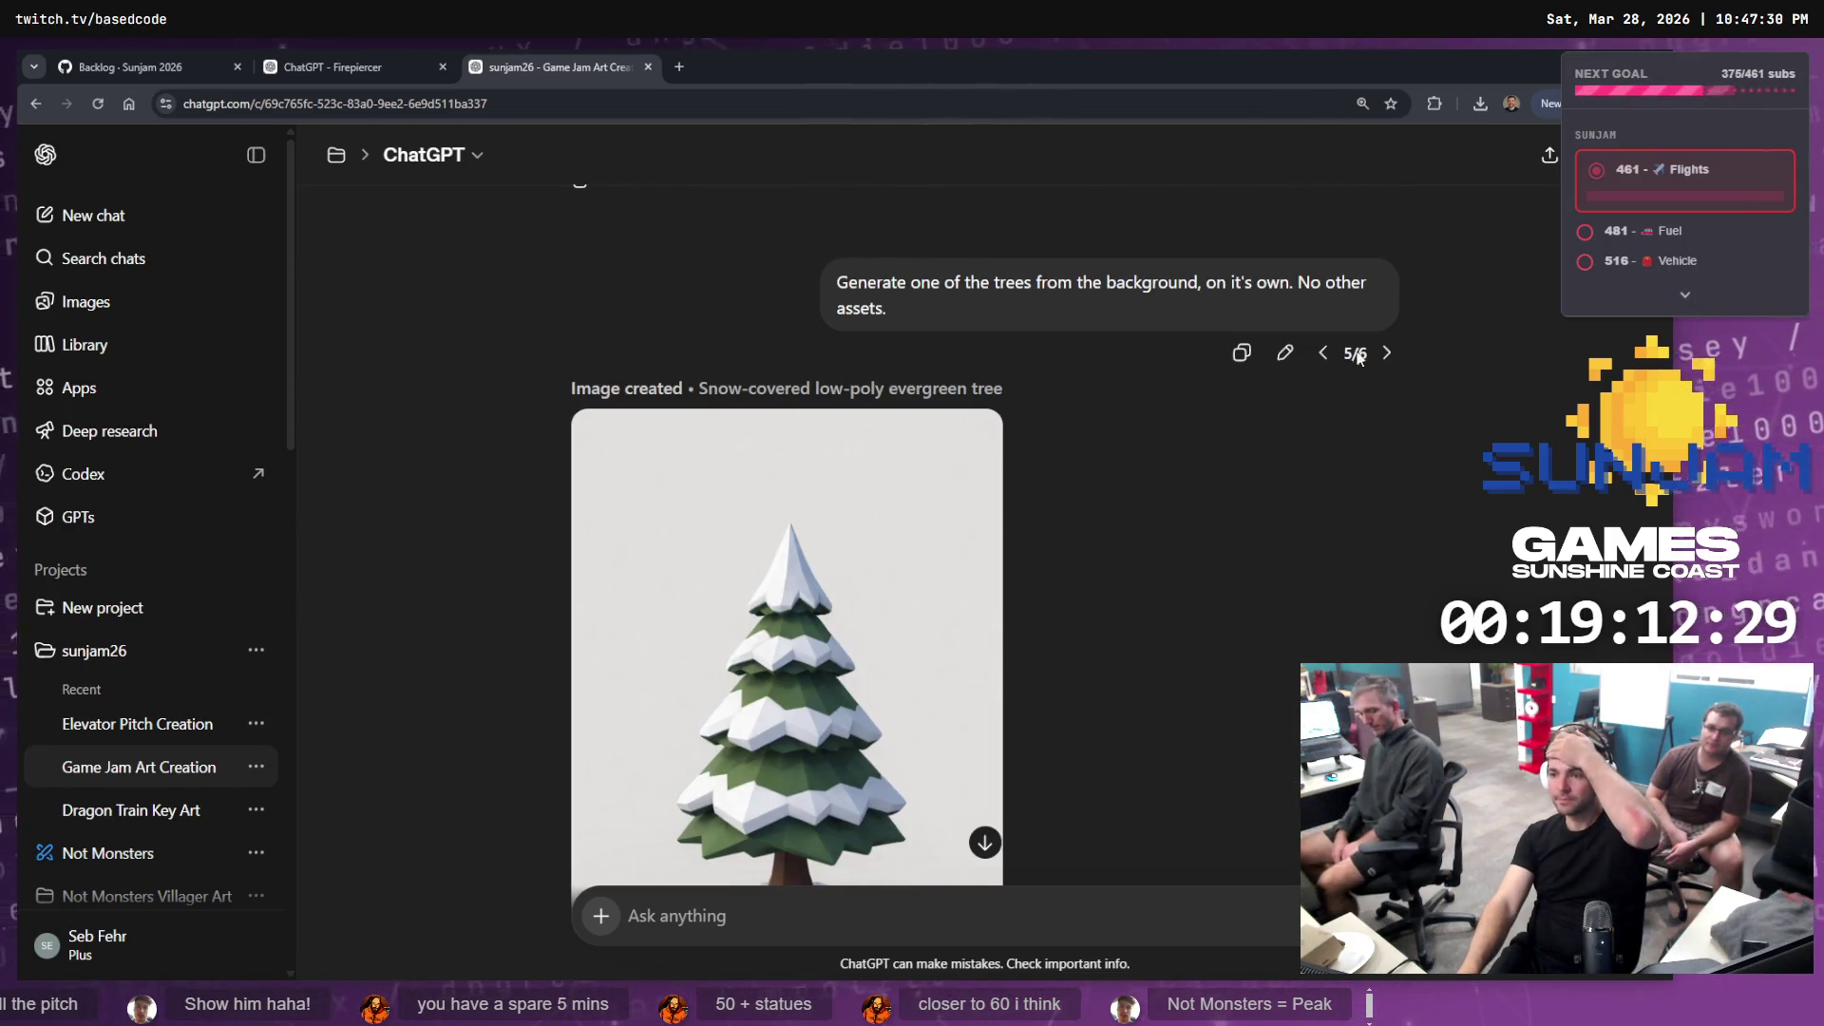
Step back to the tree-generation prompt version (5/6)
left_click(1386, 352)
scroll(1378, 380, "up", 2)
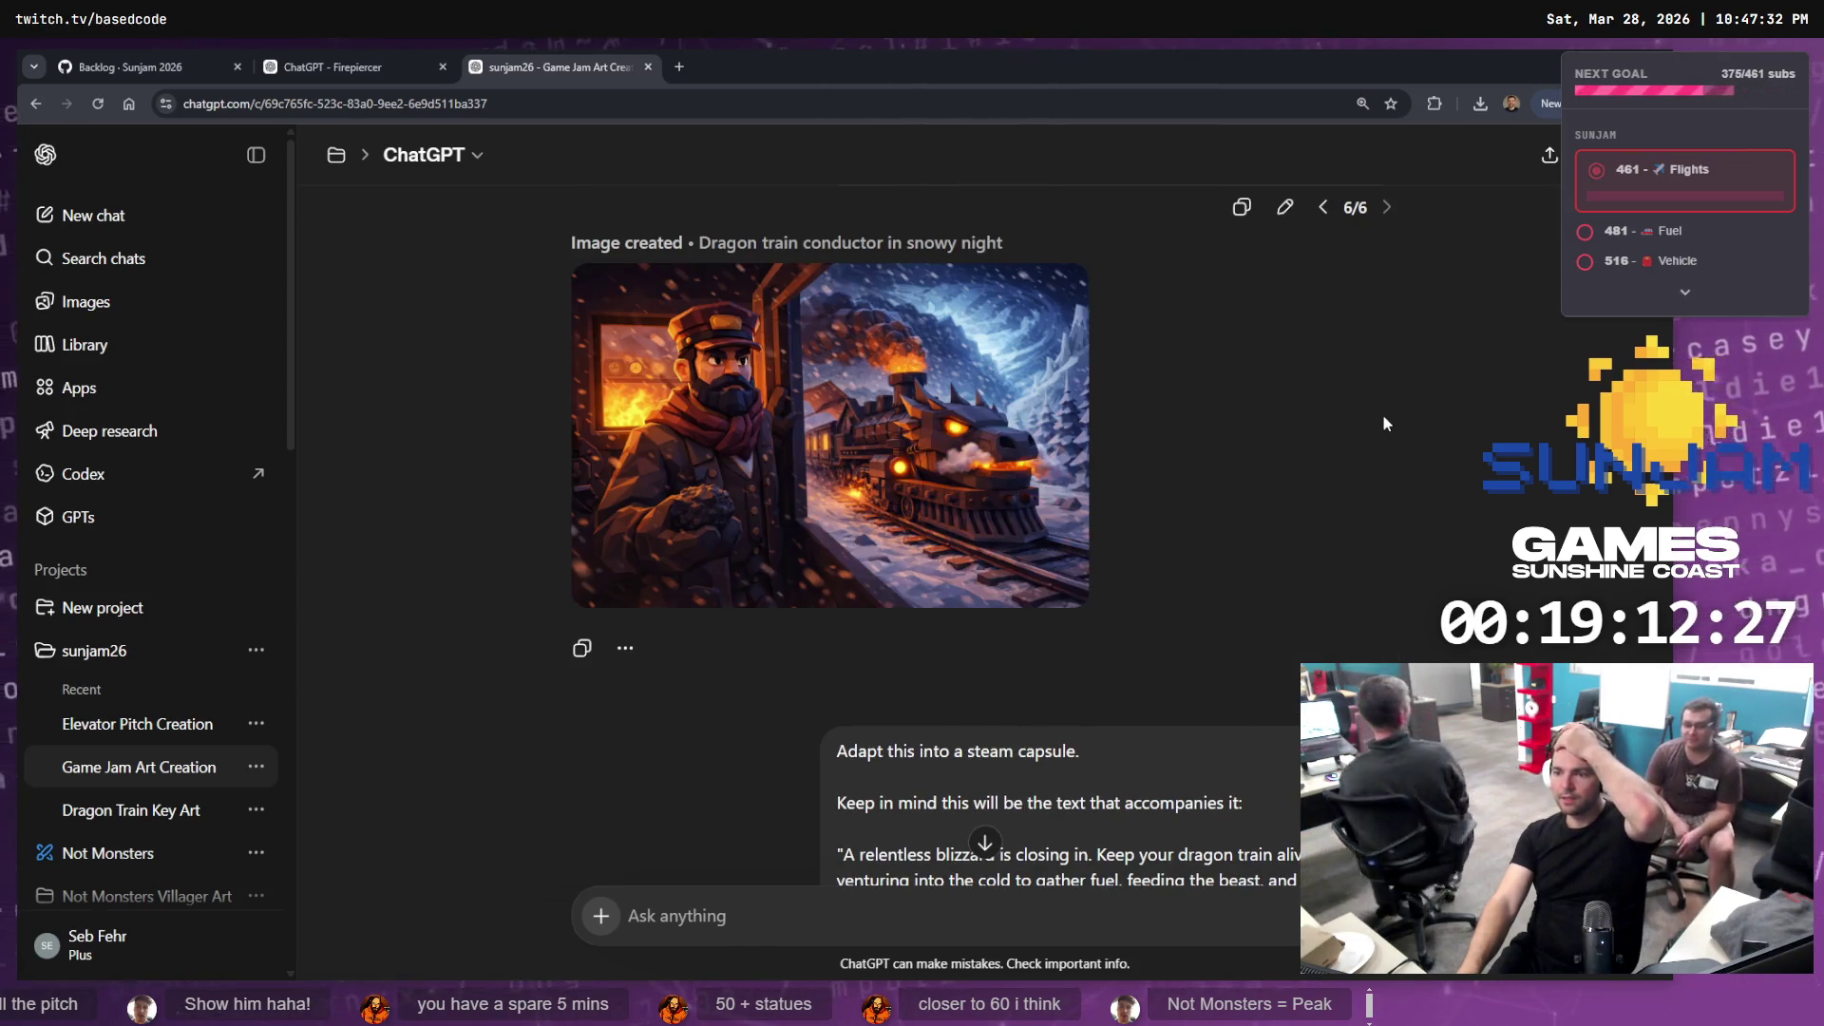
left_click(1319, 209)
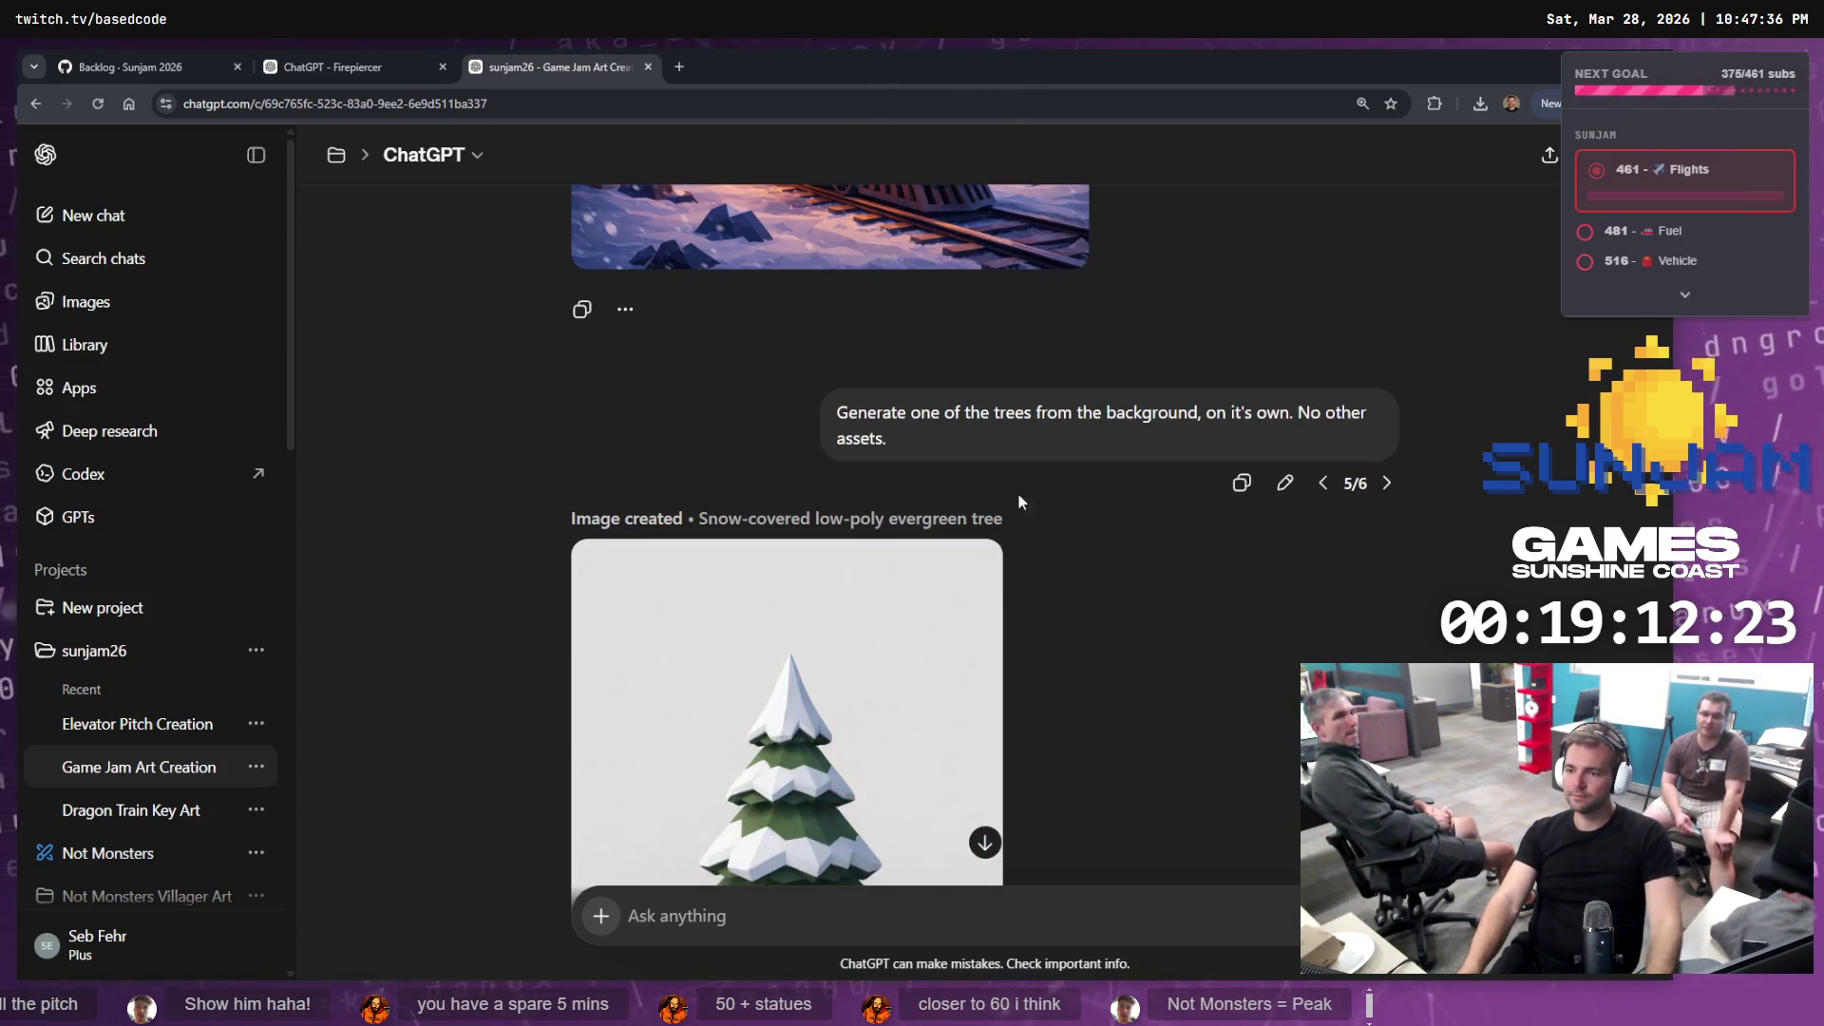
left_click_drag(896, 420, 820, 410)
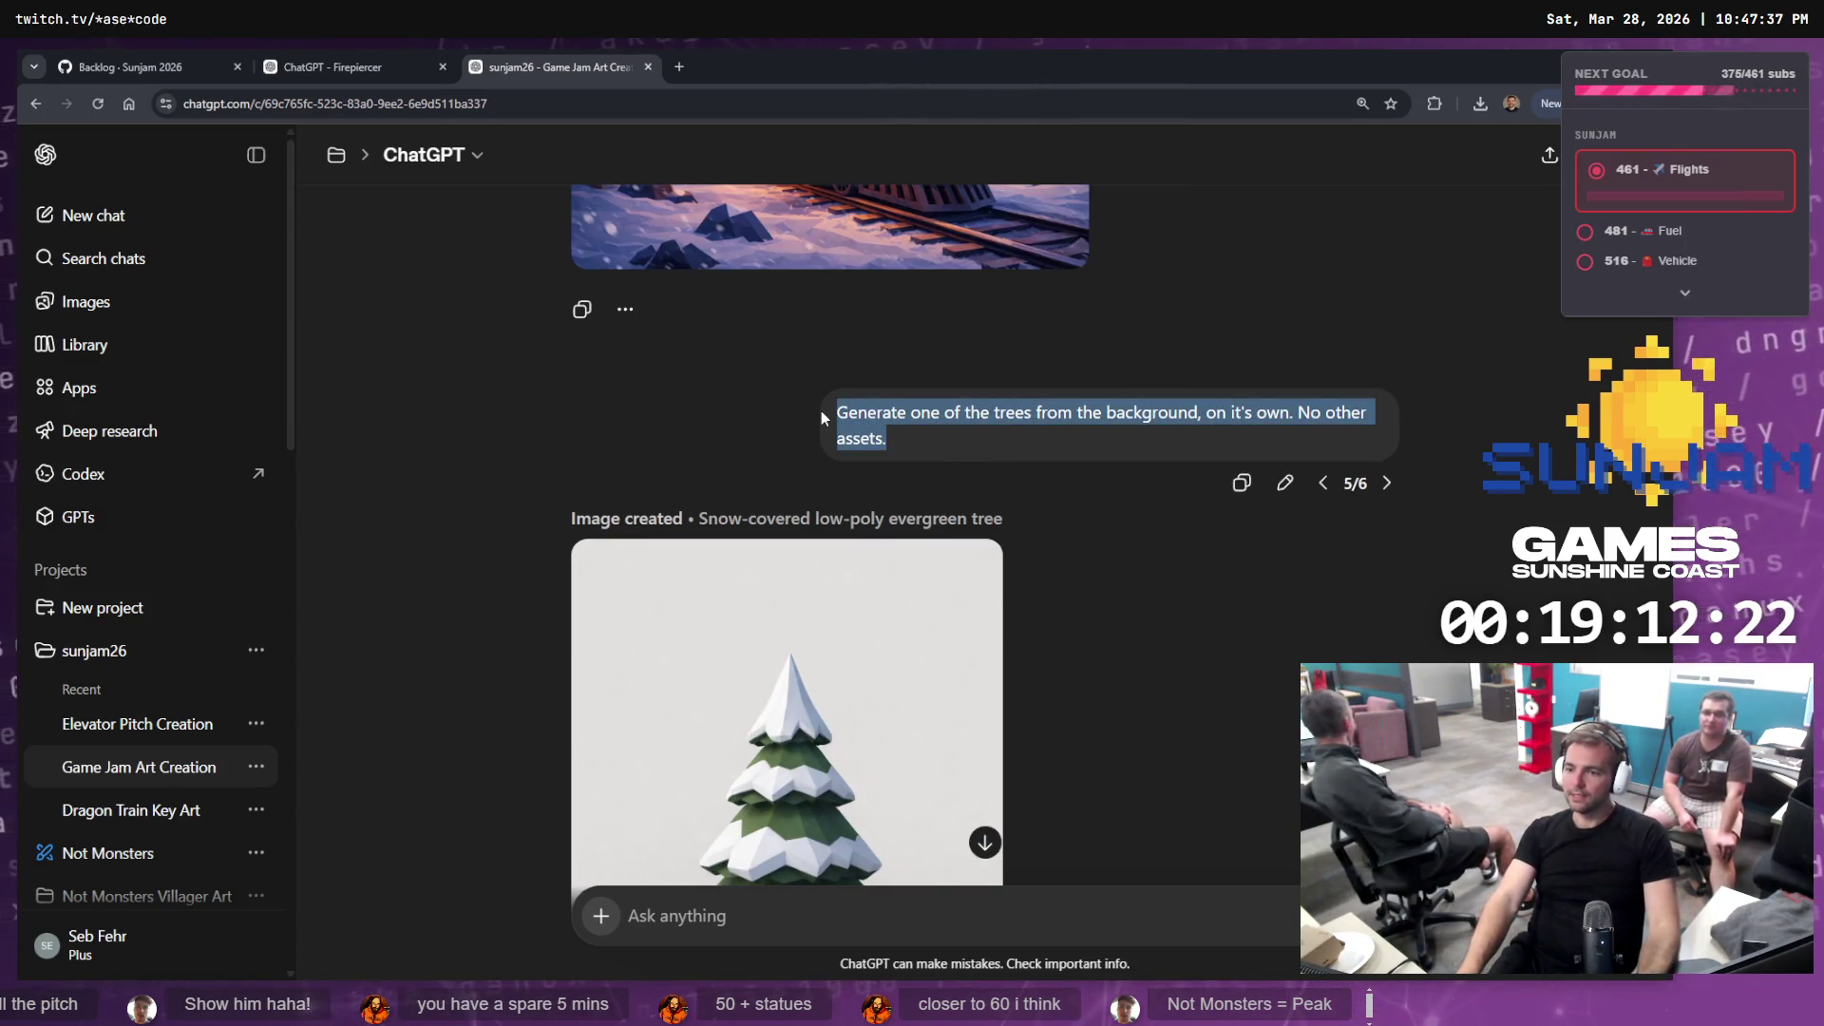
left_click(1138, 591)
Edit the tree prompt, replacing 'trees' with 'rocks', and submit it
left_click(1285, 484)
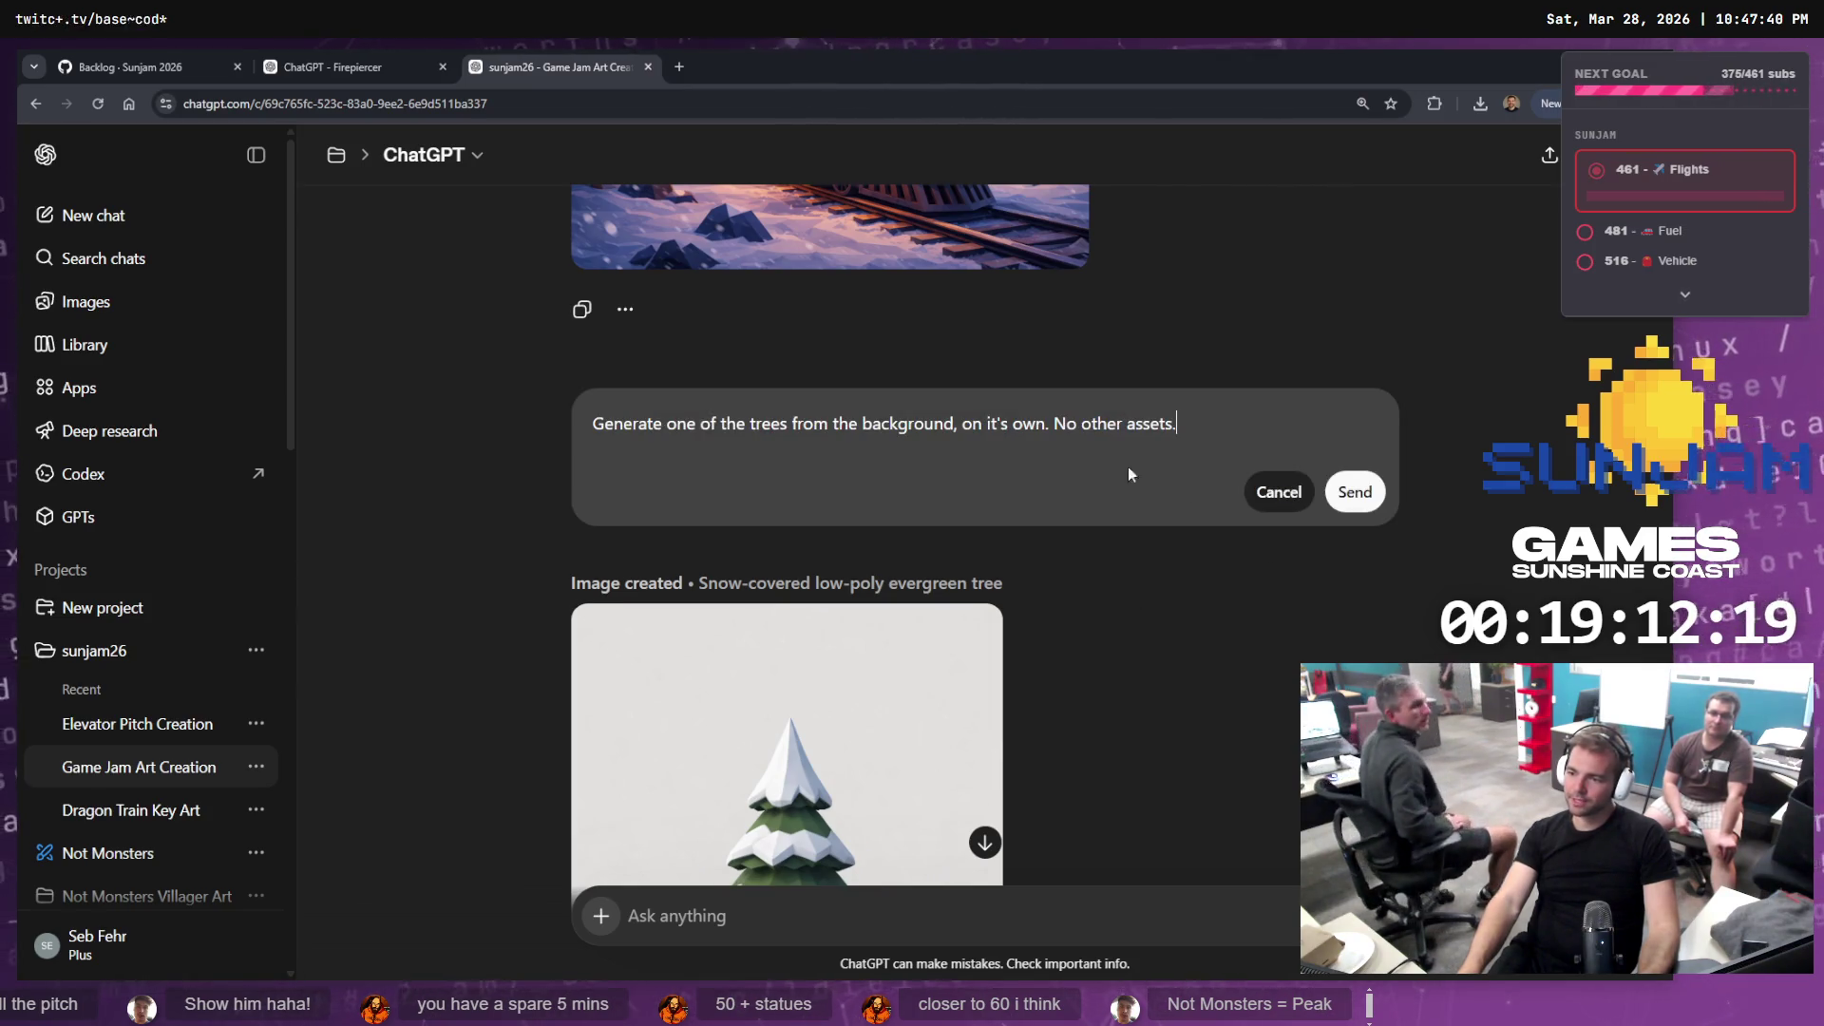
scroll(1048, 507, "up", 5)
scroll(1047, 506, "down", 3)
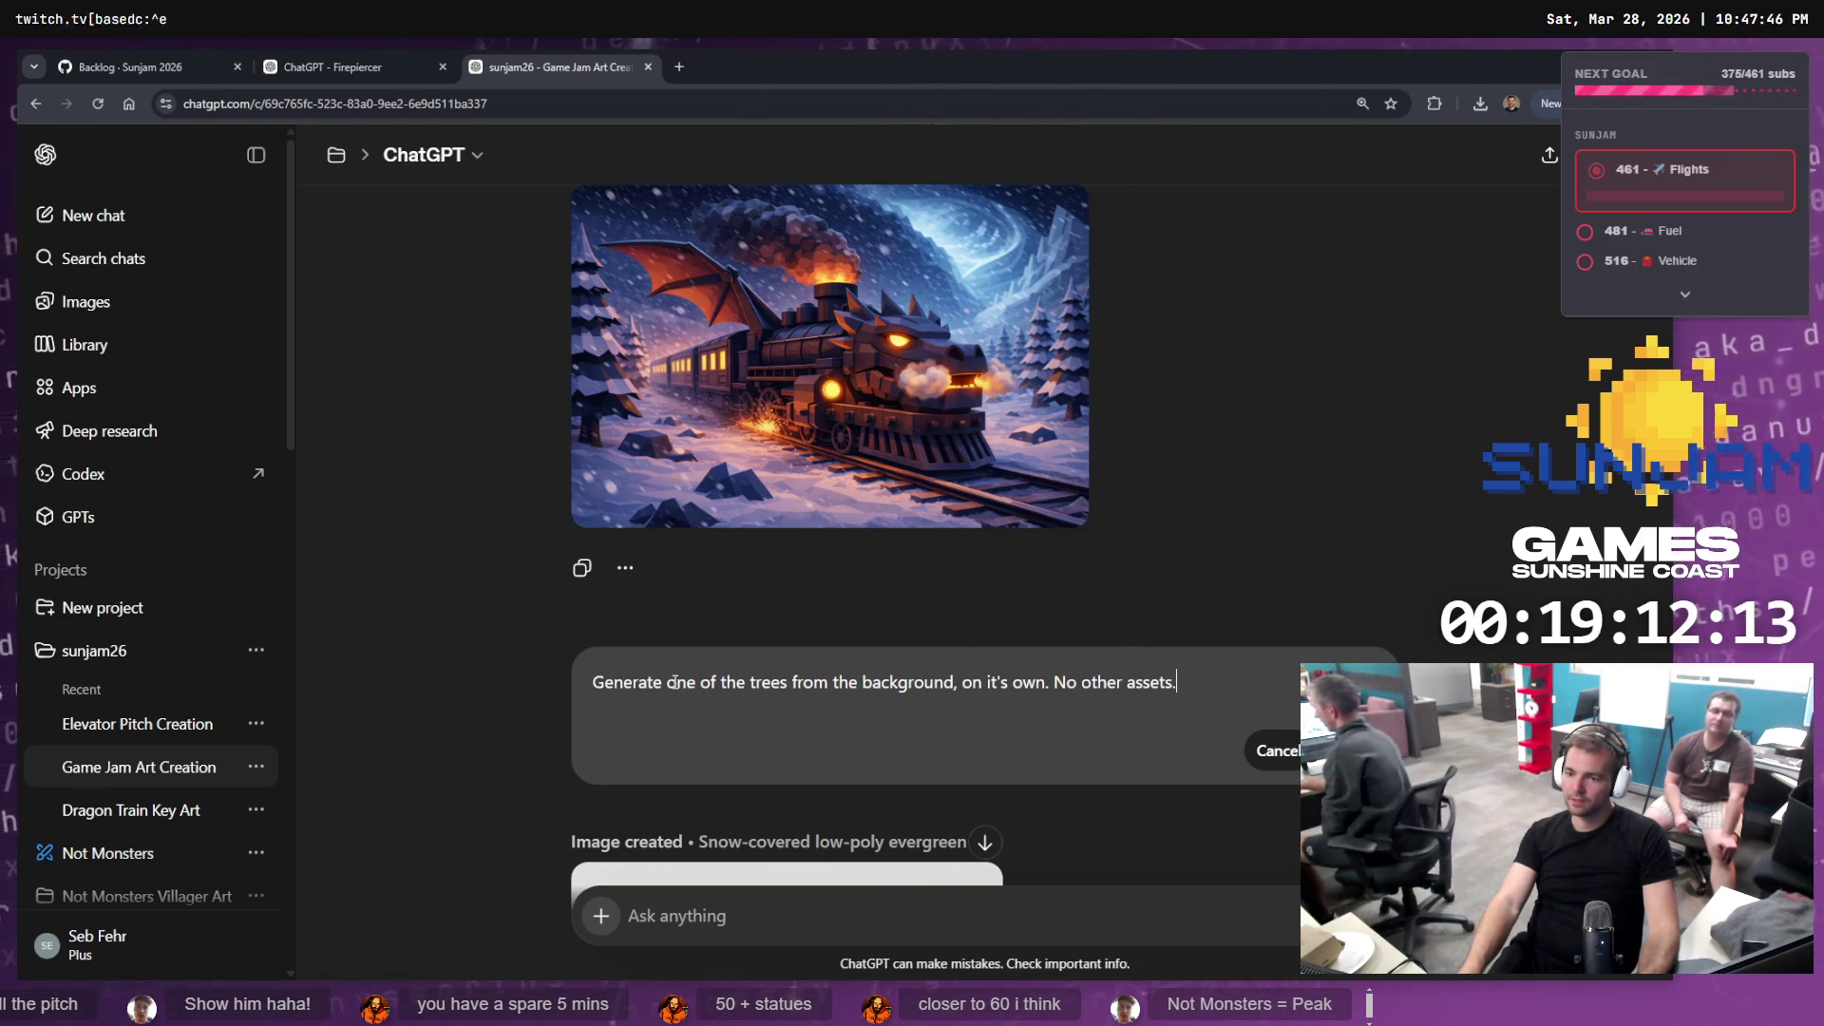
double_click(770, 682)
type("rocks")
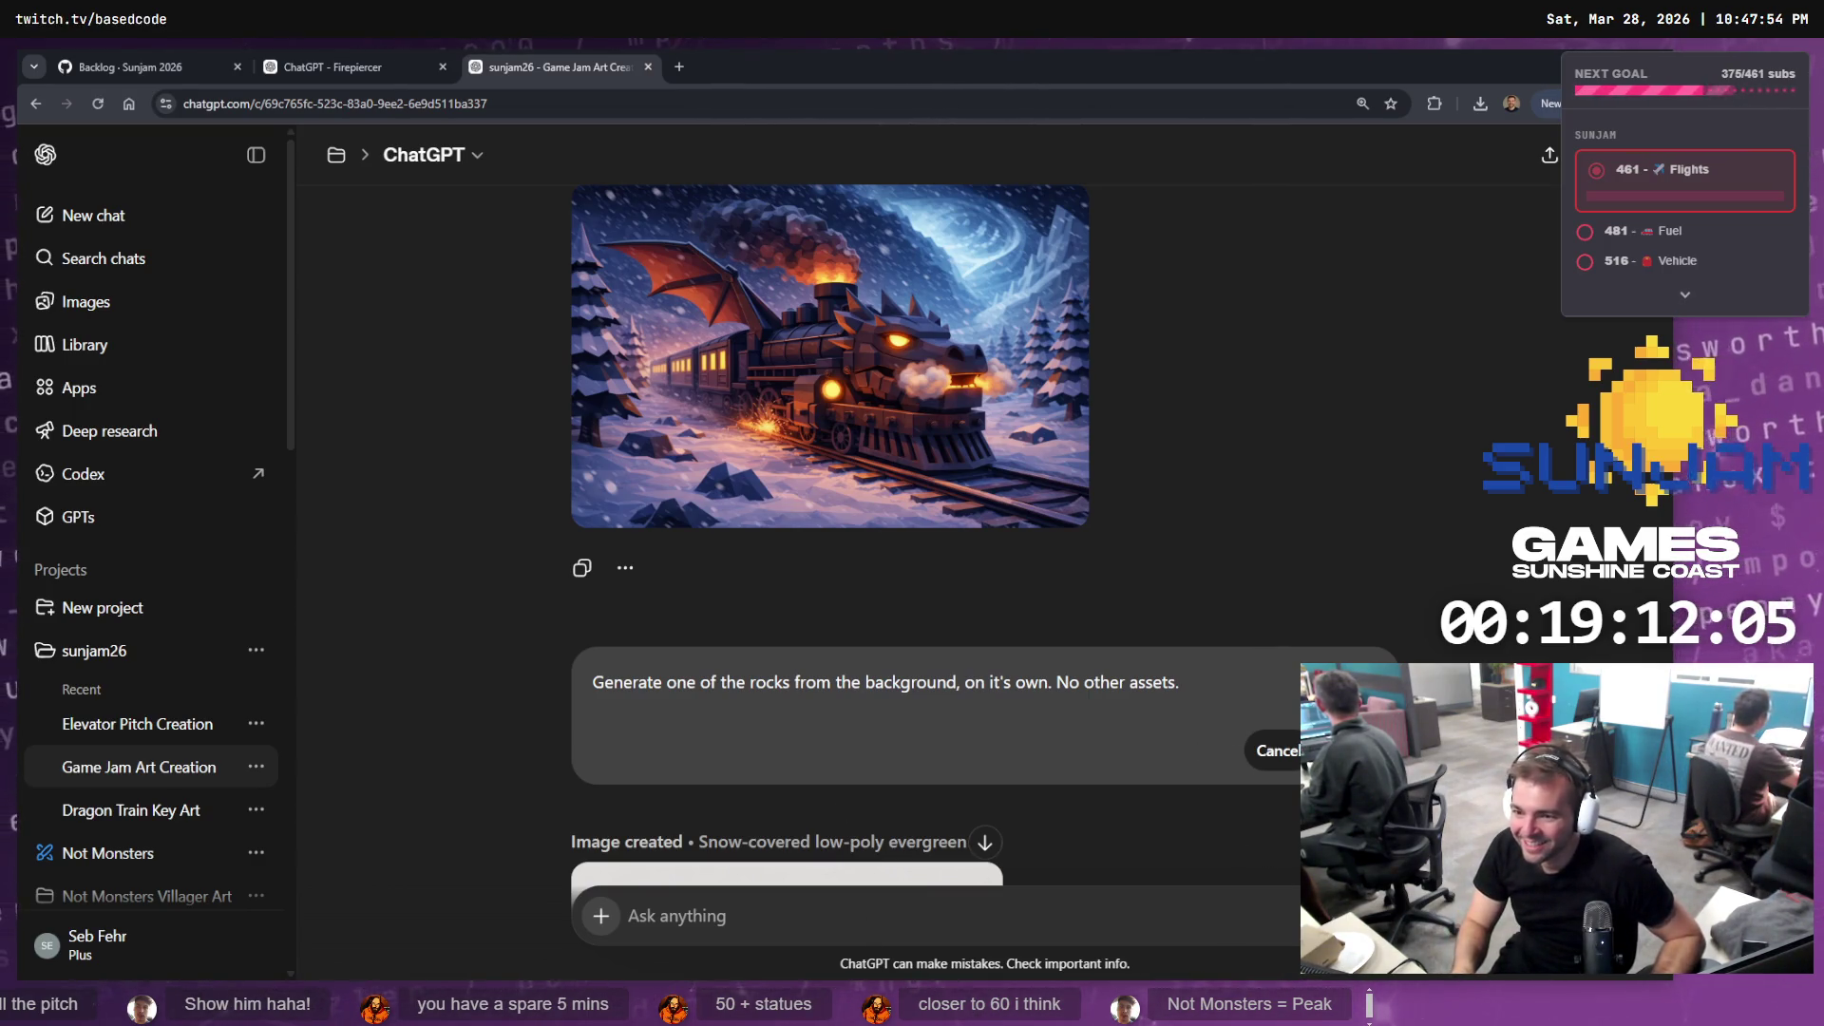
key("Return")
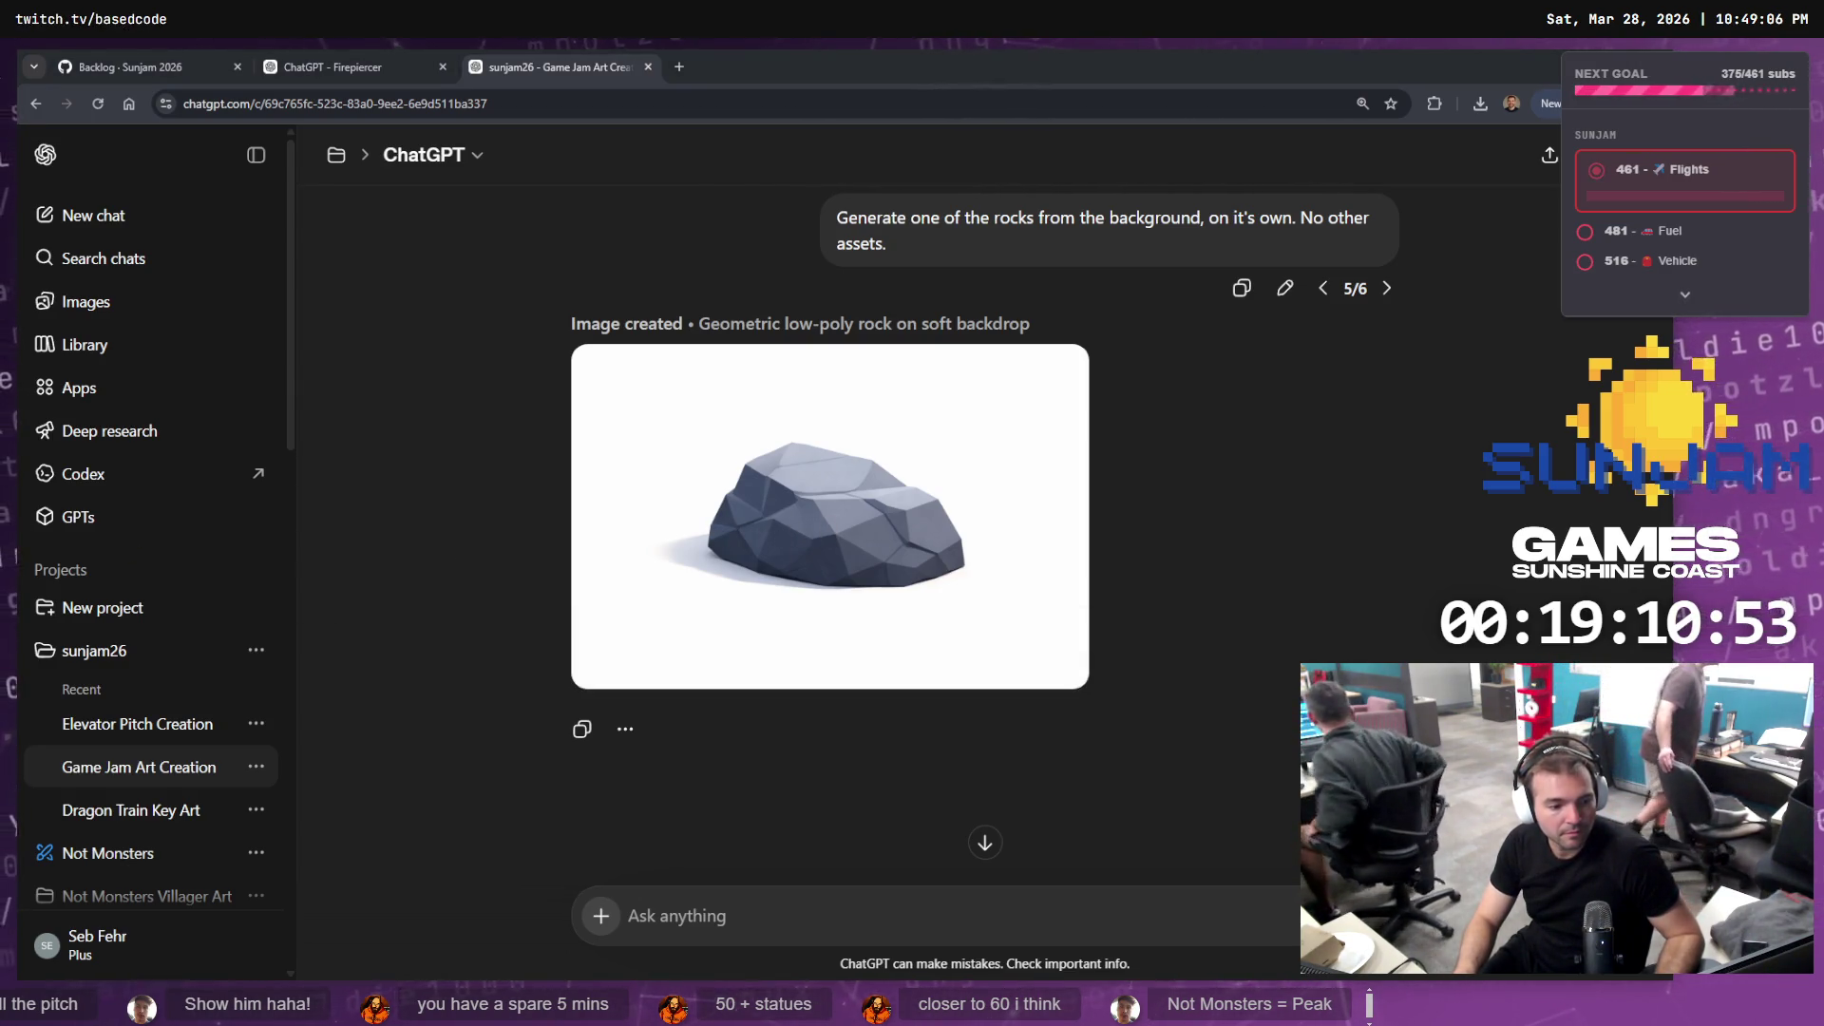
Open the generated low-poly grey rock image at full size
mouse_move(802, 537)
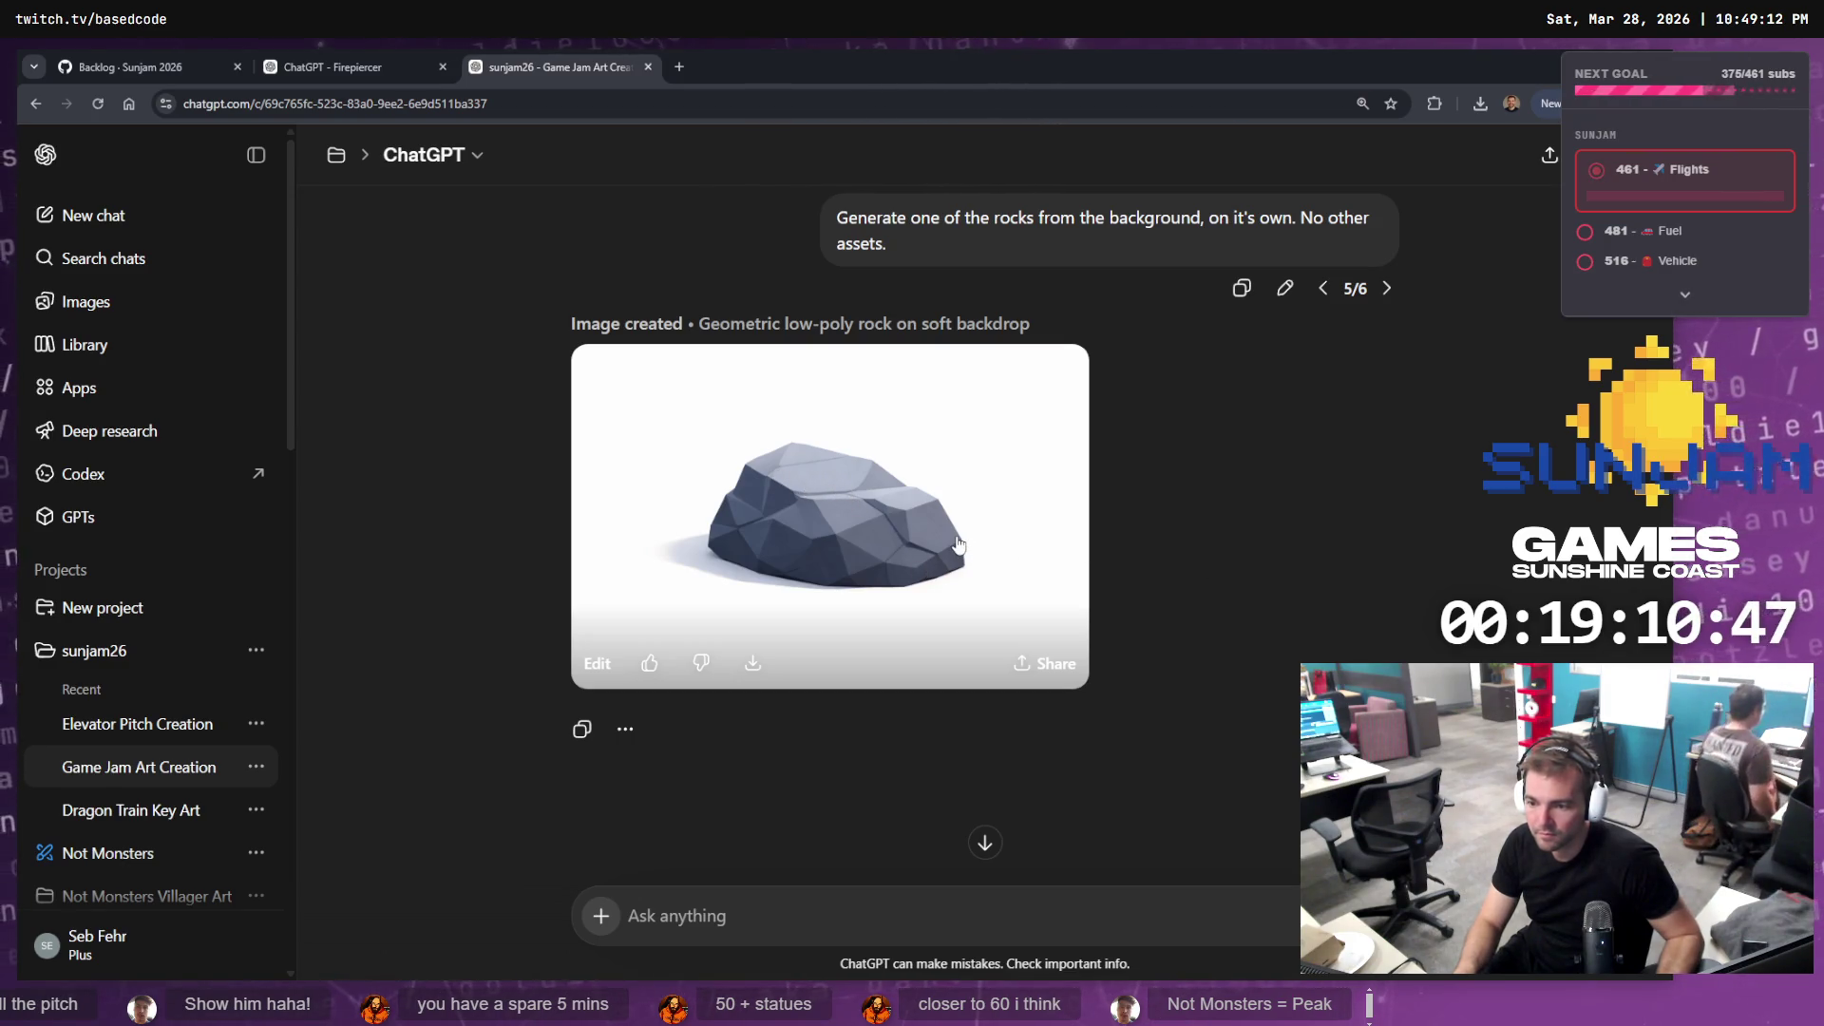
left_click(964, 565)
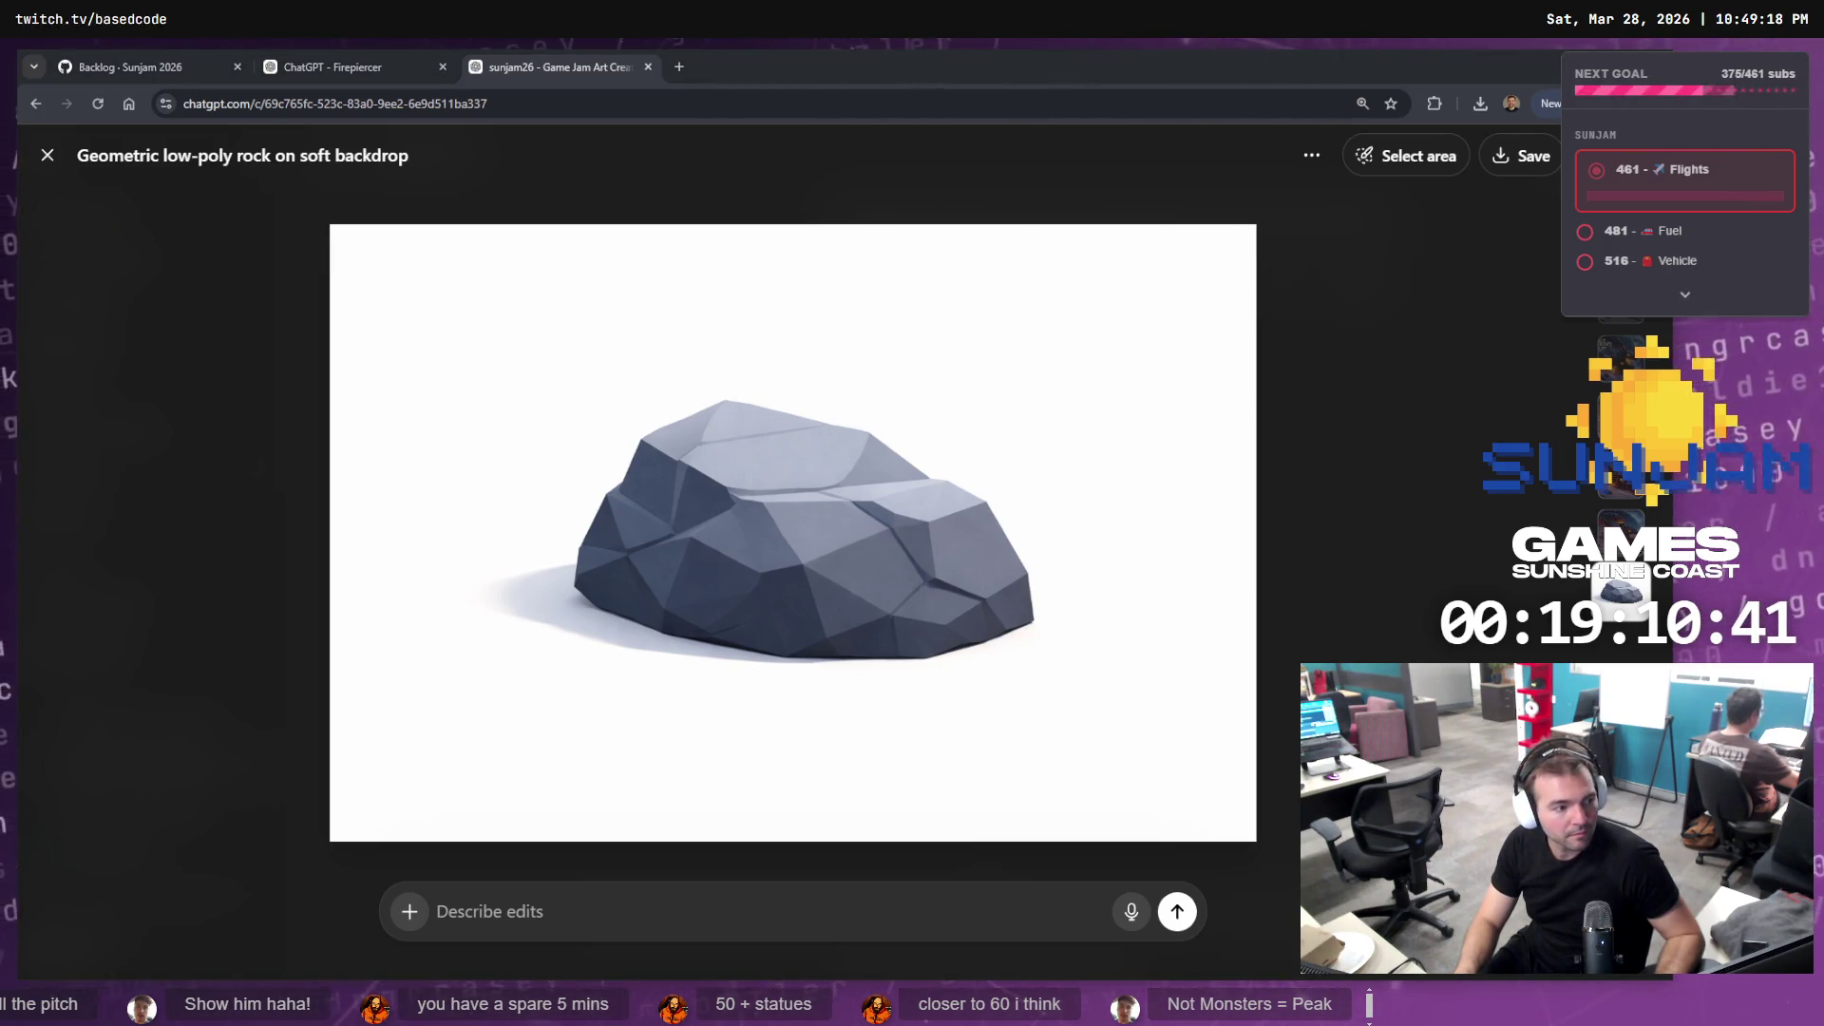
Close the rock image, re-send the edited rock prompt, and switch over to the Fork git client
key("Escape")
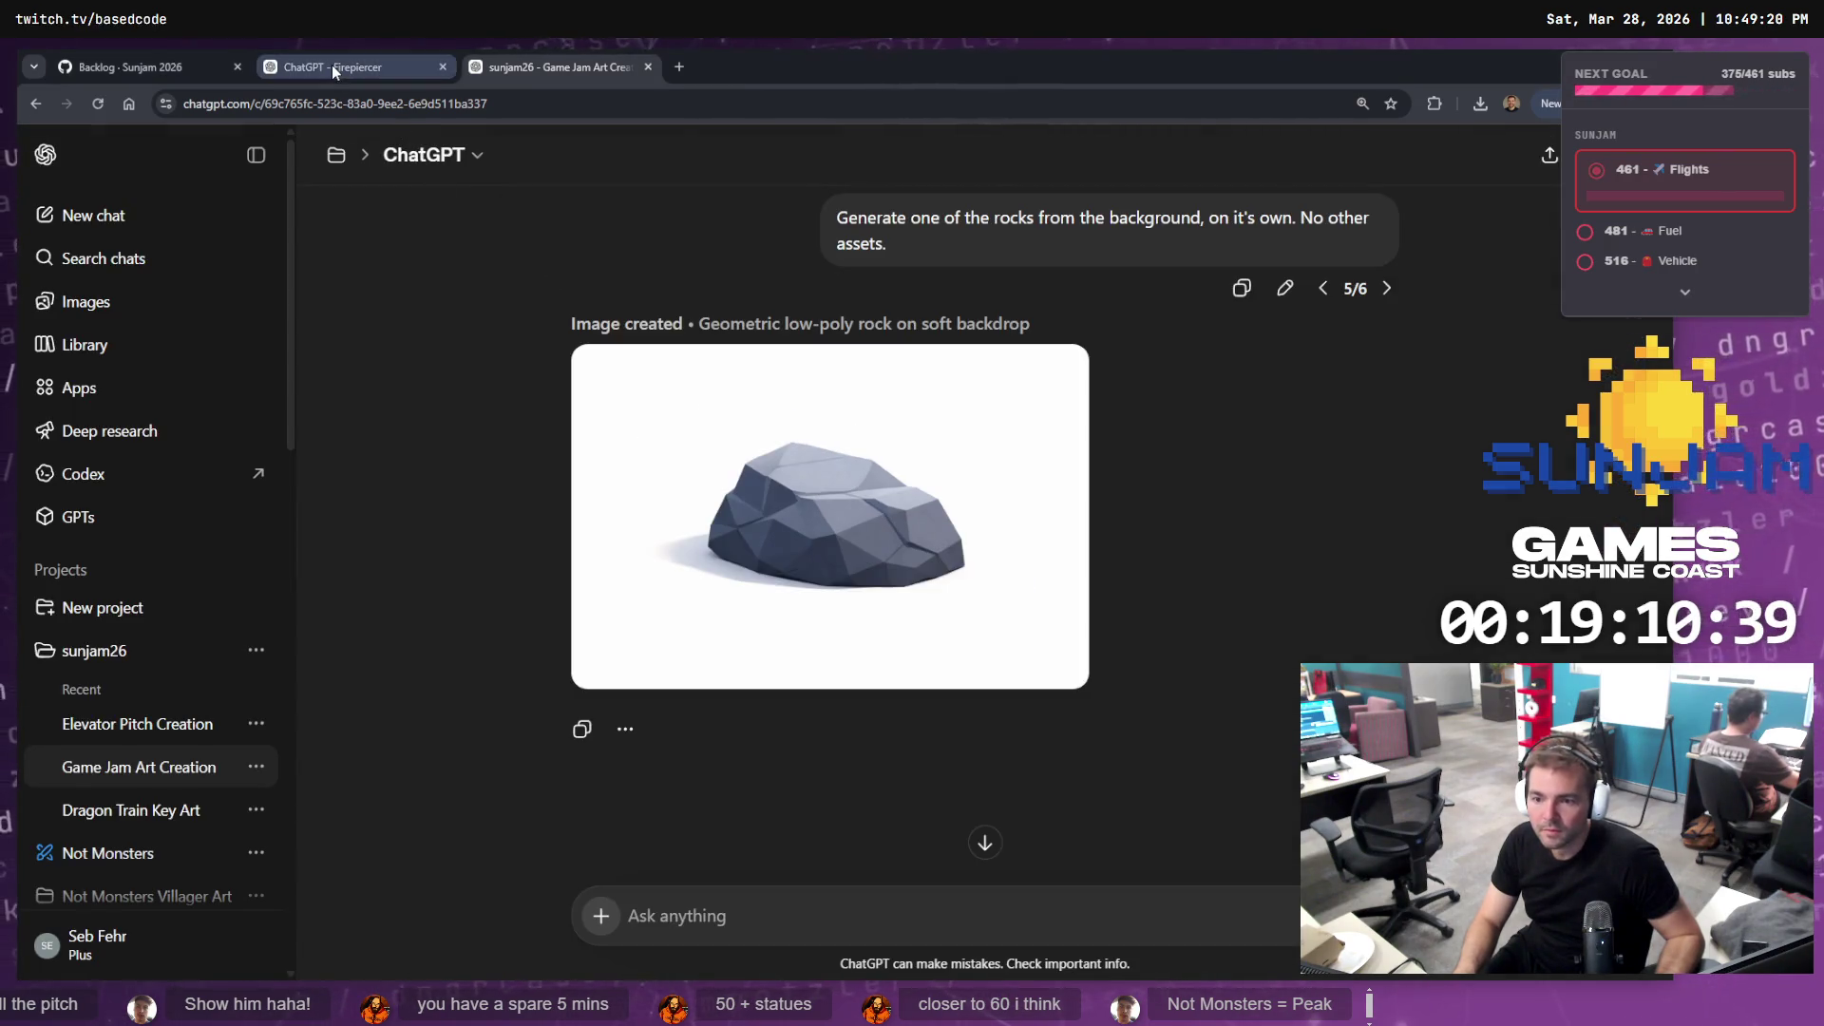
left_click(1284, 287)
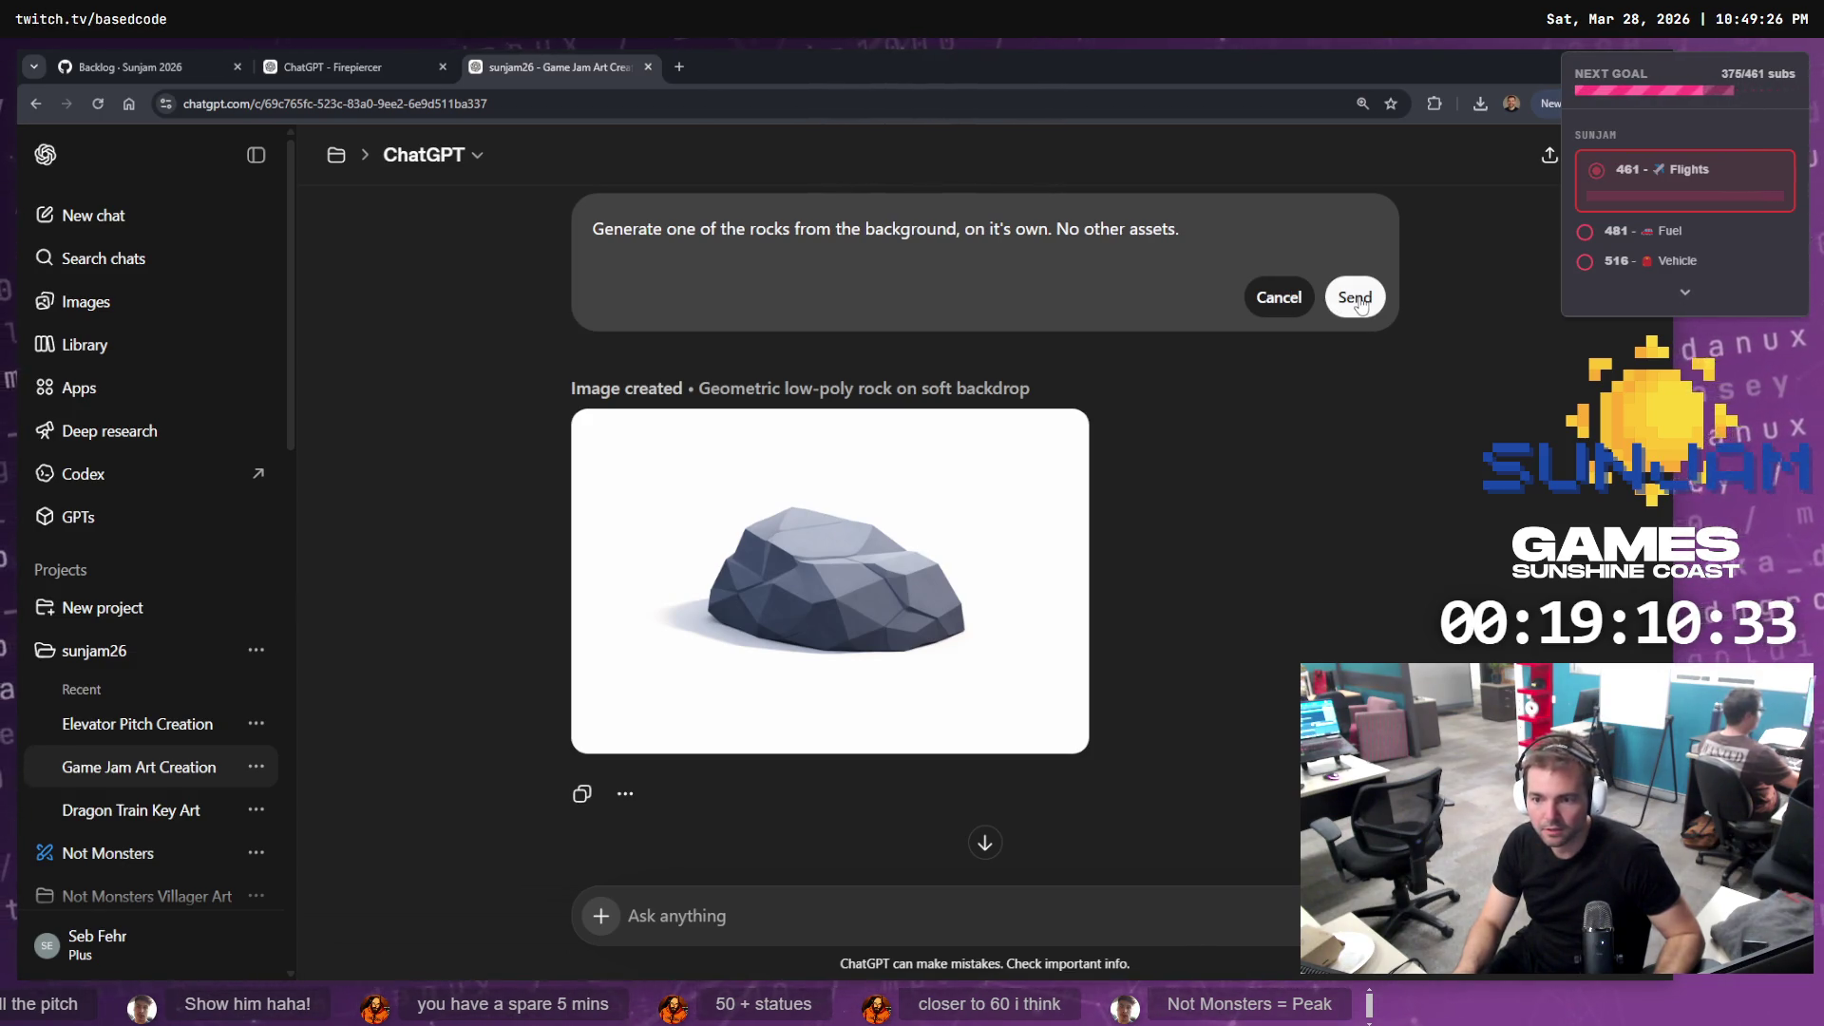
scroll(1358, 302, "up", 5)
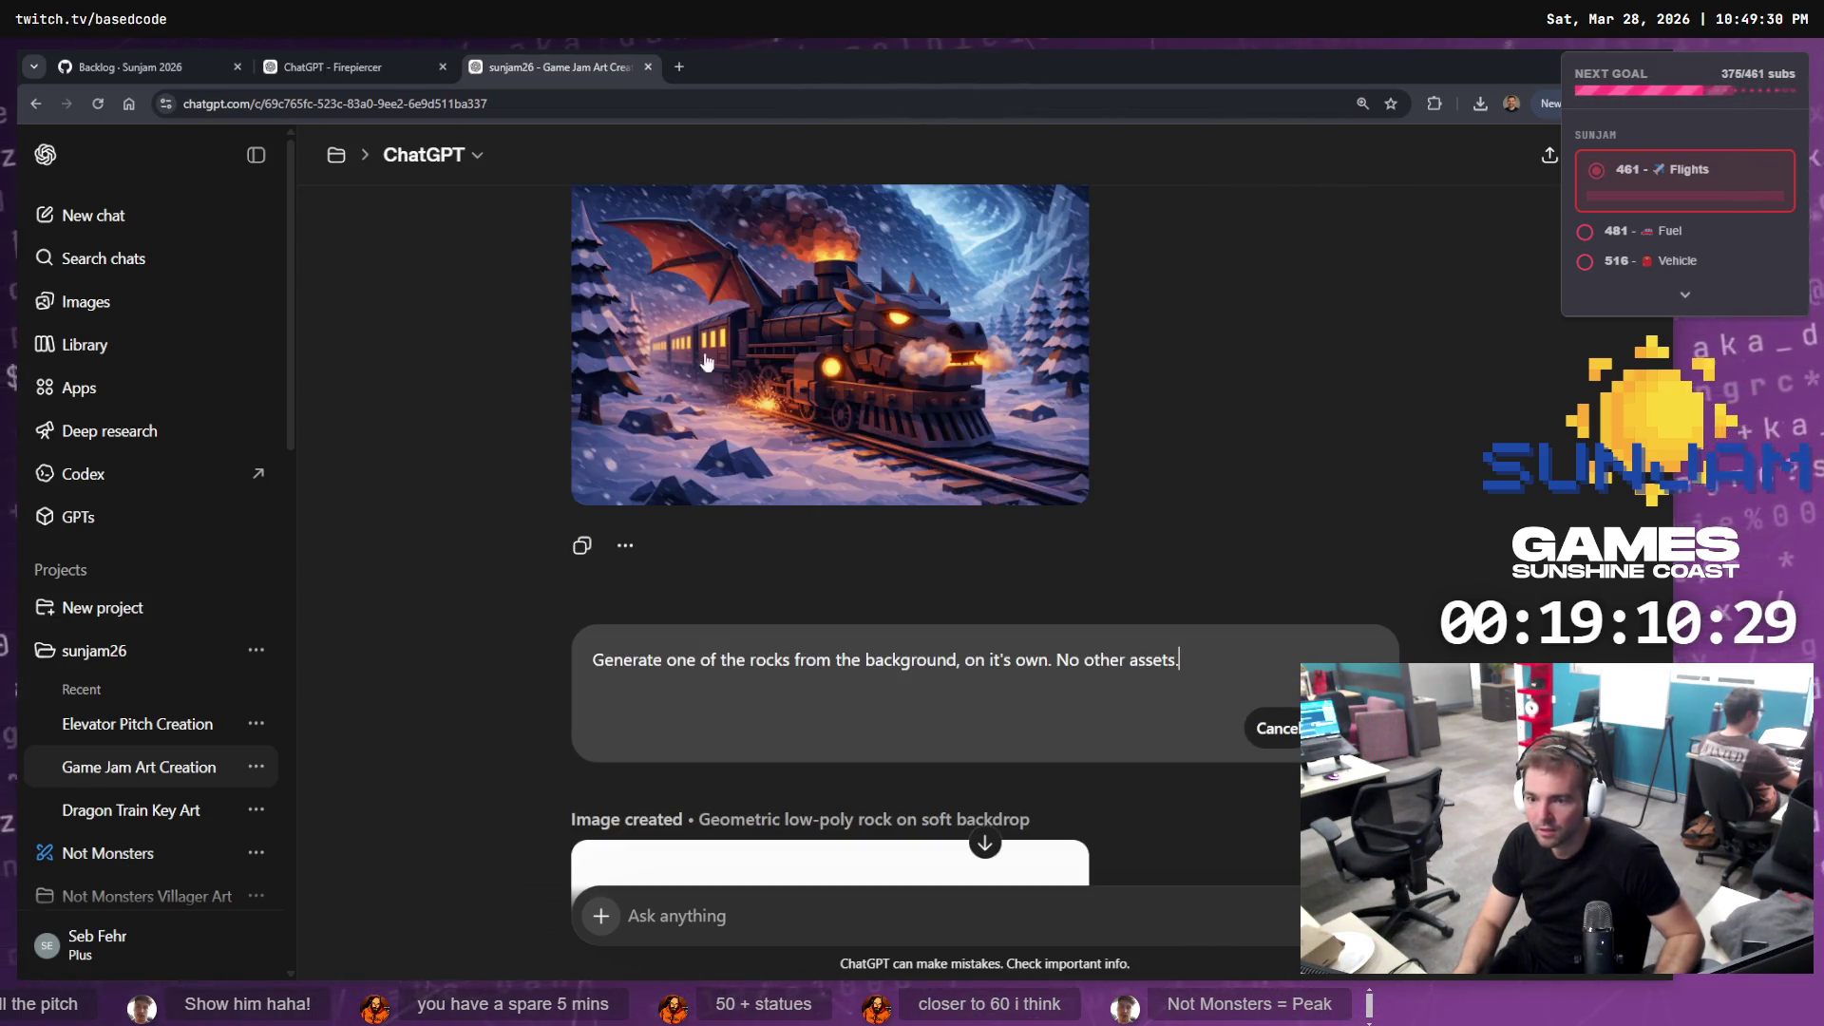
scroll(1017, 323, "up", 2)
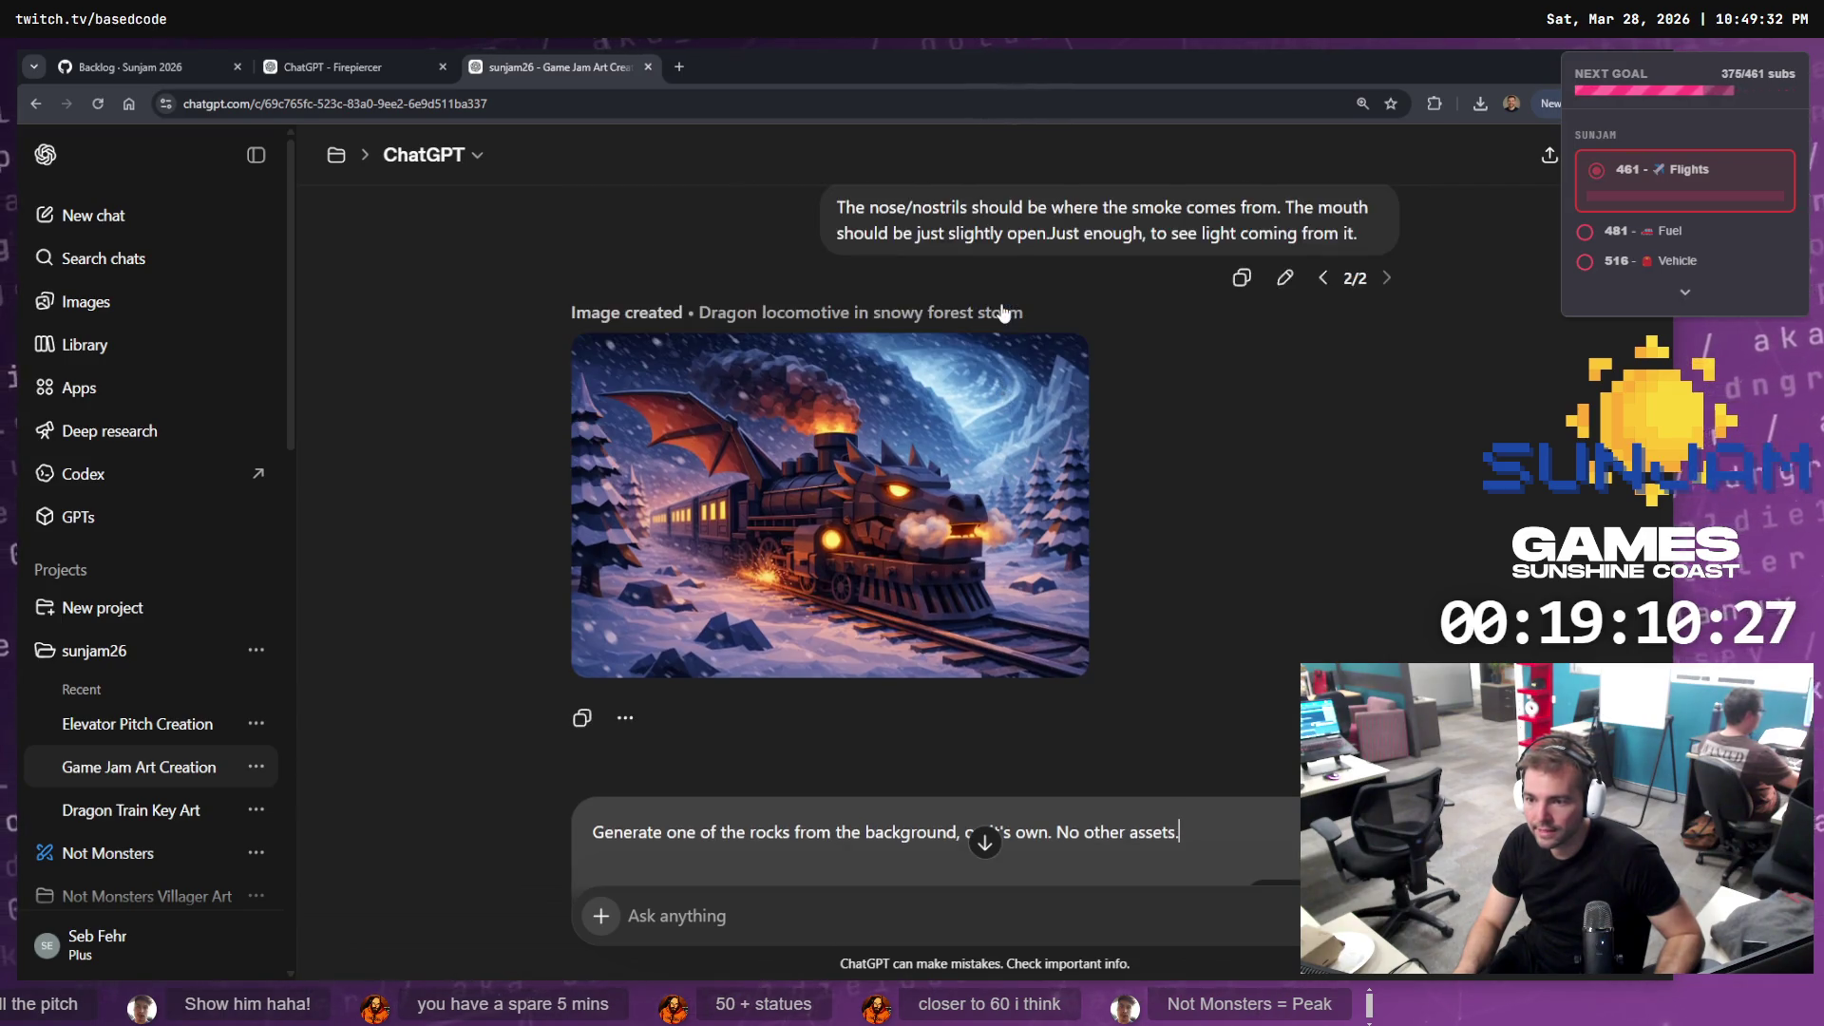
scroll(1002, 310, "down", 2)
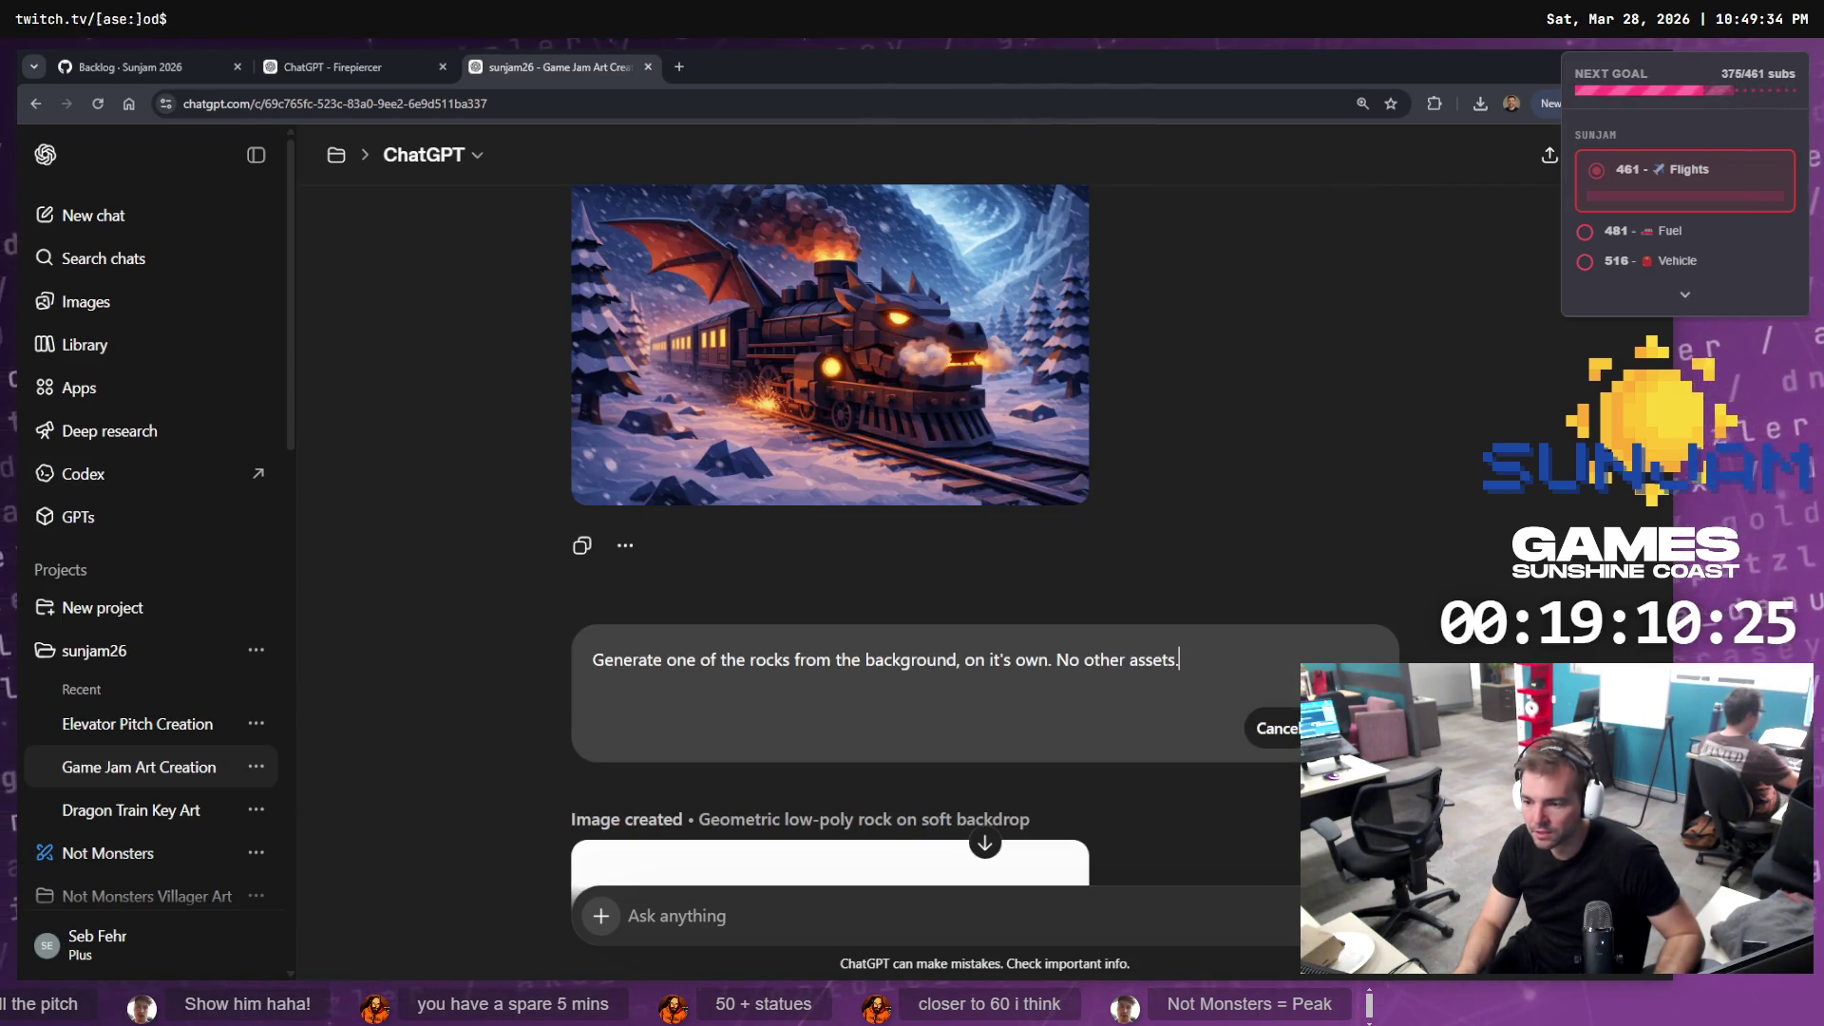
key("Return")
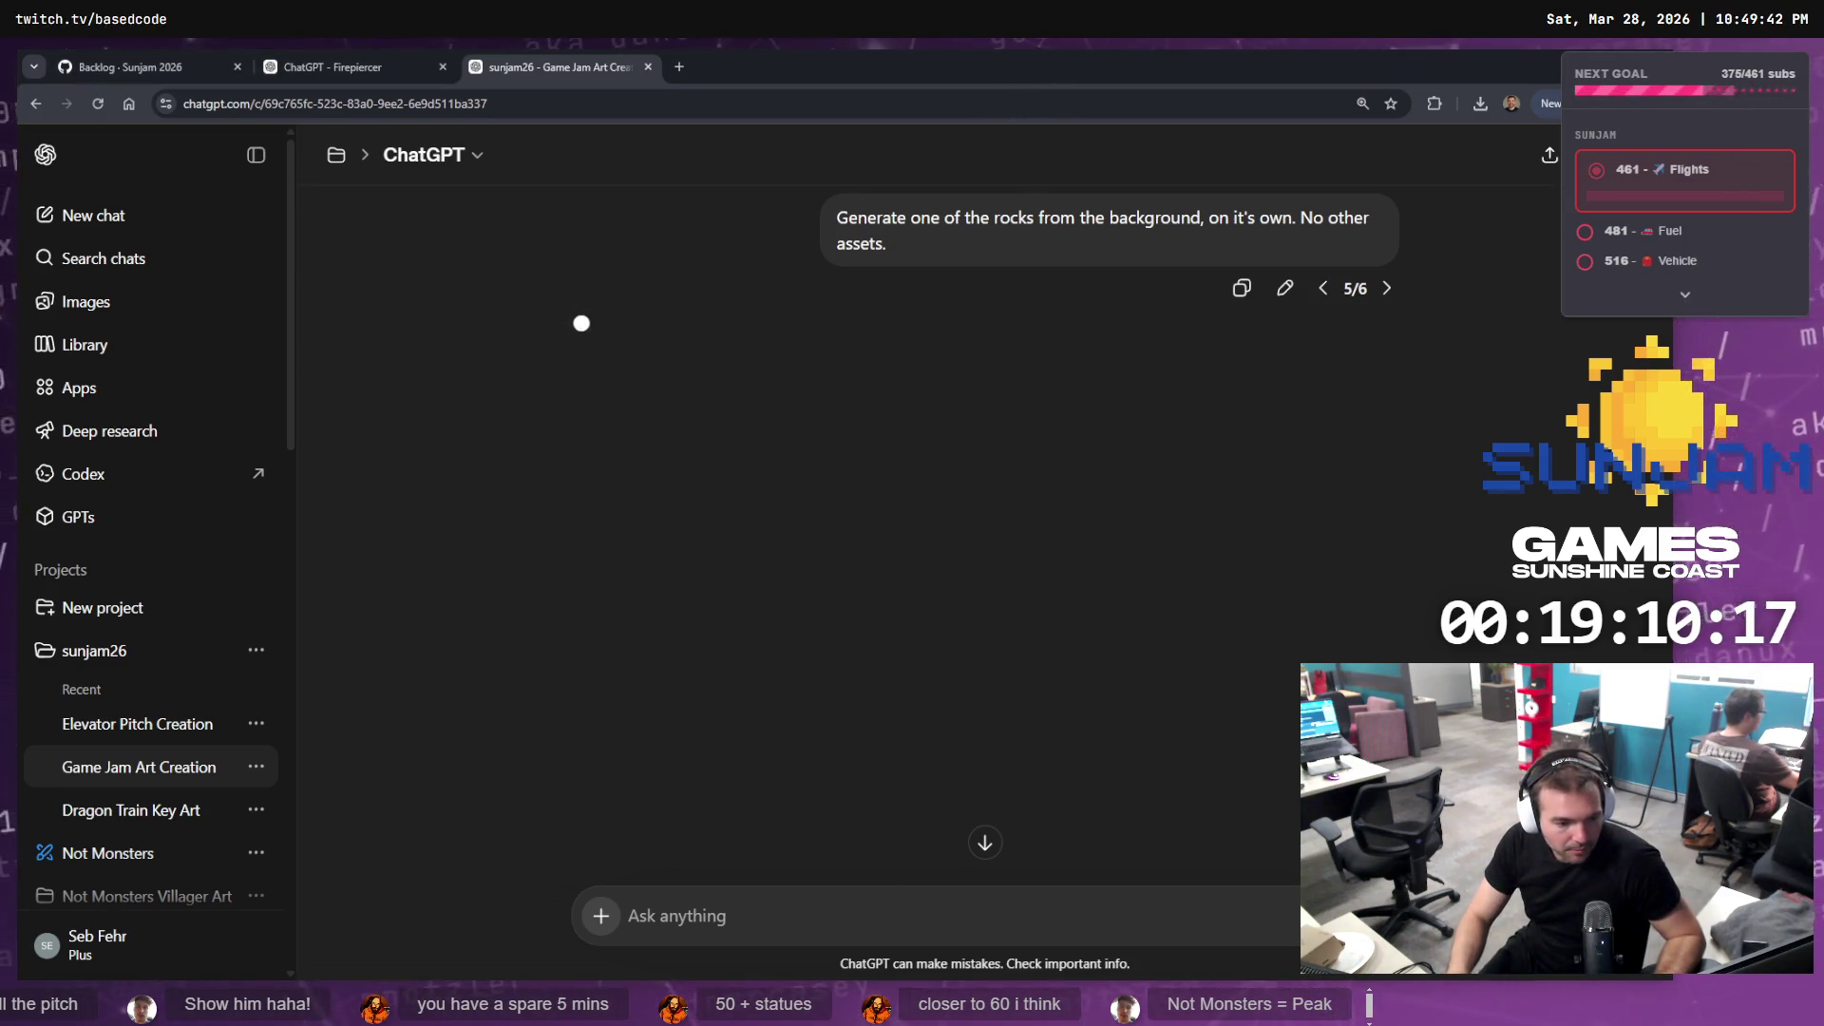
key("alt+Tab")
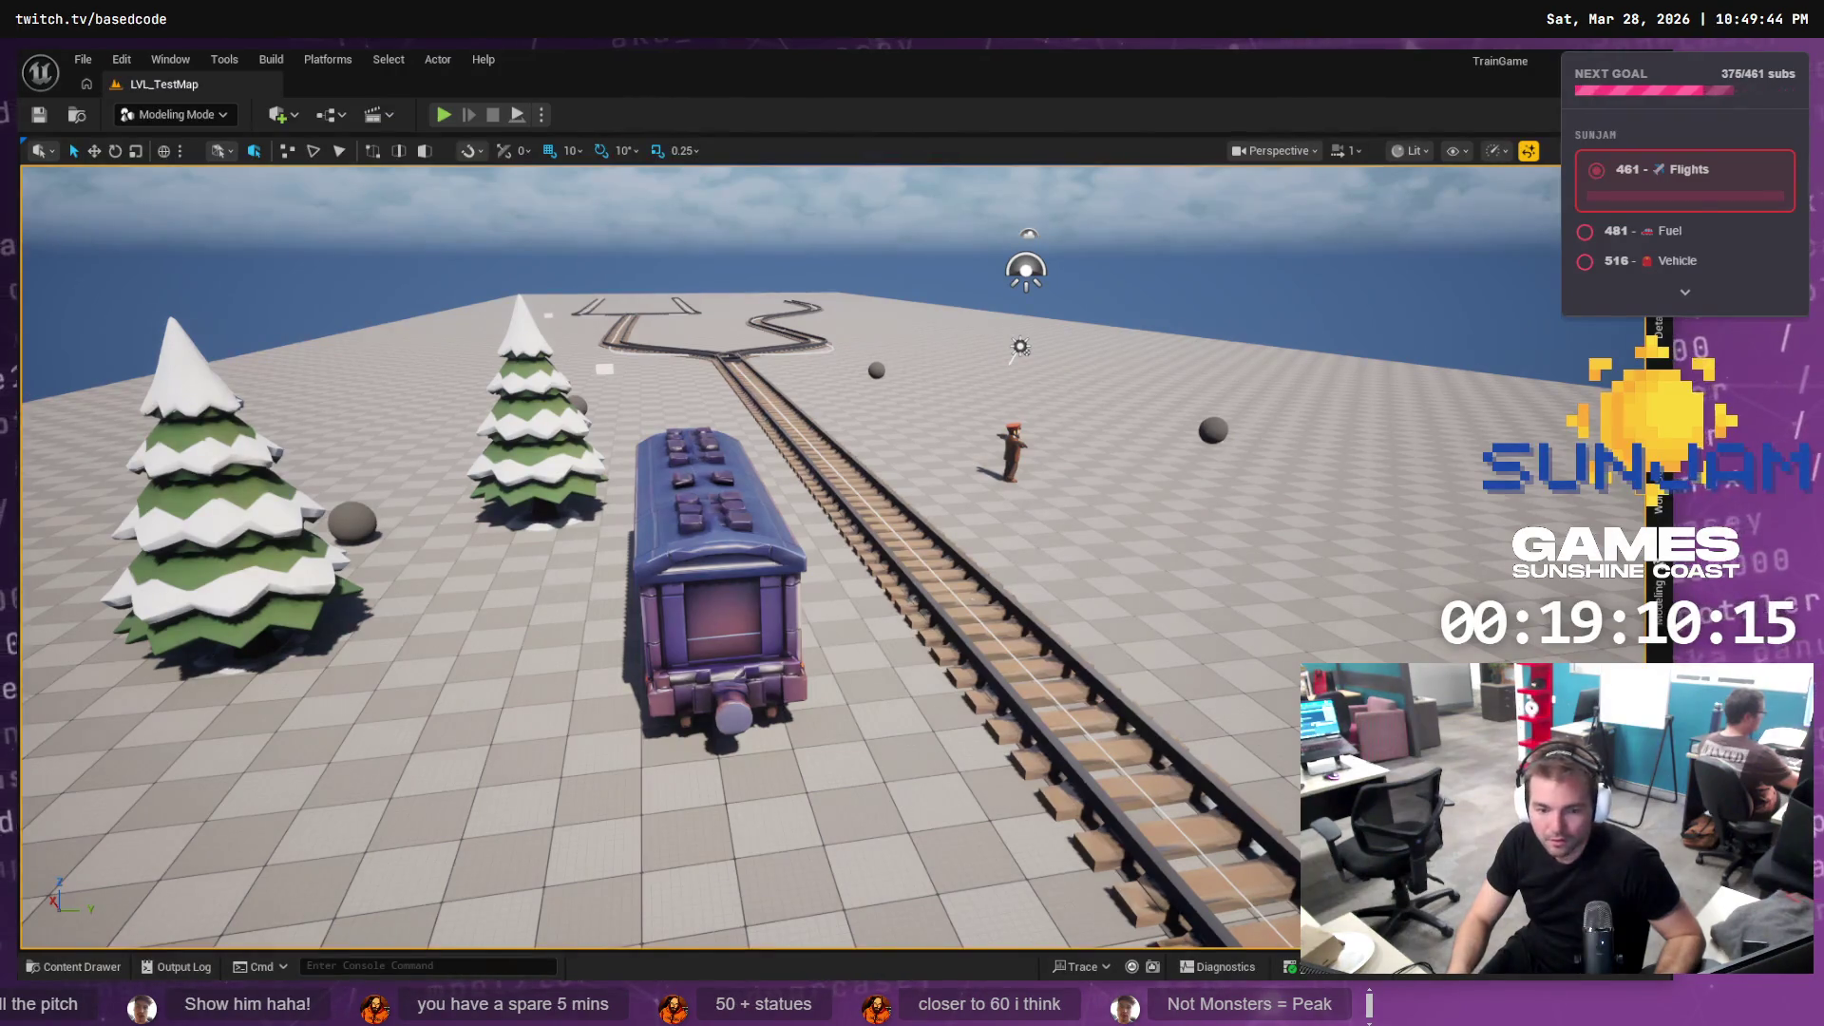
key("alt+Tab")
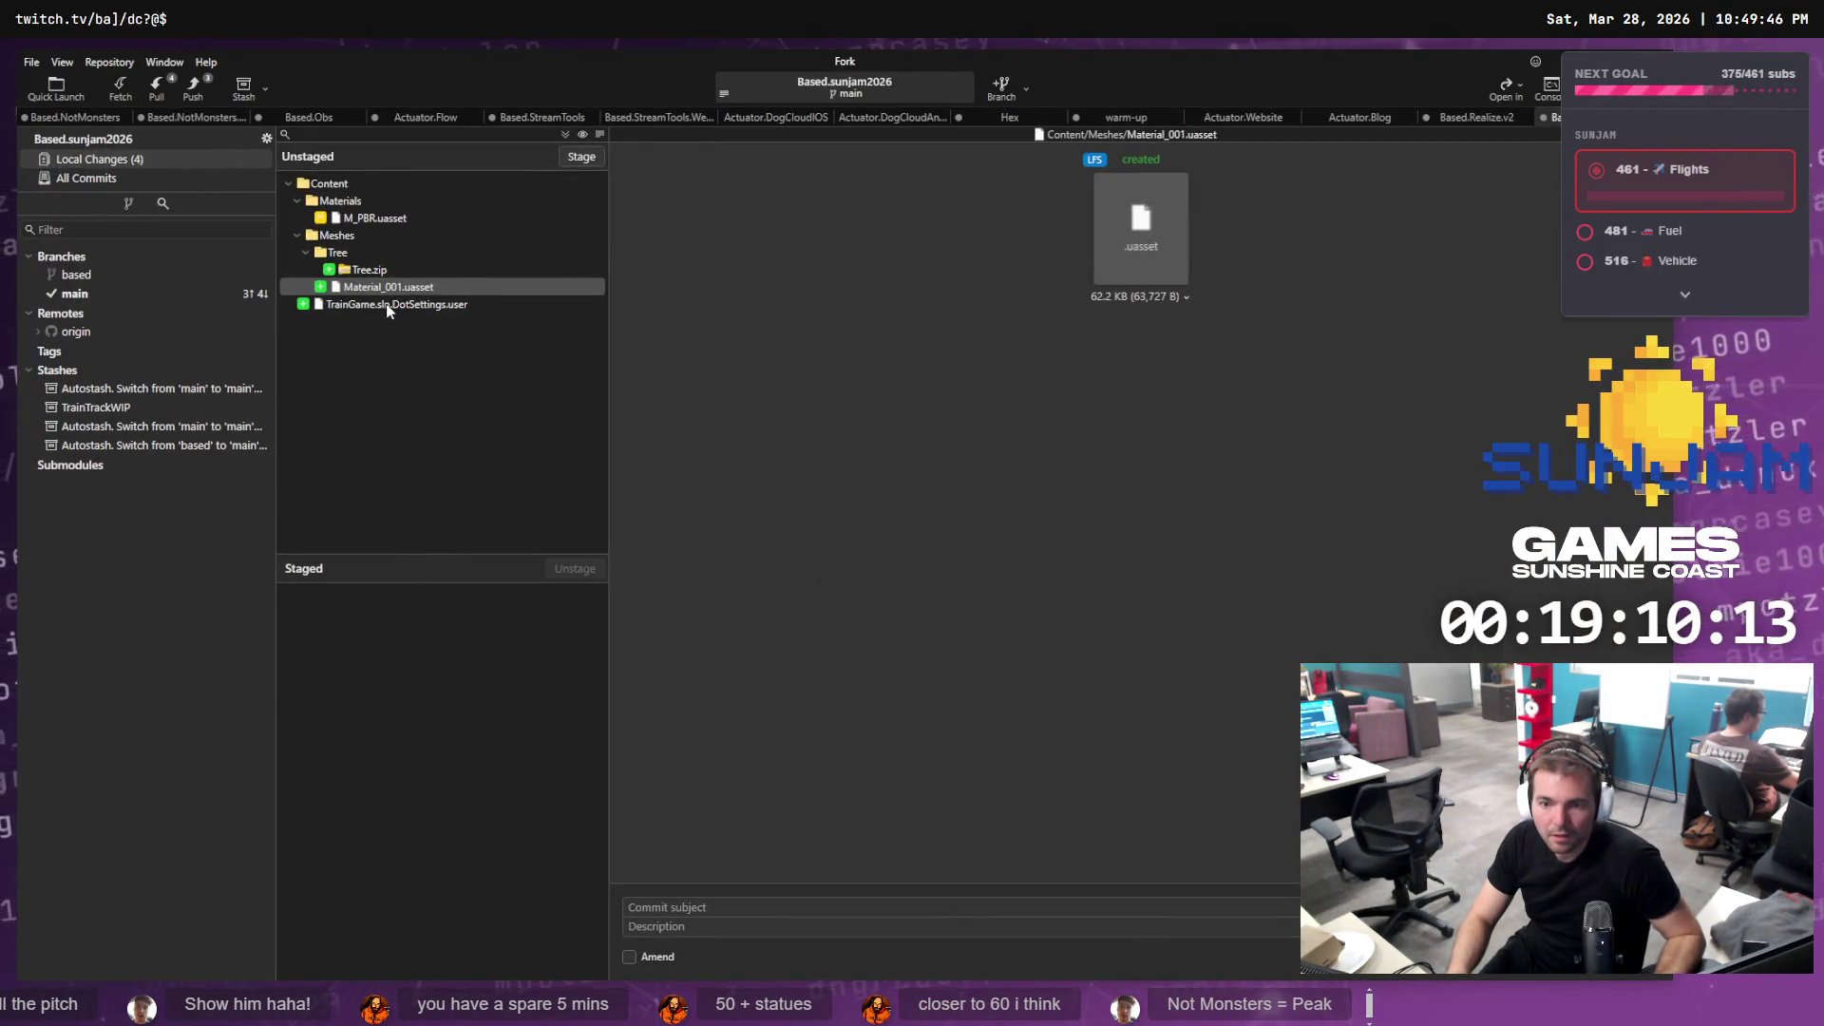
Show All Commits and inspect the main and origin/main commits in the graph
left_click(92, 177)
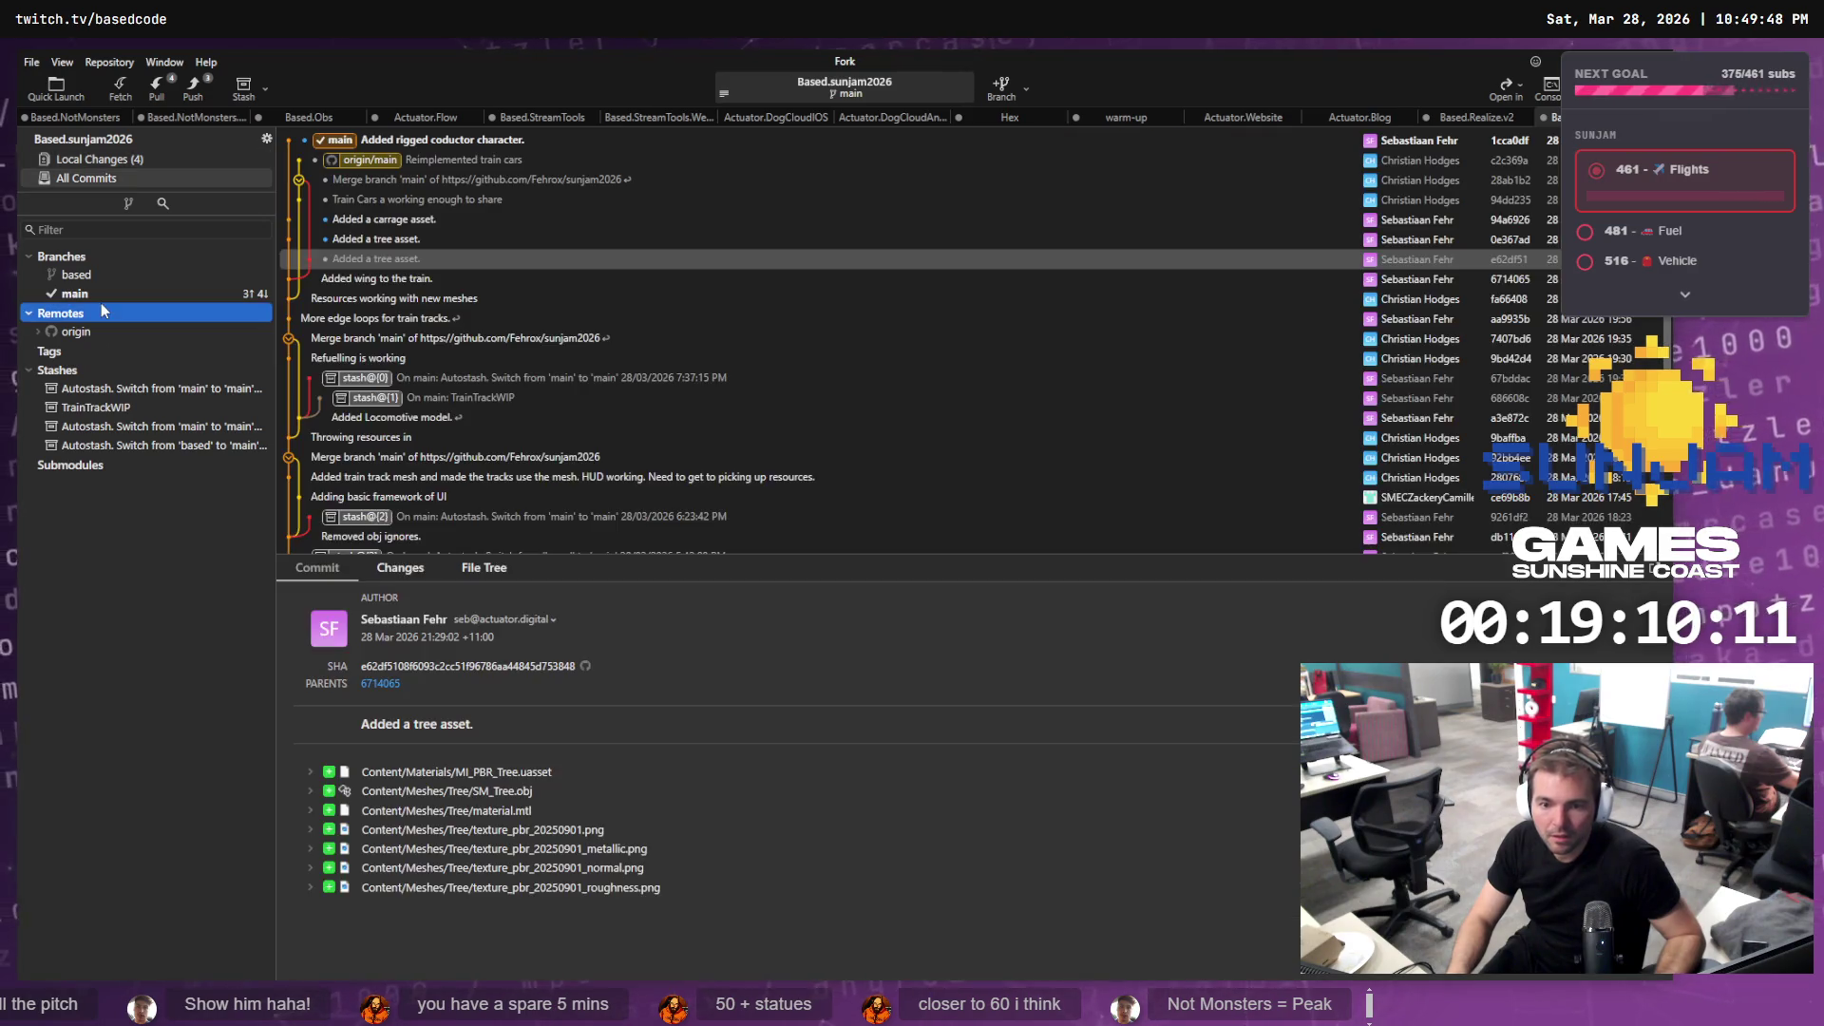
left_click(350, 145)
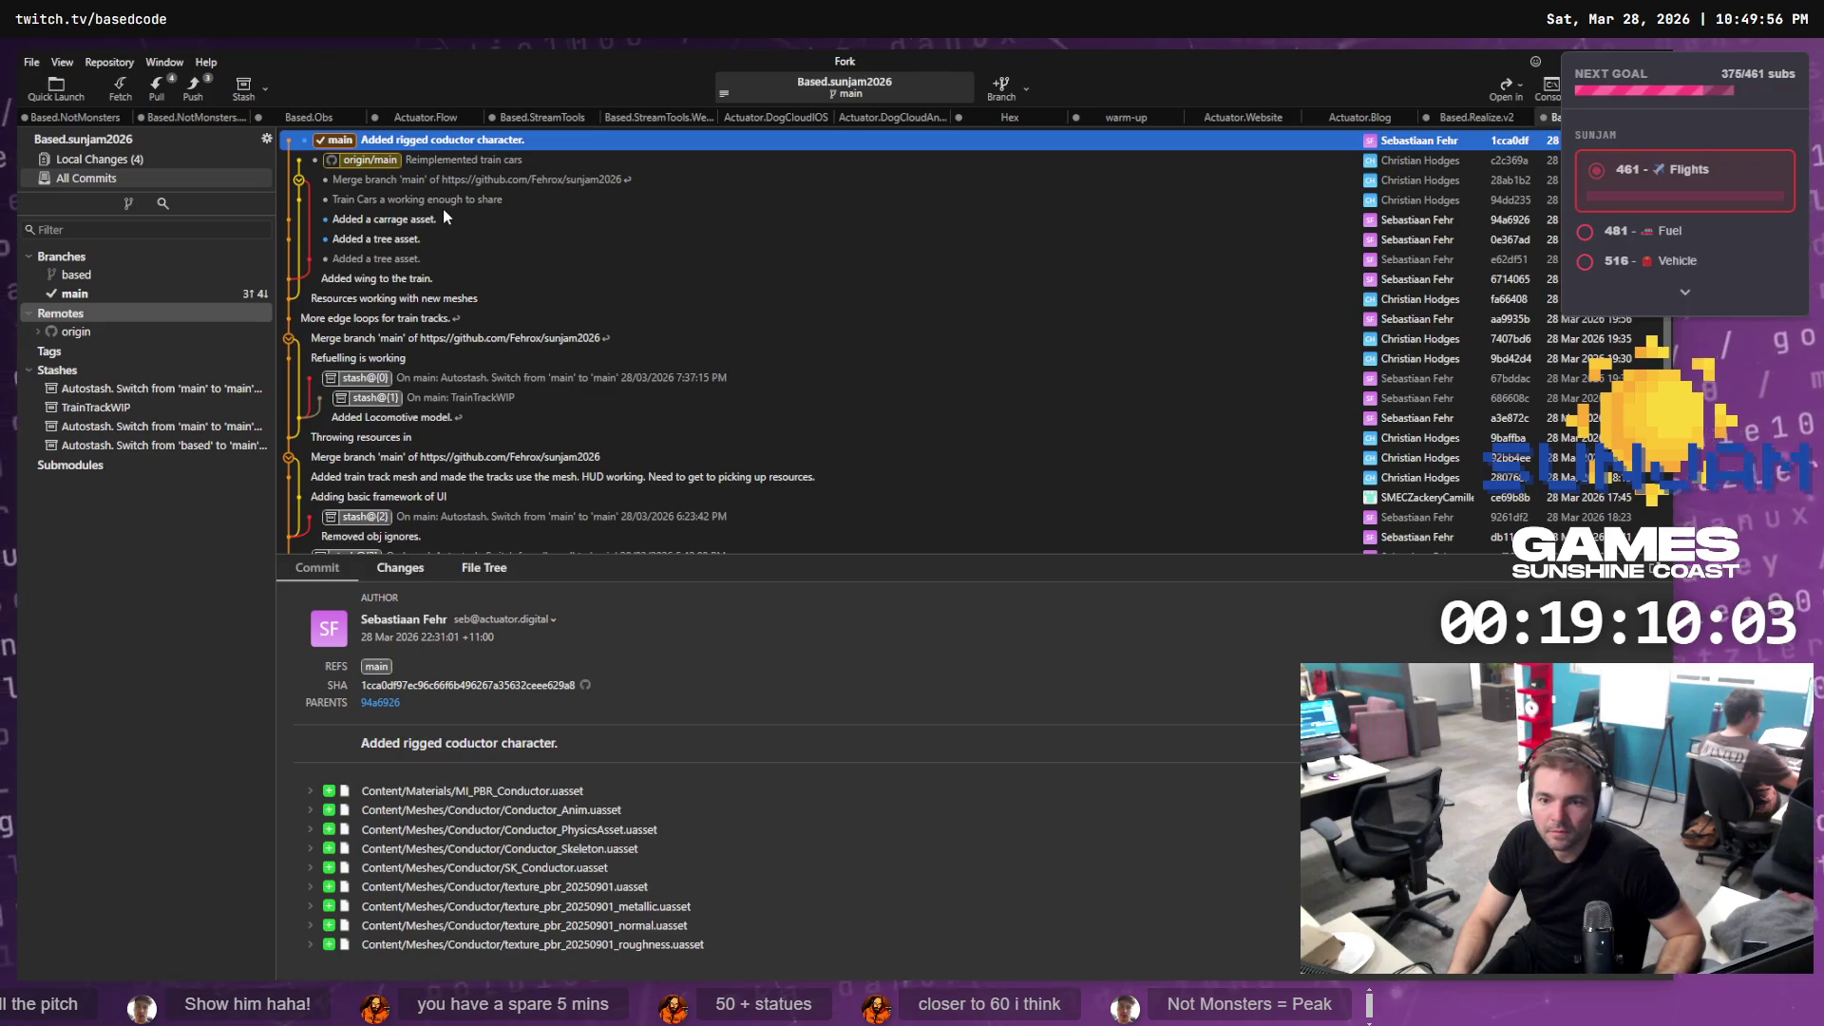
left_click(385, 162)
right_click(385, 163)
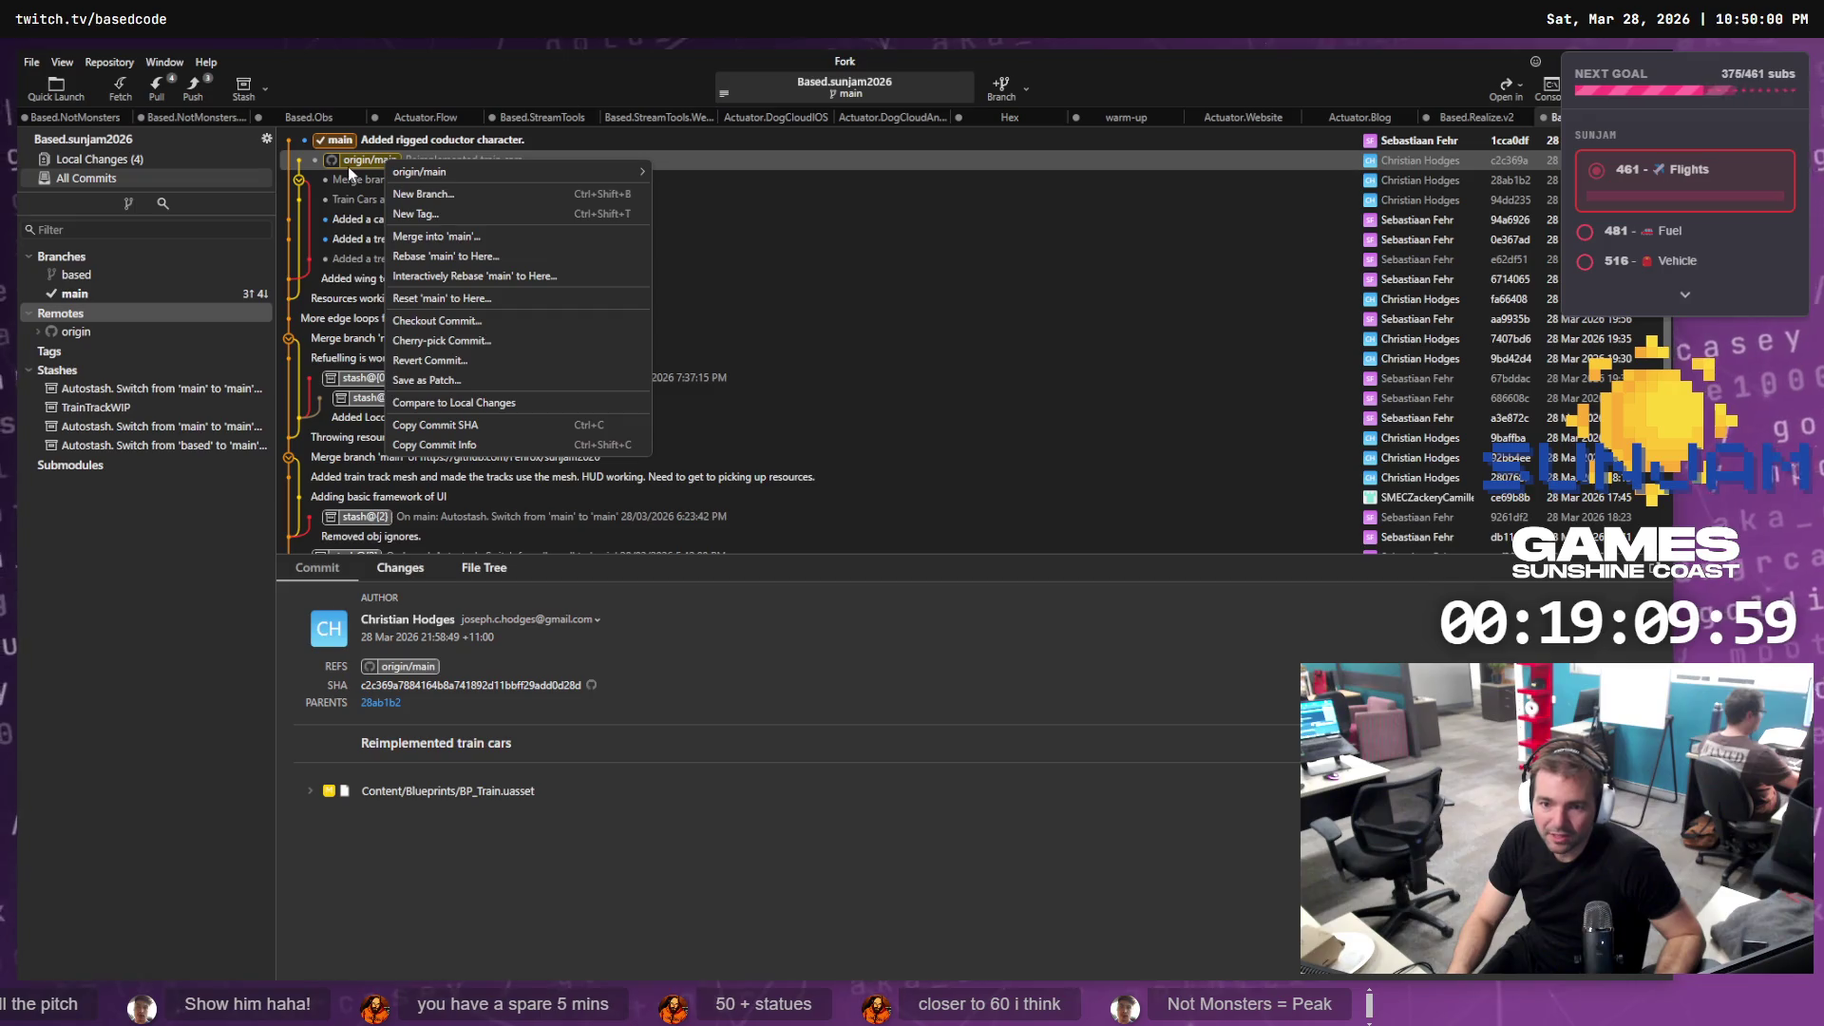
left_click(358, 143)
Create an 'art' branch at the 'Added rigged coductor character' main commit and check it out
right_click(333, 138)
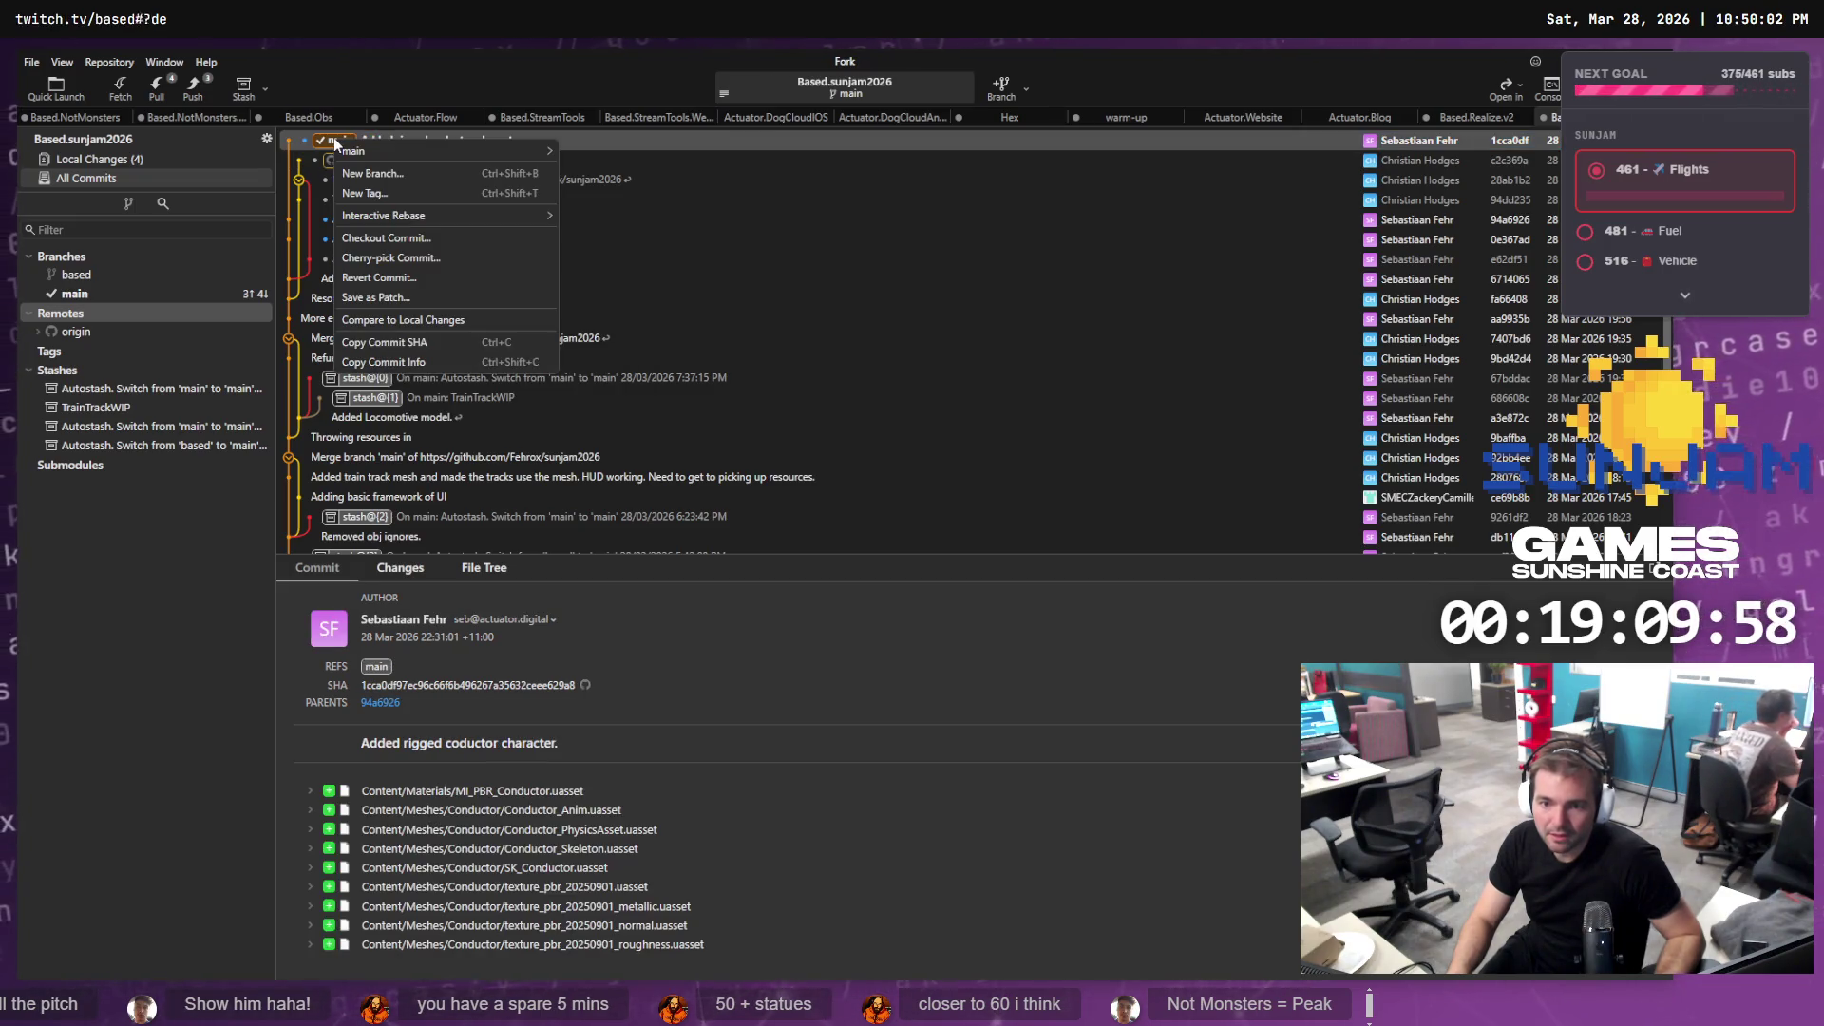
left_click(384, 172)
type("art")
key("Return")
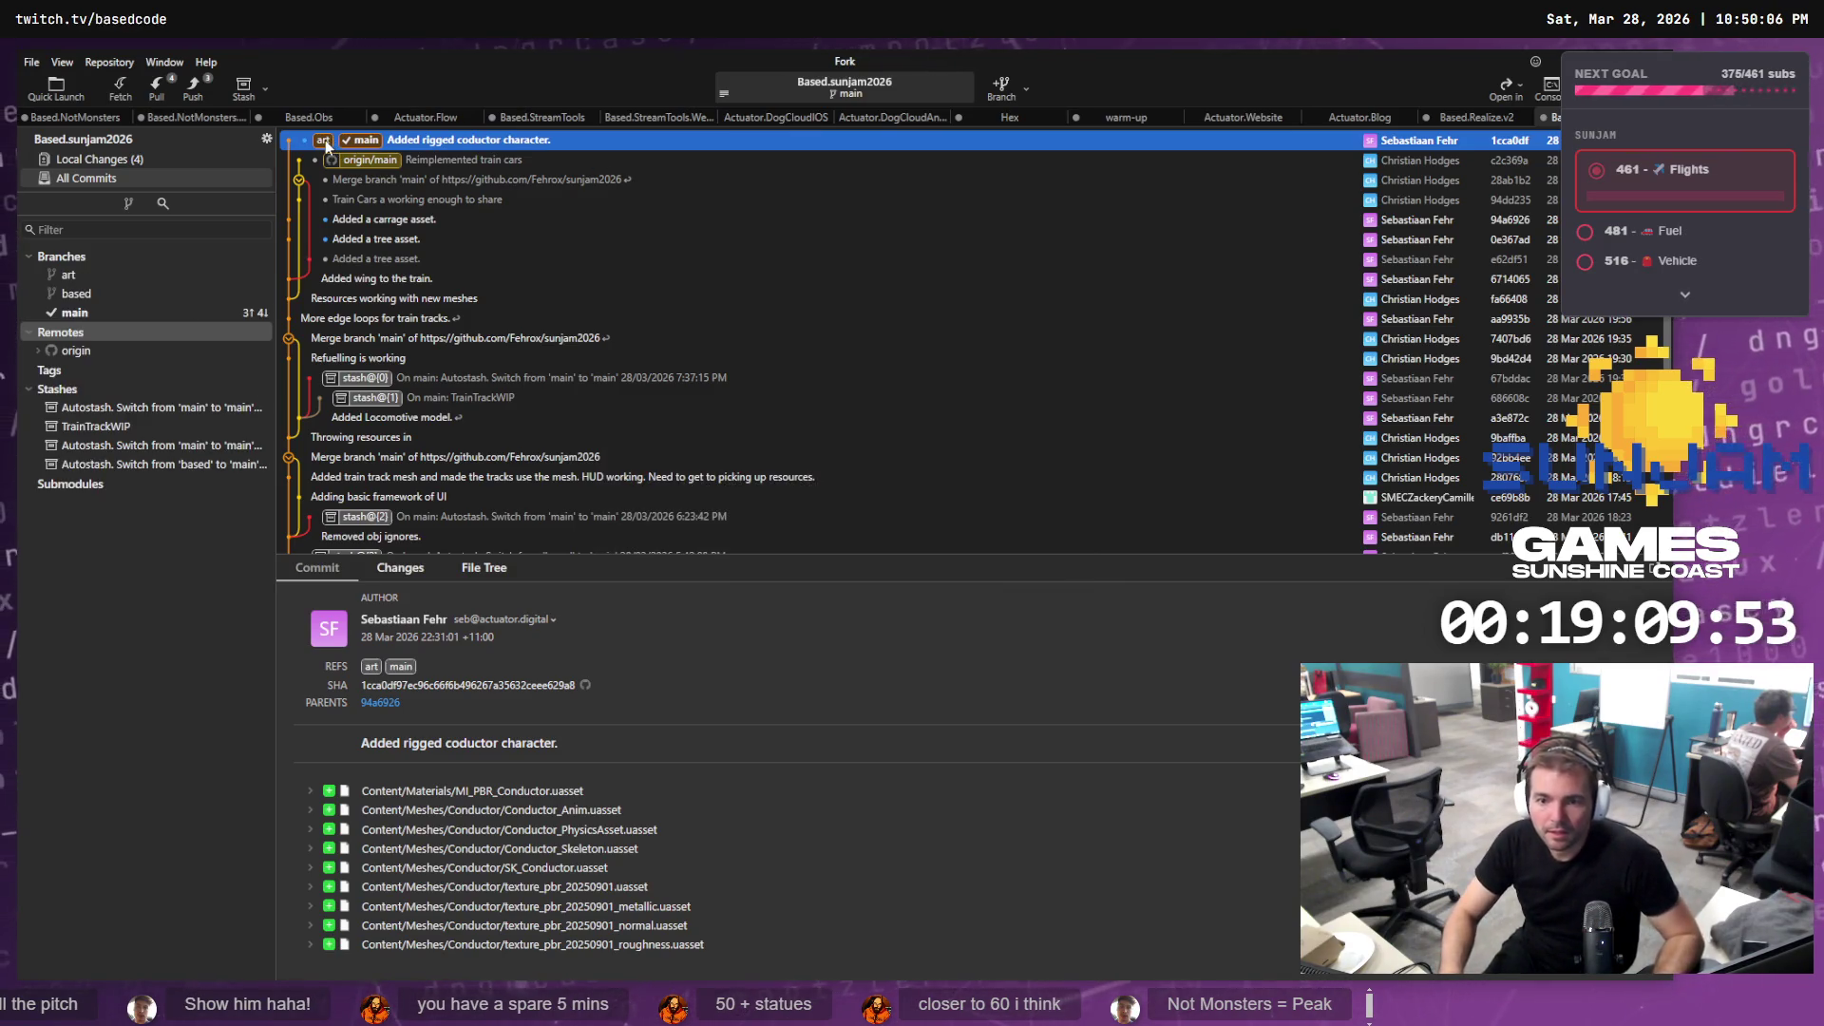
double_click(326, 141)
left_click(952, 564)
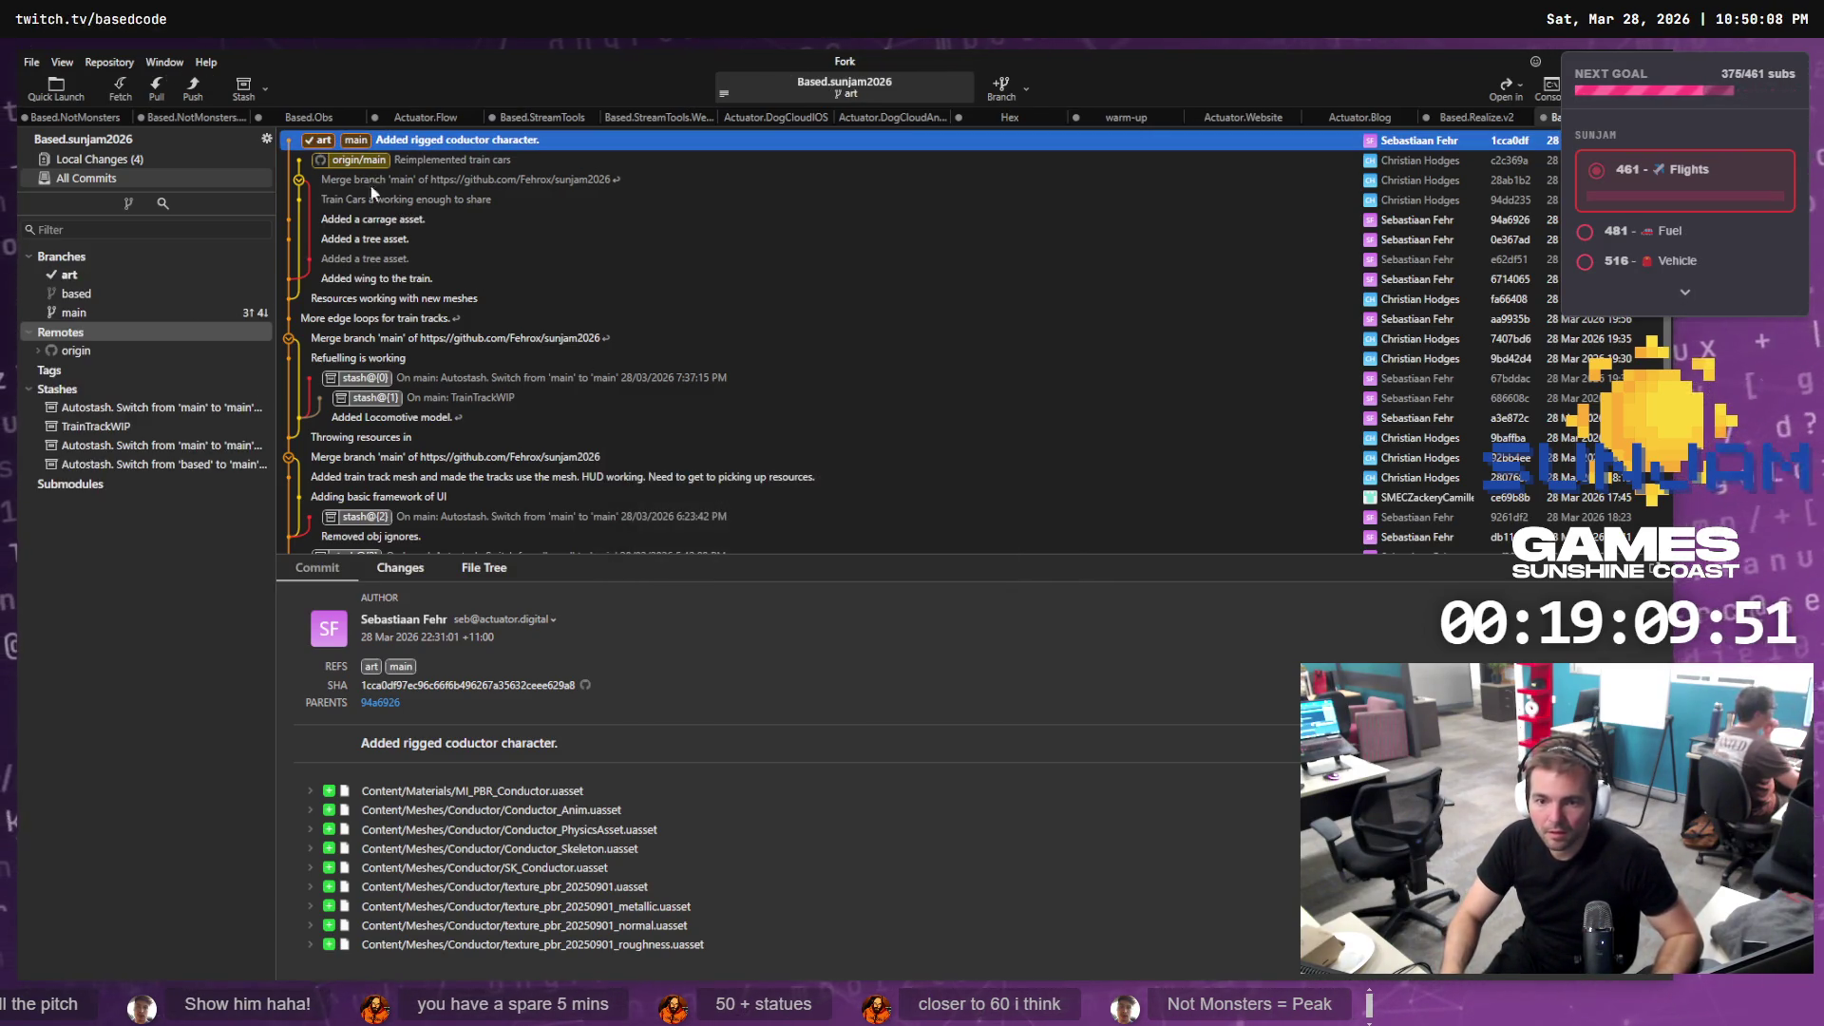
Push the art branch to origin as a new origin/art branch
right_click(325, 142)
mouse_move(379, 155)
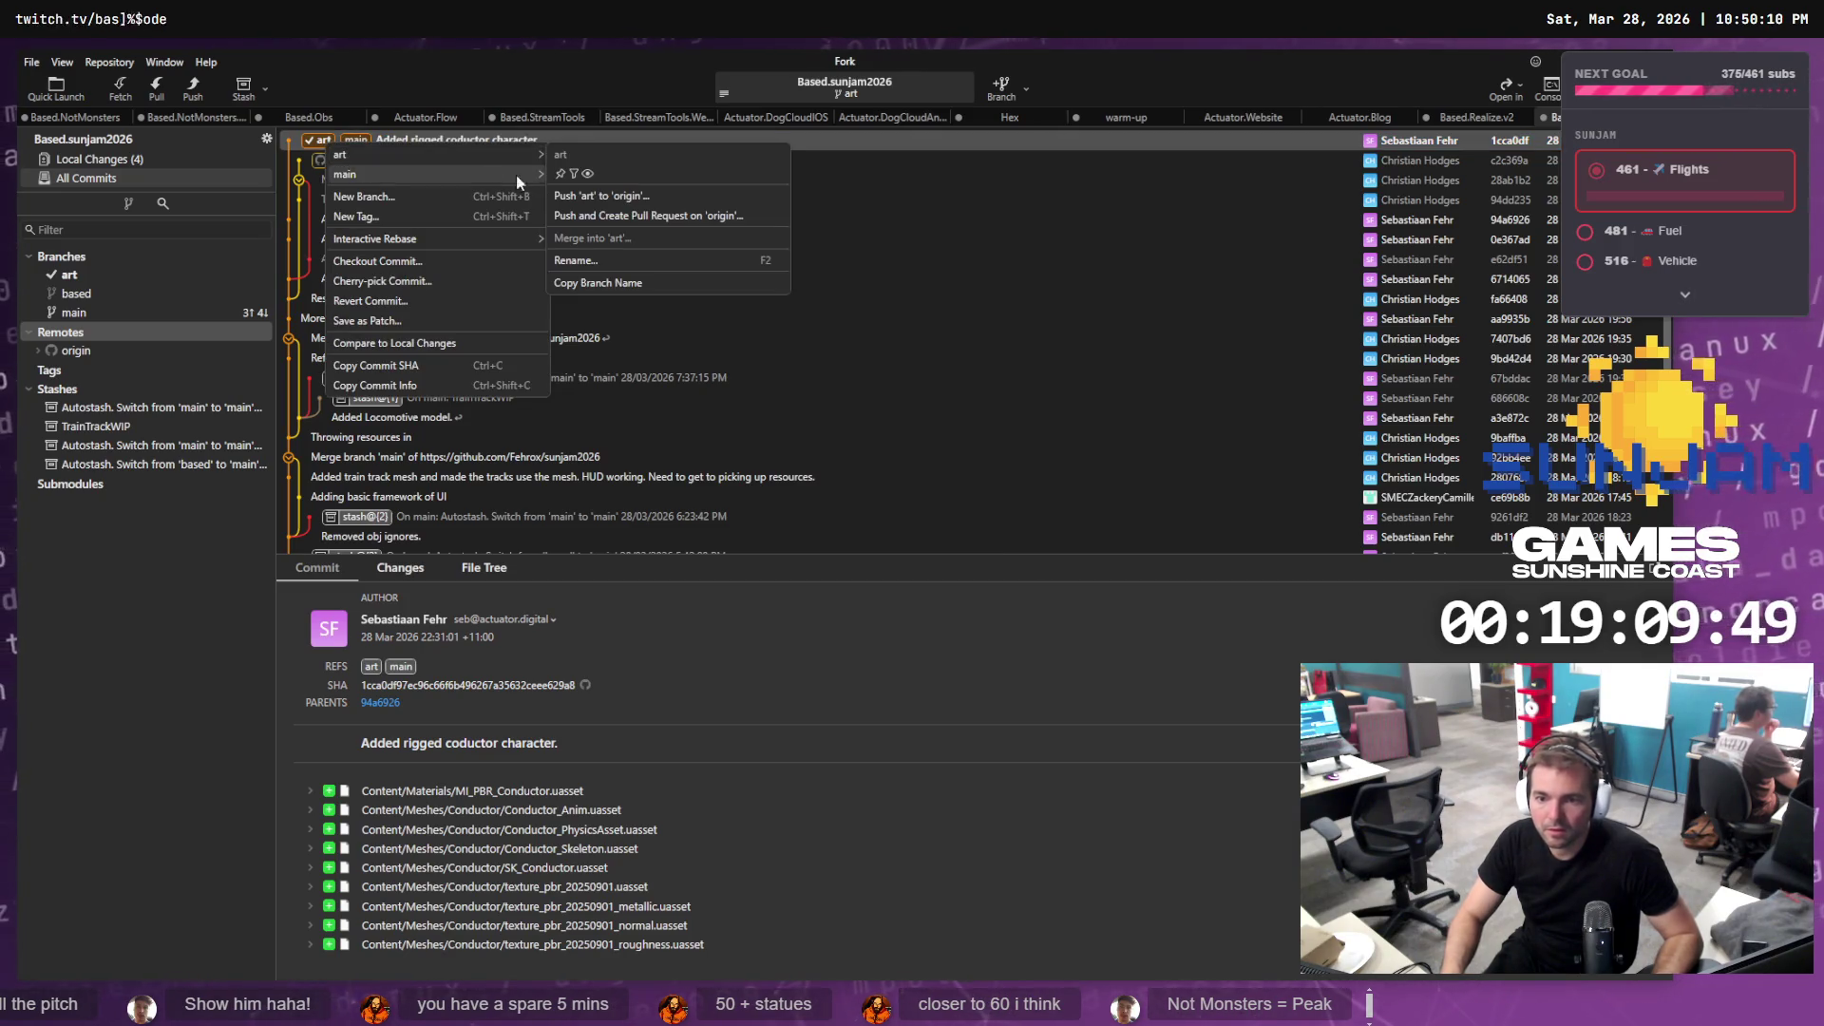
left_click(657, 199)
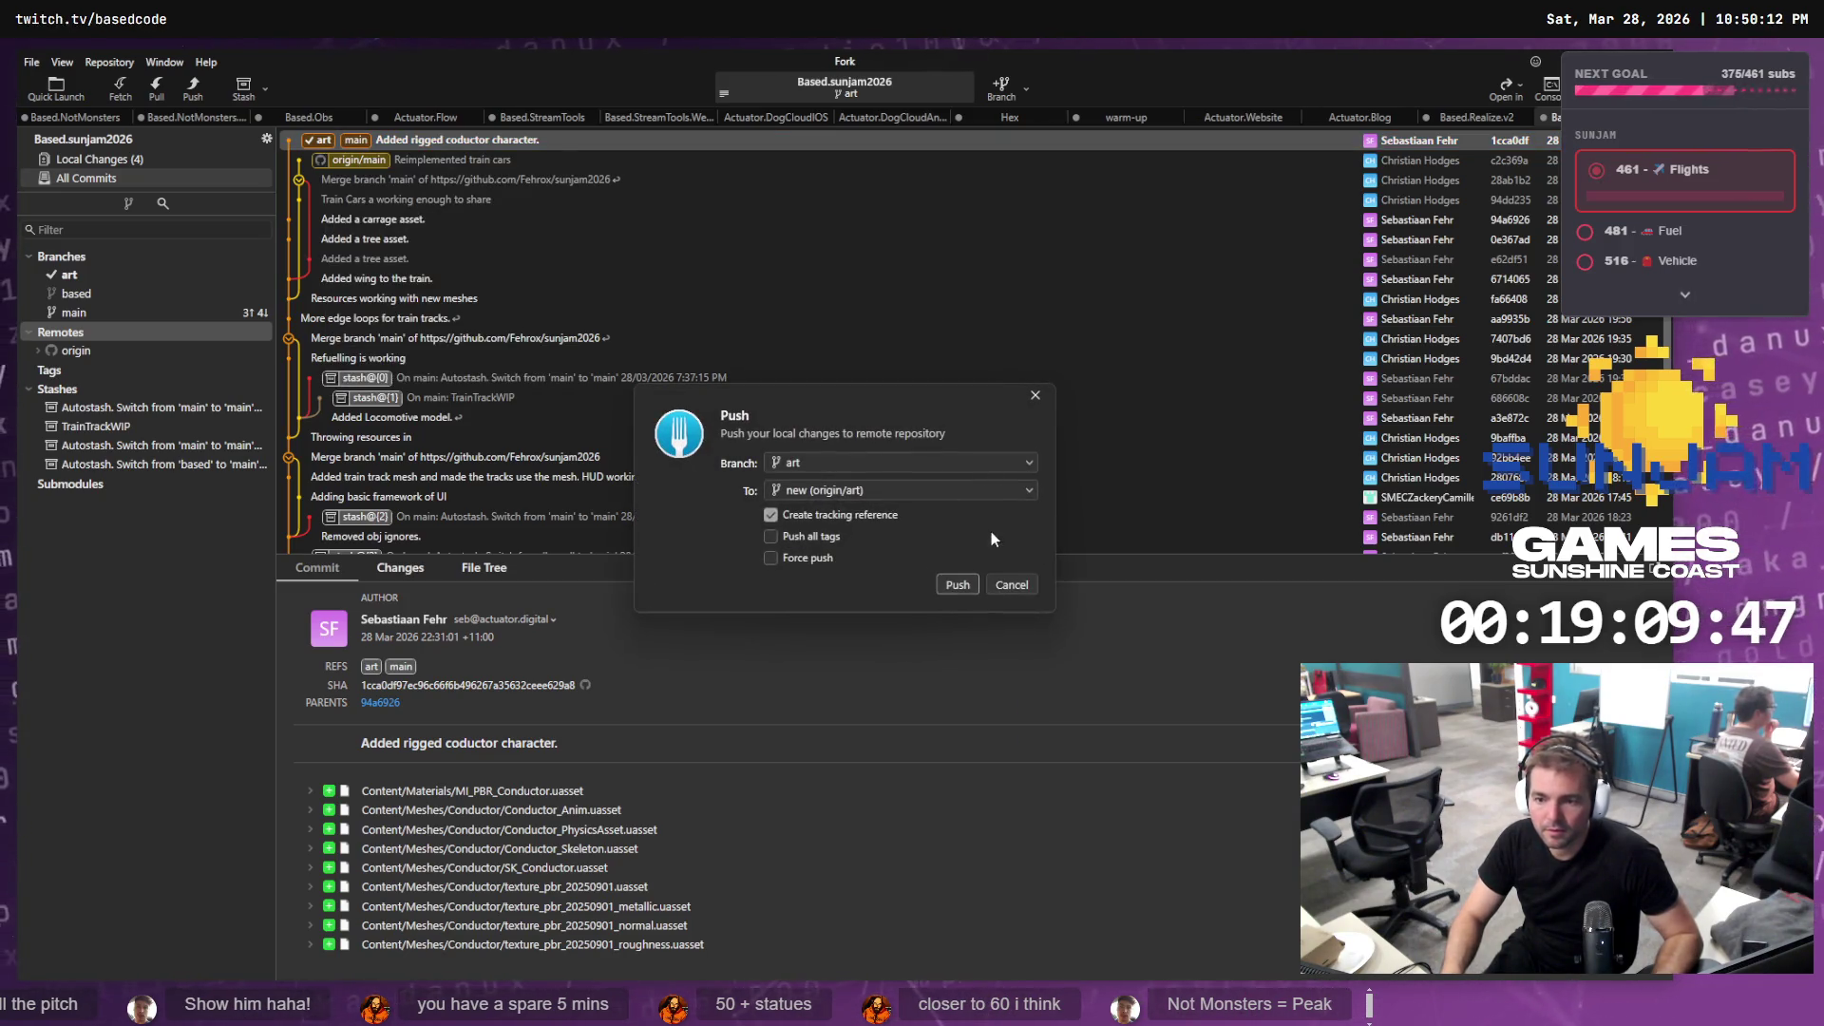
left_click(957, 585)
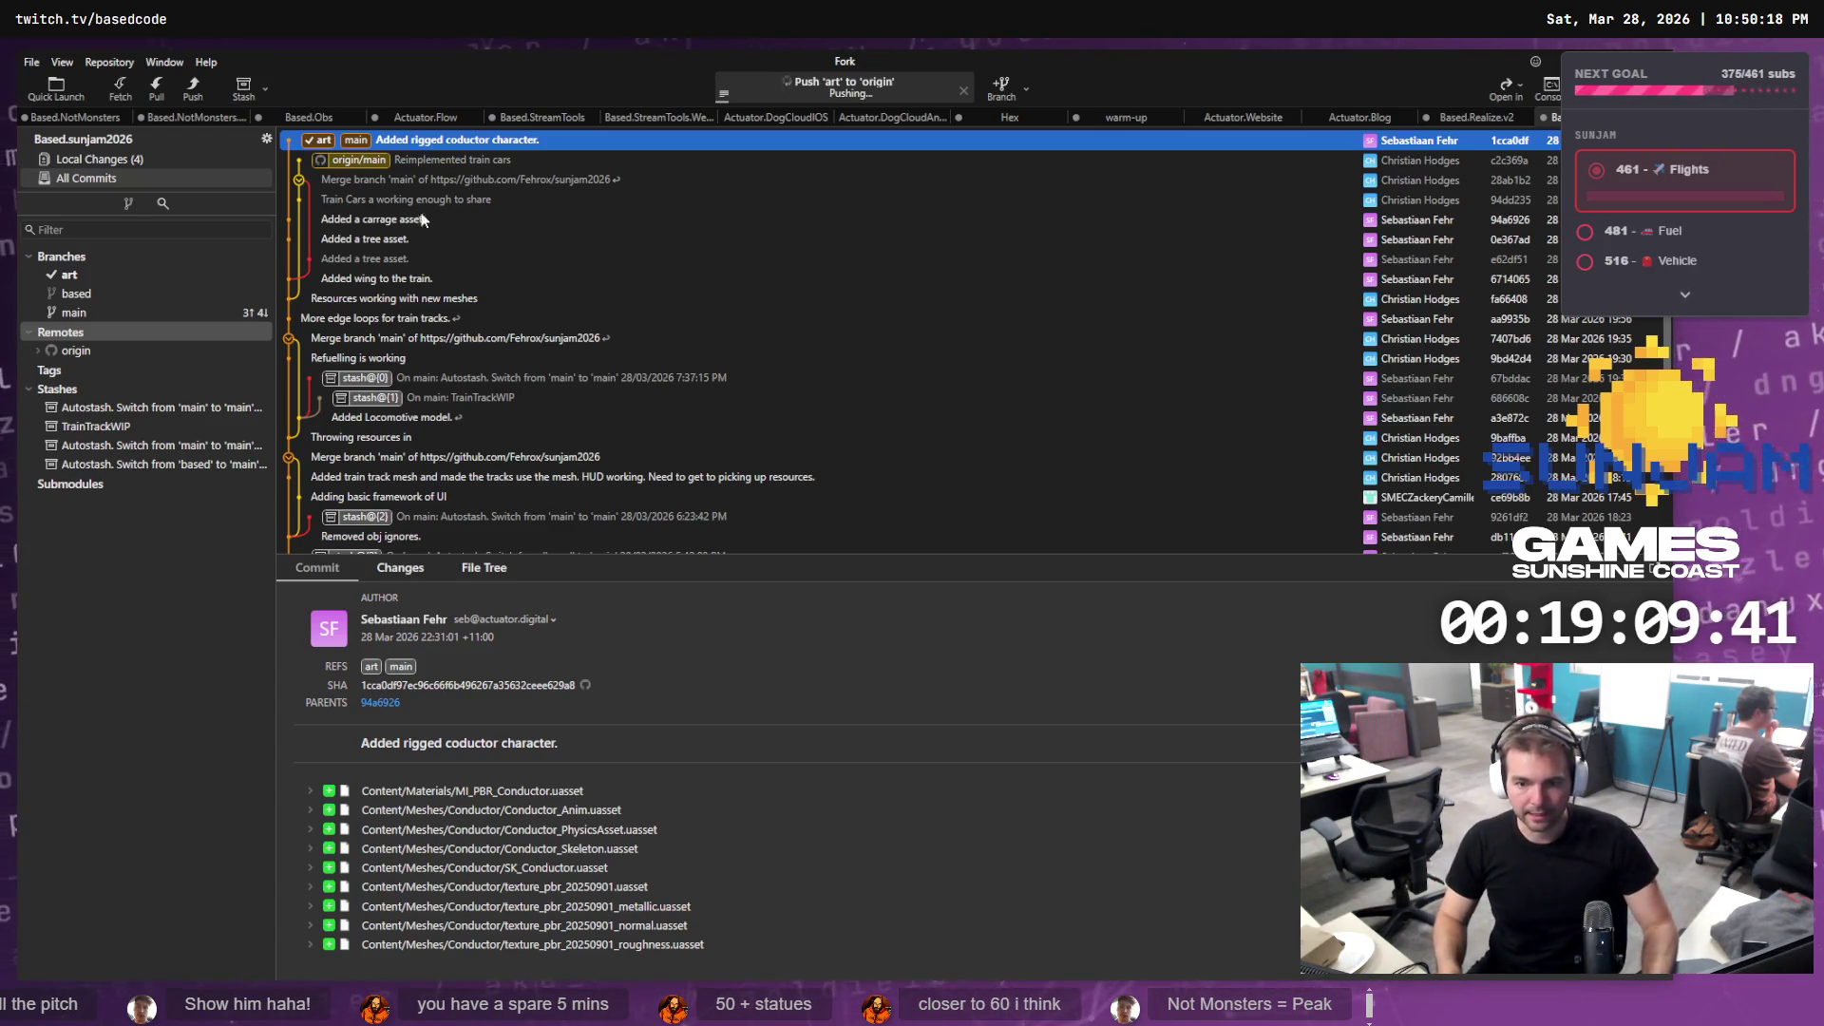
Delete the local main branch and recreate it tracking origin/main
right_click(359, 155)
mouse_move(443, 178)
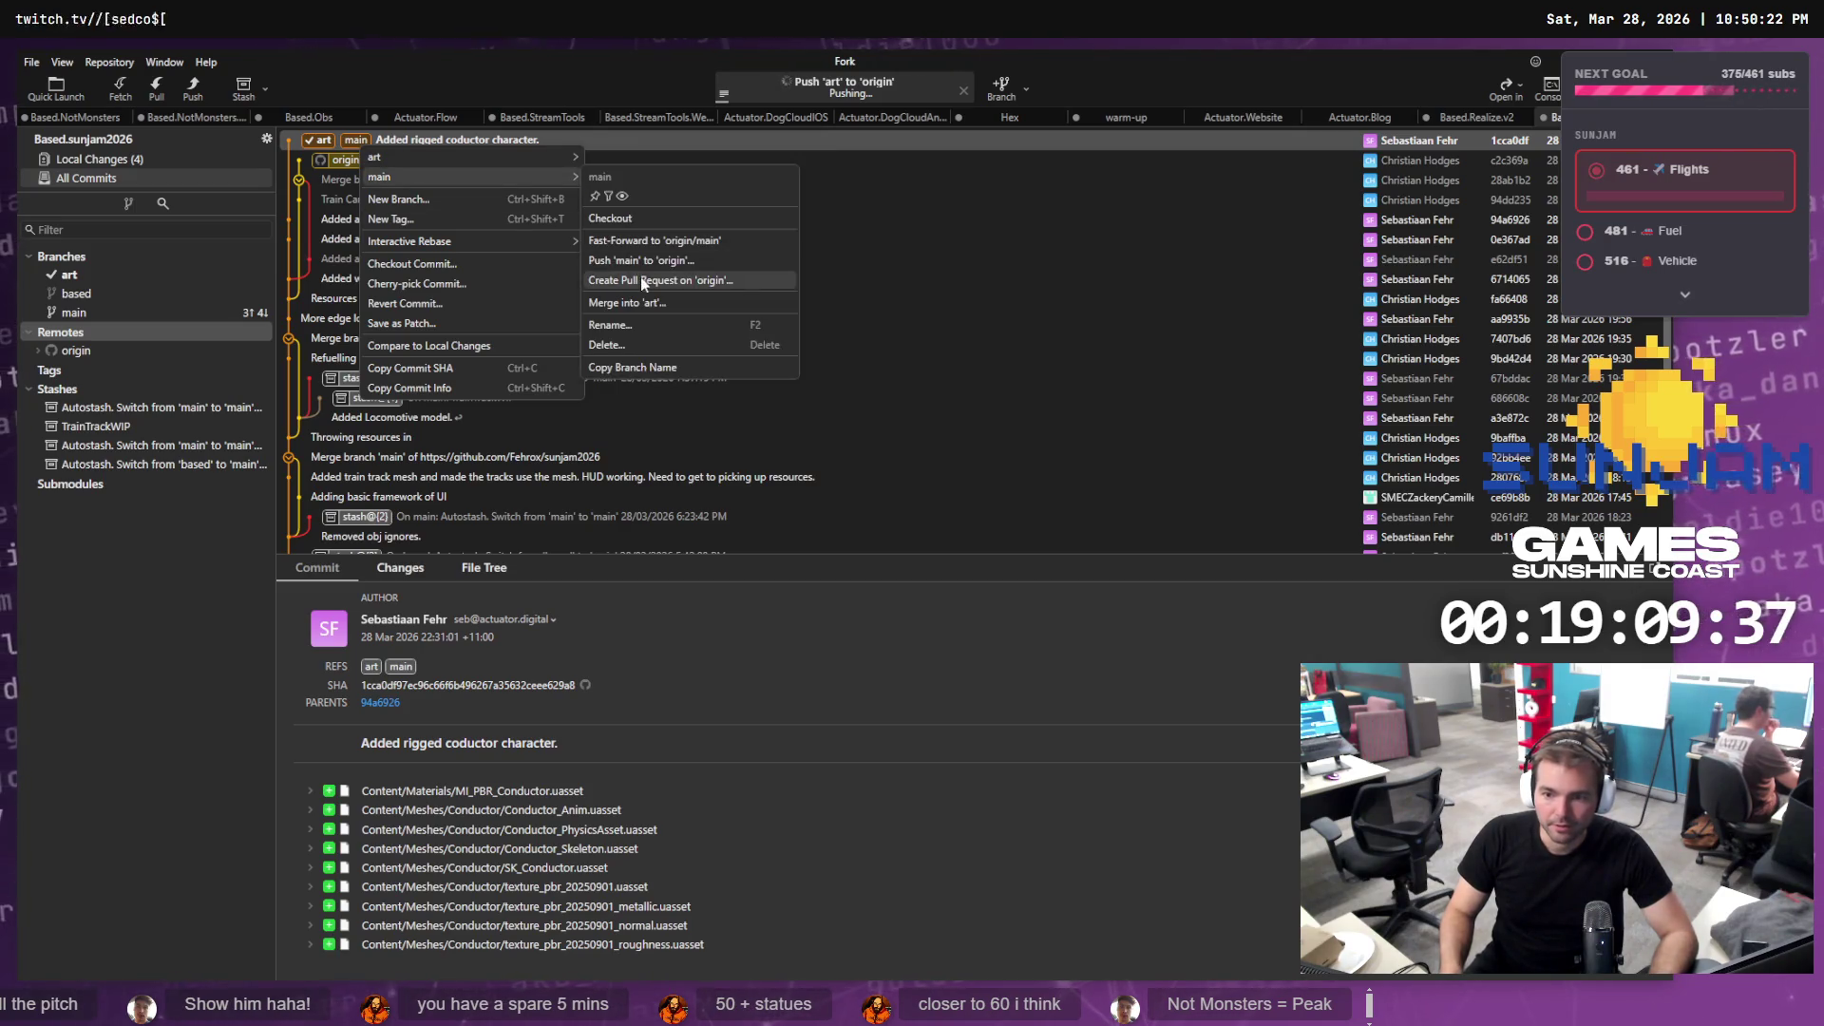
left_click(703, 345)
left_click(988, 548)
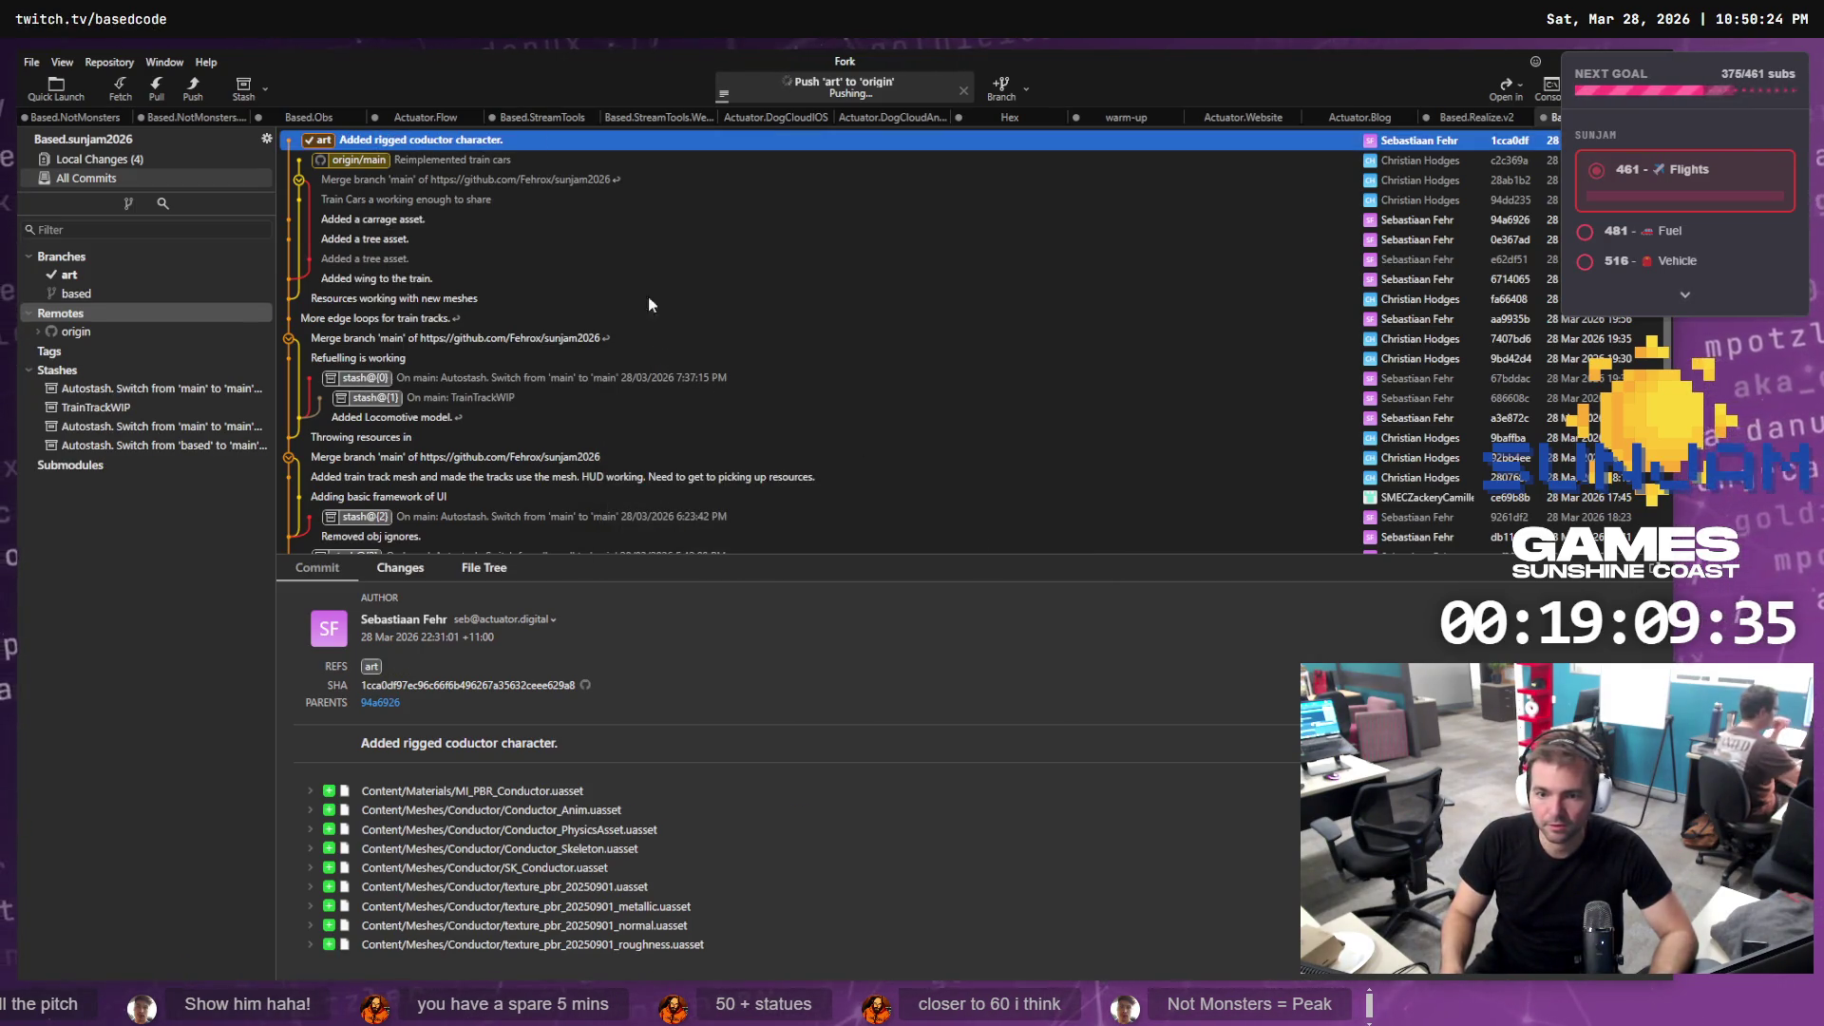
double_click(351, 163)
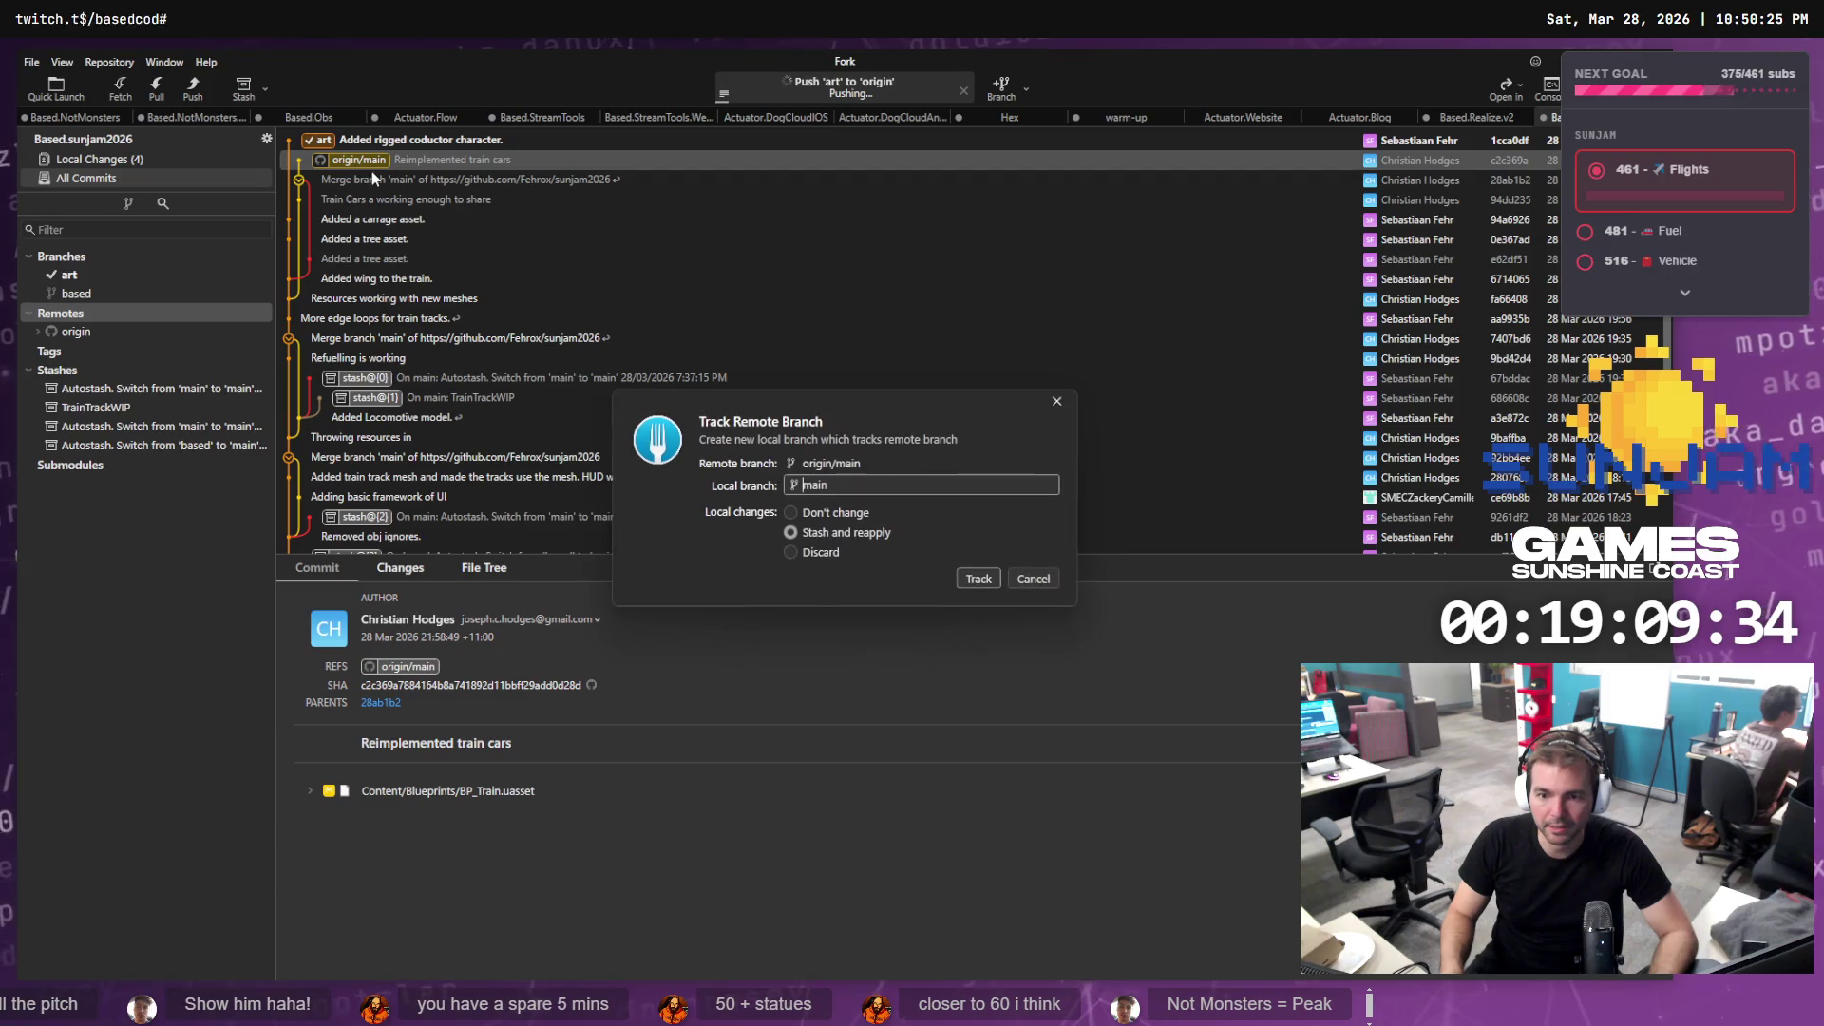
left_click(979, 581)
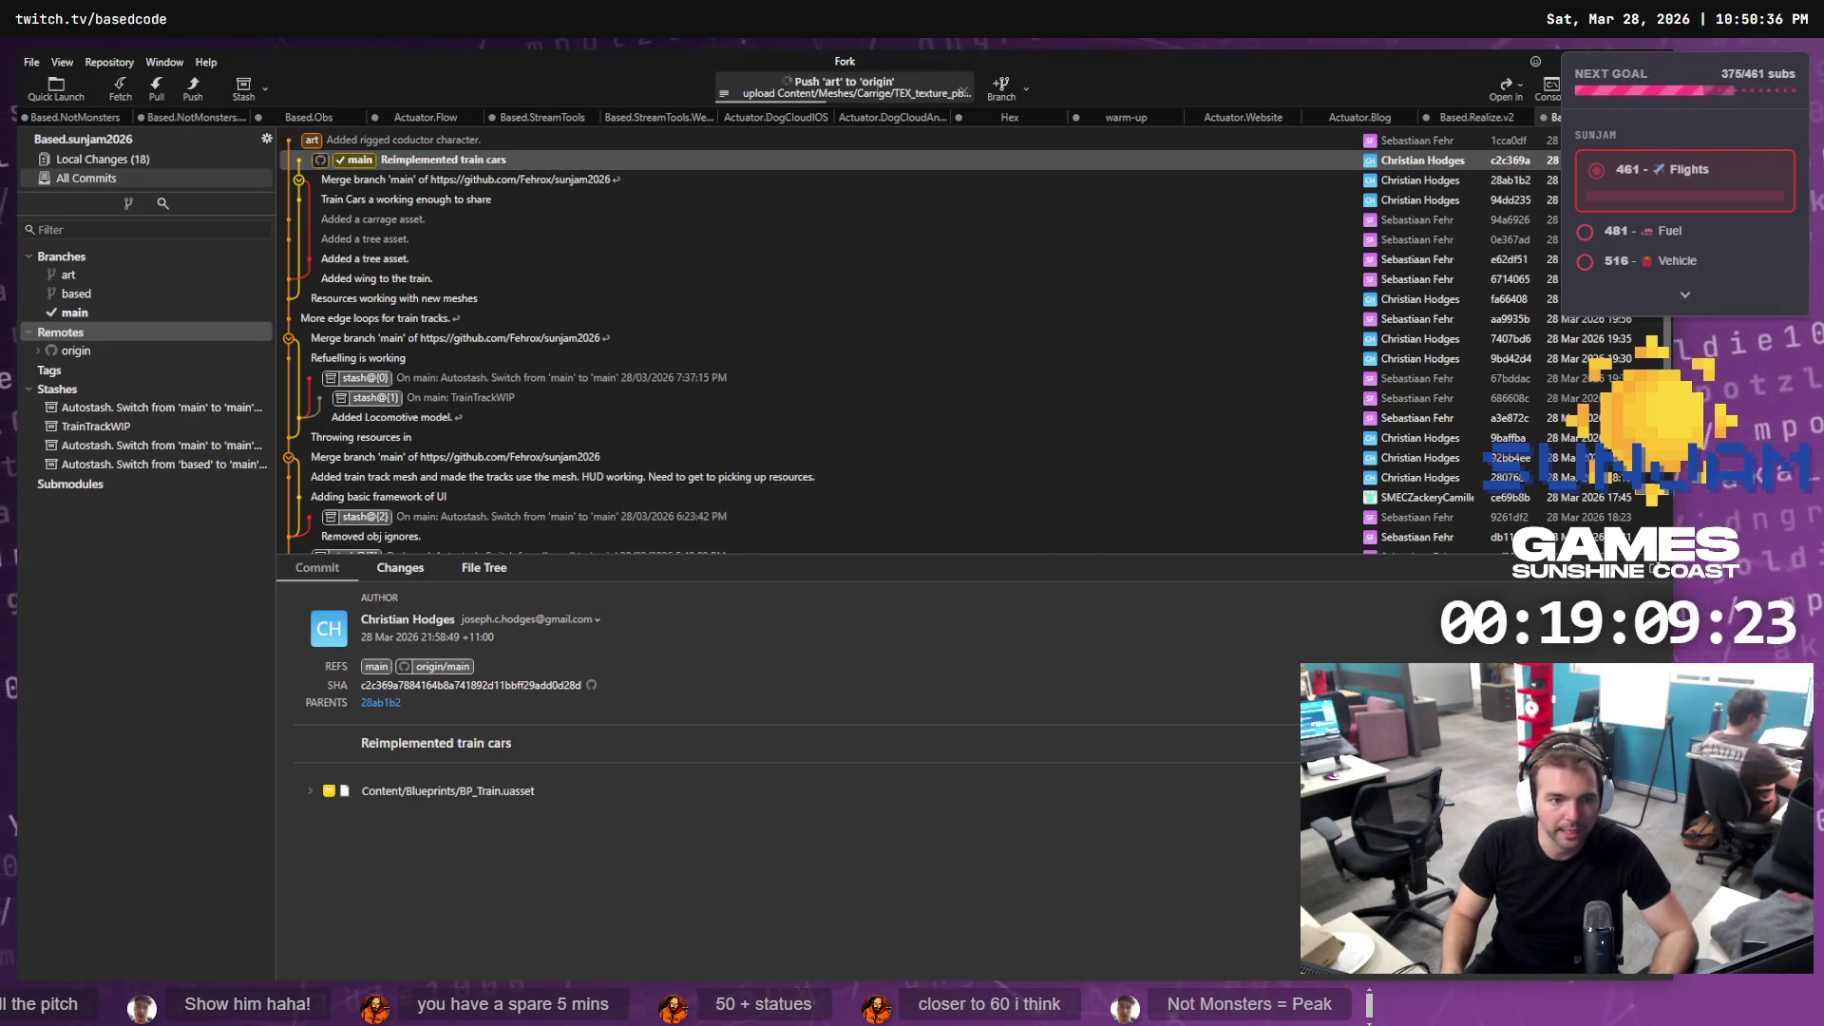
Try cherry-picking 'Added a tree asset.' onto main, dismiss the untracked-files error, inspect the older tree commit
left_click(359, 238)
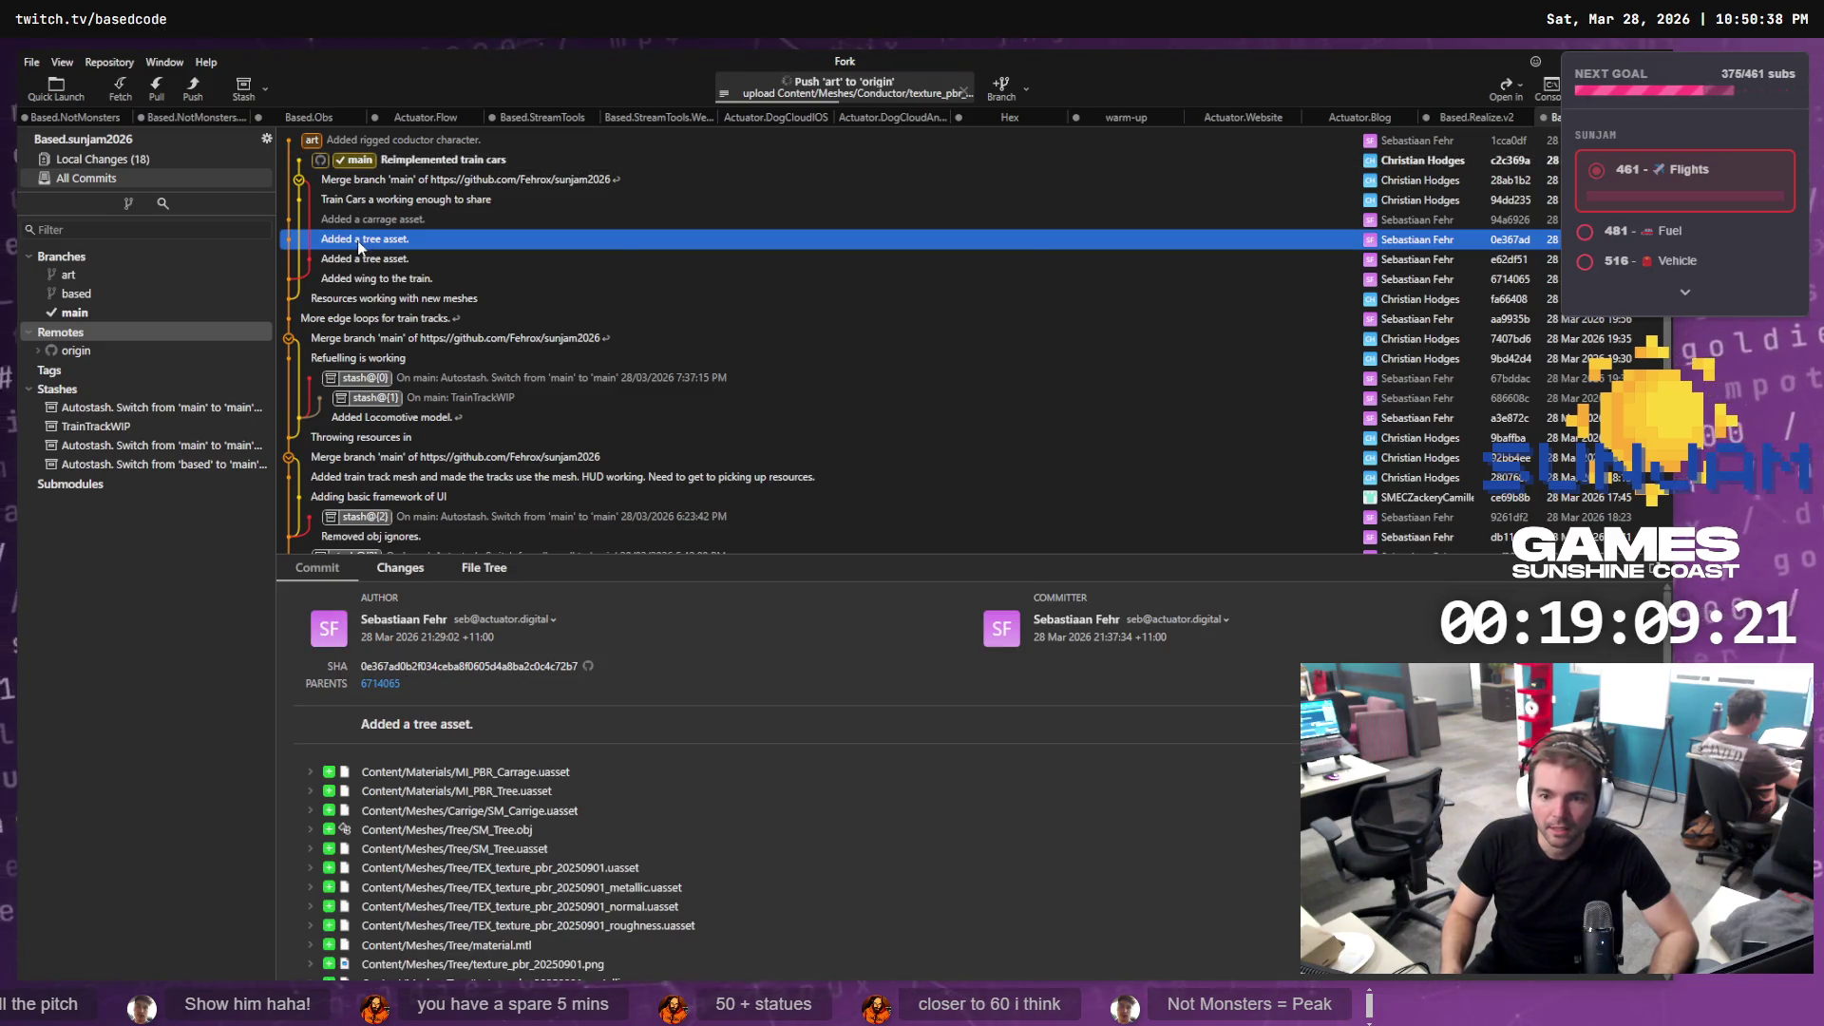
right_click(360, 240)
left_click(443, 383)
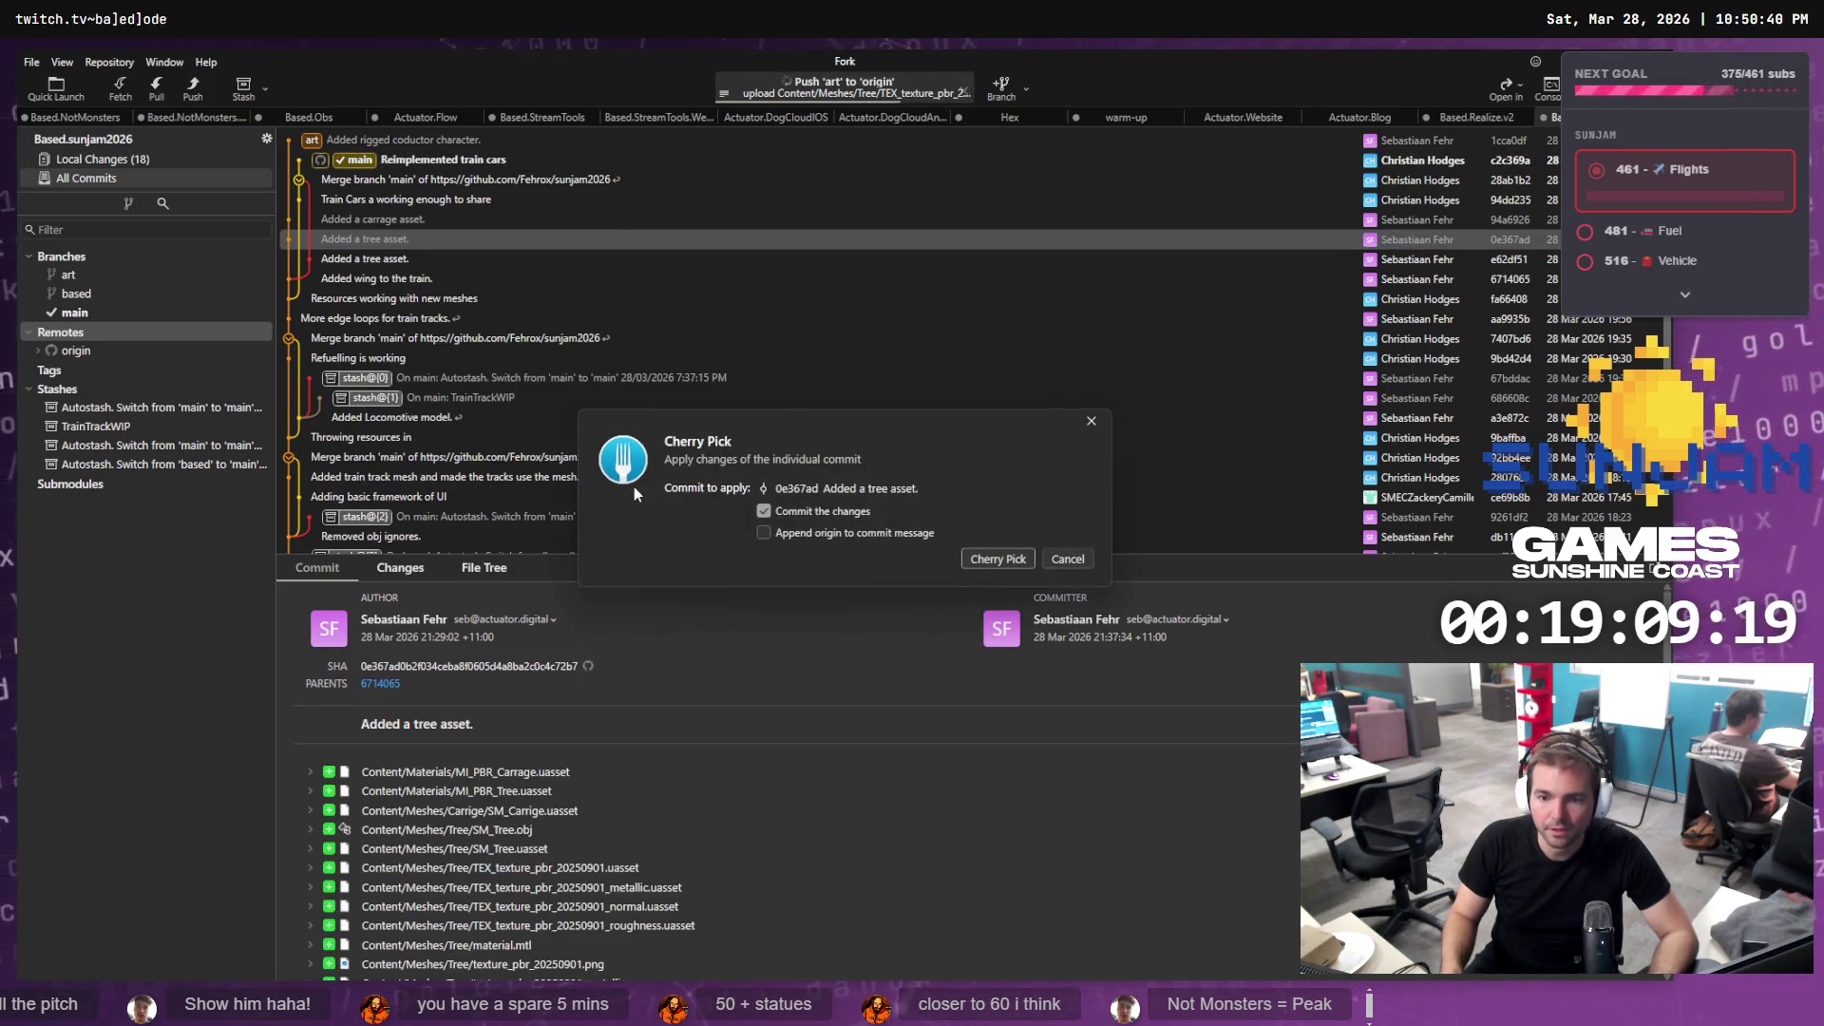
left_click(993, 558)
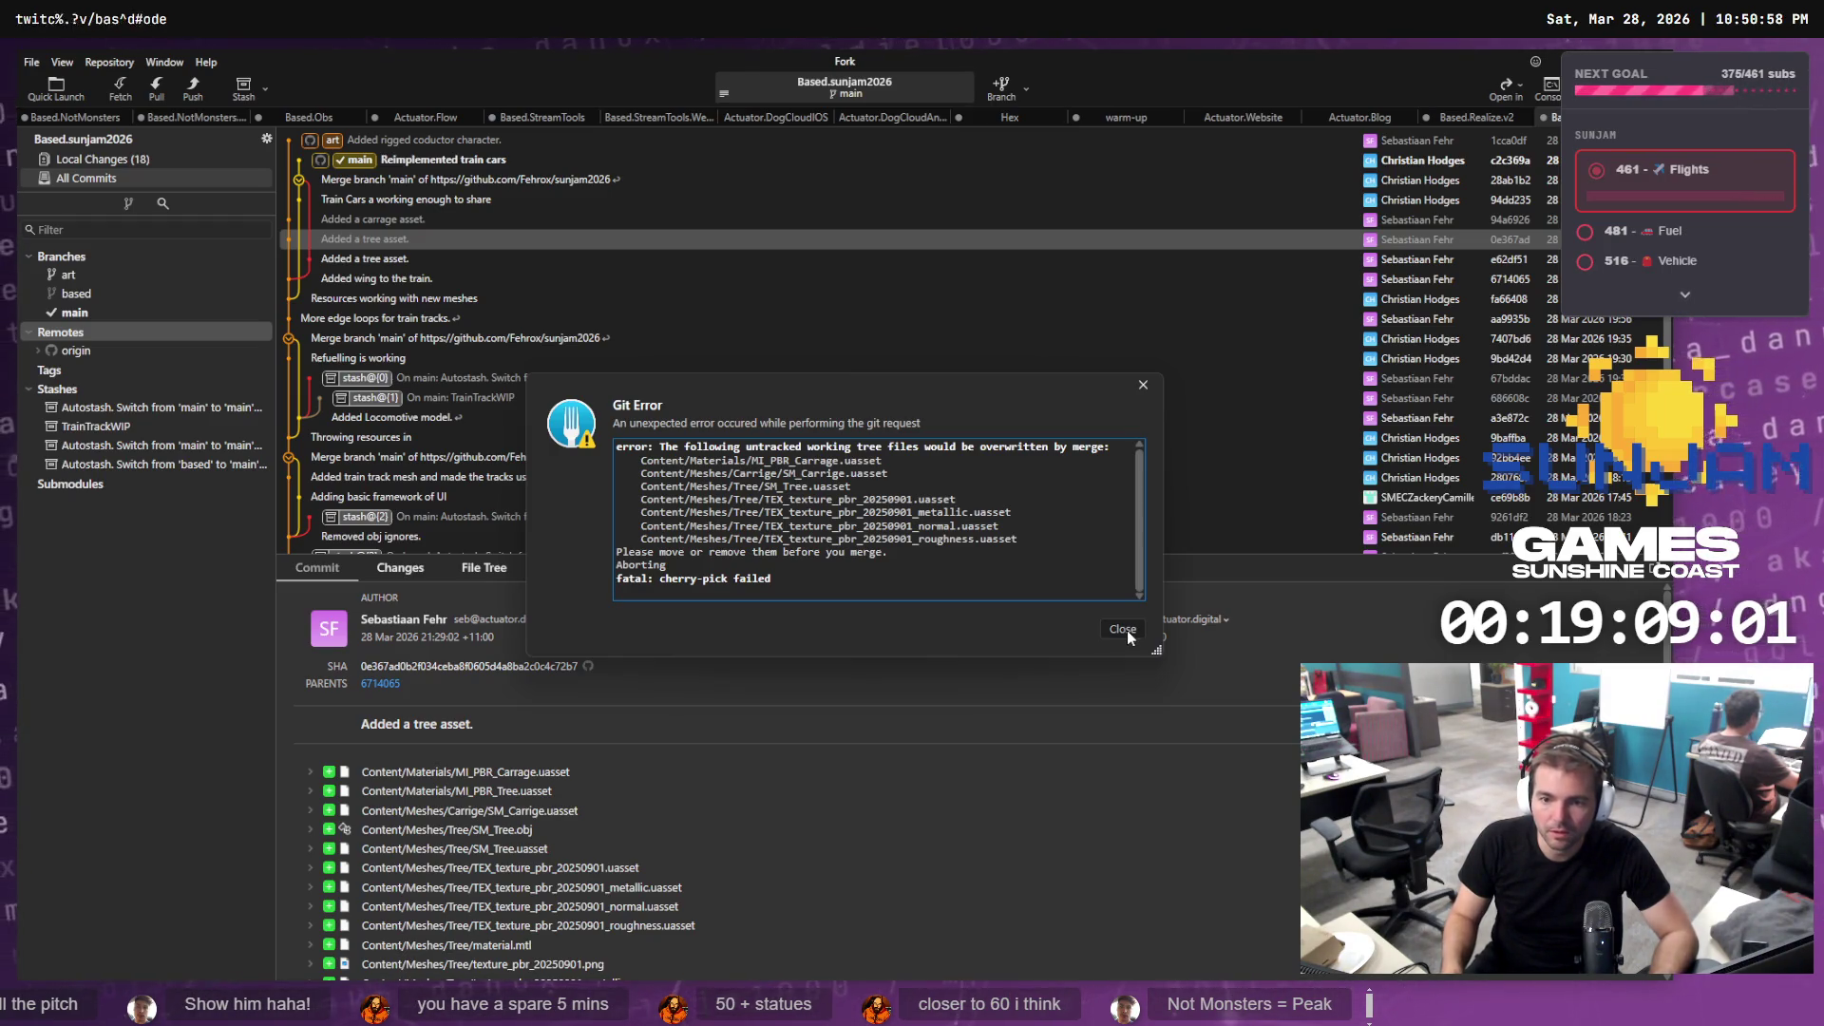
left_click(1123, 630)
left_click(378, 259)
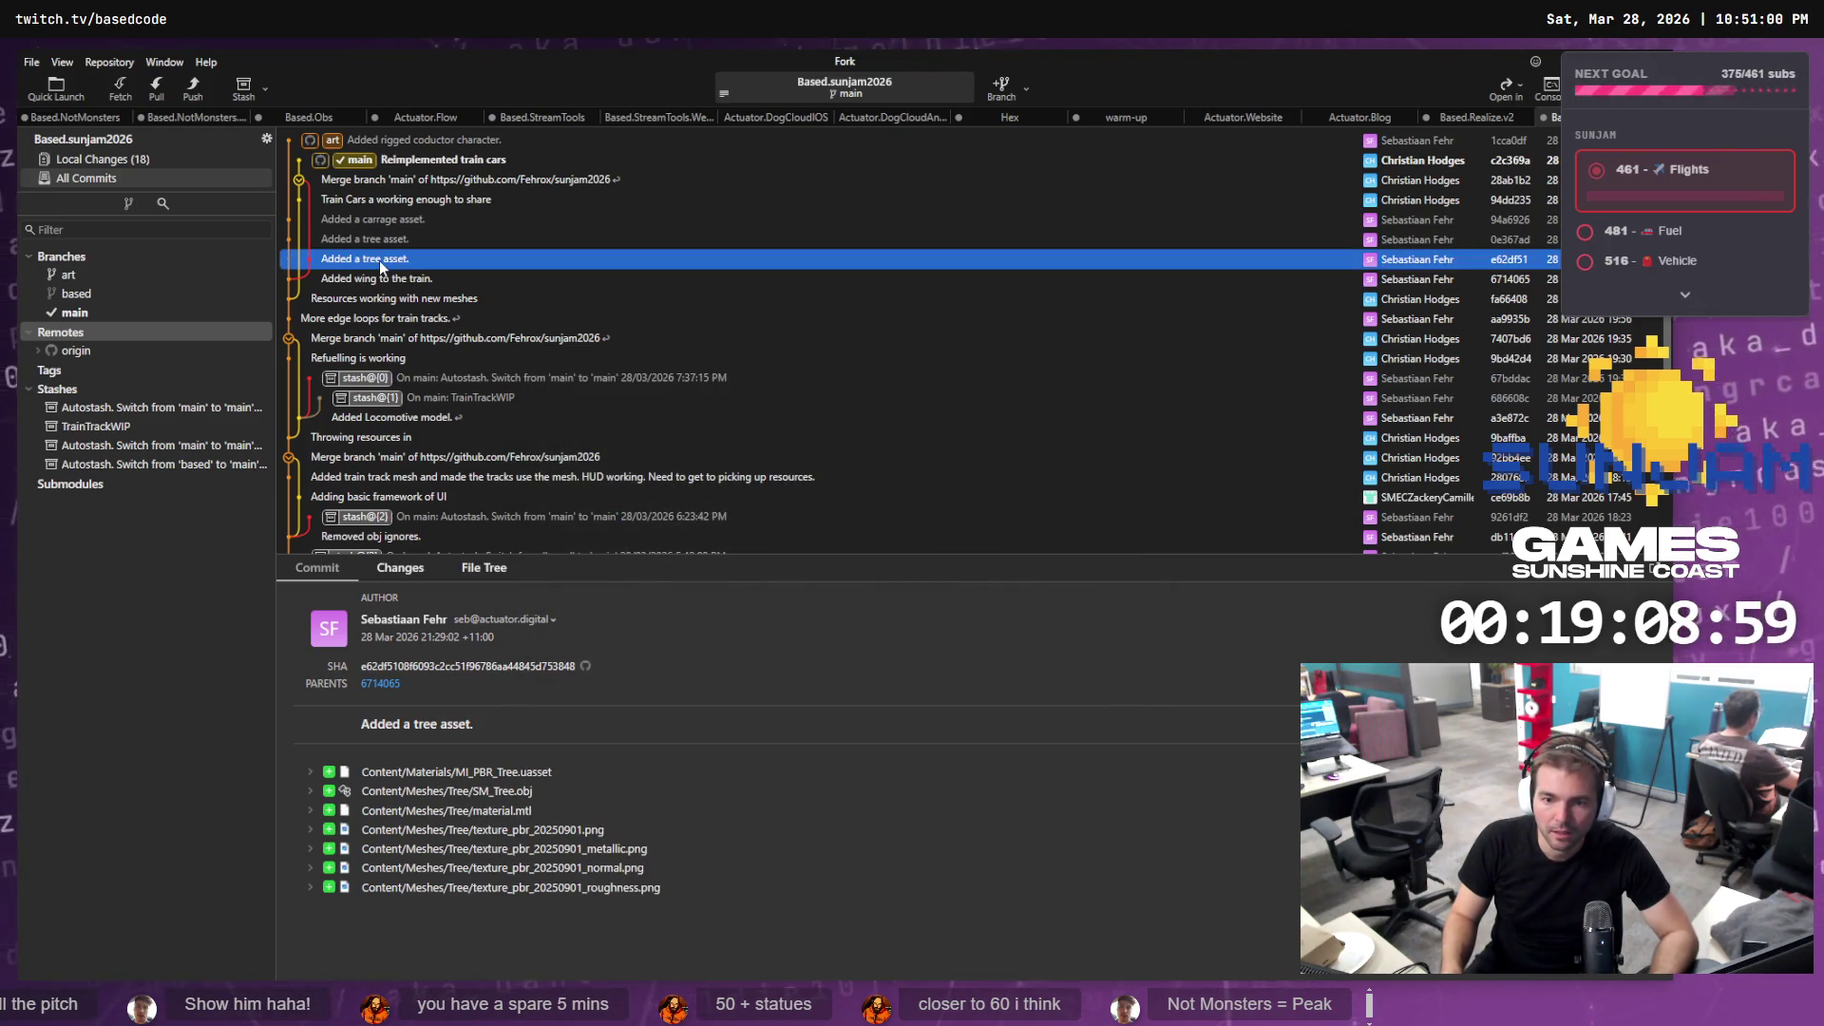
left_click(390, 242)
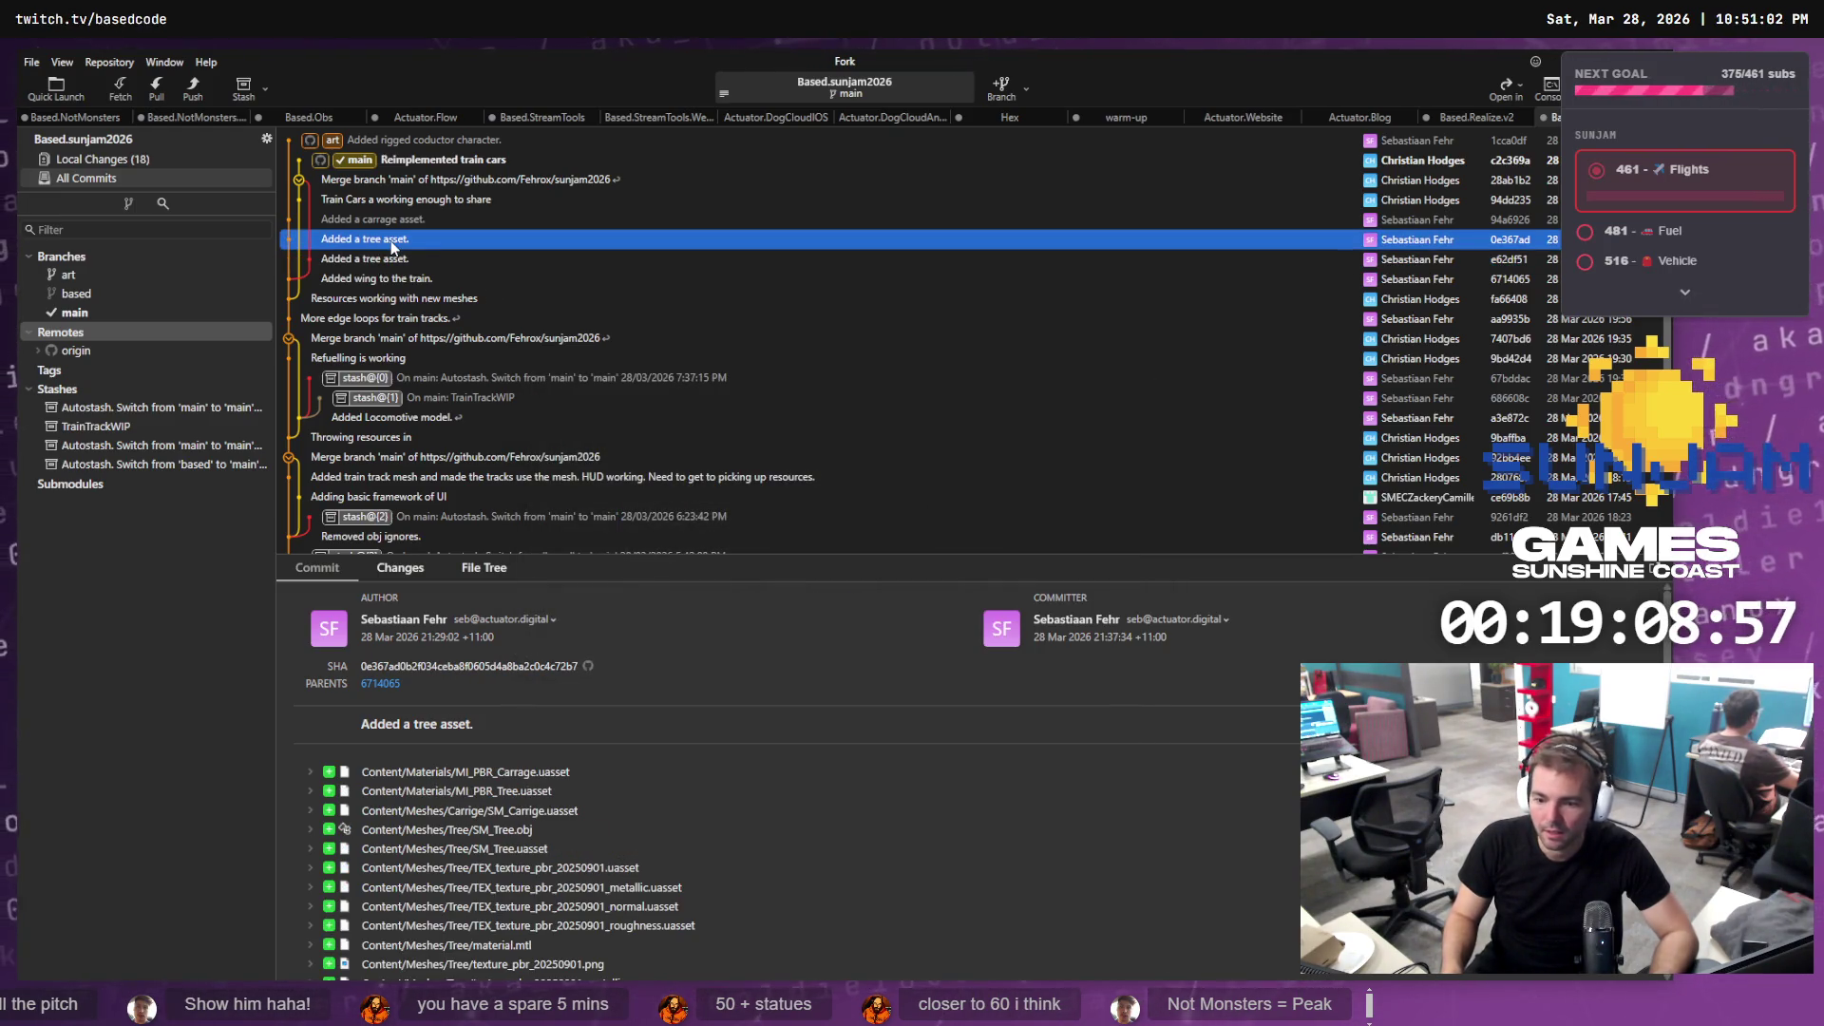
scroll(579, 846, "down", 1)
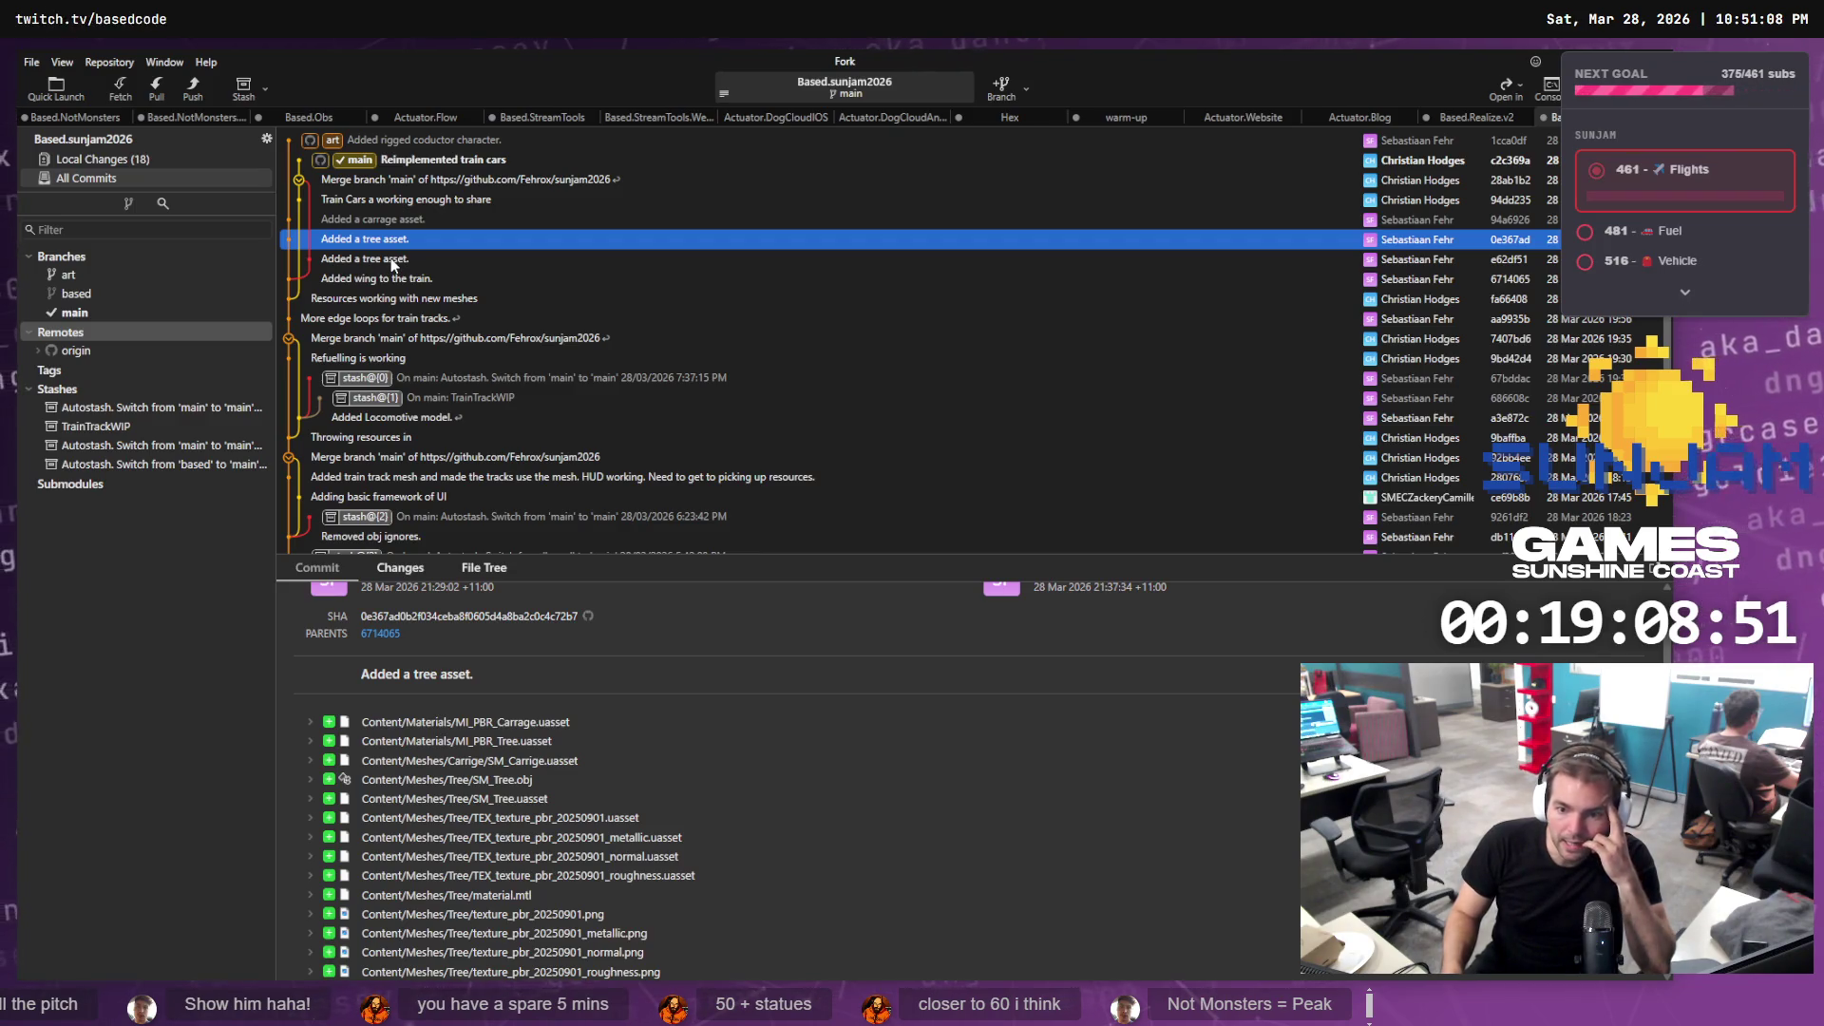
left_click(152, 160)
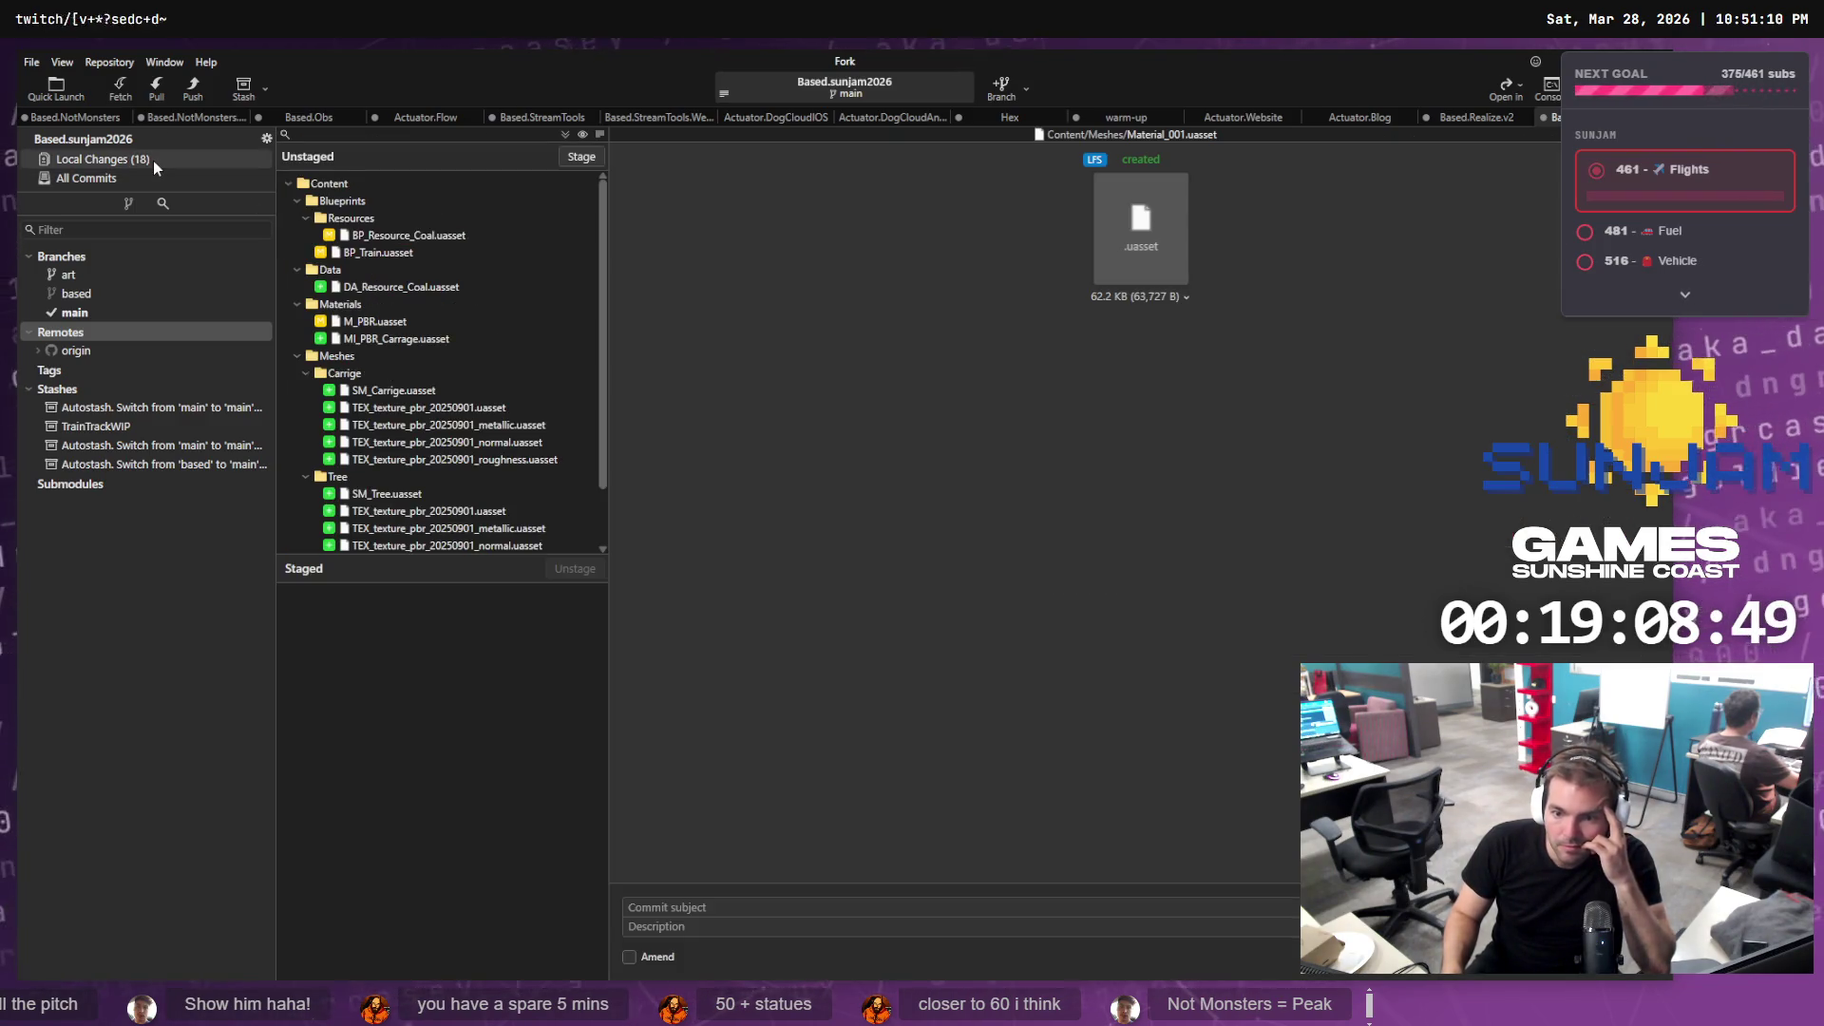
scroll(522, 407, "down", 2)
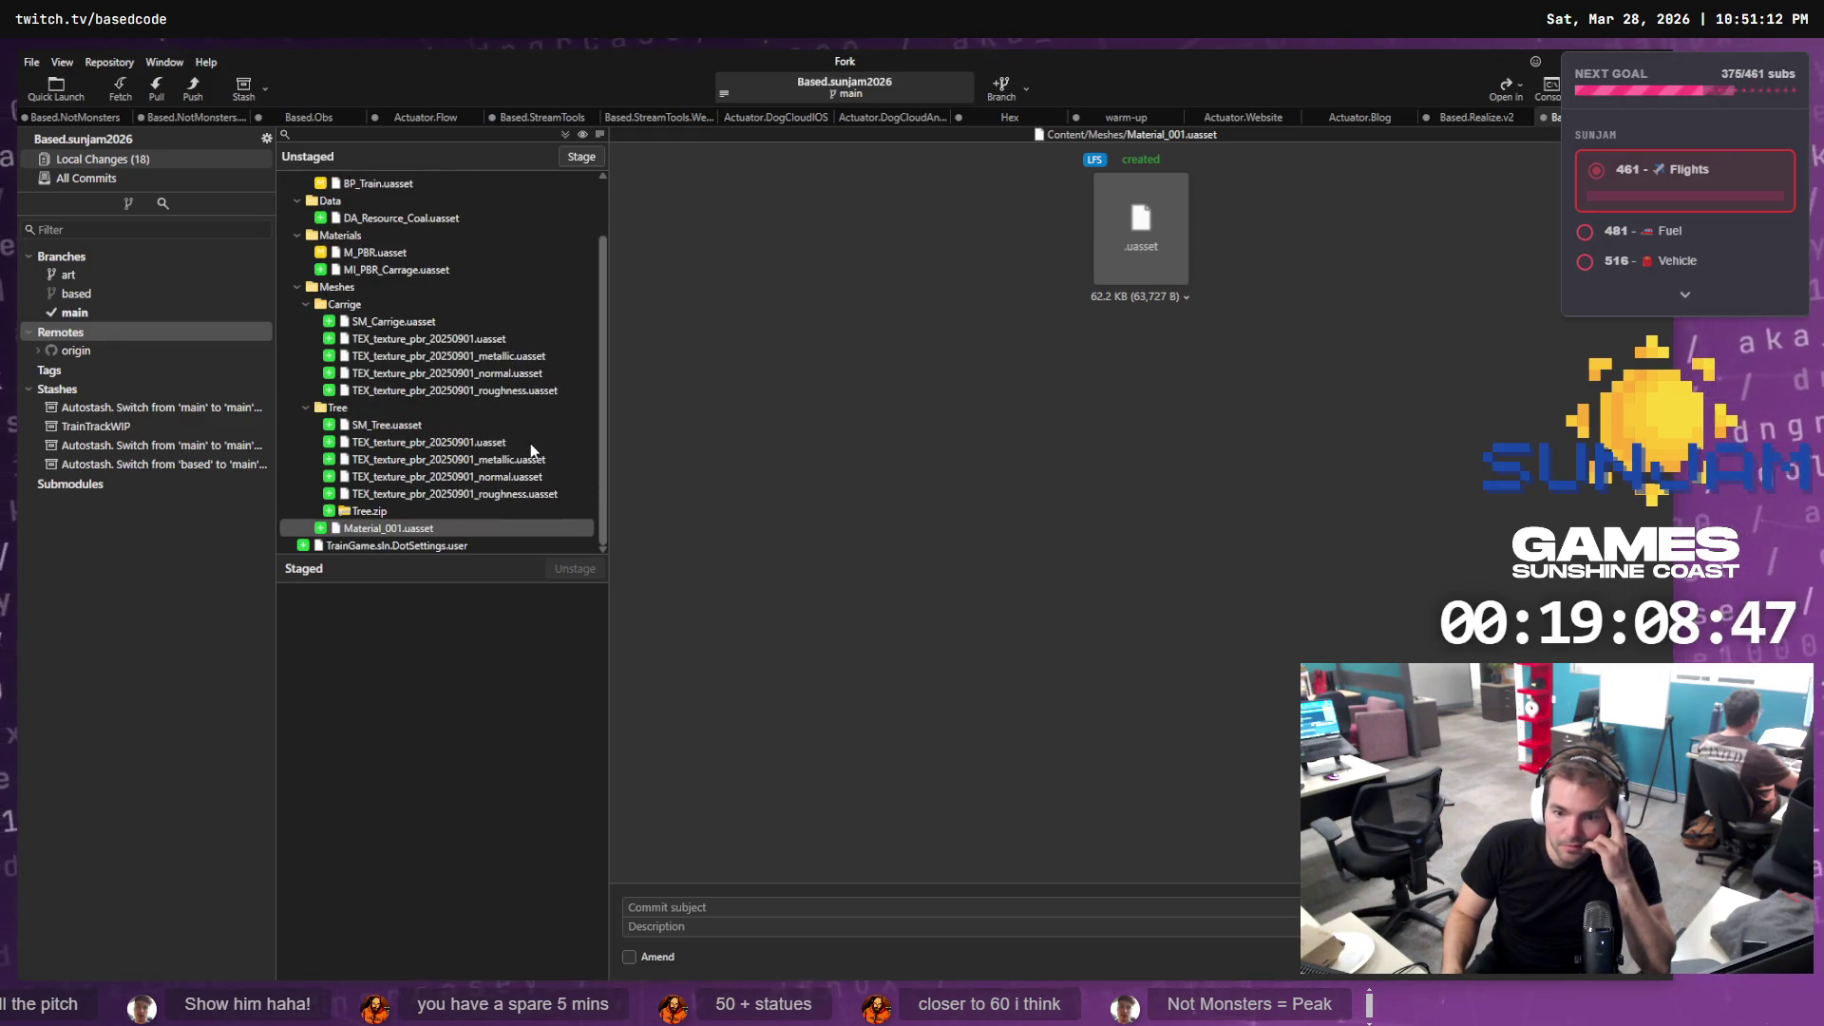
left_click(399, 513)
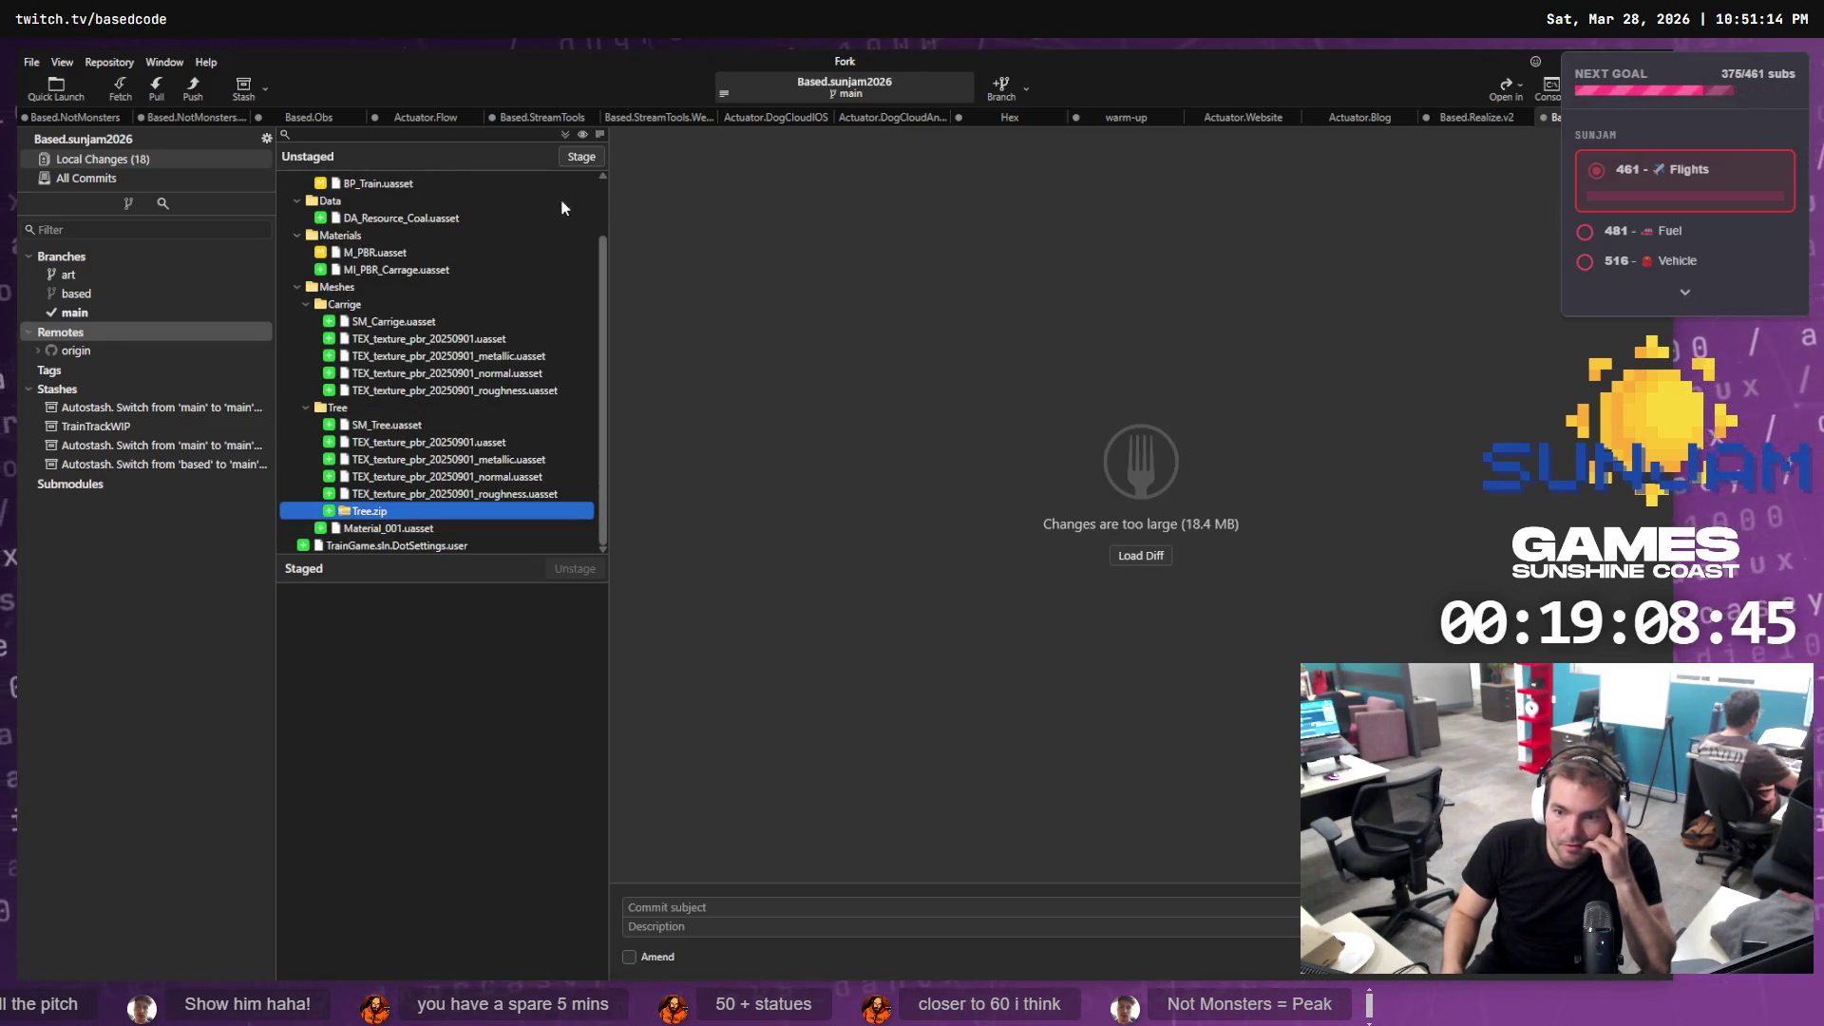
left_click(515, 495)
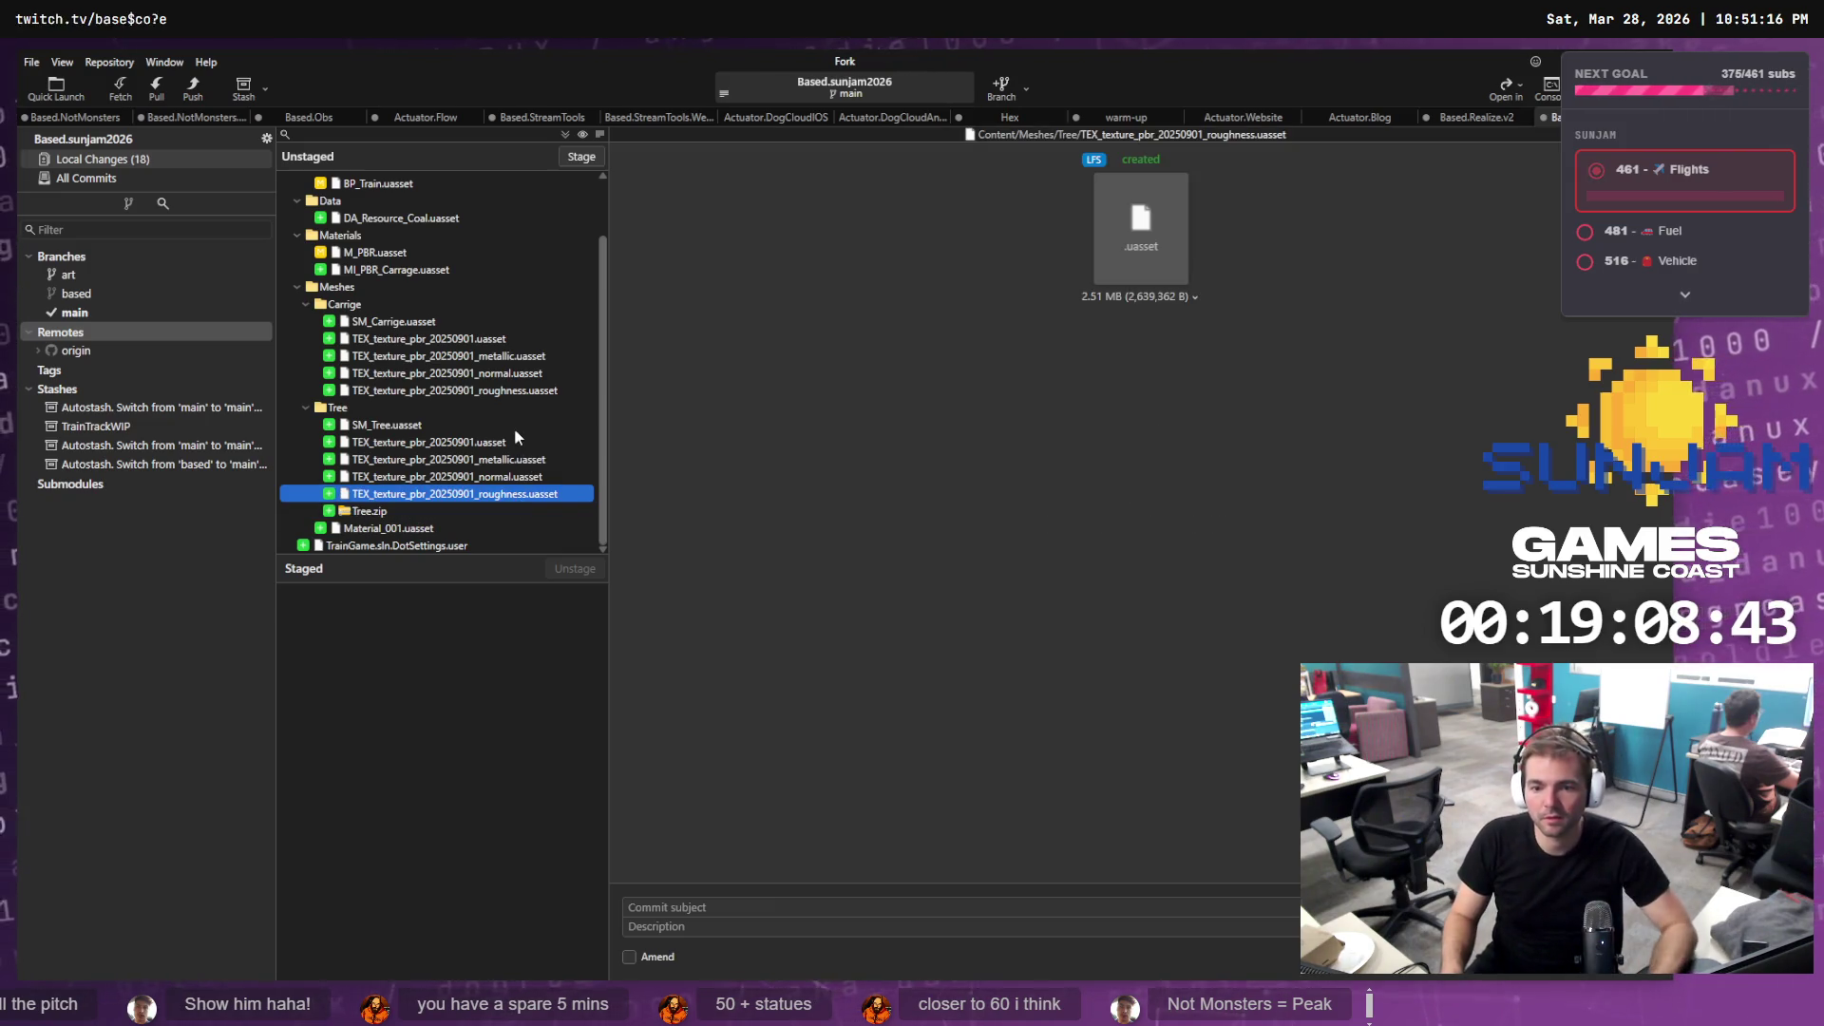
scroll(520, 419, "up", 2)
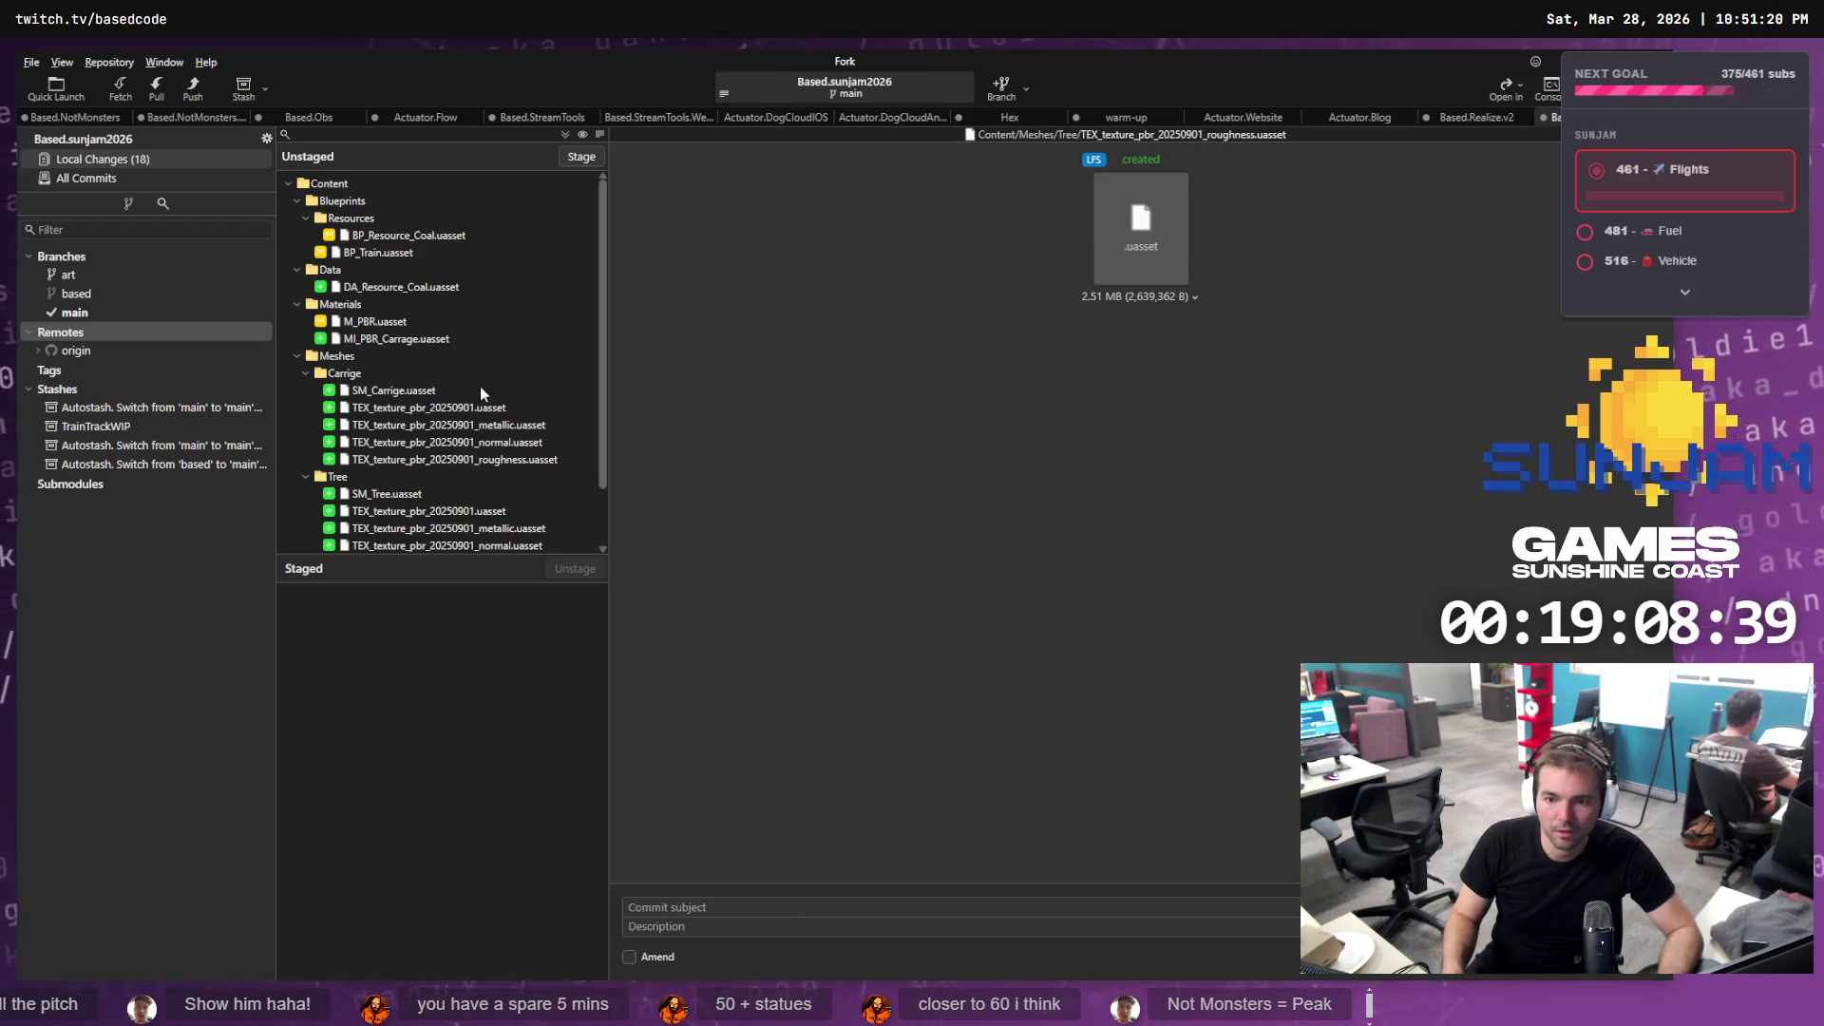
left_click(116, 177)
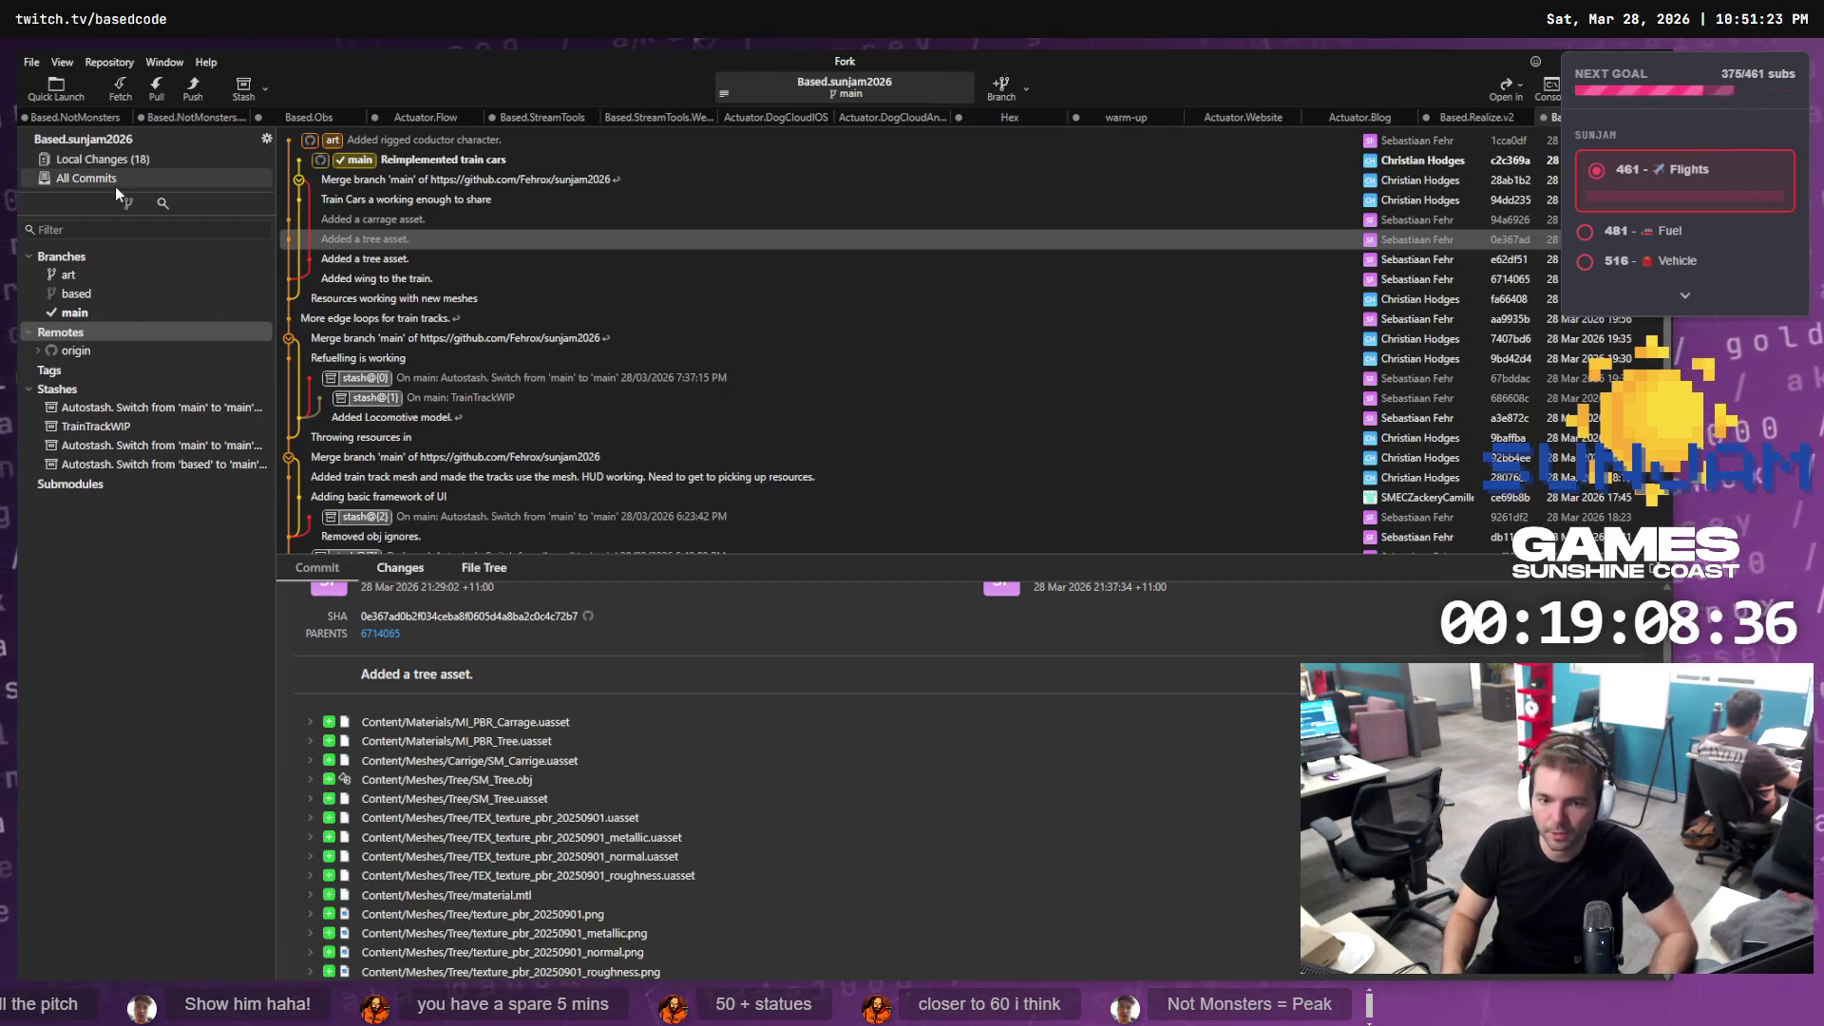
left_click(395, 260)
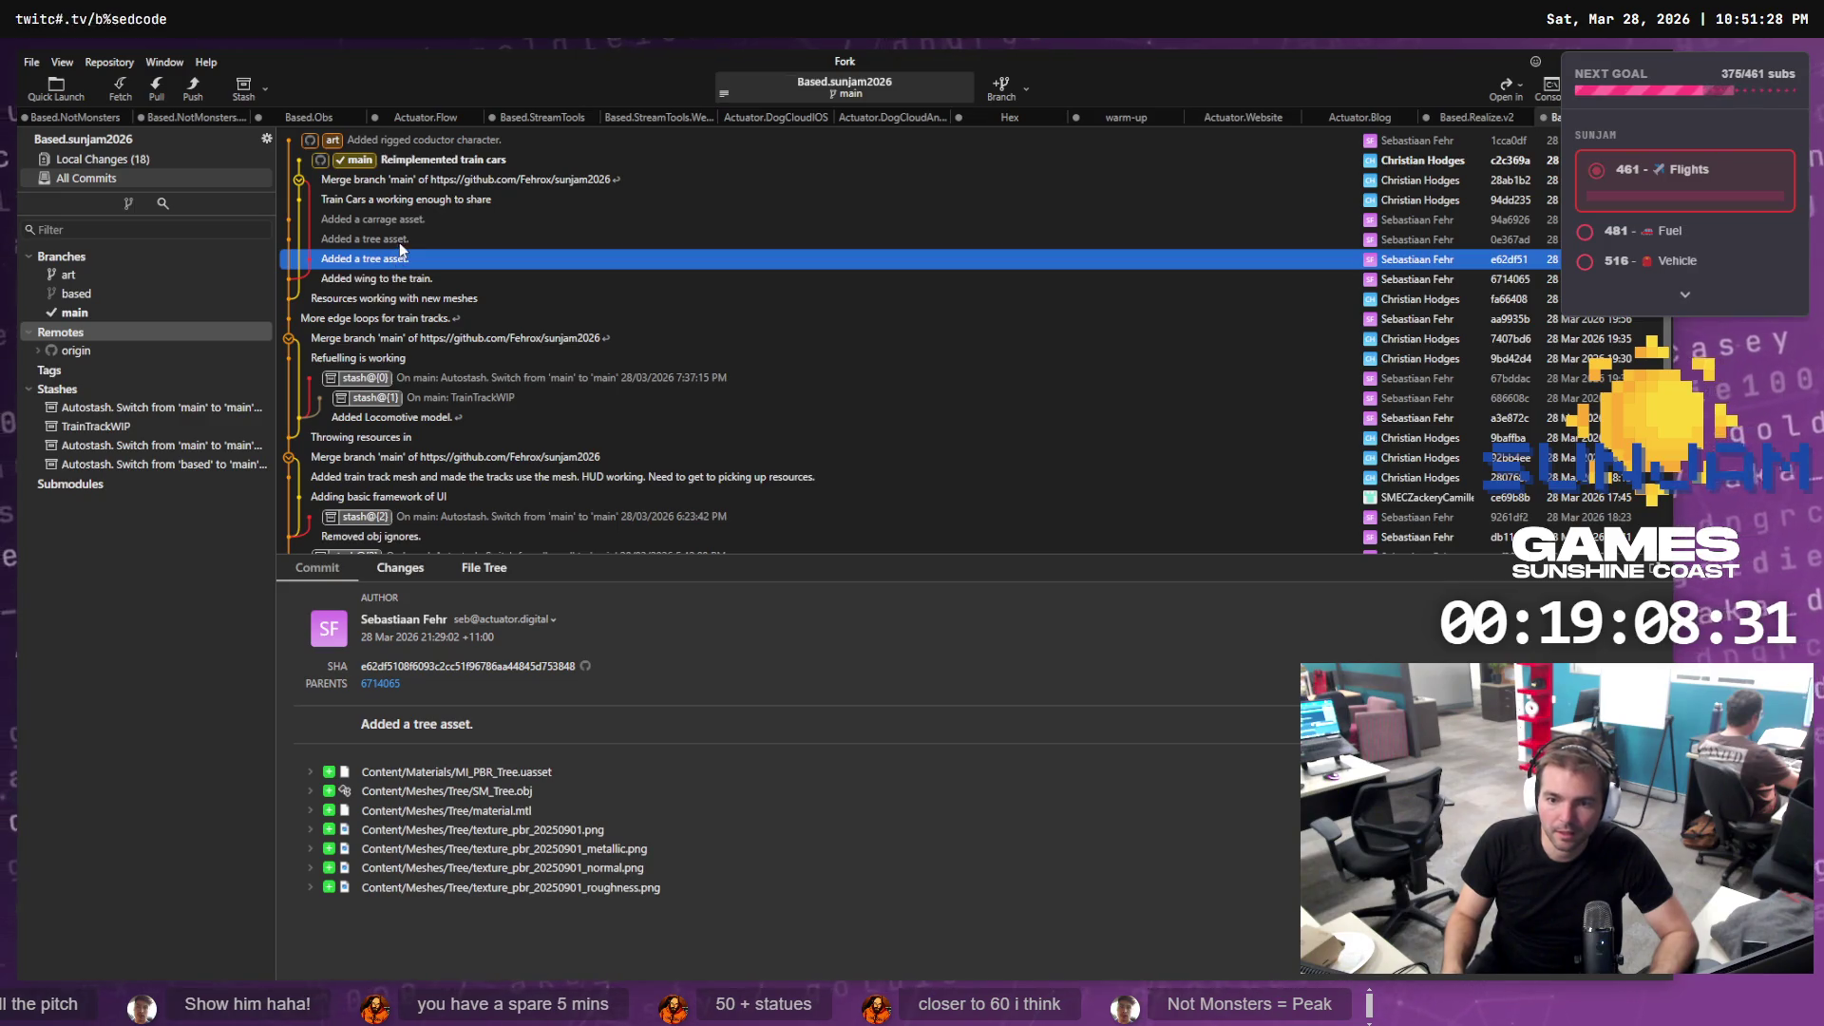
left_click(401, 241)
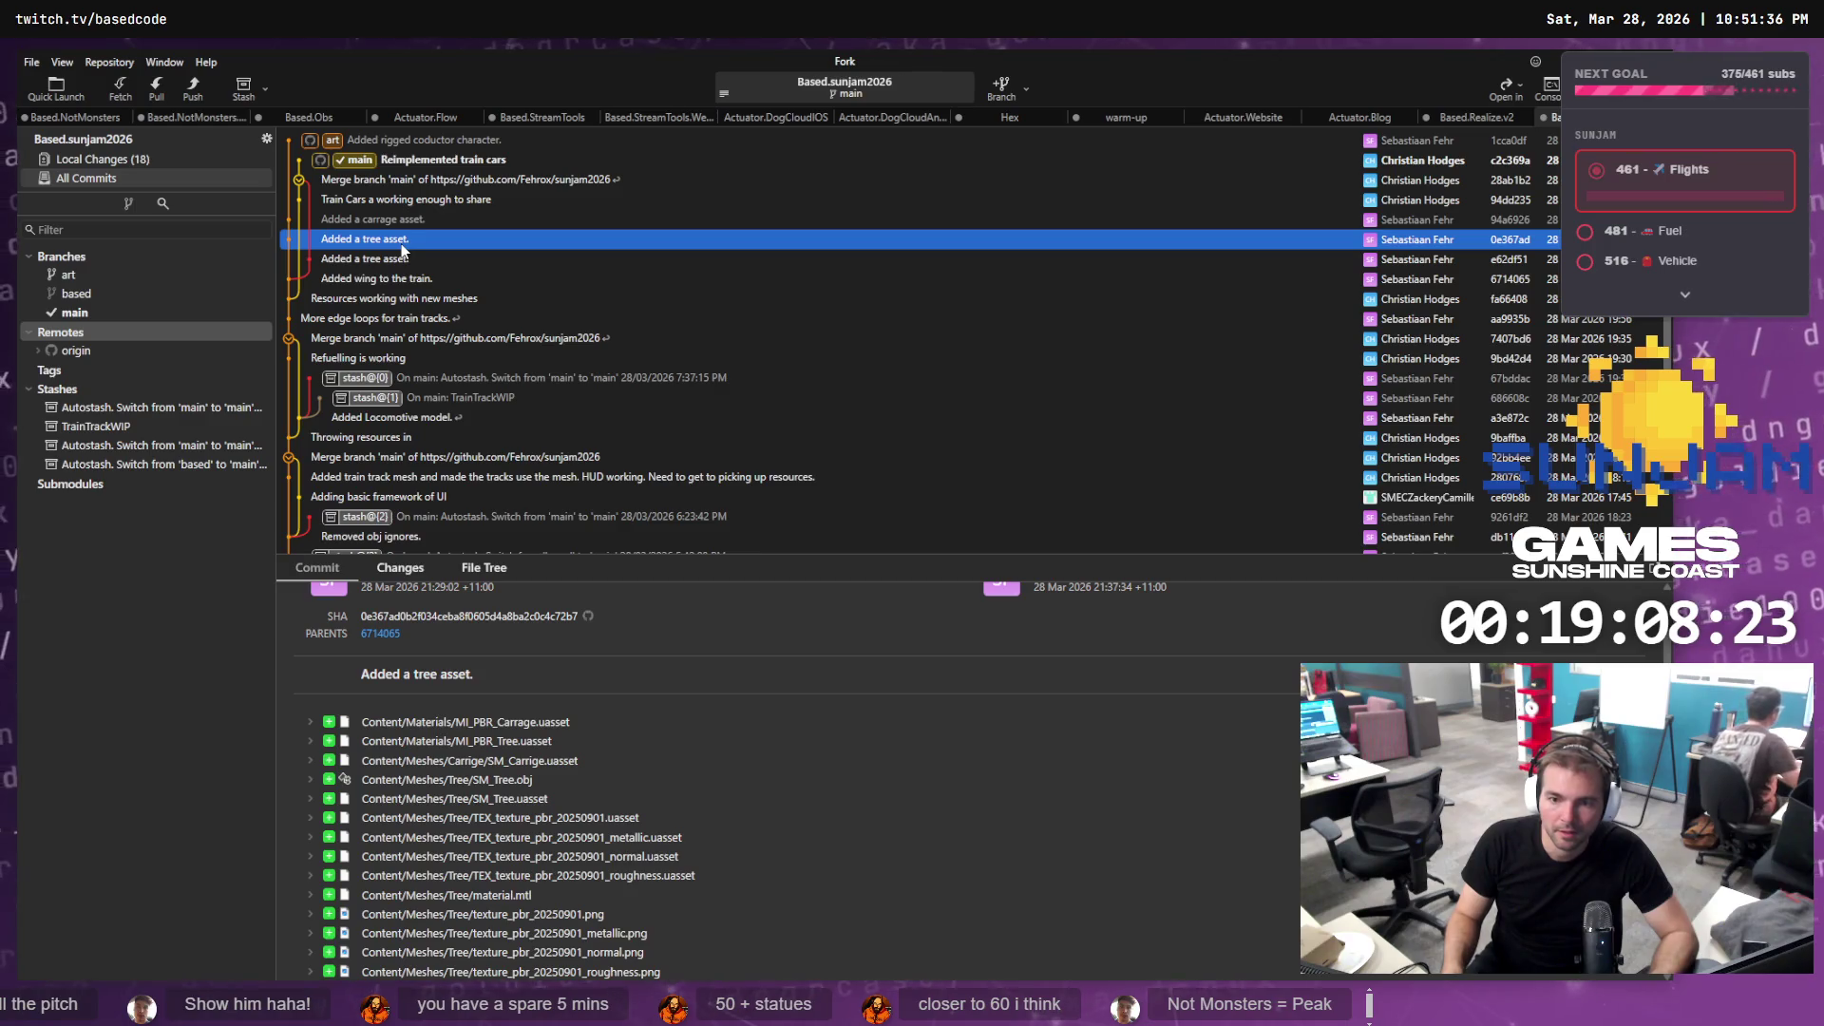
left_click(176, 160)
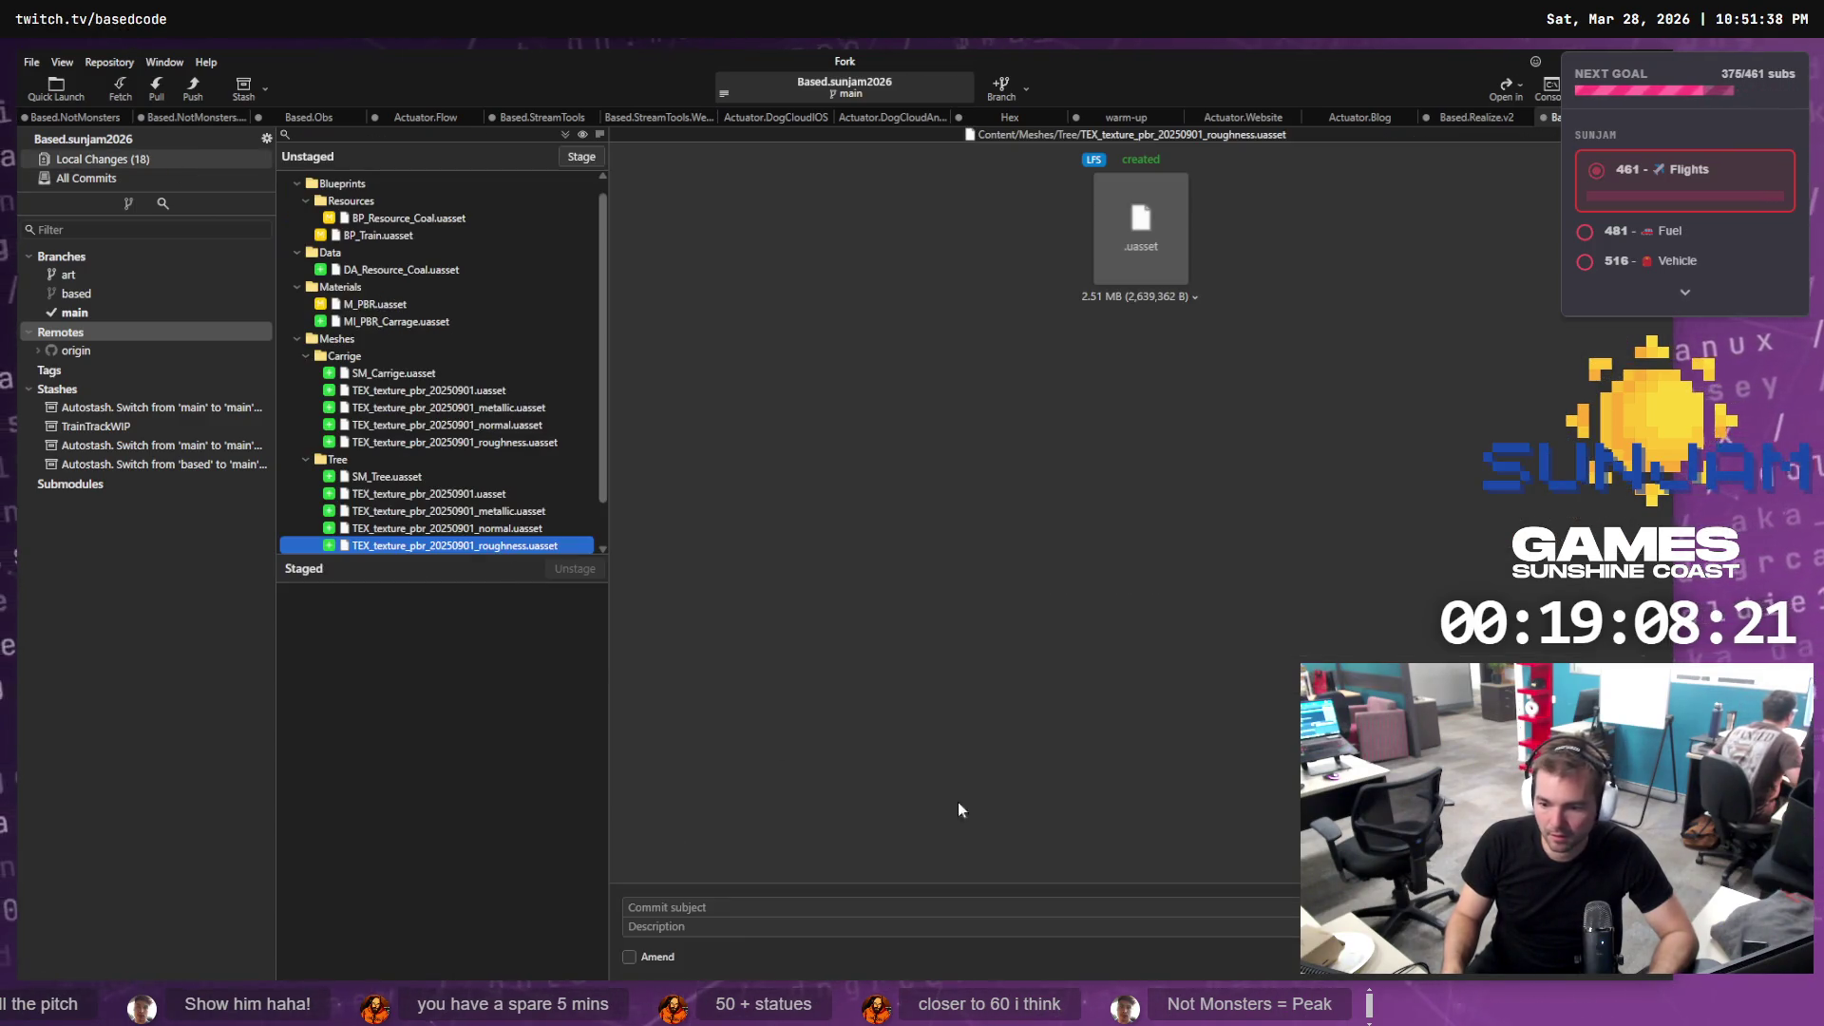
left_click(470, 494)
scroll(467, 489, "down", 1)
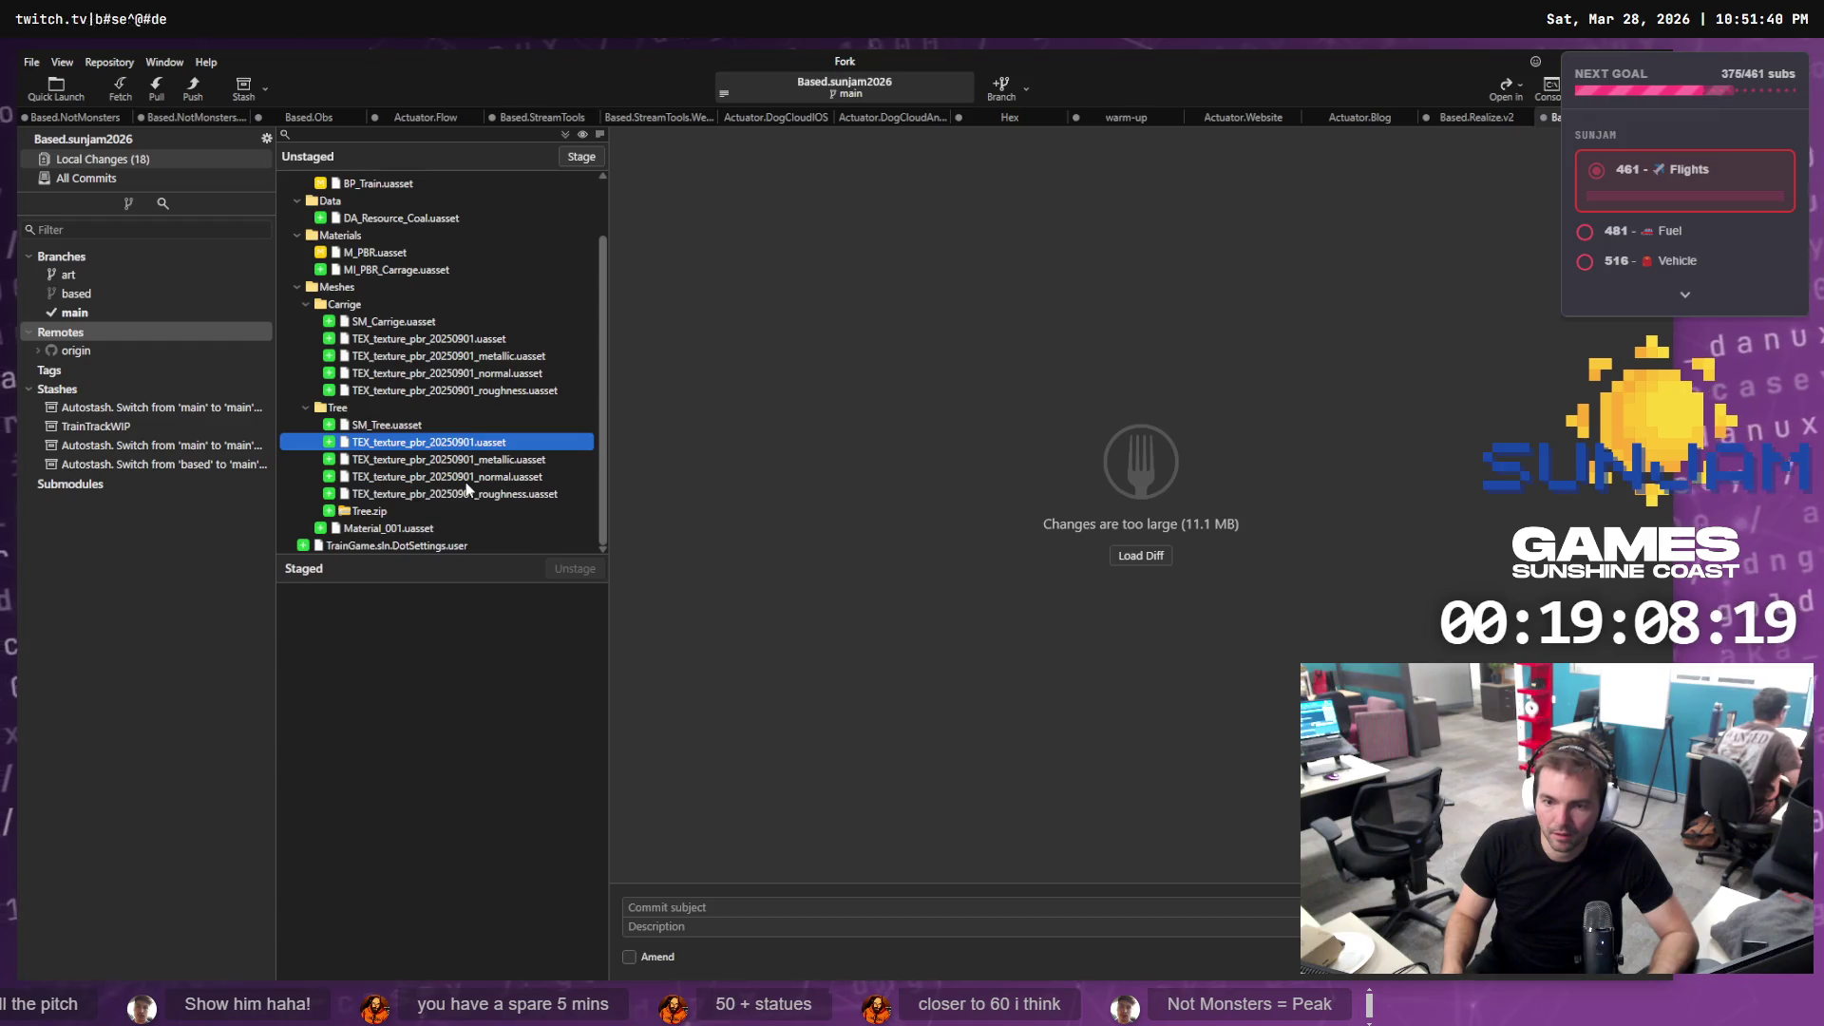
left_click(378, 512)
left_click(346, 407)
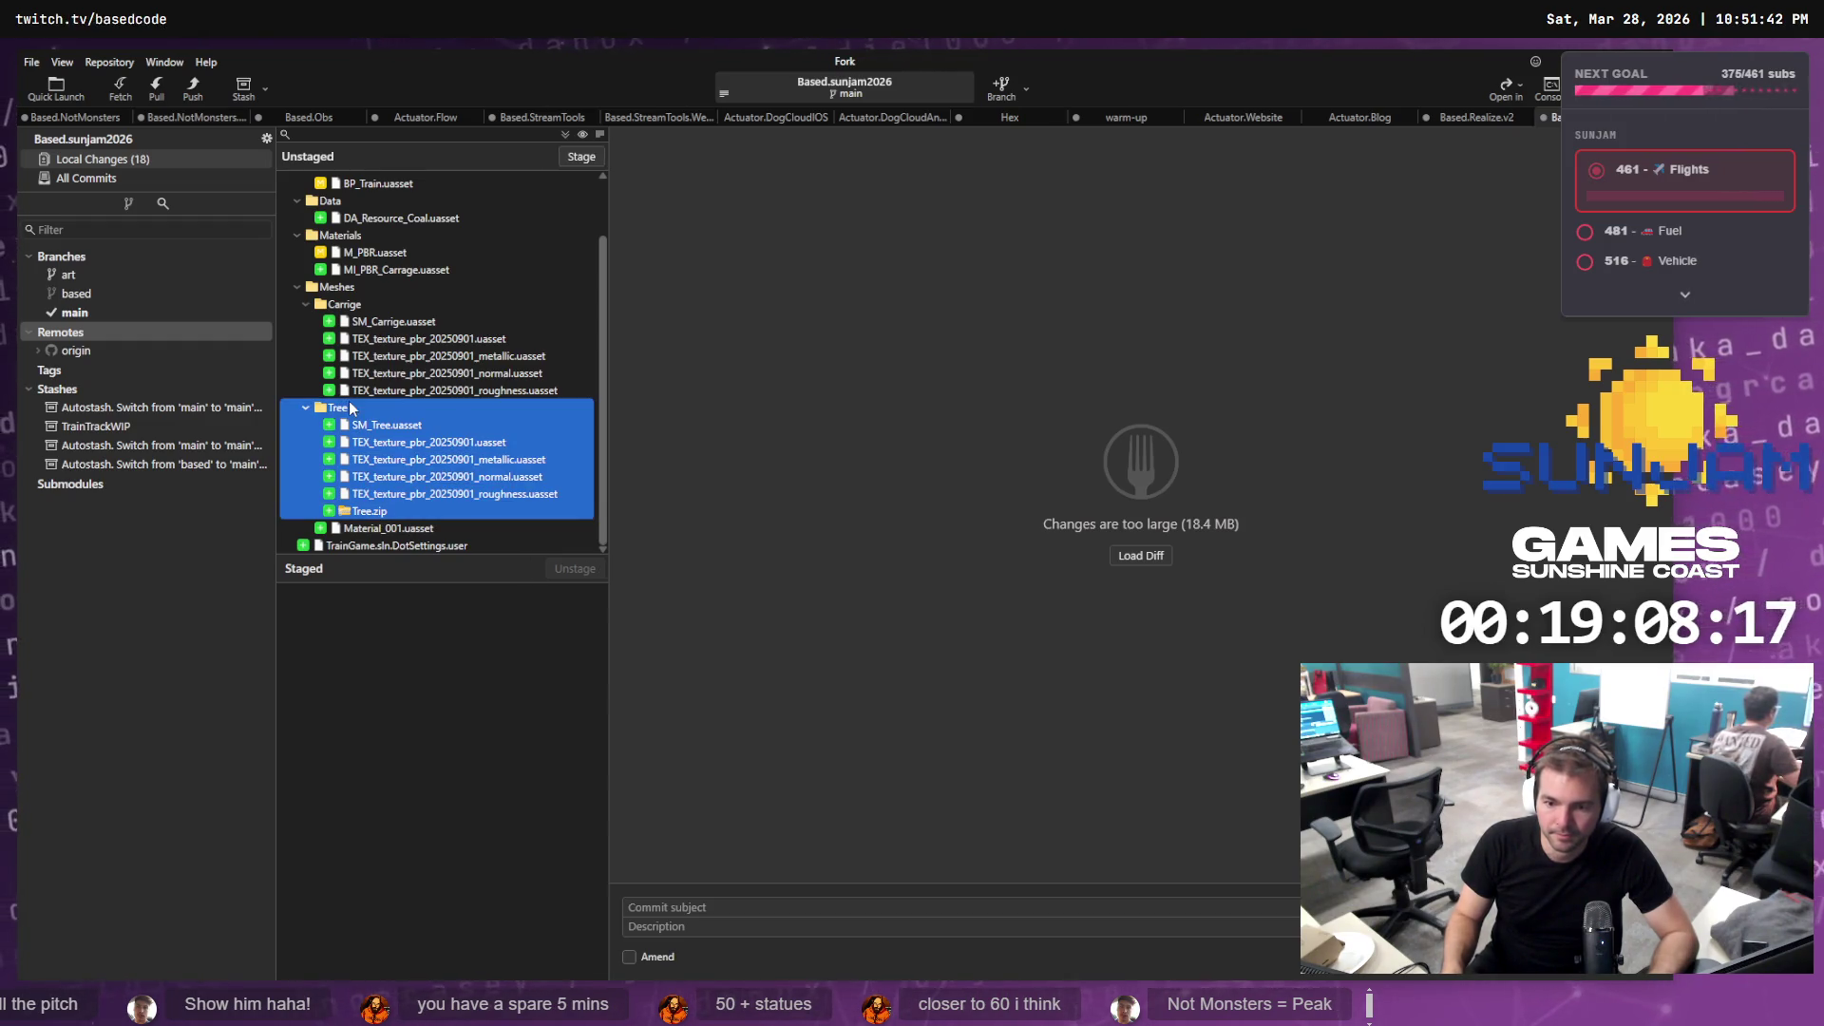
left_click(344, 305, "ctrl")
Discard the 11 Tree and Carrige file changes, then 10 more asset file changes
right_click(350, 309)
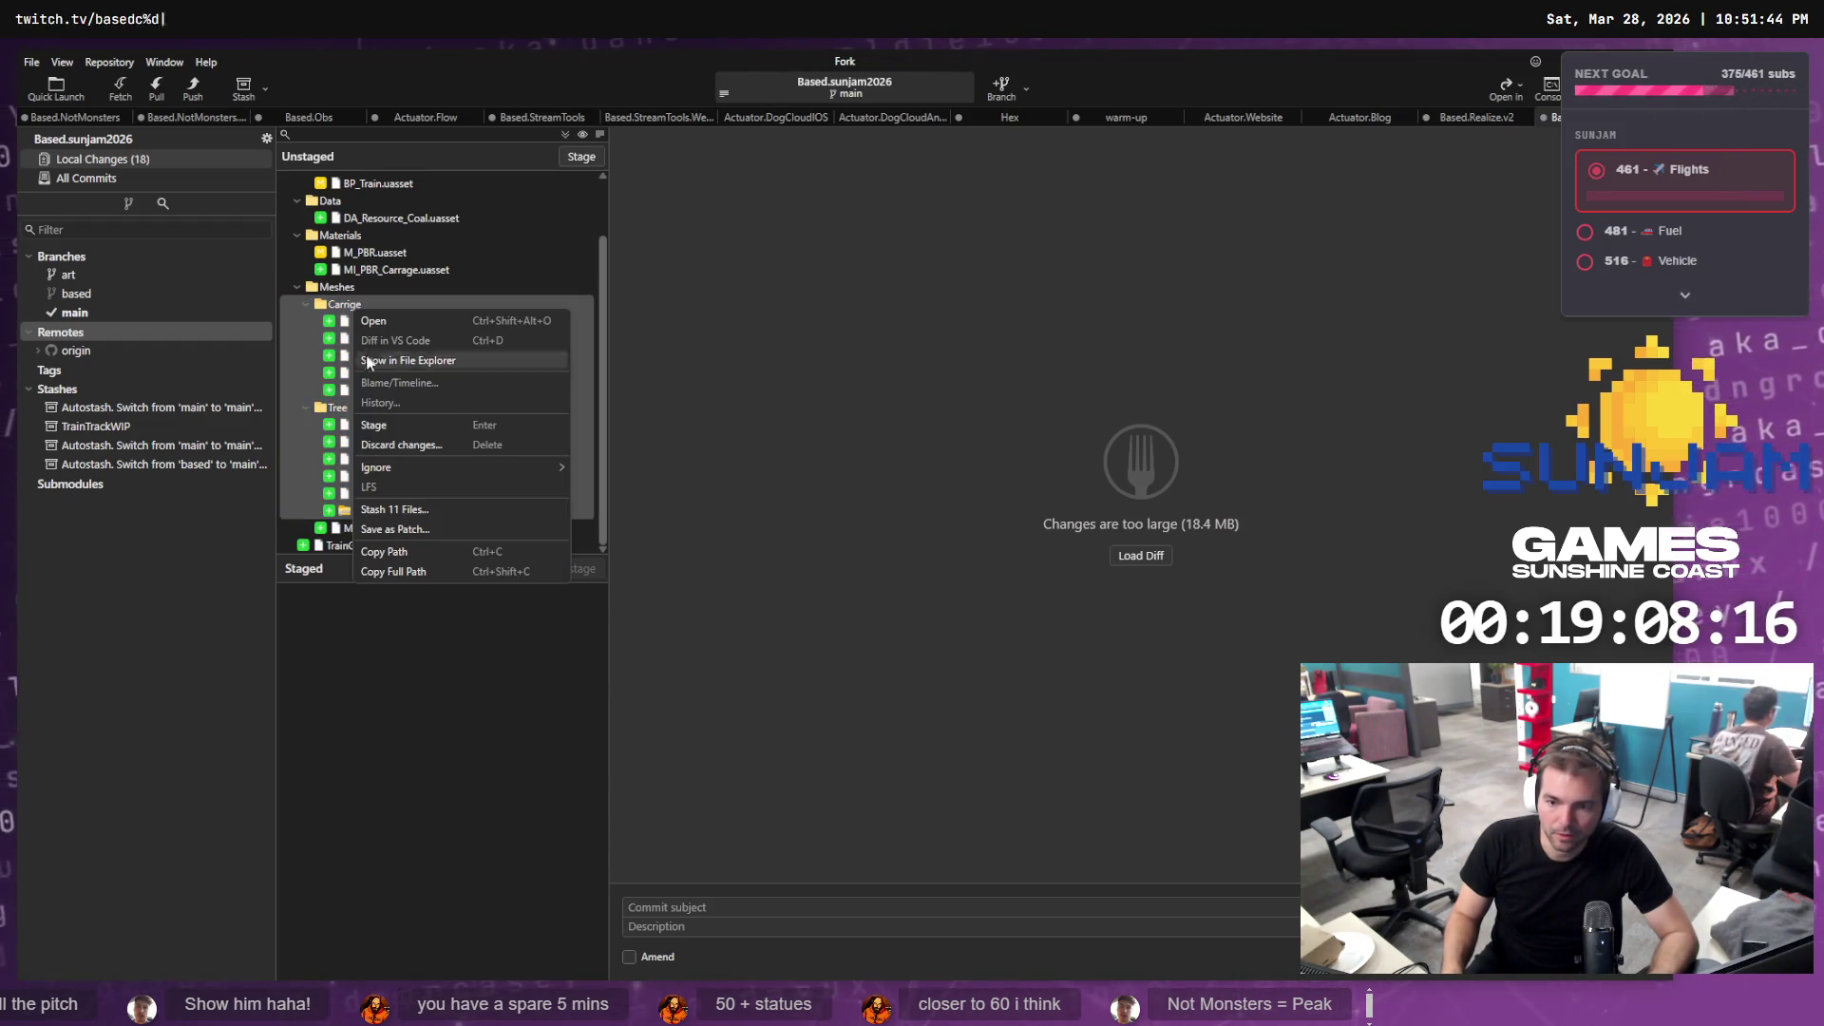
left_click(396, 439)
left_click(909, 533)
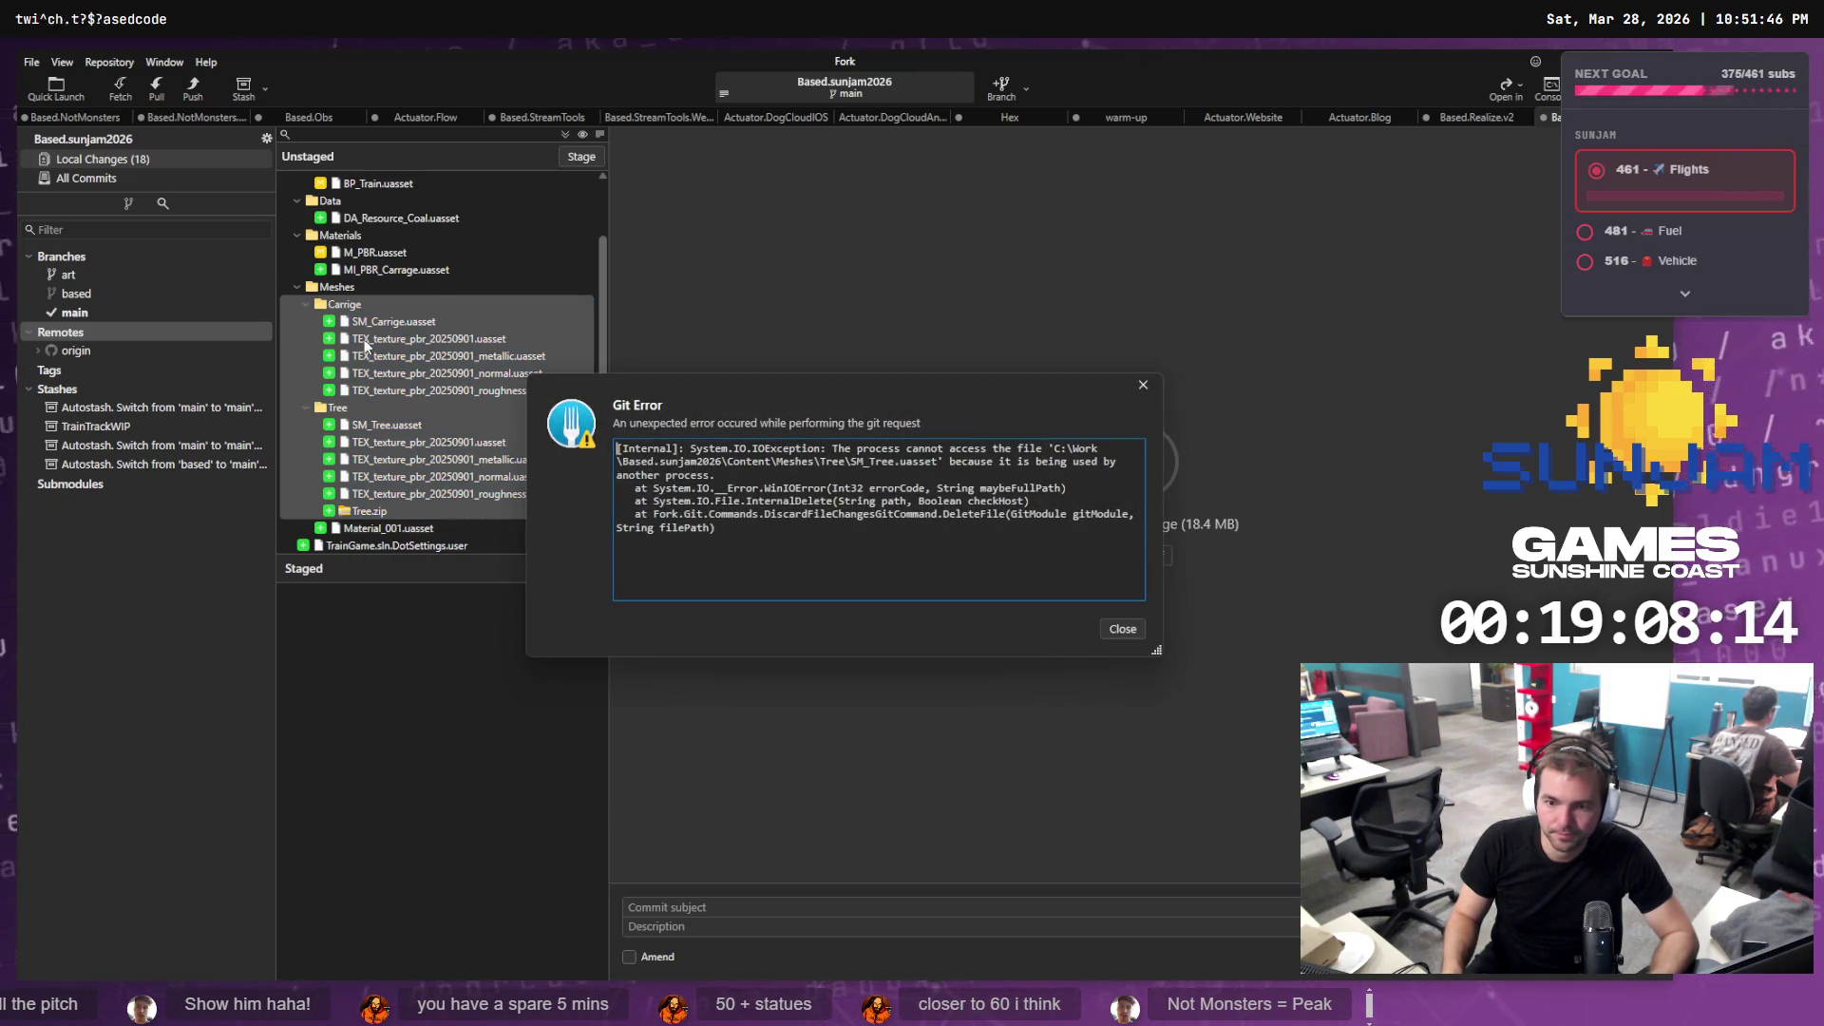
left_click(1121, 630)
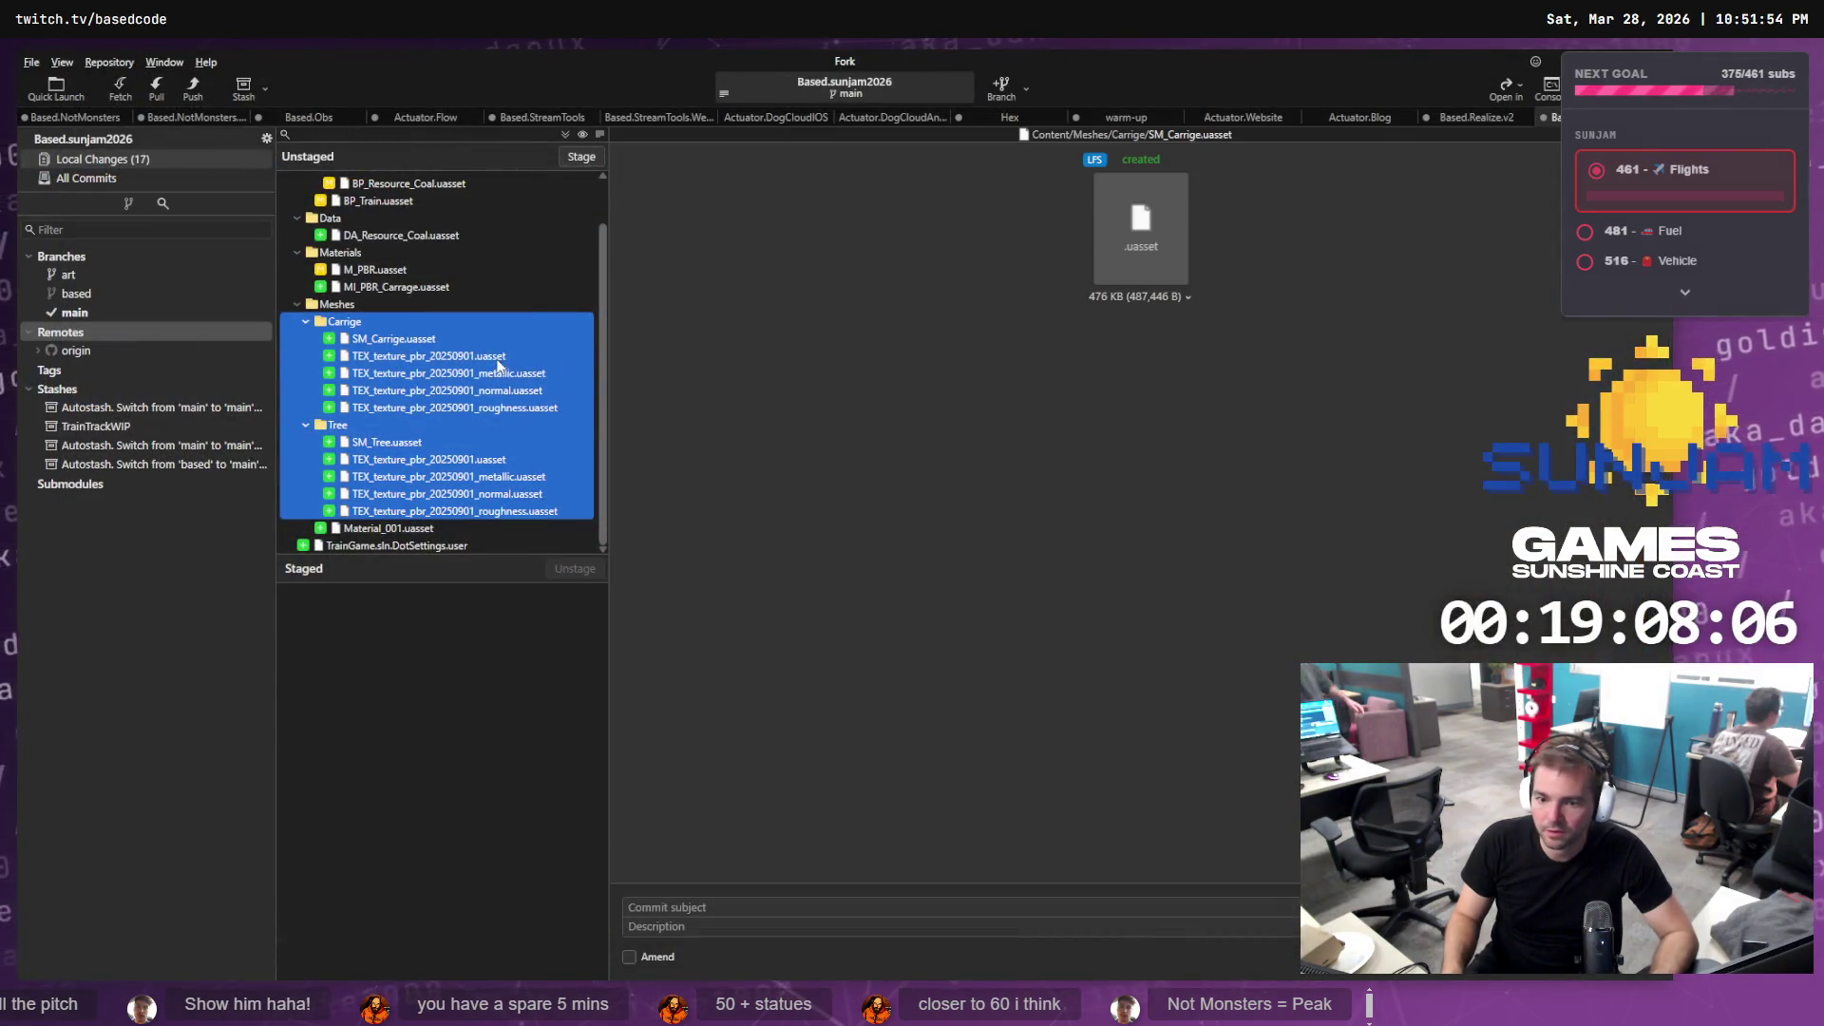
right_click(473, 358)
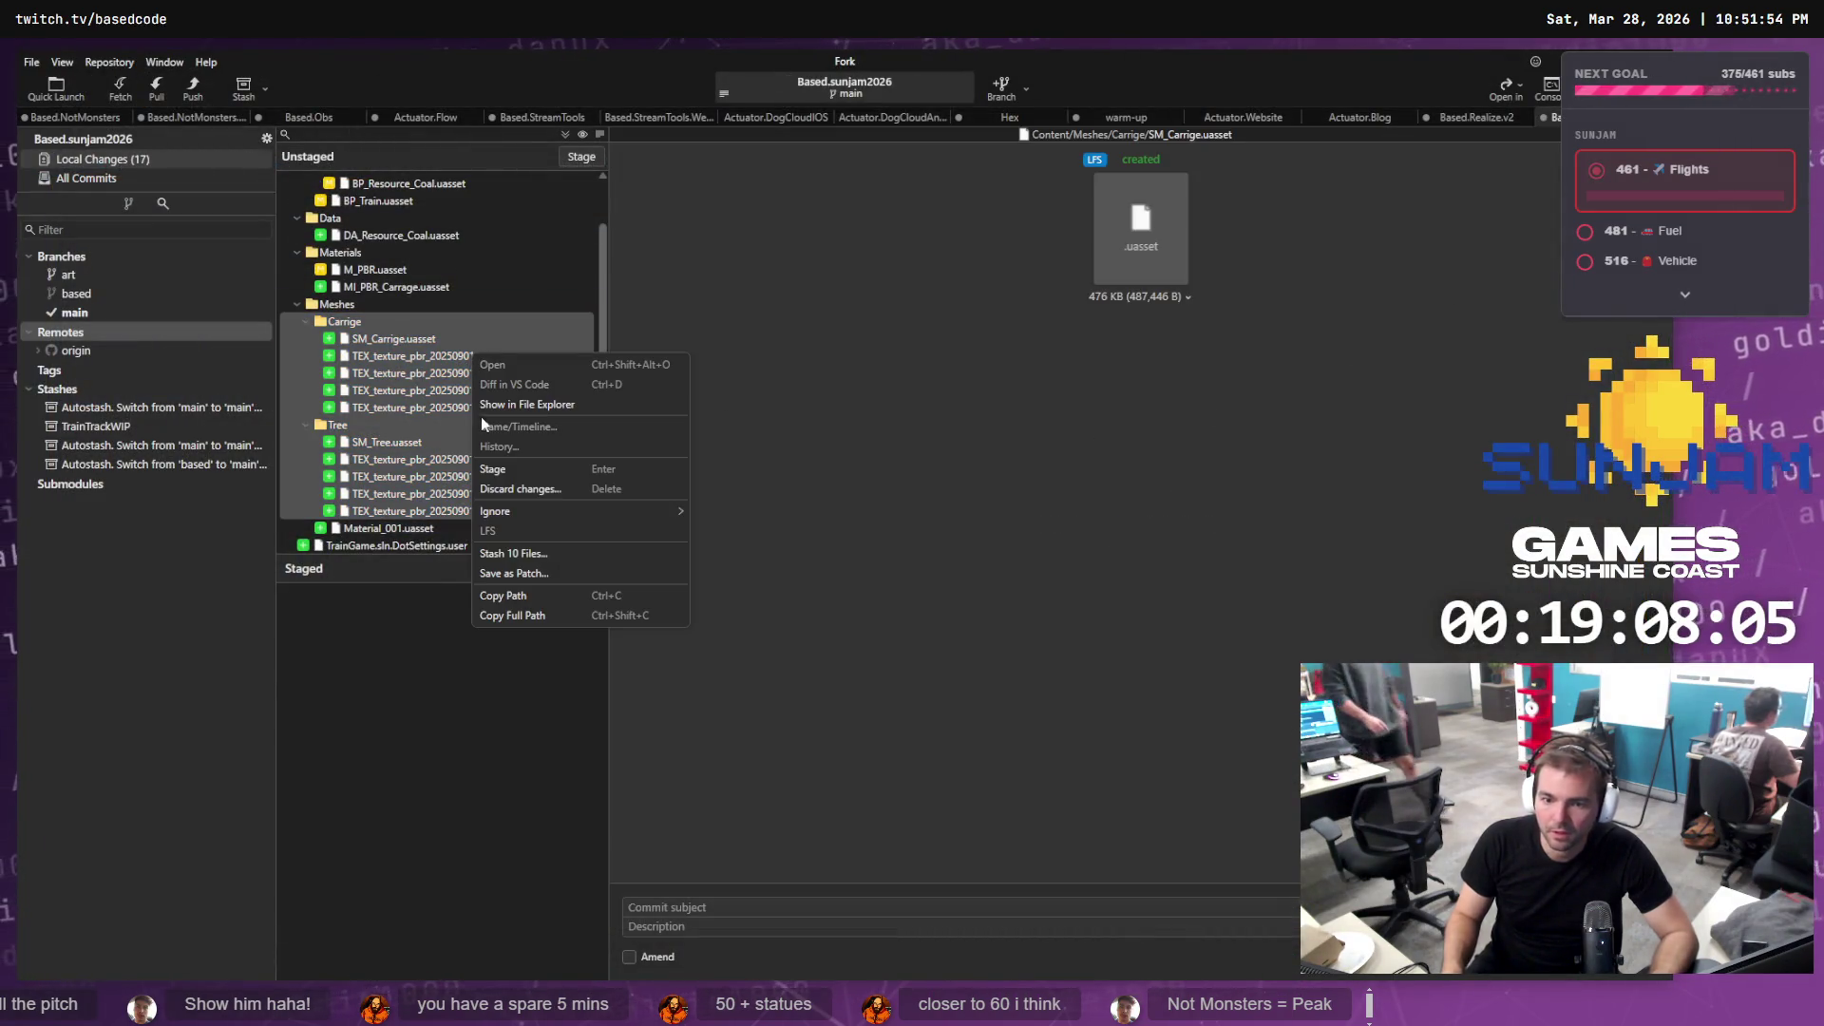
left_click(556, 488)
left_click(950, 543)
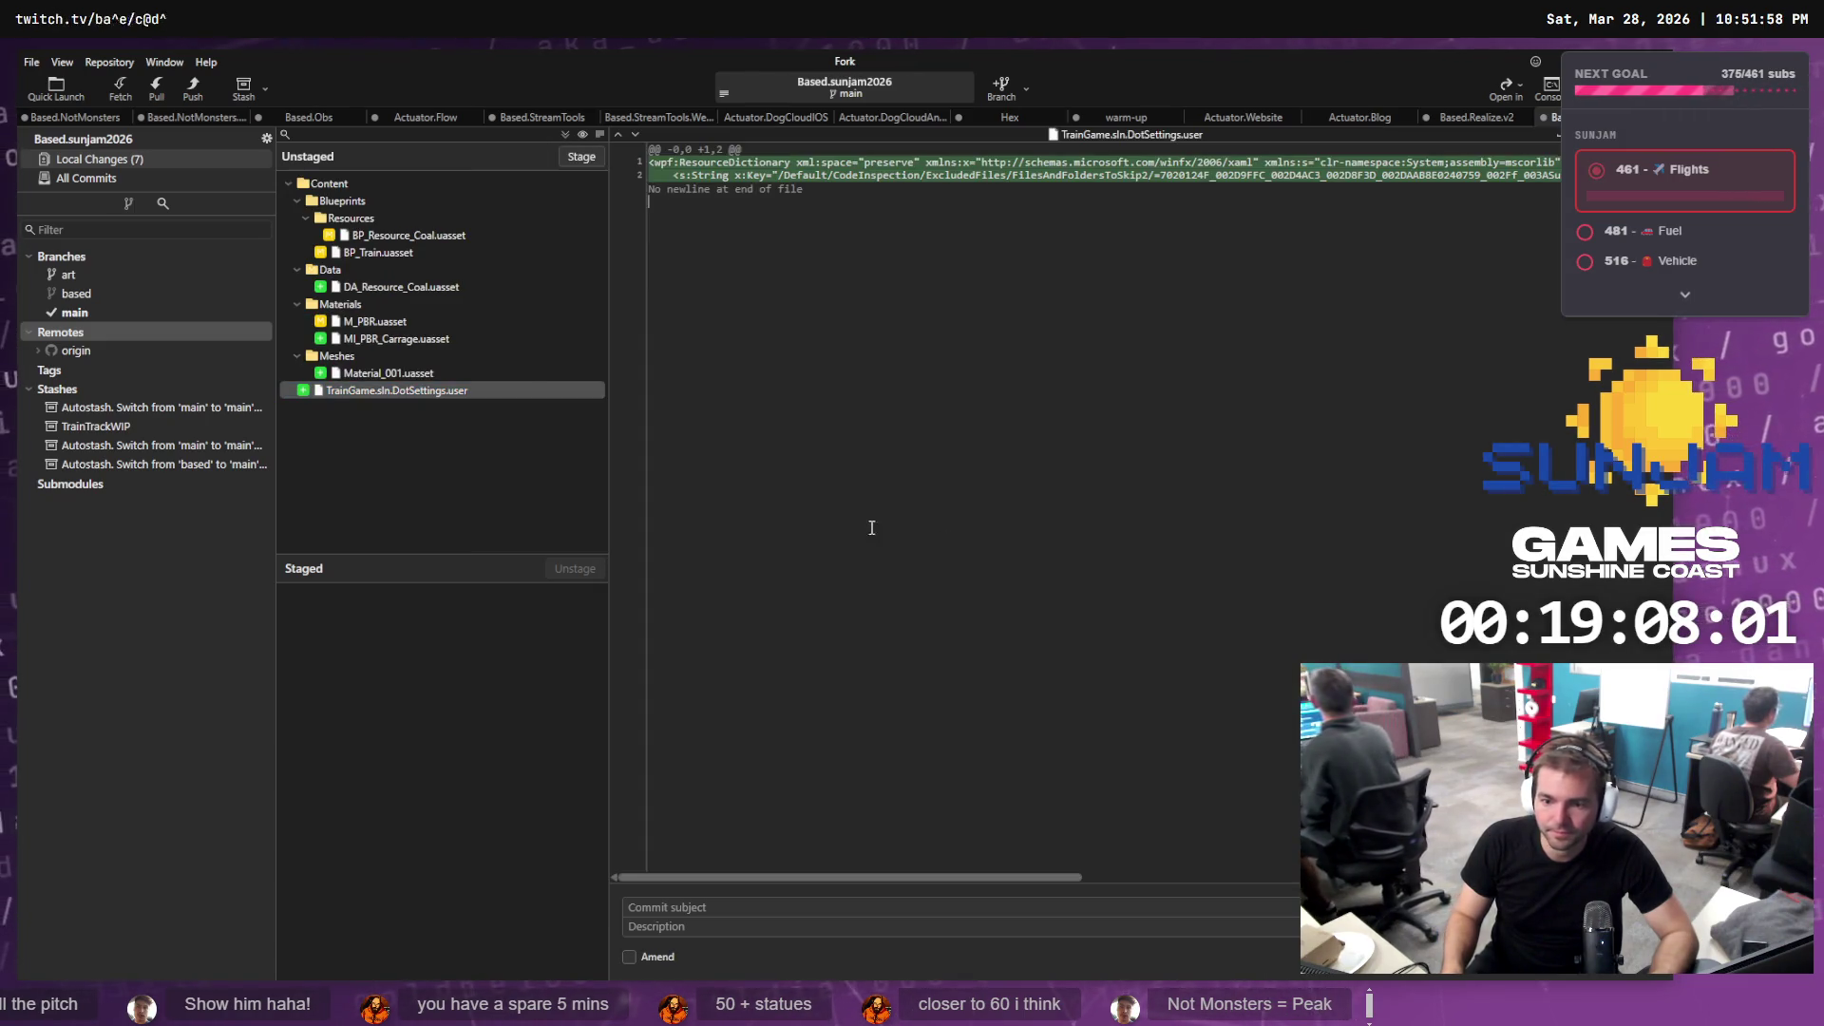
Discard changes to the coal resource data asset, M_PBR, MI_PBR_Carrage and Material_001
left_click(402, 287)
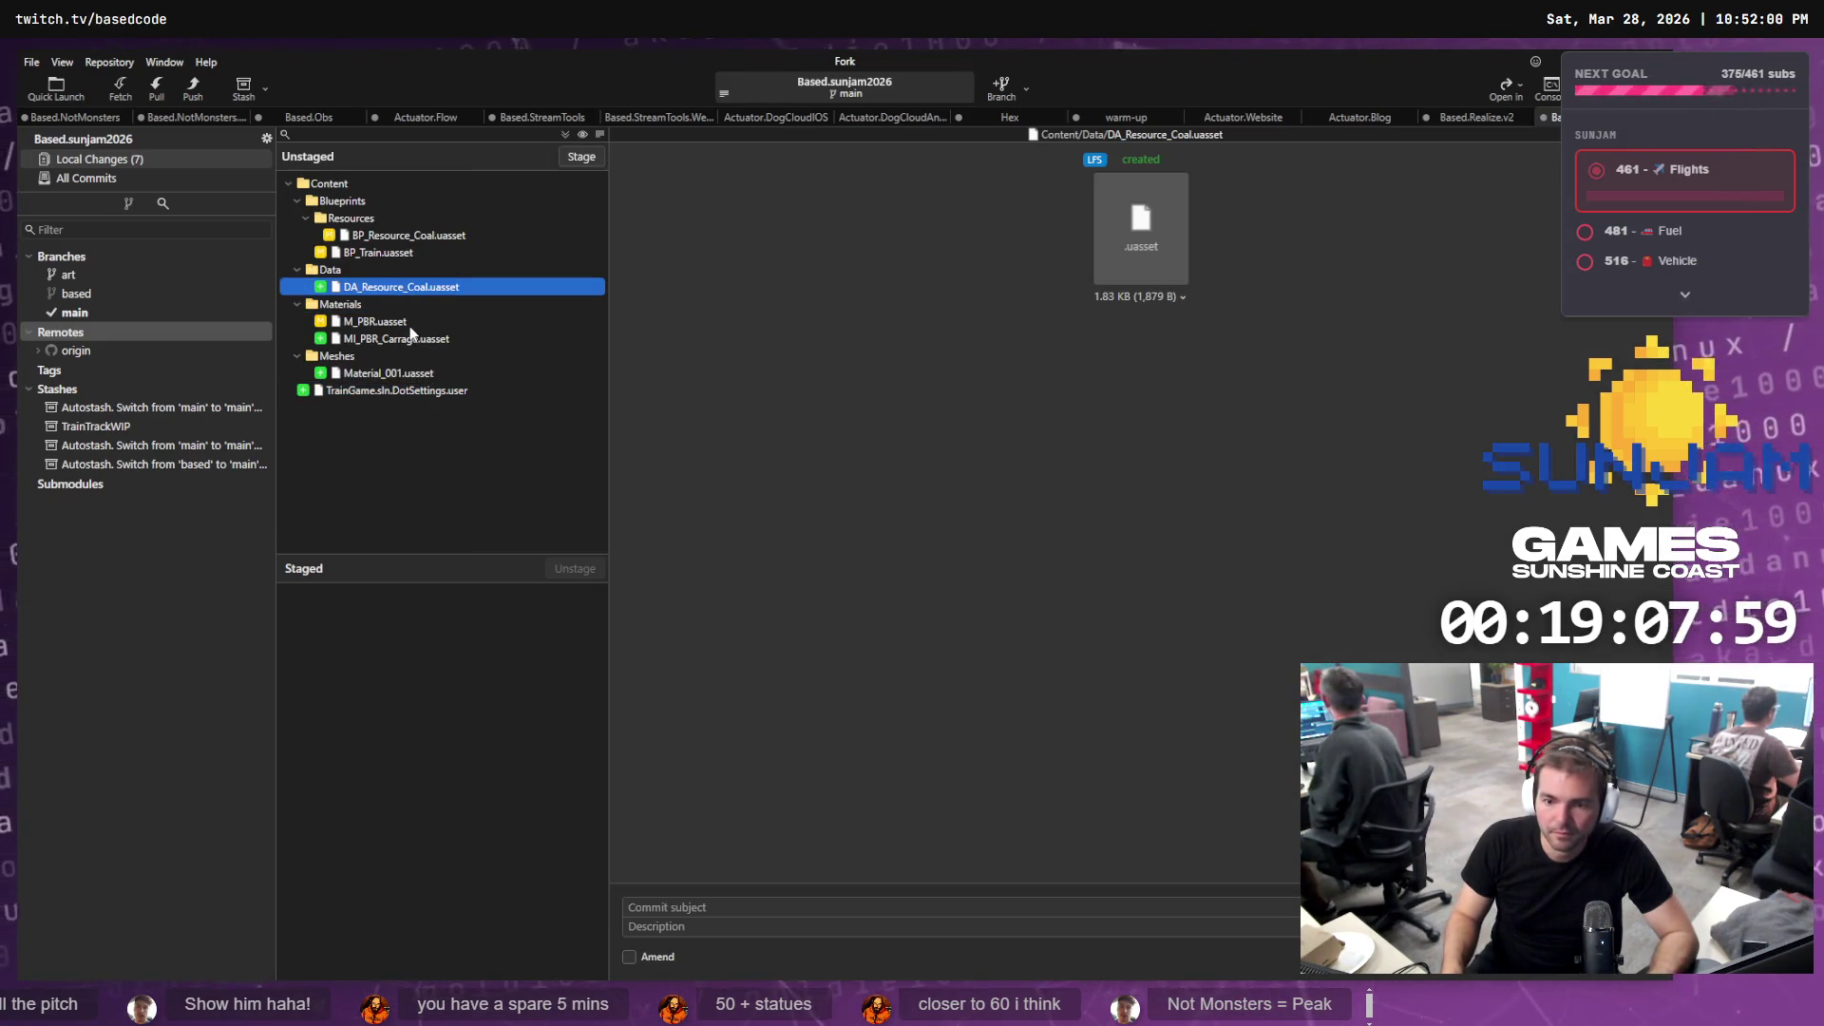
left_click(408, 322, "ctrl")
left_click(418, 339, "ctrl")
left_click(430, 374, "ctrl")
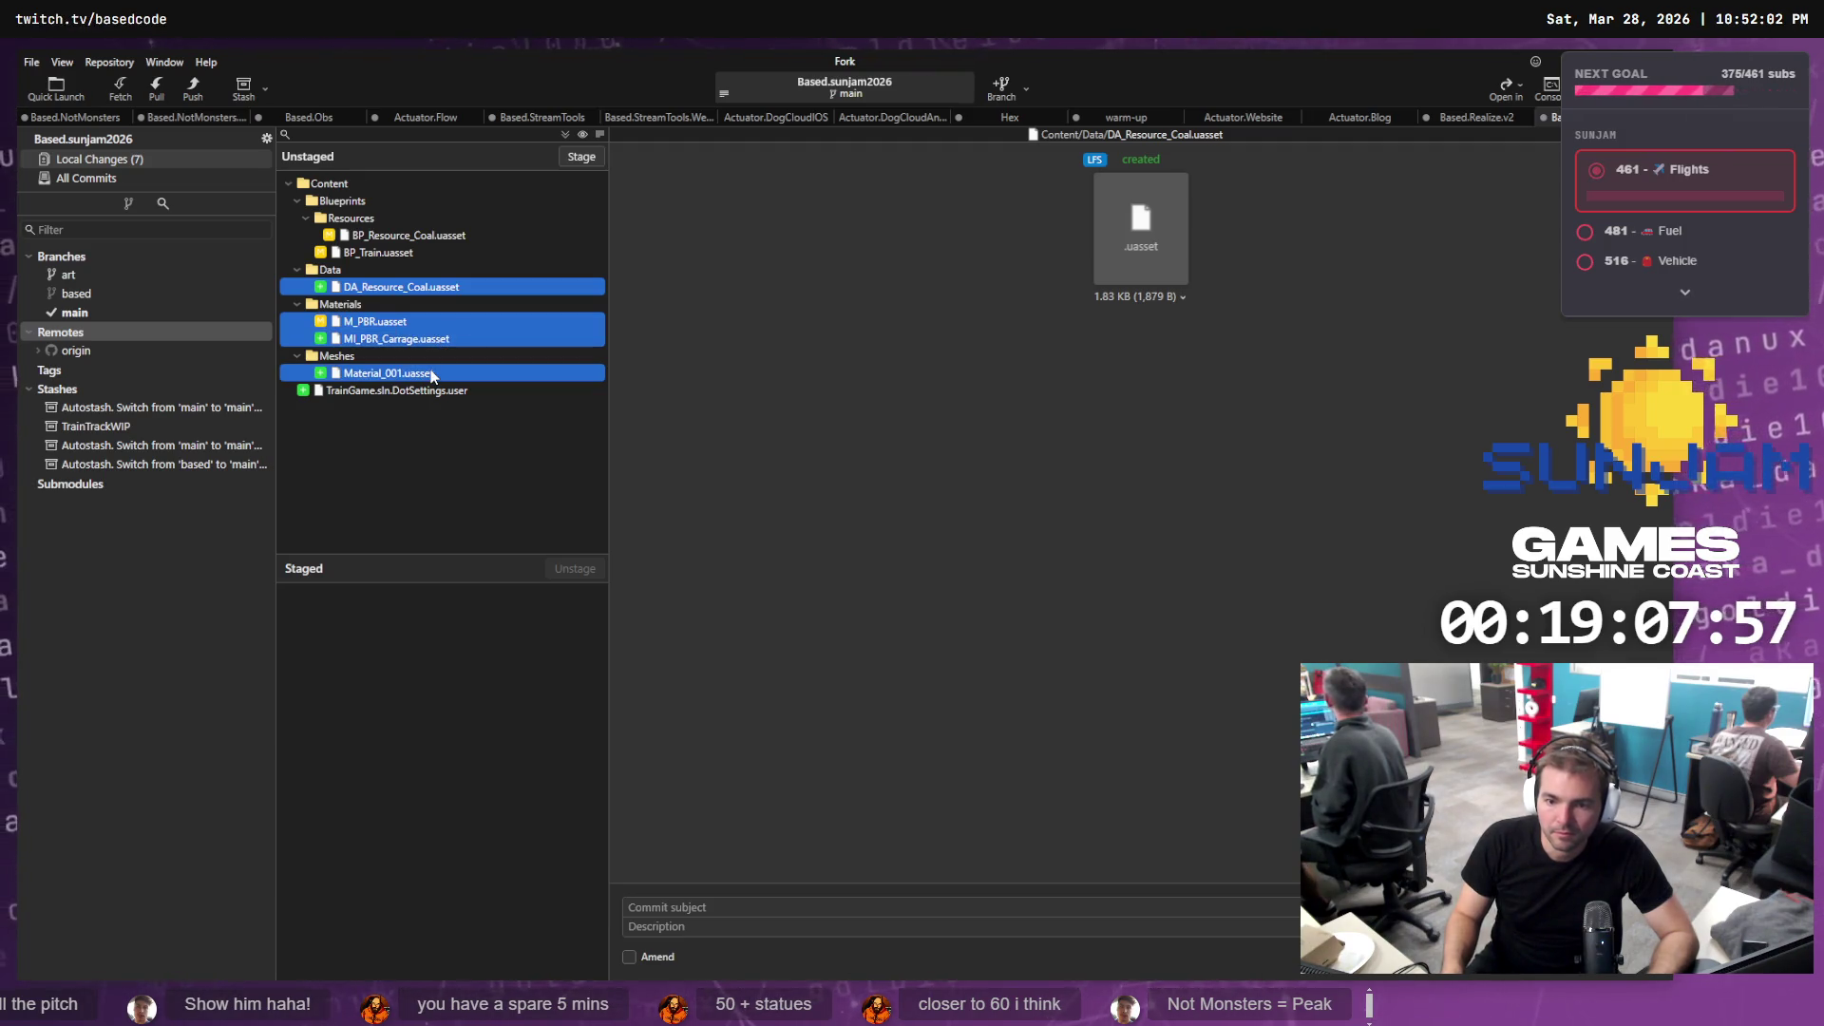
right_click(432, 376)
left_click(510, 500)
left_click(988, 532)
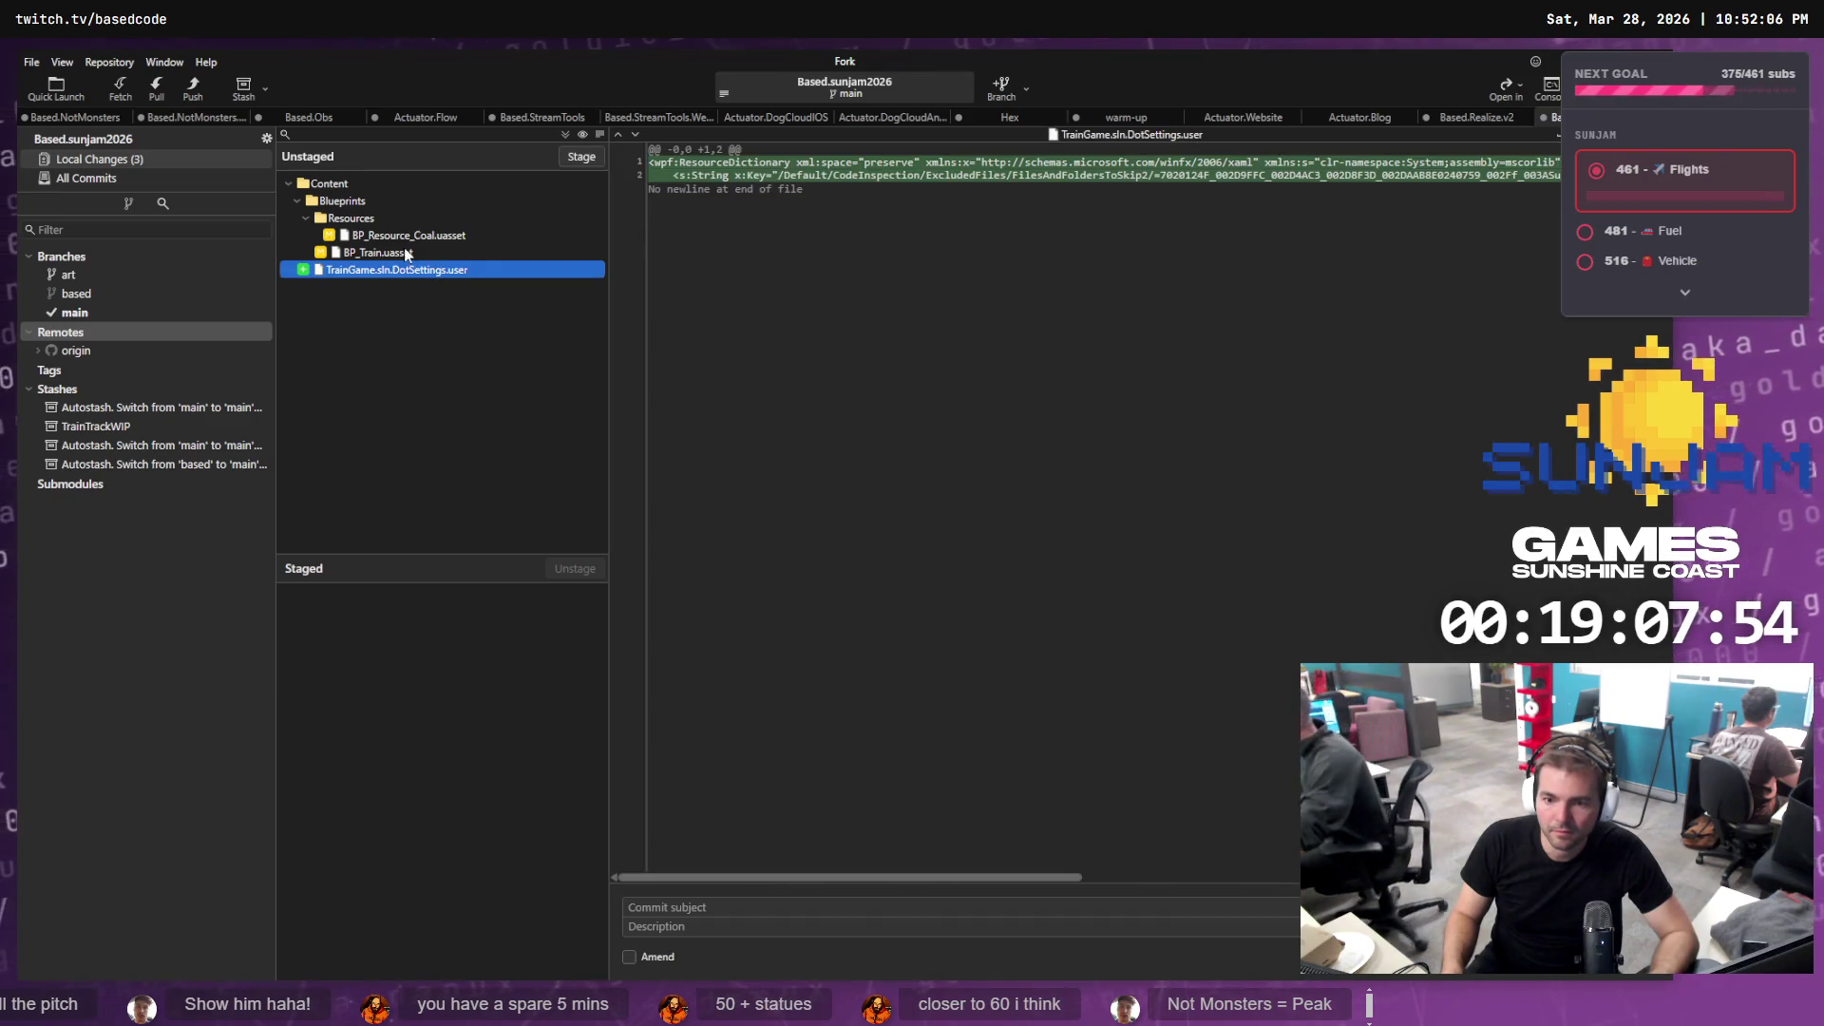
Discard the BP_Train and BP_Resource_Coal blueprint changes and show main's commit history
left_click(423, 252)
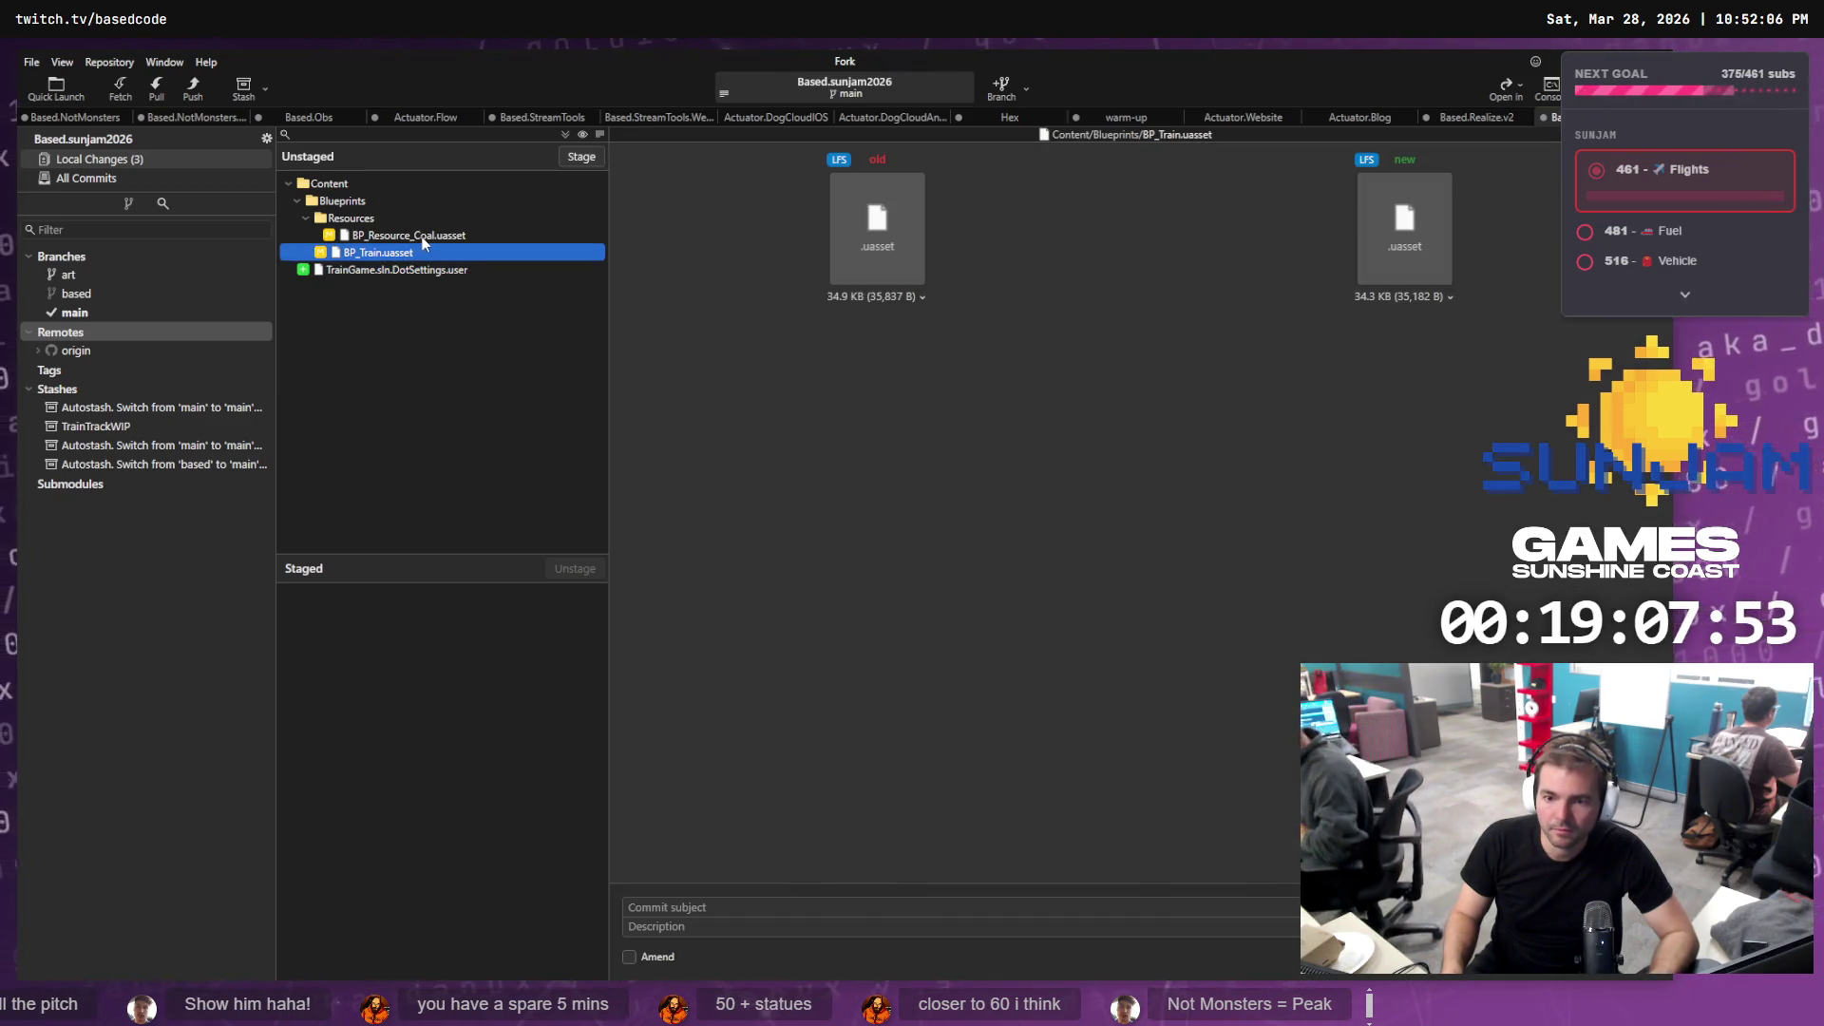
left_click(422, 238, "ctrl")
right_click(412, 249)
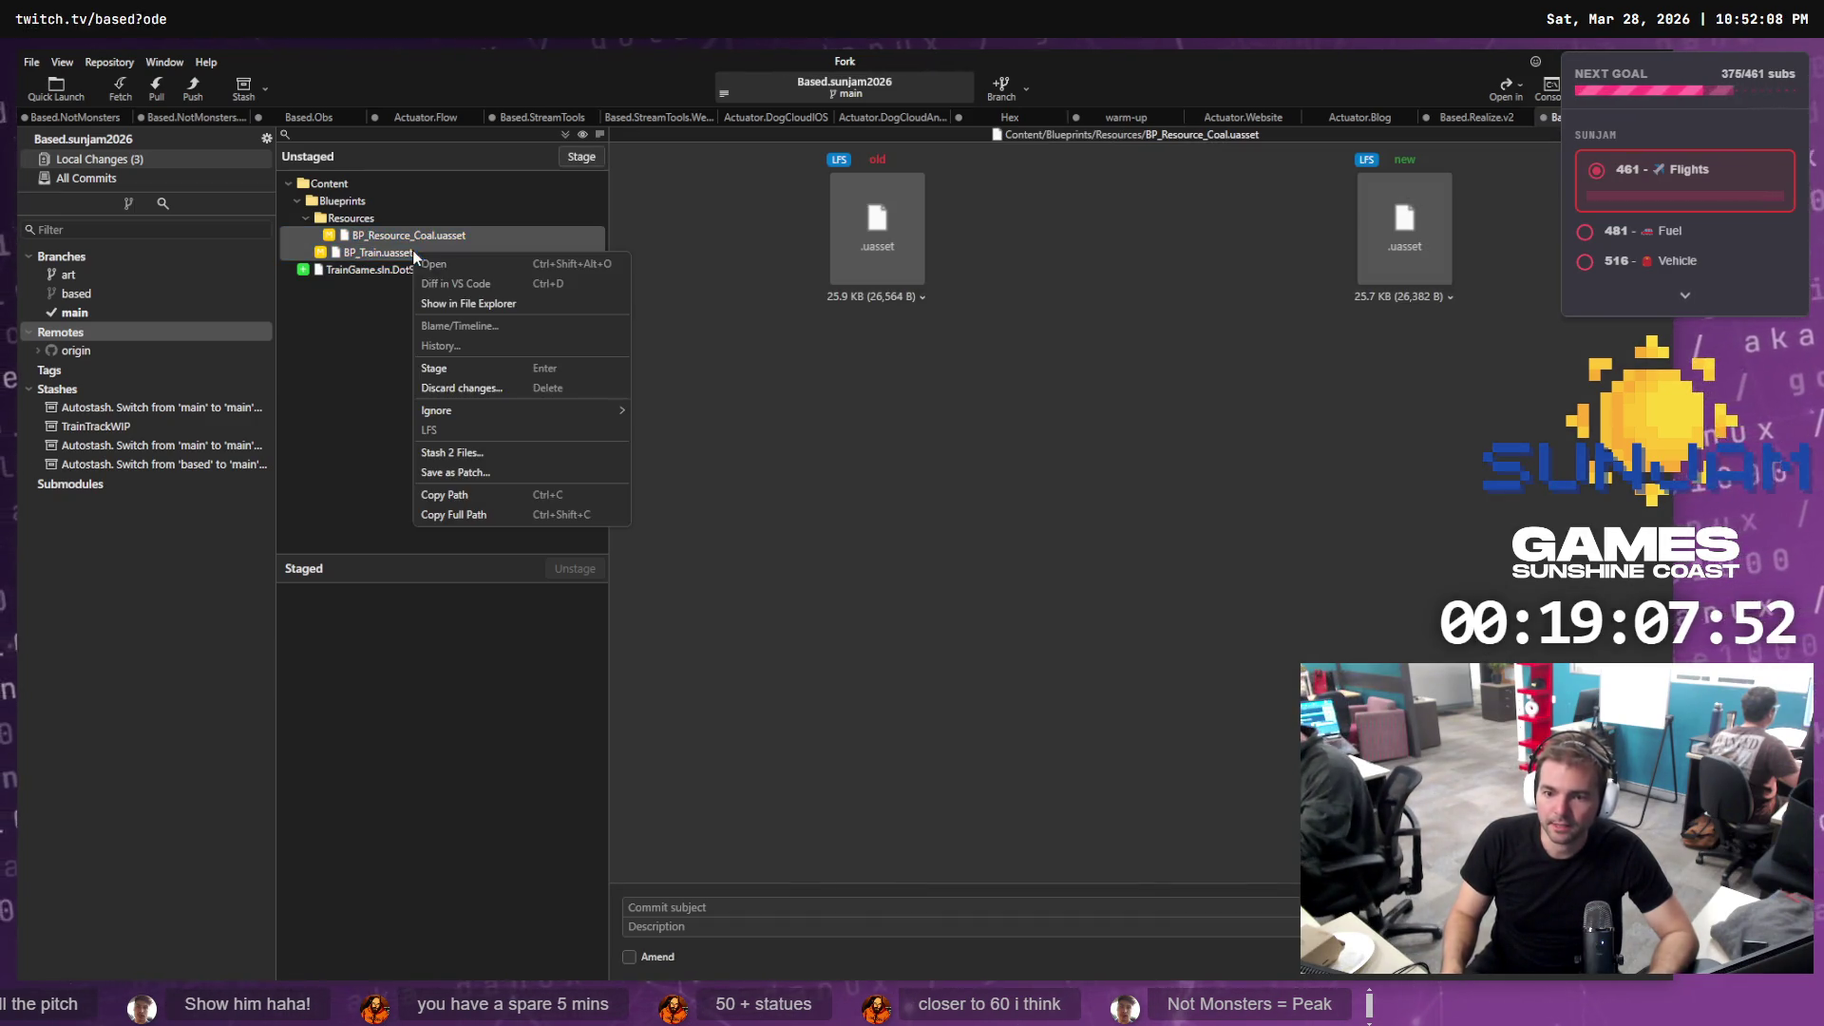
left_click(501, 391)
left_click(910, 530)
left_click(90, 311)
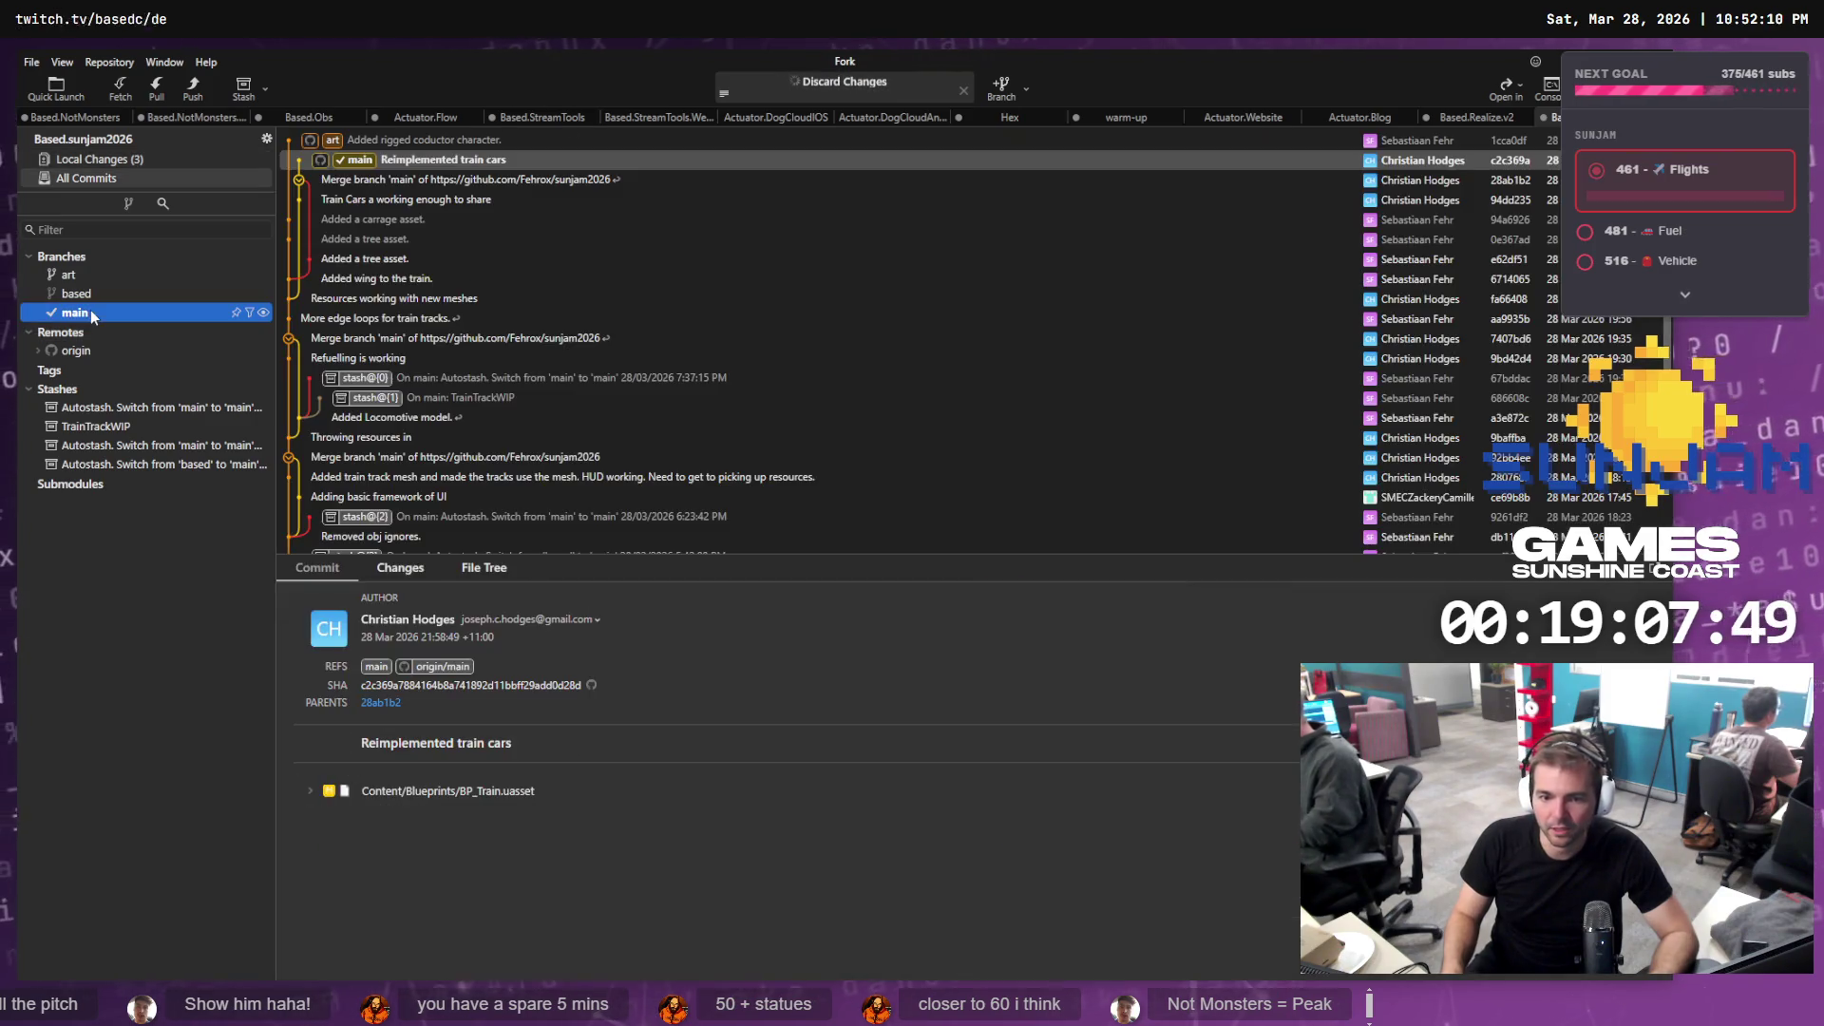
Cherry-pick the 'Added a carrage asset.' commit onto main
left_click(344, 240)
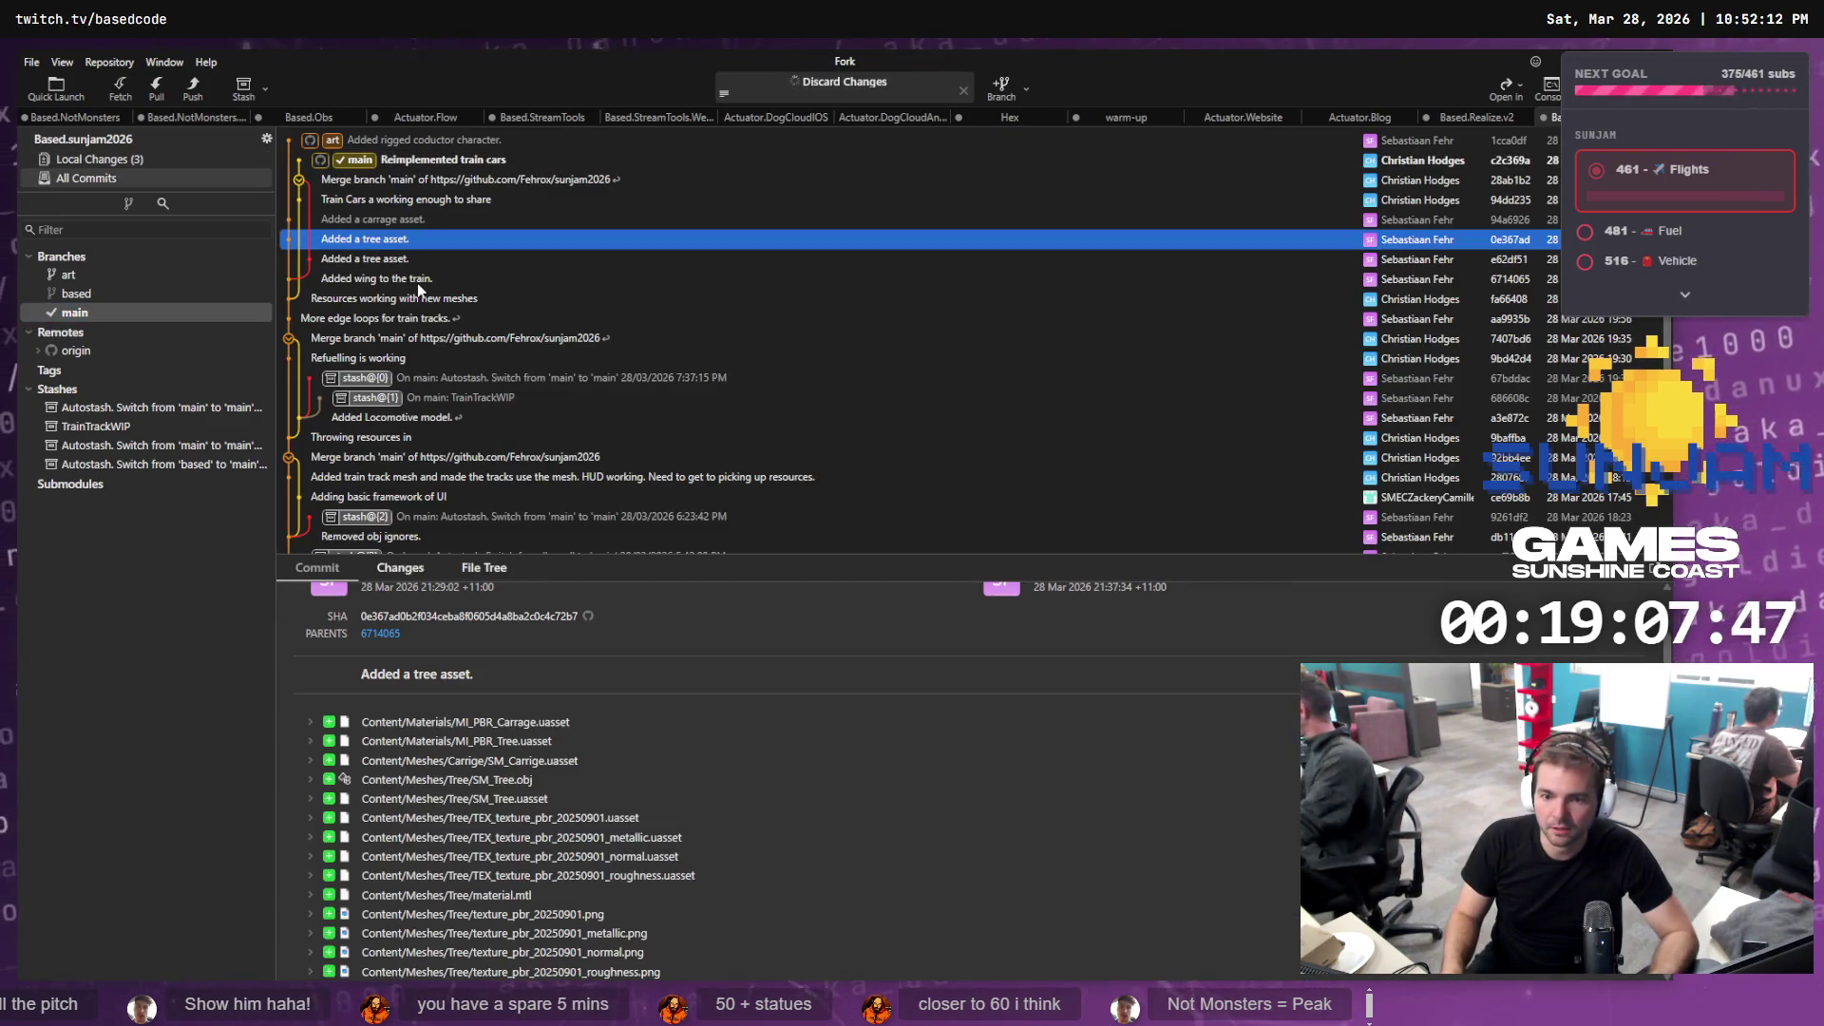
left_click(392, 222)
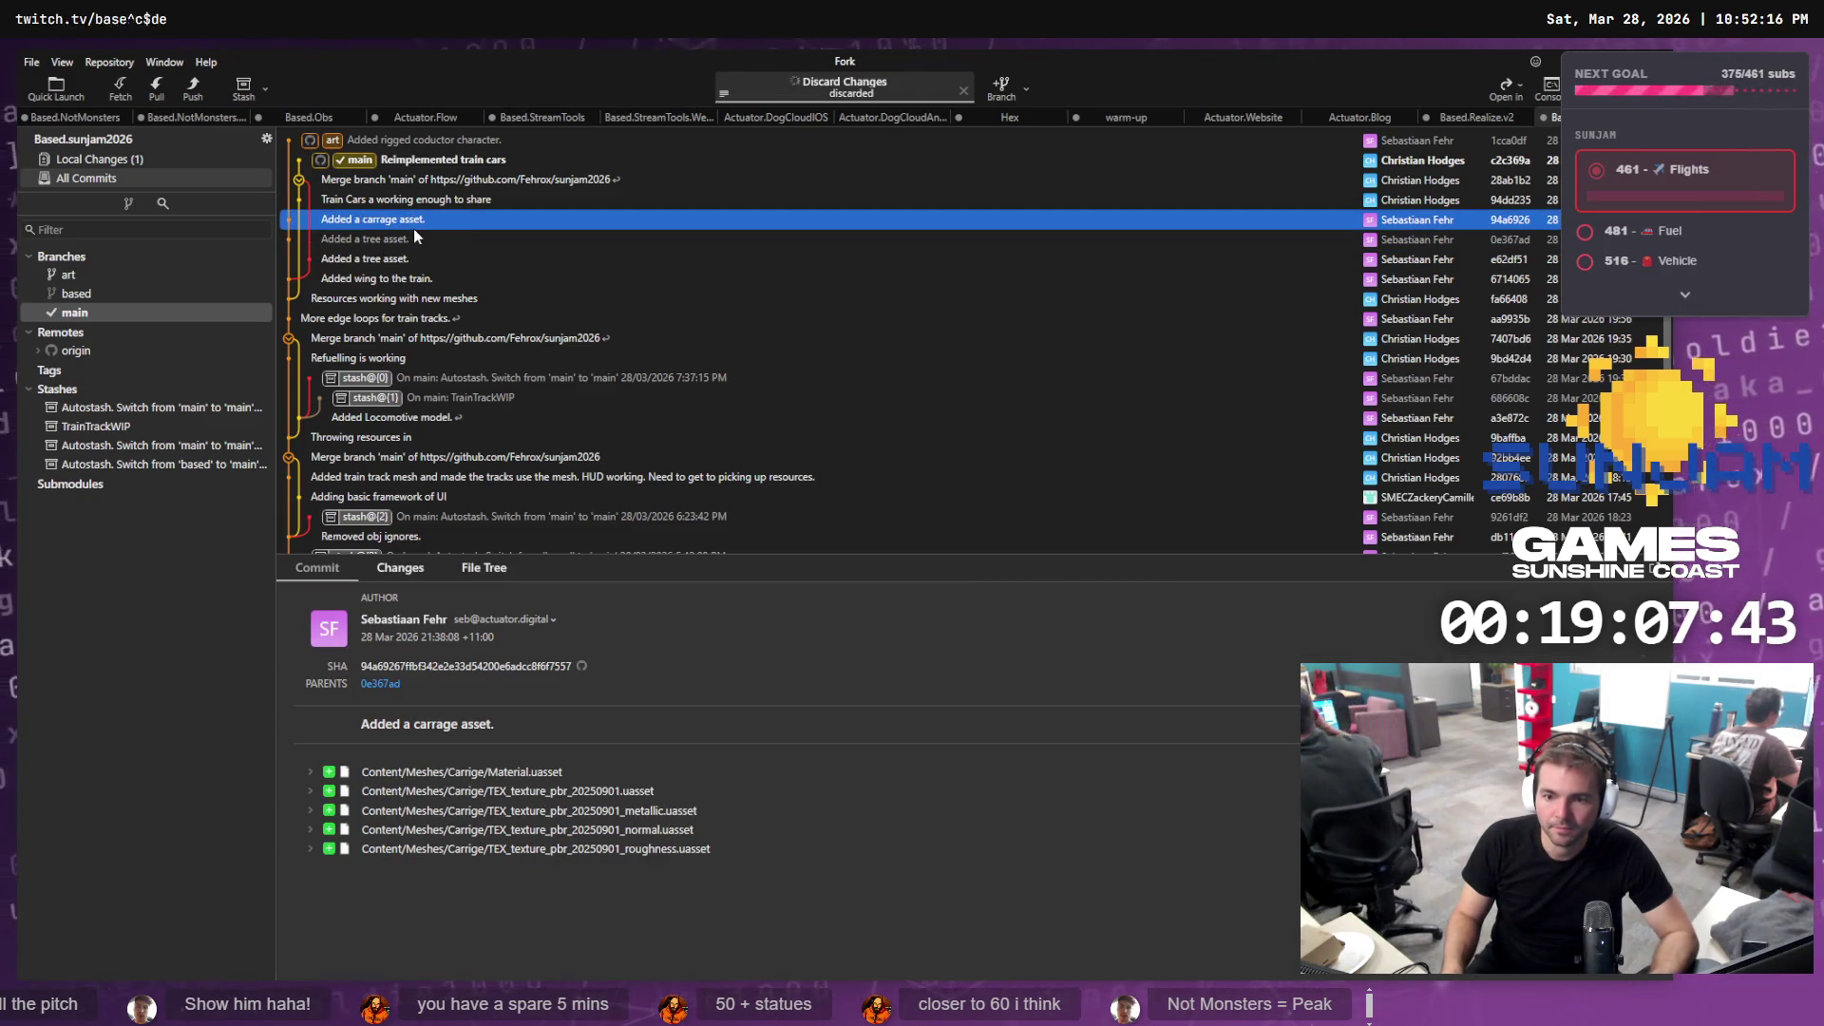
right_click(380, 221)
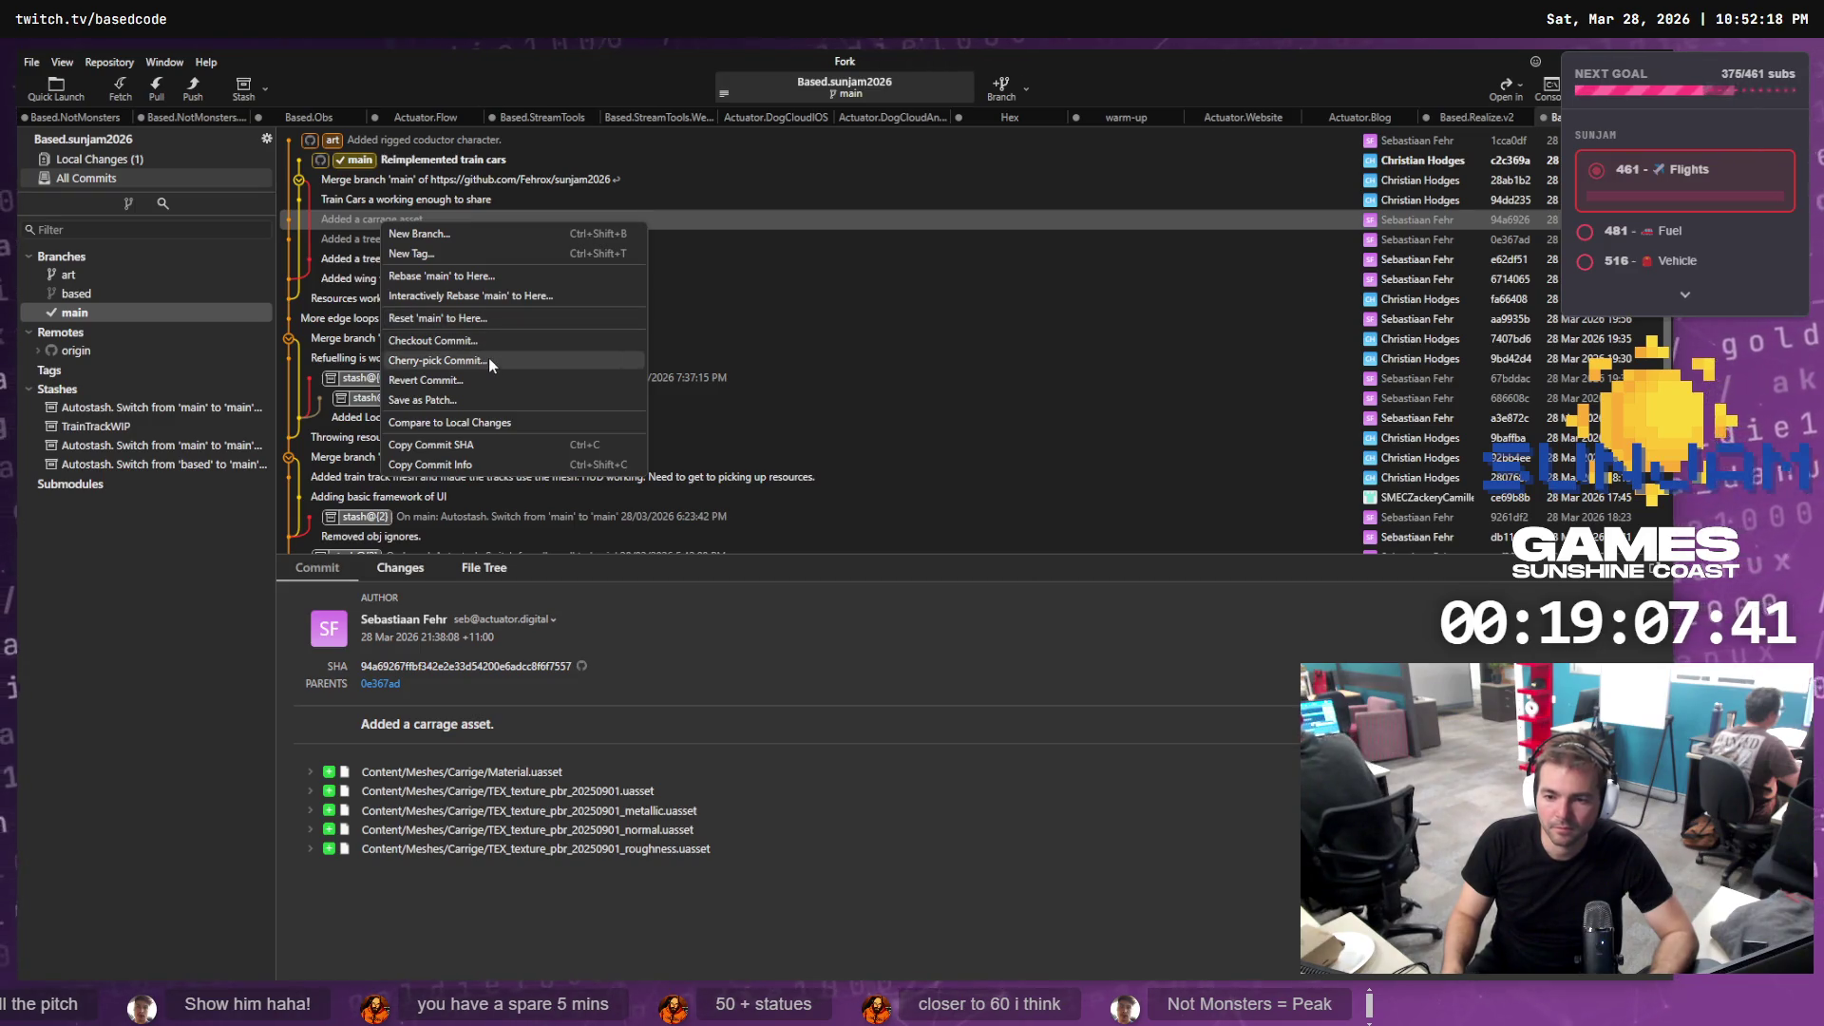
left_click(487, 356)
left_click(995, 557)
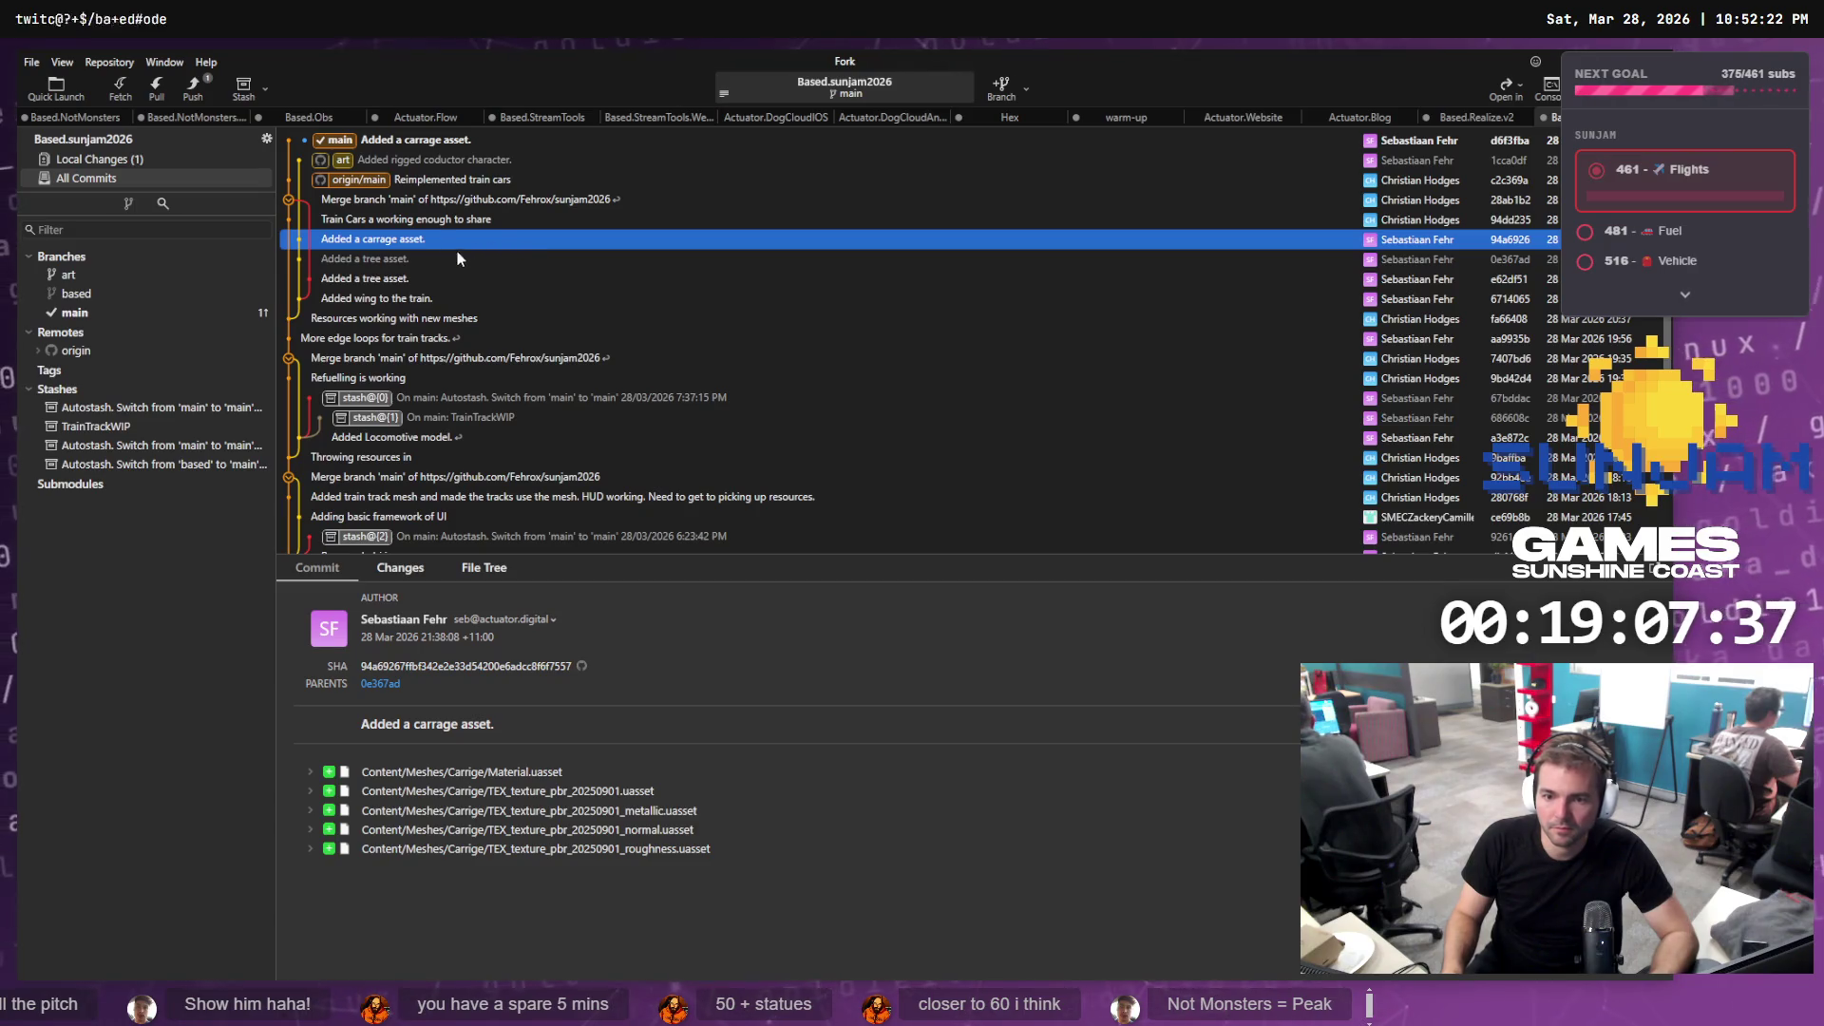
Check the Train Cars commit, then start cherry-picking 'Added rigged coductor character.' onto main
left_click(411, 221)
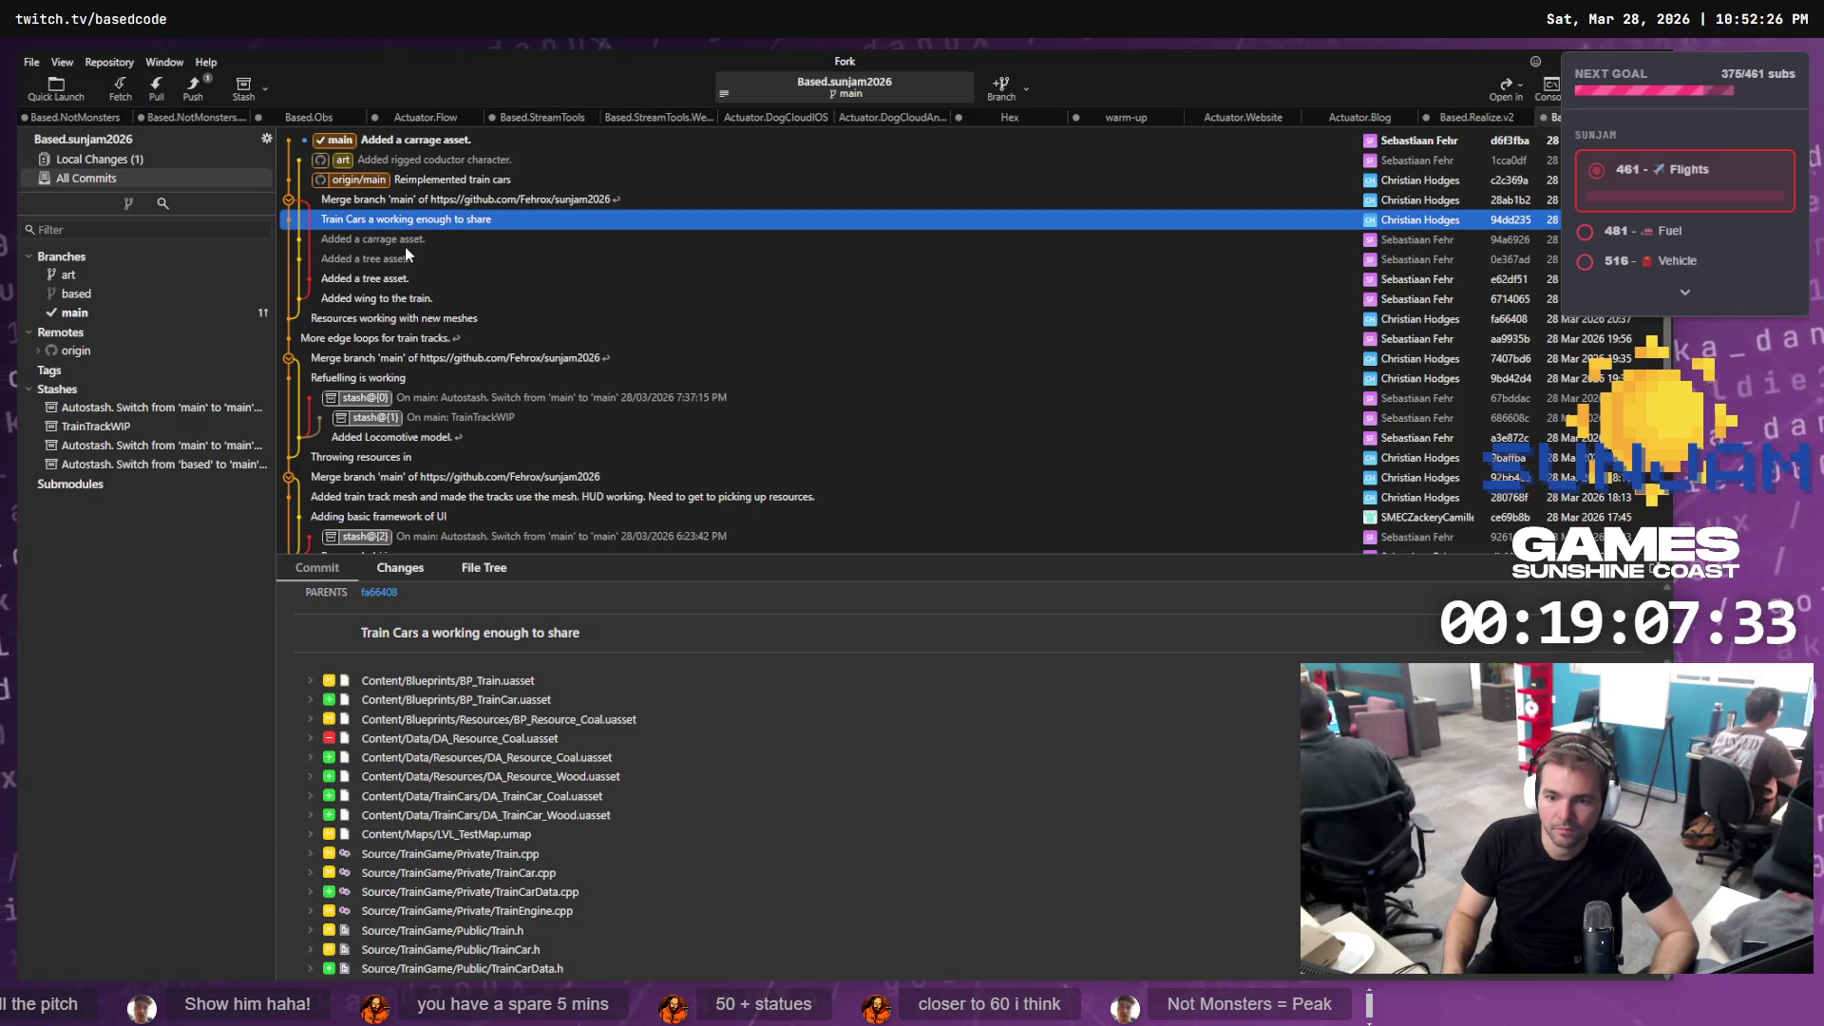
left_click(412, 243)
right_click(423, 245)
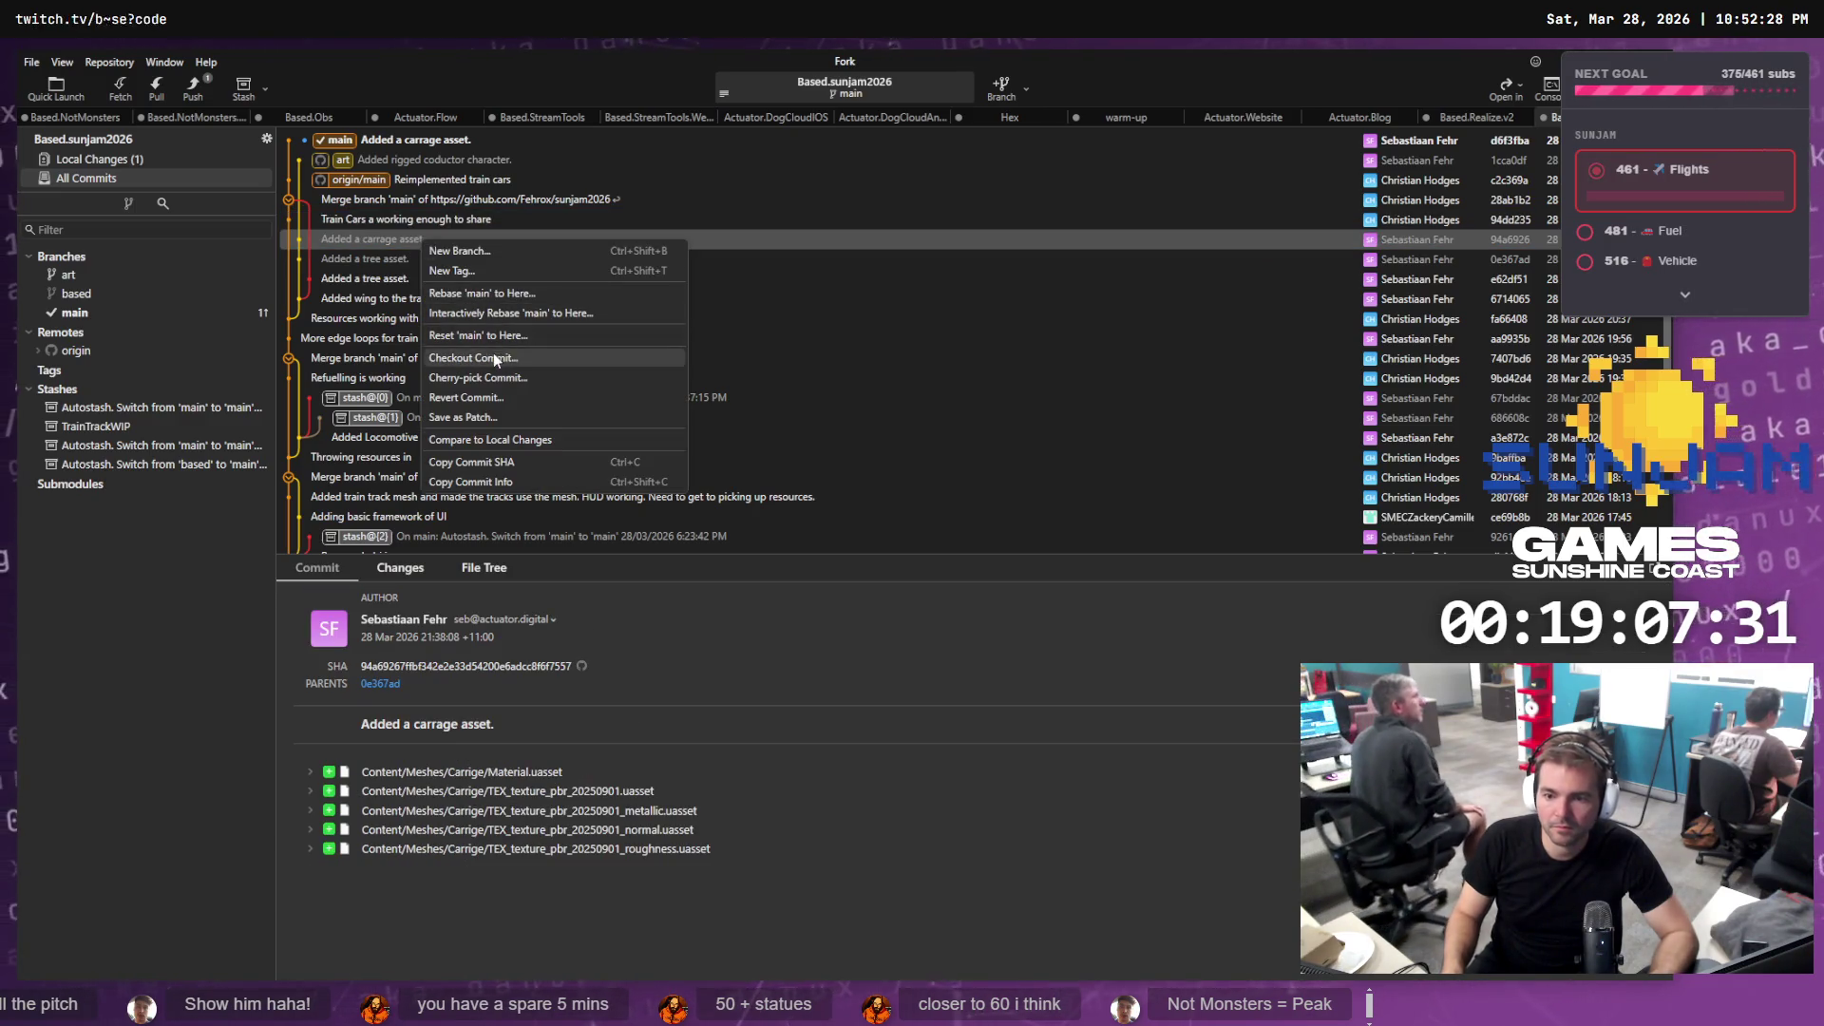
left_click(371, 239)
left_click(418, 159)
right_click(418, 159)
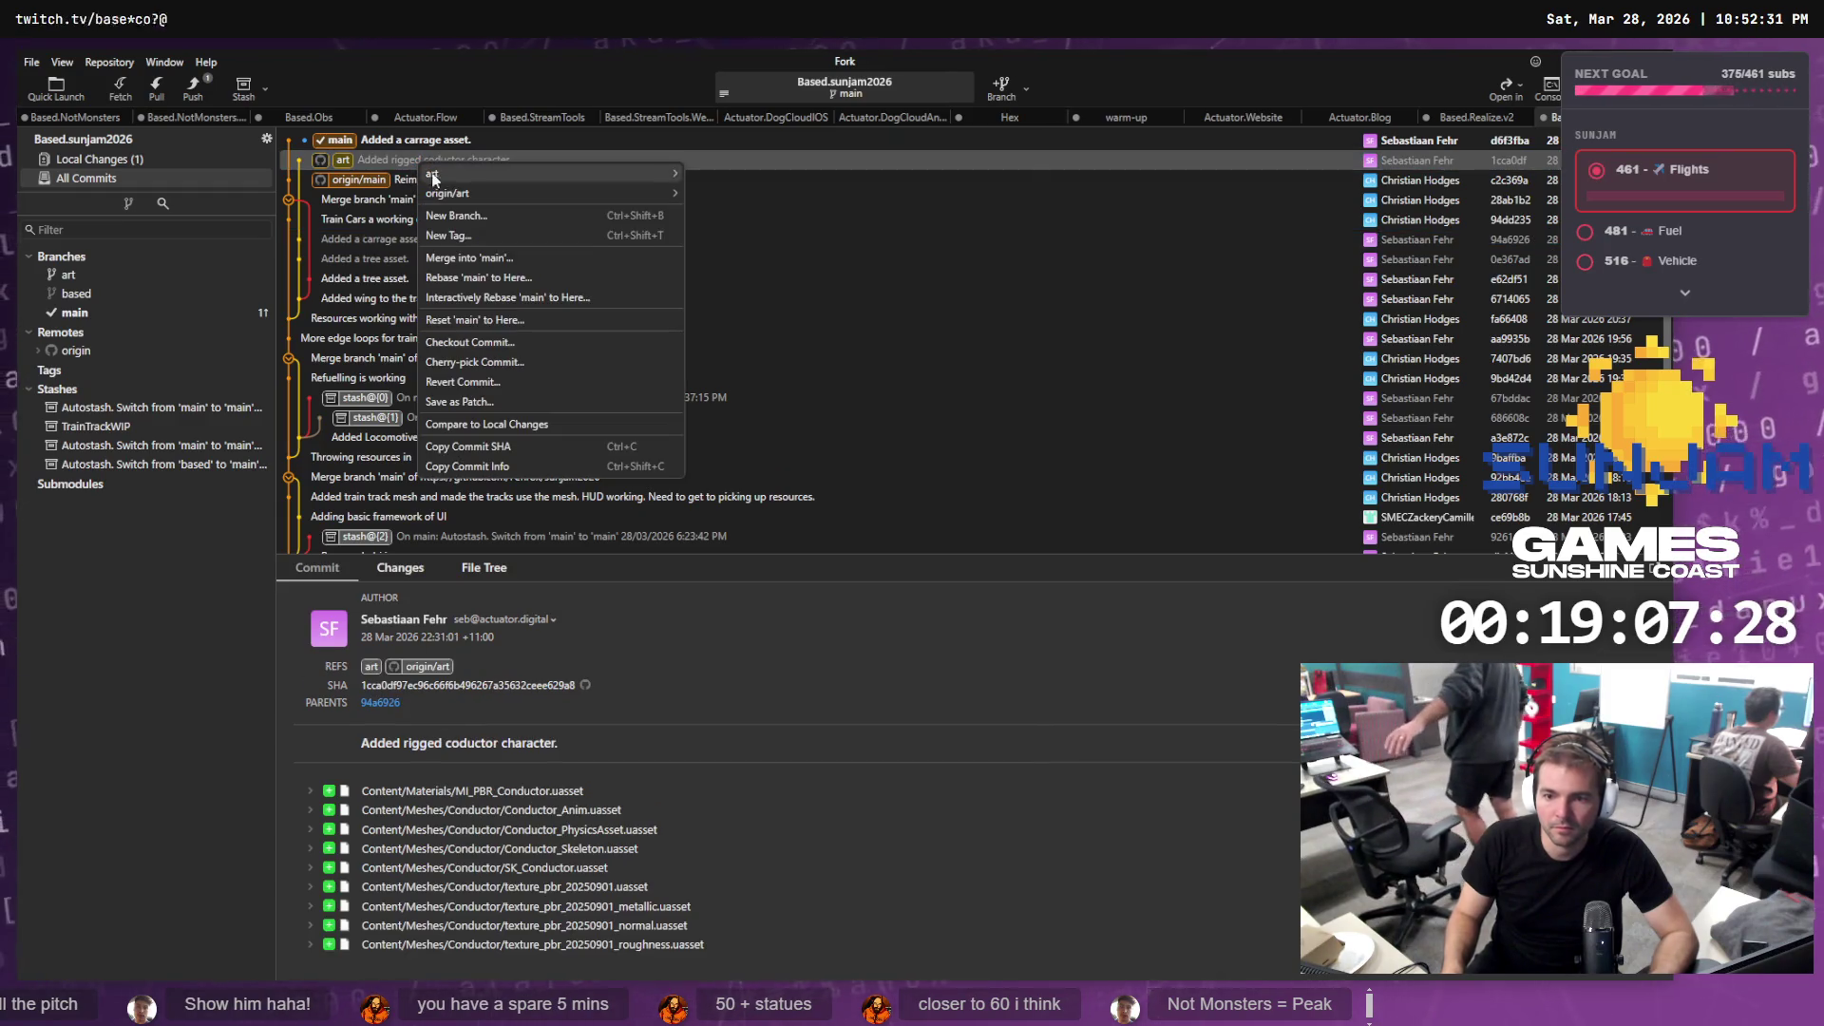
left_click(495, 362)
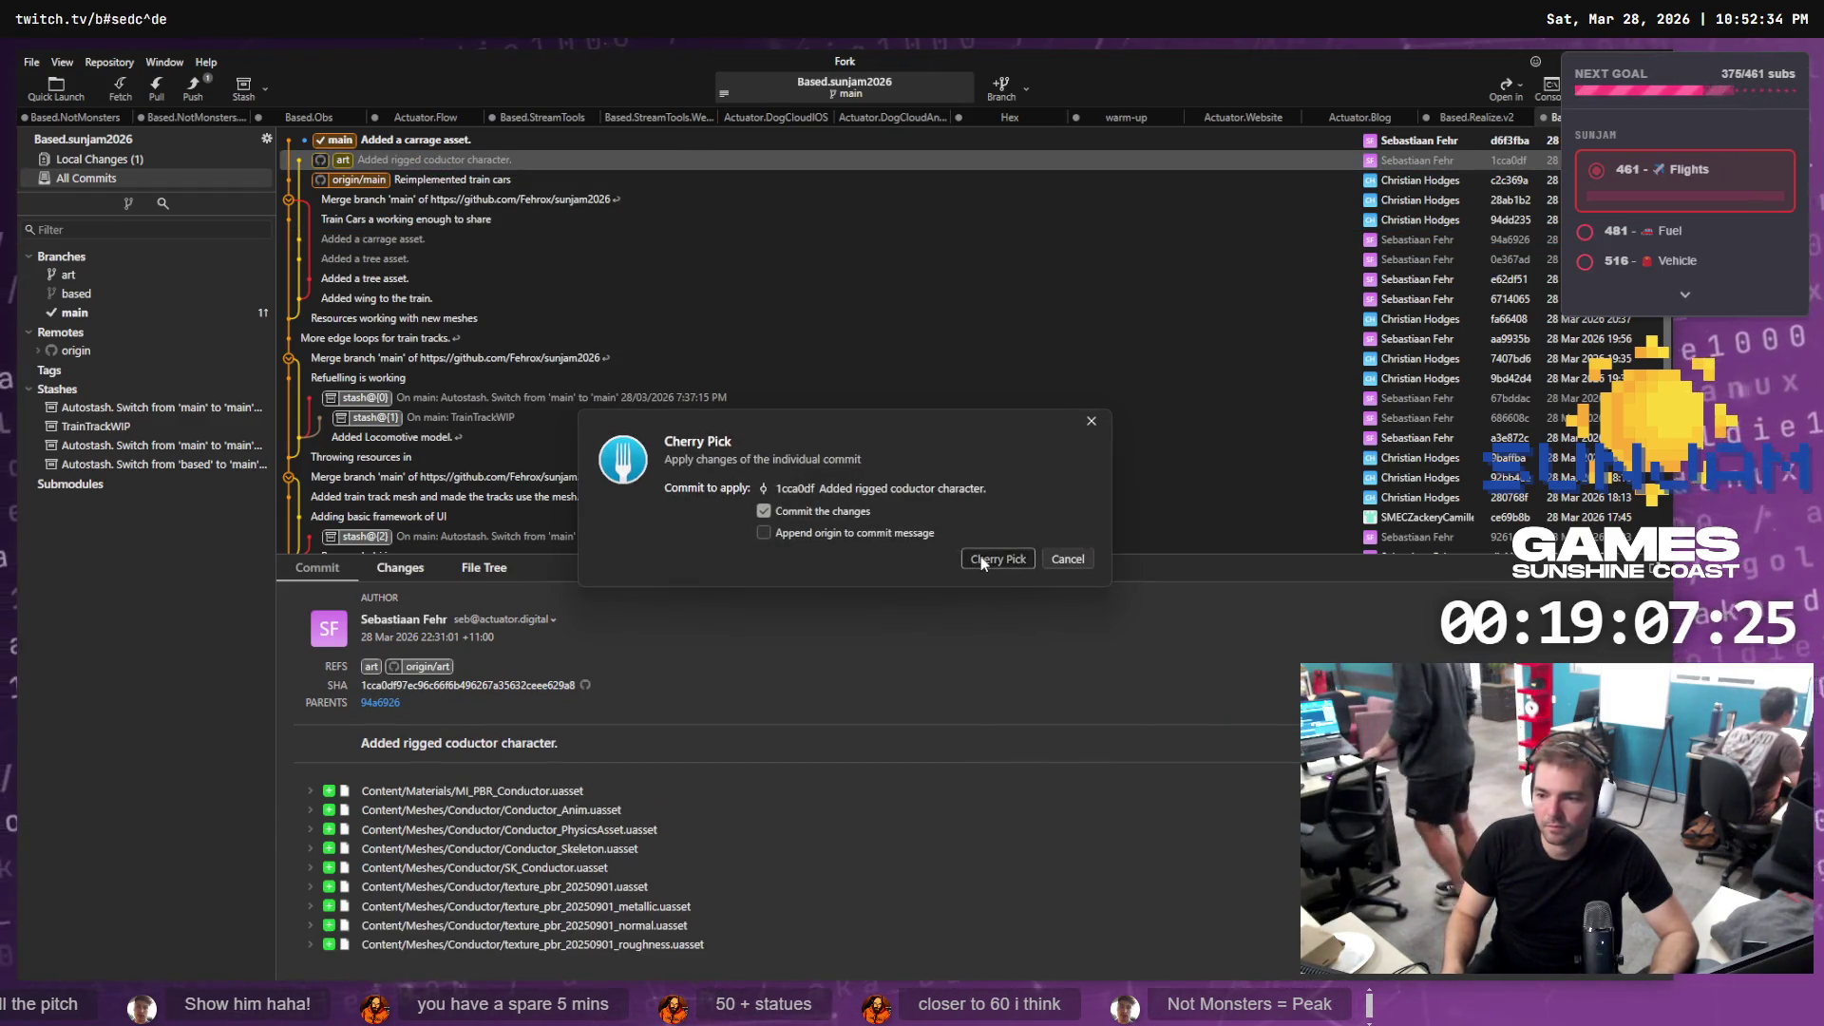